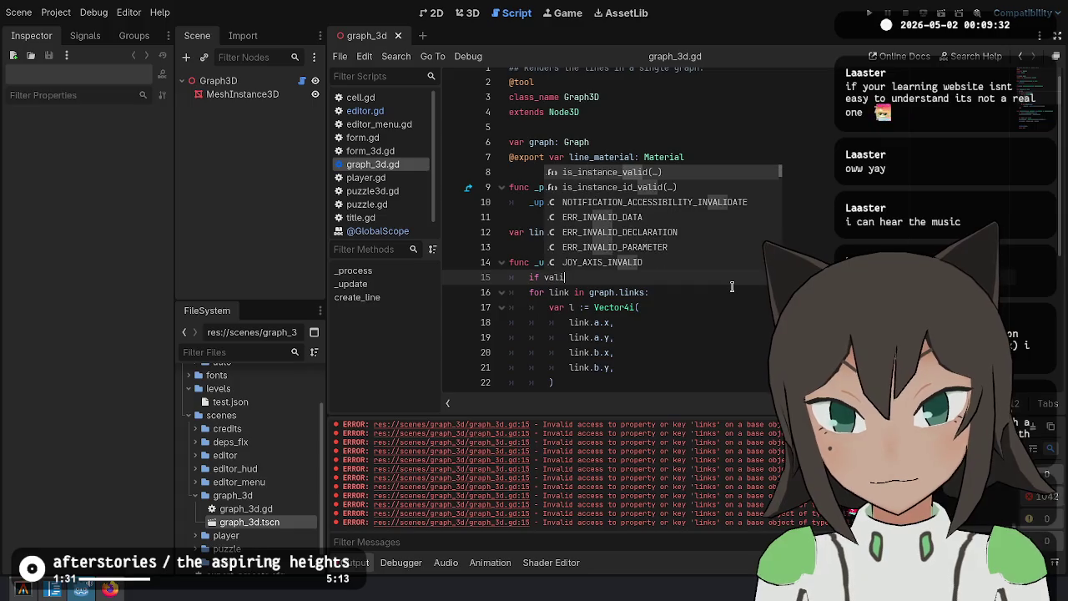
Add 'if not is_instance_valid(graph): return' on line 15 and save the script
{"action": "key", "text": "Return"}
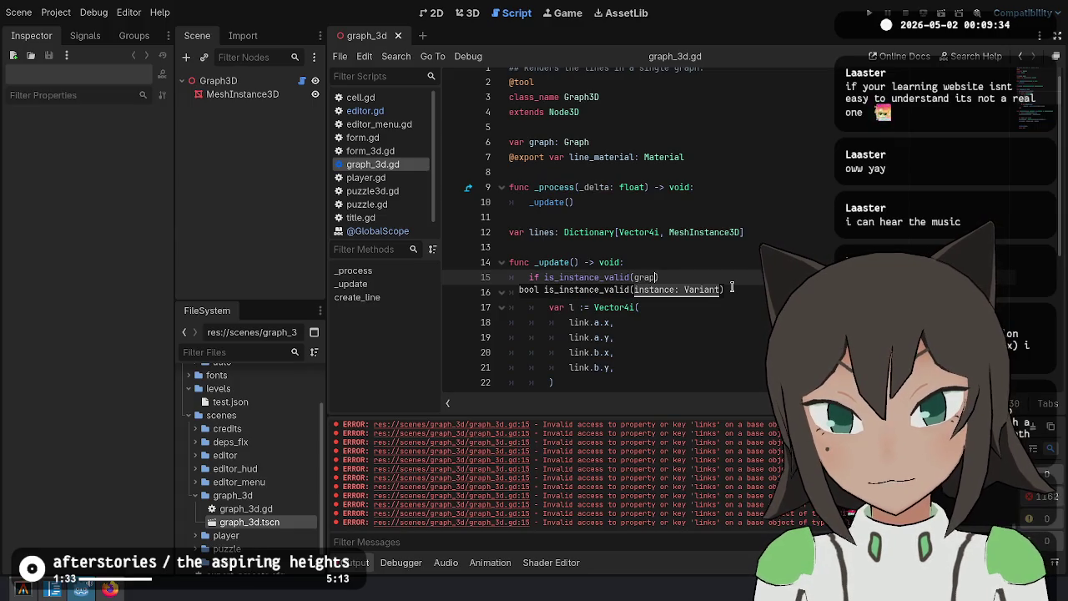
{"action": "type", "text": "h"}
{"action": "key", "text": "Home"}
{"action": "type", "text": "not"}
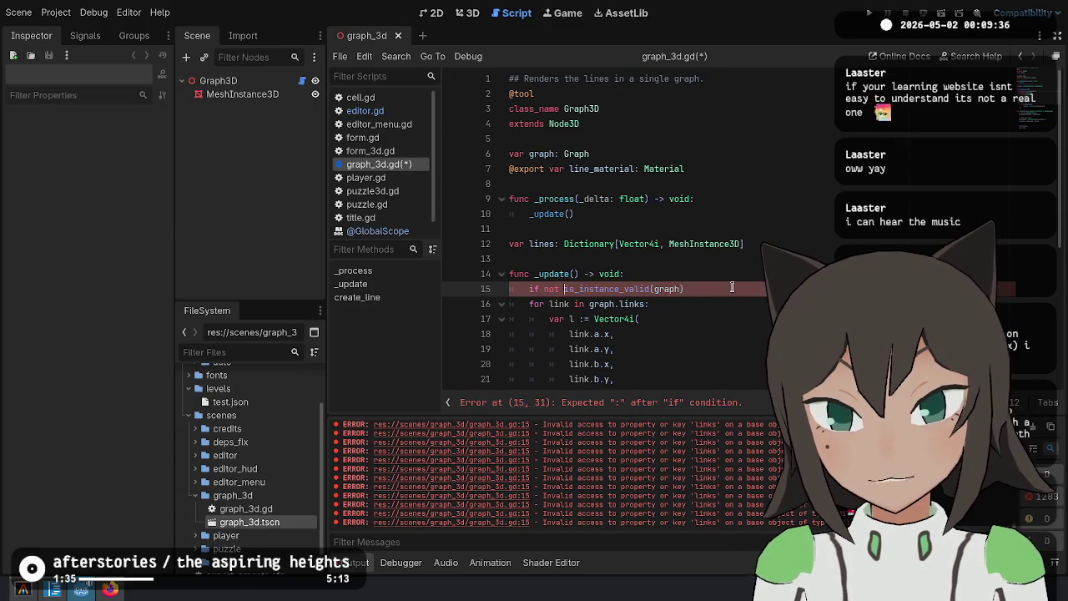
{"action": "type", "text": ":"}
{"action": "key", "text": "Return"}
{"action": "type", "text": "return"}
{"action": "key", "text": "Return"}
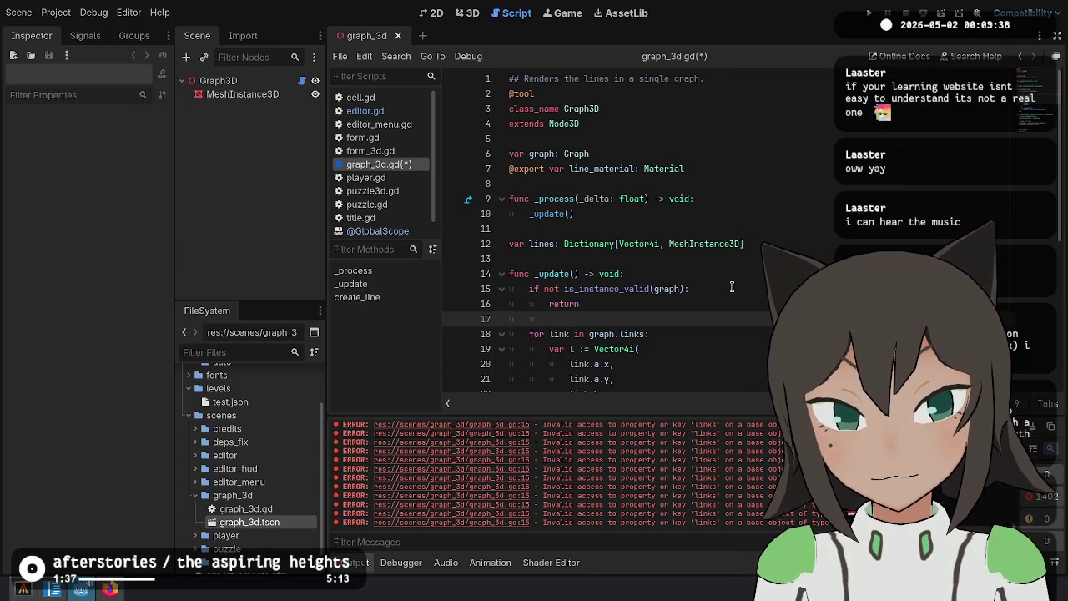
{"action": "key", "text": "ctrl+s"}
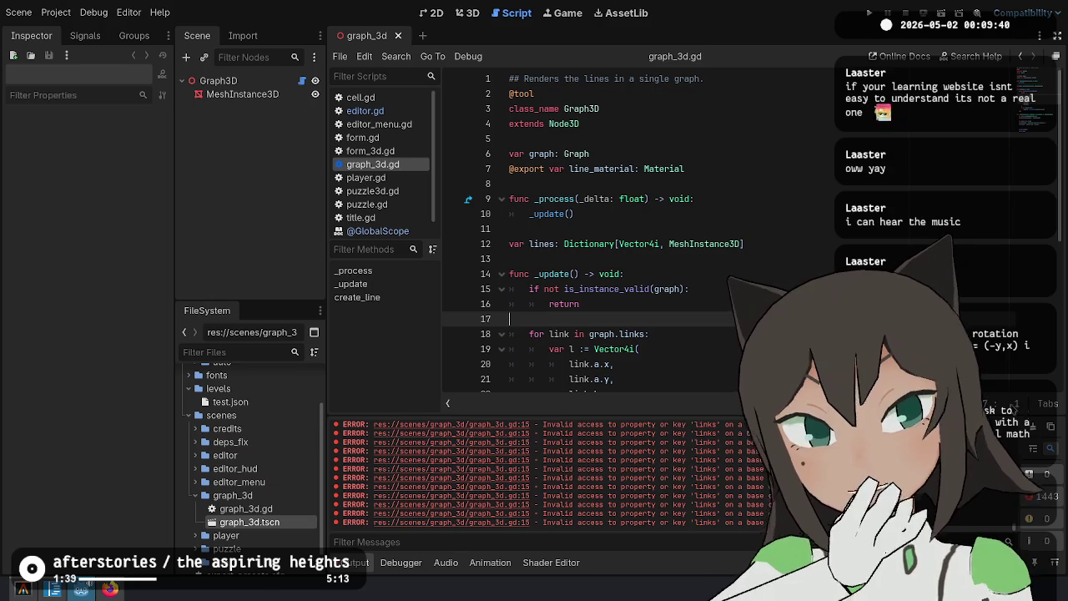
Review the _update loop that builds Vector4i keys and creates missing lines
{"action": "left_click", "coordinate": [689, 288]}
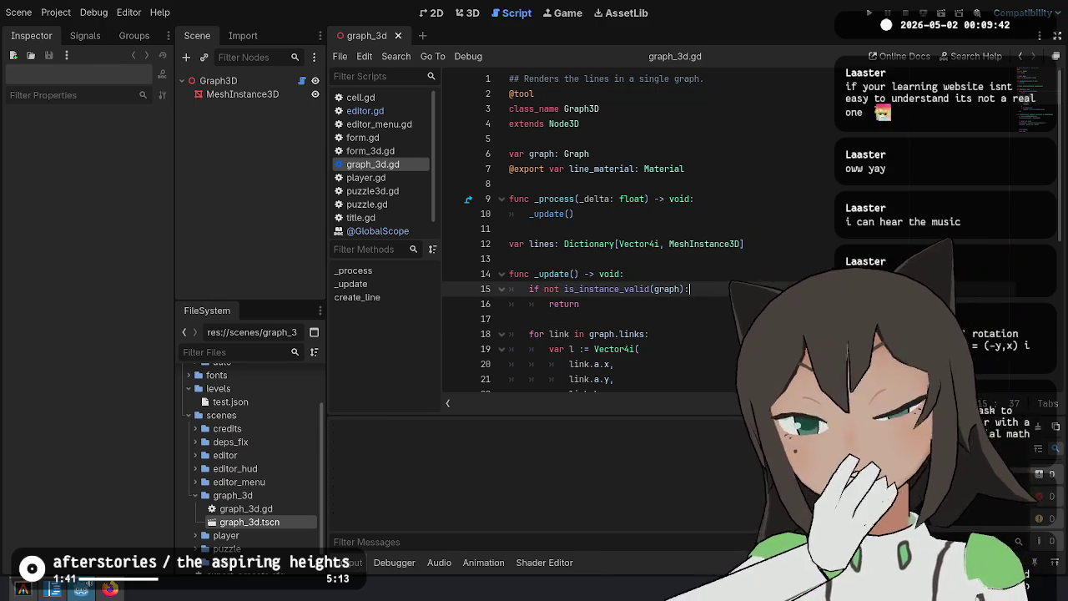
{"action": "key", "text": "Down"}
{"action": "key", "text": "Down"}
{"action": "scroll", "coordinate": [711, 310], "scroll_direction": "down", "scroll_amount": 1}
{"action": "scroll", "coordinate": [711, 309], "scroll_direction": "down", "scroll_amount": 4}
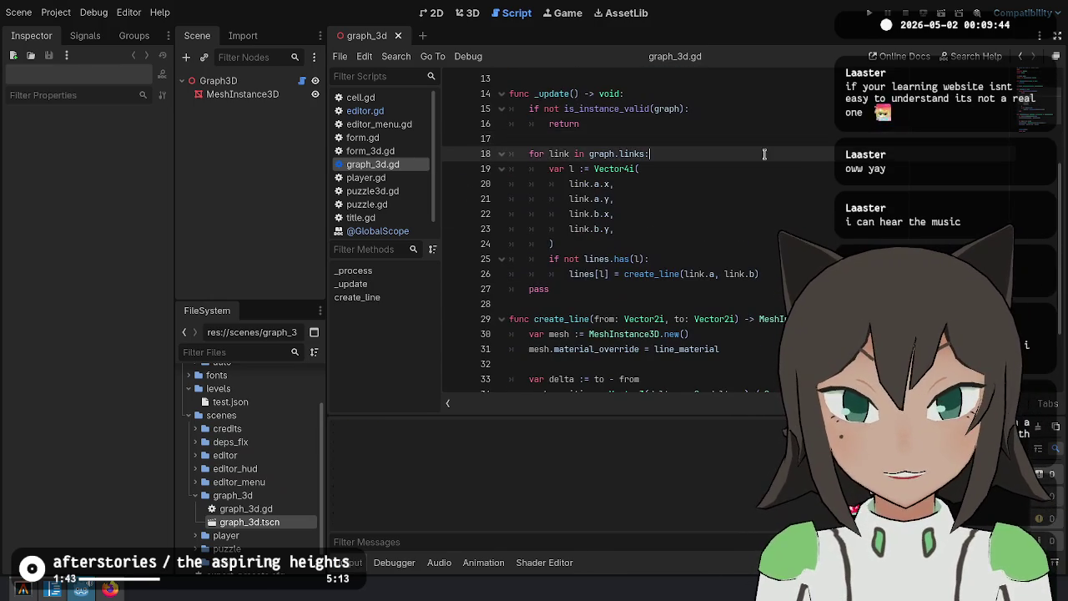
{"action": "mouse_move", "coordinate": [579, 123]}
{"action": "left_mouse_down"}
{"action": "mouse_move", "coordinate": [639, 168]}
{"action": "mouse_move", "coordinate": [584, 110]}
{"action": "mouse_move", "coordinate": [524, 111]}
{"action": "left_mouse_up"}
{"action": "left_click", "coordinate": [678, 153]}
{"action": "left_click", "coordinate": [661, 179]}
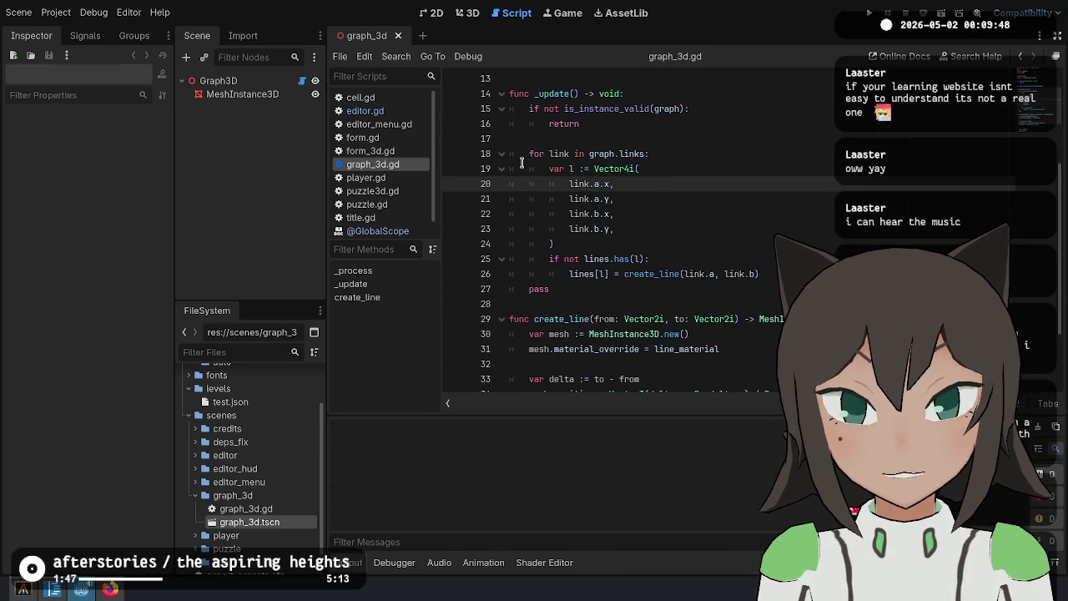
{"action": "mouse_move", "coordinate": [523, 162]}
{"action": "left_mouse_down"}
{"action": "mouse_move", "coordinate": [584, 250]}
{"action": "mouse_move", "coordinate": [759, 274]}
{"action": "left_mouse_up"}
{"action": "left_click", "coordinate": [759, 273]}
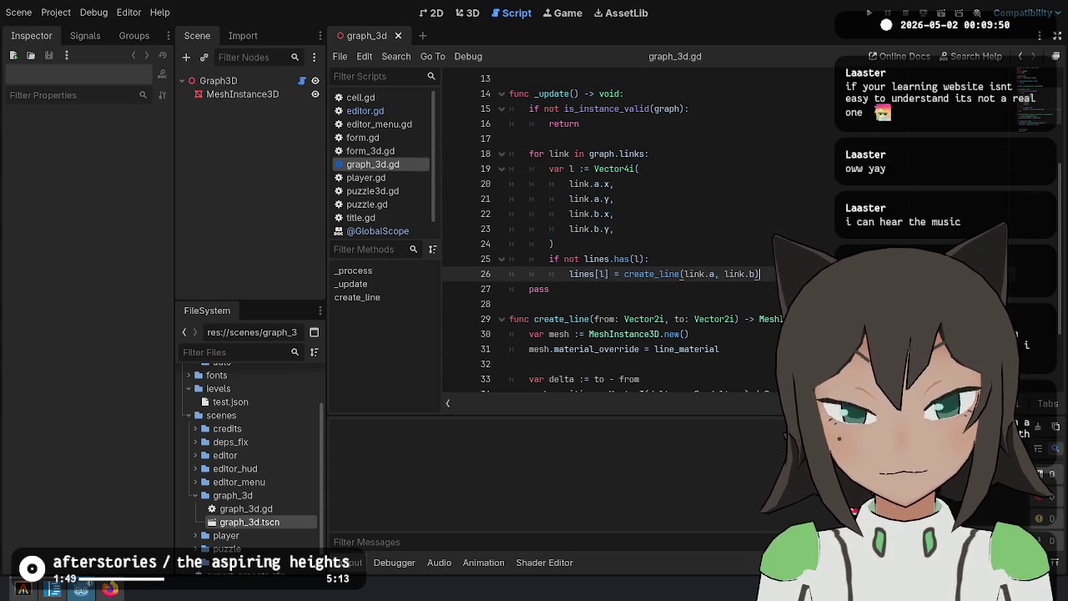
{"action": "left_click", "coordinate": [659, 140]}
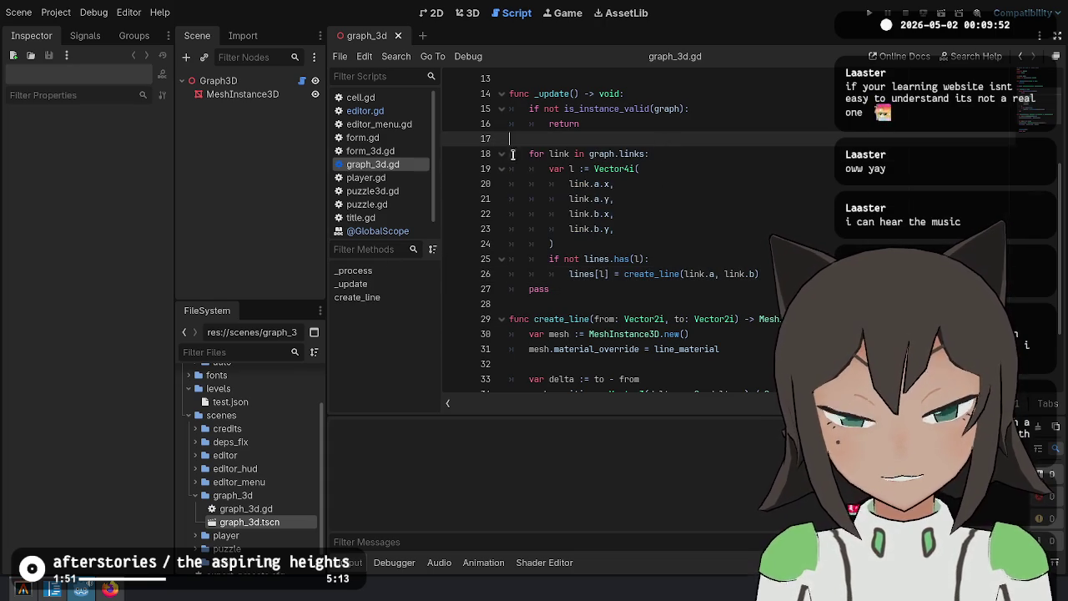
{"action": "left_click", "coordinate": [574, 293]}
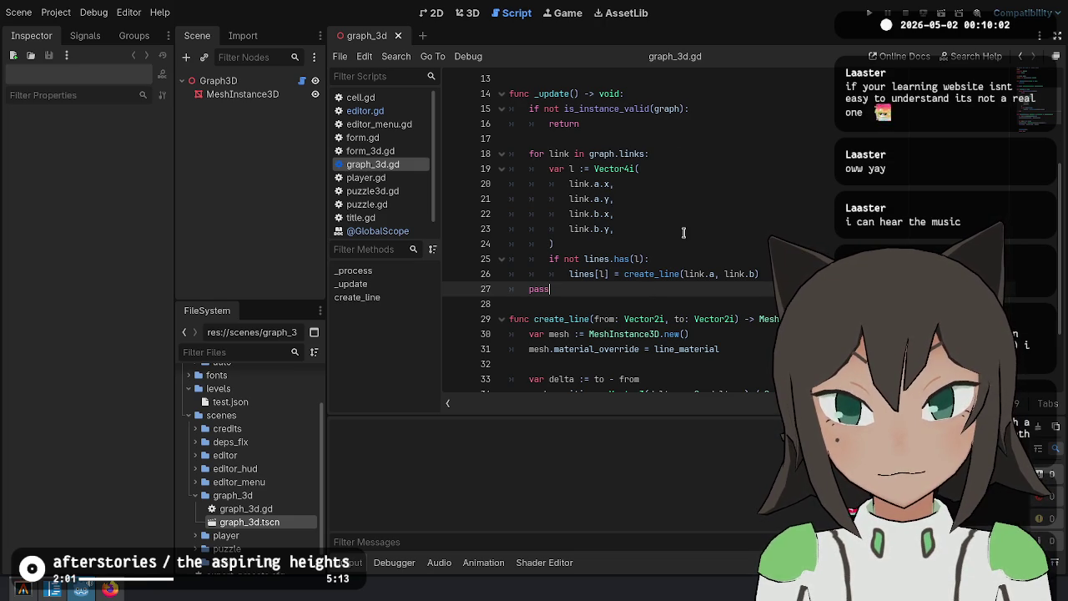
Start rewriting line 35 so the atan2 angle is assigned to mesh.rotation as a Vector3
{"action": "scroll", "coordinate": [683, 232], "scroll_direction": "down", "scroll_amount": 2}
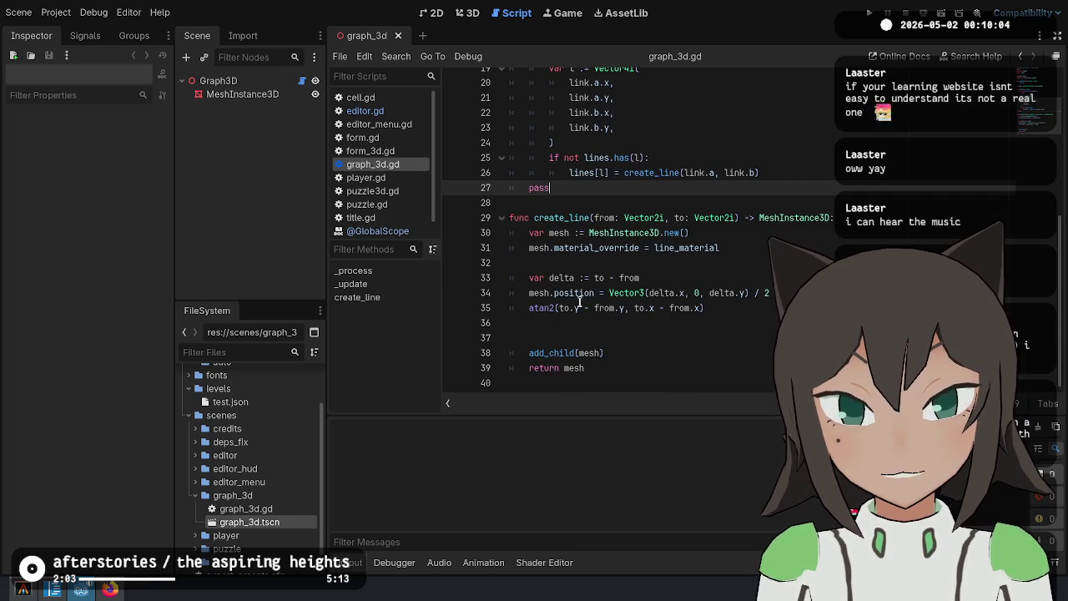
{"action": "left_click_drag", "start_coordinate": [559, 308], "coordinate": [702, 307]}
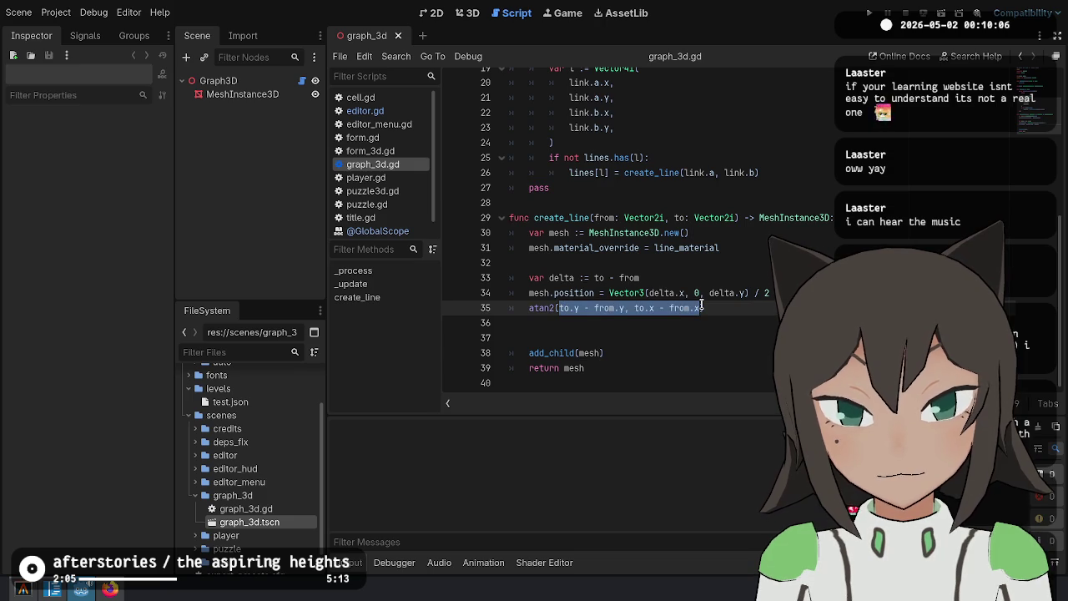
{"action": "left_click", "coordinate": [530, 308]}
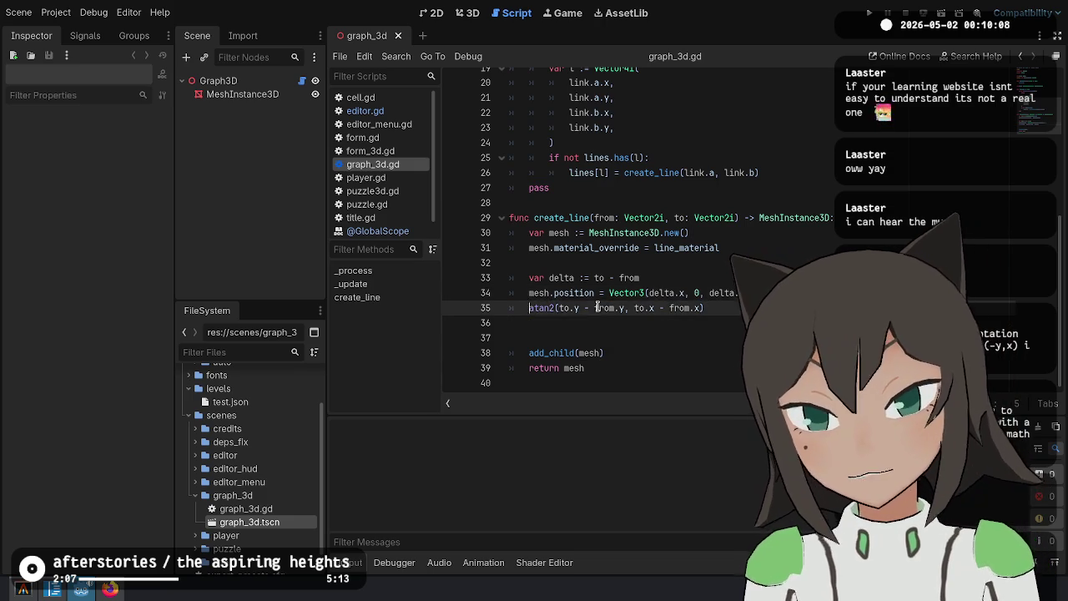
{"action": "type", "text": "mesh.rotation.y"}
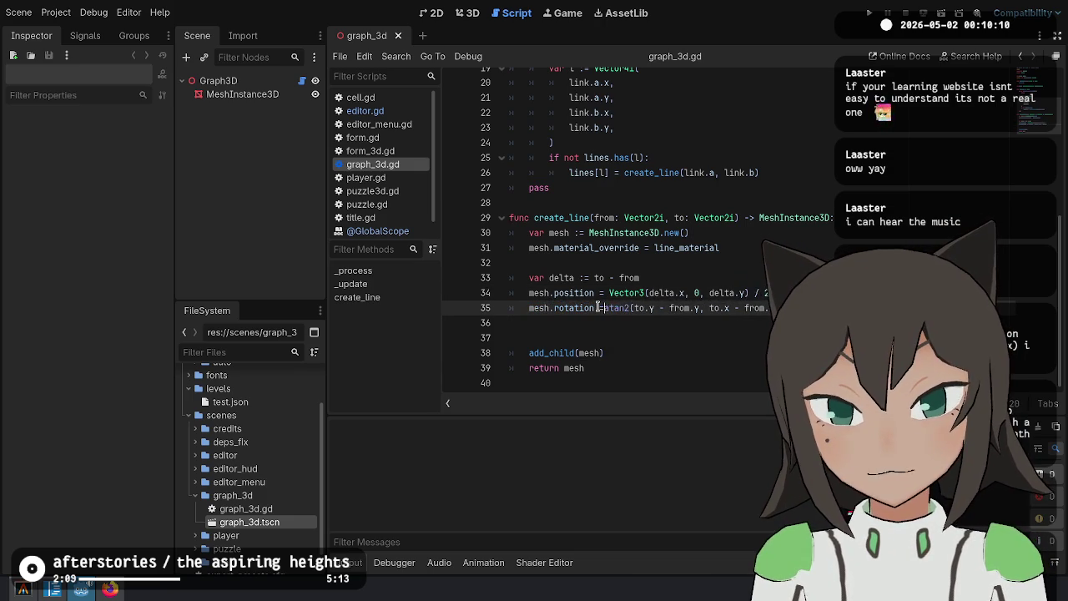
{"action": "type", "text": "= Vector"}
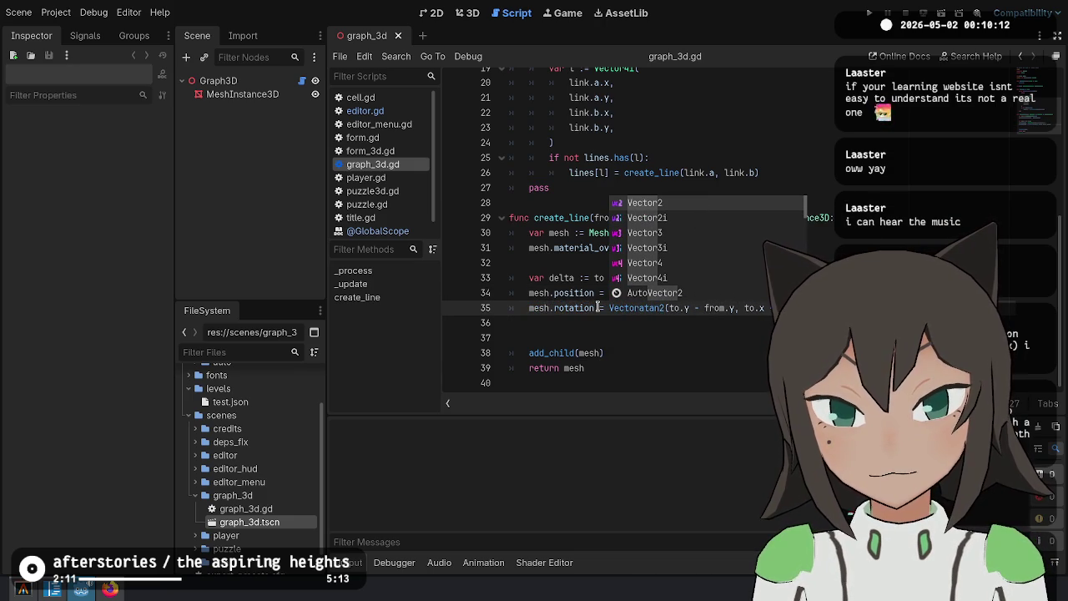
{"action": "type", "text": "3"}
{"action": "key", "text": "Return"}
{"action": "type", "text": ")"}
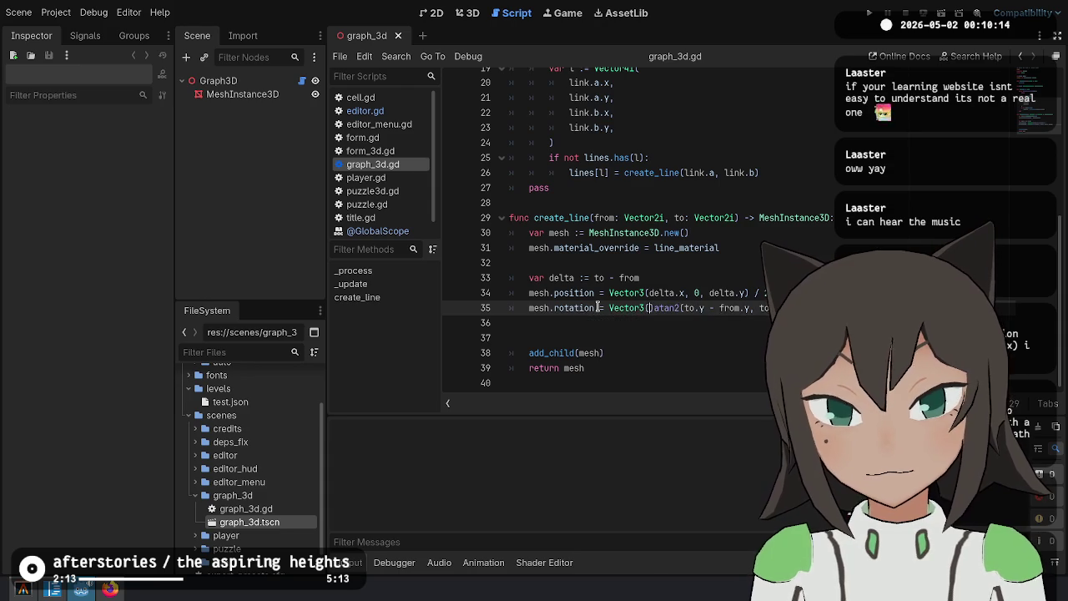
{"action": "key", "text": "Delete"}
{"action": "type", "text": "0,"}
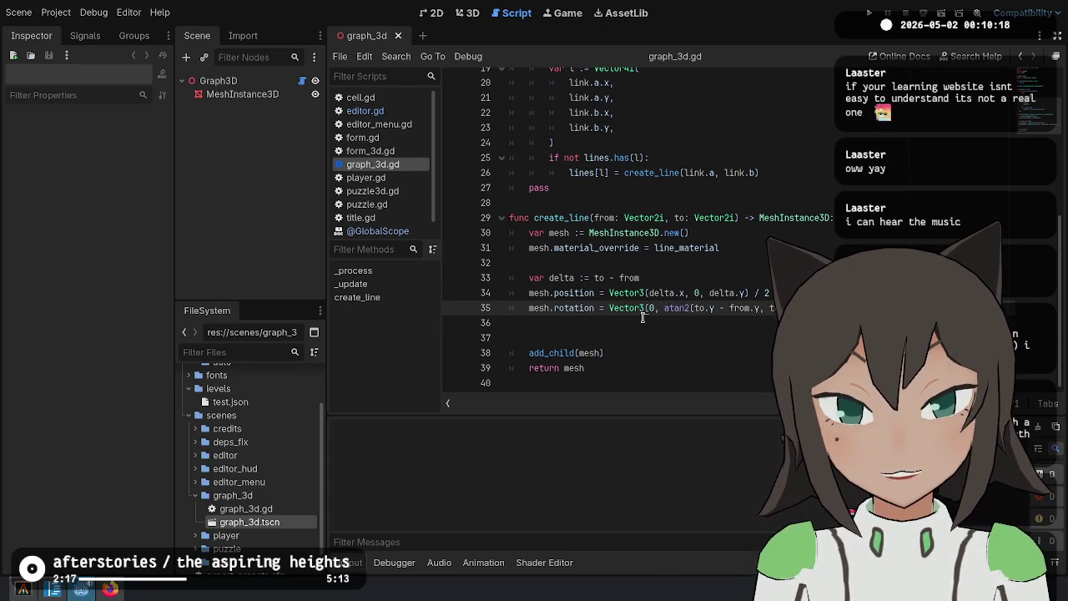
{"action": "left_click", "coordinate": [648, 308]}
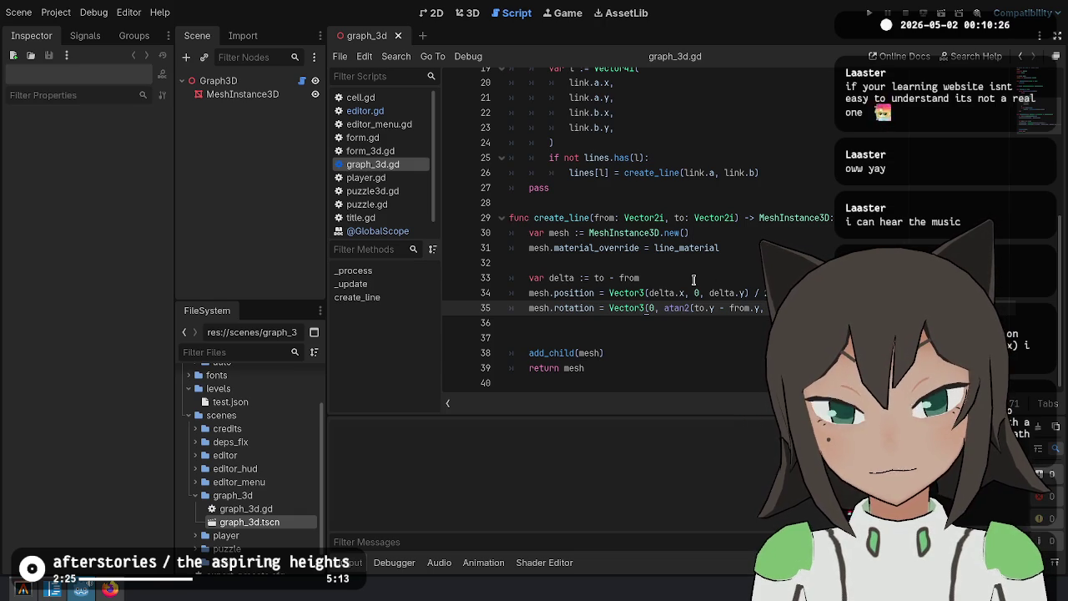
Change the mesh position on line 34 to Vector3(delta.x, delta.y, 0) / 2
{"action": "left_click", "coordinate": [700, 293]}
{"action": "key", "text": "BackSpace"}
{"action": "key", "text": "BackSpace"}
{"action": "key", "text": "BackSpace"}
{"action": "key", "text": "End"}
{"action": "type", "text": "/ 2"}
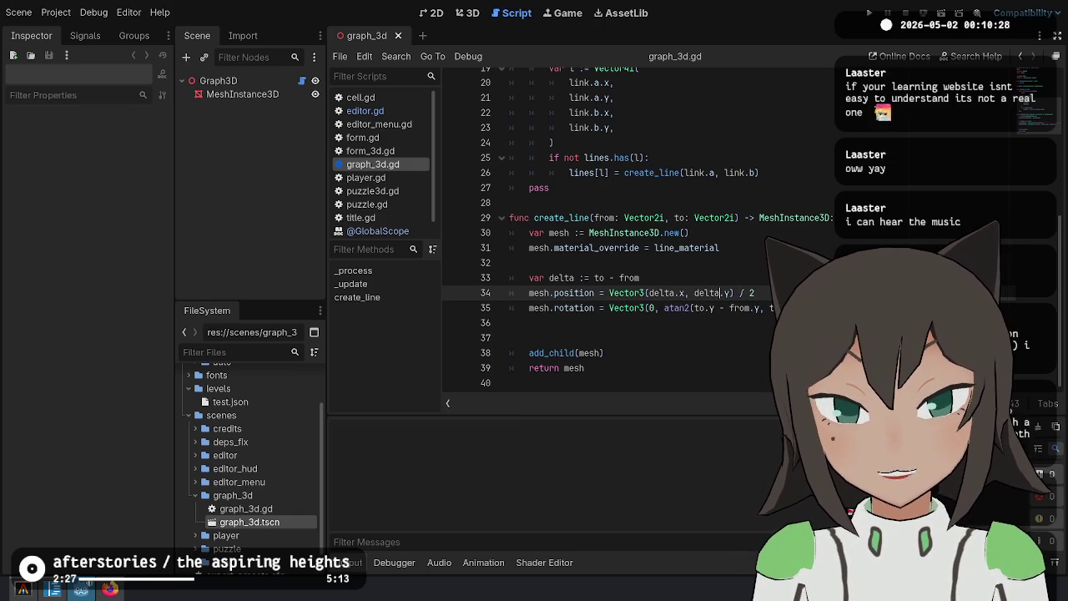
{"action": "type", "text": ", 0"}
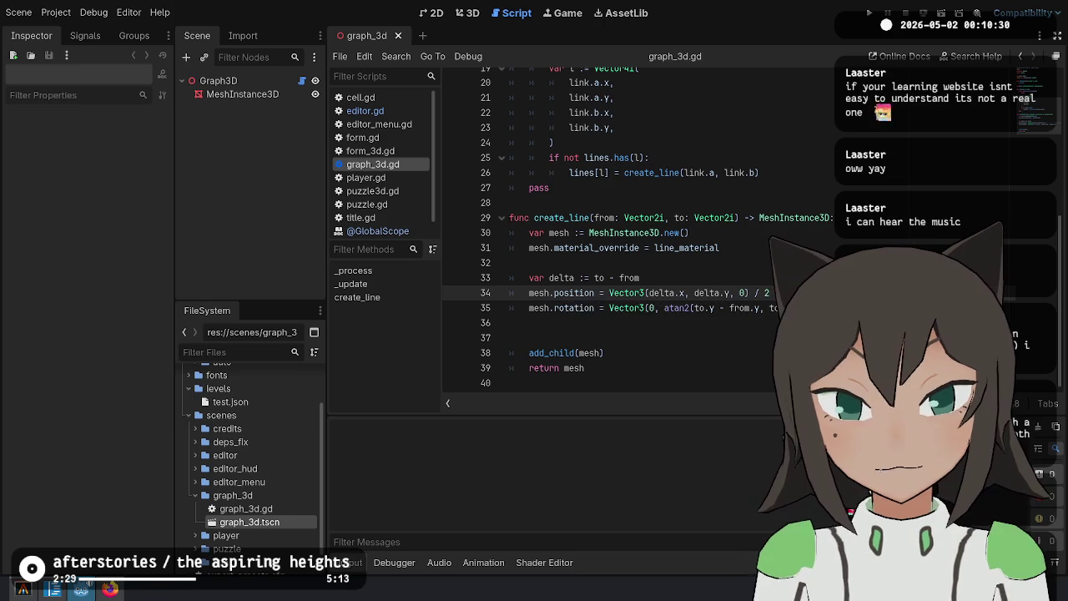
Set the rotation line to mesh.rotation = Vector3.FORWARD * atan2(...) and save
{"action": "left_click", "coordinate": [742, 308]}
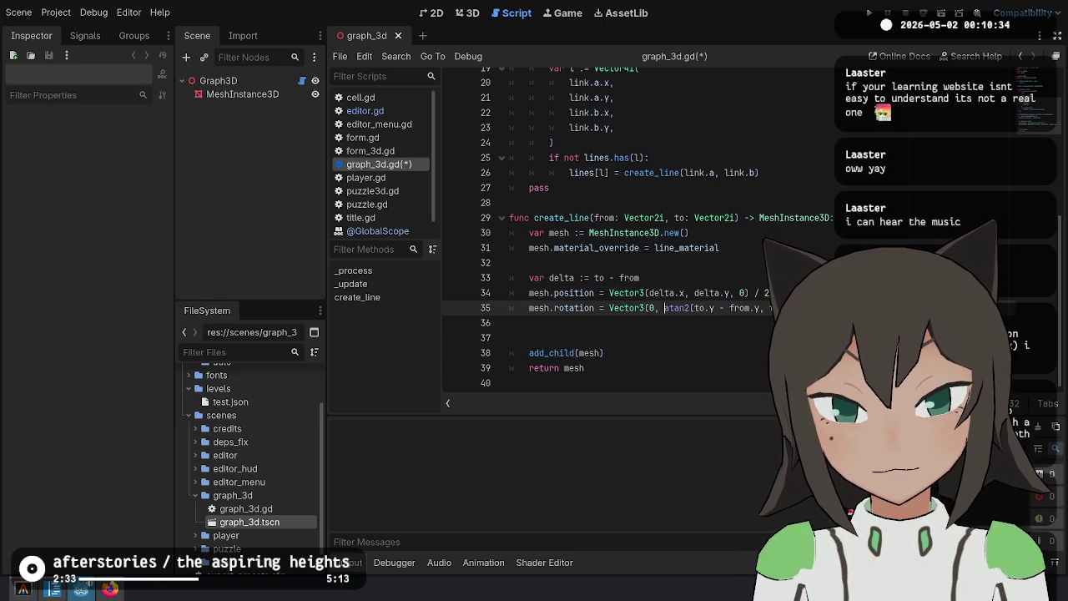
{"action": "key", "text": "ctrl+shift+Right"}
{"action": "key", "text": "ctrl+shift+Right"}
{"action": "key", "text": "ctrl+shift+Right"}
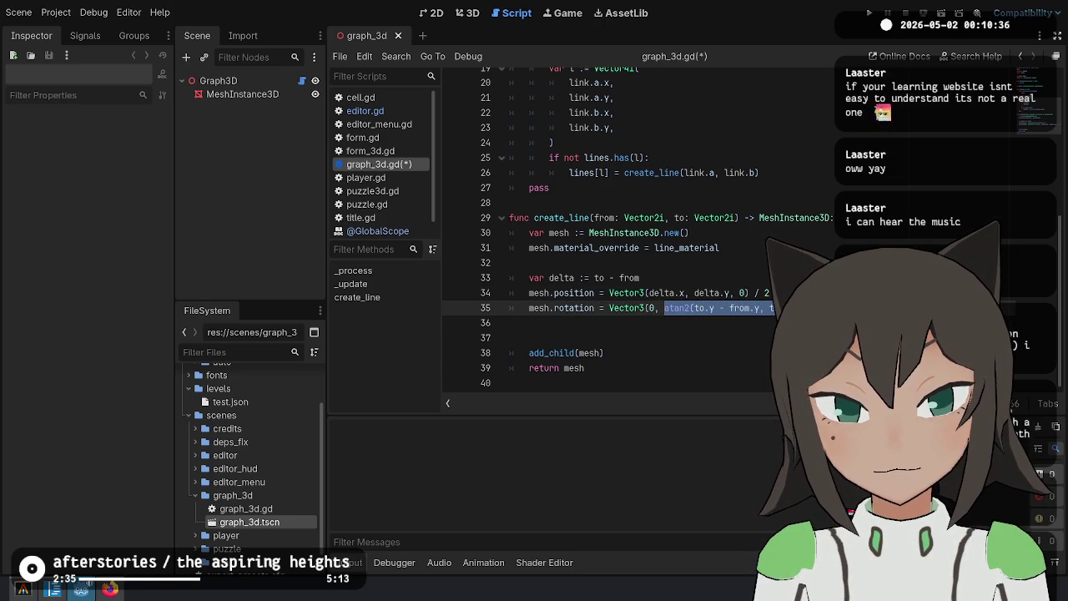
{"action": "key", "text": "Left"}
{"action": "type", "text": "0,"}
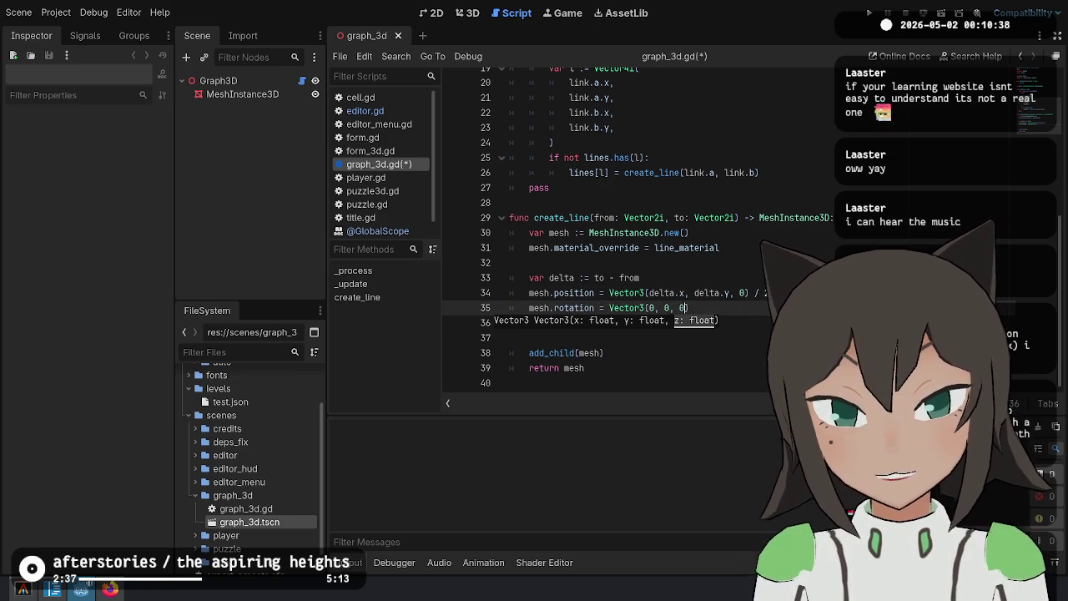
{"action": "key", "text": "ctrl+s"}
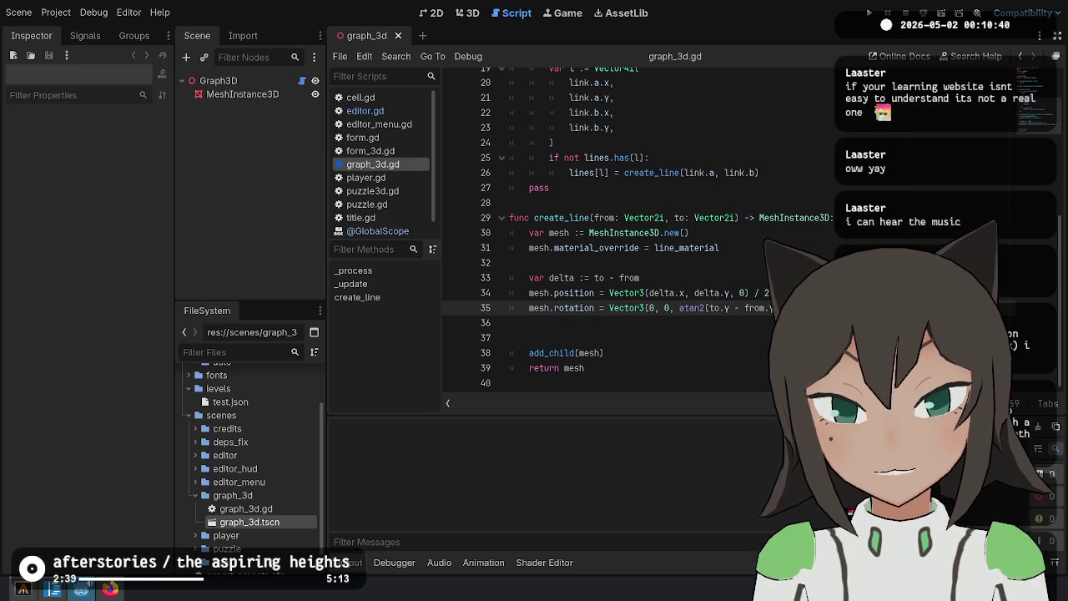
{"action": "key", "text": "BackSpace"}
{"action": "key", "text": "BackSpace"}
{"action": "key", "text": "BackSpace"}
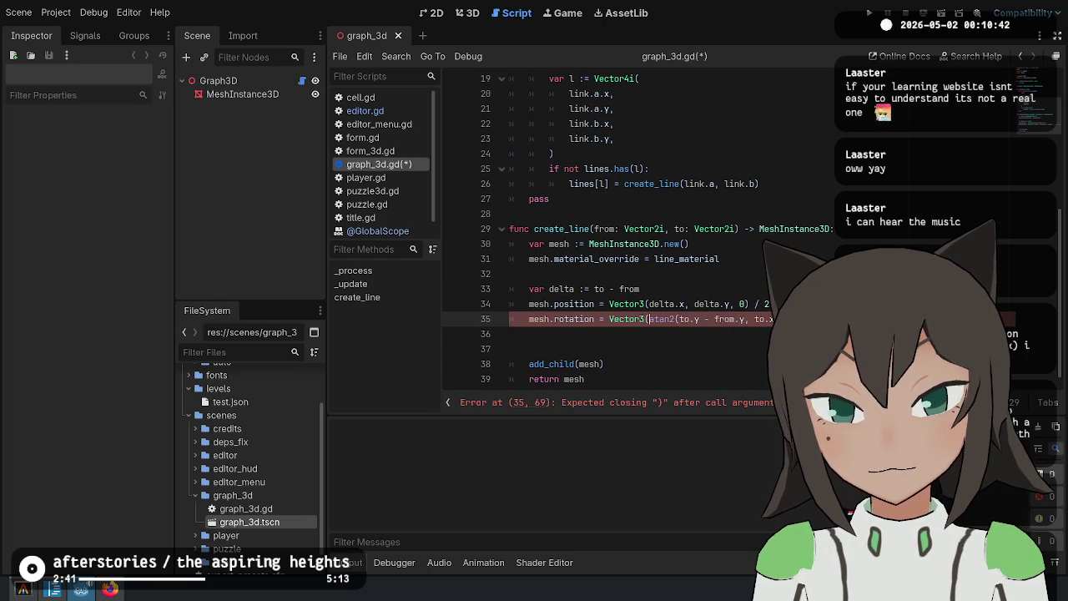
{"action": "type", "text": "FORWARD *"}
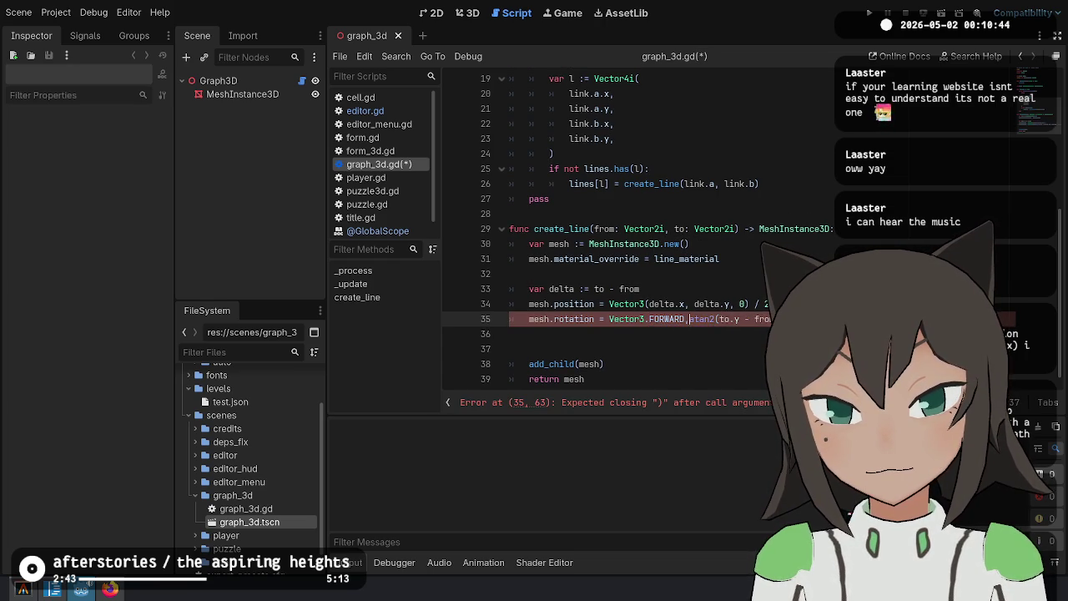
{"action": "key", "text": "ctrl+s"}
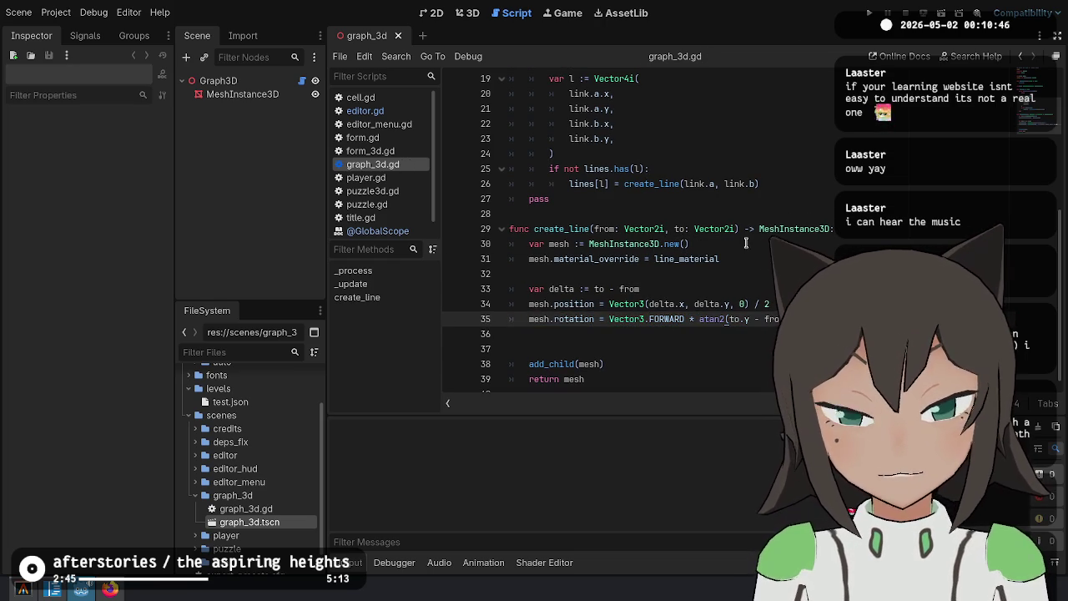
Delete the extra blank line above add_child and save the script
{"action": "left_click", "coordinate": [655, 349]}
{"action": "key", "text": "Delete"}
{"action": "key", "text": "ctrl+s"}
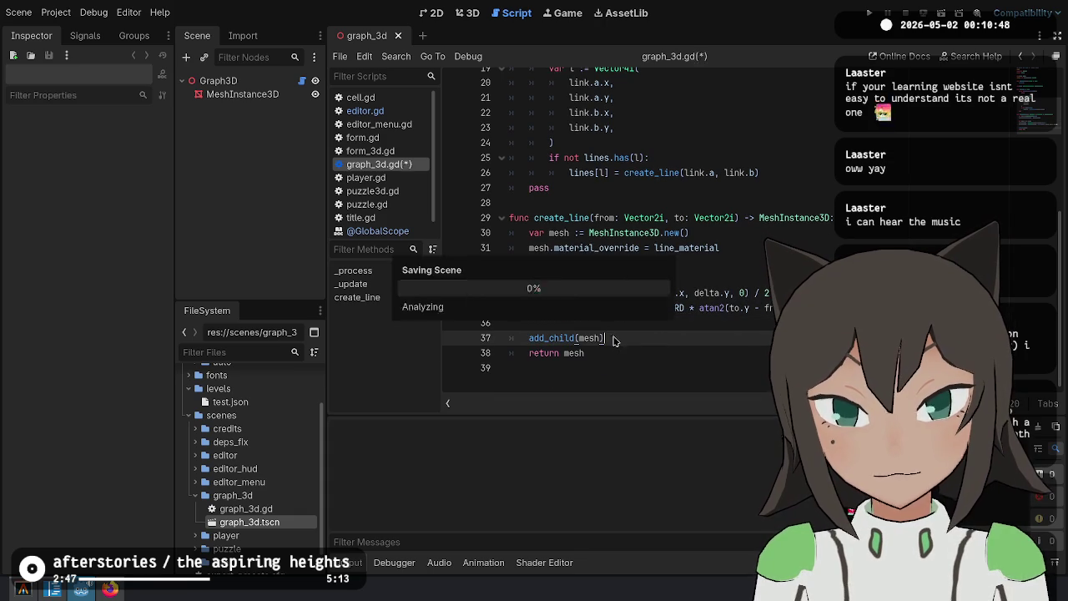
{"action": "double_click", "coordinate": [573, 217]}
Add a seen Array[Vector4i] declaration on a new line above the links loop
{"action": "left_click", "coordinate": [769, 173]}
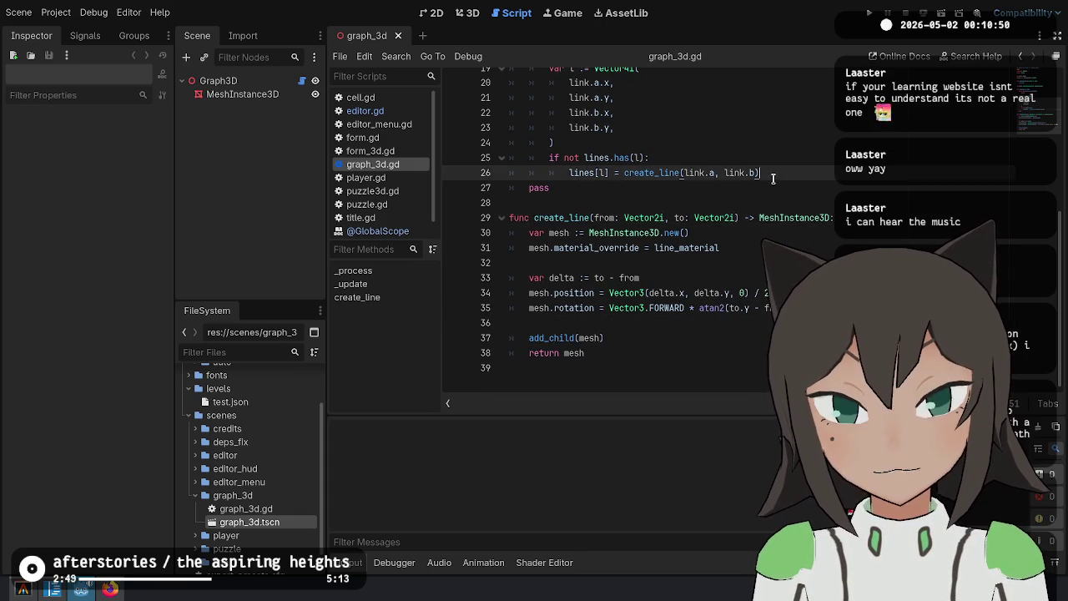
{"action": "scroll", "coordinate": [665, 344], "scroll_direction": "up", "scroll_amount": 3}
{"action": "scroll", "coordinate": [728, 299], "scroll_direction": "down", "scroll_amount": 2}
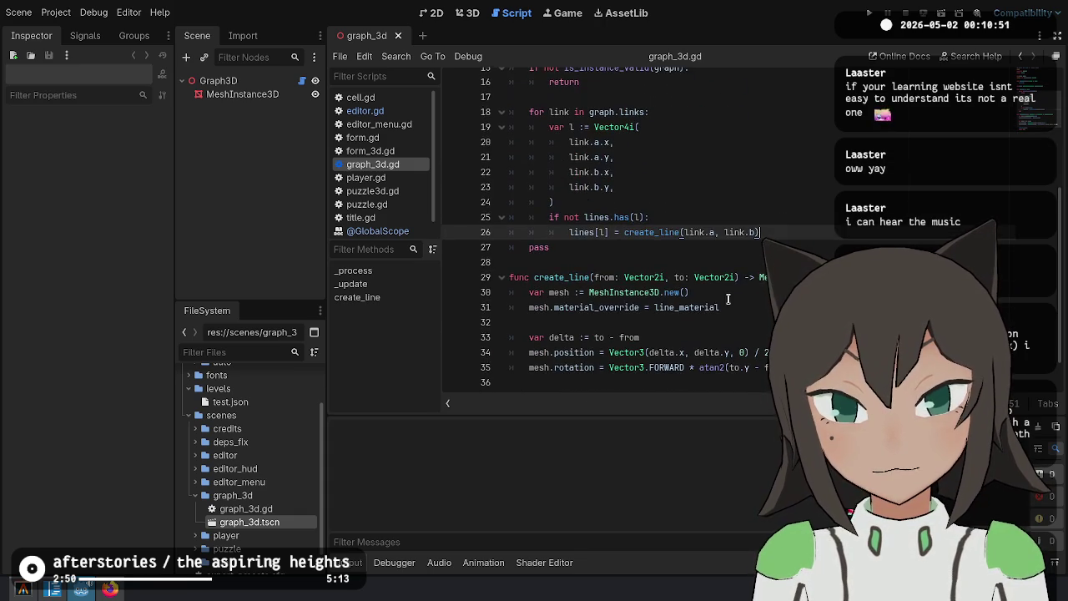
{"action": "left_click", "coordinate": [663, 102]}
{"action": "scroll", "coordinate": [664, 109], "scroll_direction": "up", "scroll_amount": 1}
{"action": "key", "text": "Return"}
{"action": "type", "text": "var seen :="}
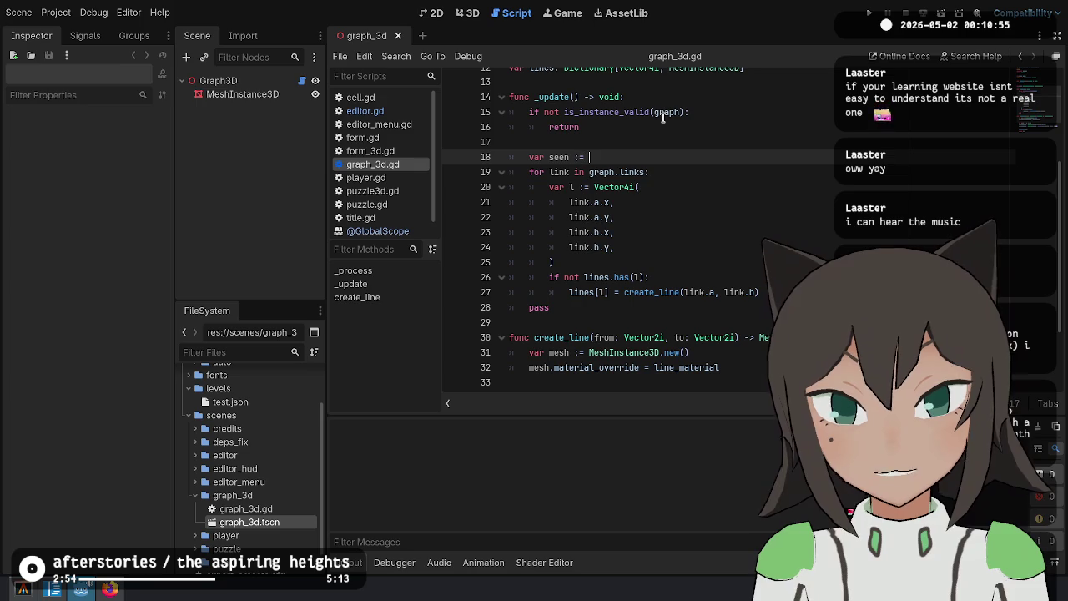
{"action": "type", "text": "Array["}
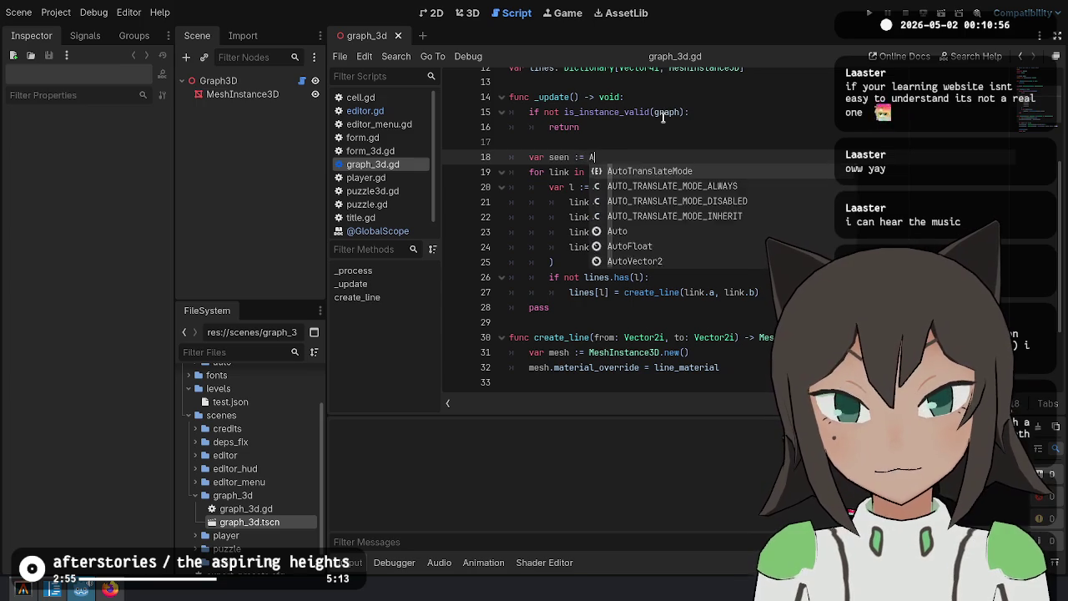
{"action": "type", "text": "Vector4i"}
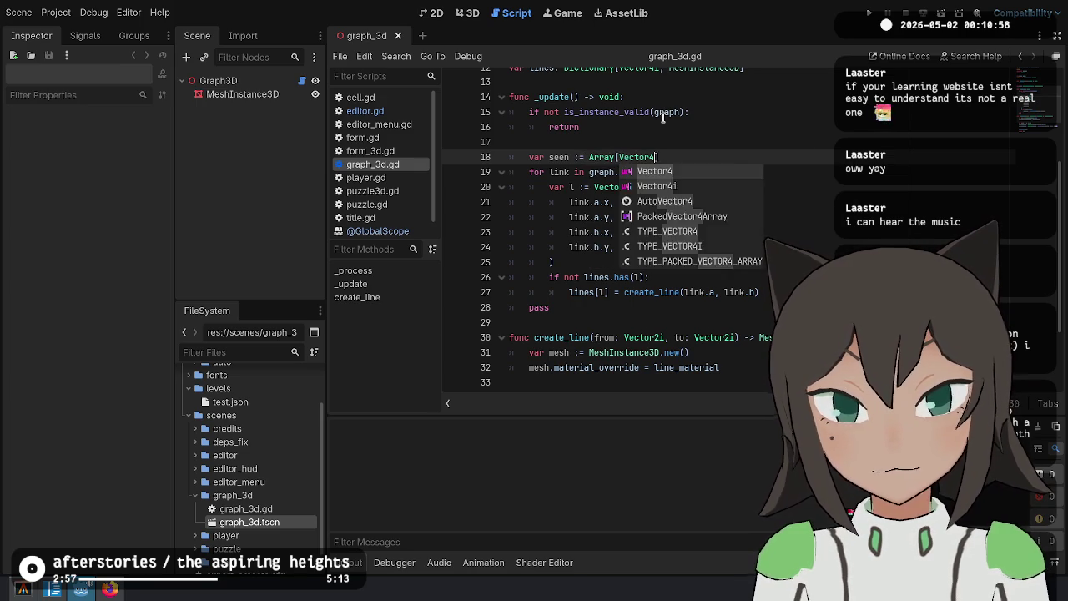
{"action": "key", "text": "Down"}
{"action": "key", "text": "Down"}
{"action": "key", "text": "Down"}
{"action": "key", "text": "Down"}
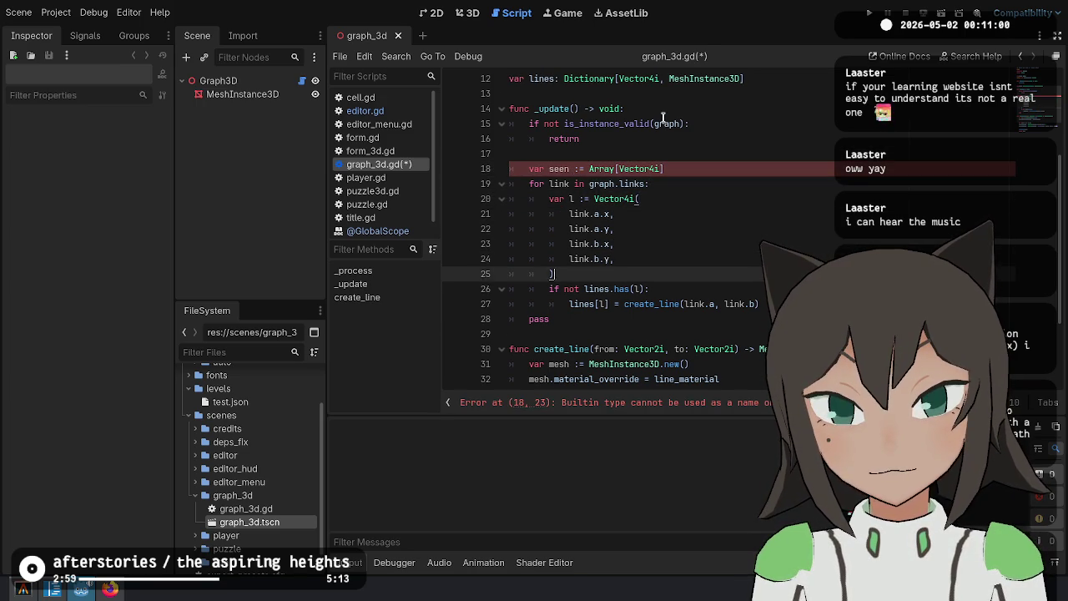
Add seen.push_back(l) after the create_line call inside the loop
{"action": "key", "text": "End"}
{"action": "key", "text": "Return"}
{"action": "type", "text": "seen"}
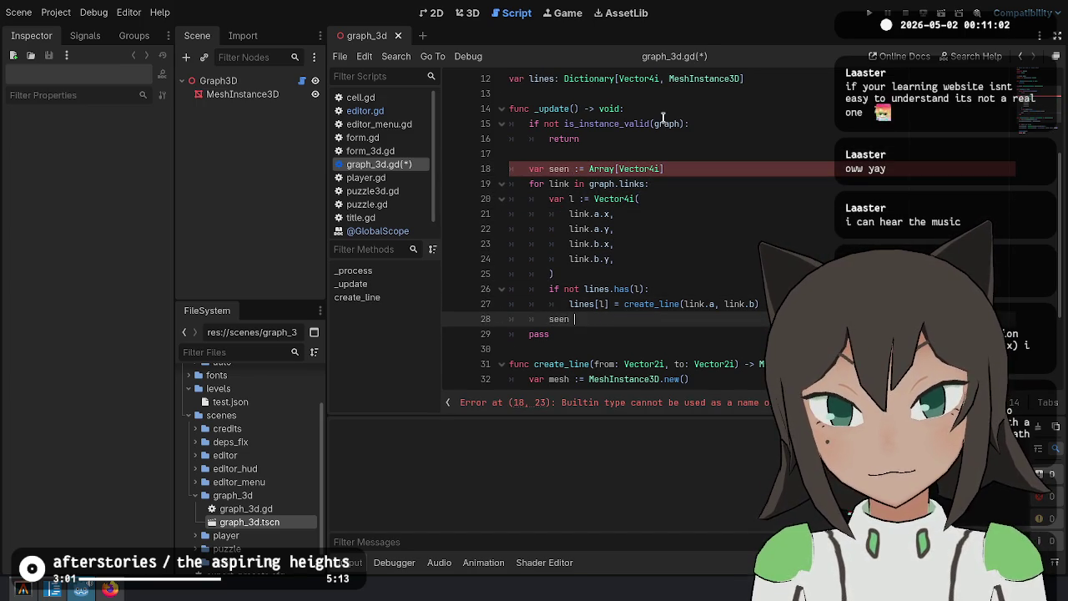
{"action": "type", "text": ".push_"}
{"action": "key", "text": "Return"}
{"action": "type", "text": "l"}
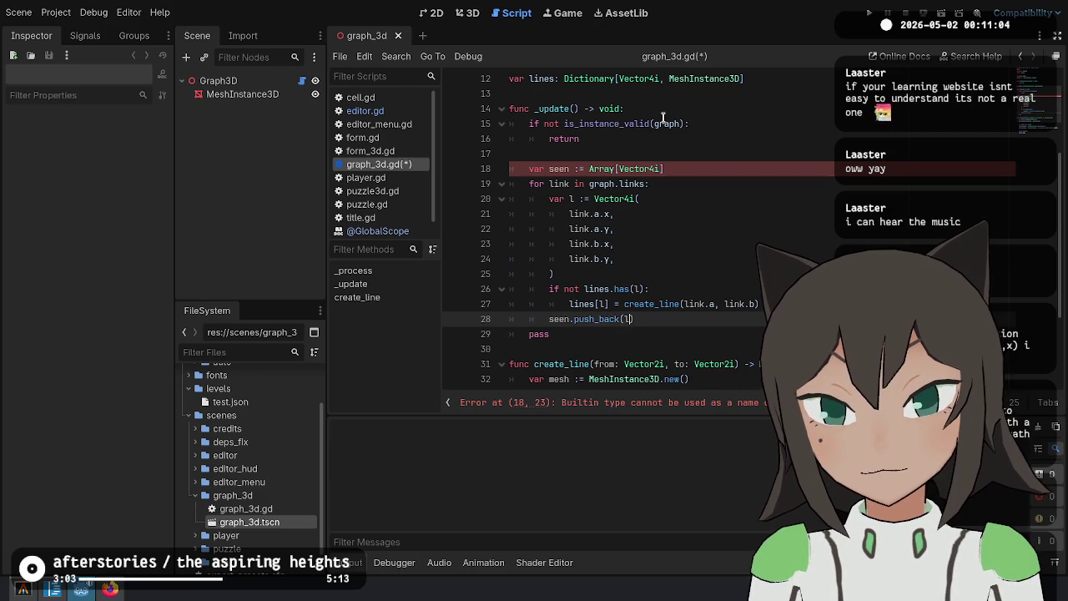
Make the declaration 'var seen: Array[Vector4i] = []'
{"action": "key", "text": "Up"}
{"action": "key", "text": "Up"}
{"action": "key", "text": "Up"}
{"action": "key", "text": "ctrl+Left"}
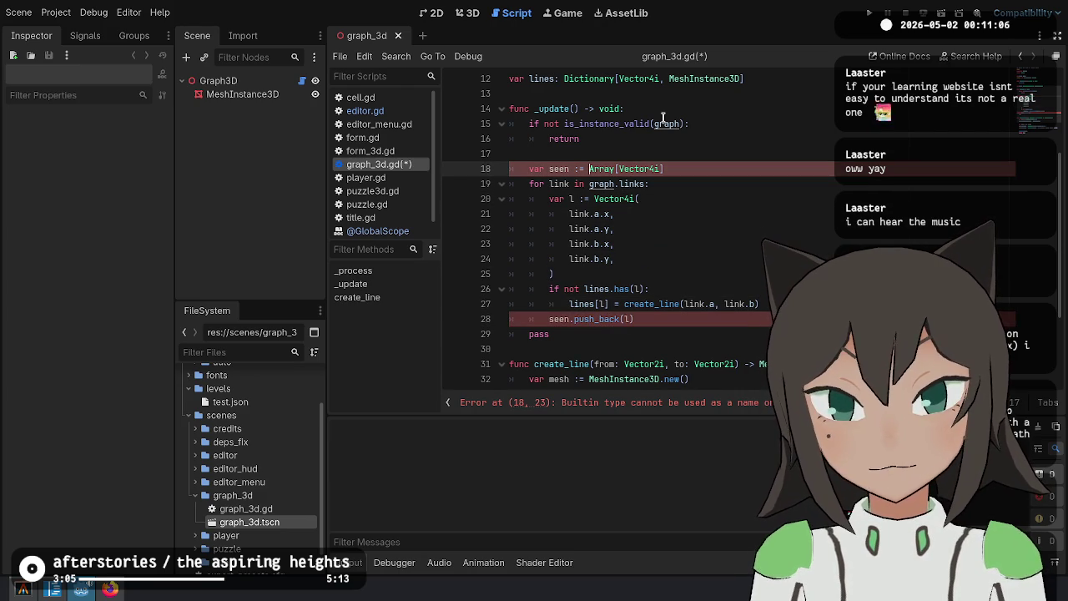
{"action": "key", "text": "BackSpace"}
{"action": "key", "text": "BackSpace"}
{"action": "key", "text": "BackSpace"}
{"action": "type", "text": ":"}
{"action": "key", "text": "End"}
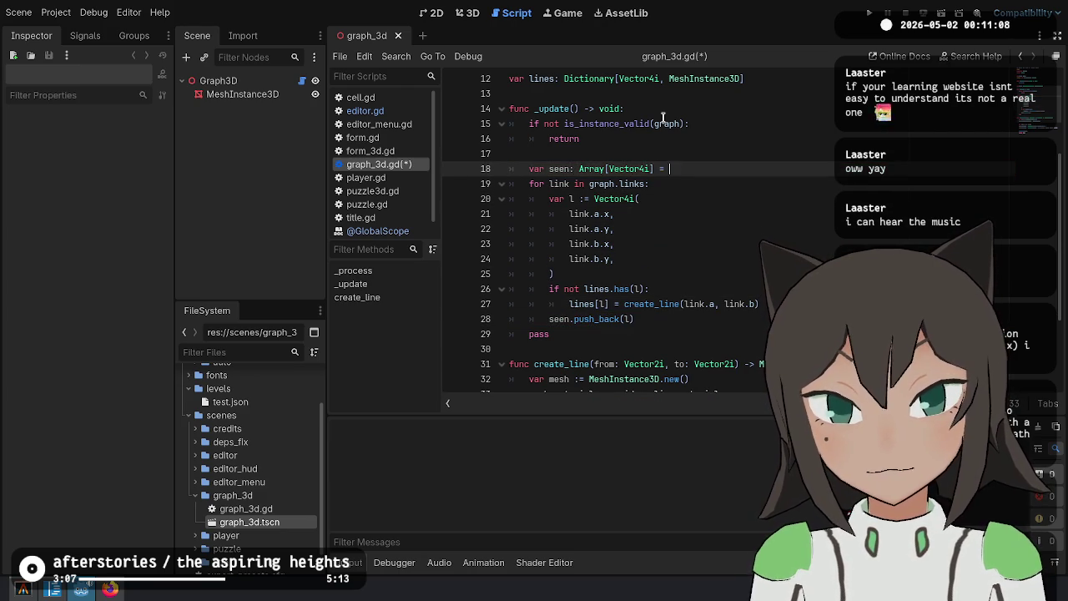
{"action": "type", "text": "[]"}
{"action": "key", "text": "Down"}
{"action": "key", "text": "Down"}
{"action": "key", "text": "Down"}
Delete the leftover pass and begin a second loop over the link keys
{"action": "key", "text": "ctrl+BackSpace"}
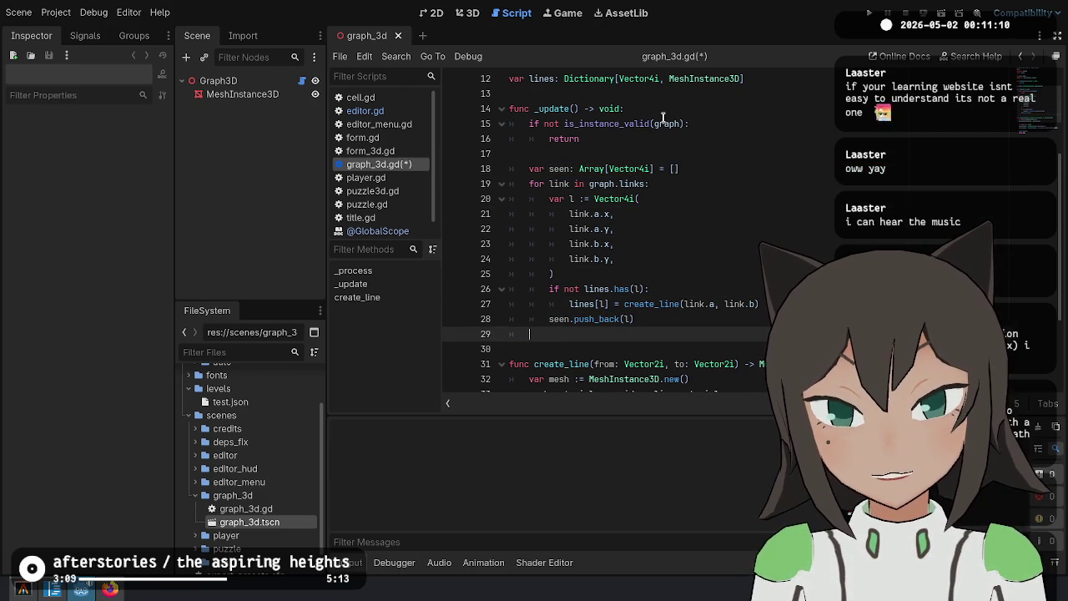
{"action": "key", "text": "Return"}
{"action": "type", "text": "for g"}
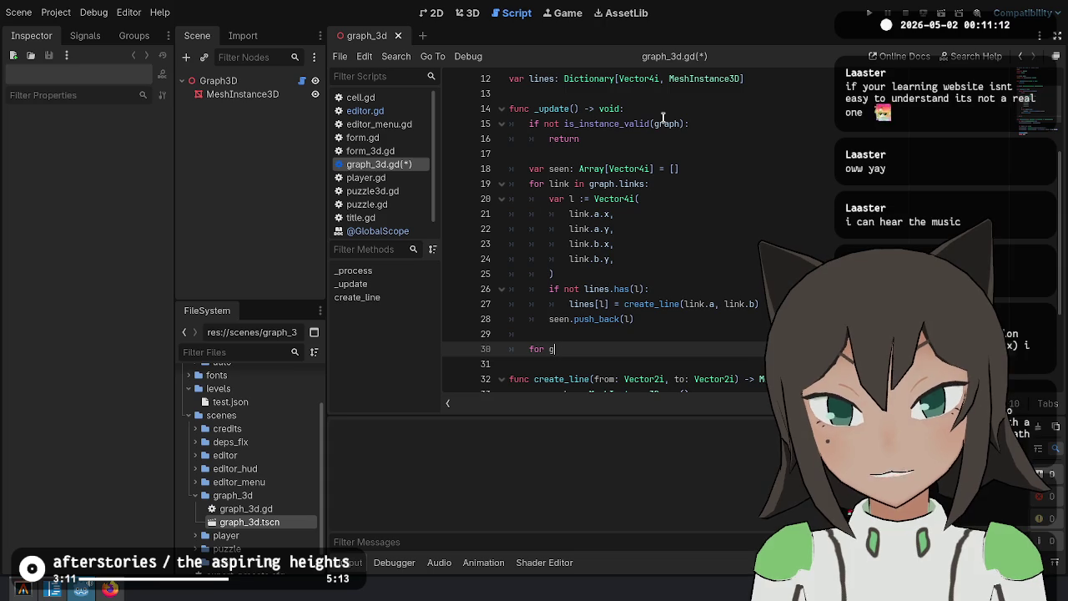
{"action": "type", "text": "raph.links."}
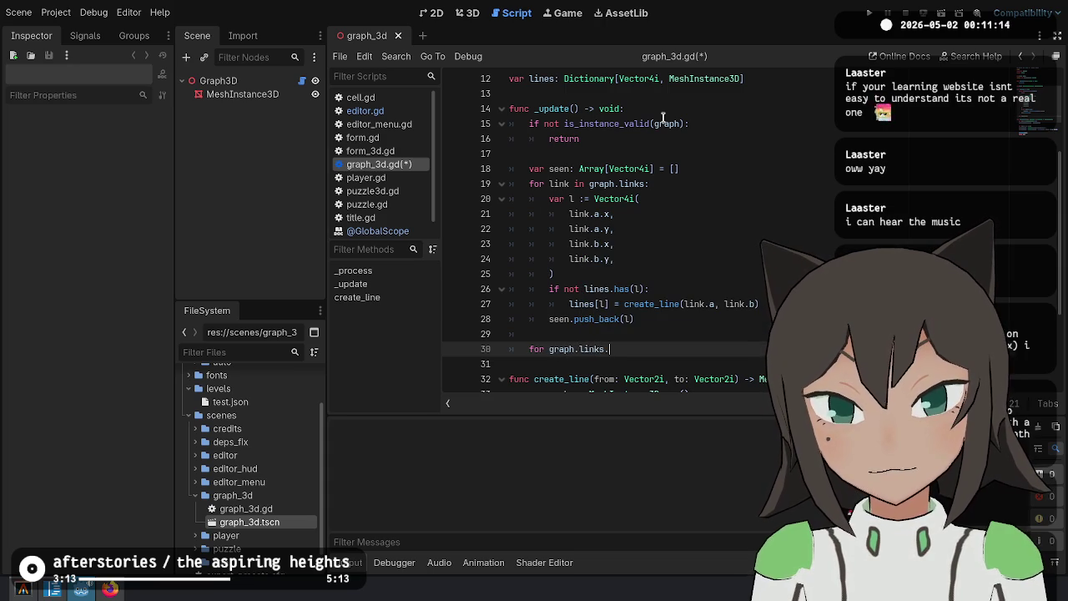
{"action": "type", "text": "key in "}
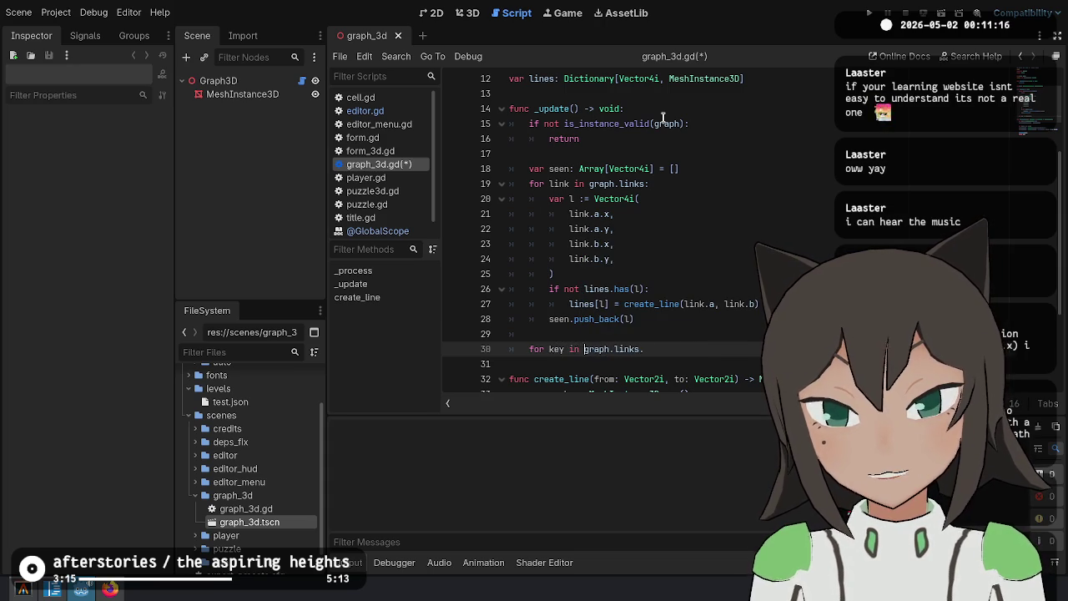
{"action": "type", "text": ":"}
Open the loop body with 'if not seen.has(key):'
{"action": "key", "text": "Return"}
{"action": "type", "text": "if see"}
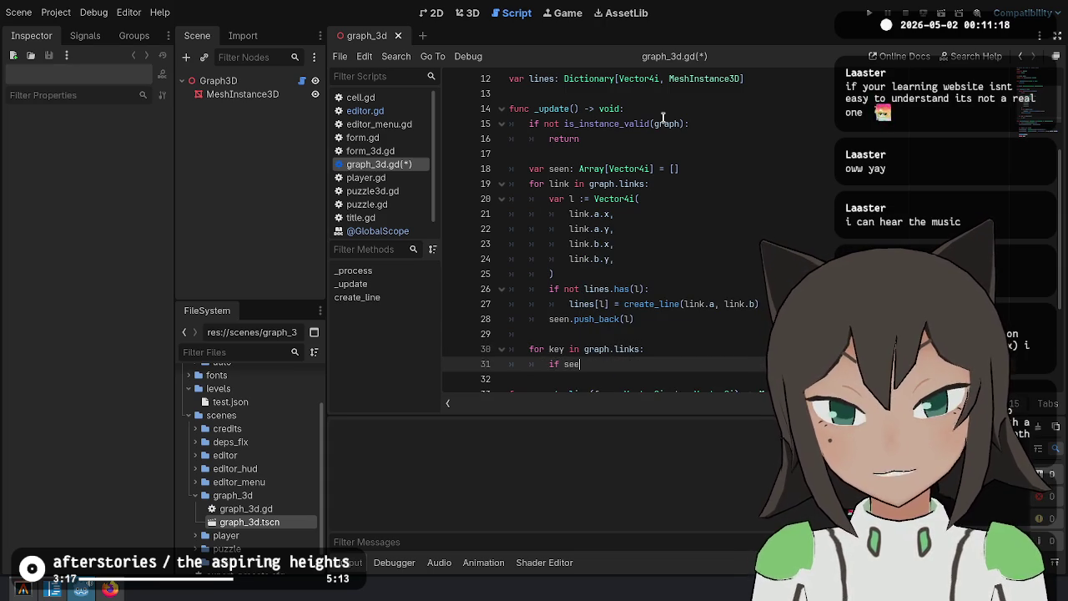
{"action": "type", "text": "n.has(key"}
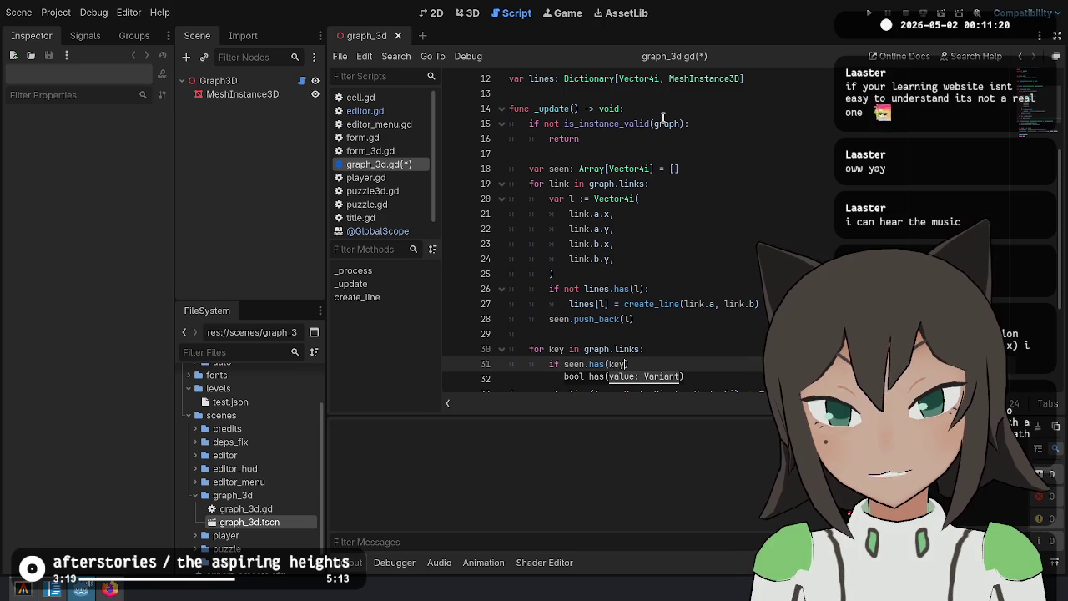
{"action": "key", "text": "Home"}
{"action": "key", "text": "Right"}
{"action": "key", "text": "Right"}
{"action": "key", "text": "Right"}
{"action": "type", "text": "not"}
{"action": "key", "text": "End"}
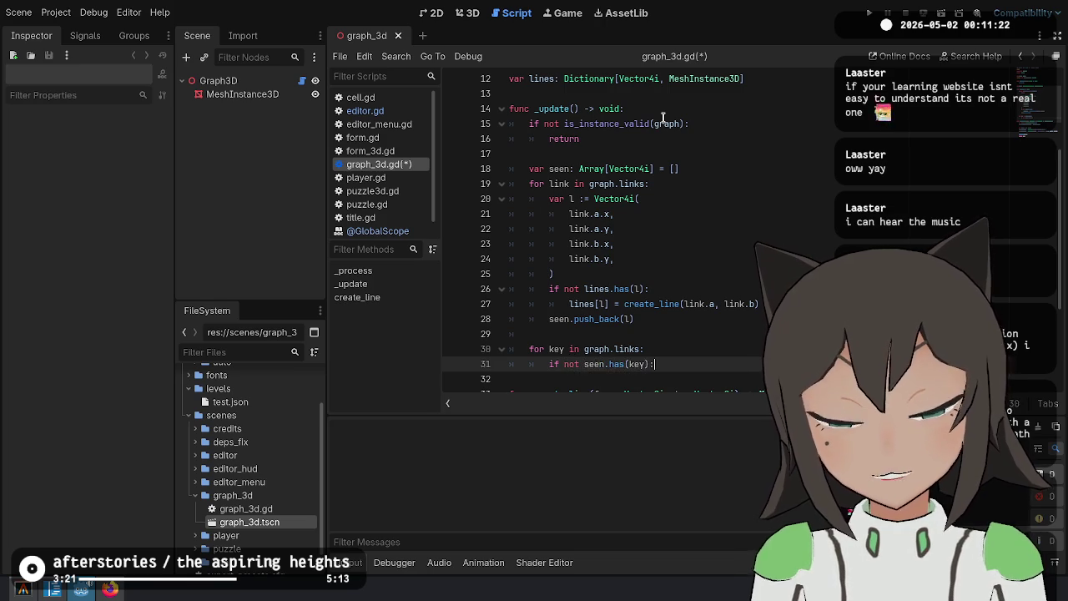
{"action": "key", "text": "Return"}
{"action": "type", "text": "line"}
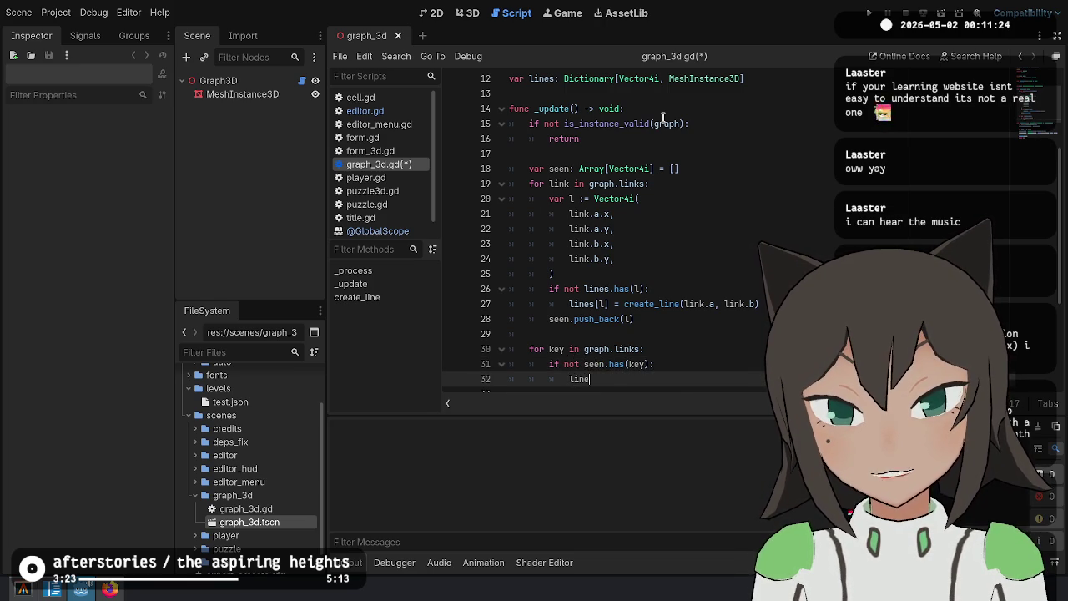
Free the line with queue_free() and follow it with lines.erase(key)
{"action": "type", "text": "s[l]."}
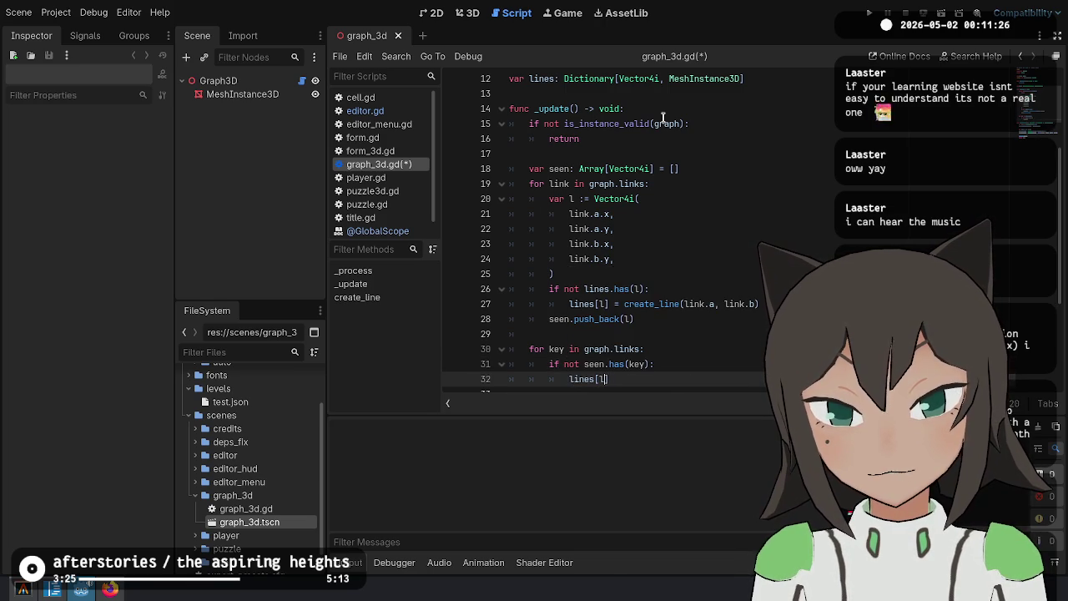
{"action": "type", "text": "queue"}
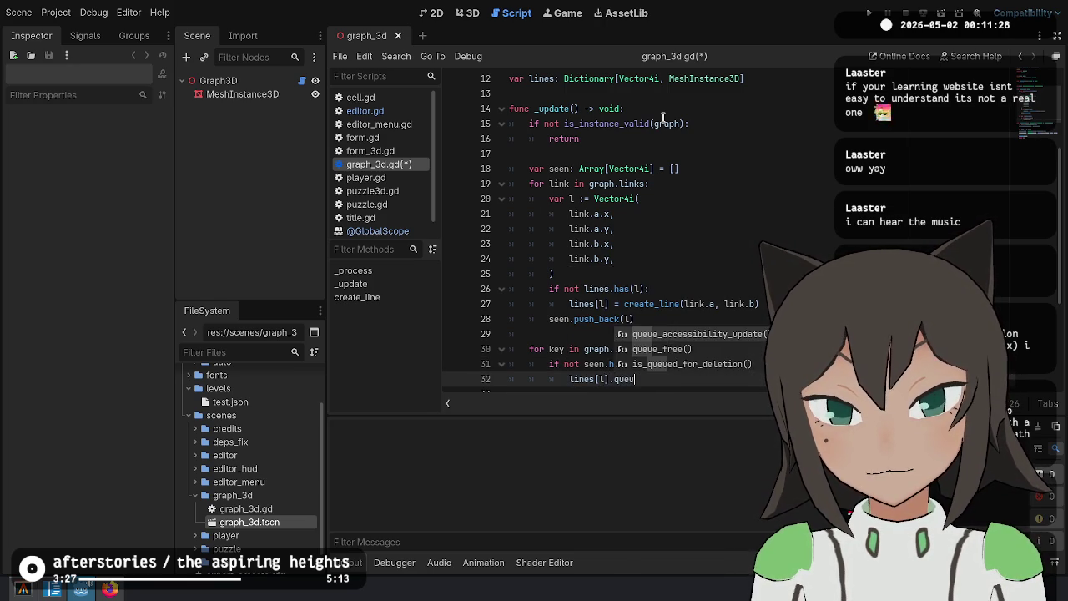
{"action": "key", "text": "Down"}
{"action": "key", "text": "Return"}
{"action": "key", "text": "Return"}
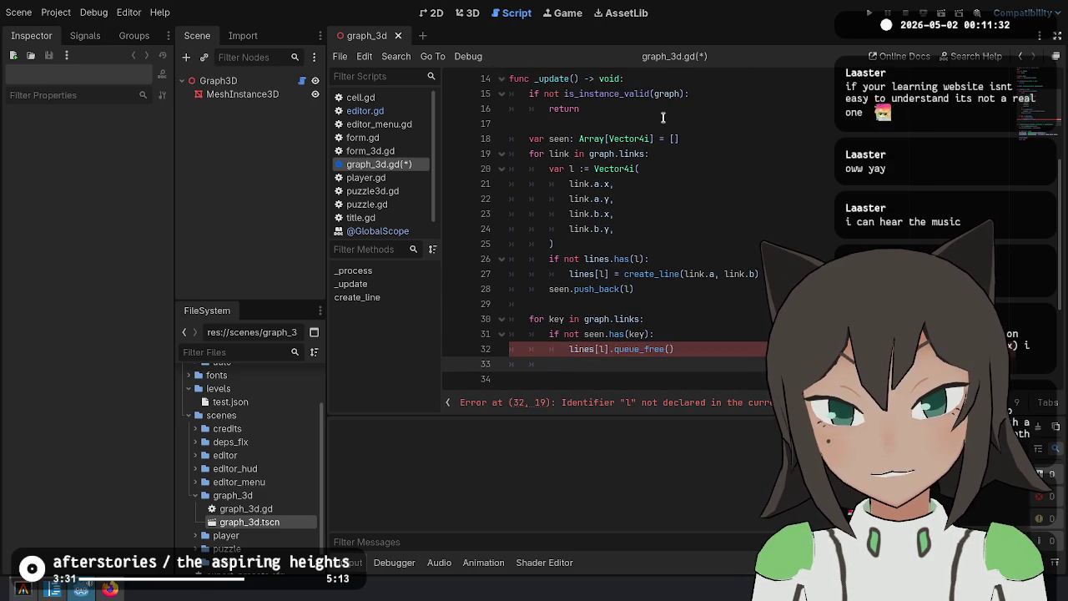
{"action": "key", "text": "BackSpace"}
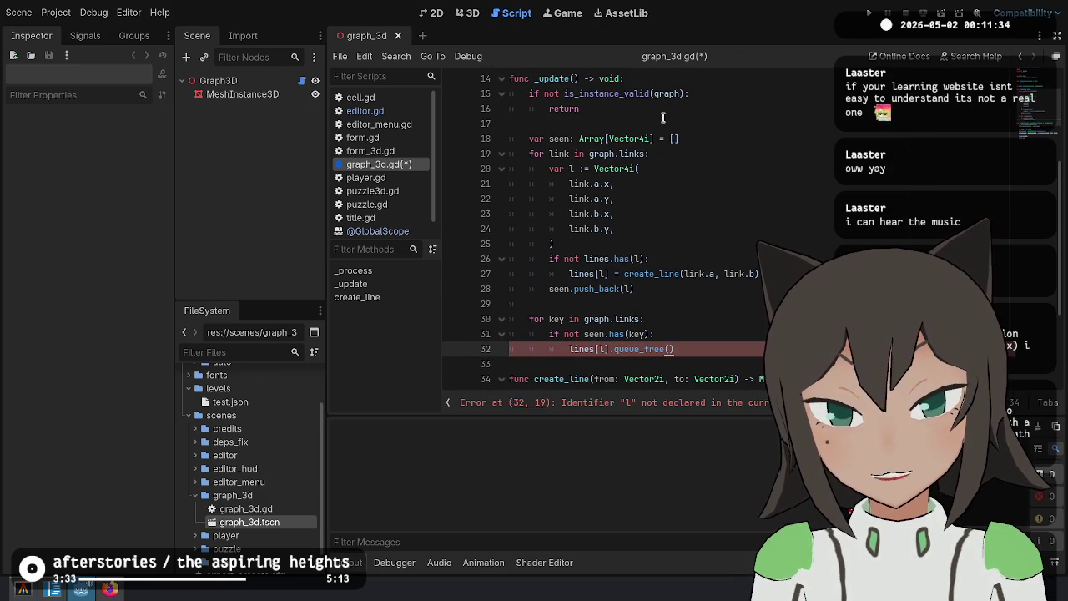
{"action": "key", "text": "Return"}
{"action": "type", "text": "lines.era"}
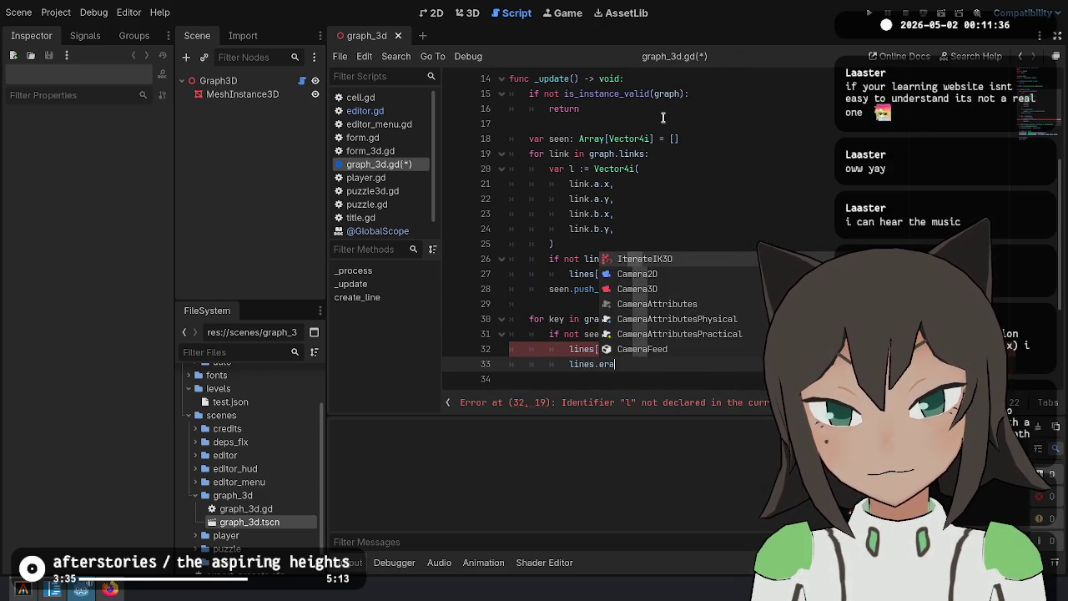
{"action": "key", "text": "Return"}
{"action": "type", "text": "key"}
Change the queue_free line's index from l to key and save
{"action": "key", "text": "Up"}
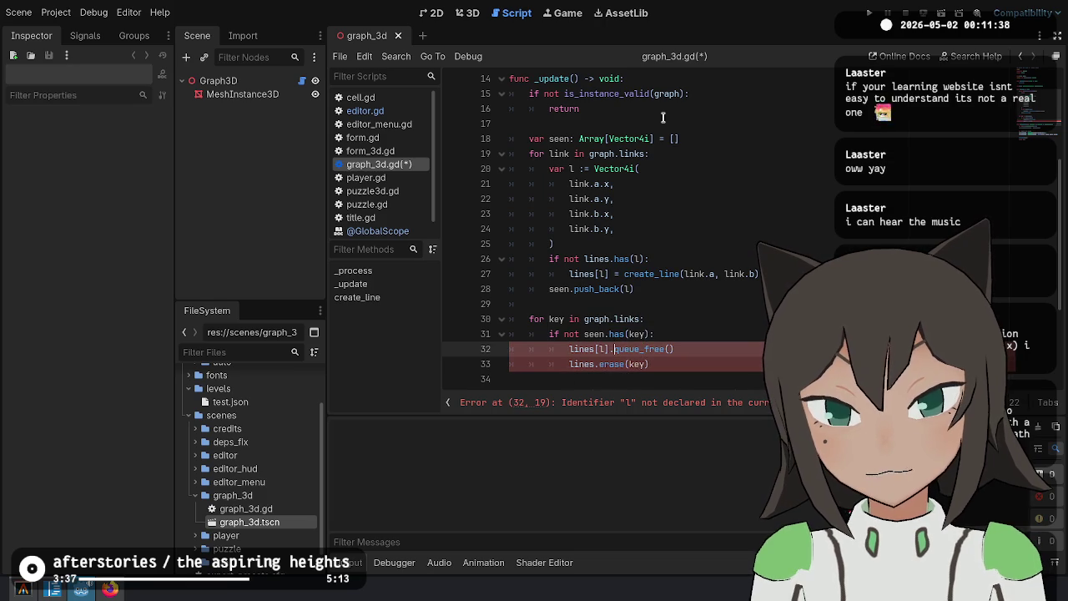
{"action": "key", "text": "BackSpace"}
{"action": "type", "text": "key"}
{"action": "key", "text": "Down"}
{"action": "key", "text": "Down"}
{"action": "key", "text": "Down"}
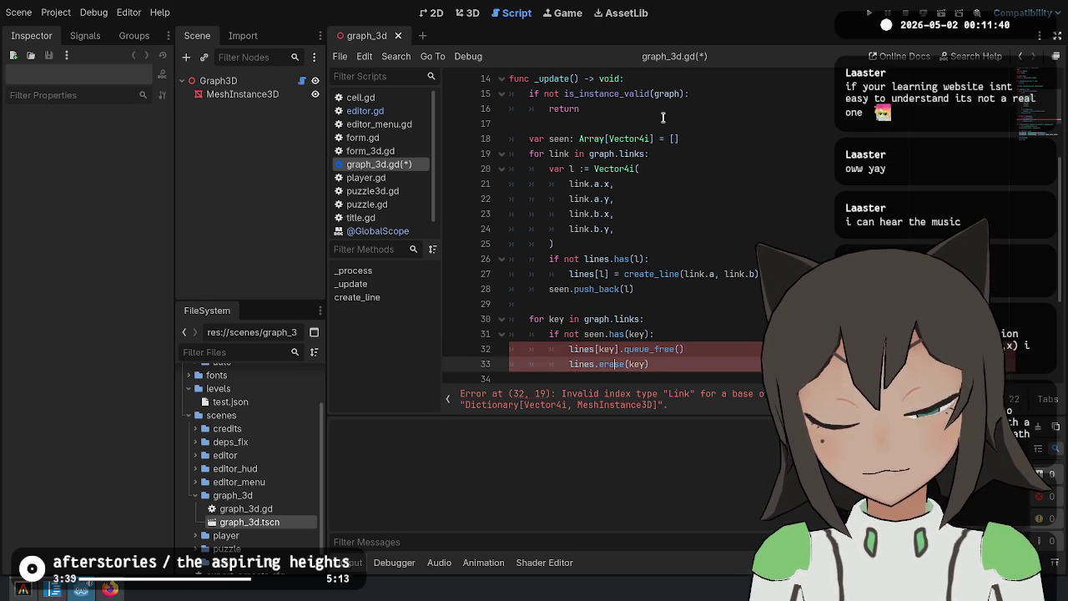
{"action": "key", "text": "Up"}
{"action": "key", "text": "Up"}
{"action": "key", "text": "Up"}
{"action": "key", "text": "ctrl+s"}
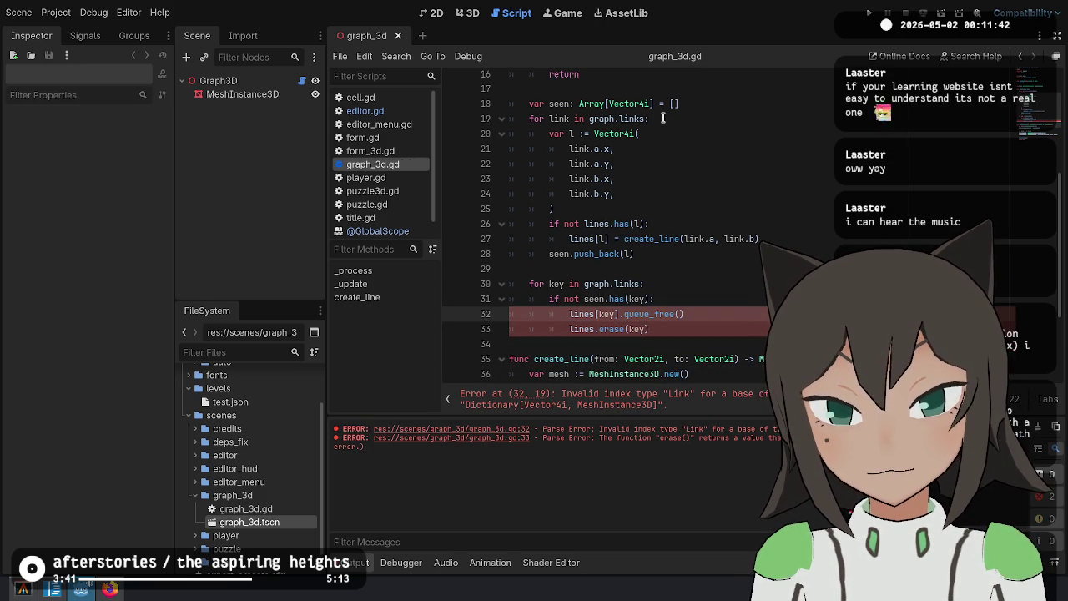
Make the second loop iterate over the lines keys instead of graph.links
{"action": "key", "text": "Up"}
{"action": "key", "text": "Up"}
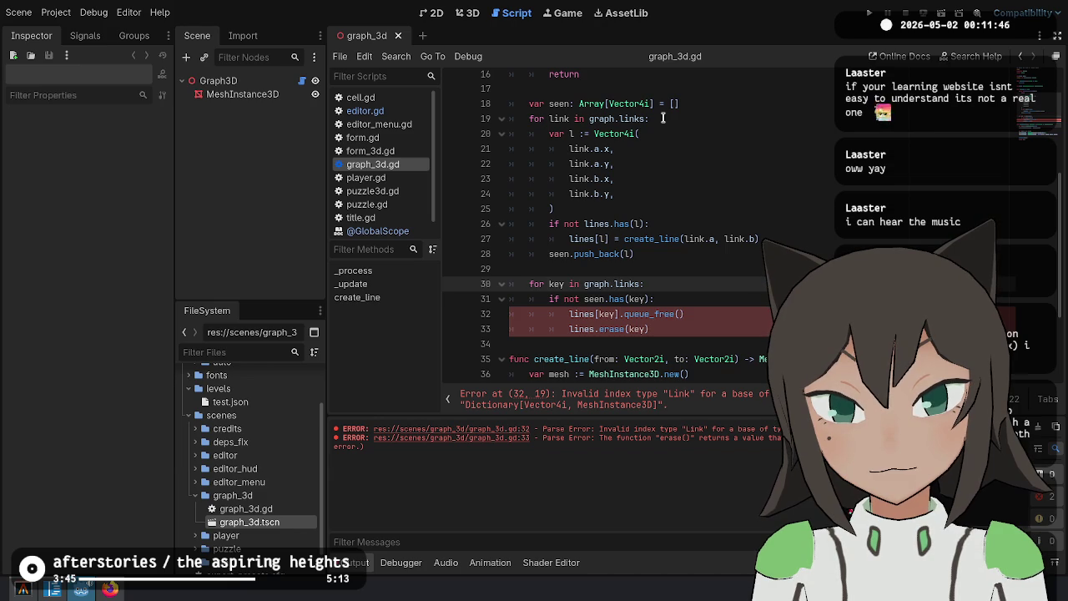
{"action": "key", "text": "BackSpace"}
{"action": "key", "text": "BackSpace"}
{"action": "key", "text": "BackSpace"}
{"action": "type", "text": "lines."}
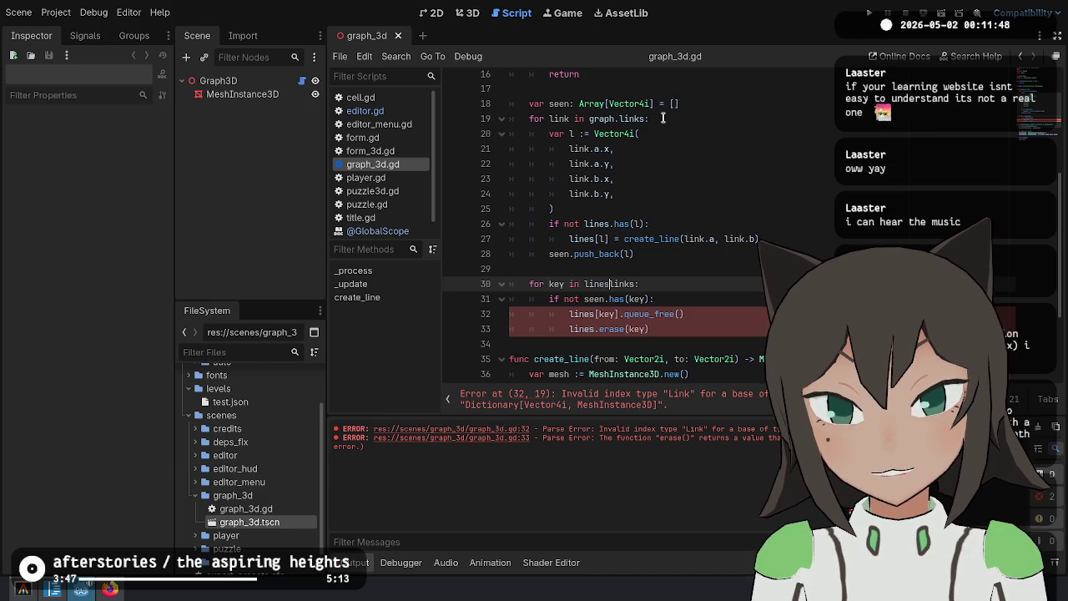
{"action": "type", "text": "key"}
{"action": "key", "text": "BackSpace"}
{"action": "key", "text": "BackSpace"}
{"action": "key", "text": "BackSpace"}
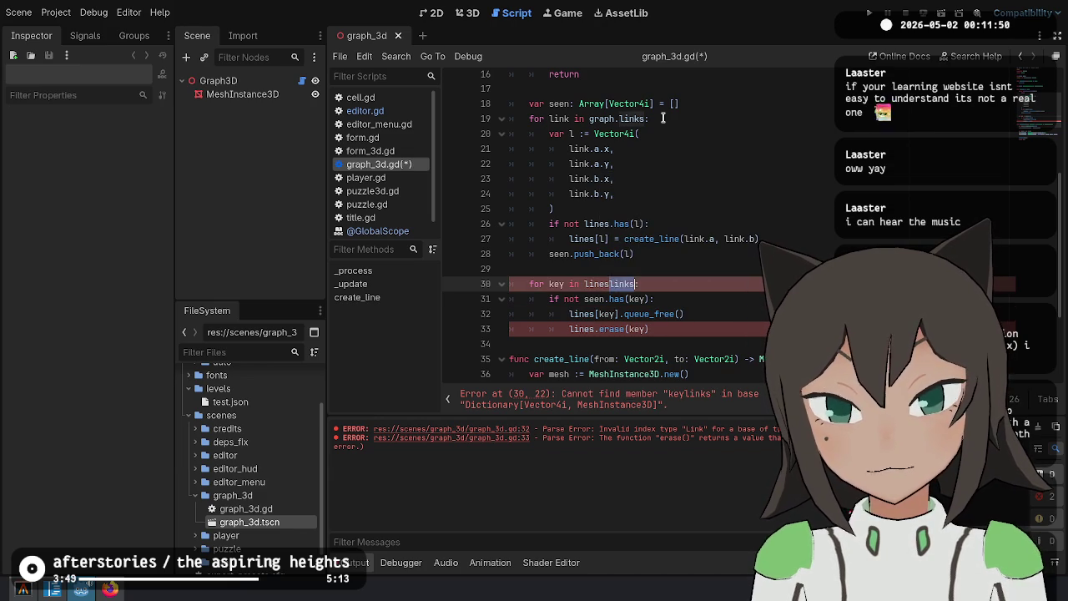
{"action": "key", "text": "Delete"}
{"action": "key", "text": "Delete"}
{"action": "key", "text": "Delete"}
{"action": "key", "text": "ctrl+Left"}
{"action": "key", "text": "ctrl+Left"}
Assign the lines.erase(key) result to var _erased and save the script and scene
{"action": "key", "text": "Down"}
{"action": "key", "text": "Down"}
{"action": "key", "text": "Down"}
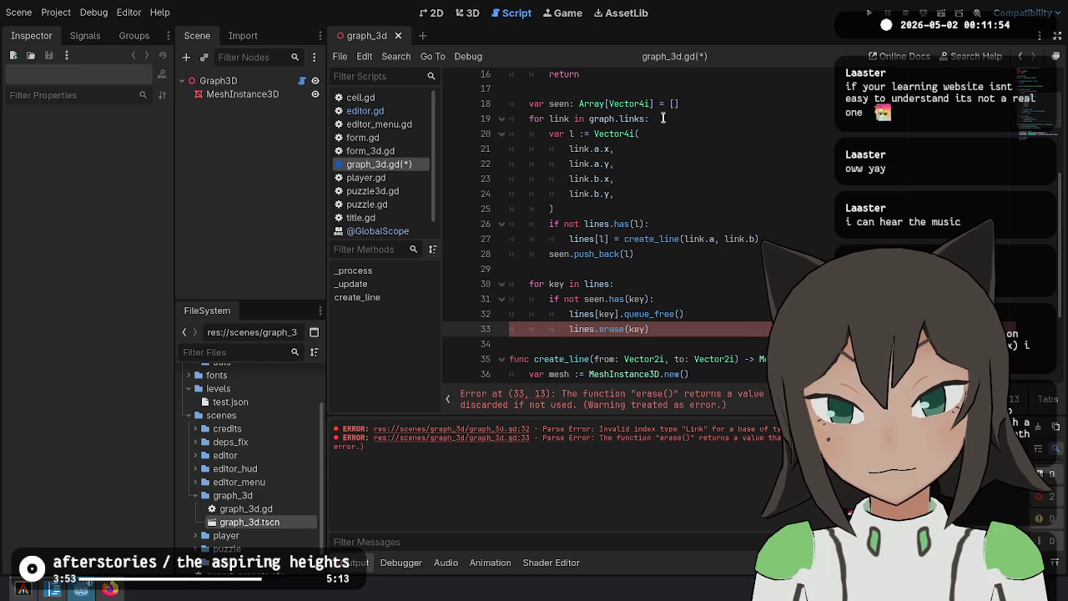
{"action": "type", "text": "var _r"}
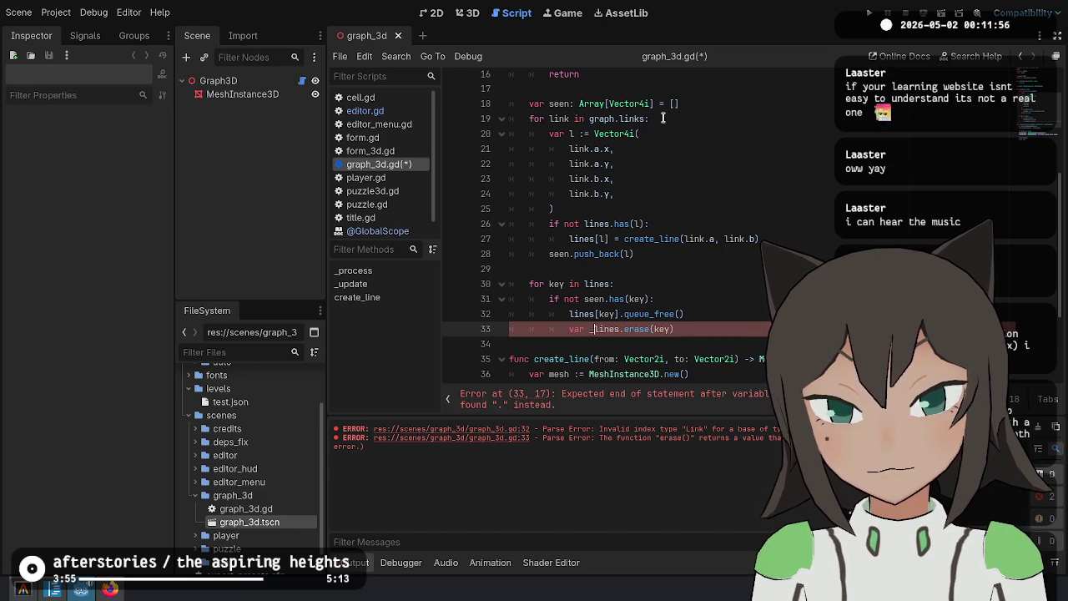
{"action": "key", "text": "BackSpace"}
{"action": "type", "text": "erased :="}
{"action": "key", "text": "ctrl+s"}
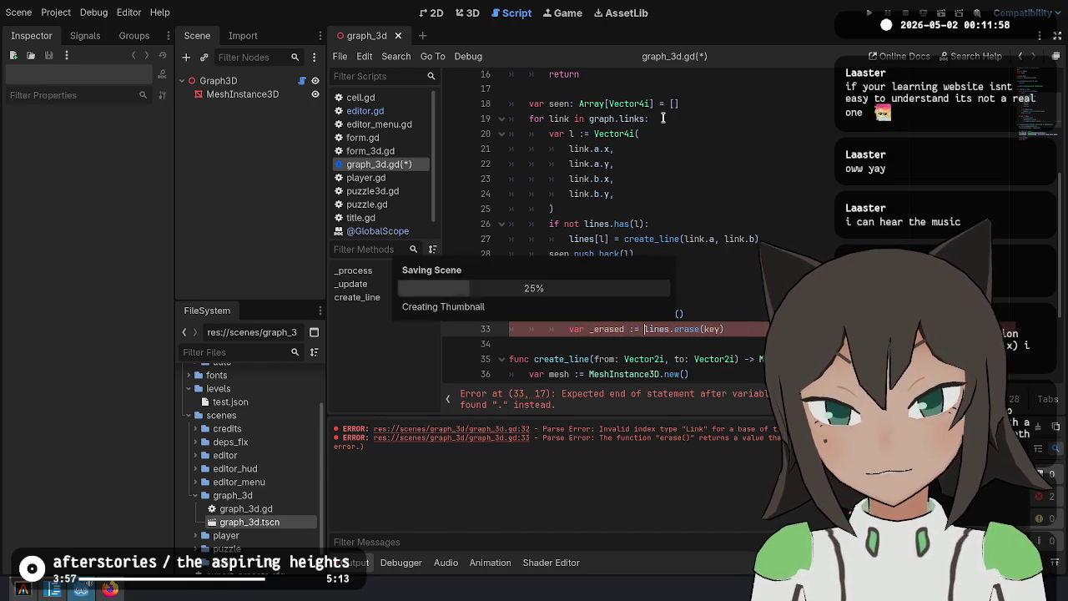
{"action": "key", "text": "Escape"}
{"action": "key", "text": "ctrl+s"}
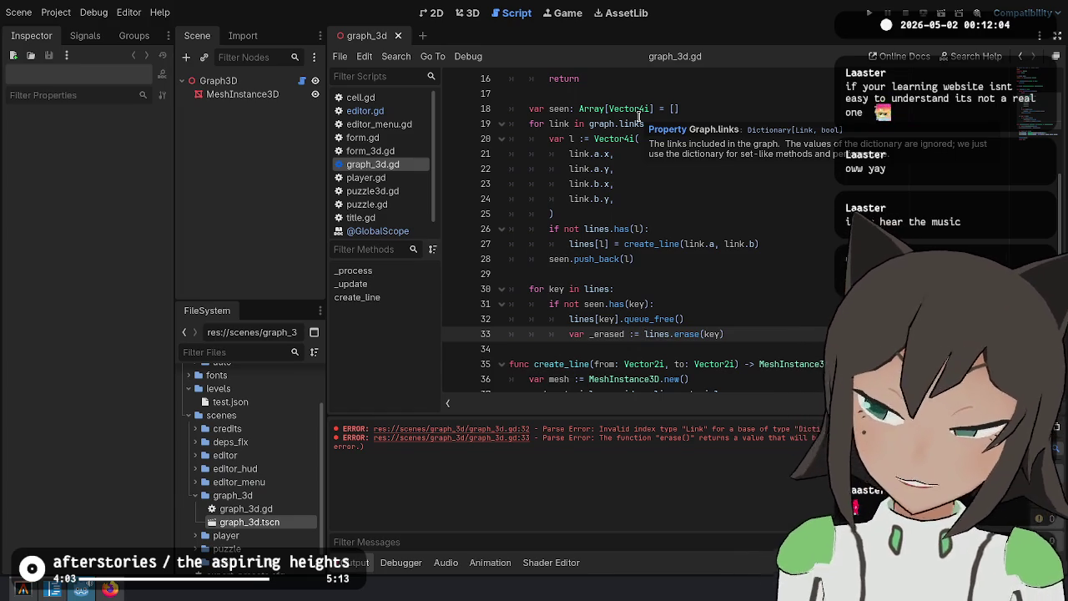
{"action": "key", "text": "ctrl+s"}
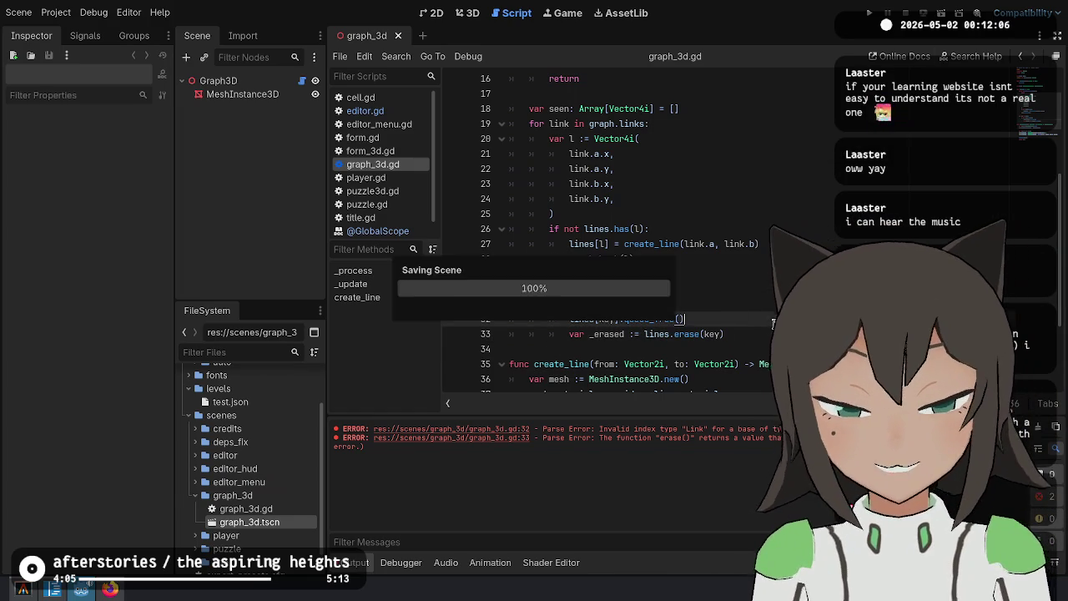
Look over the finished _update code in graph_3d.gd
{"action": "left_click", "coordinate": [773, 331]}
{"action": "scroll", "coordinate": [760, 303], "scroll_direction": "up", "scroll_amount": 1}
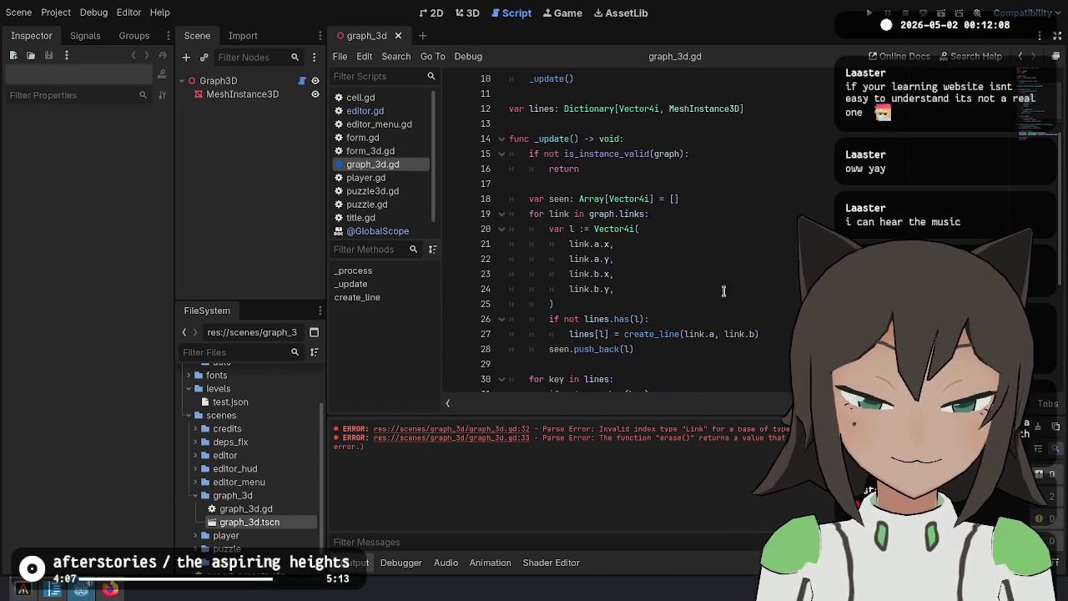
{"action": "scroll", "coordinate": [734, 276], "scroll_direction": "down", "scroll_amount": 1}
{"action": "scroll", "coordinate": [786, 213], "scroll_direction": "up", "scroll_amount": 2}
{"action": "left_click", "coordinate": [786, 214]}
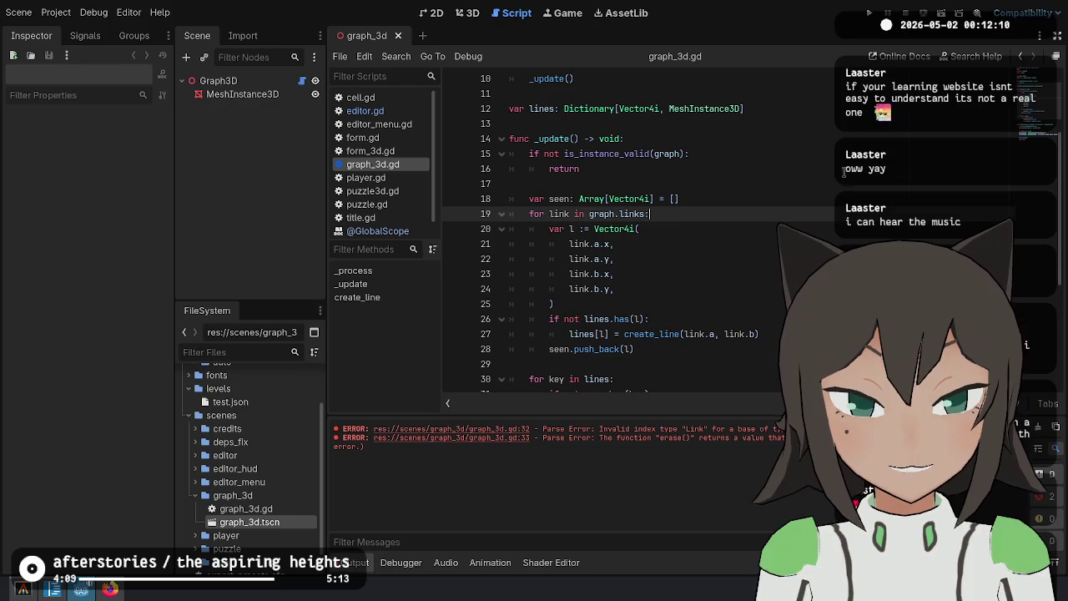
{"action": "left_click", "coordinate": [844, 178]}
{"action": "scroll", "coordinate": [835, 217], "scroll_direction": "down", "scroll_amount": 3}
{"action": "left_click", "coordinate": [767, 274]}
{"action": "left_click", "coordinate": [767, 289]}
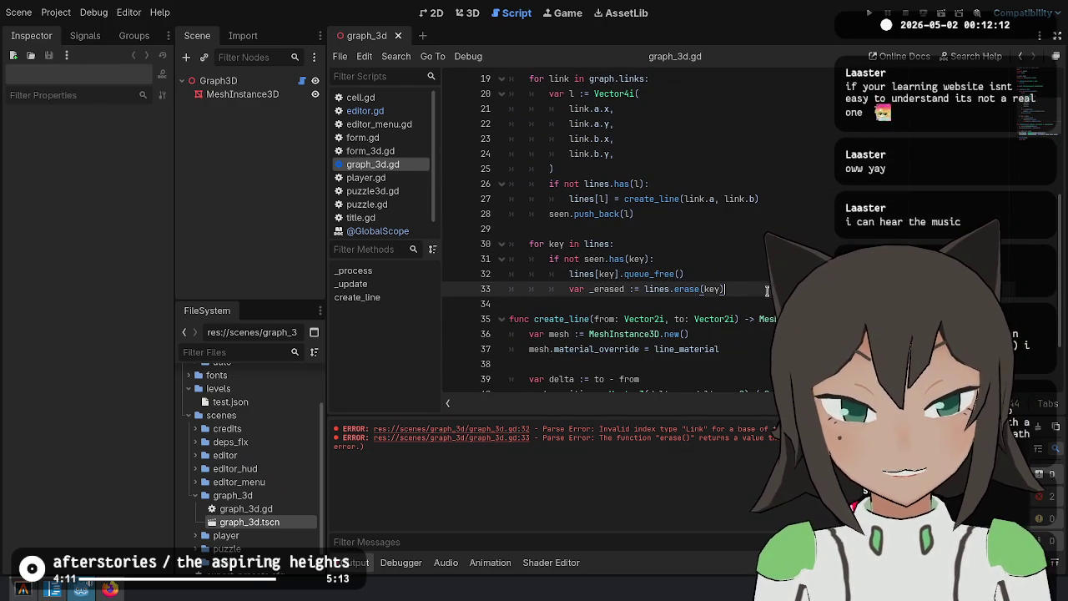
{"action": "left_click", "coordinate": [651, 244]}
{"action": "scroll", "coordinate": [739, 224], "scroll_direction": "up", "scroll_amount": 2}
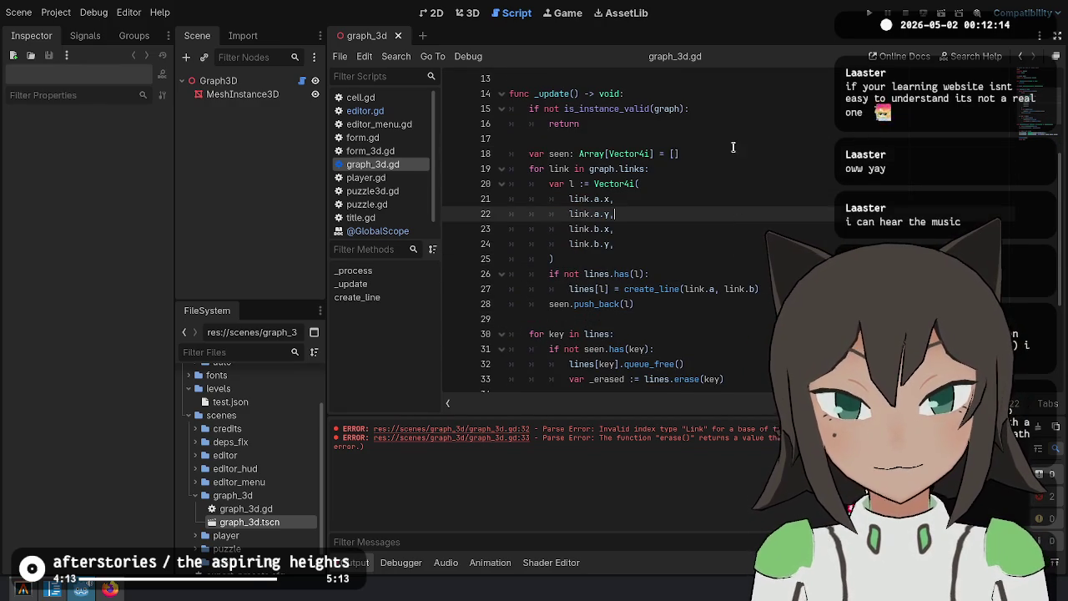
{"action": "left_click", "coordinate": [785, 108]}
Run the project, view the game's Editor screen, stop it, and switch to the 3D view
{"action": "left_click", "coordinate": [869, 13]}
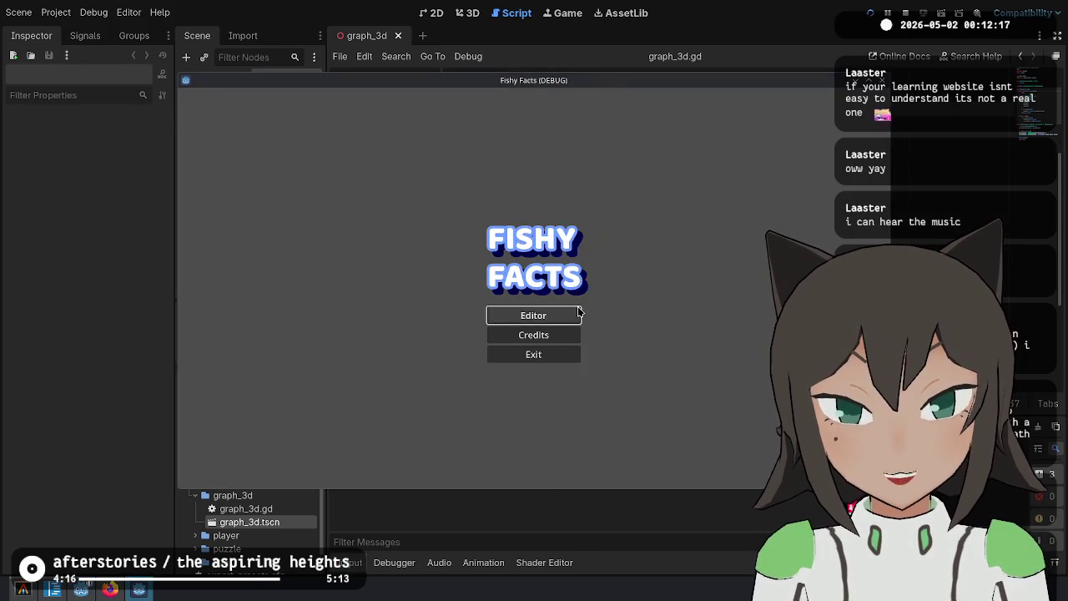
{"action": "left_click", "coordinate": [575, 314]}
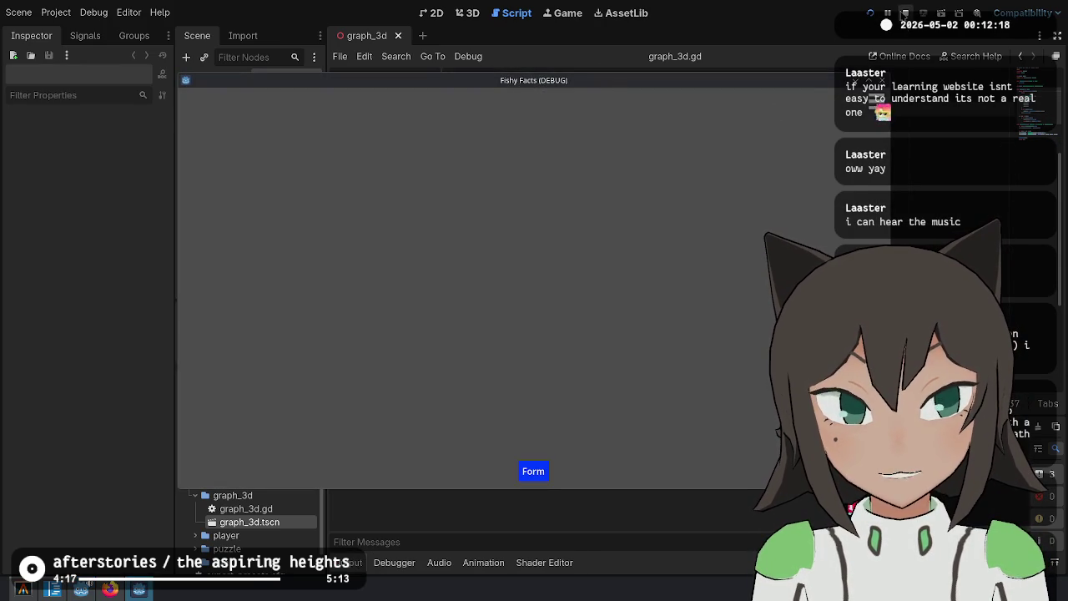
{"action": "left_click", "coordinate": [905, 13]}
{"action": "left_click", "coordinate": [460, 13]}
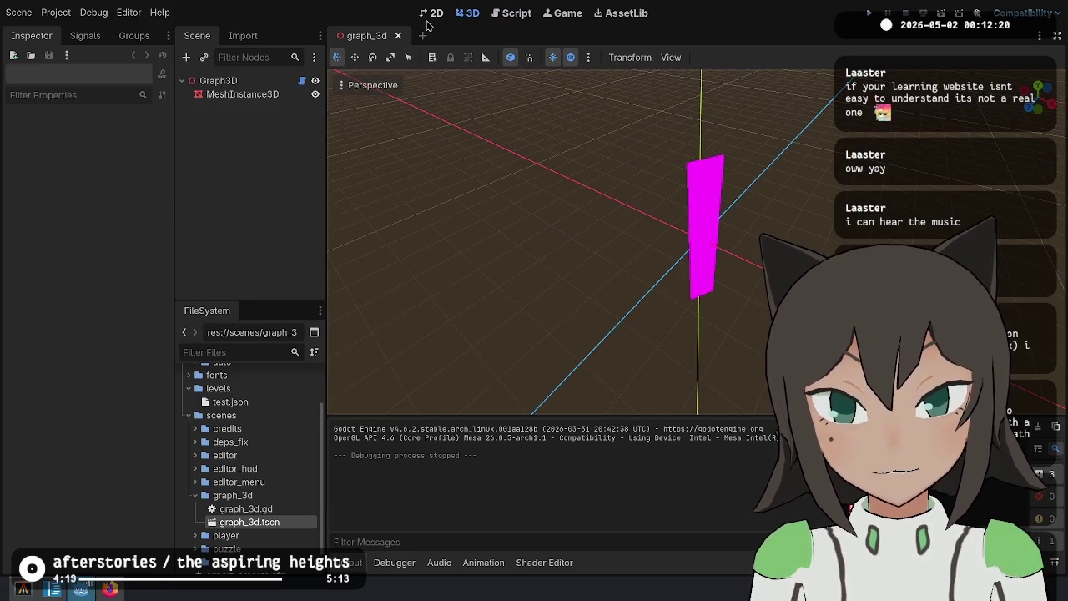
Delete the MeshInstance3D node and add a Camera3D child under Graph3D
{"action": "left_click", "coordinate": [248, 94]}
{"action": "key", "text": "Delete"}
{"action": "key", "text": "Return"}
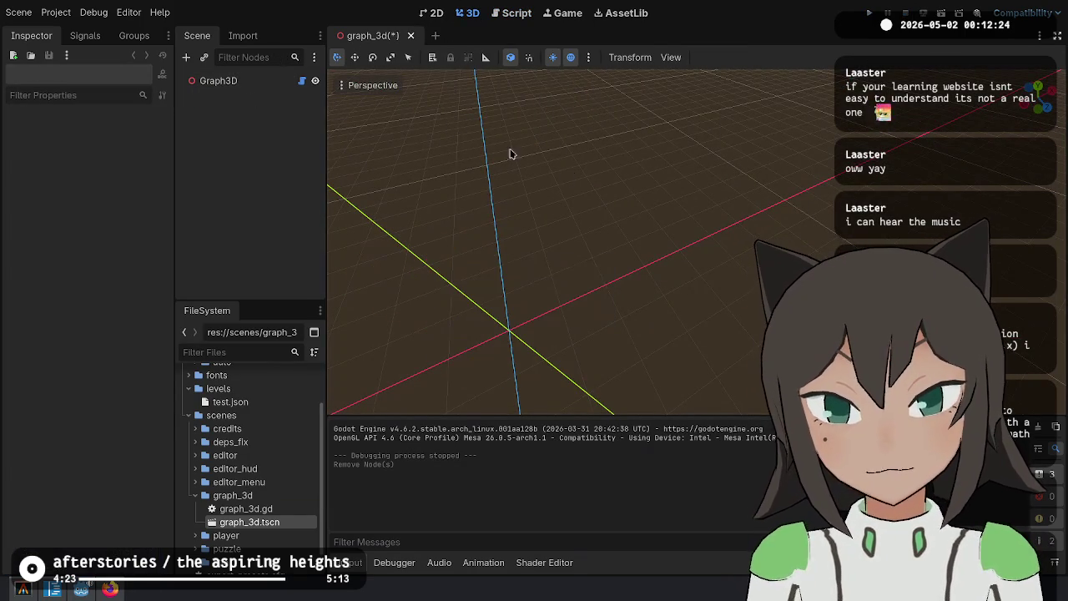
{"action": "right_click", "coordinate": [257, 81]}
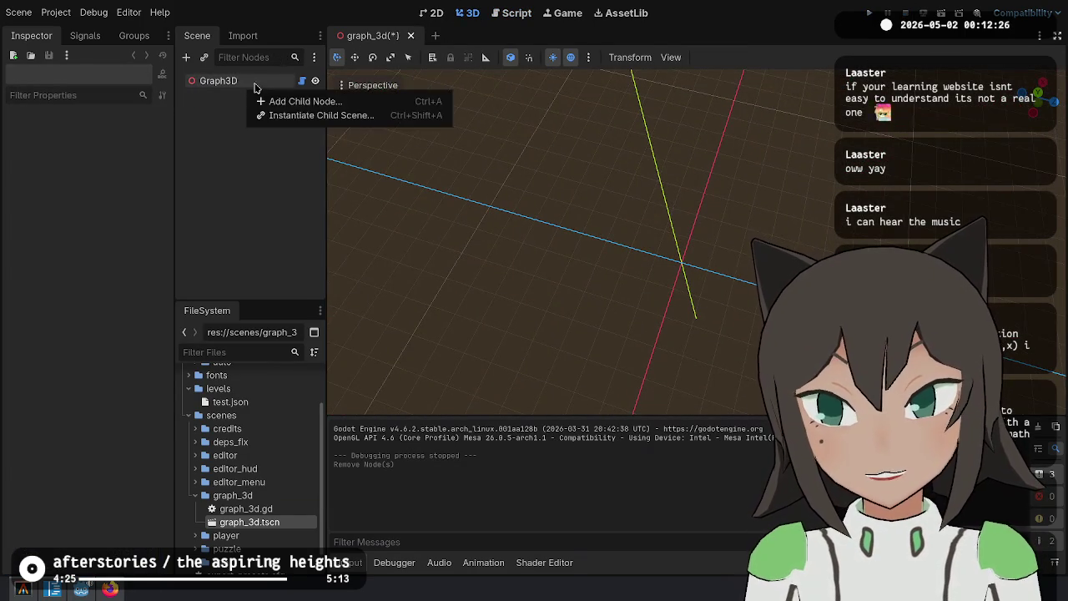
{"action": "left_click", "coordinate": [301, 109]}
{"action": "type", "text": "camera"}
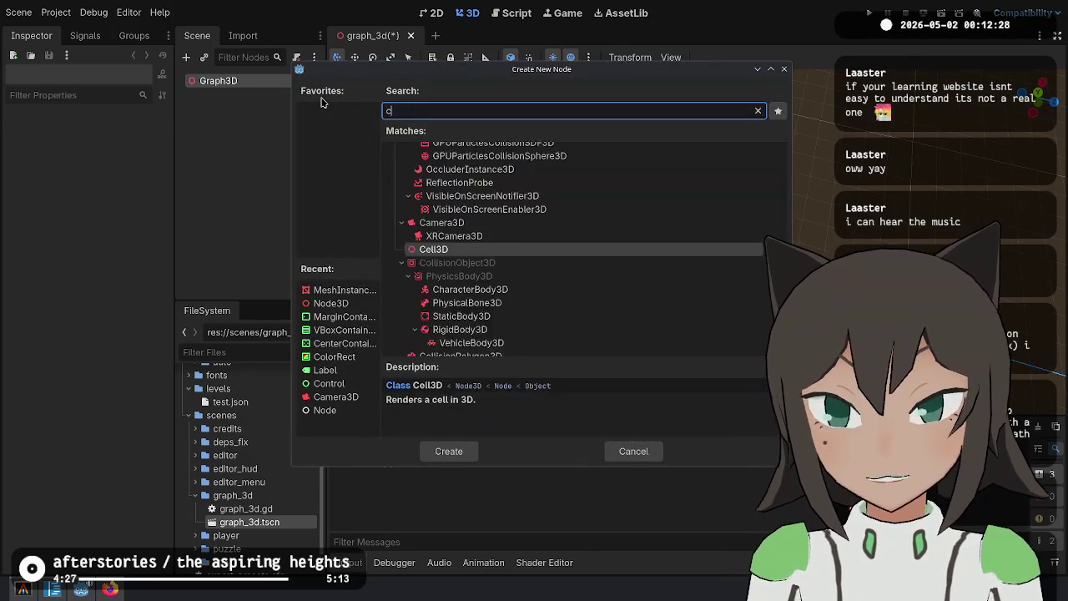
{"action": "key", "text": "Return"}
Raise the camera to height 10 along Y, save the scene, and check its transform
{"action": "mouse_move", "coordinate": [584, 292]}
{"action": "left_mouse_down"}
{"action": "mouse_move", "coordinate": [685, 333]}
{"action": "mouse_move", "coordinate": [687, 362]}
{"action": "mouse_move", "coordinate": [630, 281]}
{"action": "mouse_move", "coordinate": [534, 38]}
{"action": "mouse_move", "coordinate": [463, 4]}
{"action": "left_mouse_up"}
{"action": "mouse_move", "coordinate": [567, 150]}
{"action": "left_mouse_down"}
{"action": "mouse_move", "coordinate": [557, 163]}
{"action": "mouse_move", "coordinate": [536, 115]}
{"action": "left_mouse_up"}
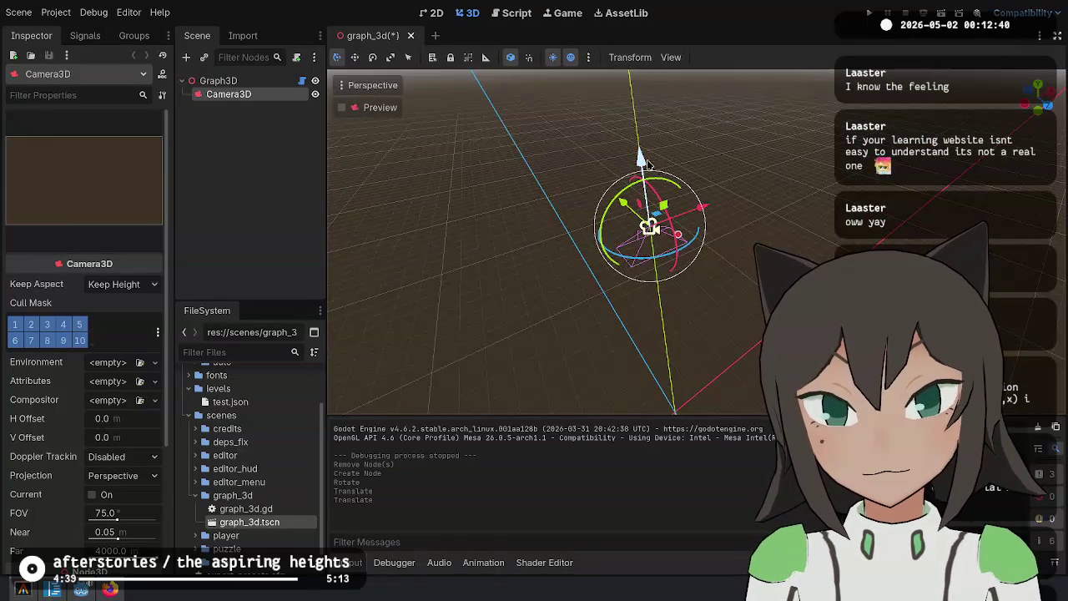
{"action": "left_click_drag", "start_coordinate": [636, 144], "coordinate": [630, 96]}
{"action": "key", "text": "ctrl+s"}
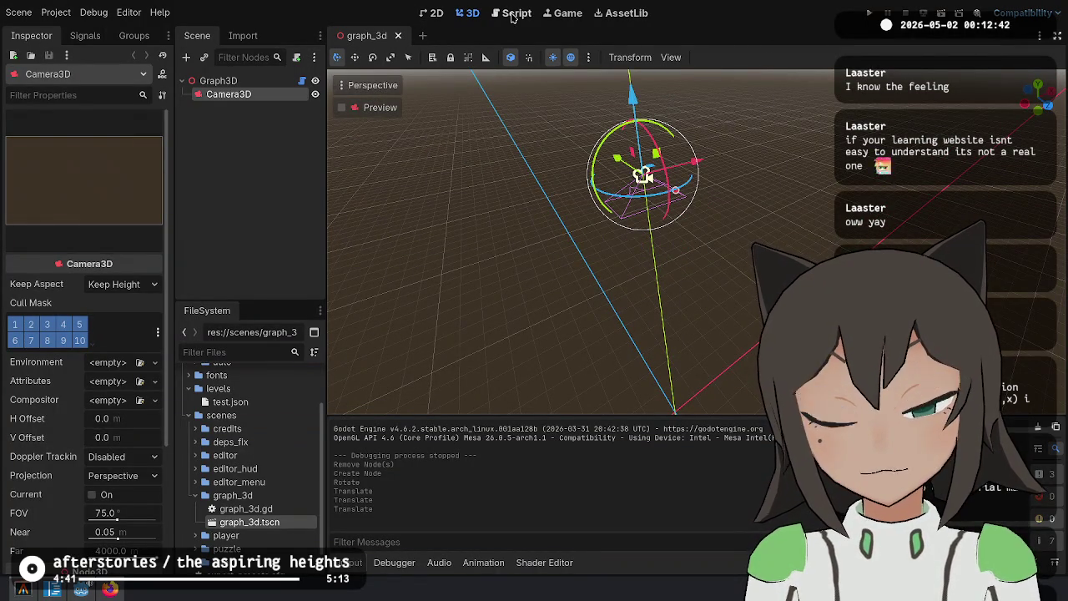
{"action": "scroll", "coordinate": [63, 393], "scroll_direction": "down", "scroll_amount": 4}
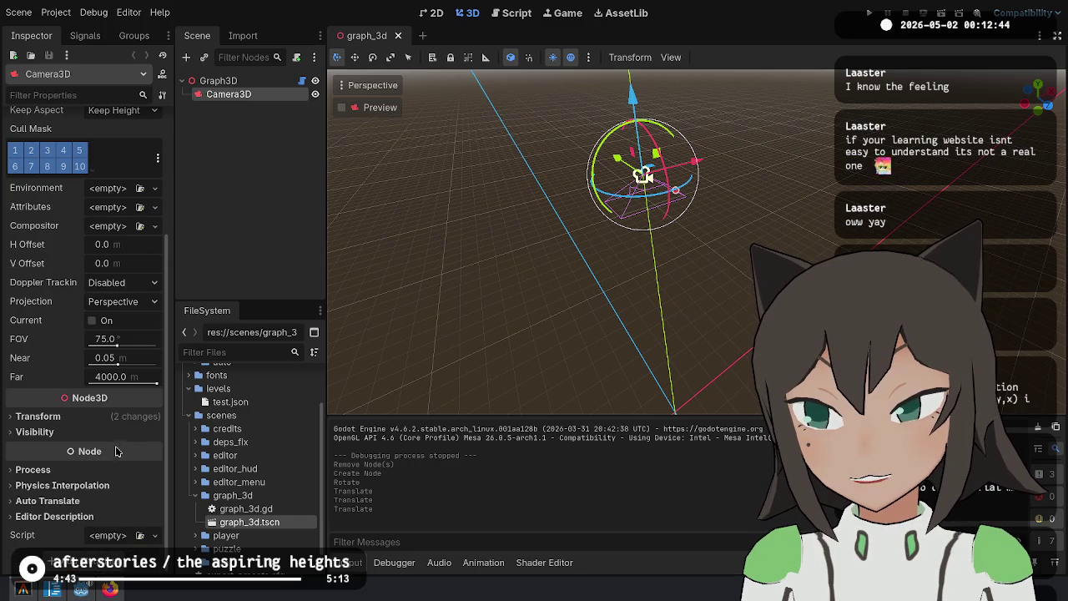
{"action": "left_click", "coordinate": [38, 416]}
{"action": "key", "text": "f"}
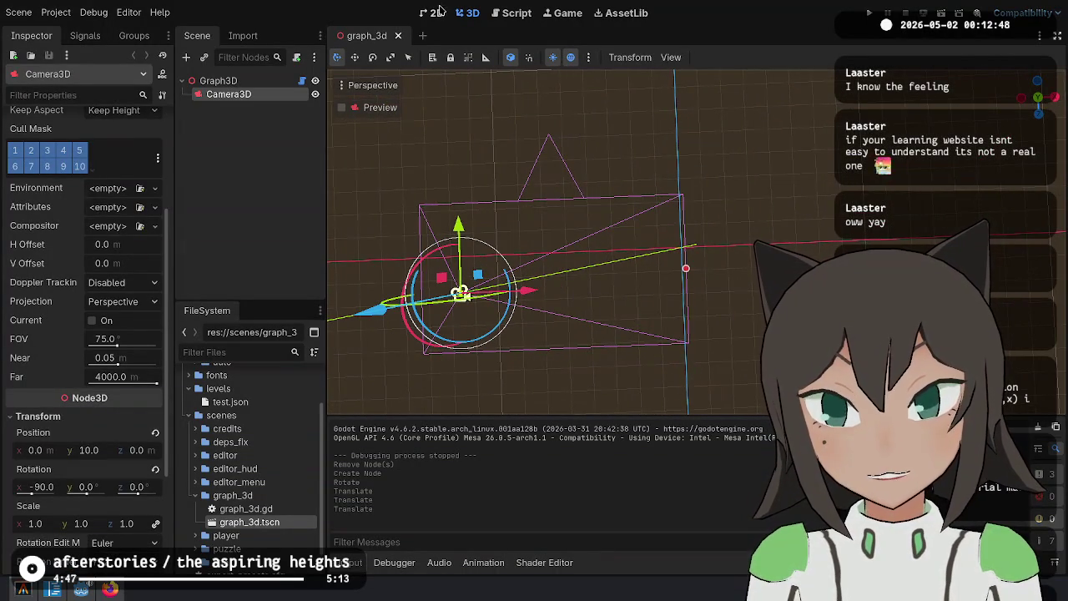
Add a _ready function setting graph = Graph.new(Link.new(Vector2i.UP, Vector2i.RIGHT)) above _process and save
{"action": "left_click", "coordinate": [515, 12]}
{"action": "scroll", "coordinate": [686, 221], "scroll_direction": "up", "scroll_amount": 3}
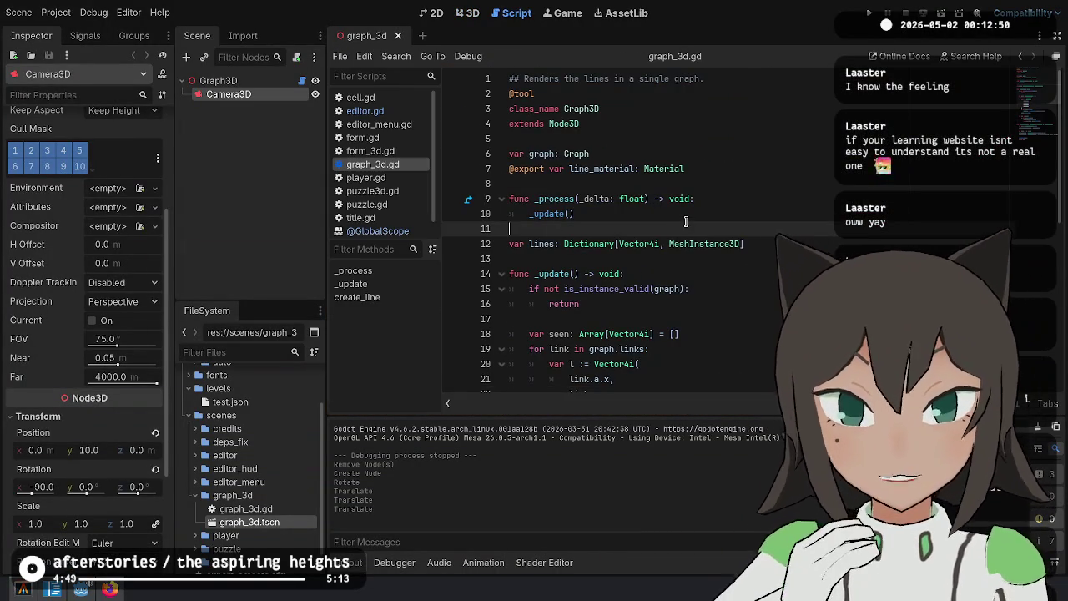
{"action": "key", "text": "Up"}
{"action": "key", "text": "Up"}
{"action": "key", "text": "ctrl+shift+Return"}
{"action": "key", "text": "ctrl+shift+Return"}
{"action": "type", "text": "ready() ->"}
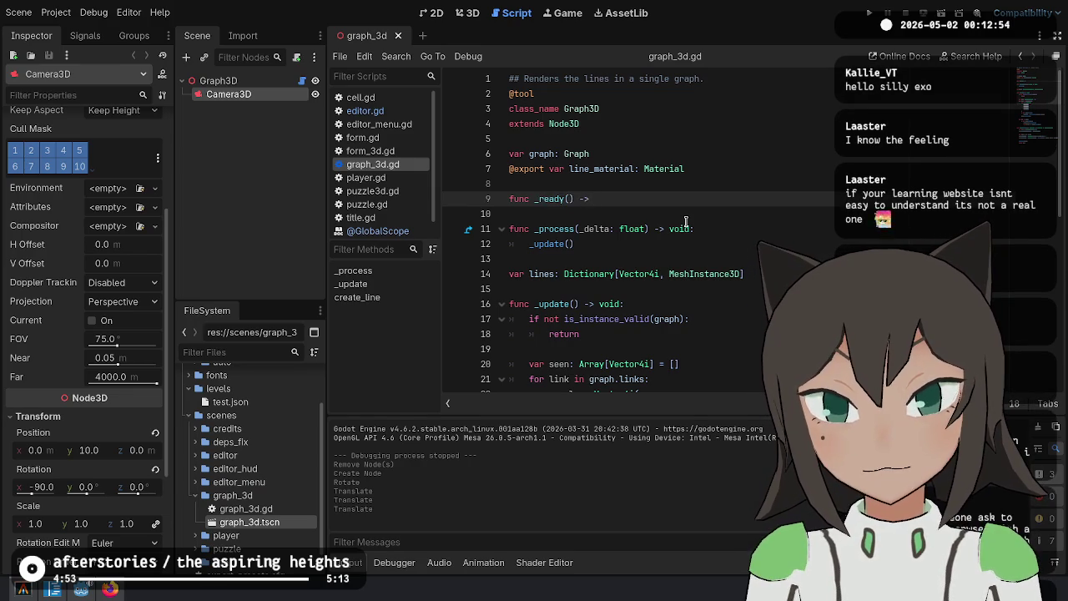
{"action": "type", "text": ":"}
{"action": "key", "text": "Return"}
{"action": "type", "text": "h"}
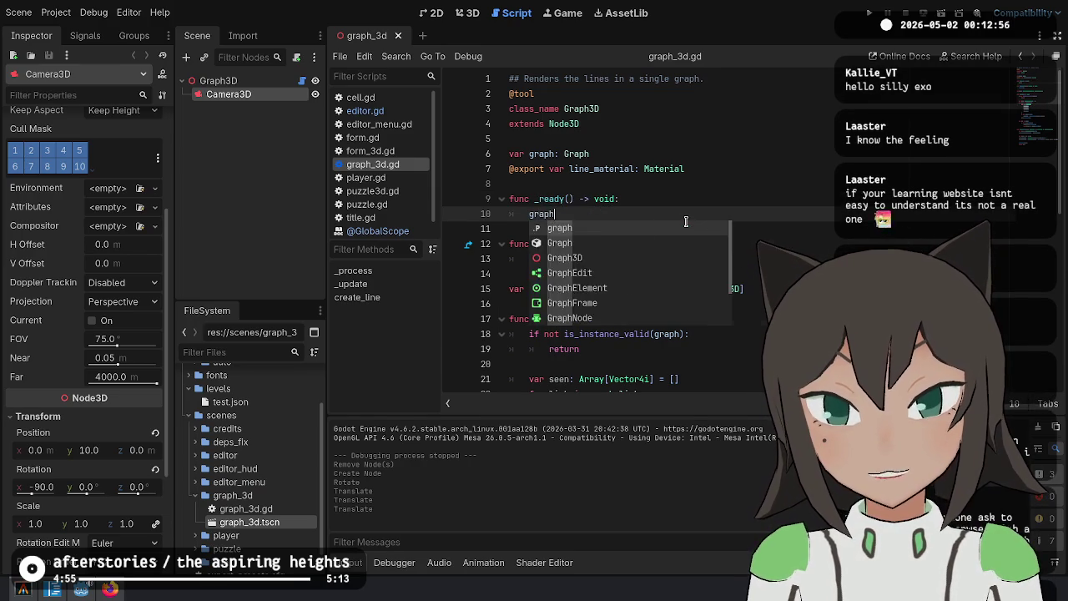
{"action": "type", "text": " = Graph.new(Li"}
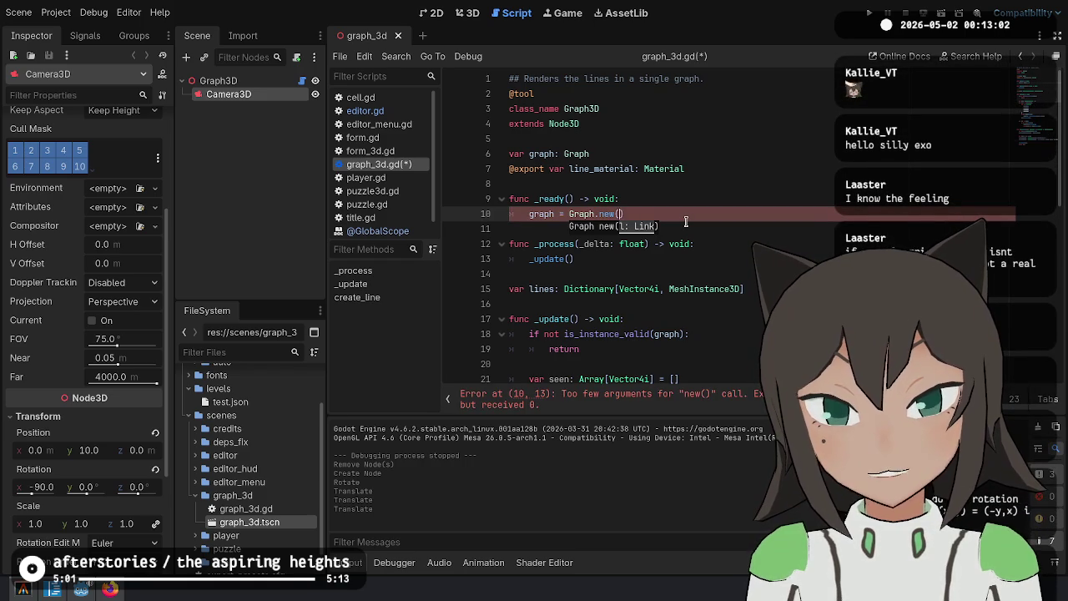
{"action": "type", "text": "nk.new(Vector"}
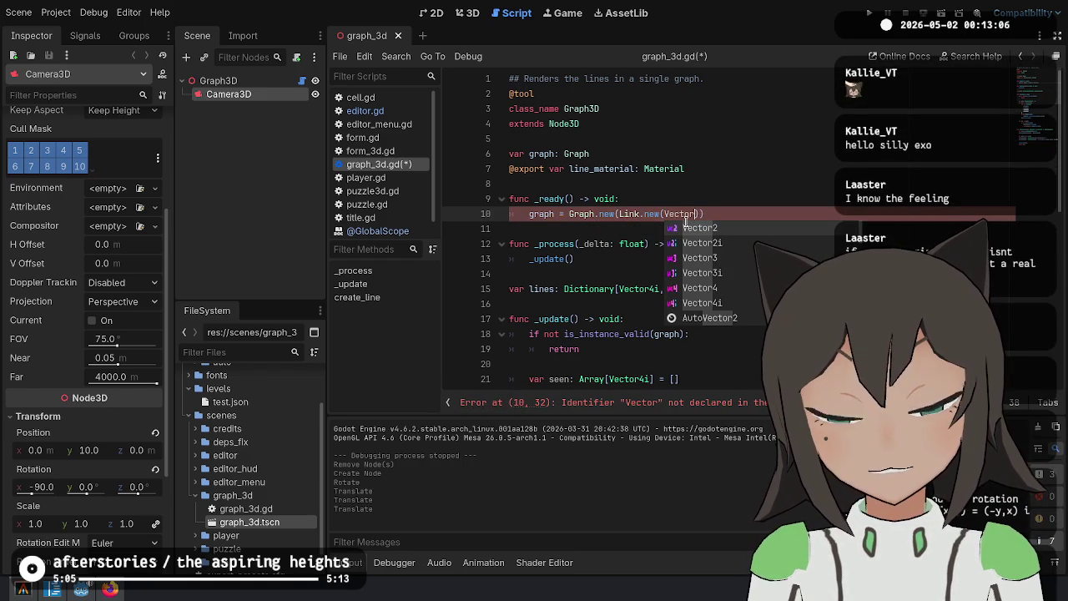
{"action": "type", "text": "2i."}
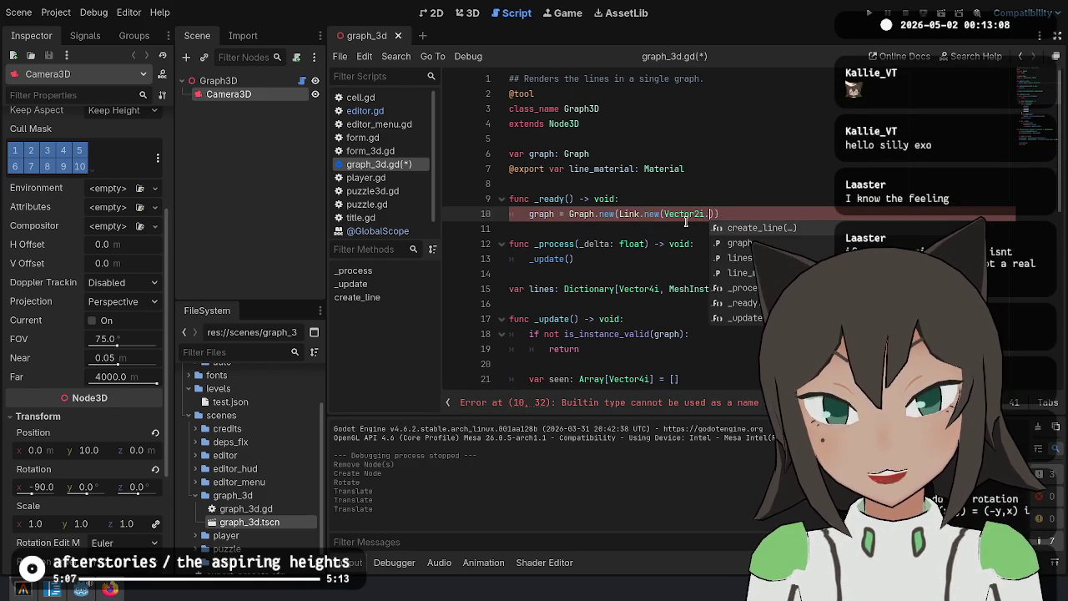
{"action": "type", "text": "UP, V"}
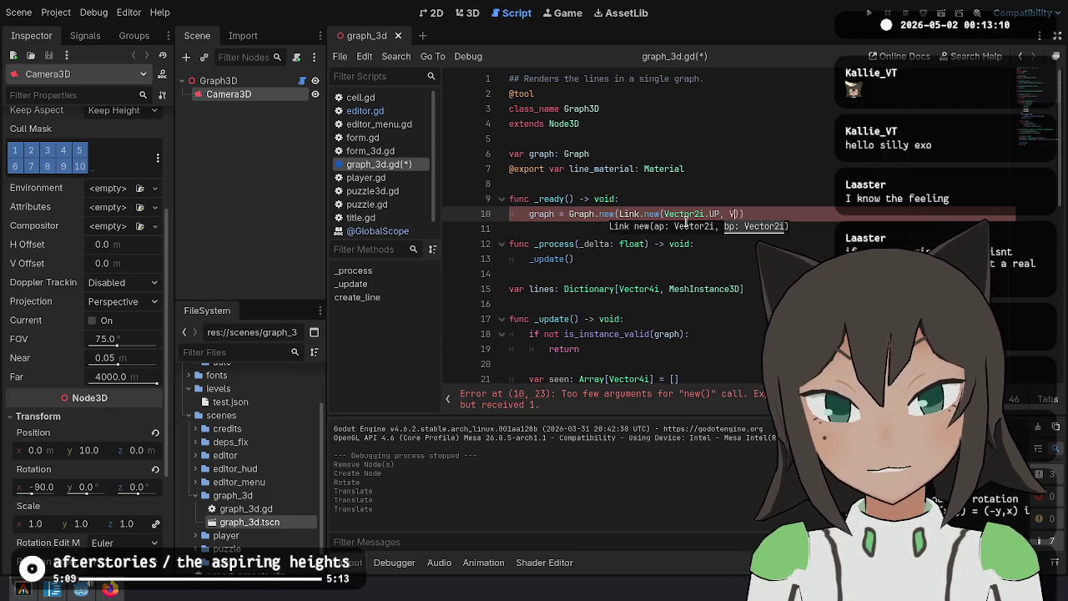
{"action": "type", "text": "ector2i.RIGHT"}
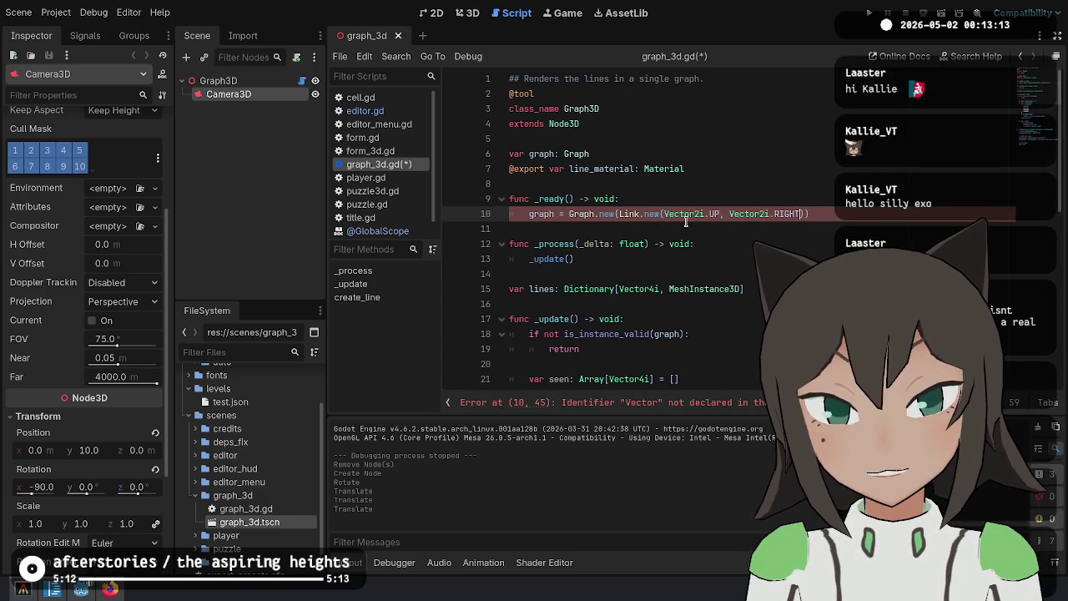
{"action": "key", "text": "ctrl+s"}
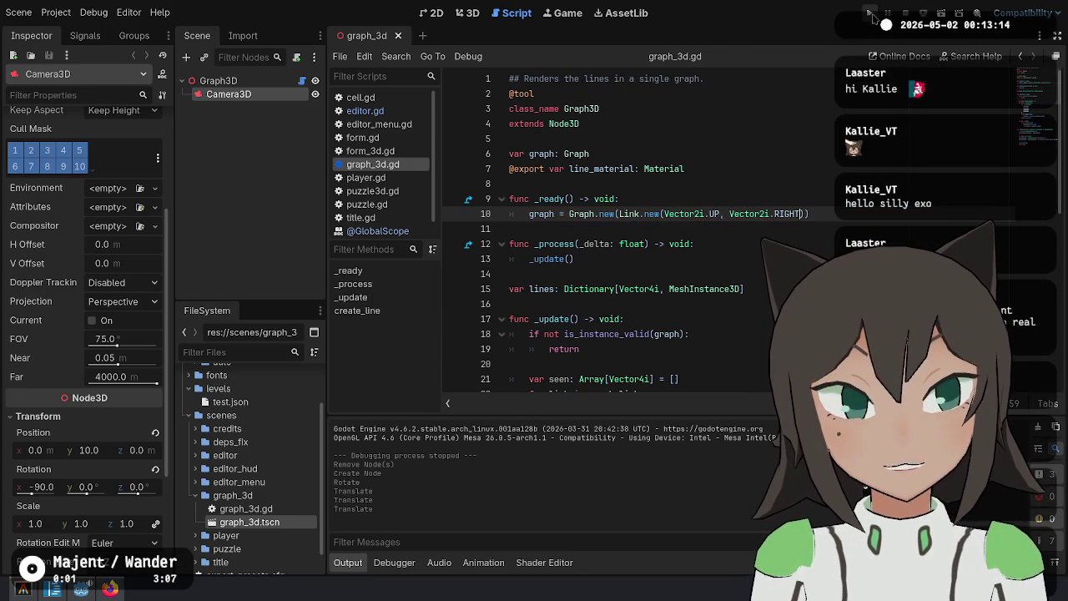
Run the project and inspect the remote link MeshInstance3D under Graph3D in the running scene tree
{"action": "left_click", "coordinate": [869, 15]}
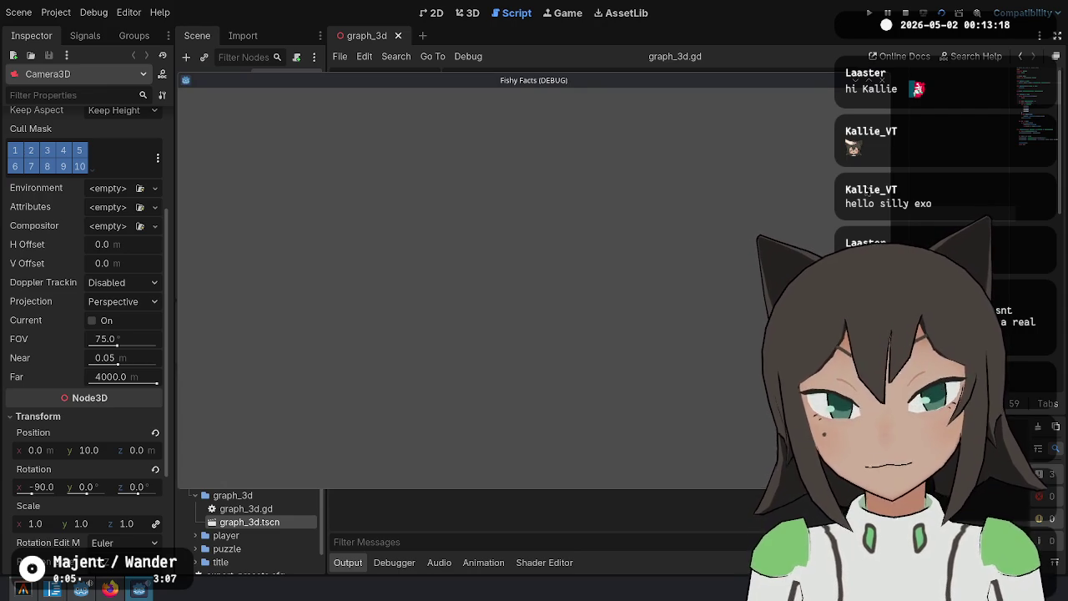
{"action": "left_click", "coordinate": [909, 190]}
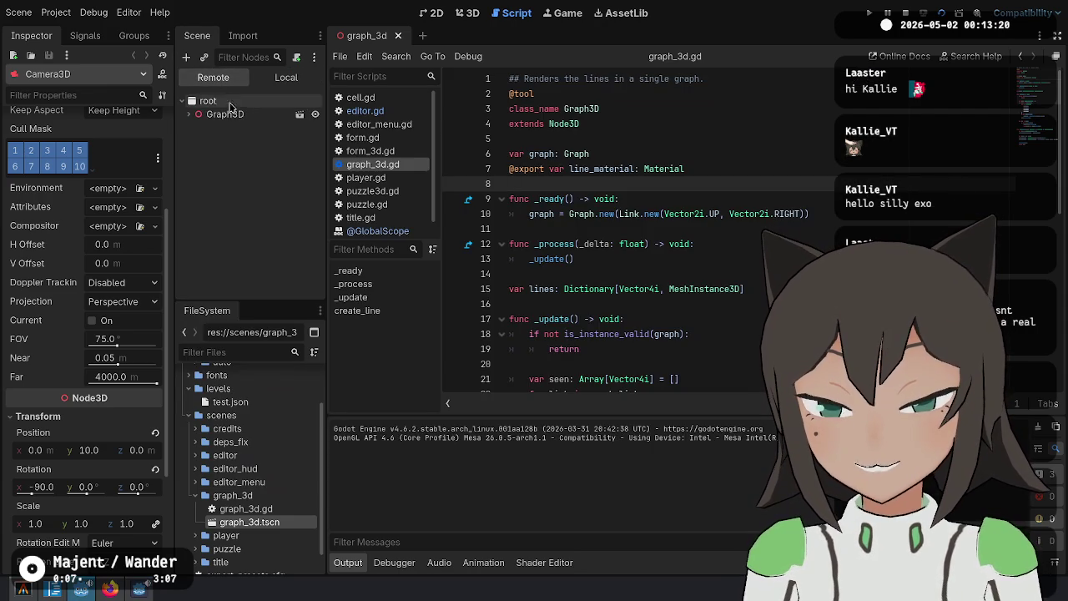
{"action": "left_click", "coordinate": [187, 115]}
{"action": "left_click", "coordinate": [209, 142]}
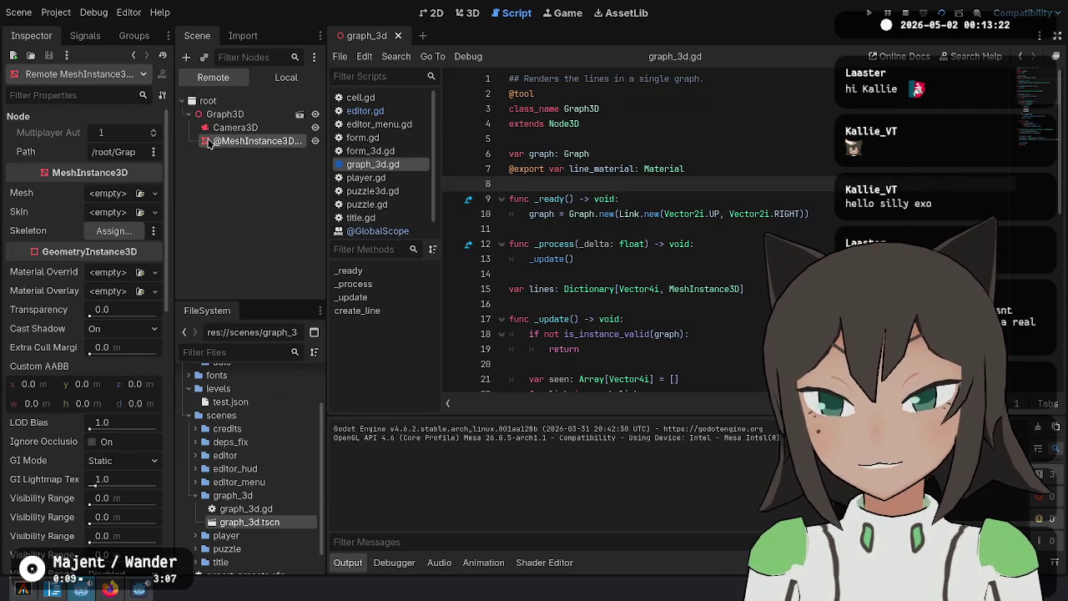
{"action": "scroll", "coordinate": [125, 334], "scroll_direction": "down", "scroll_amount": 5}
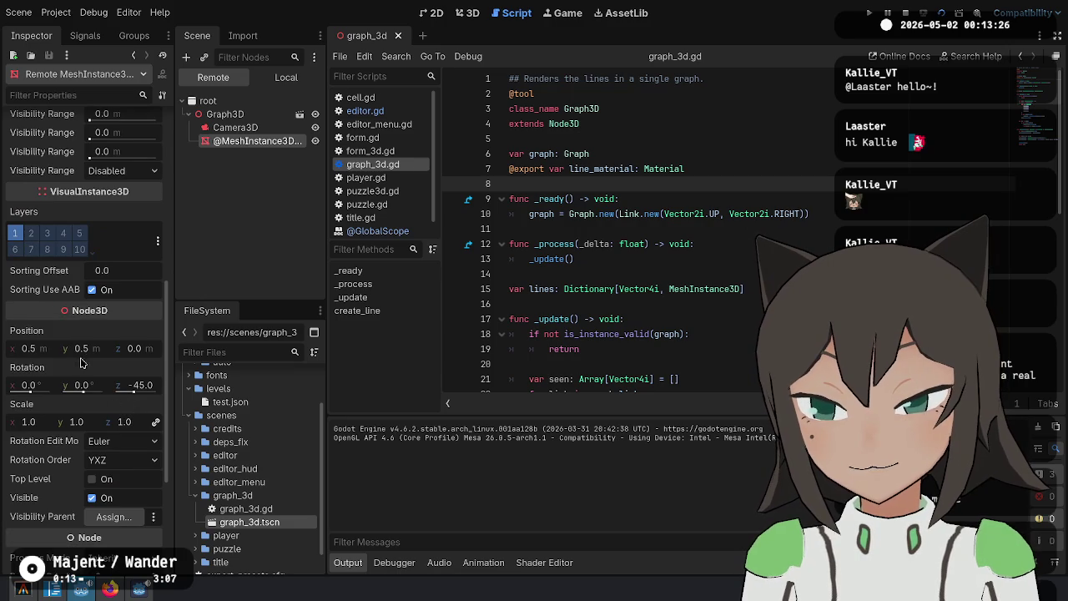
{"action": "scroll", "coordinate": [63, 309], "scroll_direction": "up", "scroll_amount": 5}
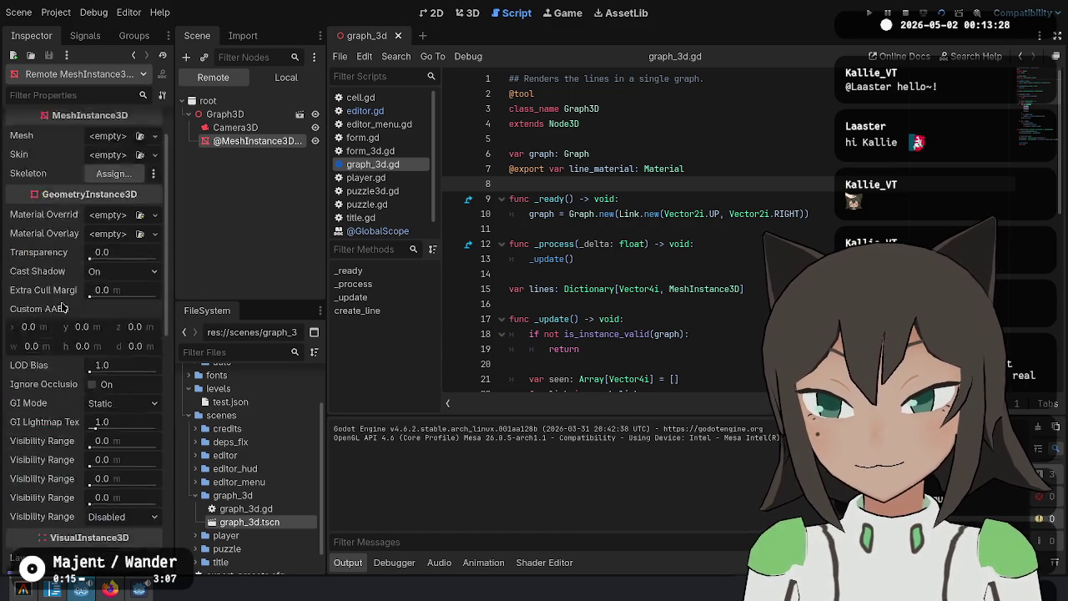
{"action": "scroll", "coordinate": [50, 317], "scroll_direction": "down", "scroll_amount": 5}
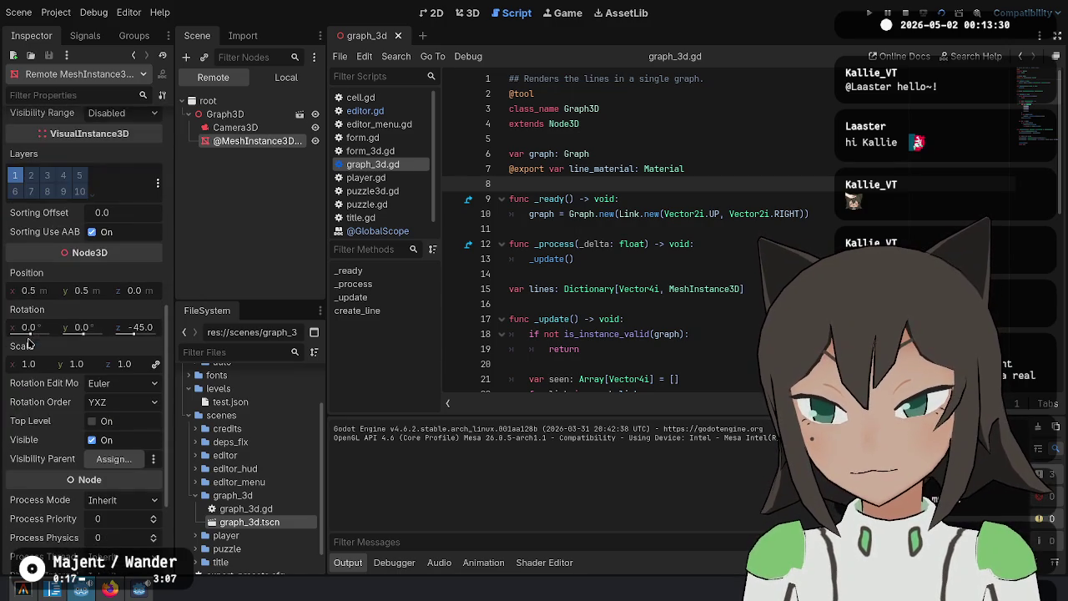
{"action": "mouse_move", "coordinate": [58, 312]}
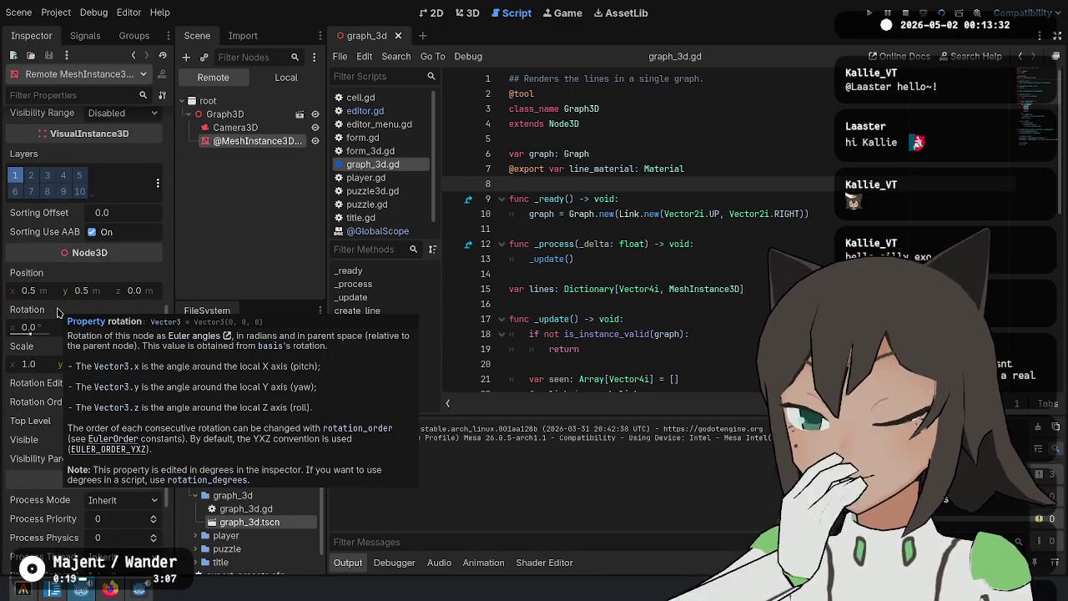
{"action": "scroll", "coordinate": [67, 309], "scroll_direction": "up", "scroll_amount": 6}
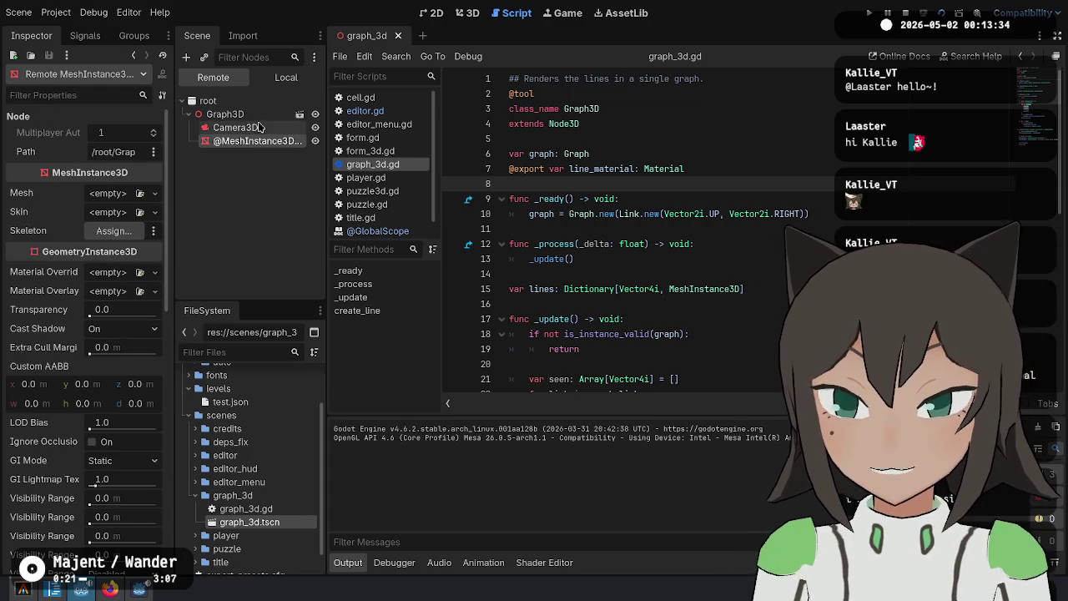
Switch the editor to the 3D workspace to view the scene
{"action": "left_click", "coordinate": [433, 14]}
{"action": "left_click", "coordinate": [468, 12]}
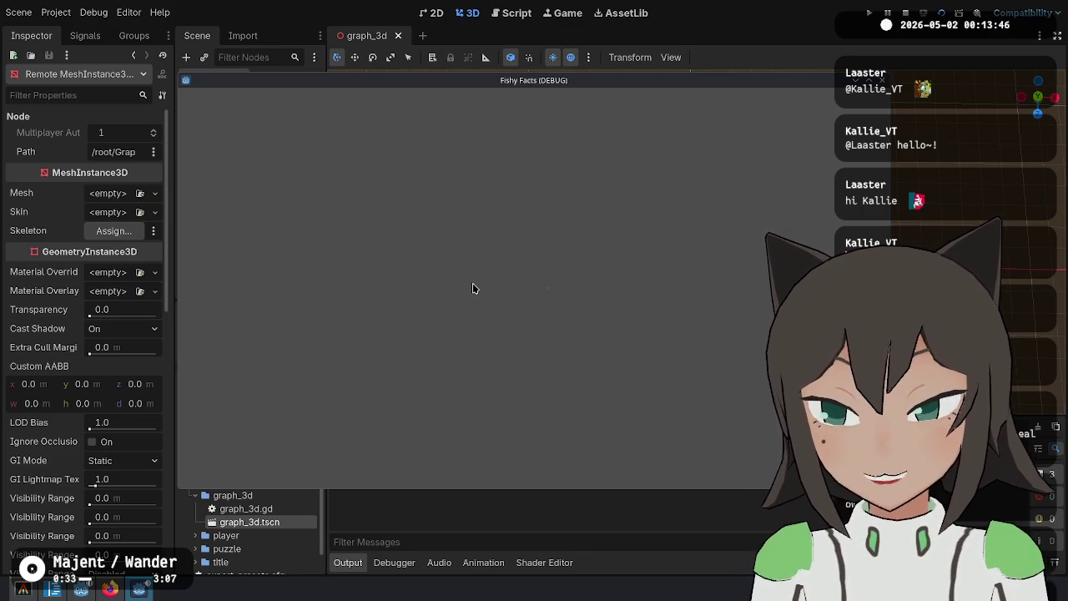
{"action": "scroll", "coordinate": [117, 260], "scroll_direction": "down", "scroll_amount": 10}
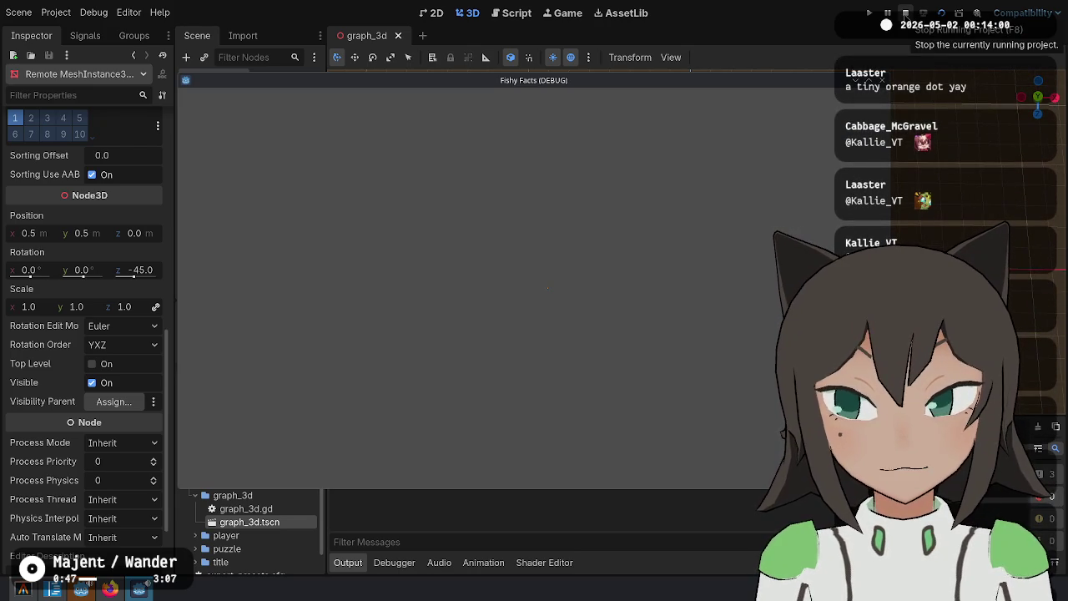
Stop the game and set the Camera3D's X rotation to 0
{"action": "left_click", "coordinate": [905, 13]}
{"action": "left_click", "coordinate": [507, 245]}
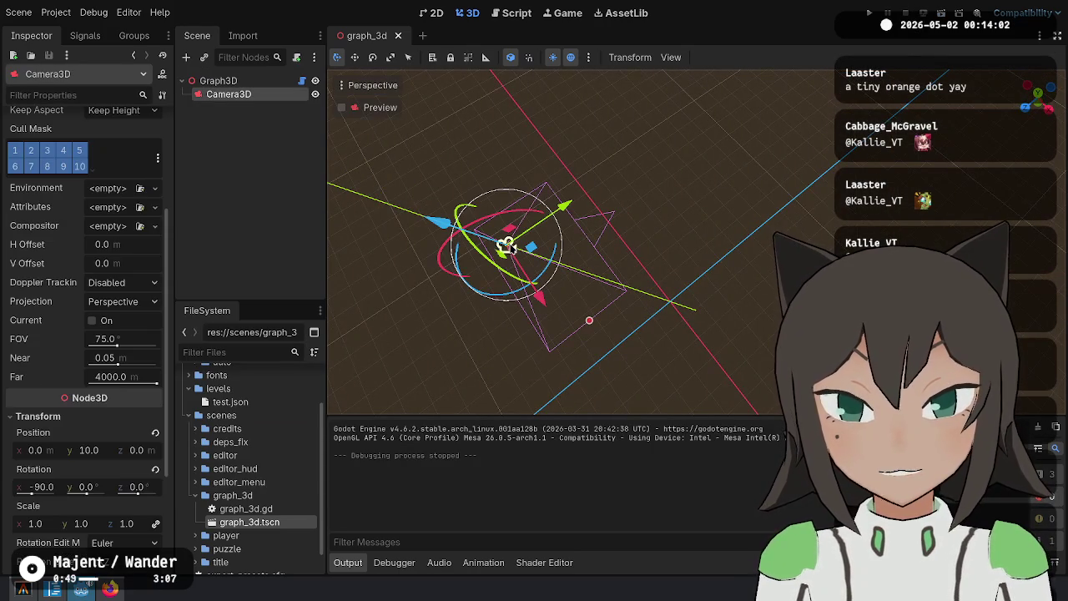
{"action": "scroll", "coordinate": [107, 342], "scroll_direction": "down", "scroll_amount": 3}
{"action": "left_click", "coordinate": [51, 371]}
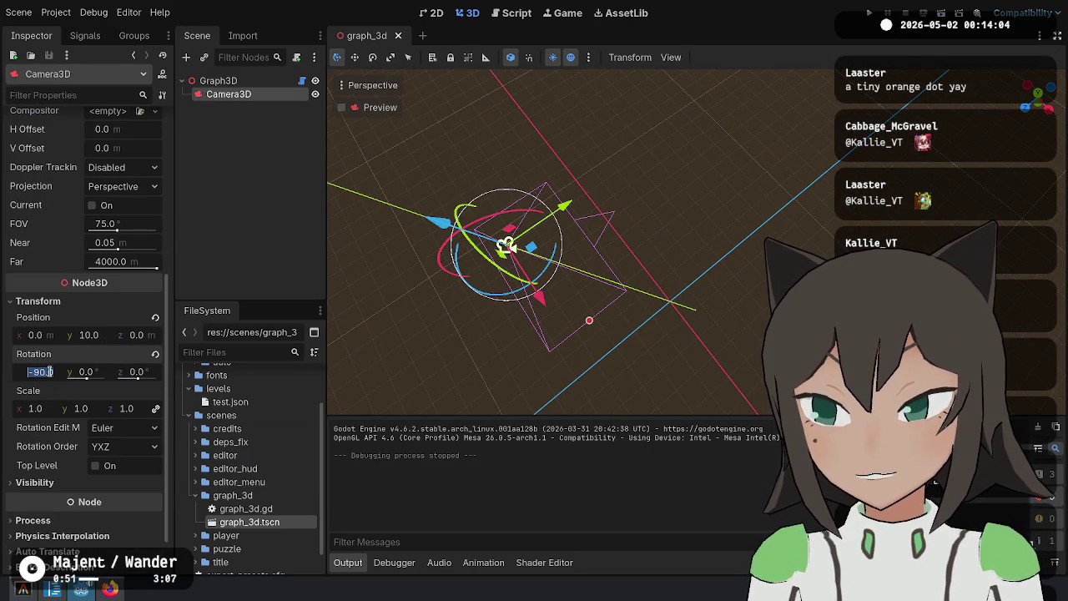
{"action": "type", "text": "0"}
{"action": "key", "text": "Tab"}
{"action": "key", "text": "Tab"}
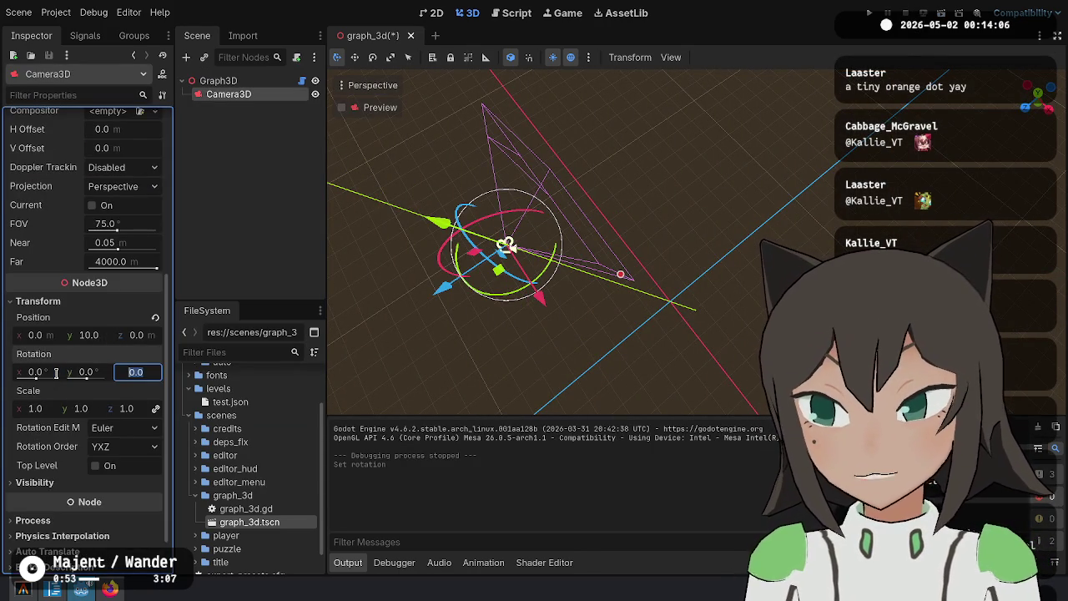
Set the camera's position to Y 0 and Z 10
{"action": "key", "text": "shift+Tab"}
{"action": "key", "text": "shift+Tab"}
{"action": "key", "text": "shift+Tab"}
{"action": "type", "text": "0"}
{"action": "key", "text": "Tab"}
{"action": "type", "text": "-1"}
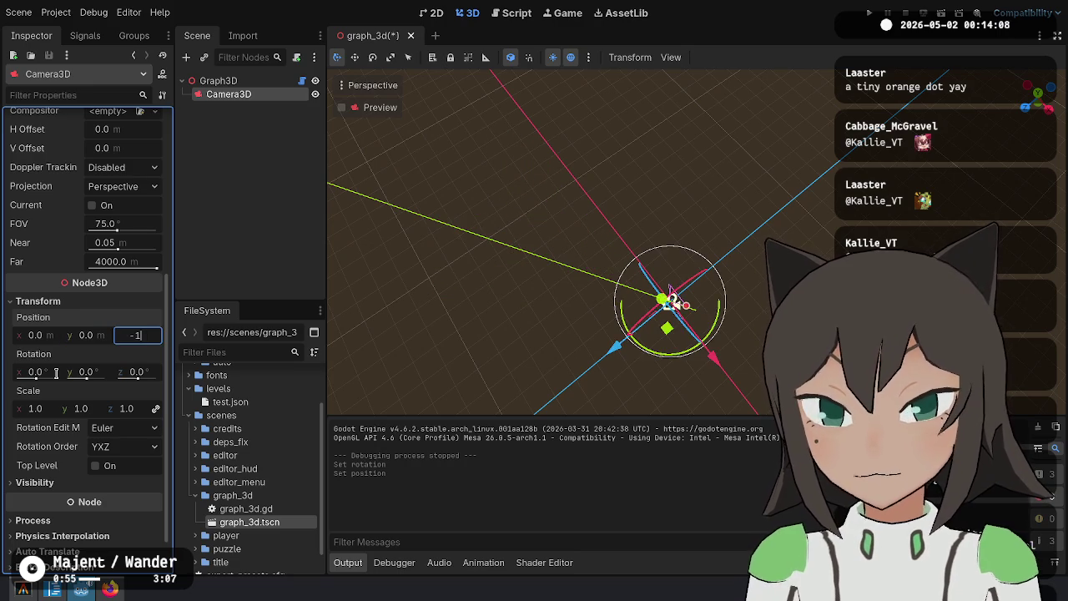
{"action": "type", "text": "0"}
{"action": "key", "text": "Return"}
{"action": "left_click", "coordinate": [130, 335]}
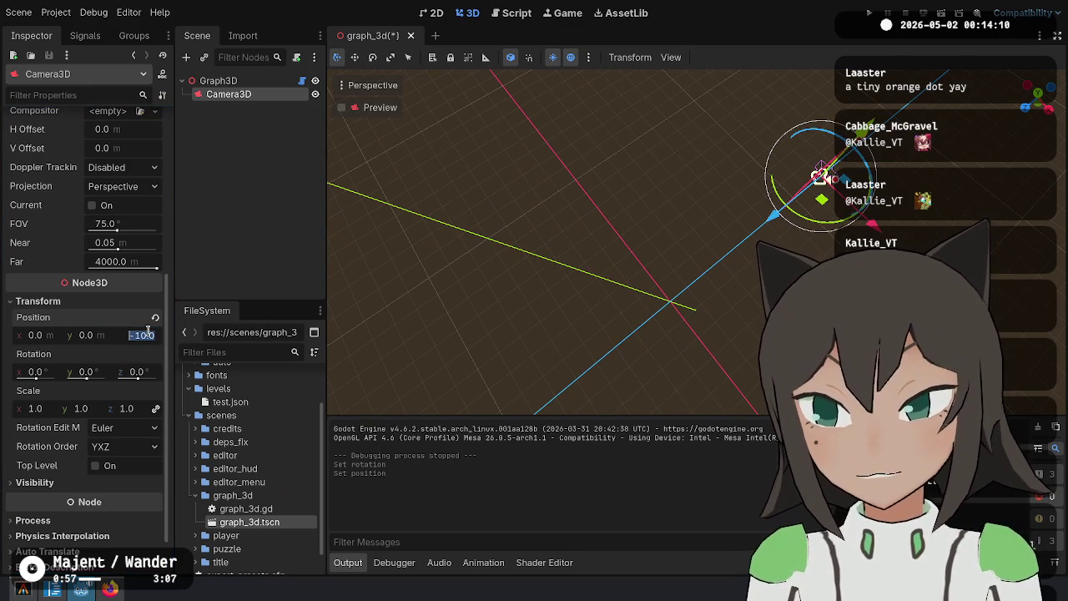
{"action": "type", "text": "10"}
{"action": "key", "text": "Return"}
Save the scene, test-run it, and stop the debugging session
{"action": "key", "text": "ctrl+s"}
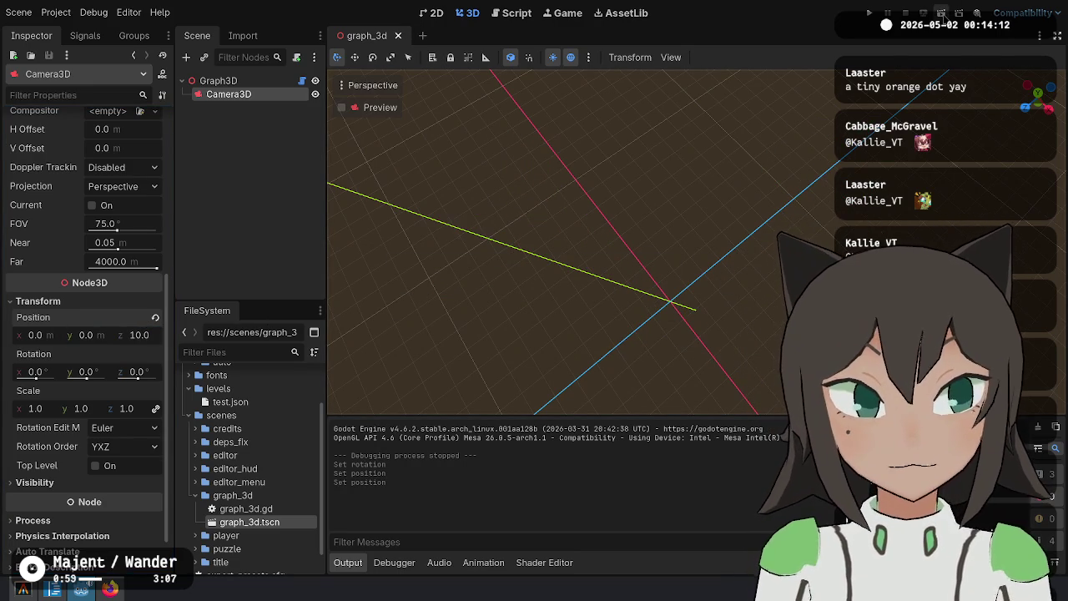
{"action": "left_click", "coordinate": [941, 12]}
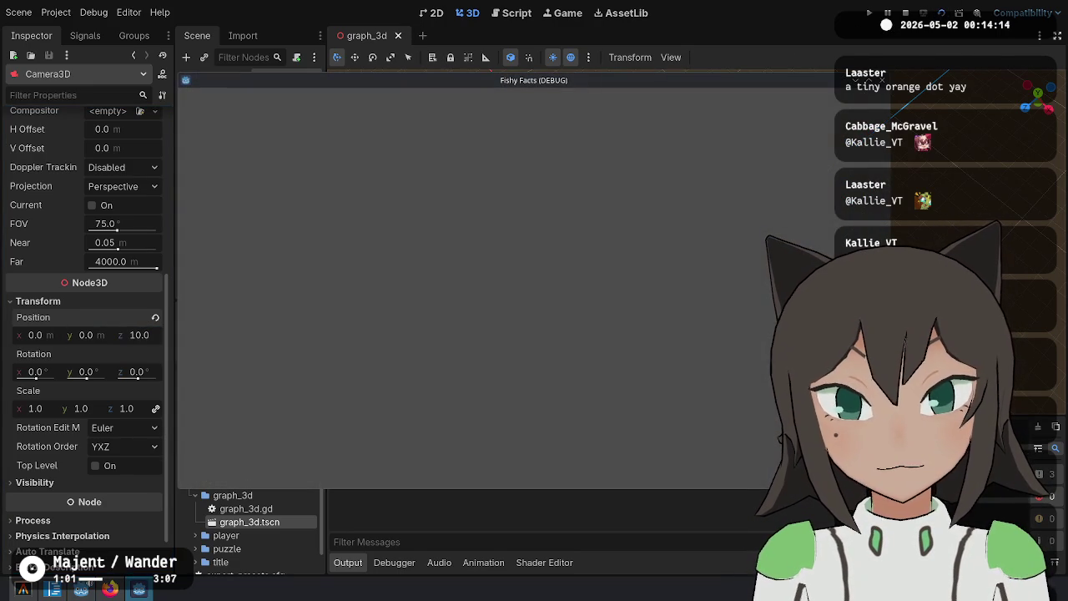
{"action": "left_click", "coordinate": [882, 86]}
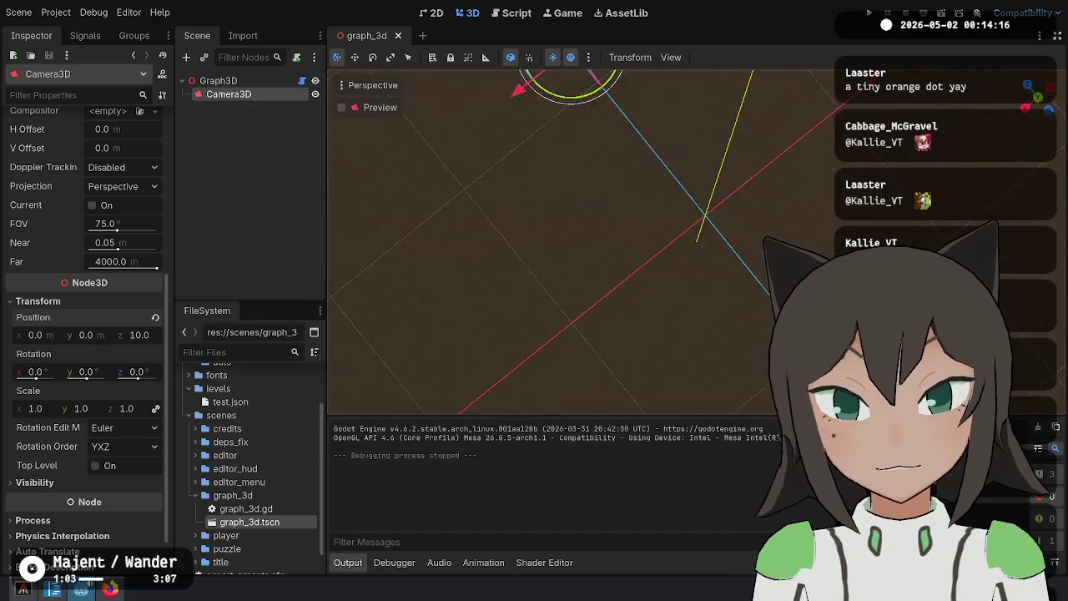
{"action": "key", "text": "f"}
{"action": "left_click_drag", "start_coordinate": [655, 261], "coordinate": [795, 162]}
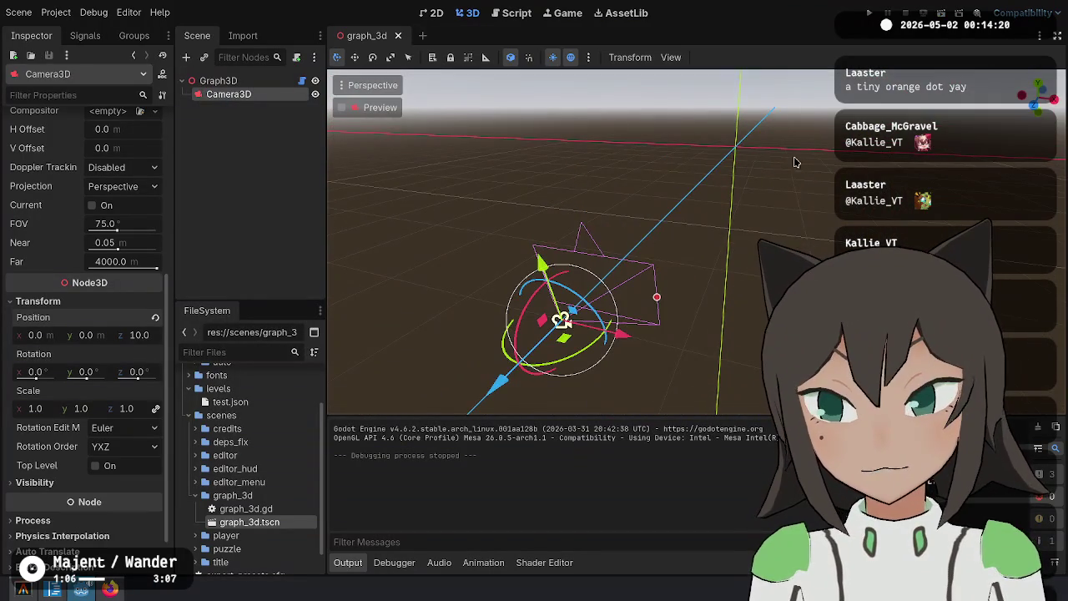
{"action": "left_click", "coordinate": [512, 13]}
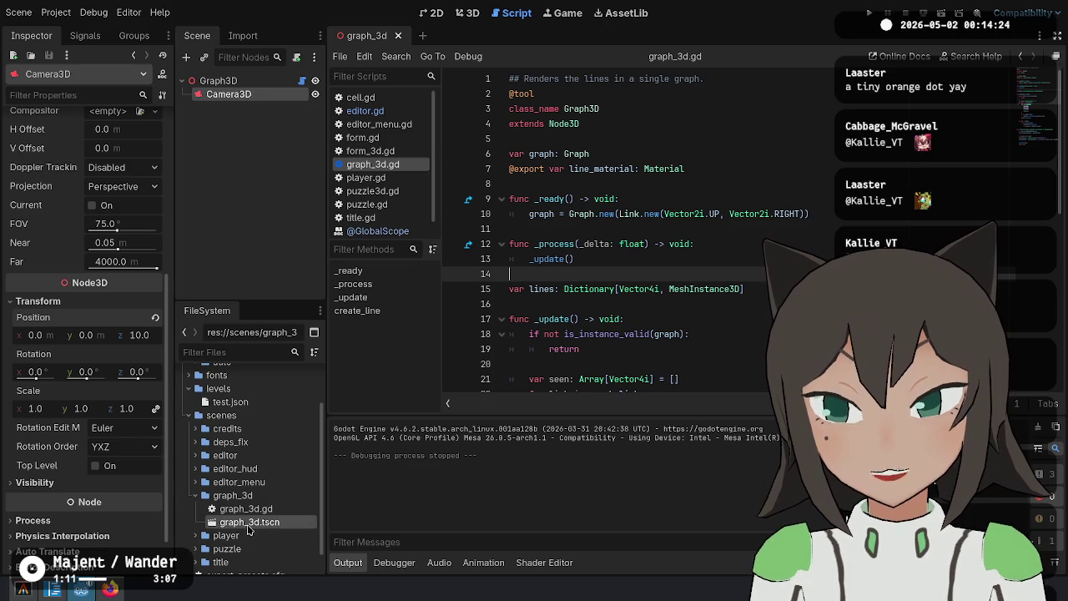
Add a mesh.mesh = TubeTrailMesh.new() line in create_line, then cut the constructor call
{"action": "left_click", "coordinate": [659, 304]}
{"action": "scroll", "coordinate": [659, 310], "scroll_direction": "down", "scroll_amount": 1}
{"action": "scroll", "coordinate": [659, 309], "scroll_direction": "down", "scroll_amount": 8}
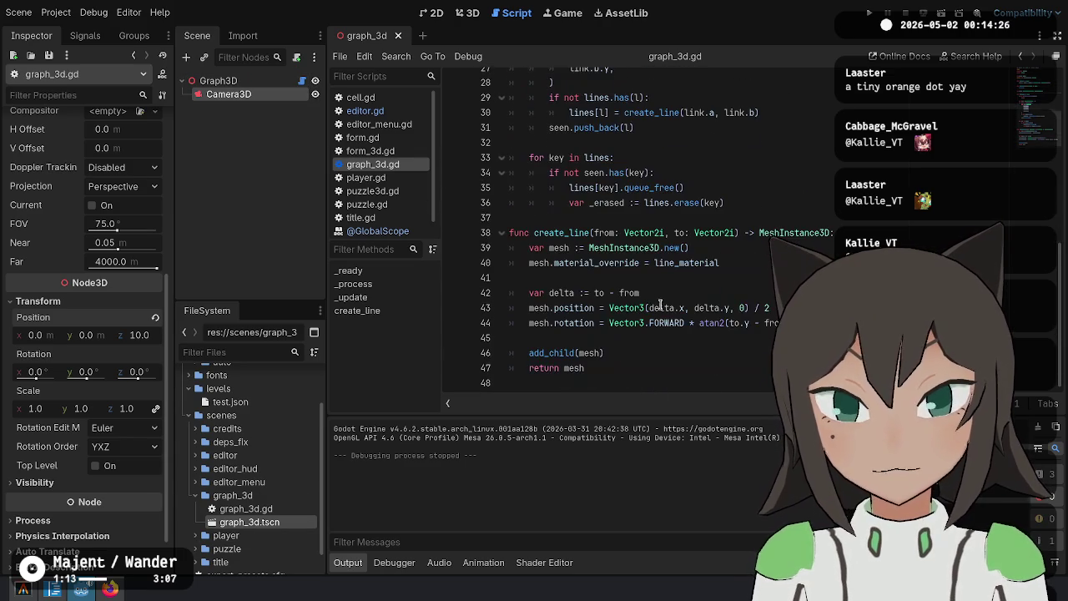
{"action": "left_click", "coordinate": [694, 282]}
{"action": "double_click", "coordinate": [654, 248]}
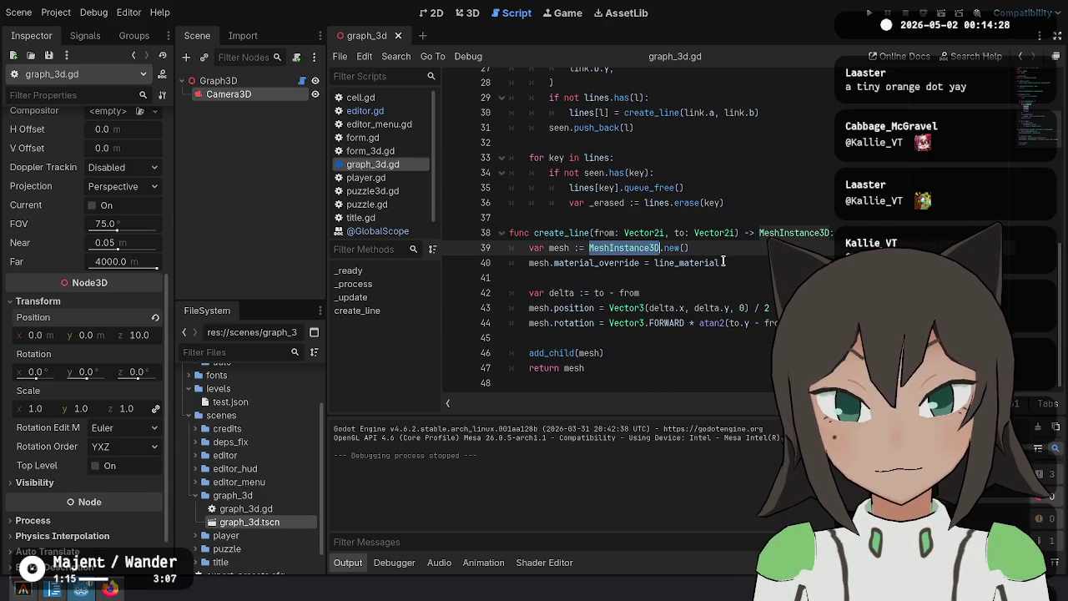
{"action": "left_click", "coordinate": [742, 250]}
{"action": "key", "text": "Return"}
{"action": "type", "text": "me"}
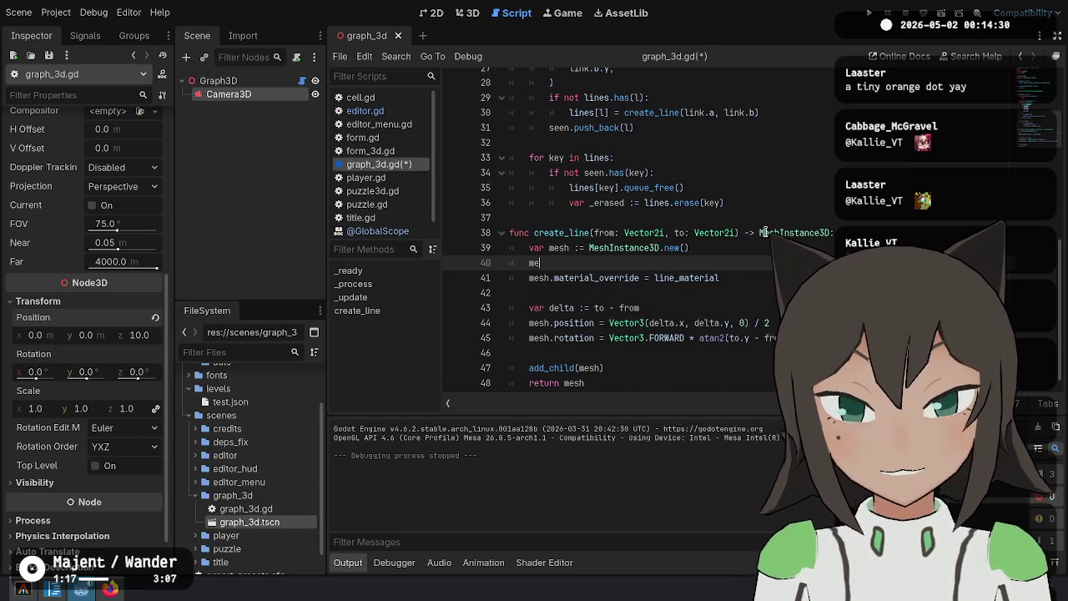
{"action": "type", "text": "sh."}
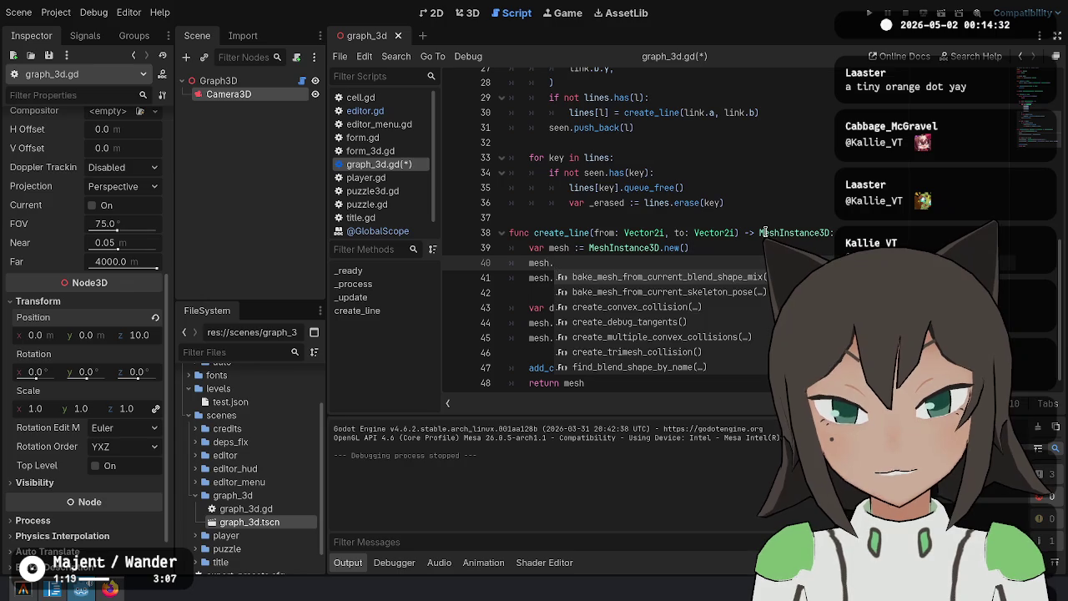
{"action": "type", "text": "mesh = "}
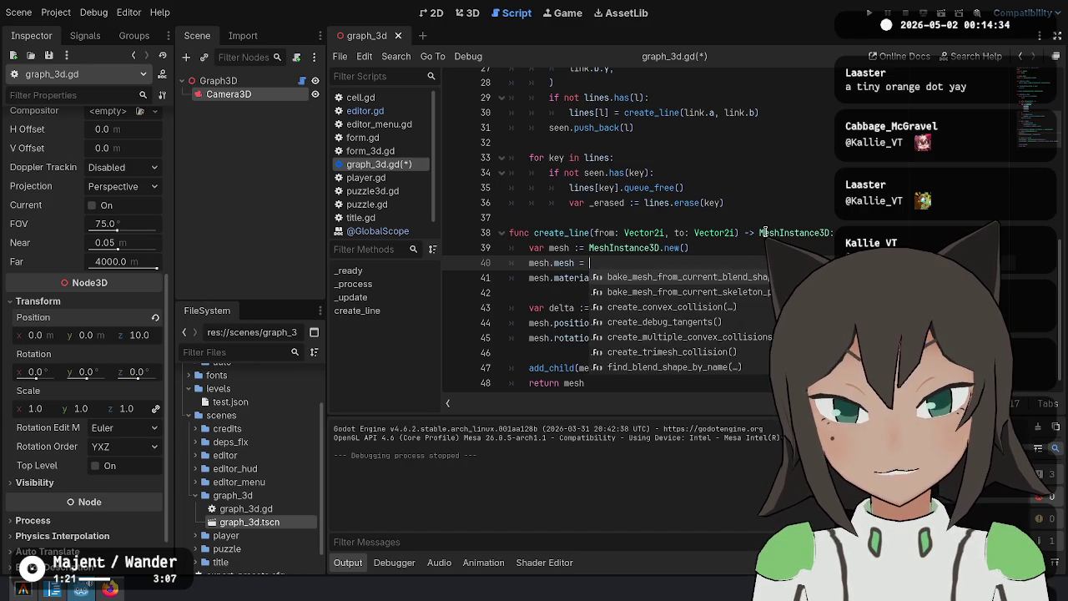
{"action": "type", "text": "Tu"}
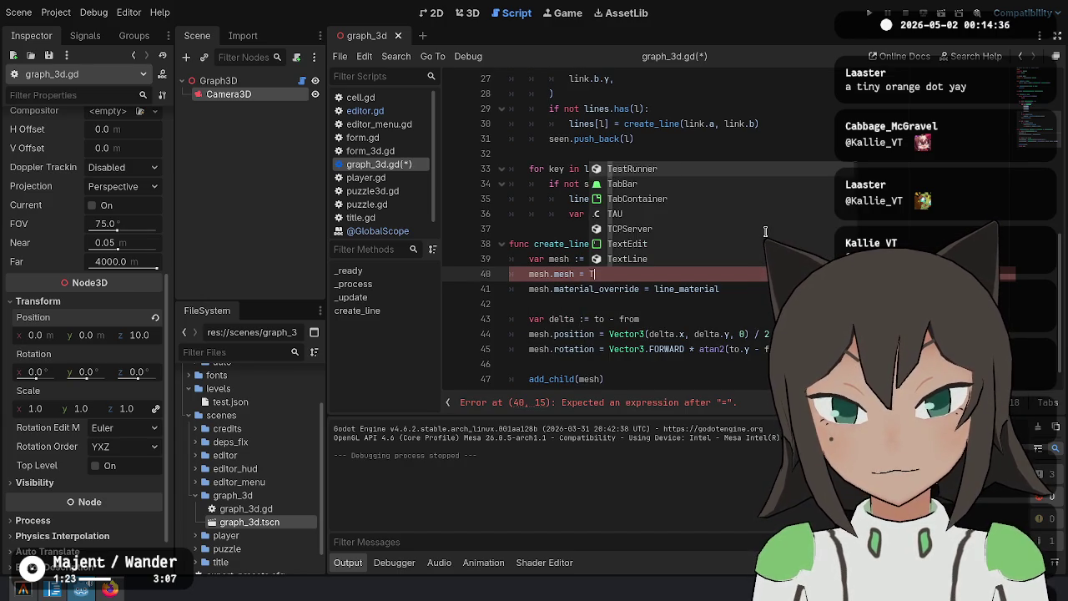
{"action": "key", "text": "Return"}
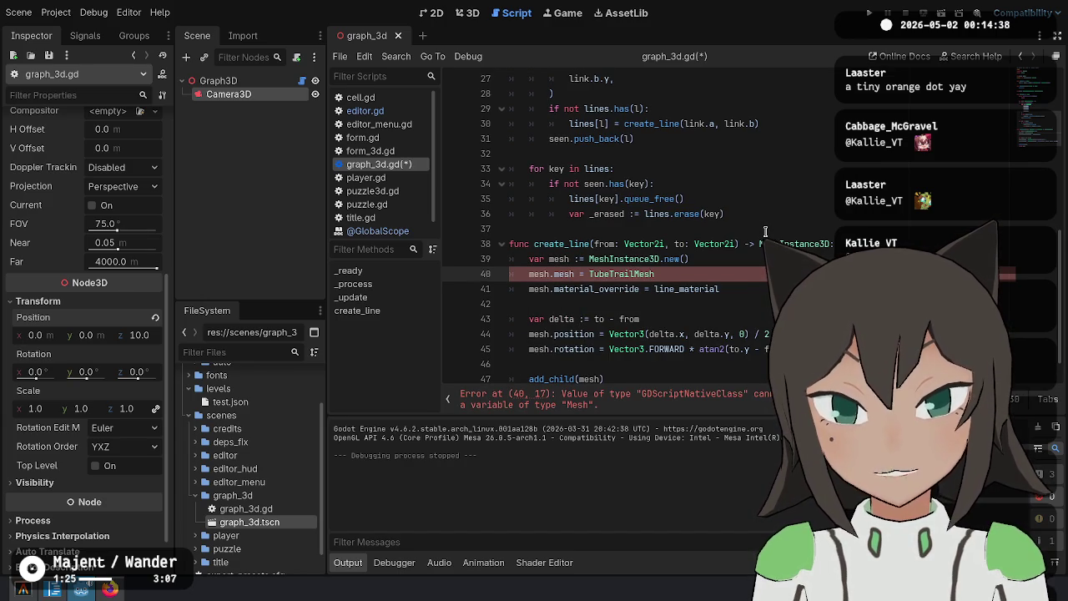
{"action": "type", "text": "w"}
{"action": "key", "text": "Return"}
{"action": "key", "text": "ctrl+shift+Left"}
{"action": "key", "text": "ctrl+shift+Left"}
{"action": "key", "text": "ctrl+shift+Left"}
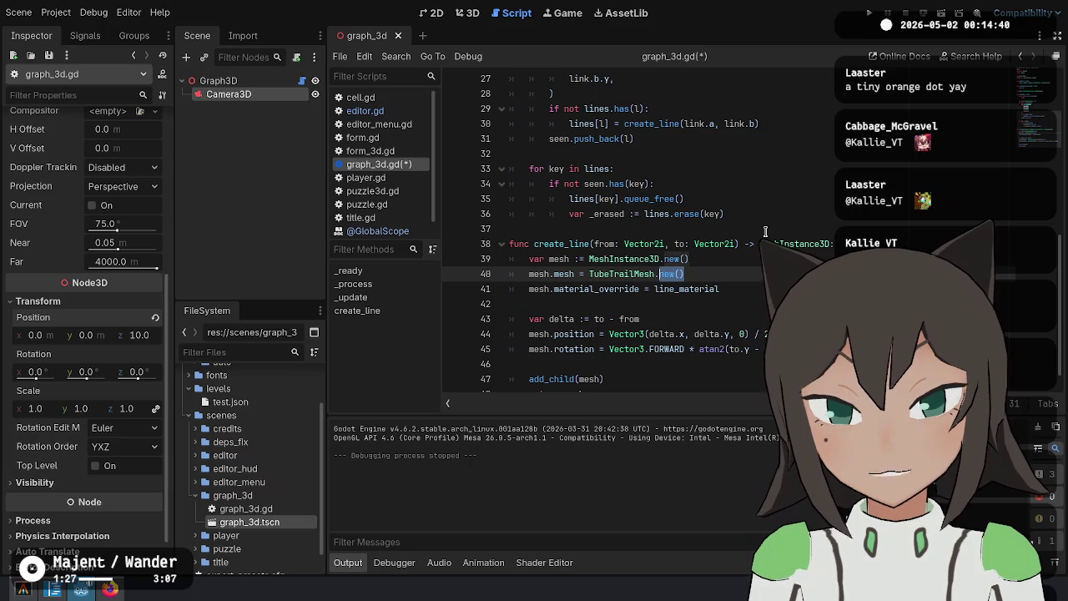
{"action": "key", "text": "BackSpace"}
Declare var tube := TubeTrailMesh.new() at the top of create_line and assign mesh.mesh = tube
{"action": "key", "text": "Up"}
{"action": "key", "text": "Up"}
{"action": "key", "text": "End"}
{"action": "key", "text": "Return"}
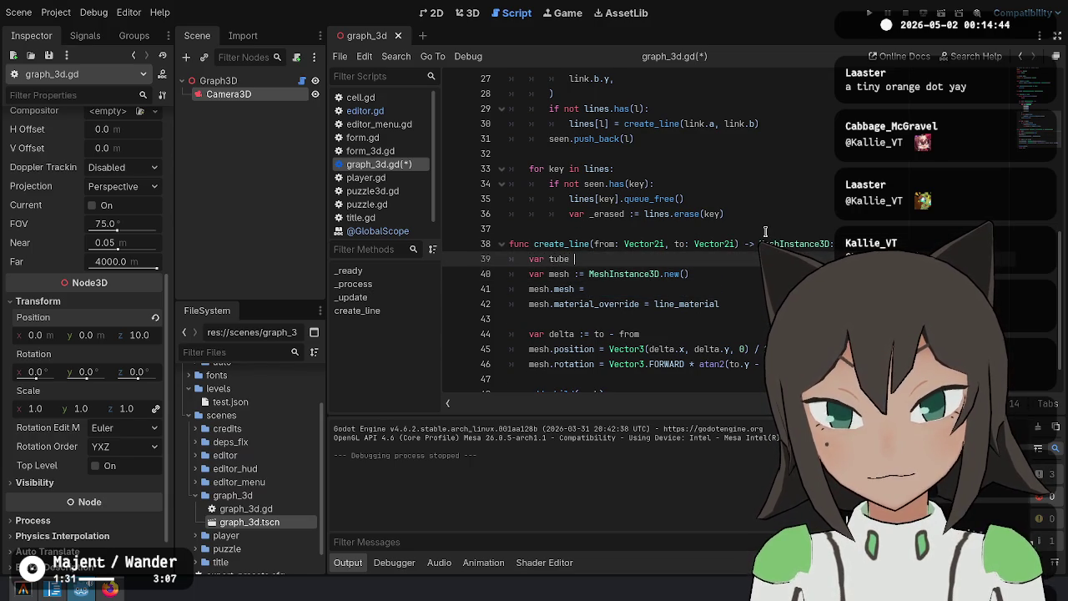
{"action": "type", "text": ":="}
{"action": "type", "text": "TubeTrailMesh.new()"}
{"action": "key", "text": "Return"}
{"action": "key", "text": "Return"}
{"action": "key", "text": "Down"}
{"action": "key", "text": "Down"}
{"action": "key", "text": "End"}
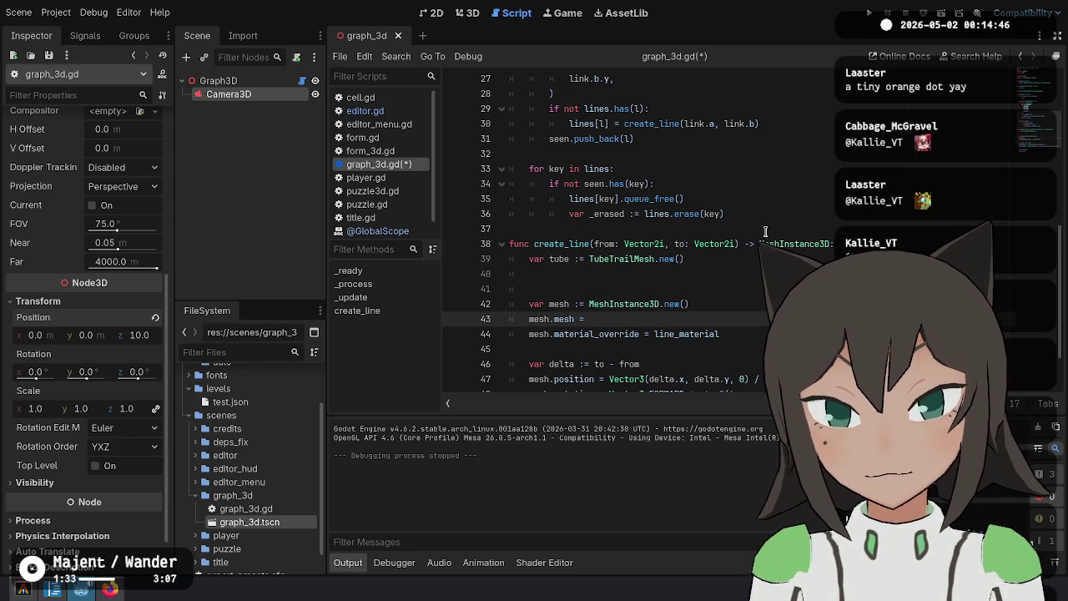
{"action": "key", "text": "Return"}
Add tube.radius = 0.1 and begin a tube.section_length line
{"action": "key", "text": "Up"}
{"action": "key", "text": "Up"}
{"action": "key", "text": "Up"}
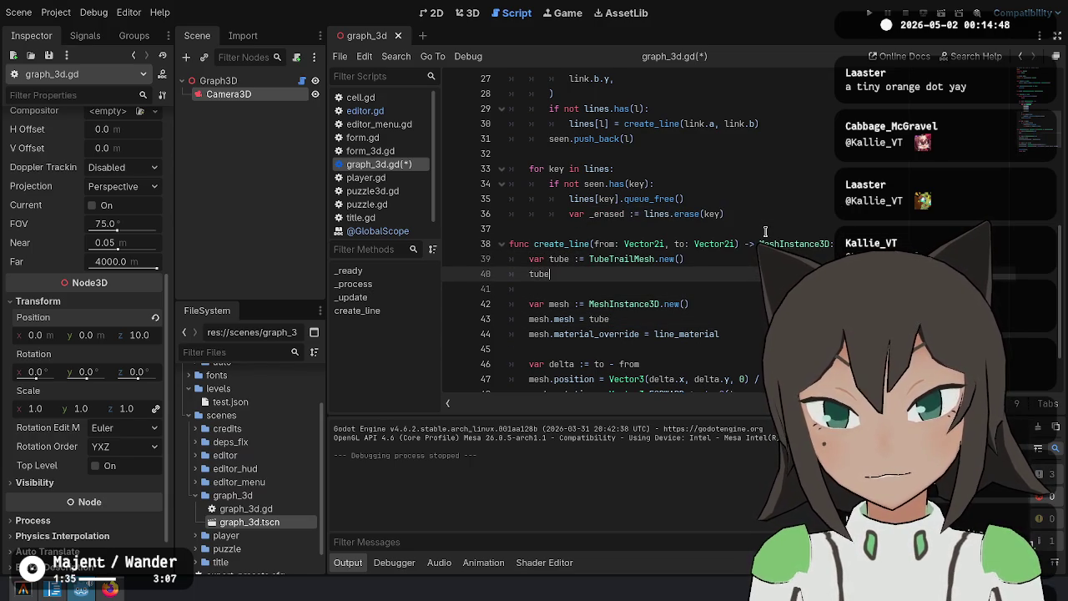
{"action": "type", "text": "."}
{"action": "key", "text": "Down"}
{"action": "key", "text": "Down"}
{"action": "key", "text": "Down"}
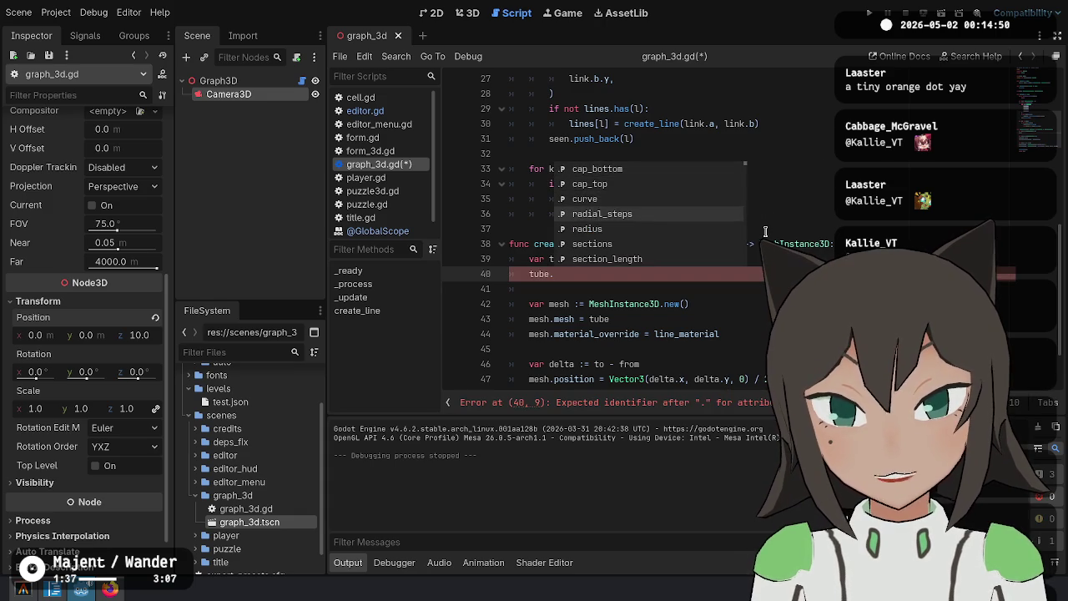
{"action": "type", "text": "radius = 0.1"}
{"action": "key", "text": "Return"}
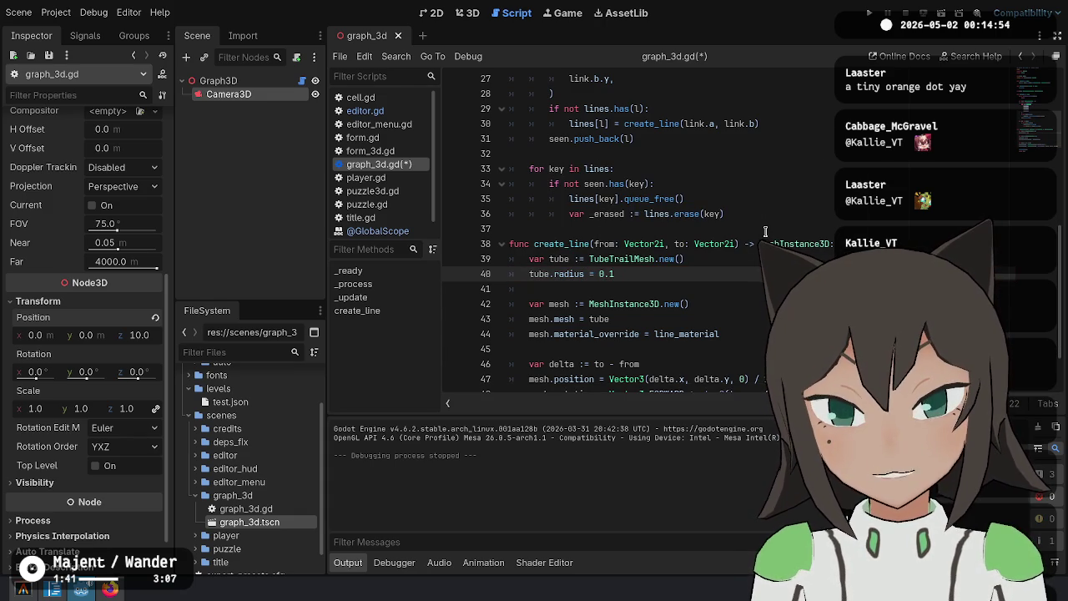
{"action": "key", "text": "Return"}
{"action": "type", "text": "tube.len"}
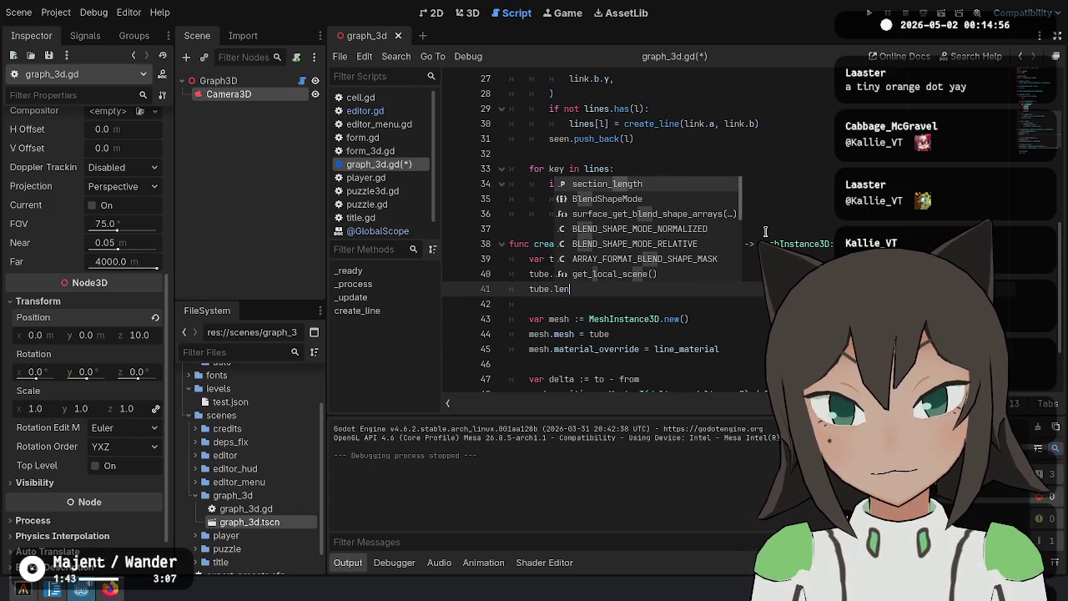
{"action": "key", "text": "Return"}
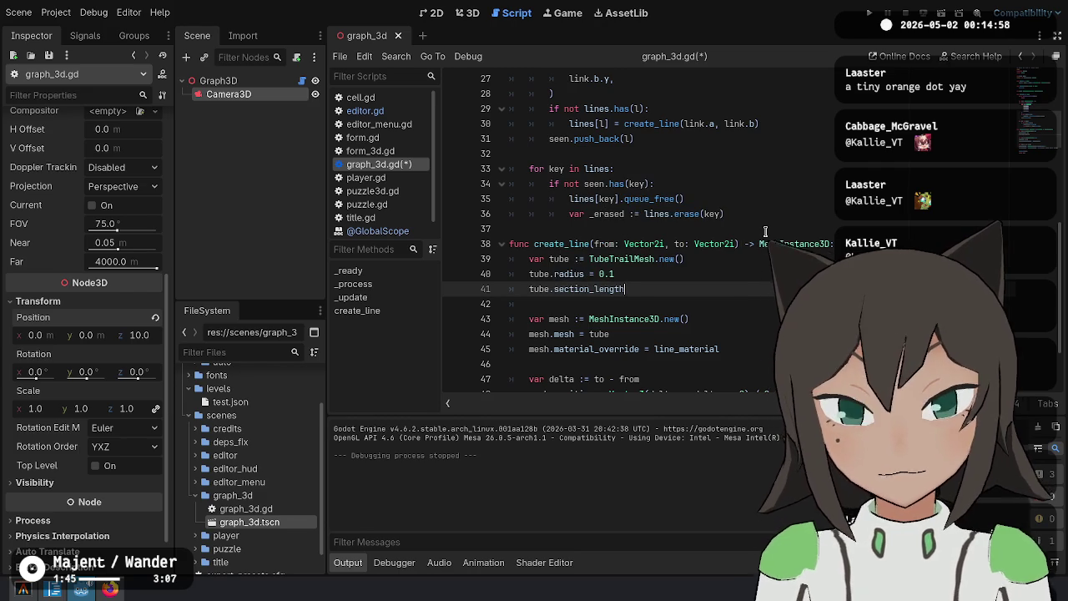
Open the TubeTrailMesh docs and read the section_length, section_rings and sections descriptions
{"action": "left_click", "coordinate": [607, 288], "text": "ctrl"}
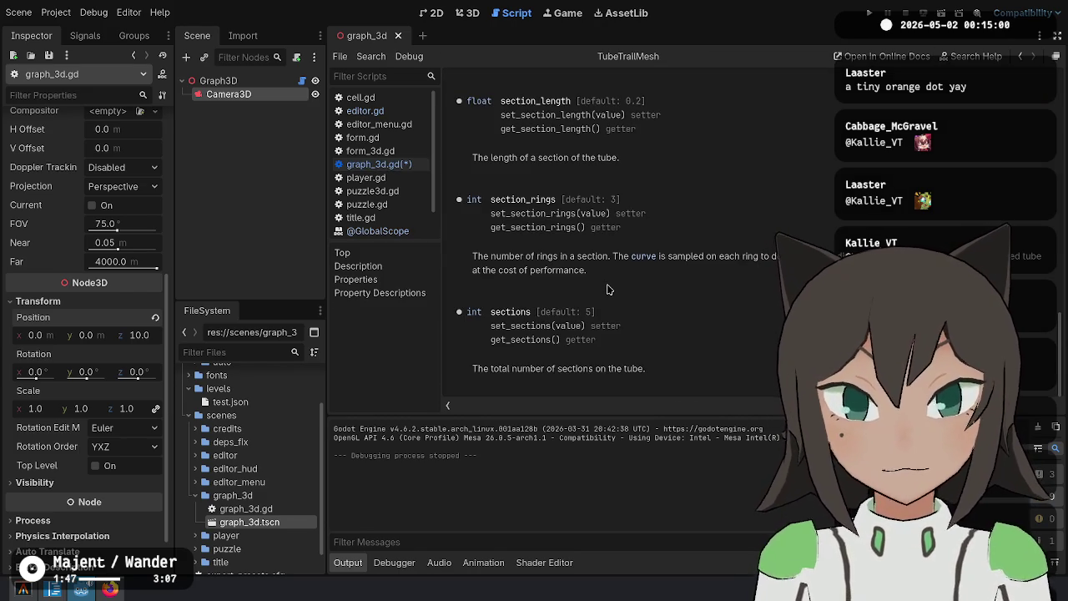
{"action": "scroll", "coordinate": [607, 289], "scroll_direction": "up", "scroll_amount": 5}
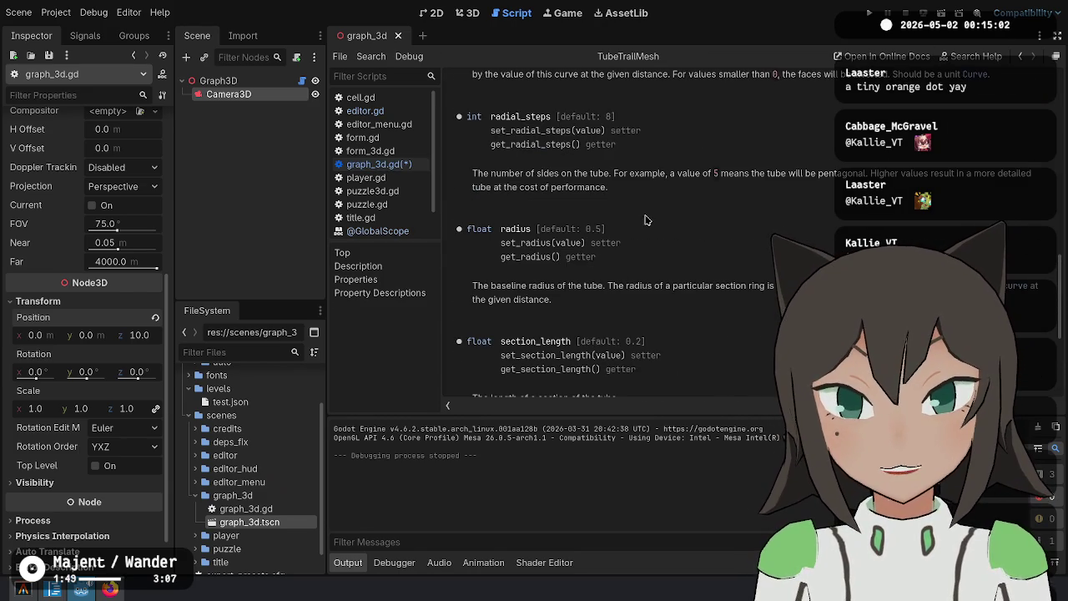
{"action": "scroll", "coordinate": [519, 236], "scroll_direction": "up", "scroll_amount": 10}
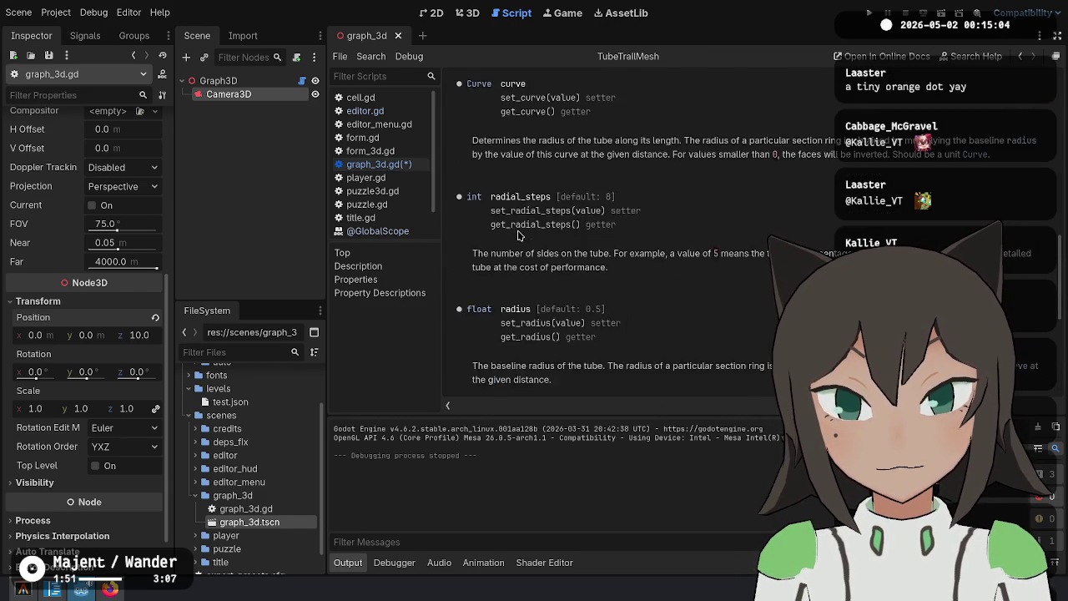
{"action": "scroll", "coordinate": [519, 236], "scroll_direction": "up", "scroll_amount": 4}
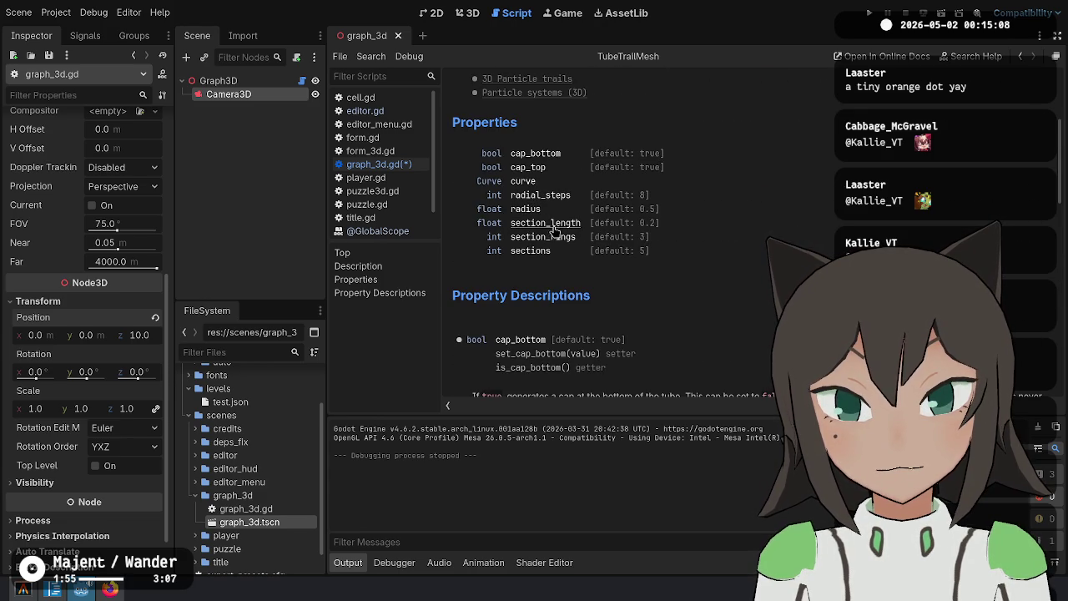
{"action": "scroll", "coordinate": [576, 224], "scroll_direction": "up", "scroll_amount": 6}
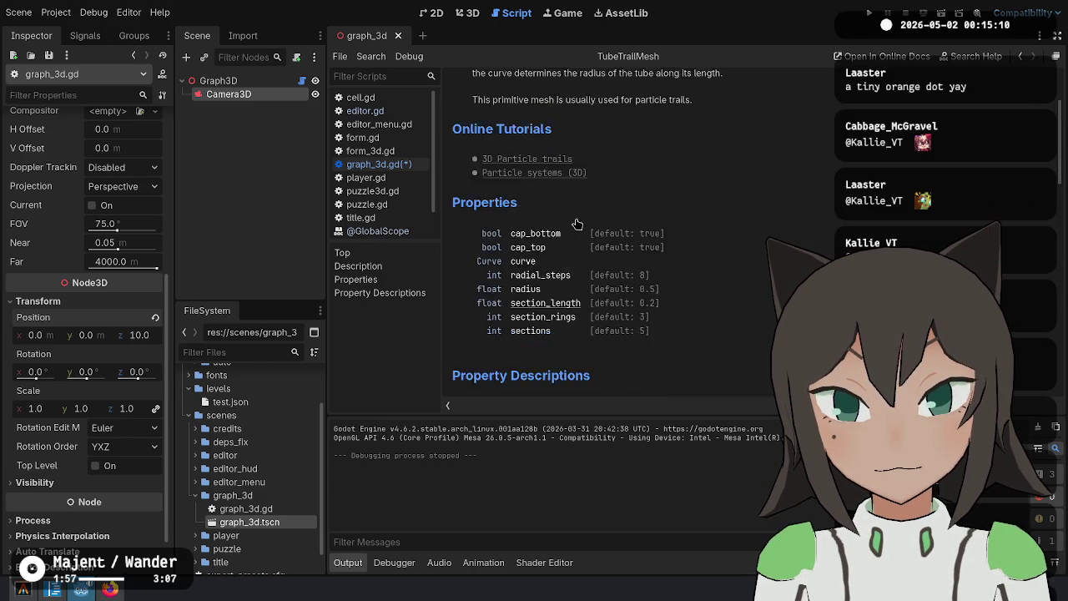
{"action": "scroll", "coordinate": [575, 224], "scroll_direction": "down", "scroll_amount": 4}
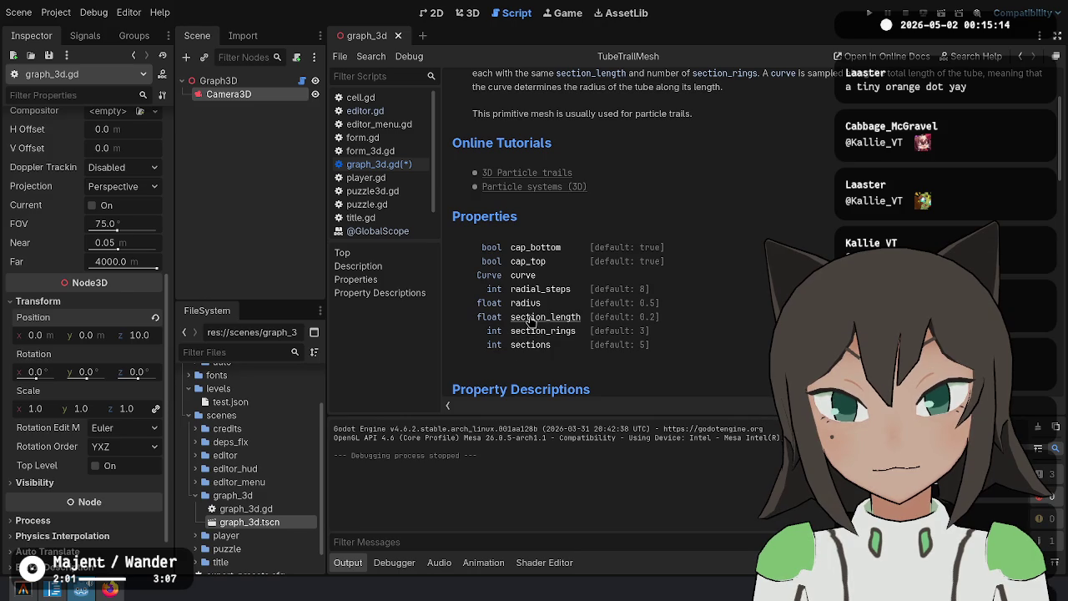
{"action": "left_click", "coordinate": [547, 318]}
{"action": "double_click", "coordinate": [526, 104]}
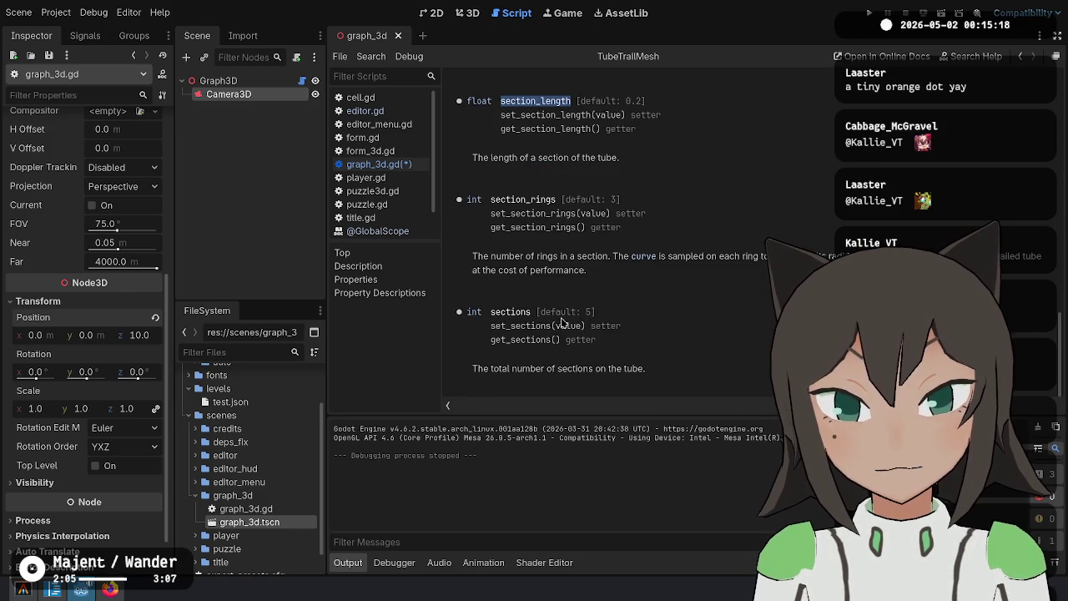
{"action": "left_click_drag", "start_coordinate": [552, 313], "coordinate": [600, 341]}
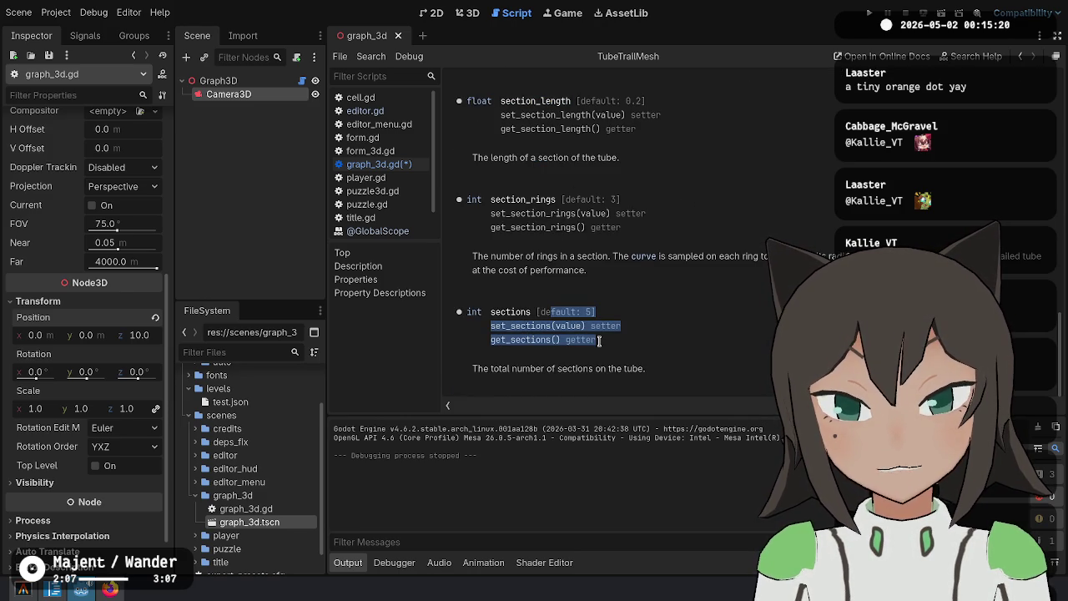
{"action": "left_click", "coordinate": [599, 340]}
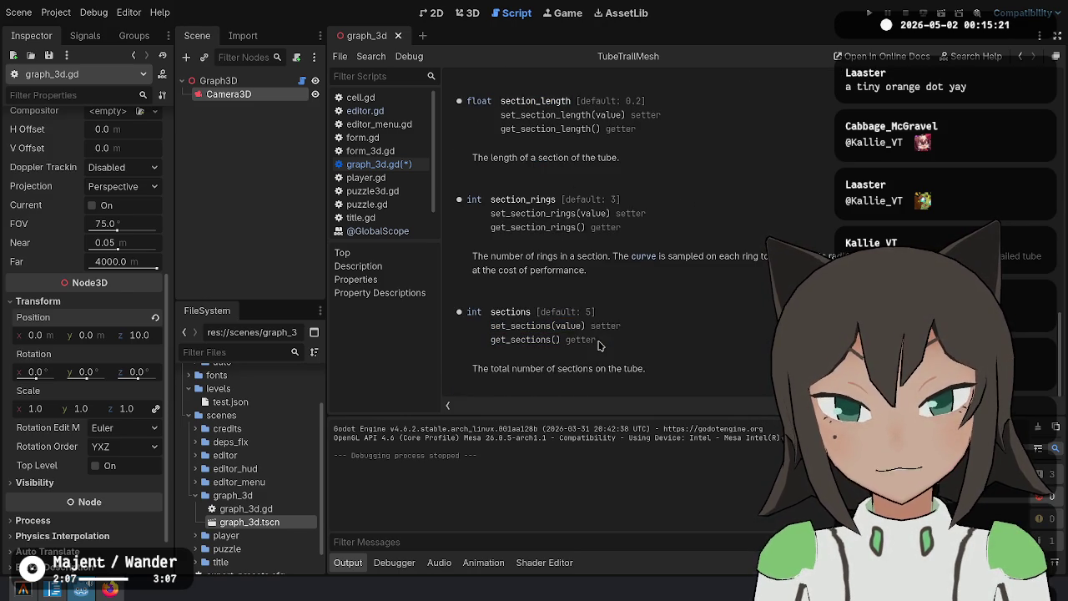
{"action": "right_click", "coordinate": [255, 84]}
Add a MeshInstance3D child under Graph3D and give it a new TubeTrailMesh
{"action": "left_click", "coordinate": [296, 113]}
{"action": "type", "text": "mech"}
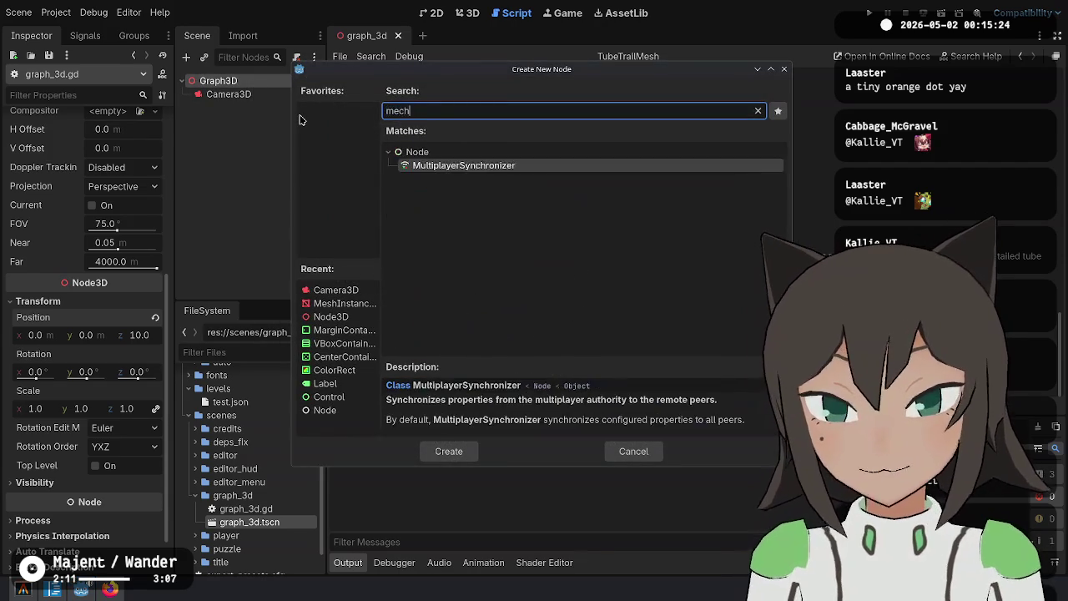
{"action": "key", "text": "BackSpace"}
{"action": "key", "text": "BackSpace"}
{"action": "type", "text": "sh"}
{"action": "key", "text": "Return"}
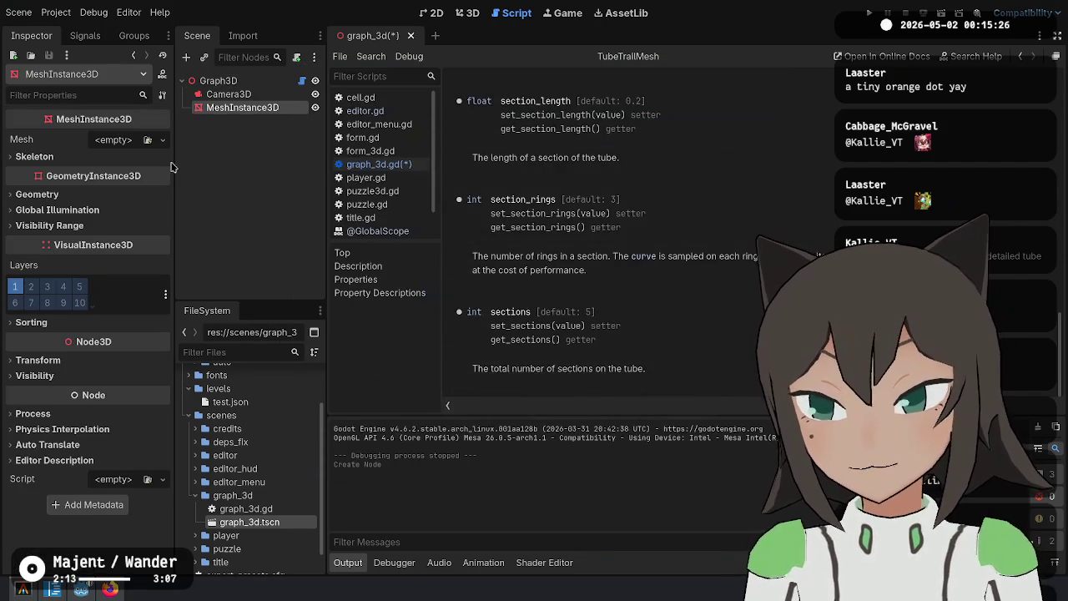
{"action": "left_click", "coordinate": [162, 140]}
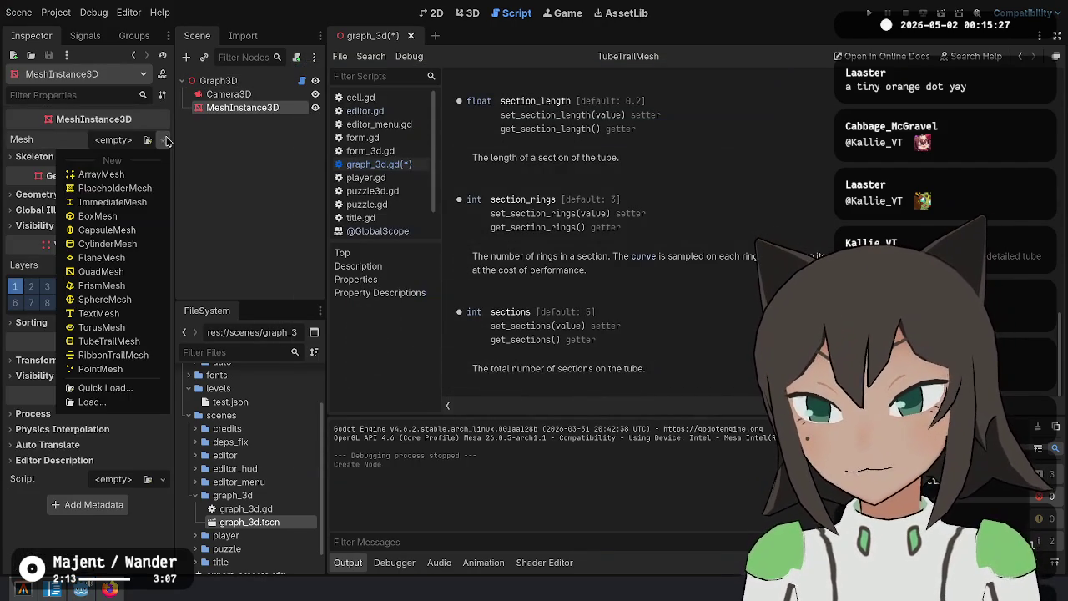
{"action": "left_click", "coordinate": [128, 342]}
{"action": "left_click", "coordinate": [457, 17]}
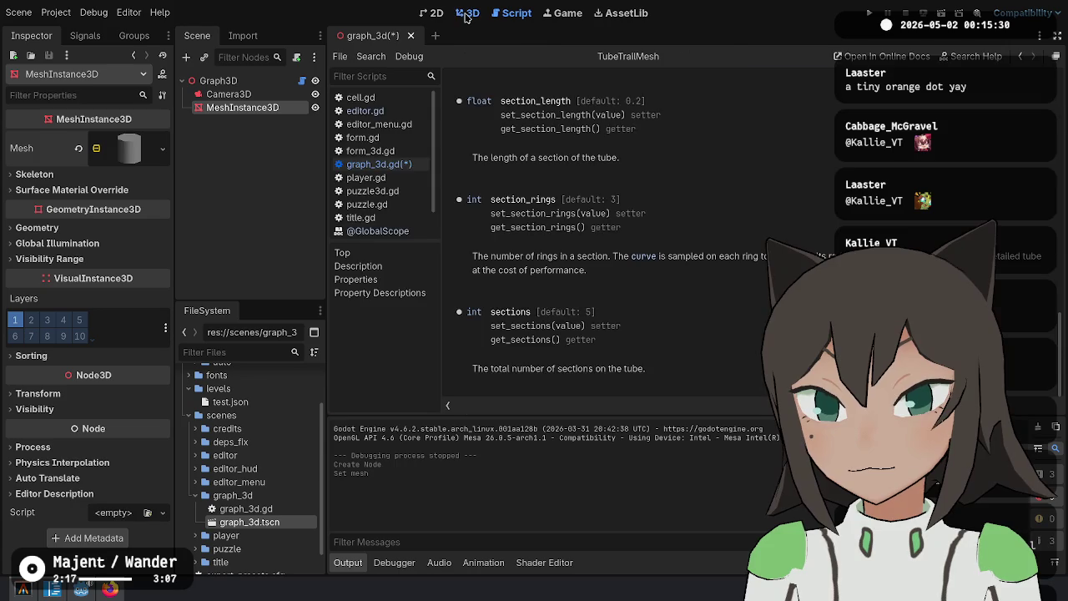
{"action": "left_click", "coordinate": [162, 149]}
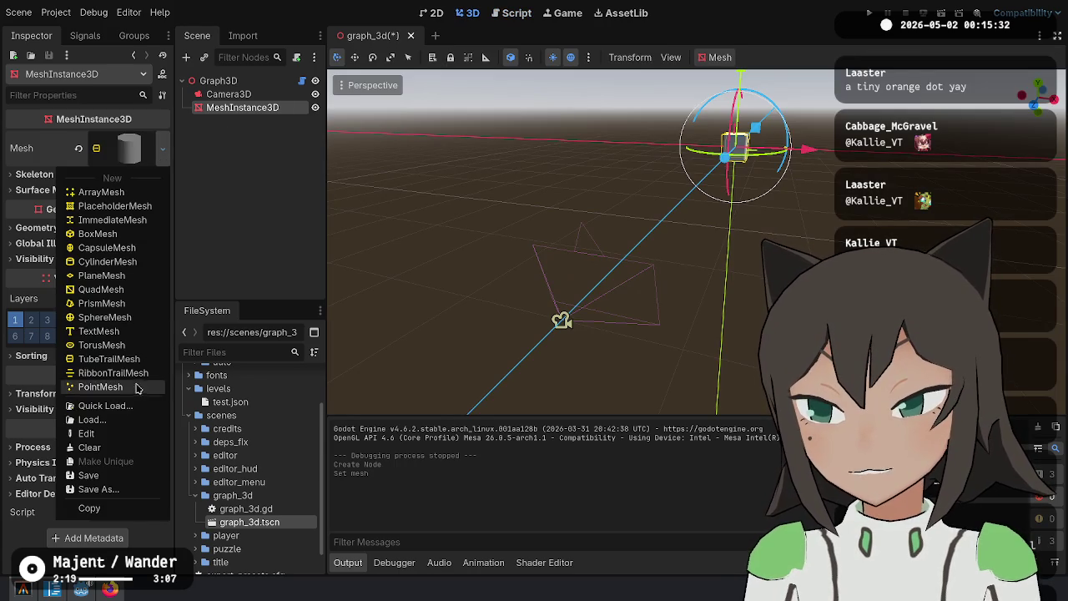
{"action": "left_click", "coordinate": [135, 303]}
{"action": "left_click_drag", "start_coordinate": [574, 240], "coordinate": [750, 243]}
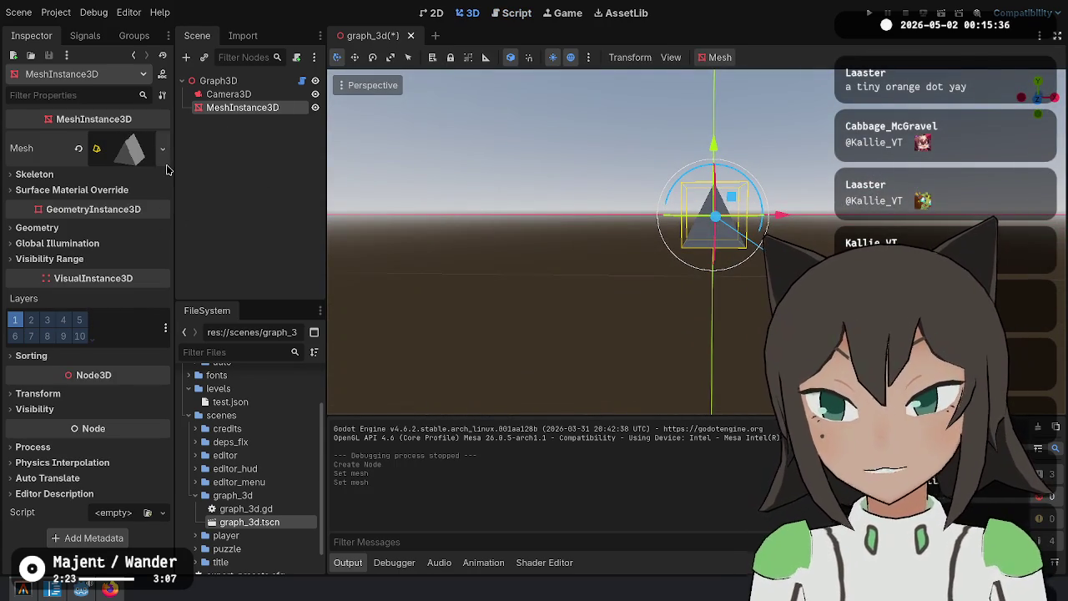
{"action": "left_click", "coordinate": [162, 148]}
{"action": "left_click", "coordinate": [137, 360]}
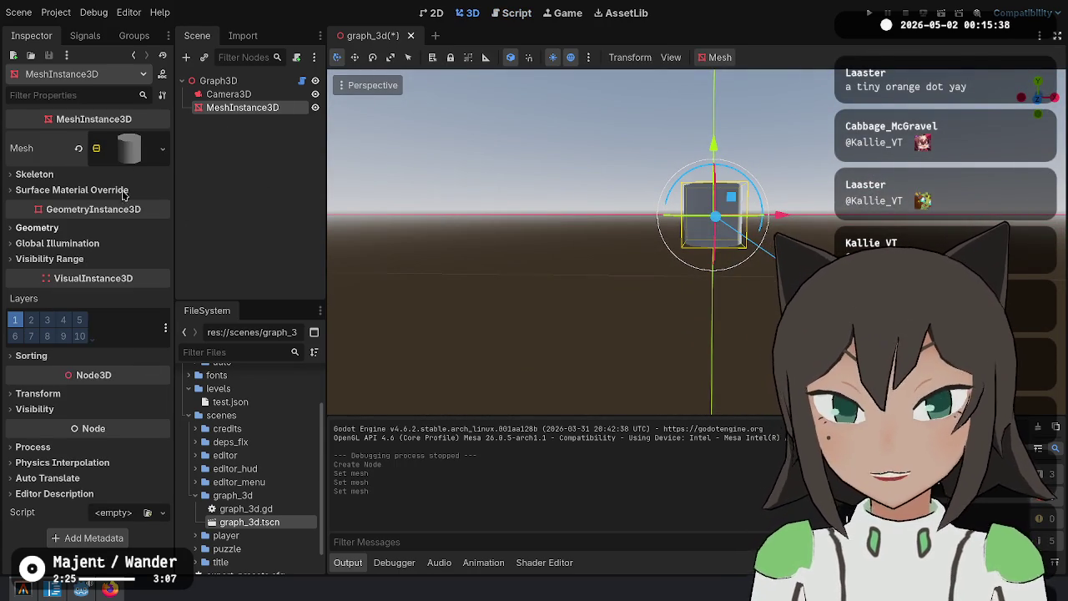
Set the tube's Radial Steps to 3 and Radius to 0.1 m
{"action": "left_click", "coordinate": [124, 148]}
{"action": "left_click", "coordinate": [115, 283]}
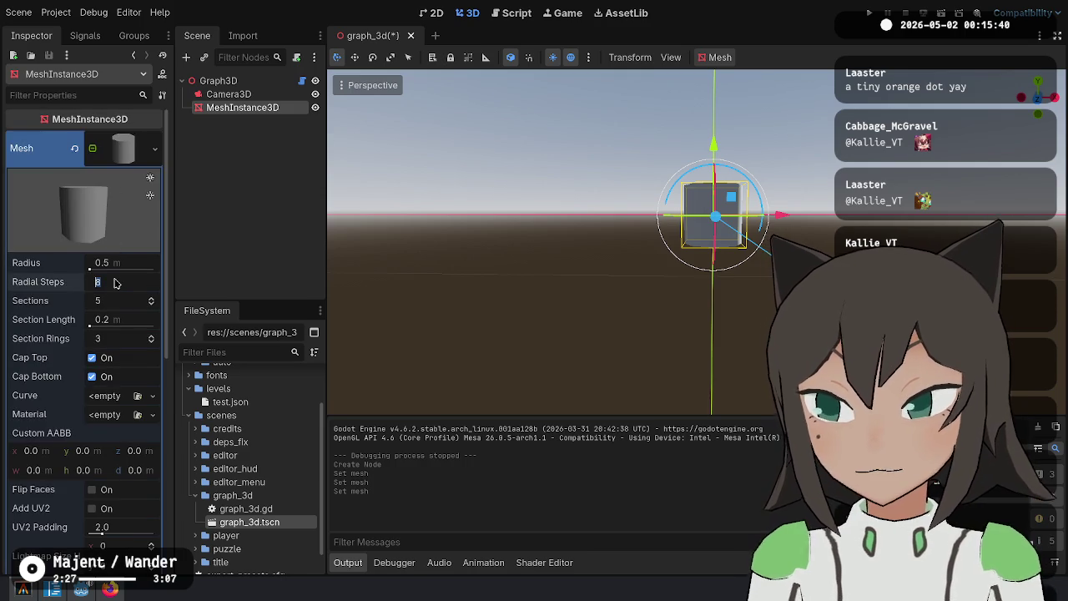
{"action": "key", "text": "Return"}
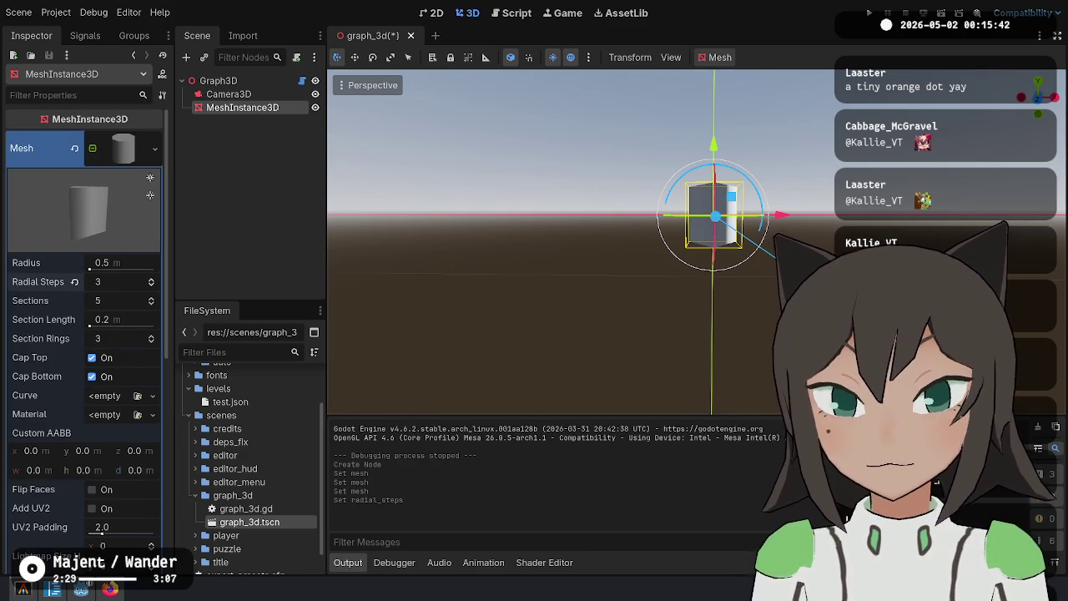
{"action": "left_click_drag", "start_coordinate": [1037, 96], "coordinate": [1040, 135]}
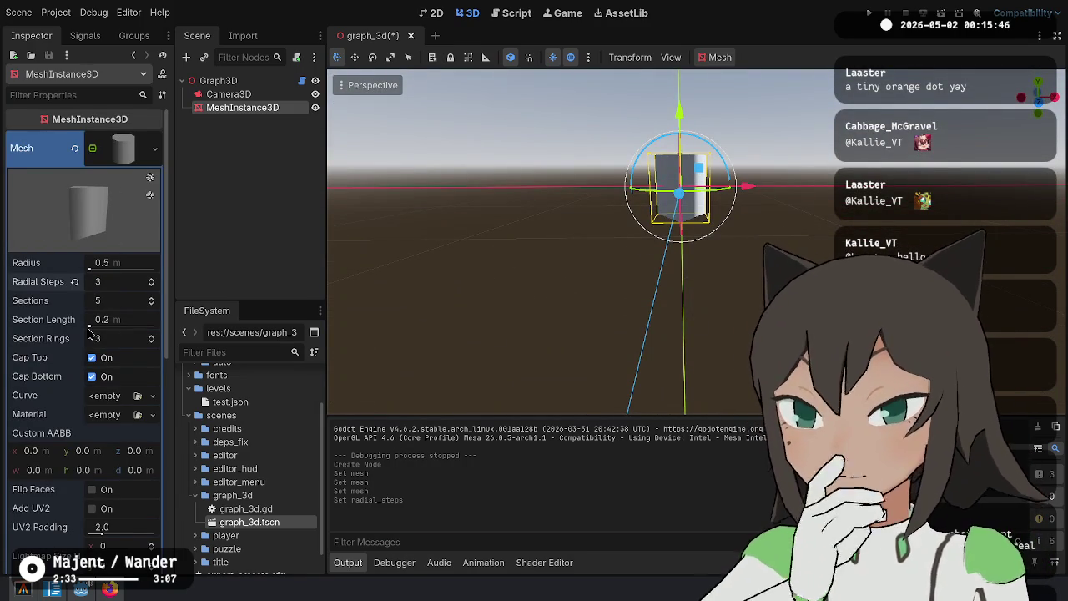
{"action": "left_click", "coordinate": [130, 260]}
{"action": "key", "text": "BackSpace"}
{"action": "type", "text": "1"}
{"action": "key", "text": "Return"}
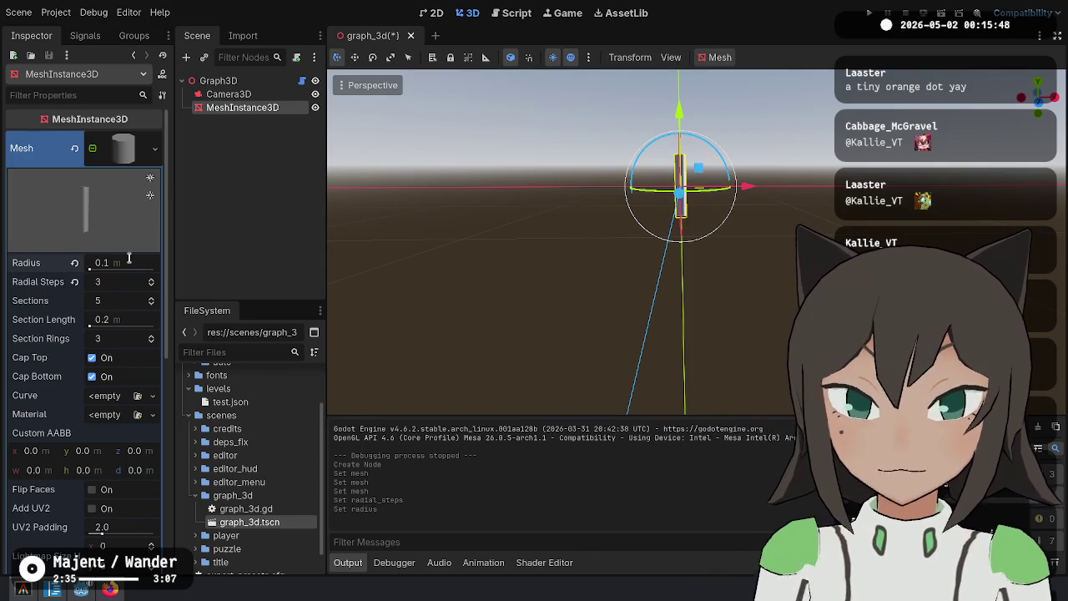
Set the tube to 2 sections with a section length of 1.0 m
{"action": "left_click", "coordinate": [115, 303]}
{"action": "key", "text": "BackSpace"}
{"action": "type", "text": "2"}
{"action": "key", "text": "Return"}
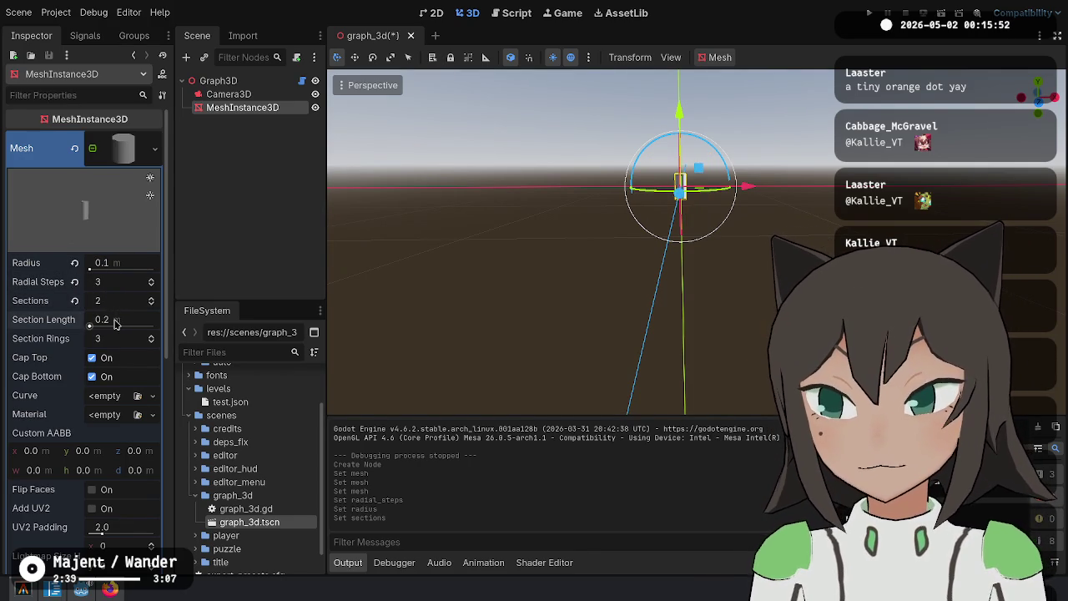
{"action": "left_click", "coordinate": [127, 302]}
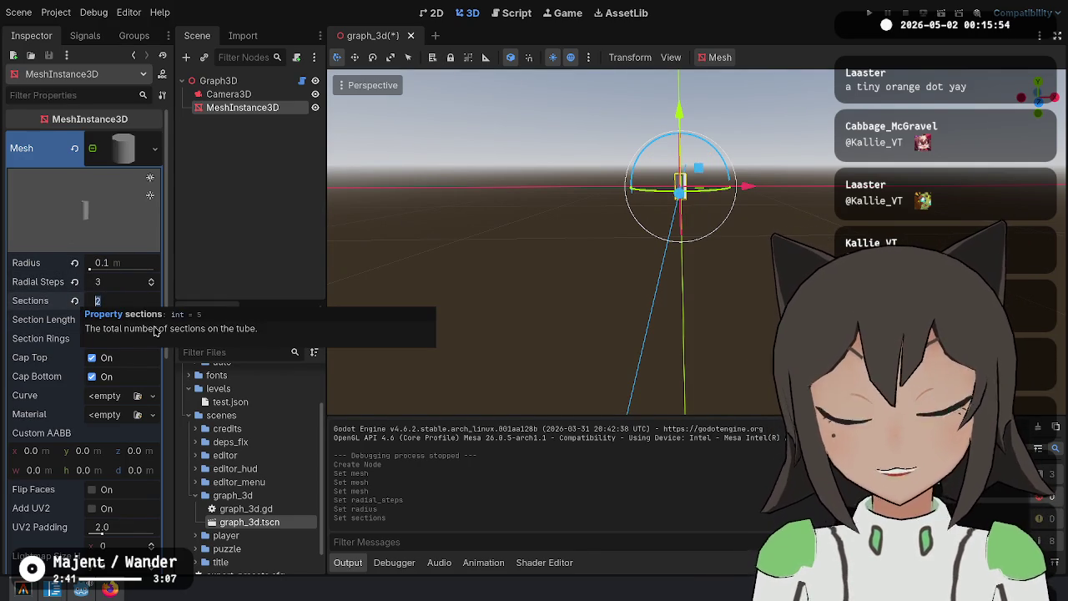
{"action": "left_click", "coordinate": [115, 320]}
{"action": "type", "text": "1"}
{"action": "key", "text": "Return"}
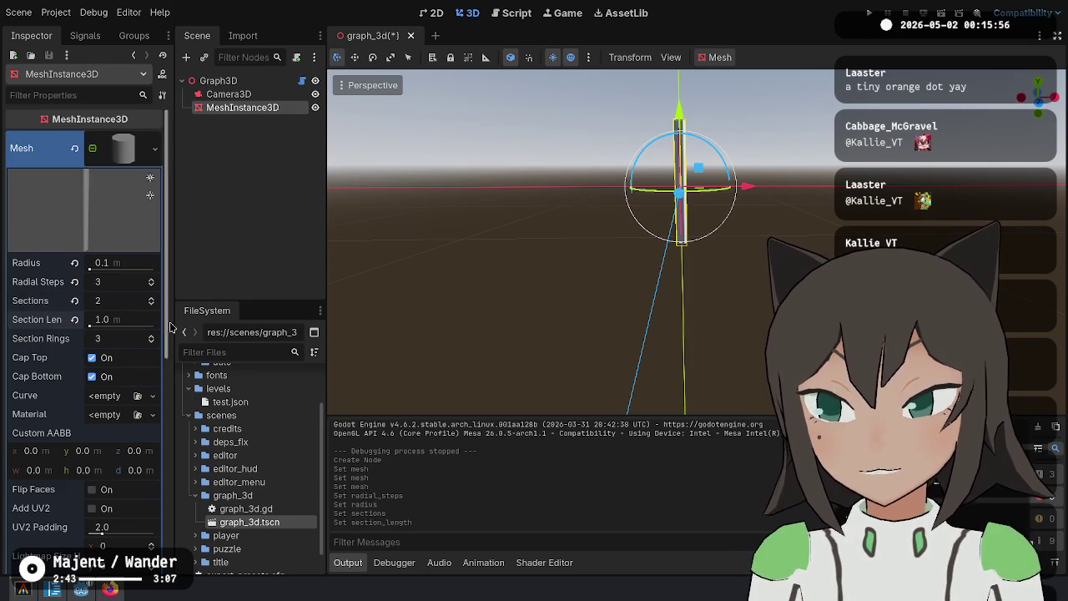
{"action": "left_click_drag", "start_coordinate": [567, 250], "coordinate": [499, 274]}
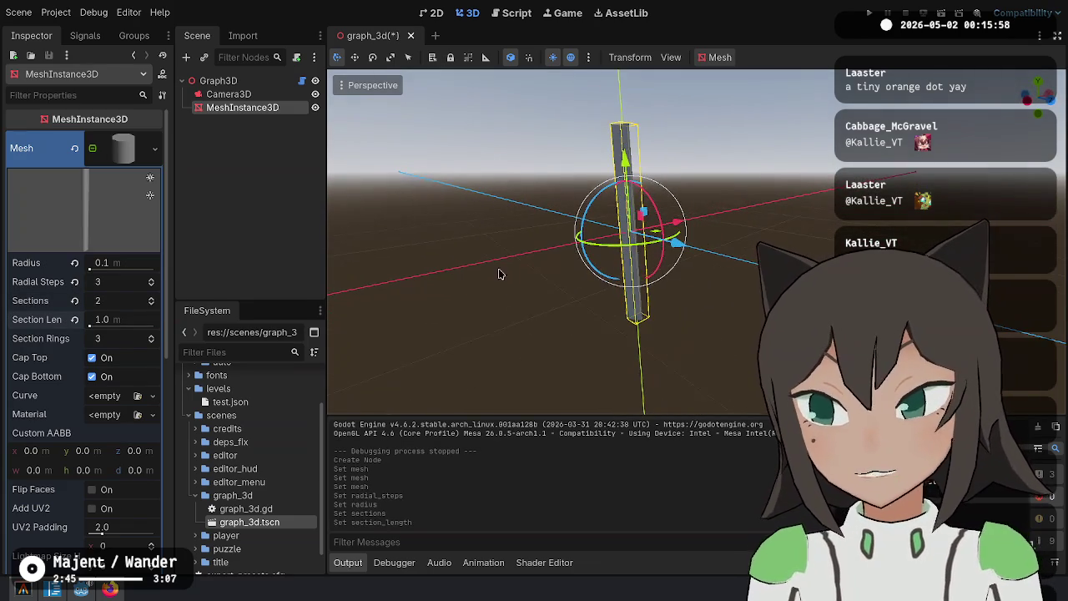
{"action": "left_click", "coordinate": [512, 12]}
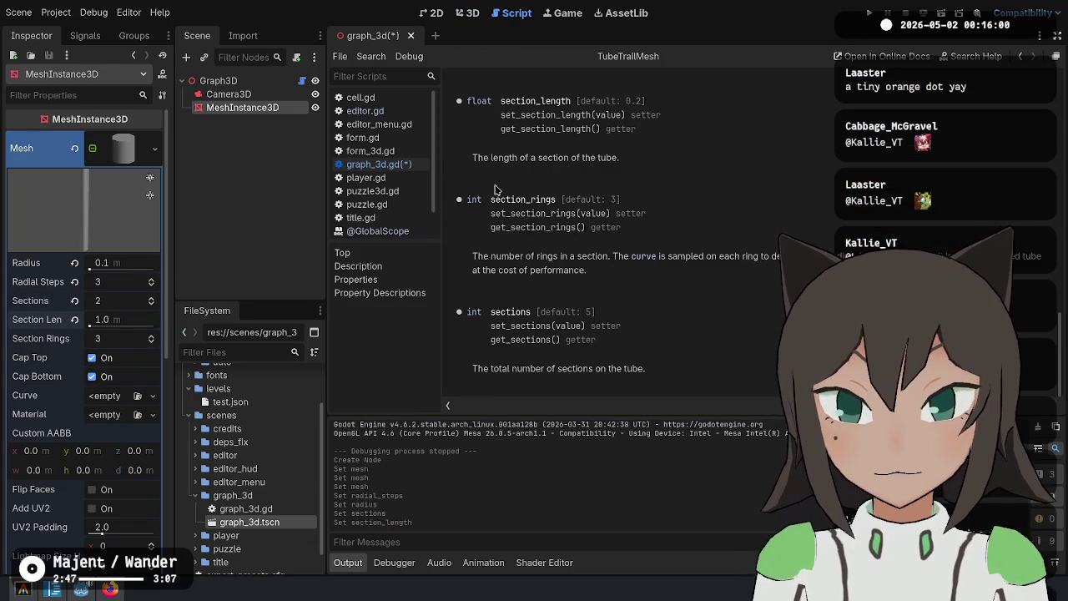
Discard unsaved edits to graph_3d.gd, reopen it, and add blank lines above the MeshInstance3D creation
{"action": "middle_click", "coordinate": [379, 165]}
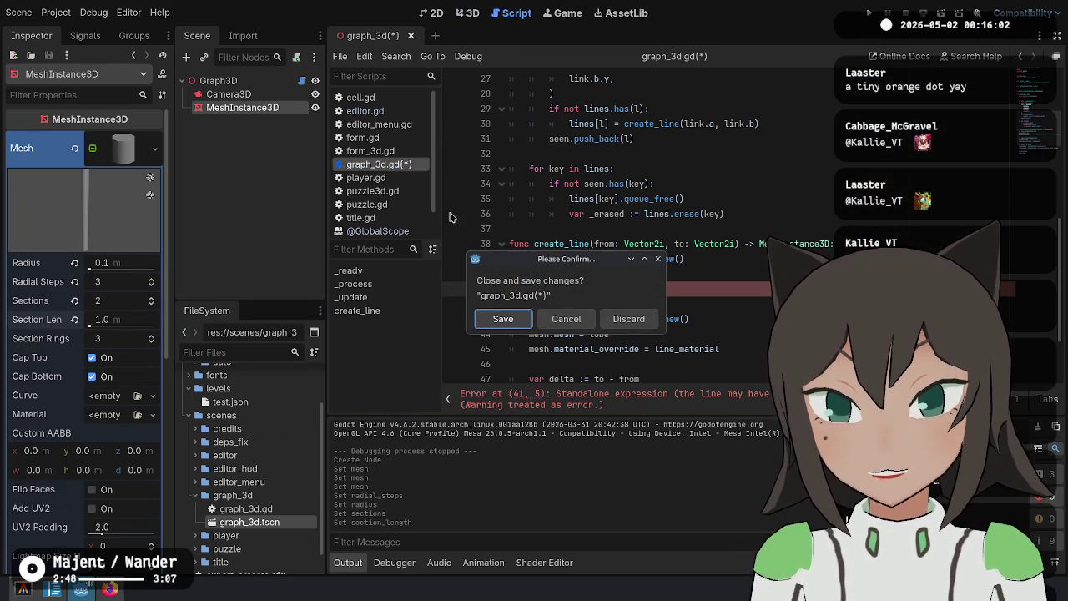
{"action": "left_click", "coordinate": [626, 319]}
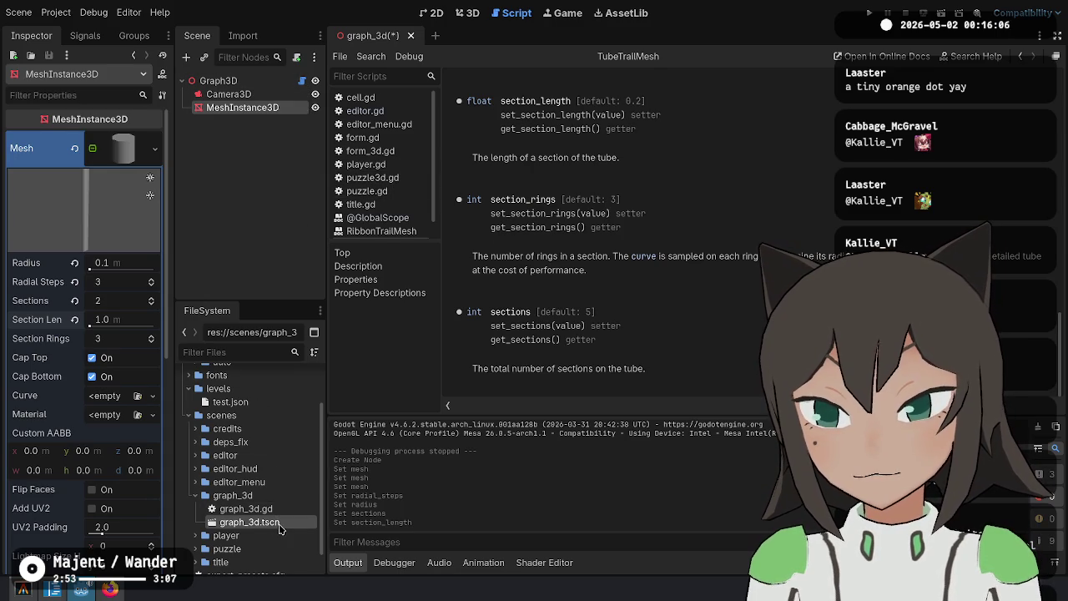
{"action": "double_click", "coordinate": [250, 508]}
{"action": "left_click", "coordinate": [239, 109]}
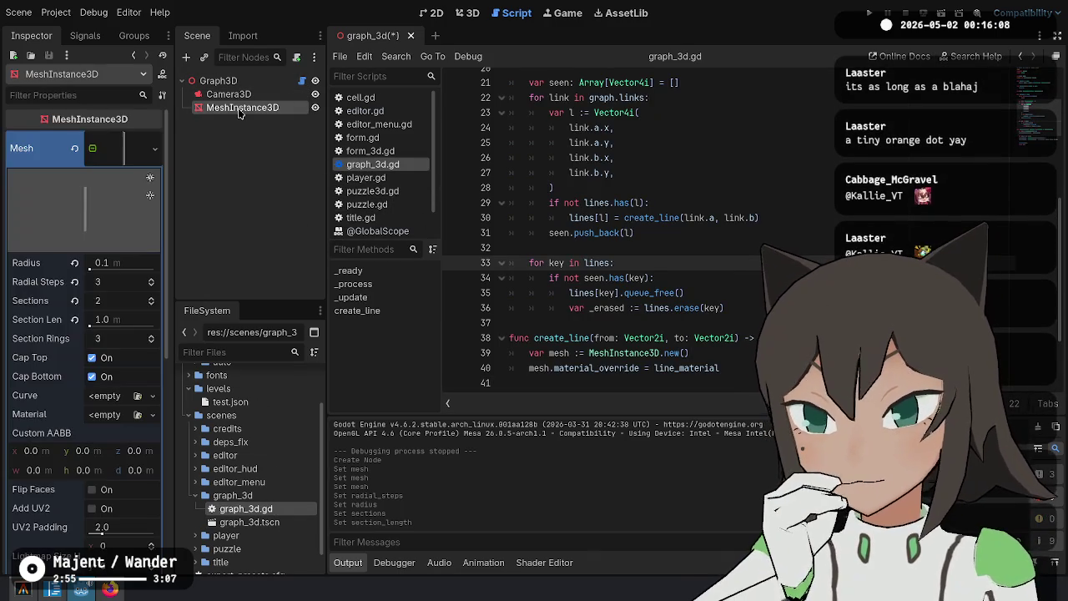
{"action": "scroll", "coordinate": [673, 220], "scroll_direction": "up", "scroll_amount": 2}
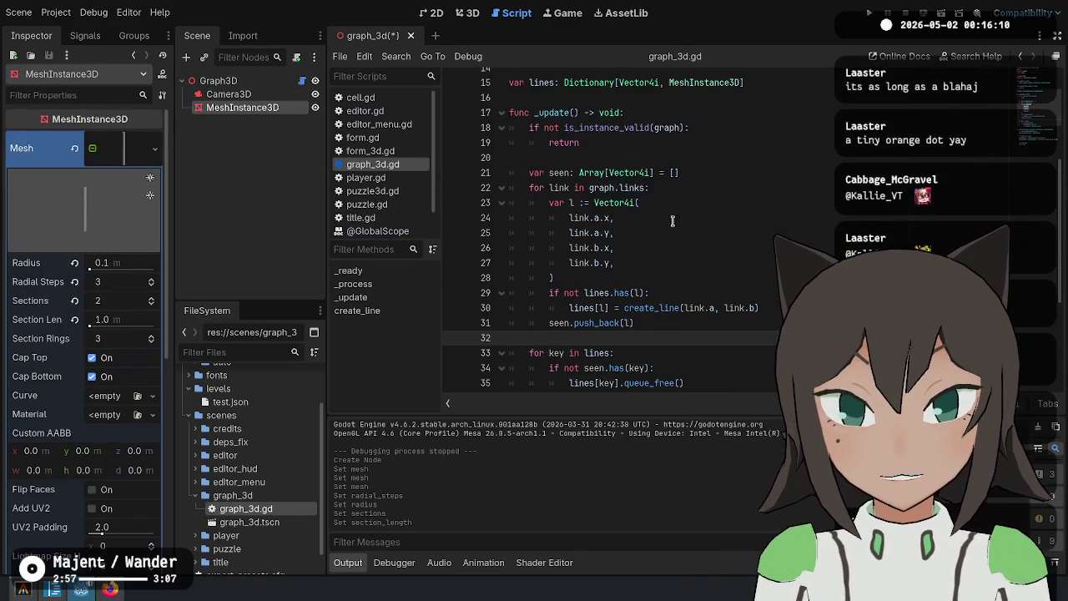
{"action": "scroll", "coordinate": [673, 220], "scroll_direction": "down", "scroll_amount": 4}
{"action": "left_click", "coordinate": [702, 247]}
{"action": "key", "text": "Down"}
{"action": "key", "text": "Down"}
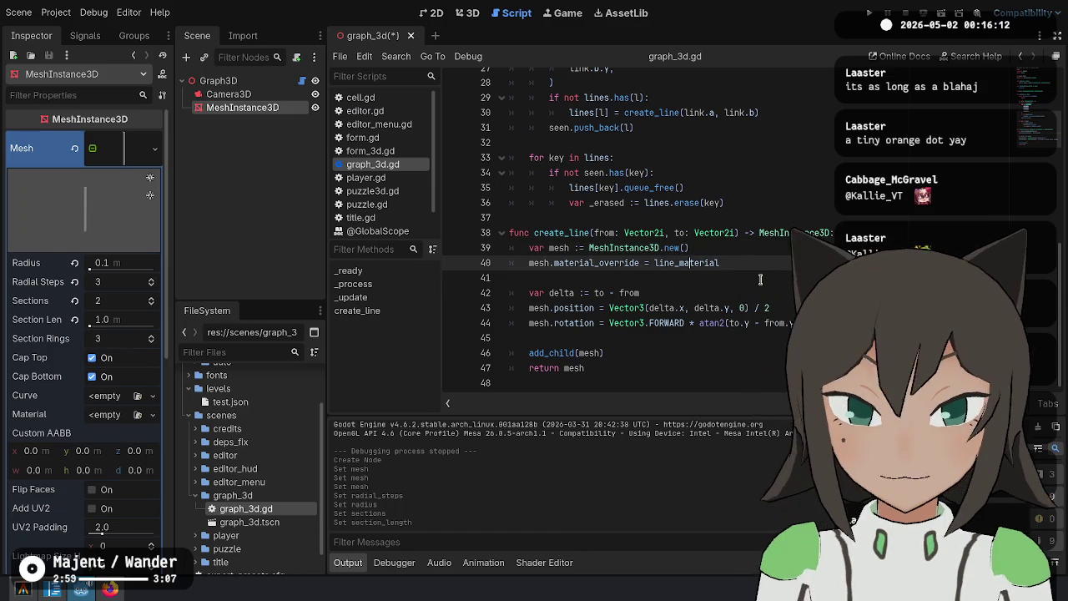
{"action": "key", "text": "Up"}
{"action": "key", "text": "Up"}
{"action": "key", "text": "Up"}
{"action": "key", "text": "Down"}
{"action": "key", "text": "Down"}
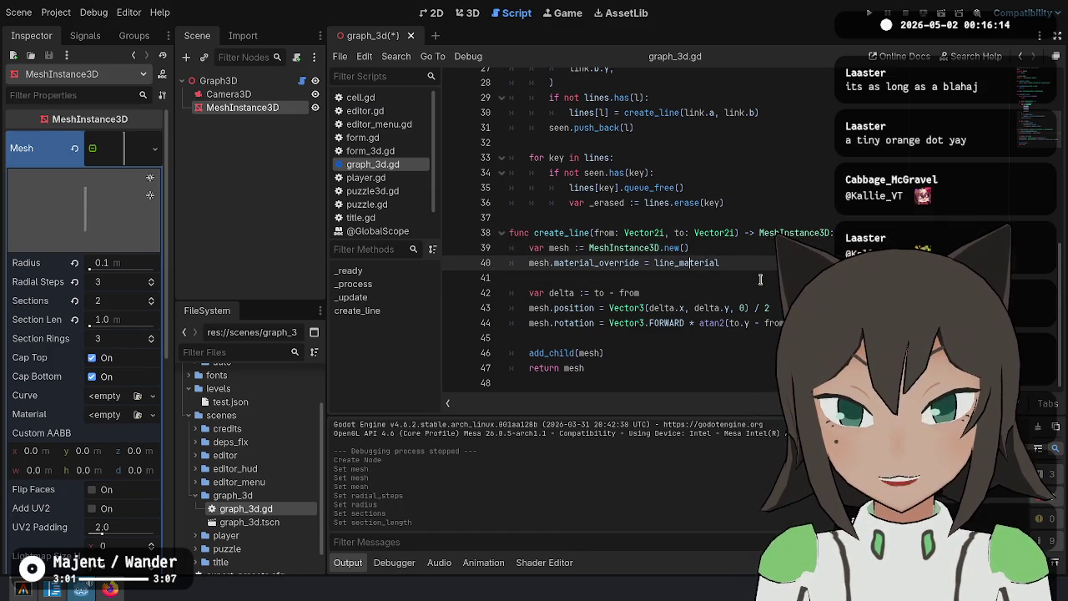
{"action": "key", "text": "Up"}
{"action": "key", "text": "ctrl+shift+Return"}
{"action": "key", "text": "ctrl+shift+Return"}
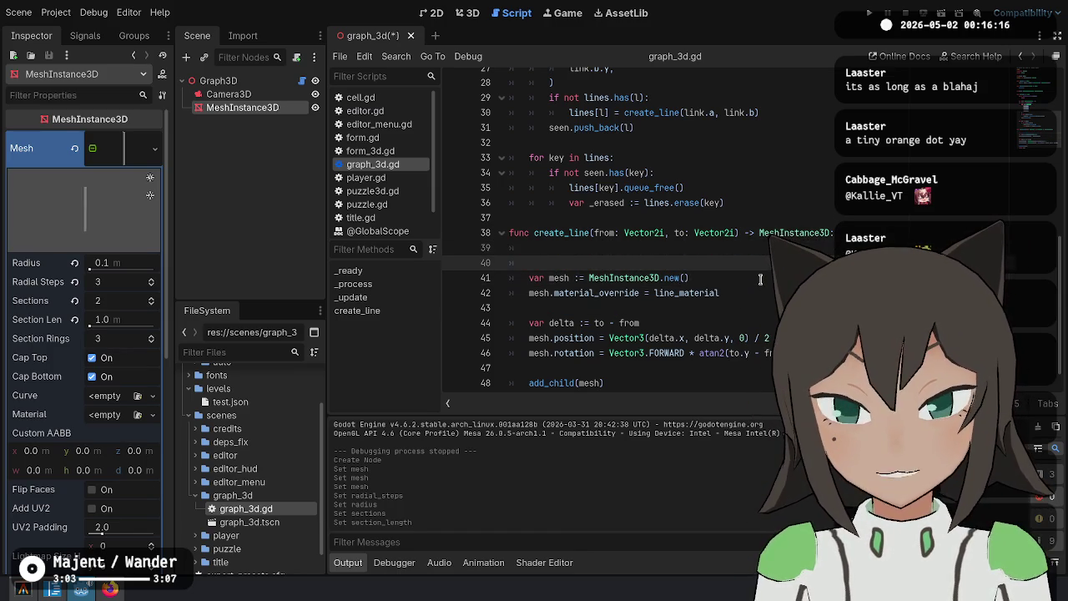
Create a TubeTrailMesh 'tube' with radius 0.1, radial_steps 3 and sections 2
{"action": "type", "text": "var t"}
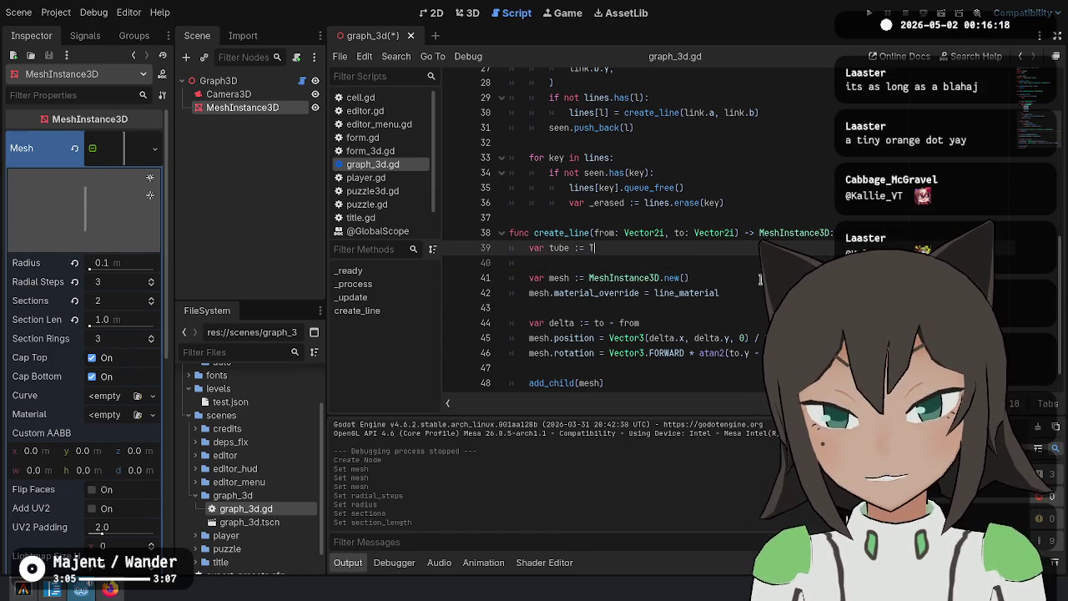
{"action": "type", "text": "ube"}
{"action": "key", "text": "Return"}
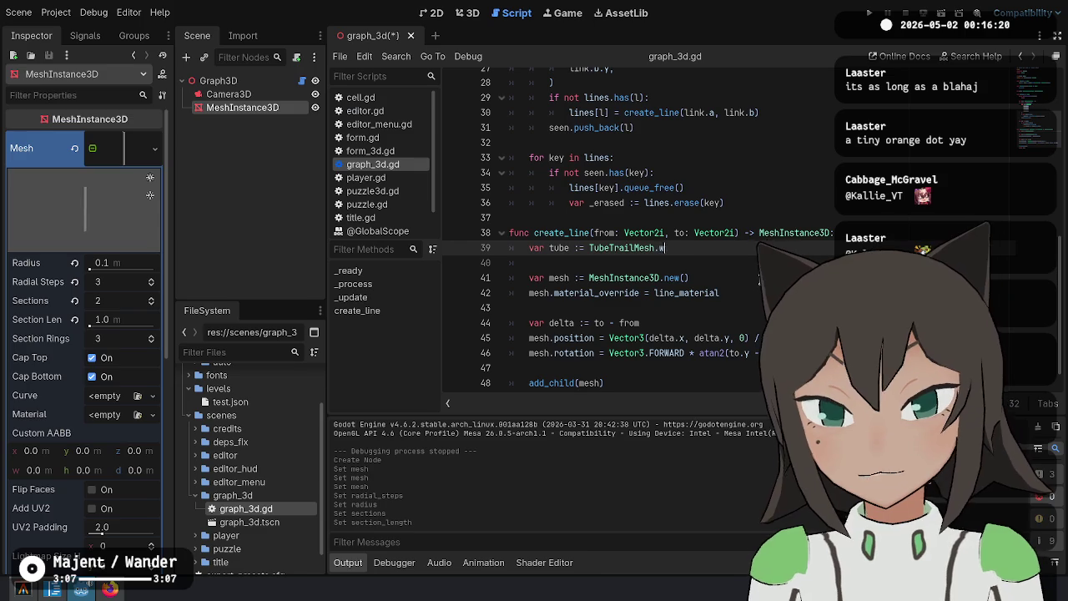
{"action": "key", "text": "Return"}
{"action": "key", "text": "Return"}
{"action": "type", "text": "tub"}
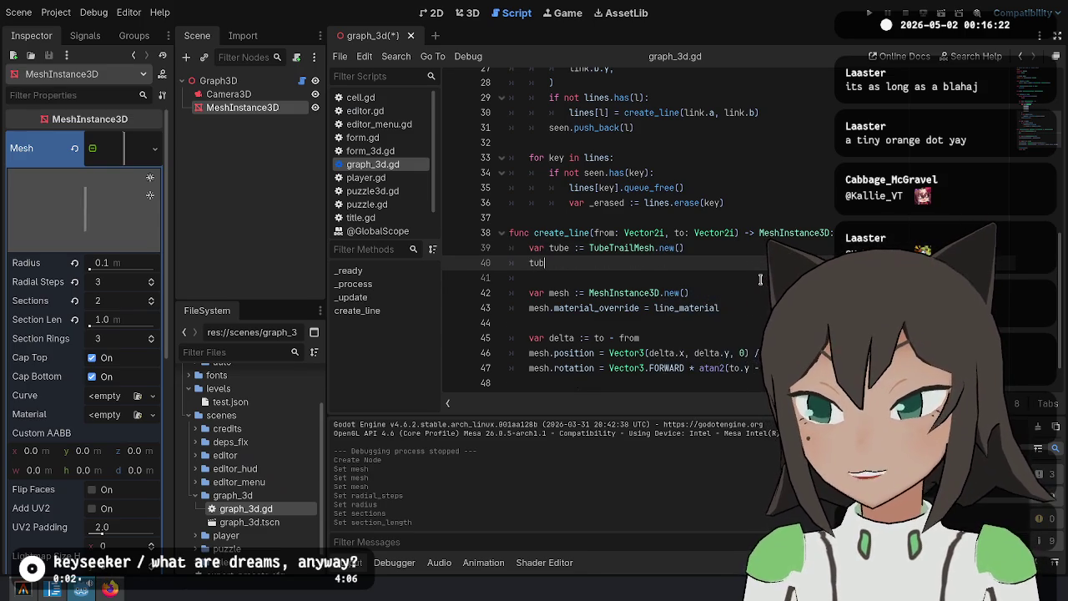
{"action": "type", "text": "e.radius = "}
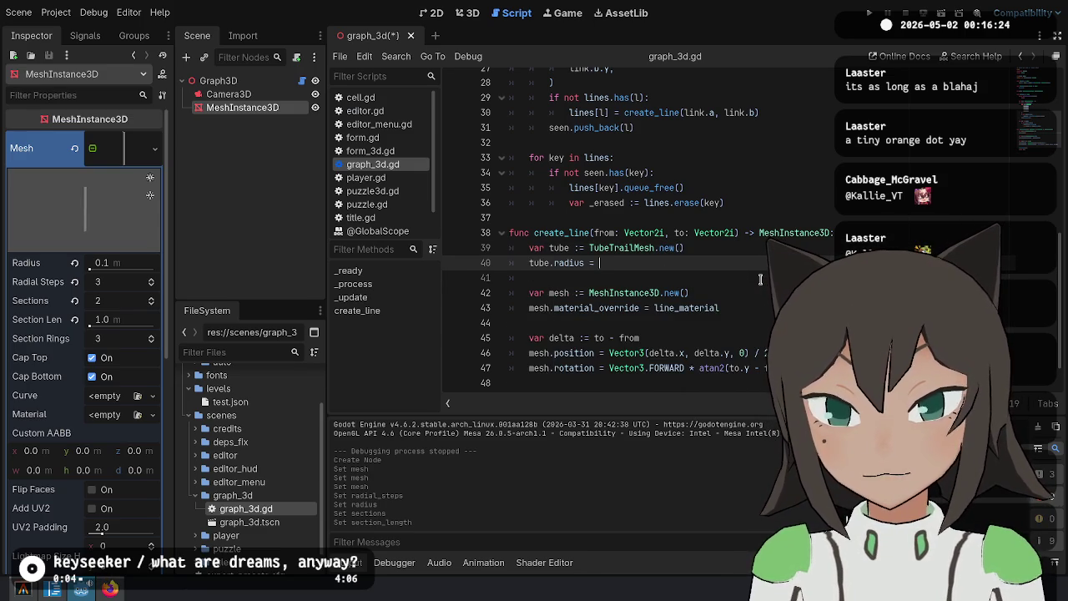
{"action": "type", "text": "0.1"}
{"action": "key", "text": "Return"}
{"action": "type", "text": "tub"}
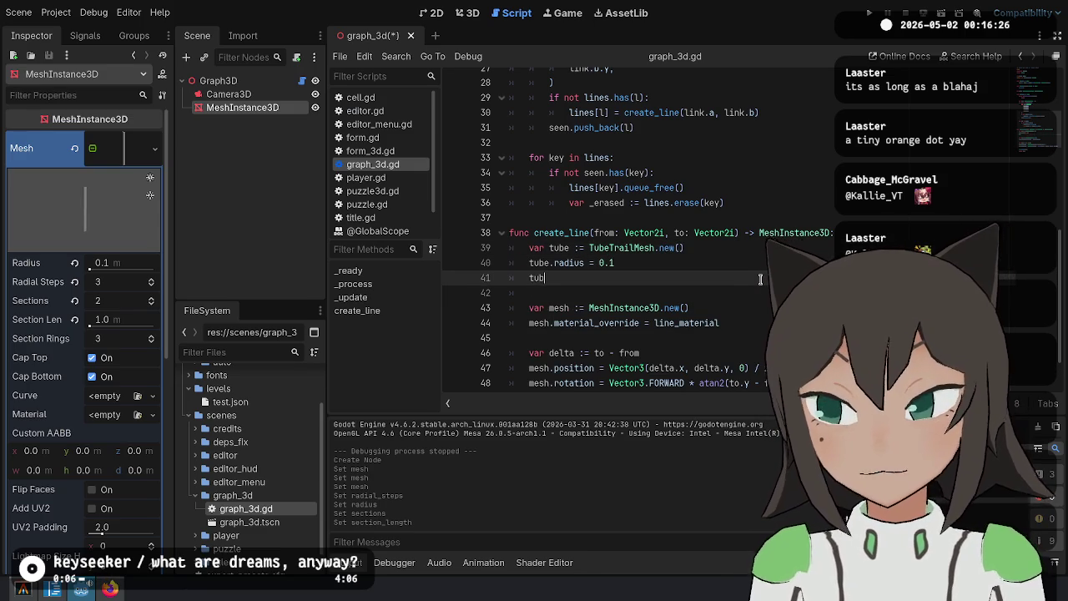
{"action": "type", "text": "e.radial_steps = 3"}
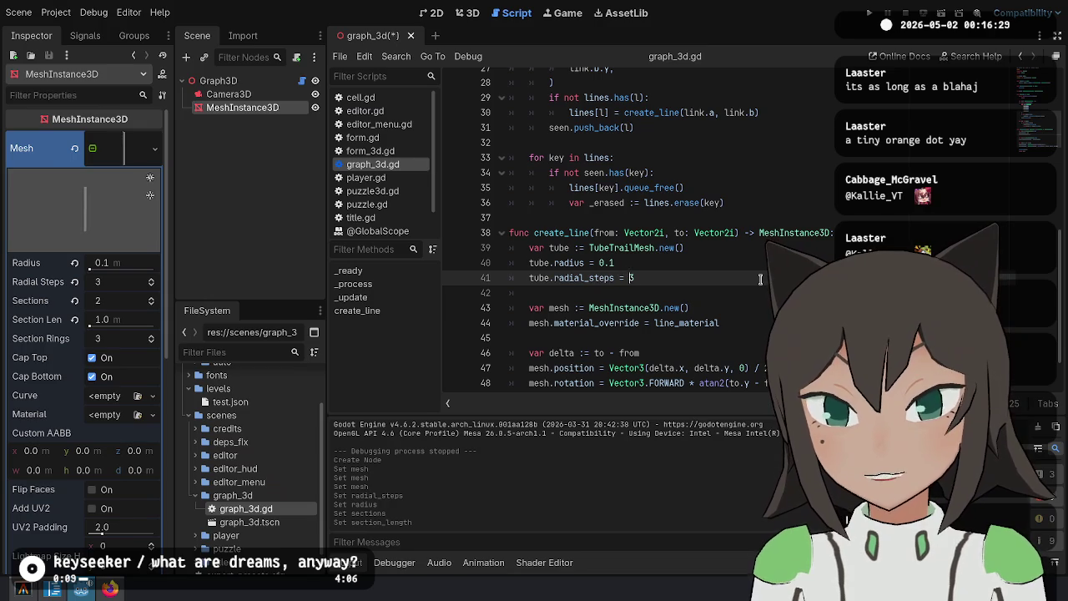
{"action": "key", "text": "Return"}
{"action": "type", "text": "tube."}
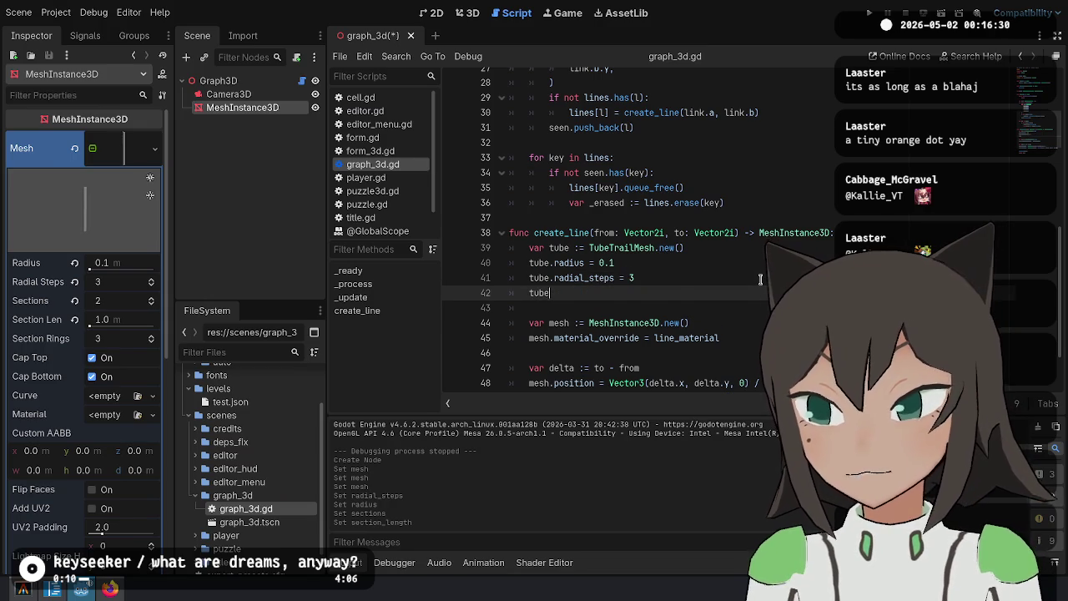
{"action": "type", "text": "sections = 2"}
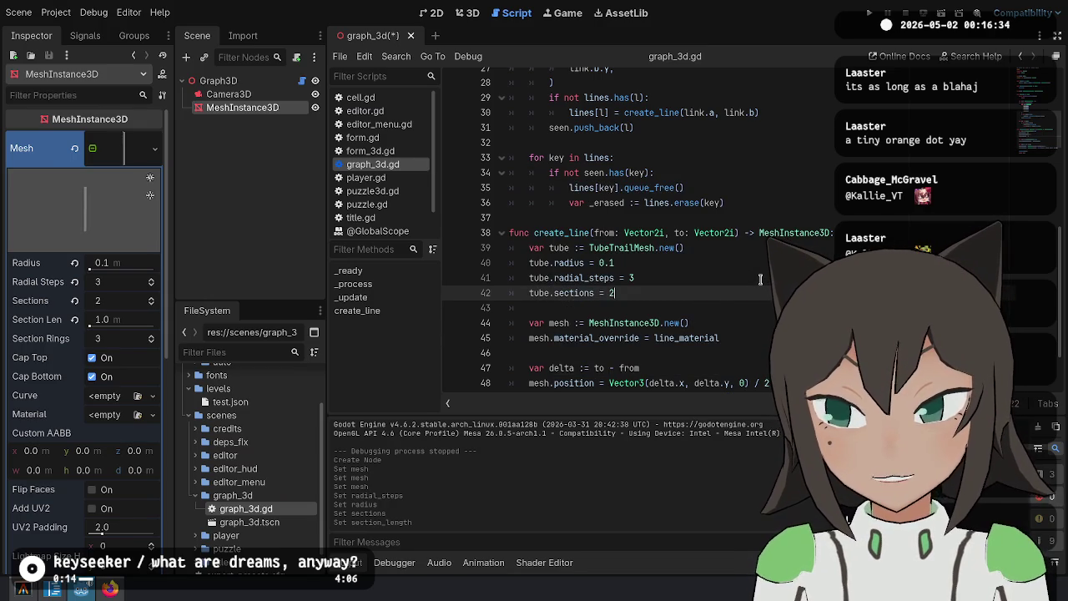
{"action": "key", "text": "Return"}
Set the tube's section_length to from.distance_to(to) and save the script
{"action": "type", "text": "."}
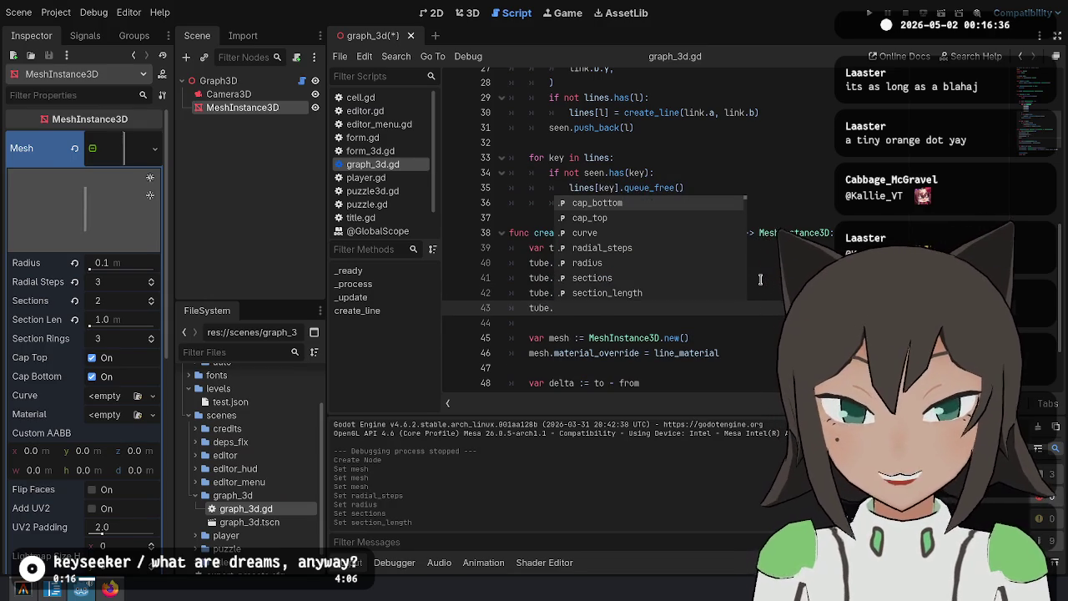
{"action": "type", "text": "section"}
{"action": "key", "text": "Return"}
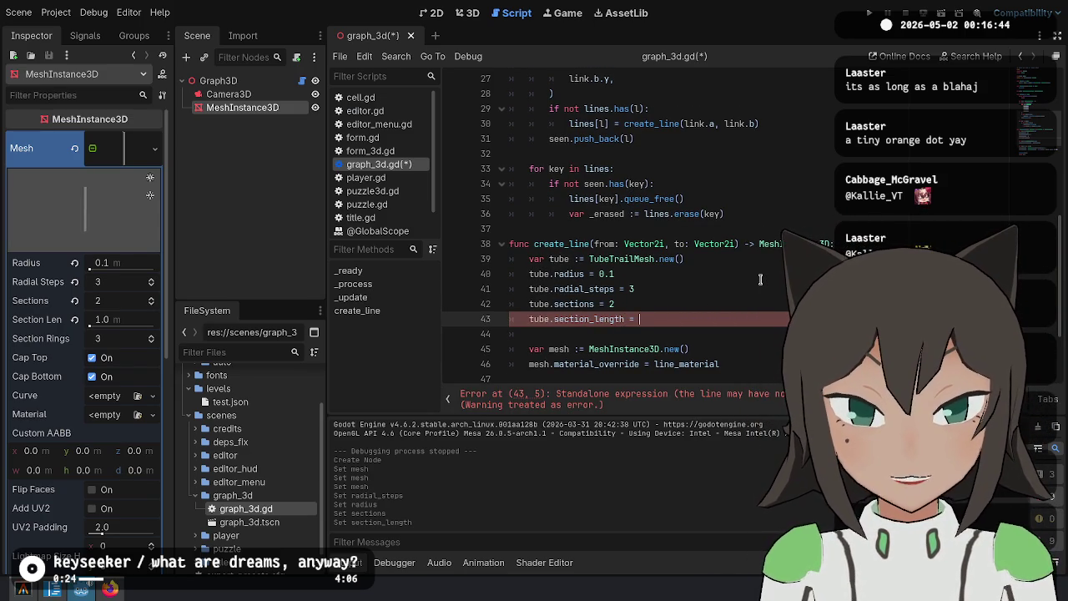
{"action": "type", "text": "(from - "}
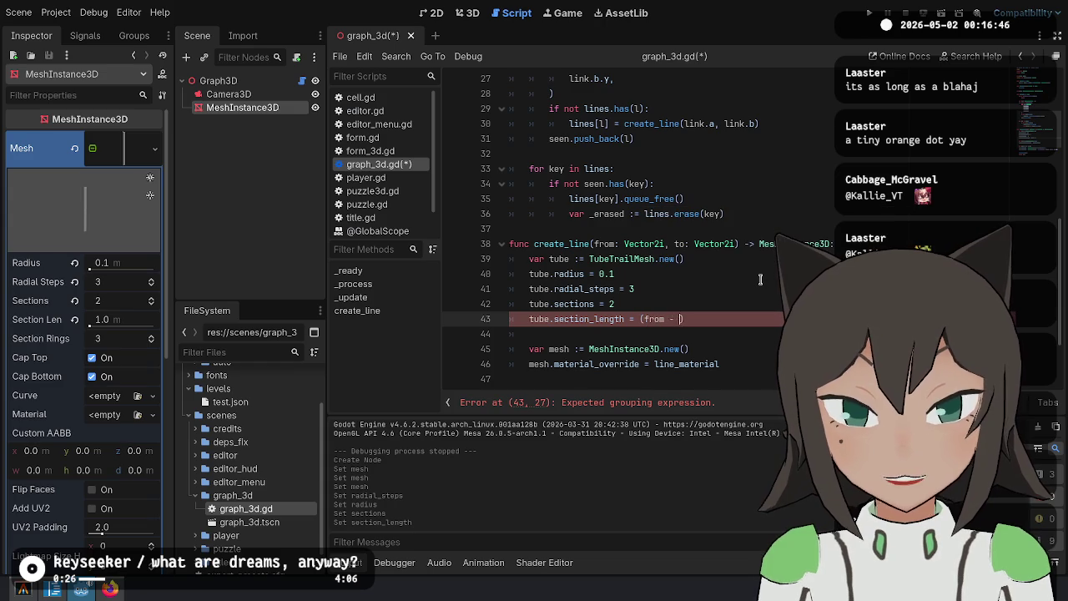
{"action": "type", "text": "to).dist"}
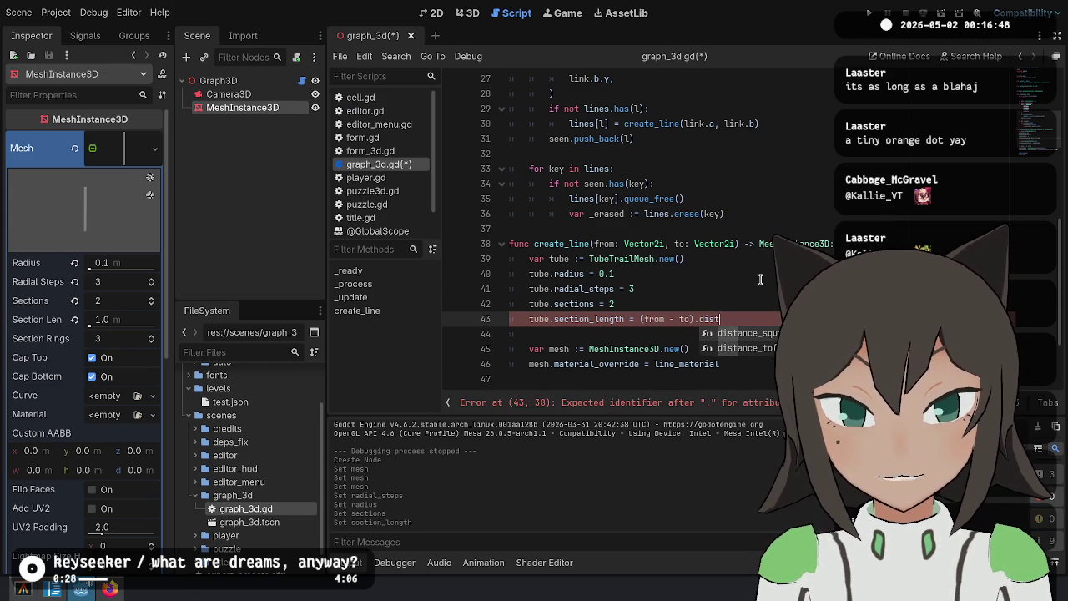
{"action": "key", "text": "Down"}
{"action": "key", "text": "Return"}
{"action": "key", "text": "Left"}
{"action": "key", "text": "BackSpace"}
{"action": "key", "text": "BackSpace"}
{"action": "key", "text": "BackSpace"}
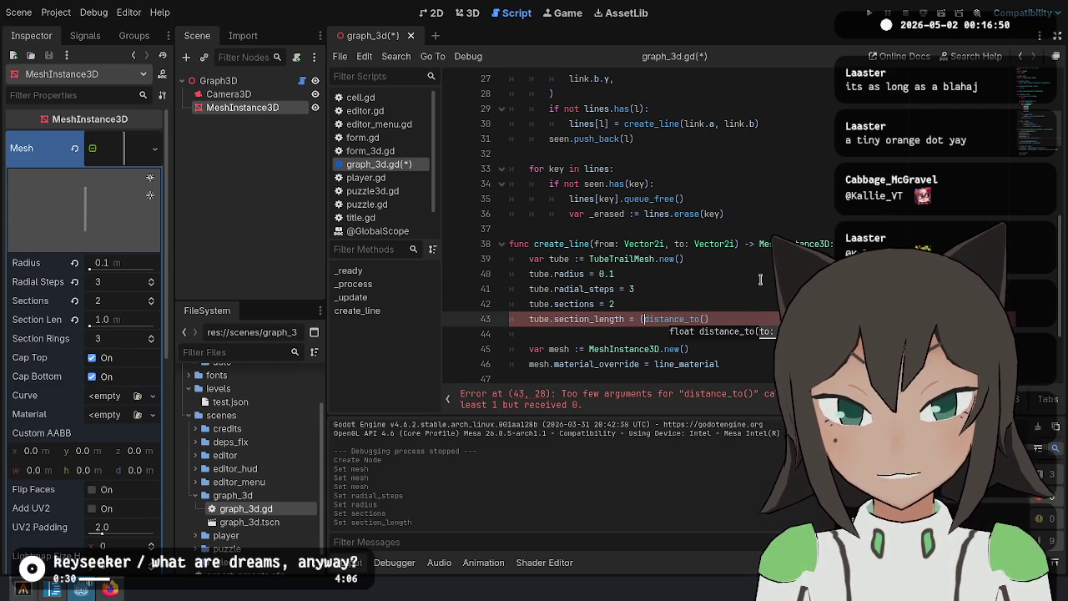
{"action": "key", "text": "ctrl+Left"}
{"action": "key", "text": "BackSpace"}
{"action": "key", "text": "End"}
{"action": "key", "text": "Left"}
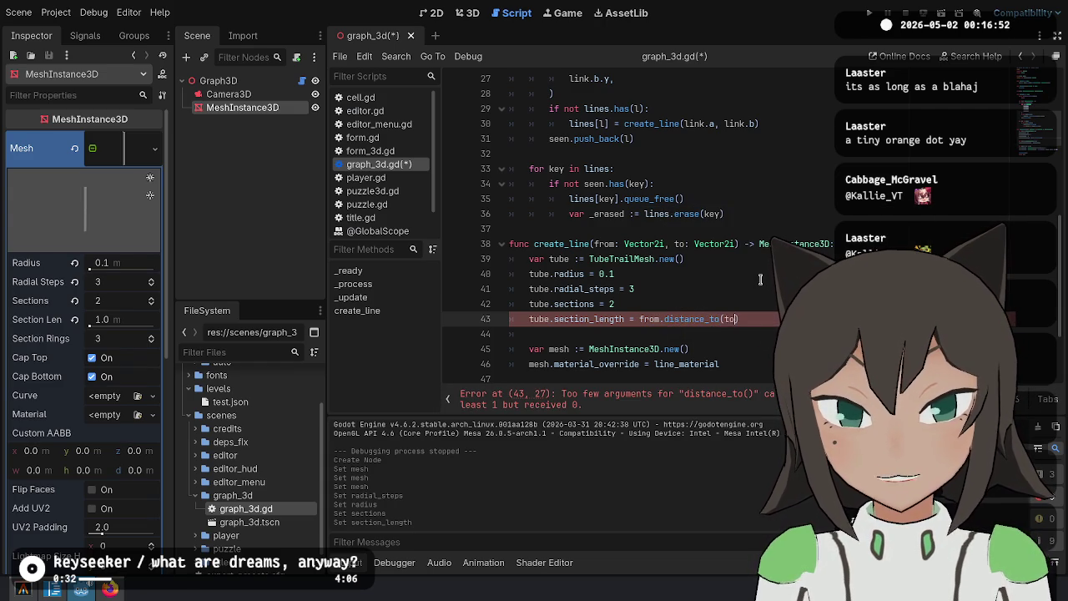
{"action": "type", "text": "to"}
{"action": "key", "text": "ctrl+s"}
Assign the tube as the MeshInstance3D's mesh with mesh.mesh = tube, then test-run the scene
{"action": "key", "text": "Down"}
{"action": "scroll", "coordinate": [760, 278], "scroll_direction": "down", "scroll_amount": 3}
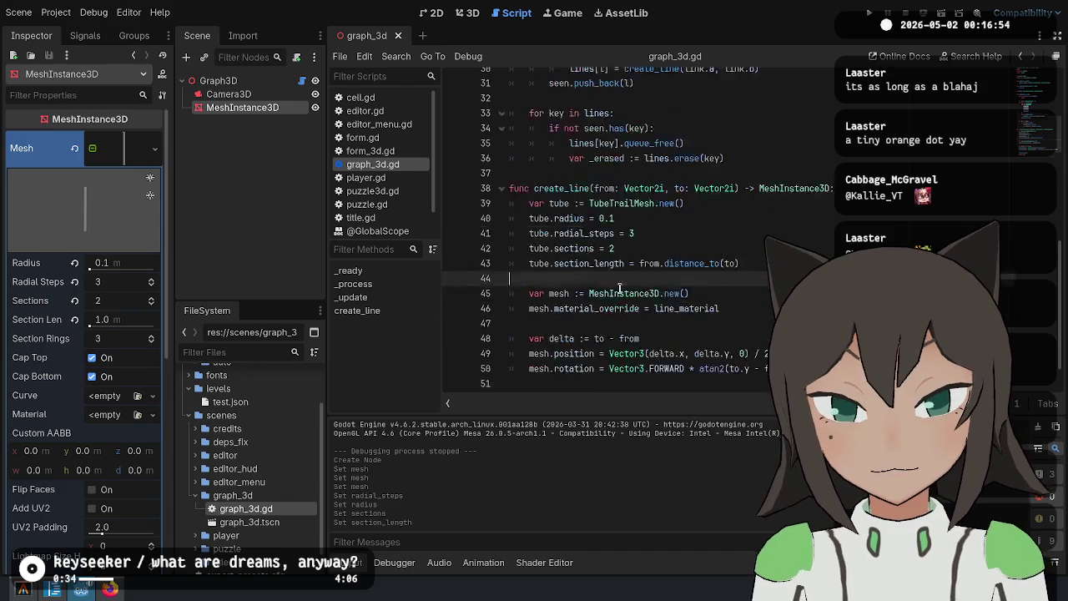
{"action": "left_click", "coordinate": [708, 247]}
{"action": "key", "text": "Return"}
{"action": "type", "text": "mes"}
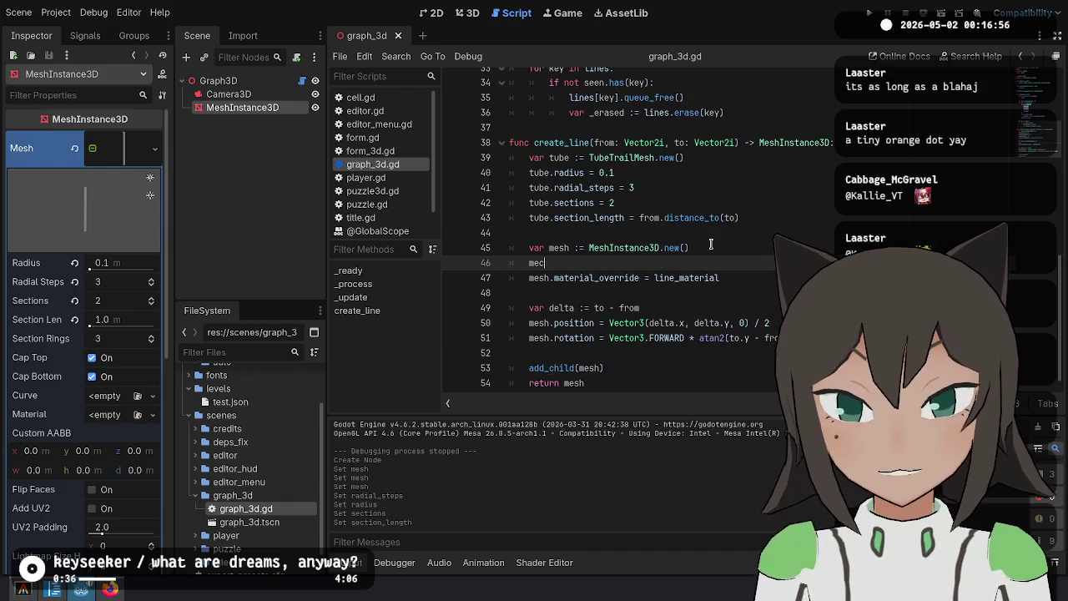
{"action": "key", "text": "BackSpace"}
{"action": "type", "text": "sh.mesh = tube"}
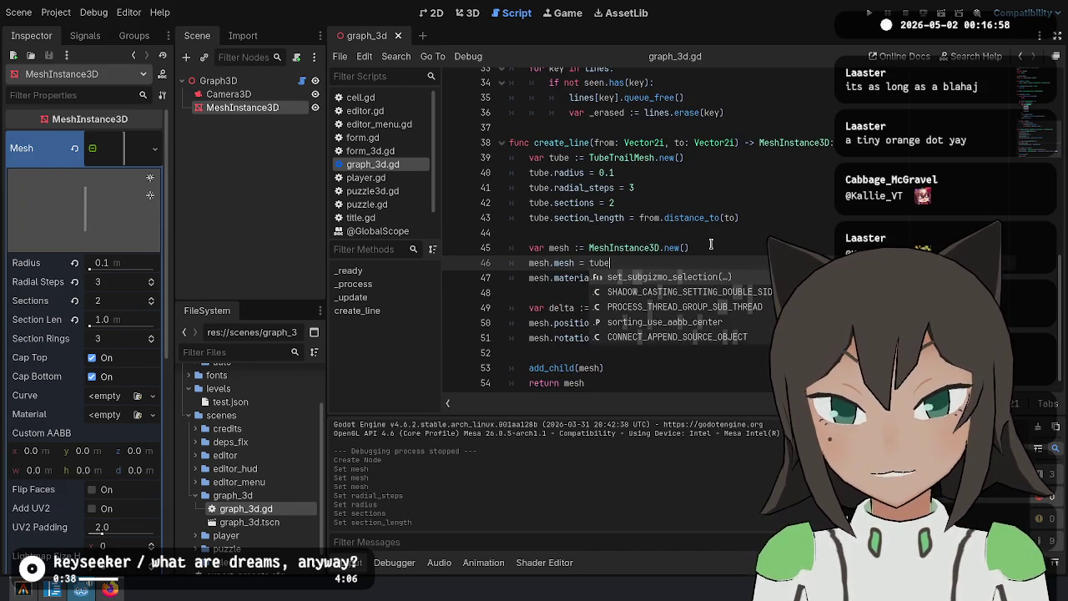
{"action": "key", "text": "Escape"}
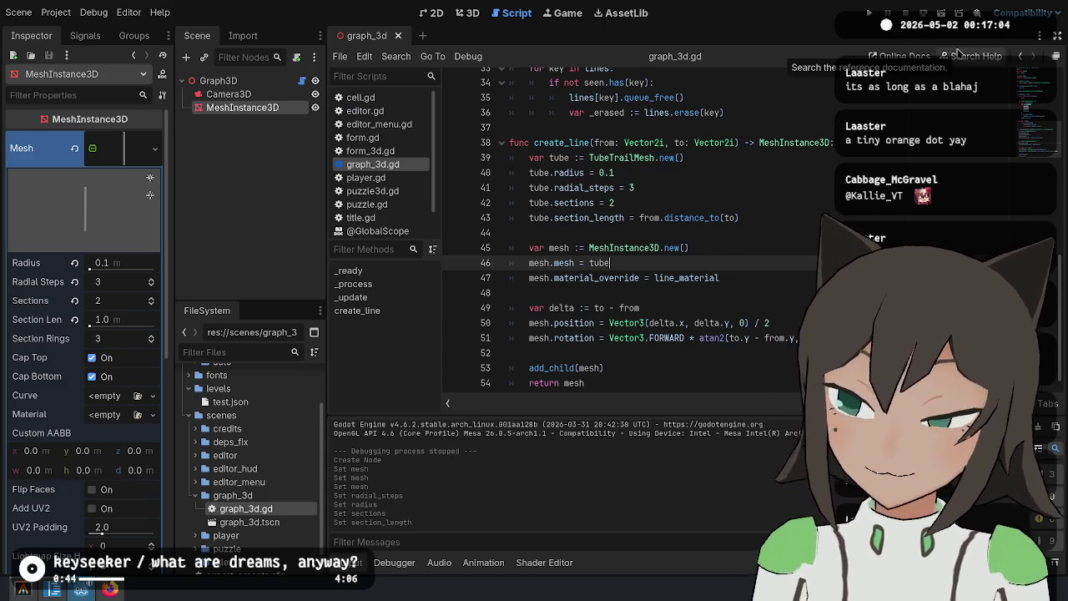
{"action": "key", "text": "F6"}
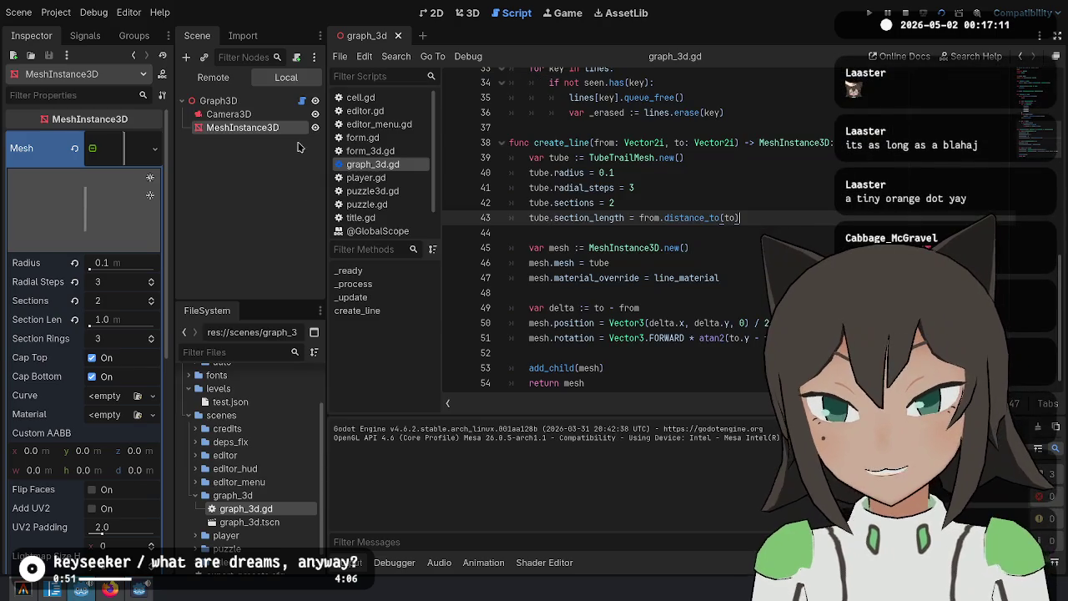
{"action": "left_click", "coordinate": [229, 115]}
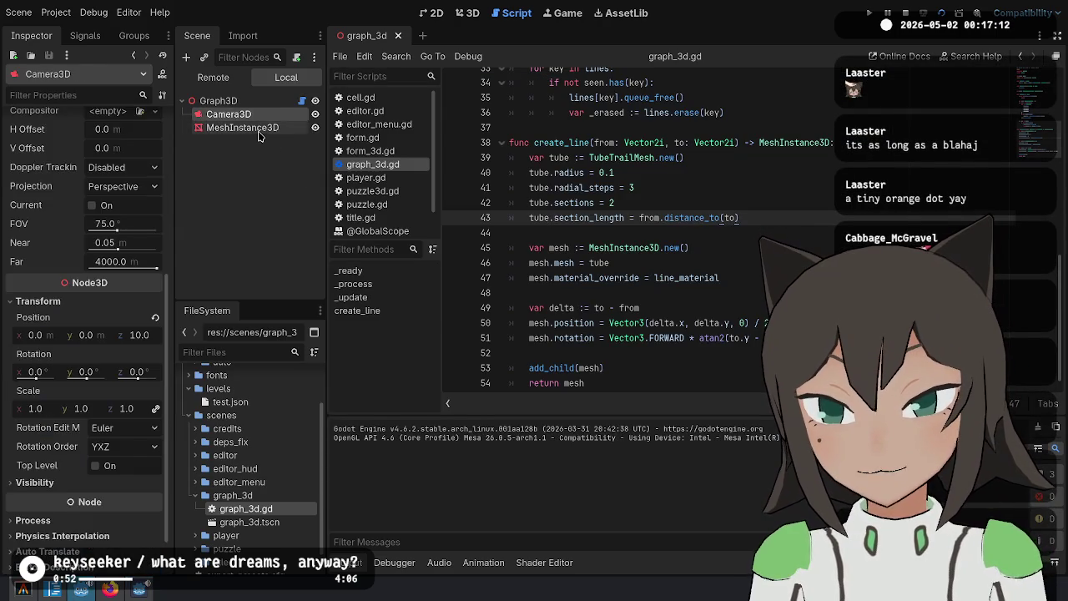
Delete the MeshInstance3D test node from the scene tree
{"action": "left_click", "coordinate": [251, 129]}
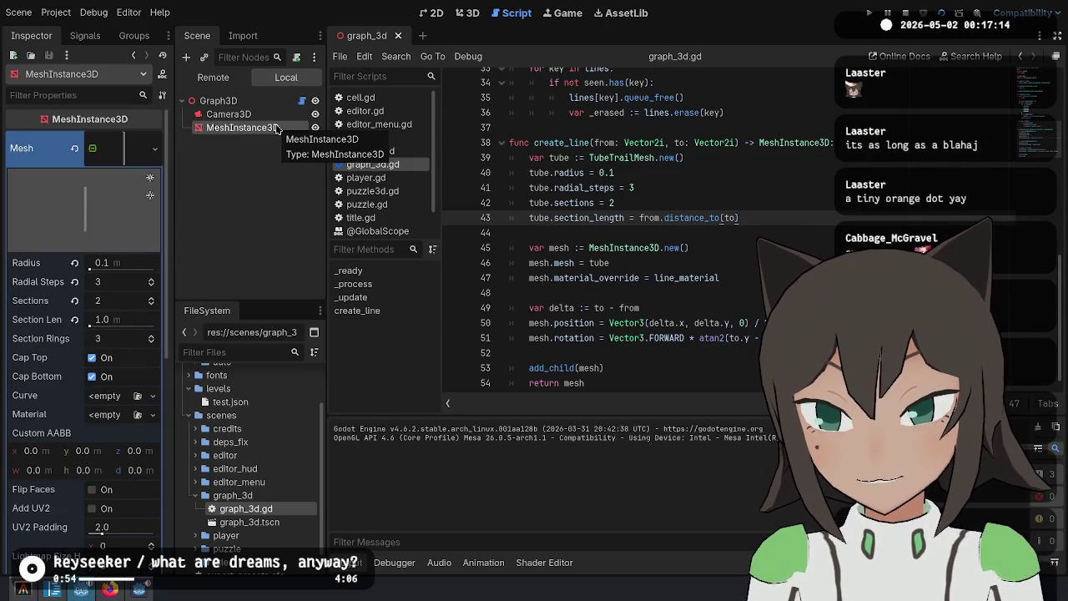
{"action": "key", "text": "Delete"}
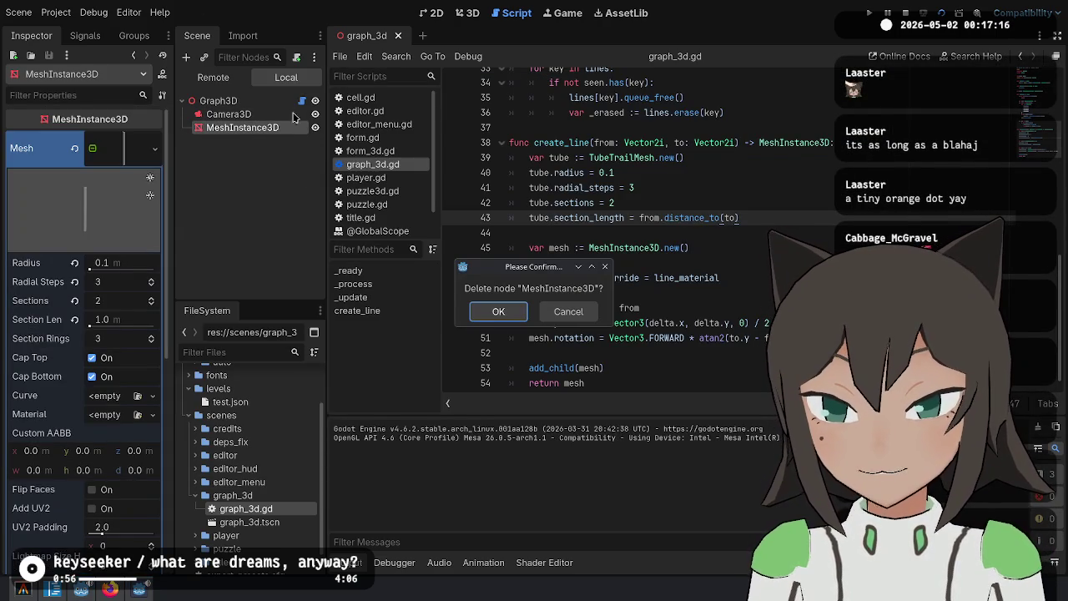
{"action": "key", "text": "Return"}
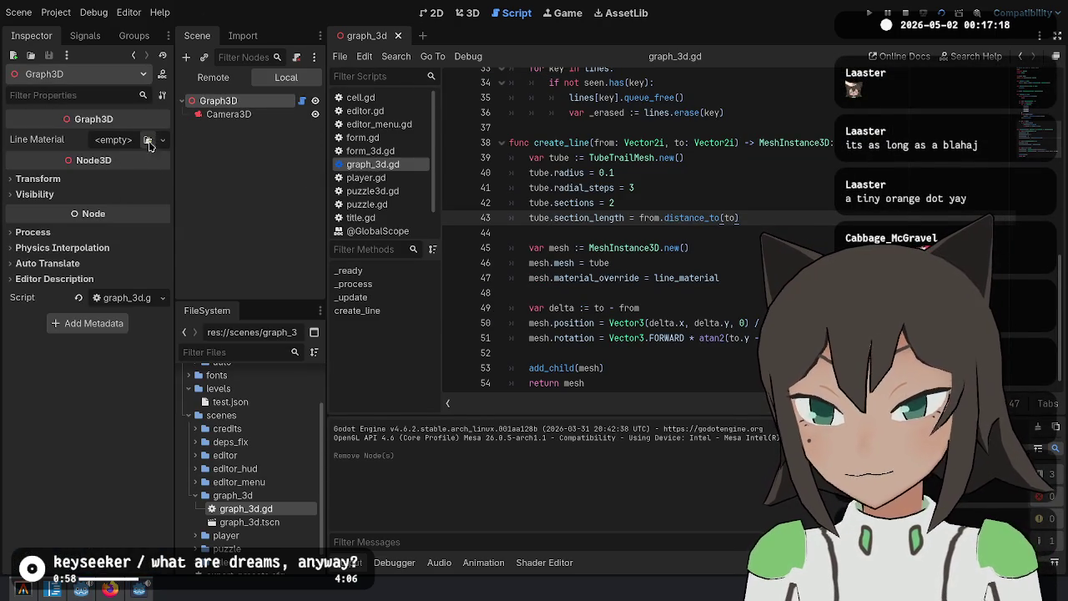
Give Graph3D a new StandardMaterial3D Line Material with Unshaded shading and transparency disabled
{"action": "left_click", "coordinate": [162, 140]}
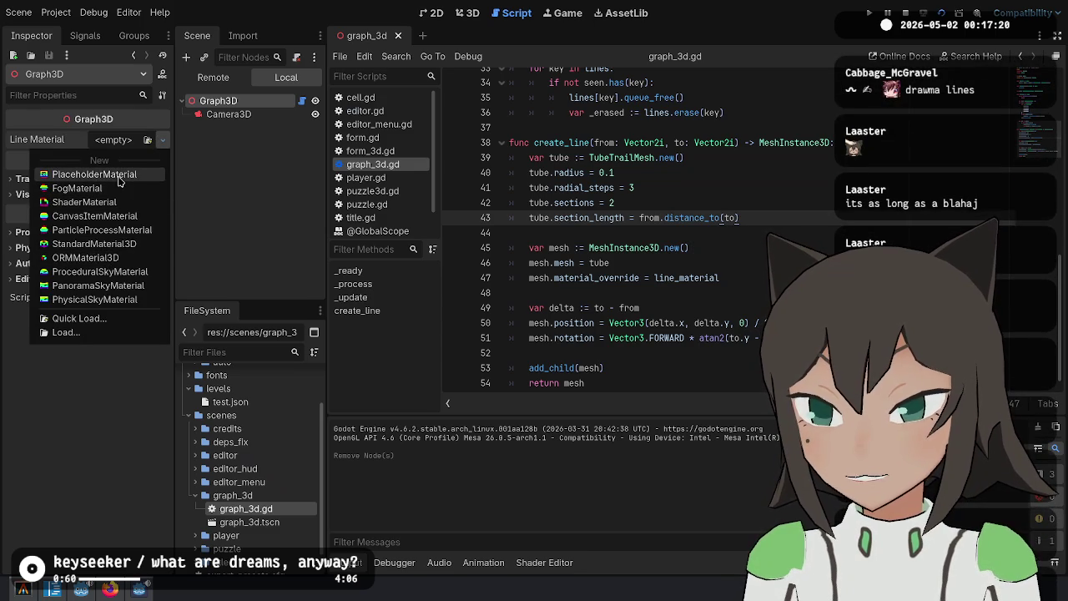
{"action": "left_click", "coordinate": [119, 243]}
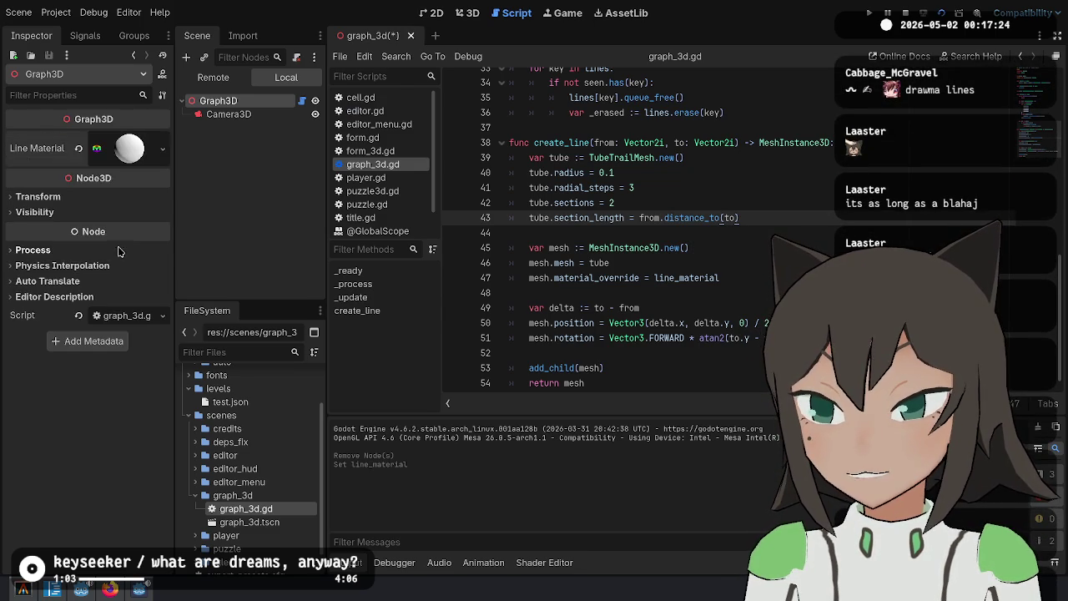
{"action": "left_click", "coordinate": [121, 158]}
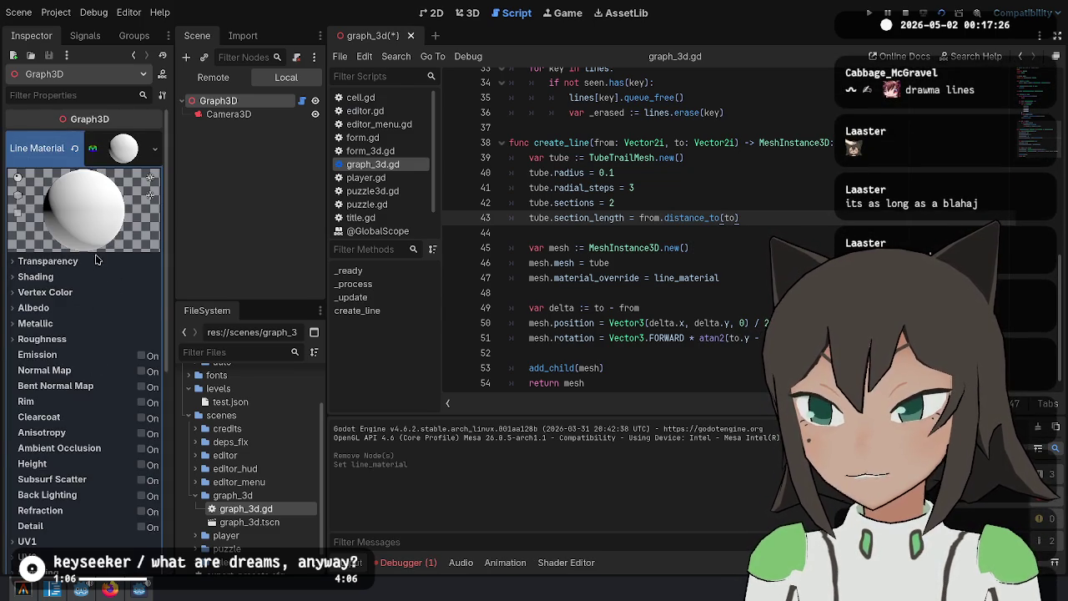
{"action": "left_click", "coordinate": [92, 261]}
{"action": "left_click", "coordinate": [149, 334]}
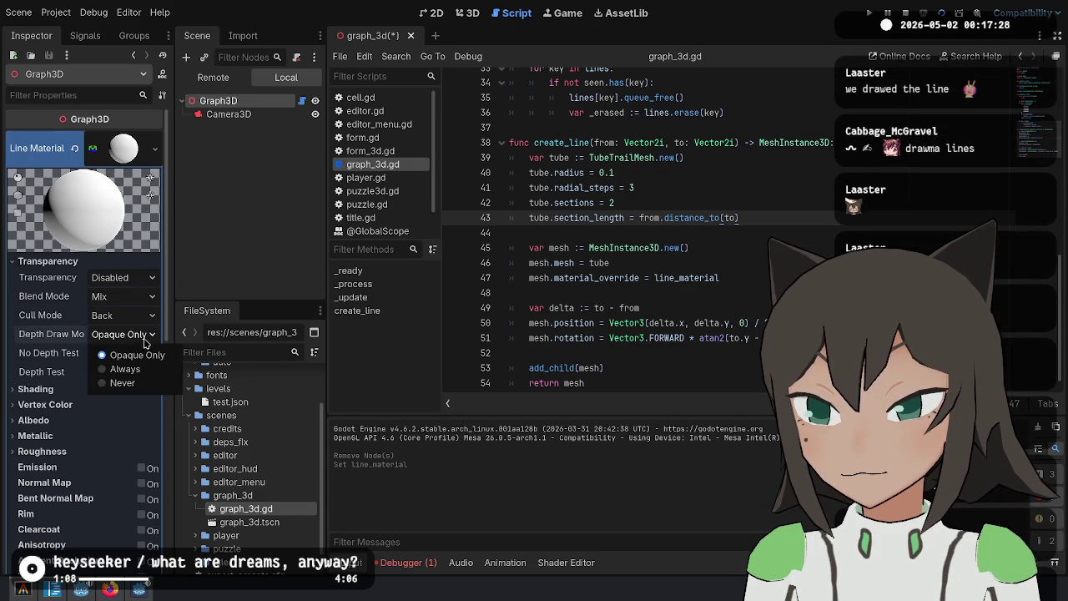
{"action": "left_click", "coordinate": [144, 336]}
{"action": "left_click", "coordinate": [137, 282]}
{"action": "left_click", "coordinate": [128, 298]}
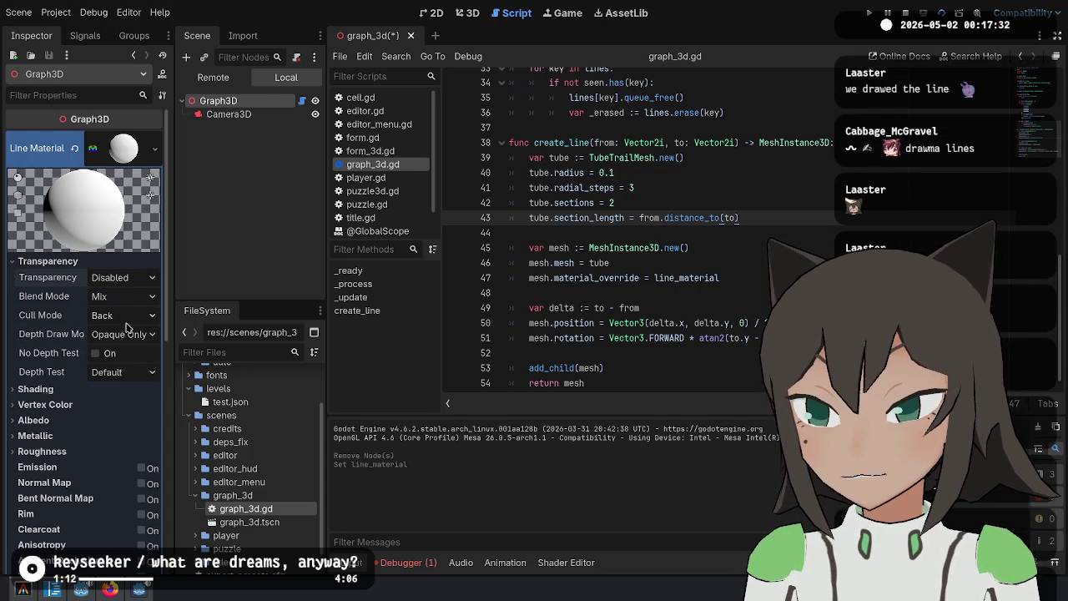
{"action": "left_click", "coordinate": [75, 404]}
{"action": "left_click", "coordinate": [107, 402]}
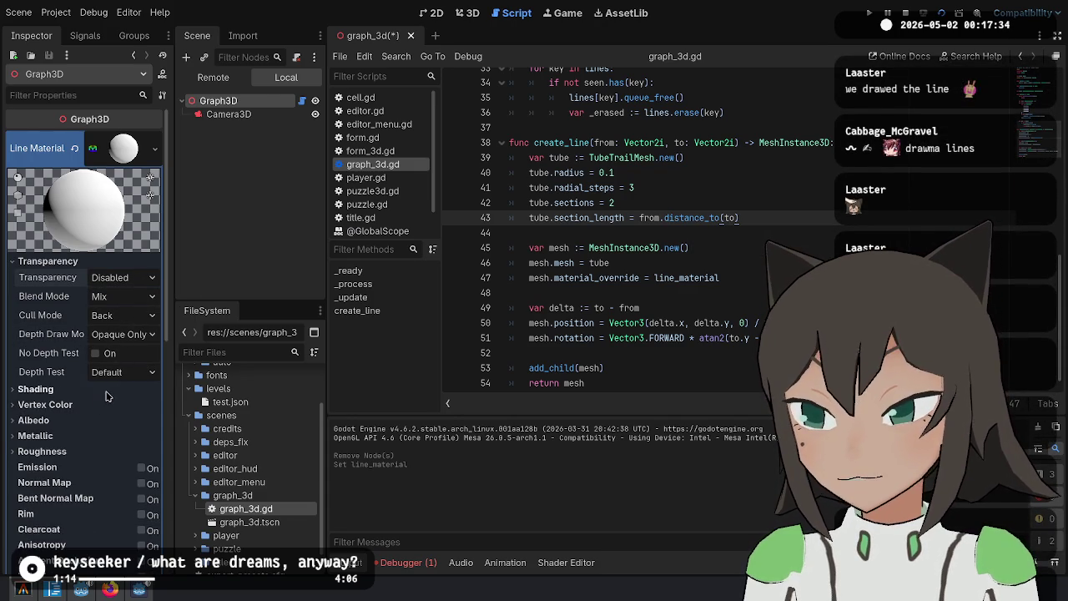
{"action": "left_click", "coordinate": [107, 390]}
{"action": "left_click", "coordinate": [108, 261]}
{"action": "left_click", "coordinate": [153, 293]}
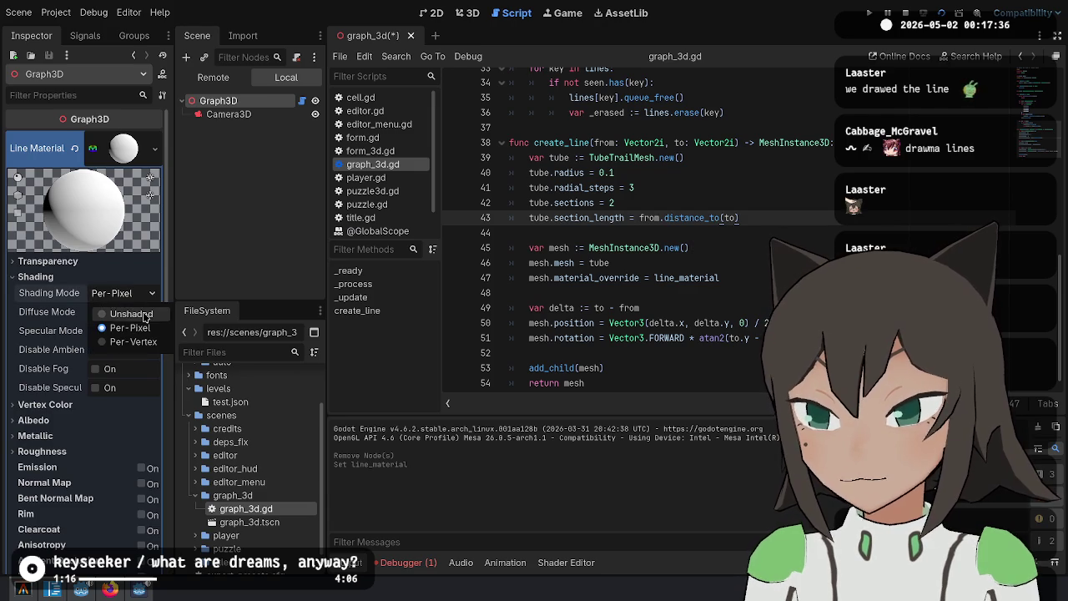
{"action": "left_click", "coordinate": [116, 315]}
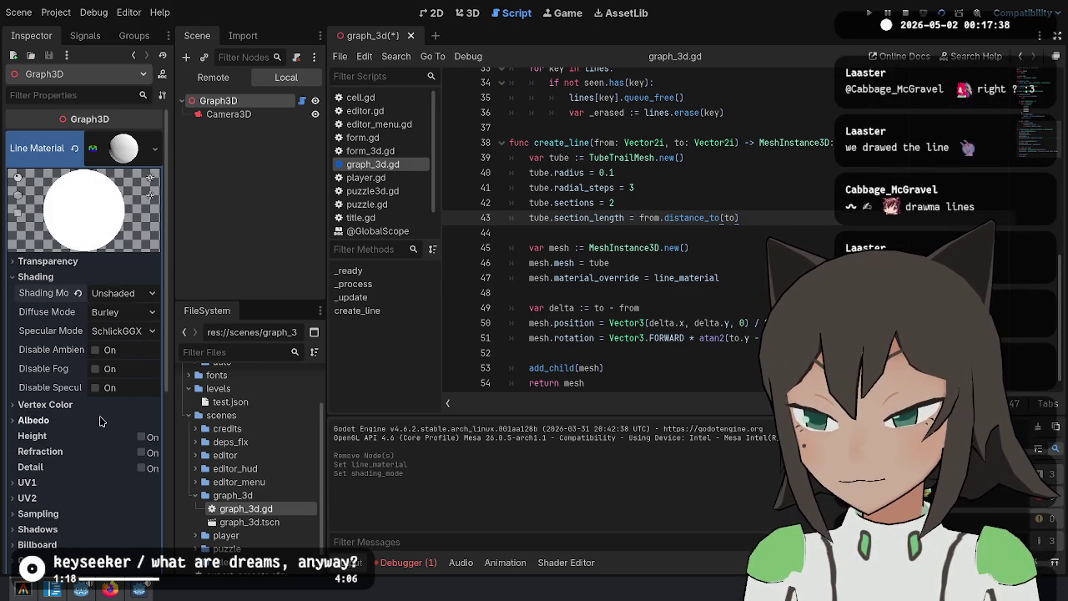
Set the material's albedo colour to ff00ff and save the scene
{"action": "left_click", "coordinate": [106, 421]}
{"action": "left_click", "coordinate": [122, 436]}
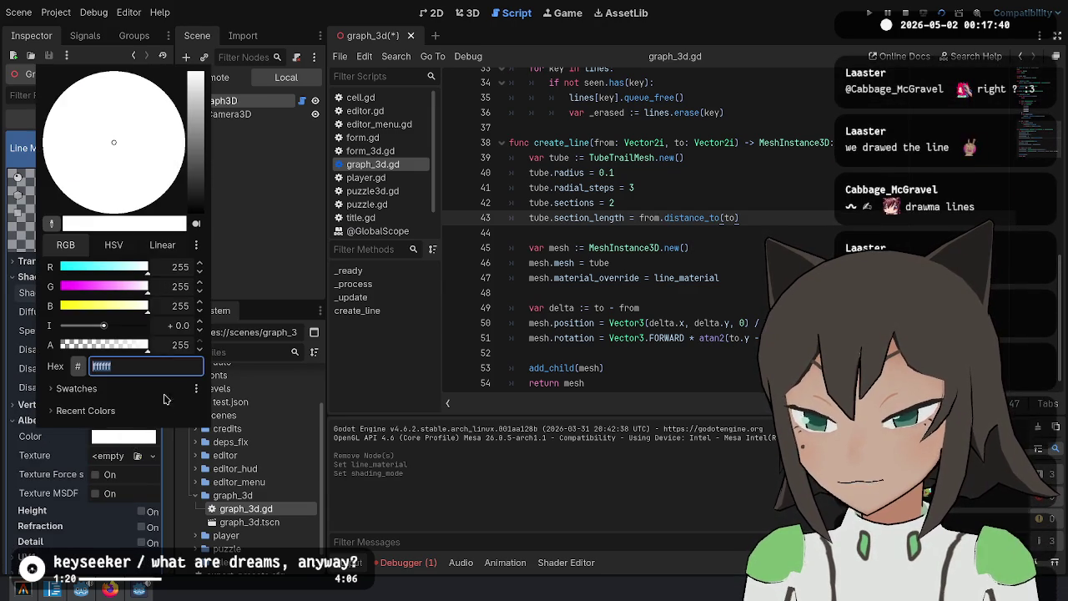
{"action": "left_click", "coordinate": [133, 365]}
{"action": "type", "text": "ff00ff"}
{"action": "key", "text": "Return"}
{"action": "left_click", "coordinate": [35, 457]}
{"action": "key", "text": "ctrl+s"}
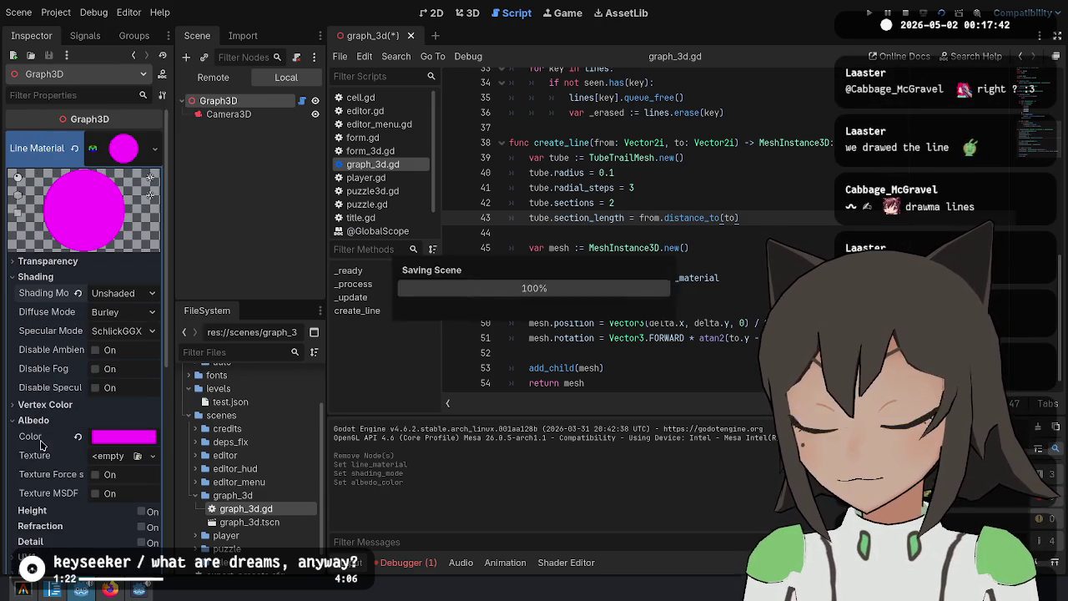
{"action": "left_click_drag", "start_coordinate": [738, 219], "coordinate": [742, 203]}
Run the game to view the magenta tube, then close it
{"action": "left_click", "coordinate": [671, 262]}
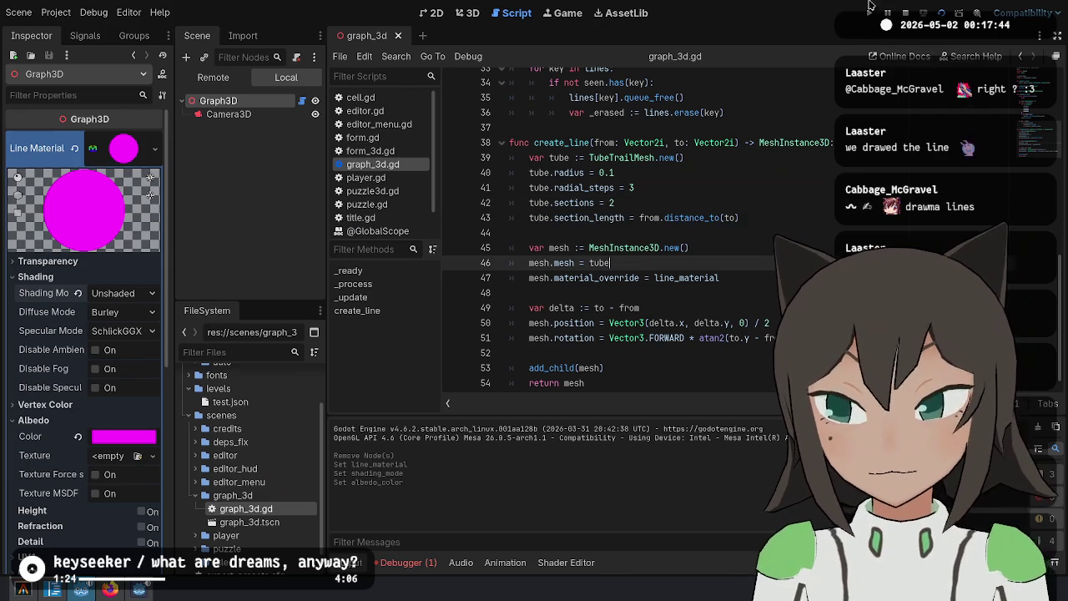
{"action": "key", "text": "F5"}
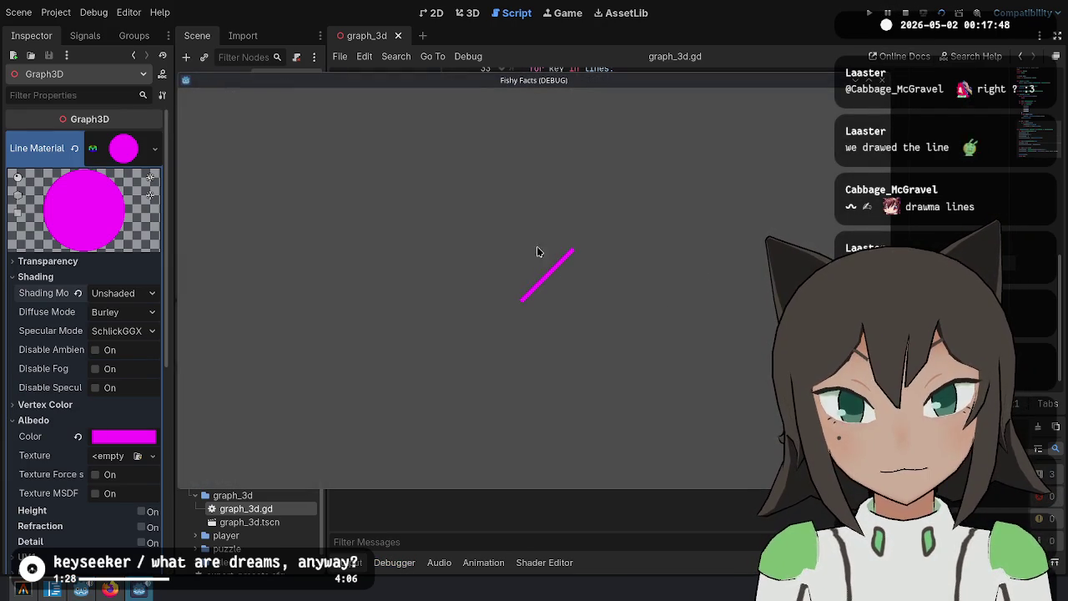
{"action": "key", "text": "F8"}
{"action": "scroll", "coordinate": [706, 275], "scroll_direction": "up", "scroll_amount": 10}
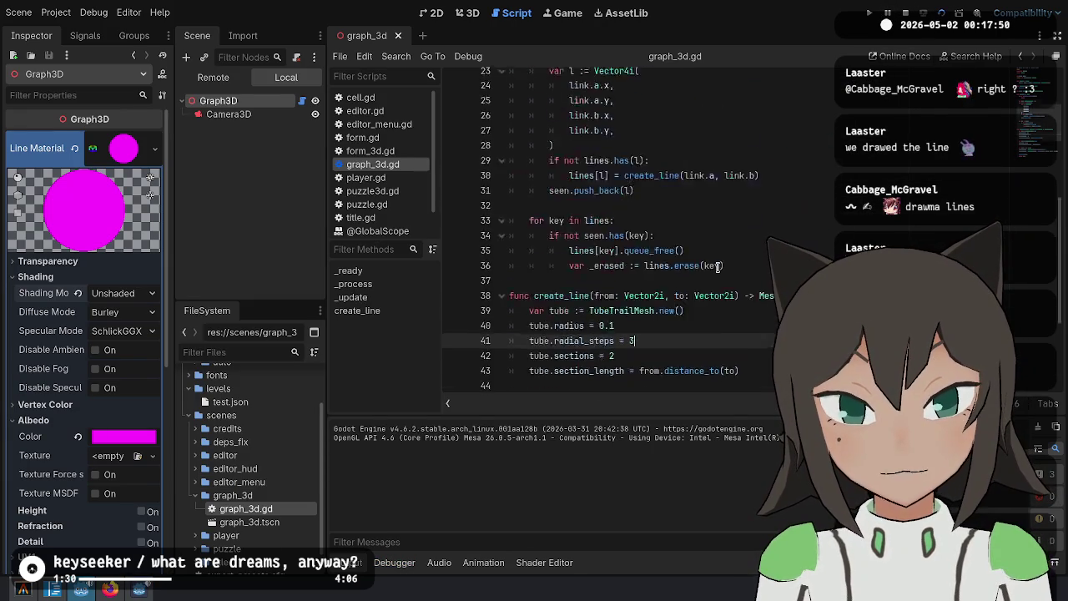
Run the game again, then duplicate the graph setup line 10 in _ready
{"action": "left_click", "coordinate": [753, 233]}
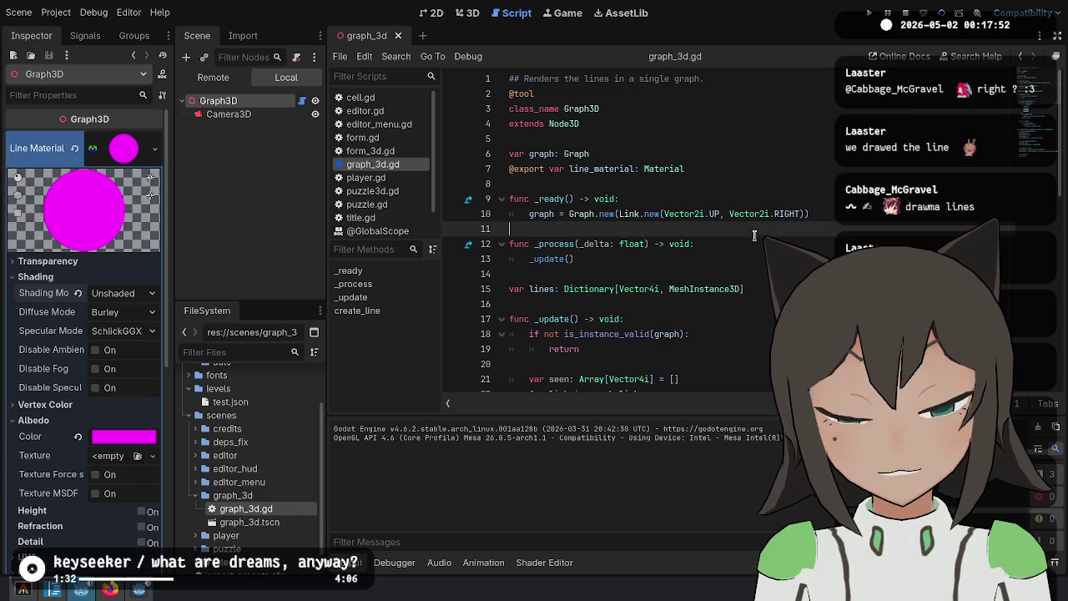
{"action": "double_click", "coordinate": [714, 214]}
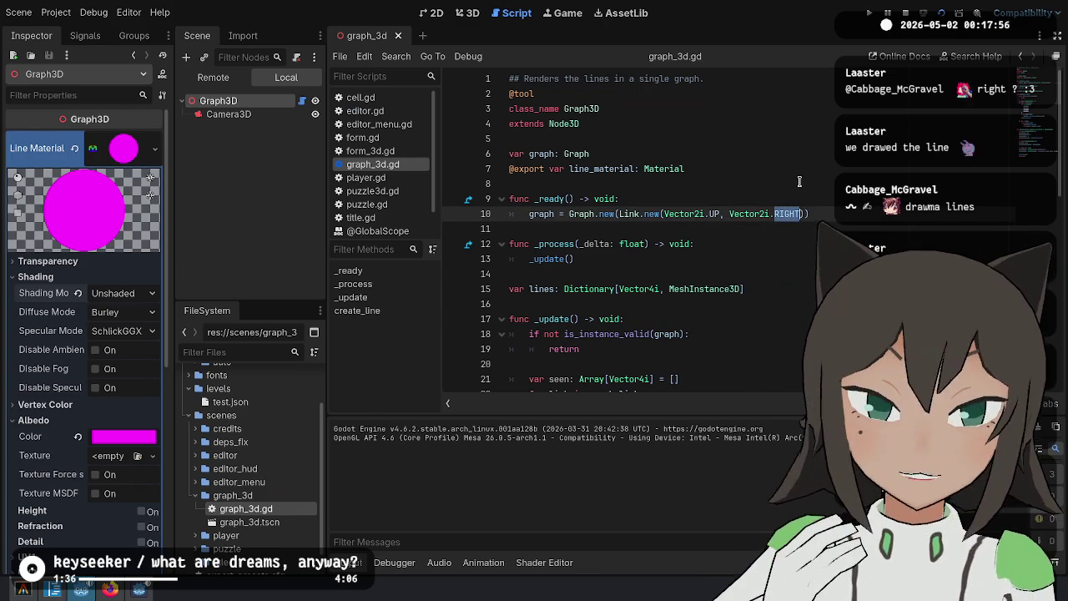
{"action": "key", "text": "Down"}
{"action": "key", "text": "Down"}
{"action": "key", "text": "Down"}
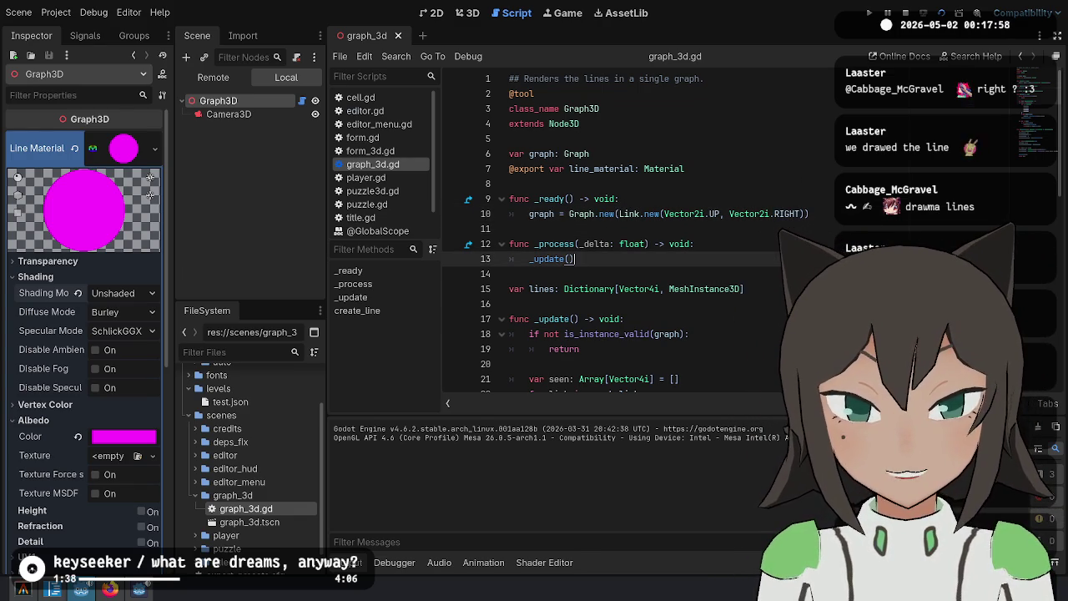
{"action": "left_click", "coordinate": [943, 12]}
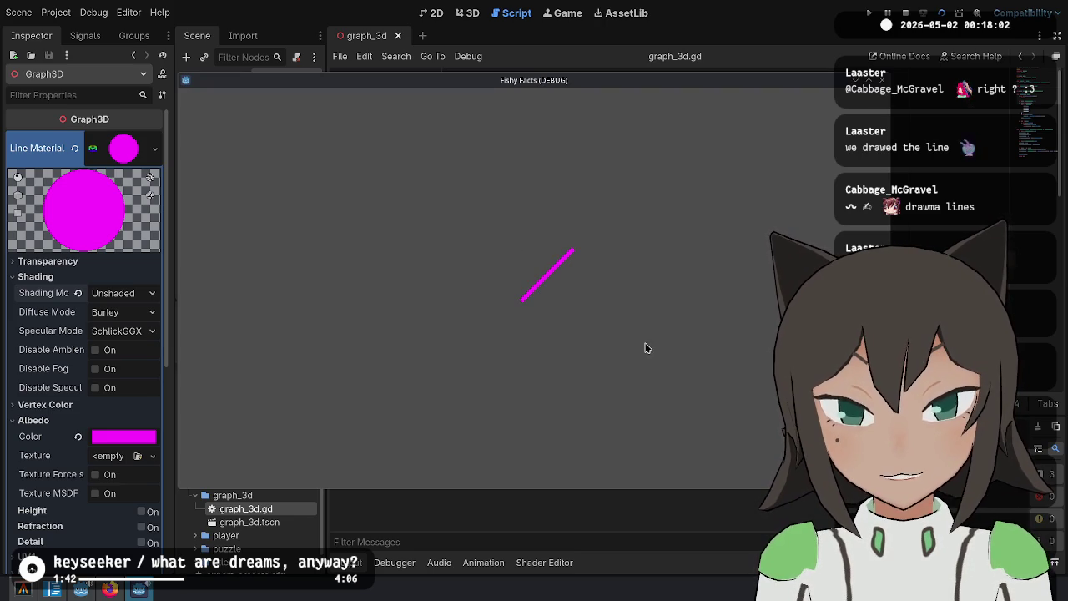
{"action": "key", "text": "F8"}
{"action": "left_click", "coordinate": [834, 212]}
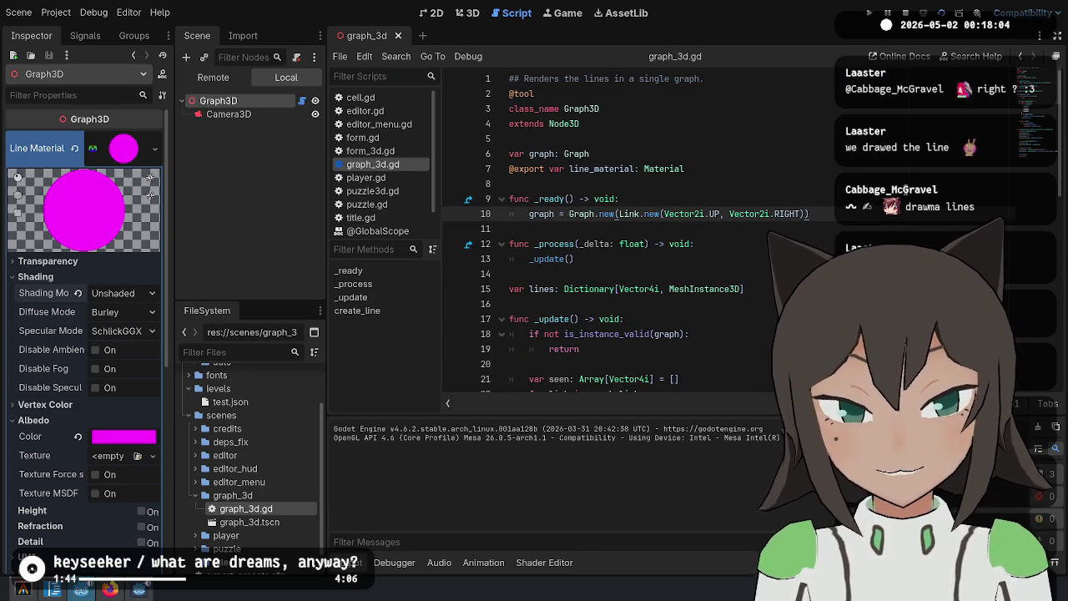
{"action": "key", "text": "ctrl+shift+d"}
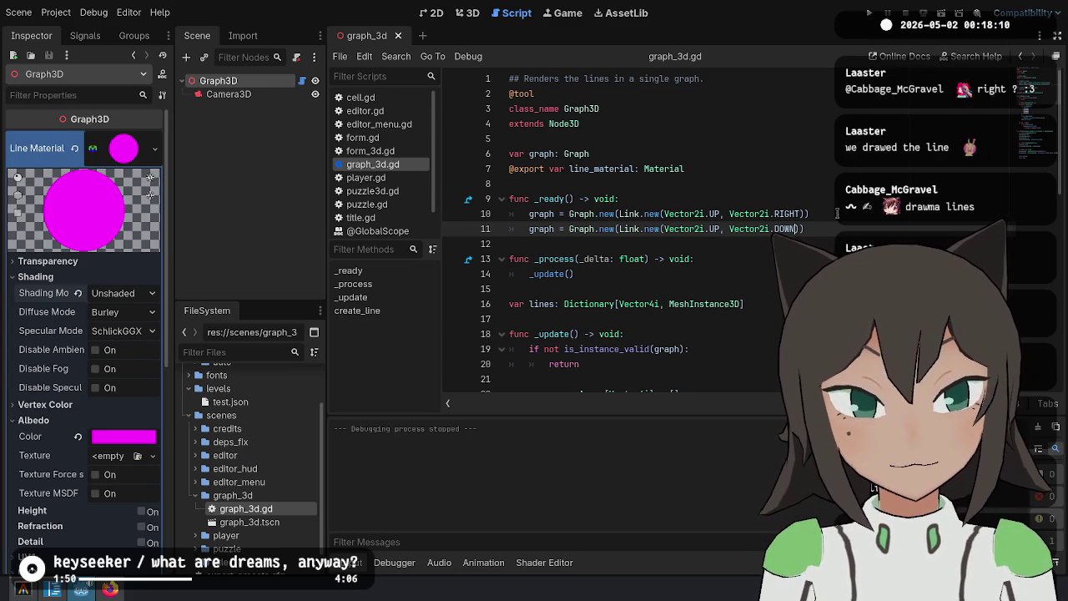
Try graph.links.push_back on line 11, then remove the invalid call
{"action": "key", "text": "ctrl+s"}
{"action": "key", "text": "ctrl+BackSpace"}
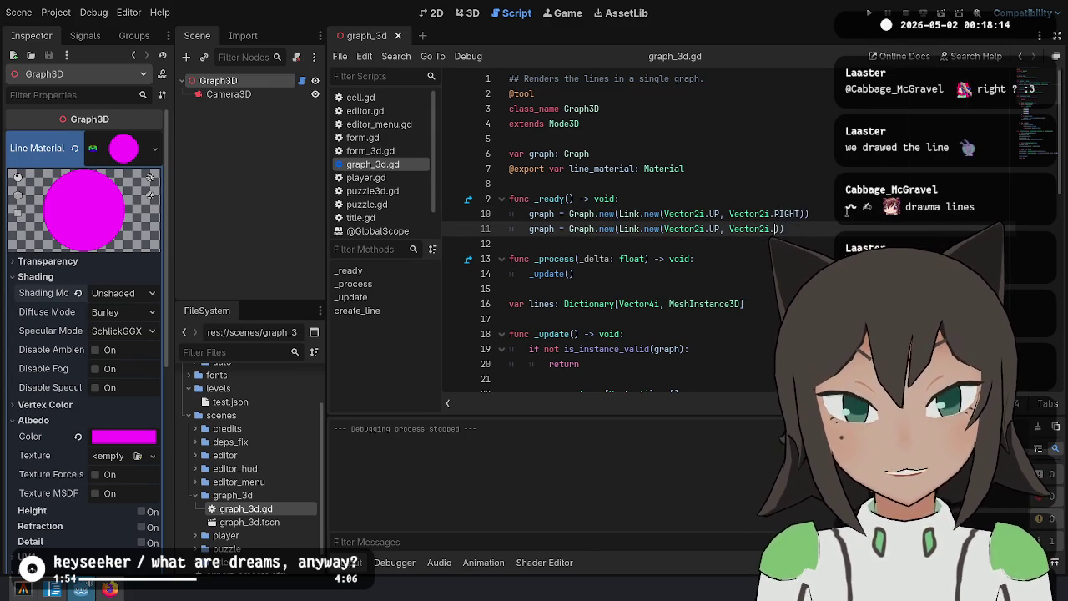
{"action": "key", "text": "Delete"}
{"action": "type", "text": "DOWN"}
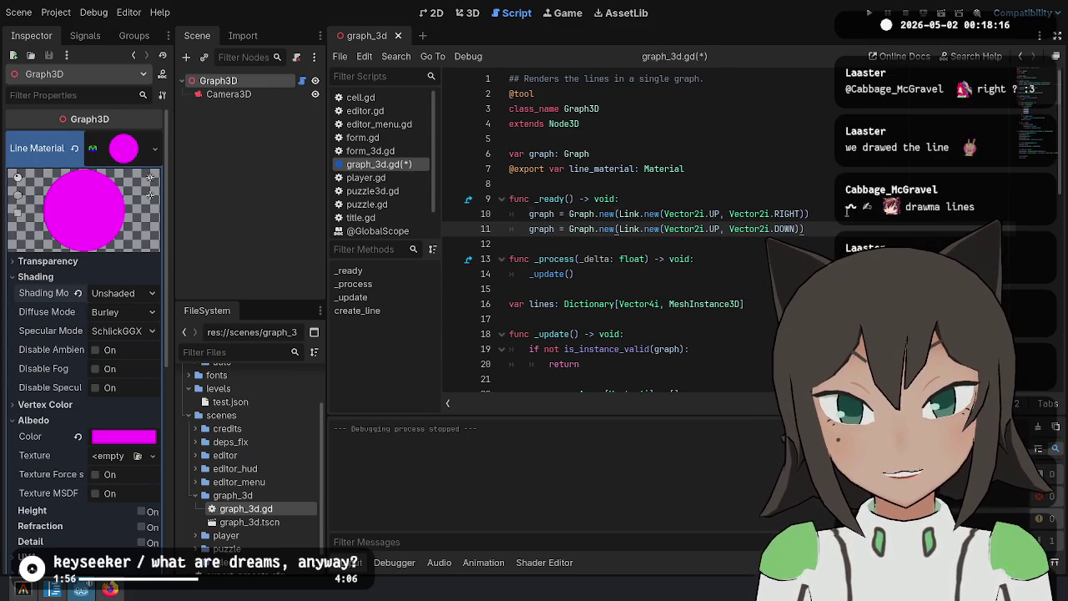
{"action": "key", "text": "shift+Home"}
{"action": "type", "text": "graph.links.push"}
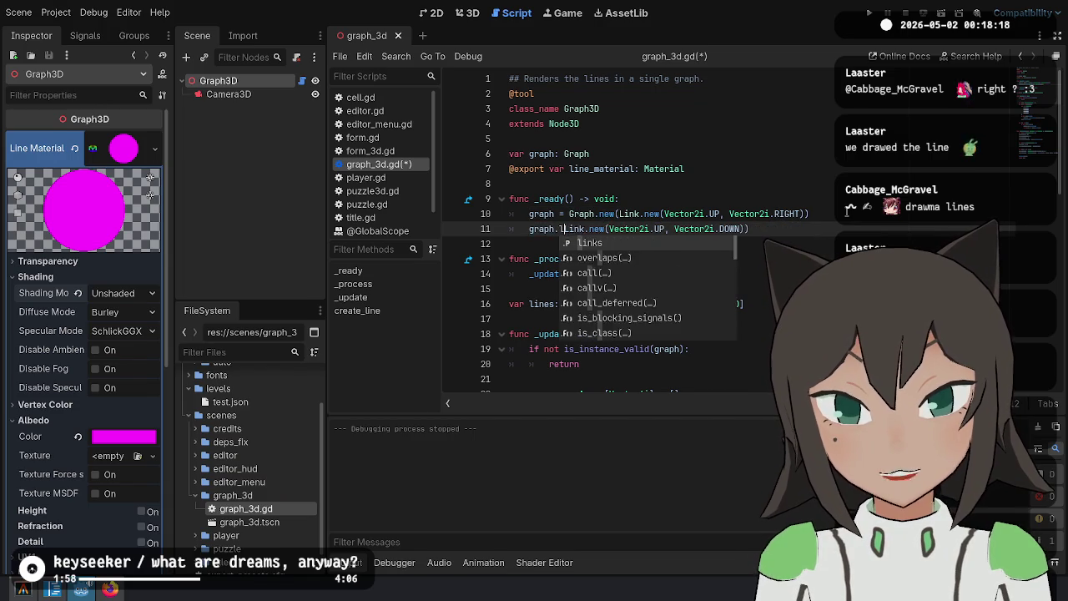
{"action": "type", "text": "_back("}
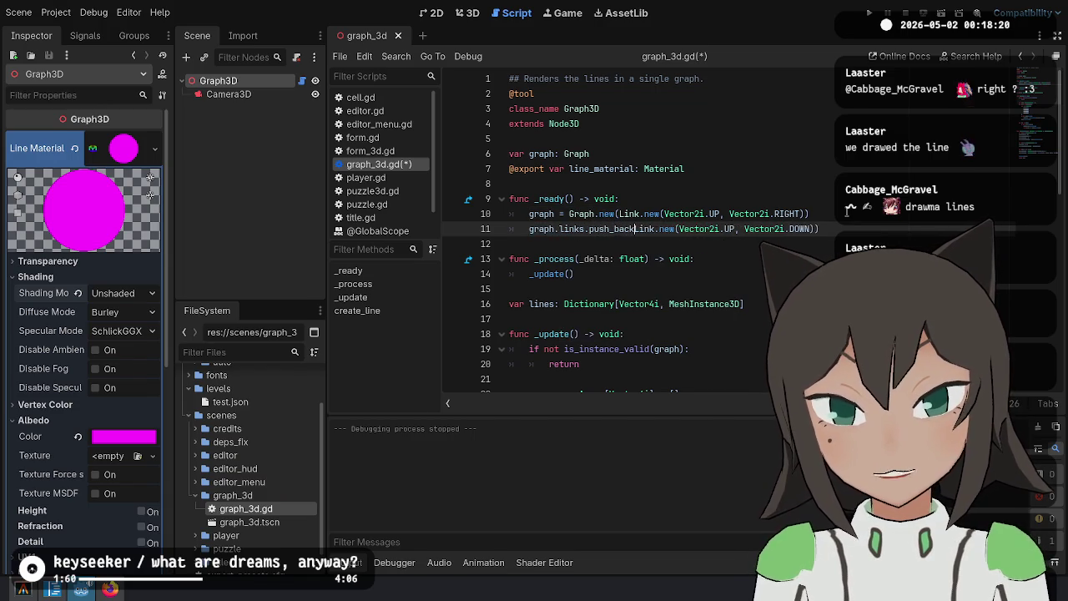
{"action": "key", "text": "ctrl+s"}
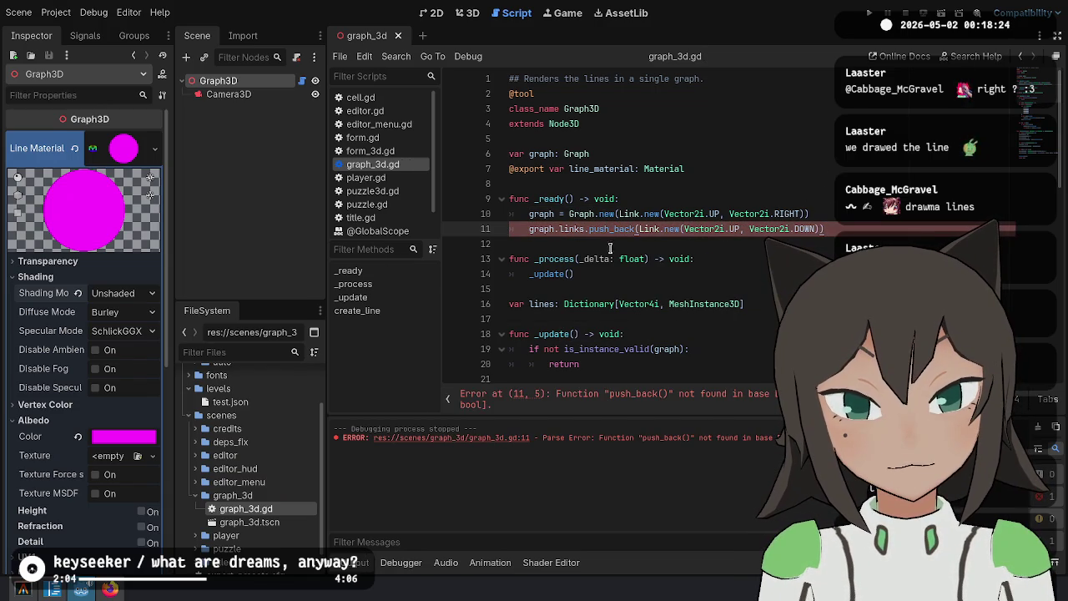
{"action": "double_click", "coordinate": [594, 229]}
{"action": "key", "text": "BackSpace"}
{"action": "key", "text": "BackSpace"}
{"action": "key", "text": "BackSpace"}
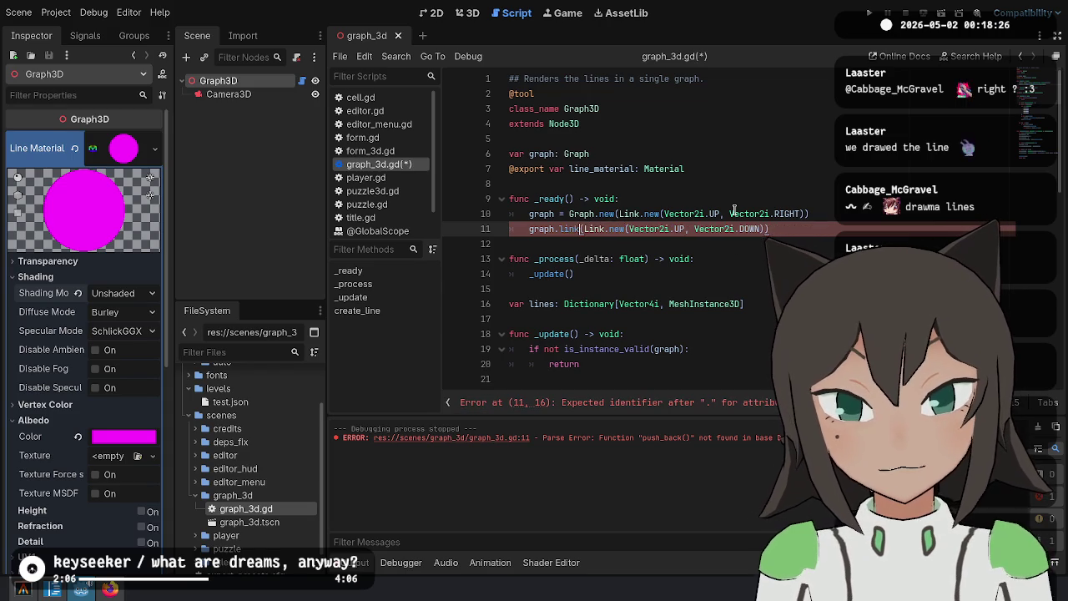
{"action": "type", "text": "ad"}
{"action": "key", "text": "BackSpace"}
{"action": "key", "text": "BackSpace"}
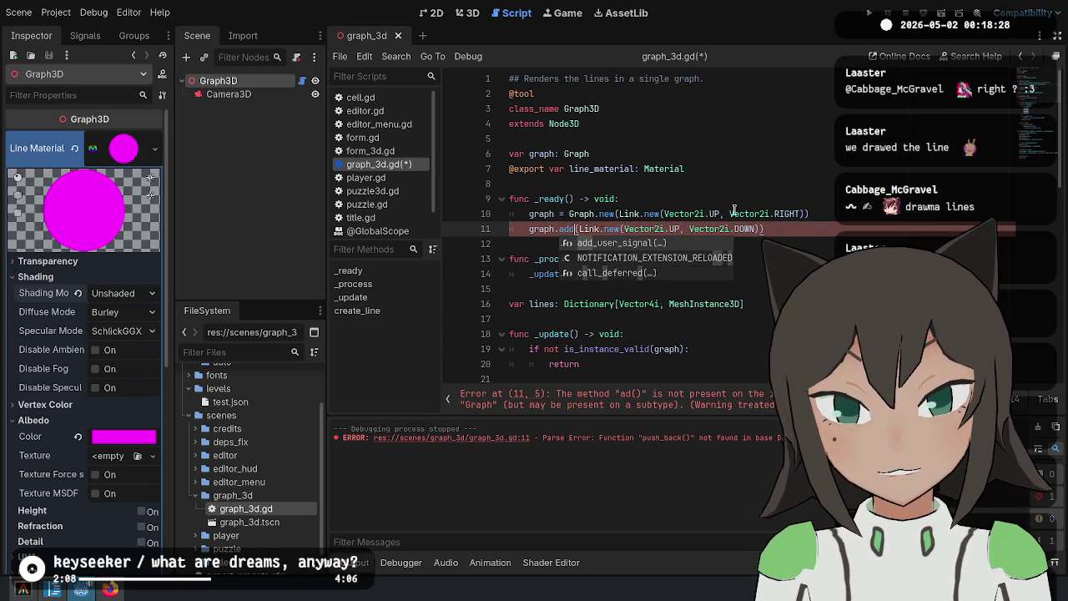
Check merge in graph.gd, then make line 11 'var _added := graph.merge(...)' and run
{"action": "left_click", "coordinate": [583, 214], "text": "ctrl"}
{"action": "double_click", "coordinate": [546, 174]}
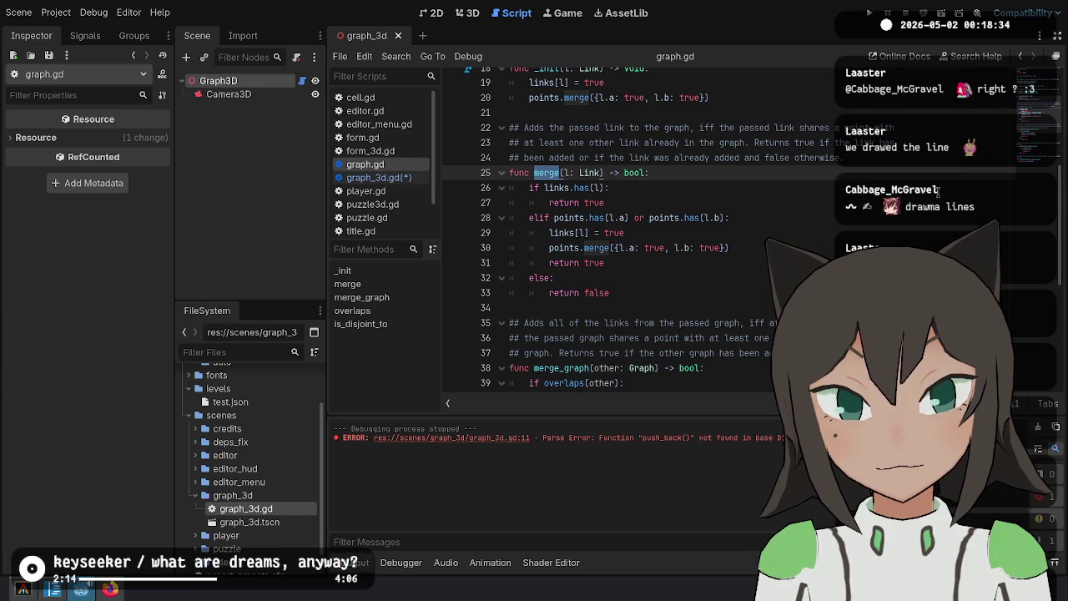
{"action": "key", "text": "alt+Left"}
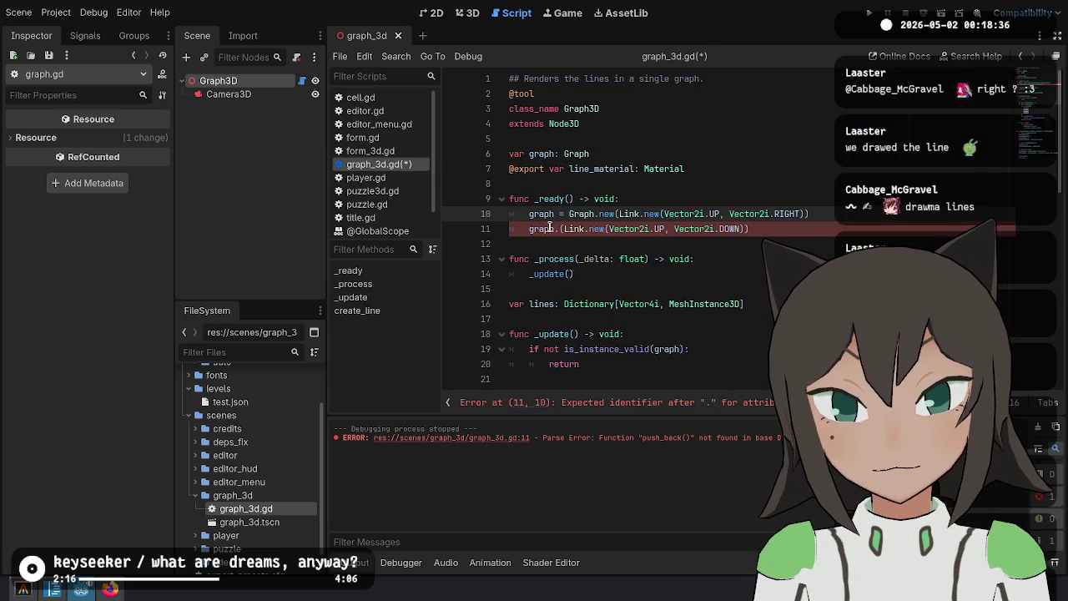
{"action": "left_click", "coordinate": [556, 228]}
{"action": "type", "text": "merge"}
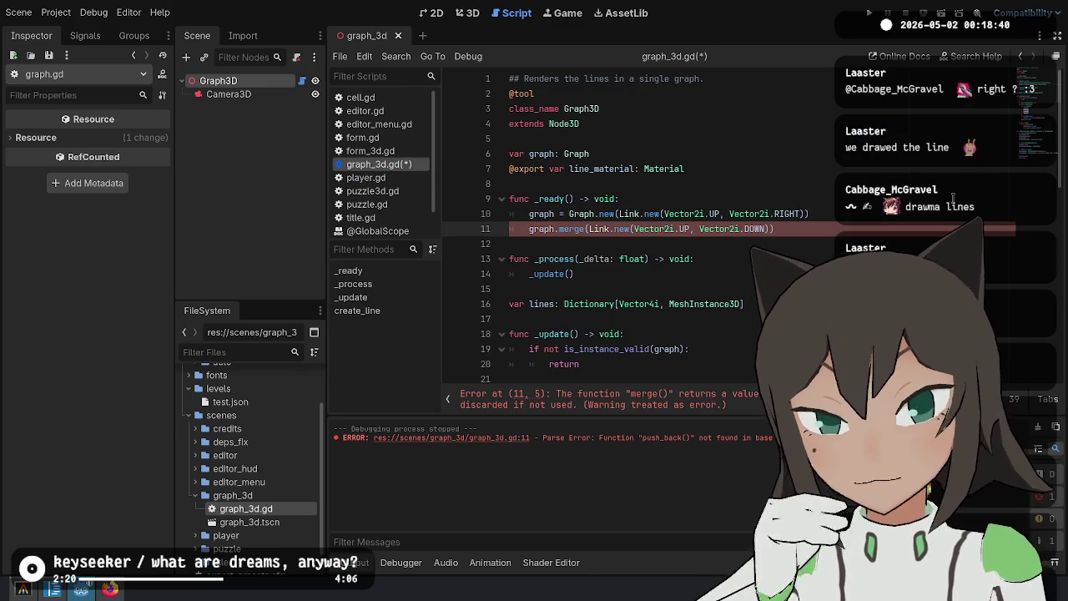
{"action": "key", "text": "Home"}
{"action": "type", "text": "var added "}
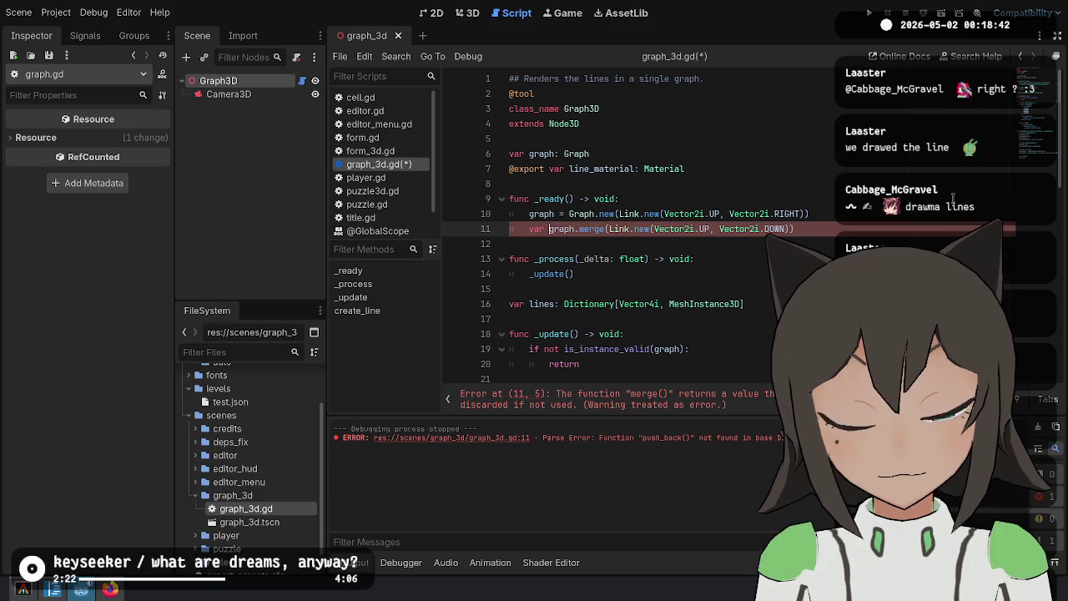
{"action": "type", "text": ":="}
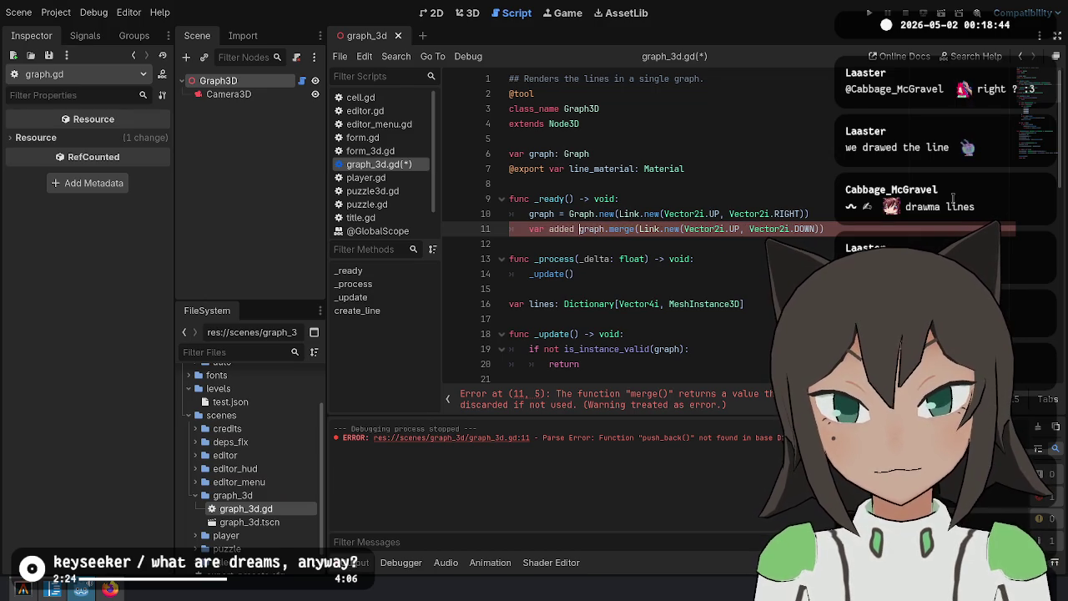
{"action": "key", "text": "ctrl+Left"}
{"action": "key", "text": "ctrl+Left"}
{"action": "type", "text": "_"}
{"action": "key", "text": "F6"}
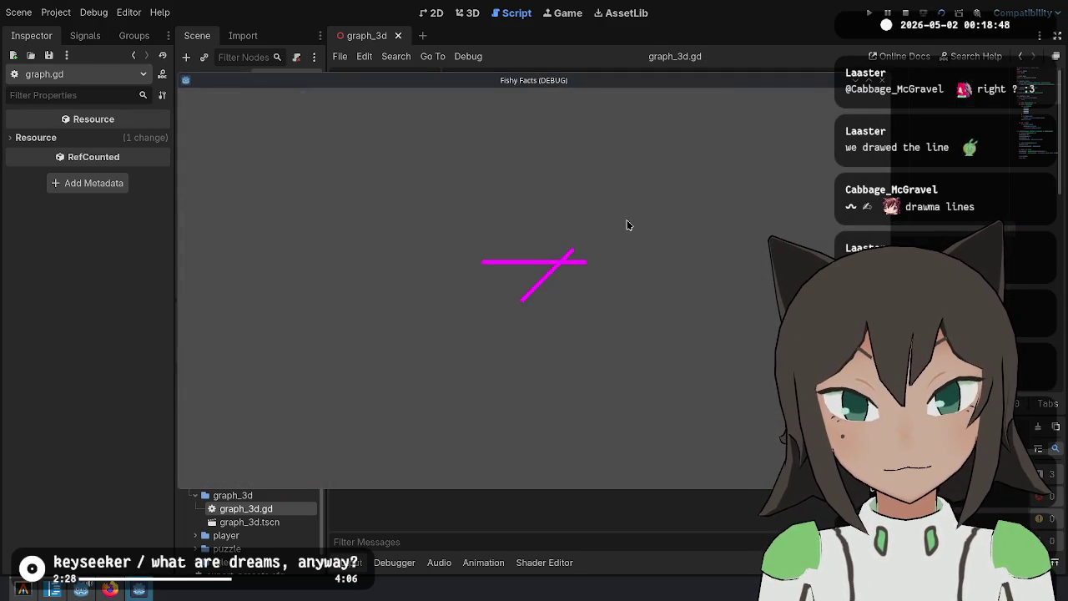
Compare the running game's crossing lines with the script, ending back in the editor
{"action": "key", "text": "alt+Tab"}
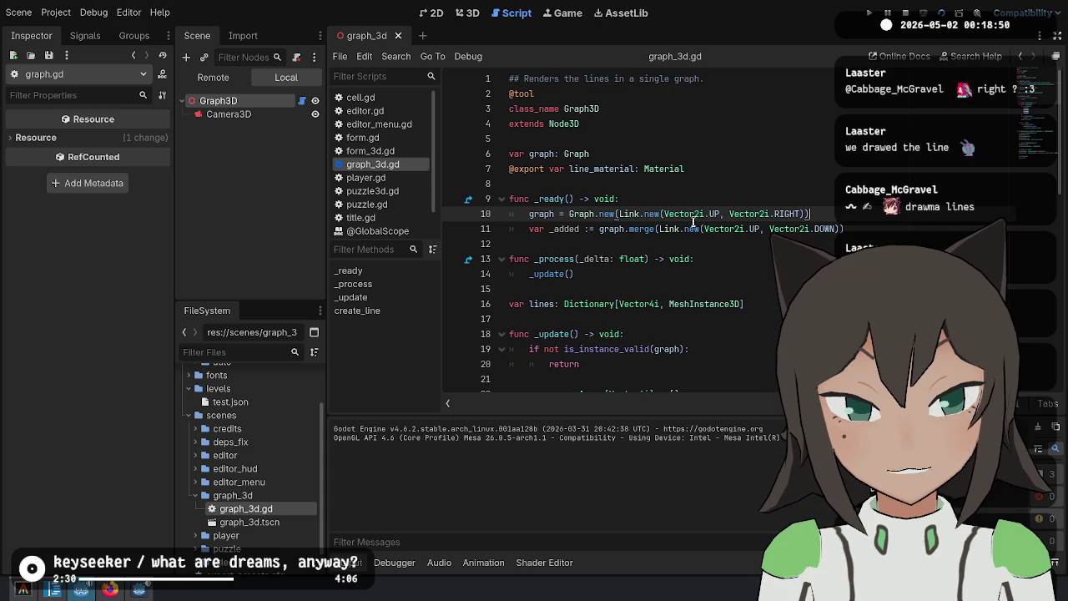
{"action": "key", "text": "alt+Tab"}
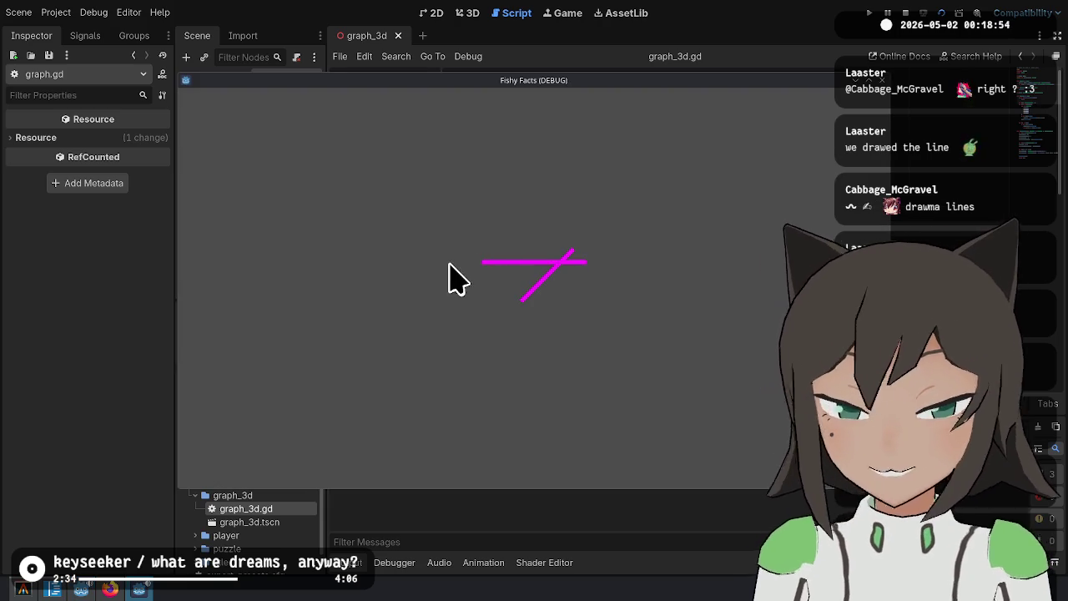
{"action": "key", "text": "alt+Tab"}
Change FORWARD to BACK in the rotation line 52, then test-run and close the game
{"action": "scroll", "coordinate": [738, 217], "scroll_direction": "down", "scroll_amount": 10}
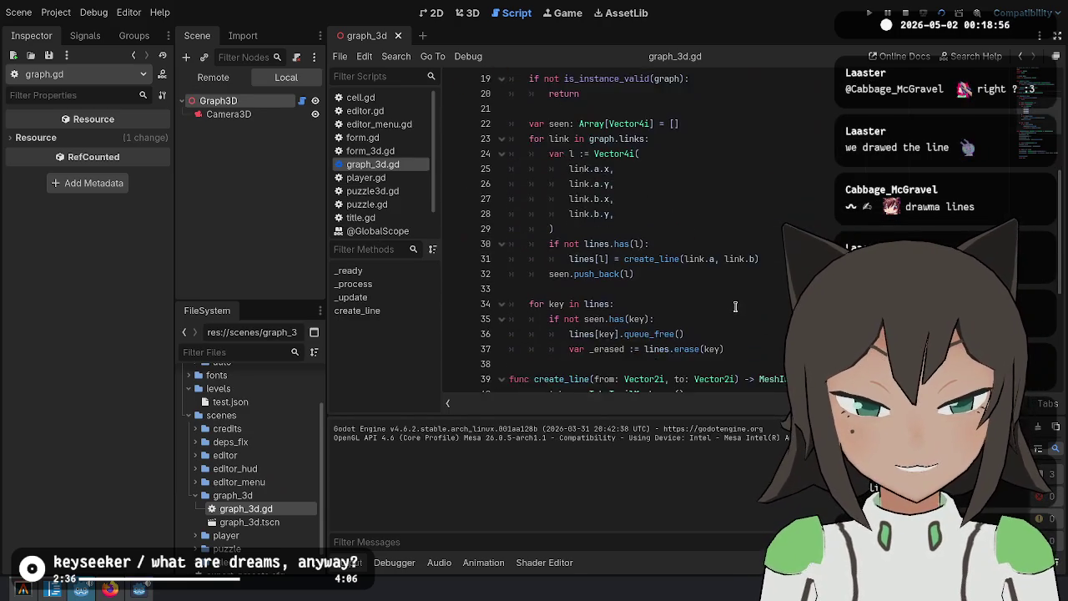
{"action": "scroll", "coordinate": [737, 216], "scroll_direction": "down", "scroll_amount": 1}
{"action": "left_click", "coordinate": [622, 323]}
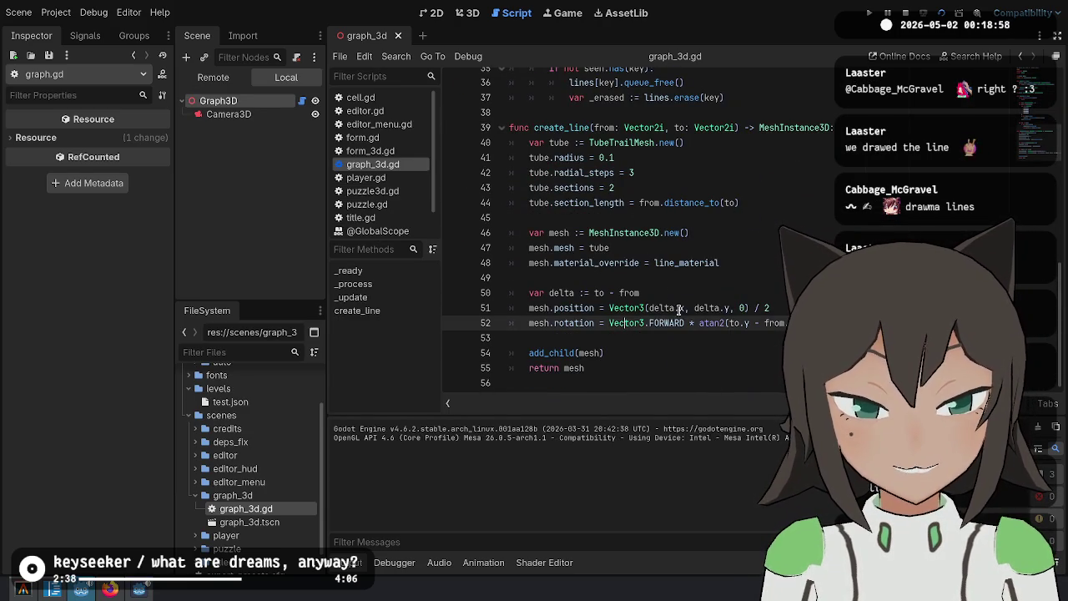
{"action": "double_click", "coordinate": [707, 323]}
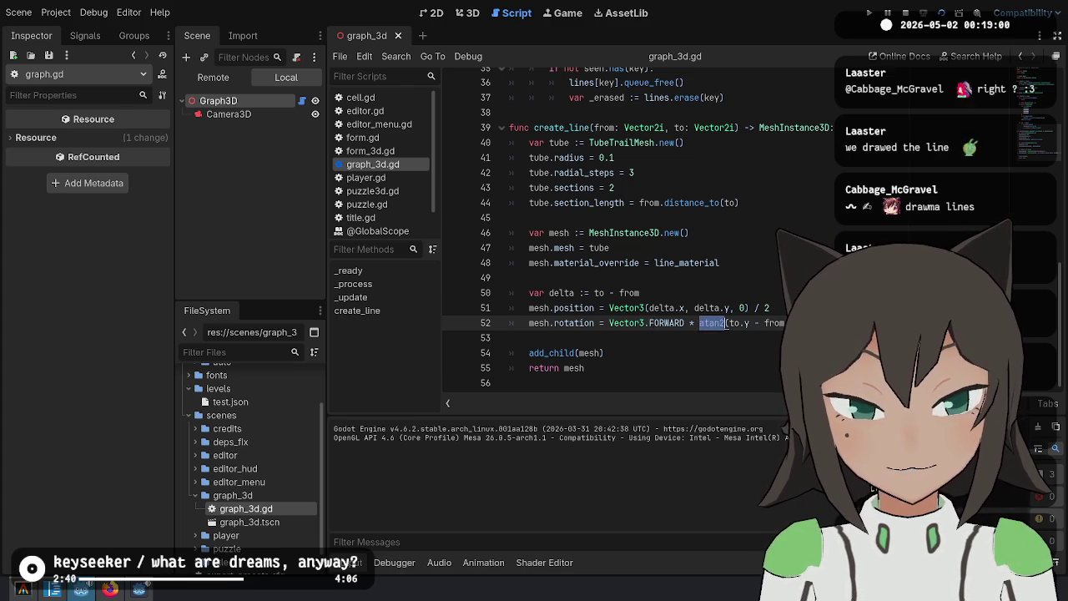
{"action": "key", "text": "alt+Tab"}
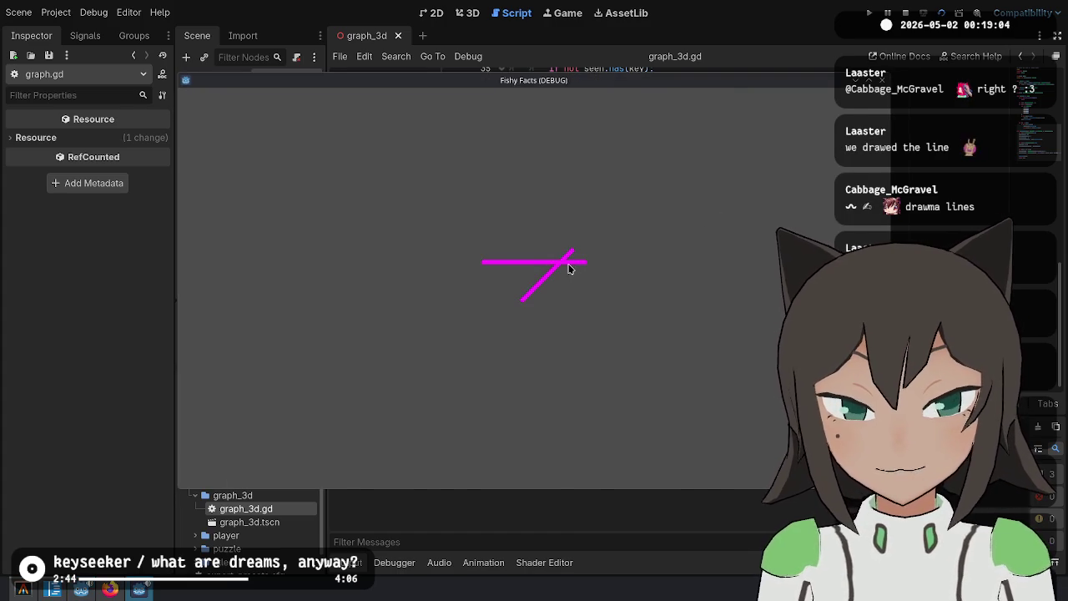
{"action": "key", "text": "alt+Tab"}
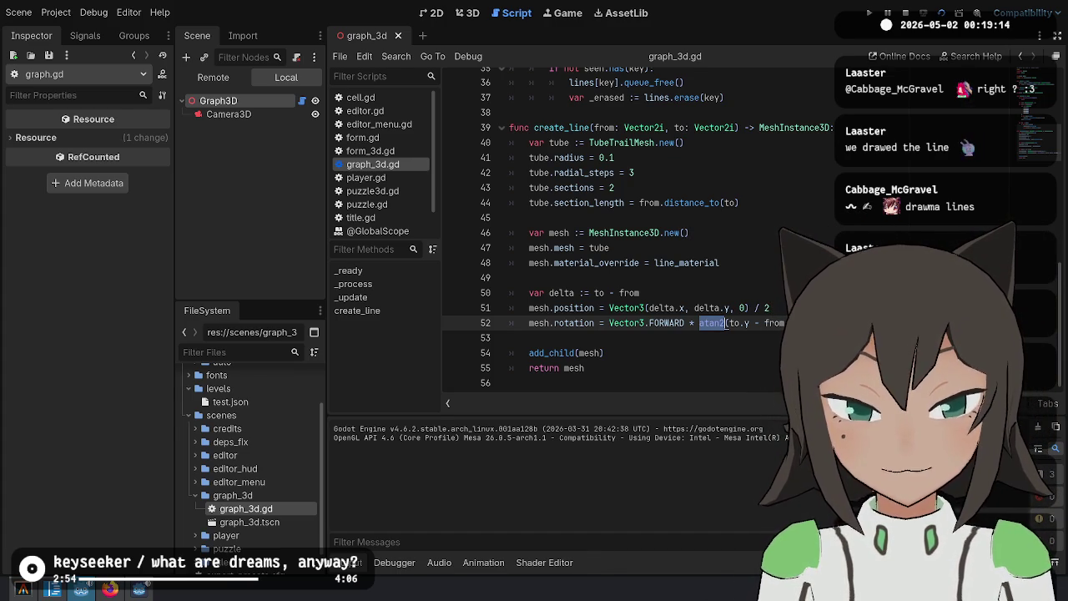
{"action": "left_click", "coordinate": [685, 323]}
{"action": "key", "text": "ctrl+BackSpace"}
{"action": "type", "text": "BACK"}
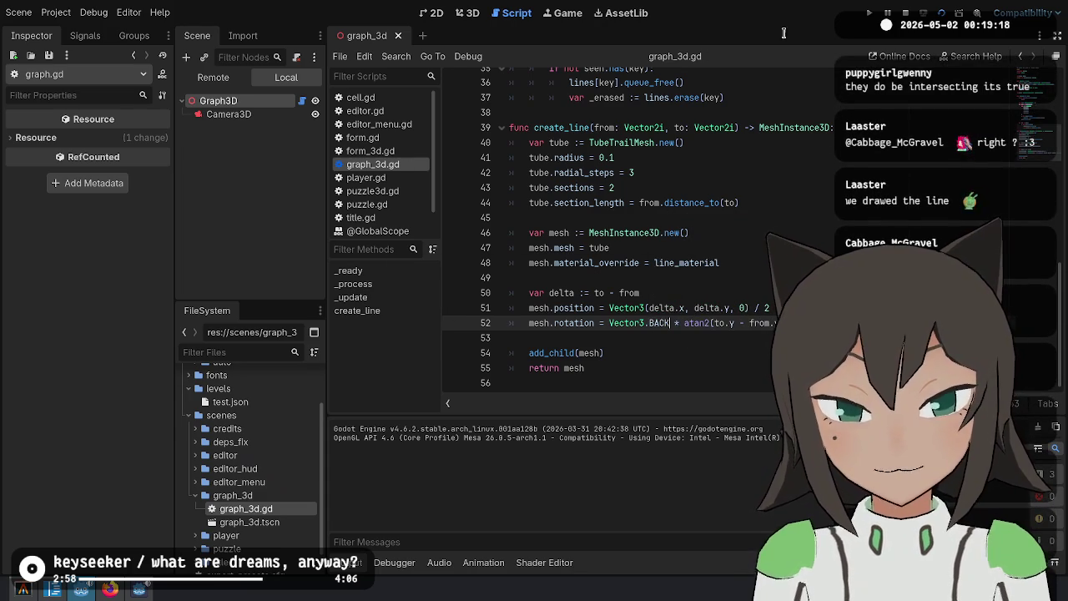
{"action": "left_click", "coordinate": [941, 13]}
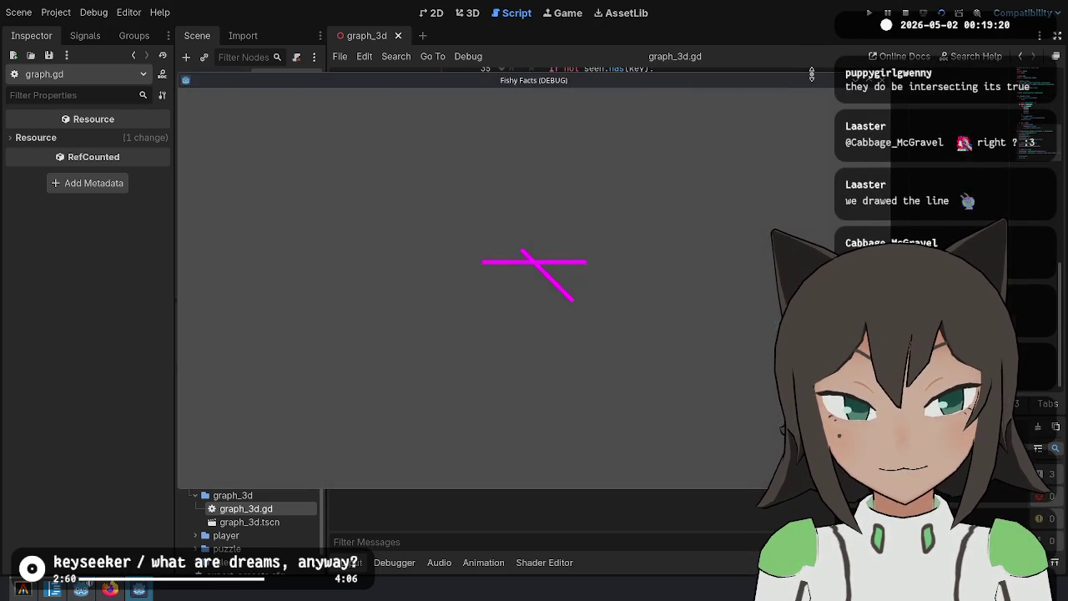
{"action": "left_click", "coordinate": [907, 11]}
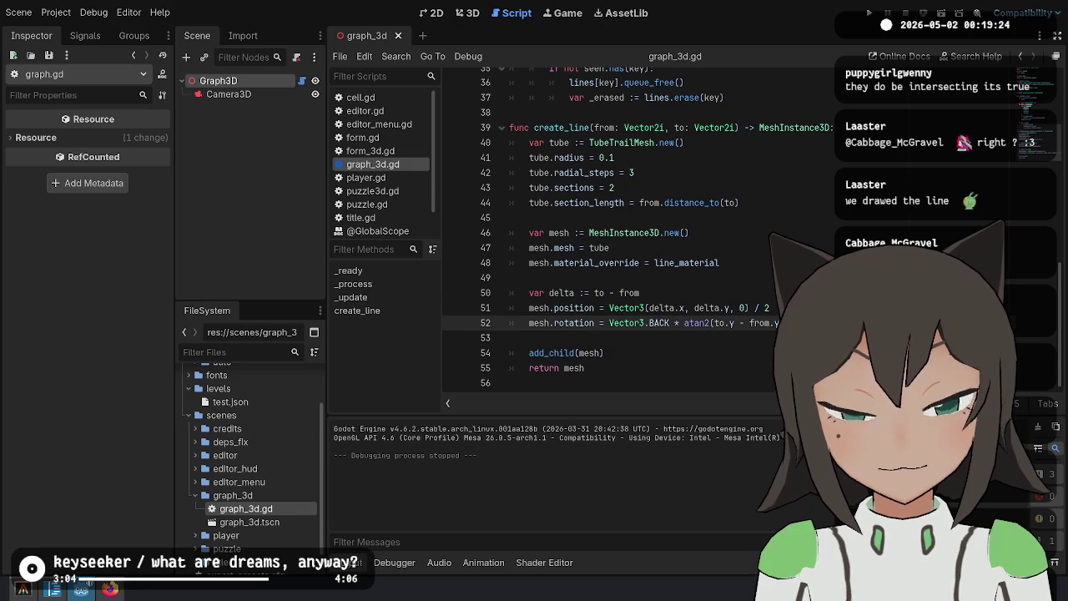
Run the game again and search 'krit' in the app launcher
{"action": "key", "text": "F6"}
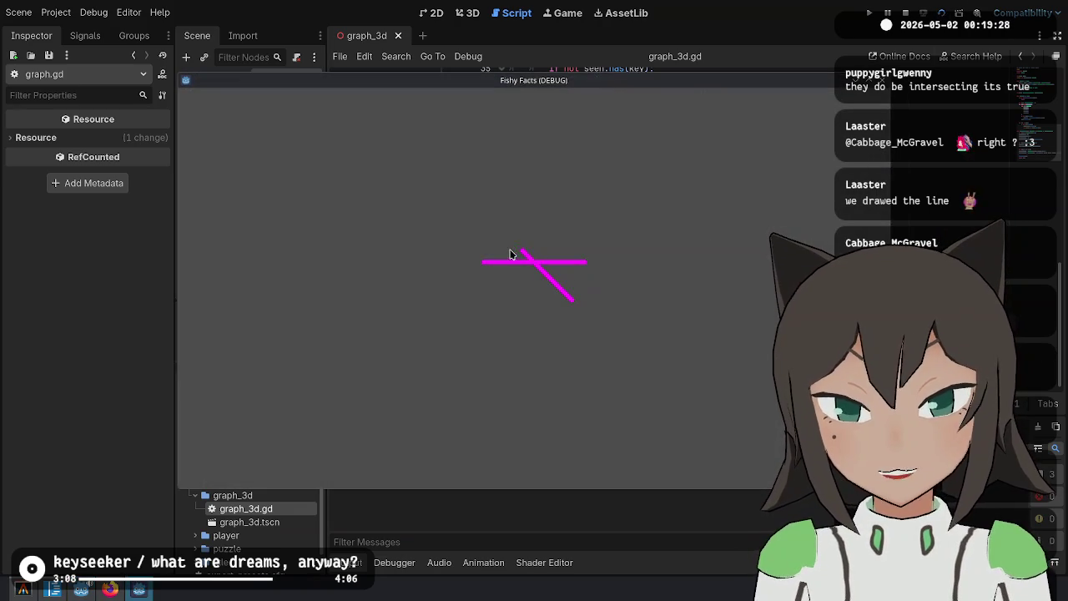
{"action": "key", "text": "alt+space"}
{"action": "type", "text": "krit"}
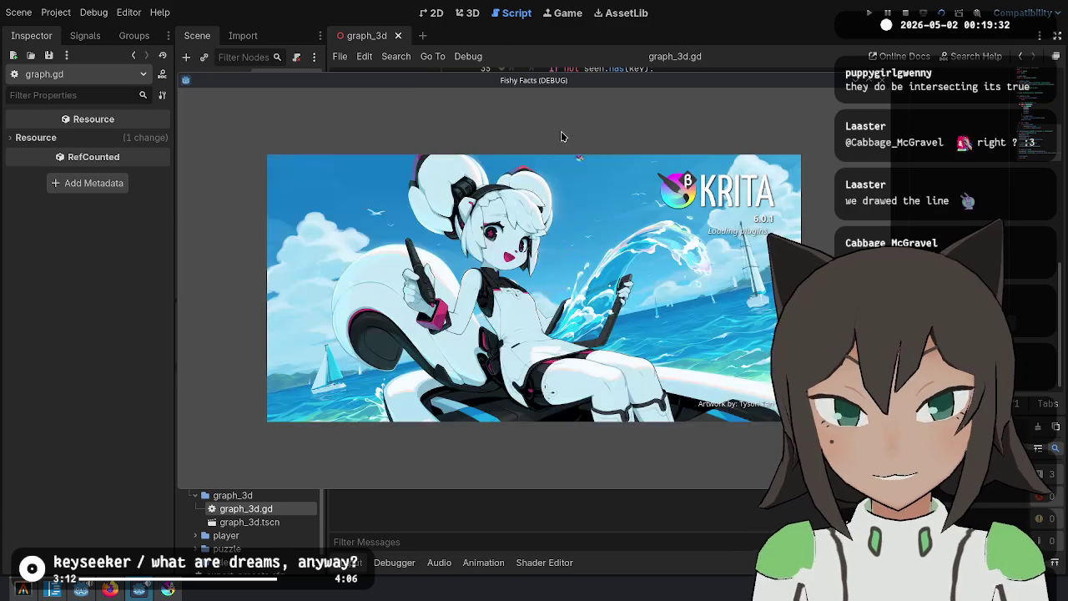
Launch Krita, clear the recent images list, and create a new 100×100 image
{"action": "key", "text": "F8"}
{"action": "scroll", "coordinate": [699, 236], "scroll_direction": "up", "scroll_amount": 5}
{"action": "scroll", "coordinate": [699, 237], "scroll_direction": "up", "scroll_amount": 2}
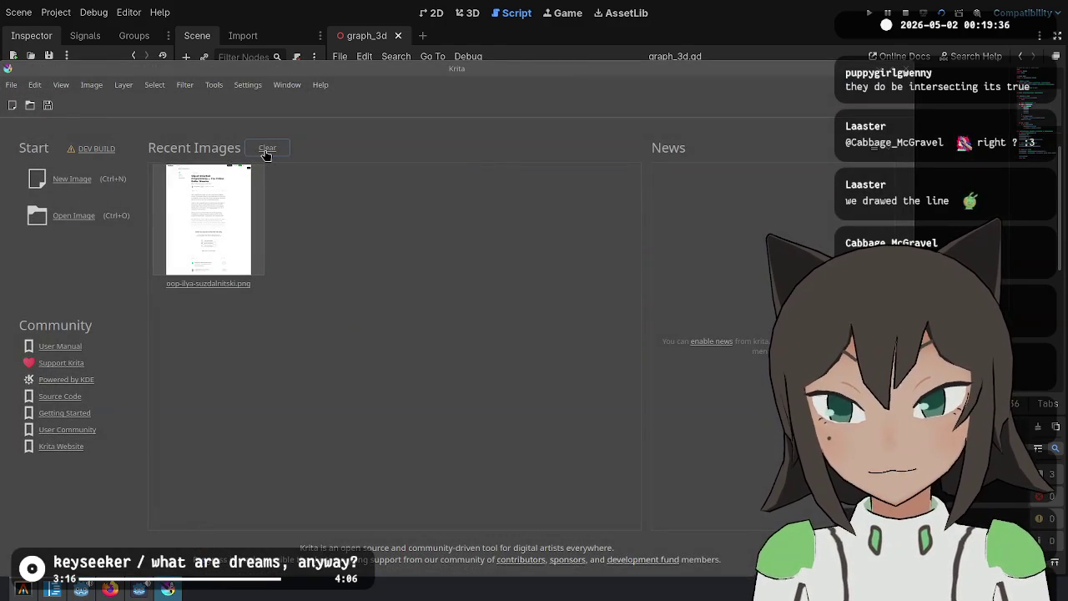
{"action": "left_click", "coordinate": [267, 156]}
{"action": "left_click", "coordinate": [75, 178]}
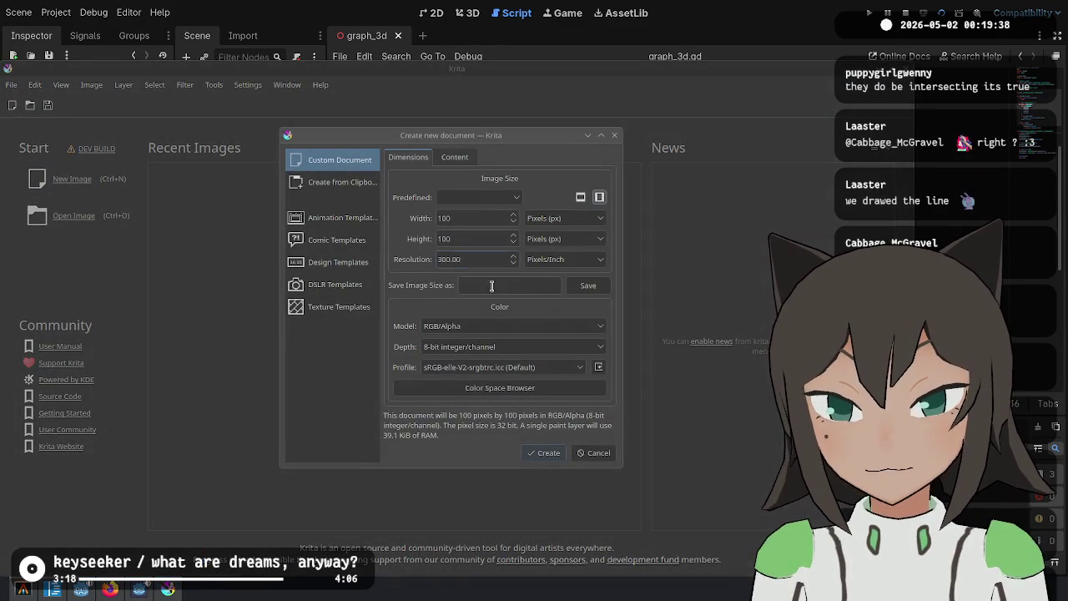
{"action": "left_click", "coordinate": [548, 453]}
Shrink the brush to 1.22 px and sketch green diagonal and vertical lines, undoing extra strokes
{"action": "key", "text": "bracketleft"}
{"action": "key", "text": "bracketleft"}
{"action": "key", "text": "bracketleft"}
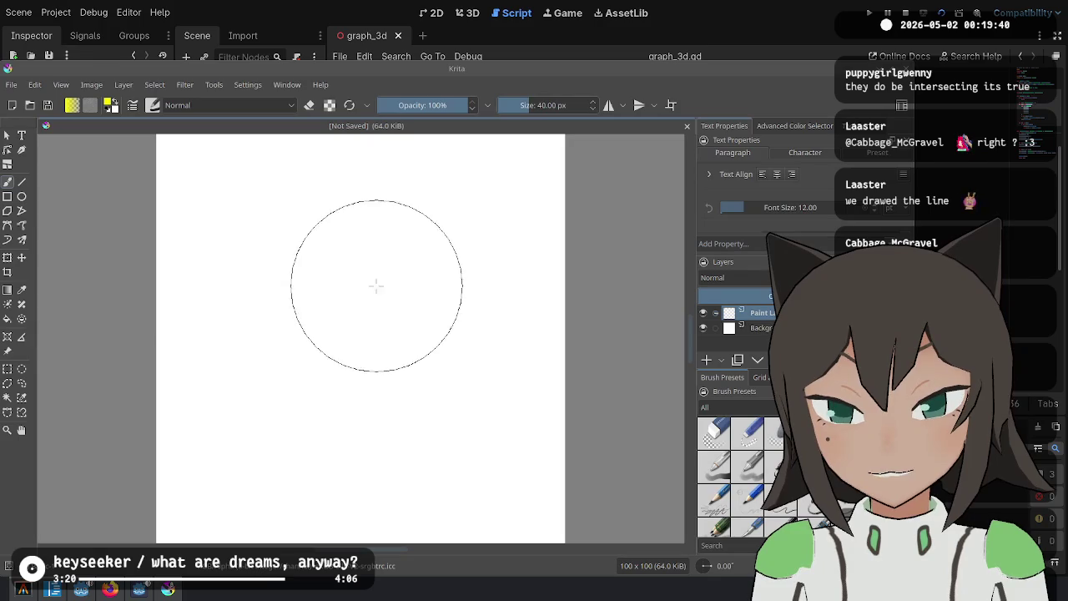
{"action": "key", "text": "bracketleft"}
{"action": "key", "text": "bracketleft"}
{"action": "key", "text": "bracketleft"}
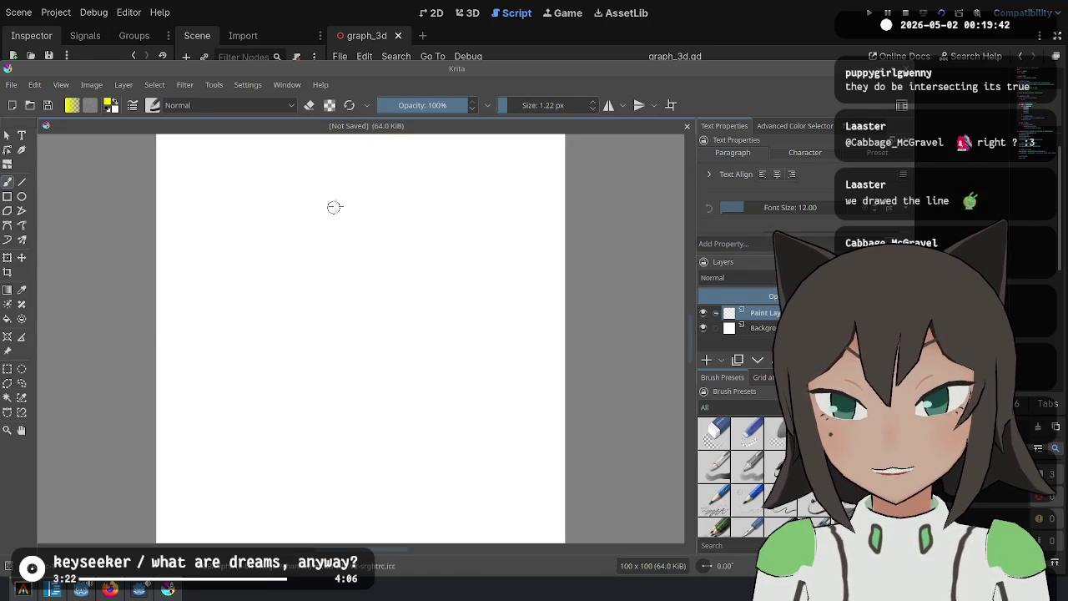
{"action": "left_click_drag", "start_coordinate": [351, 214], "coordinate": [446, 309]}
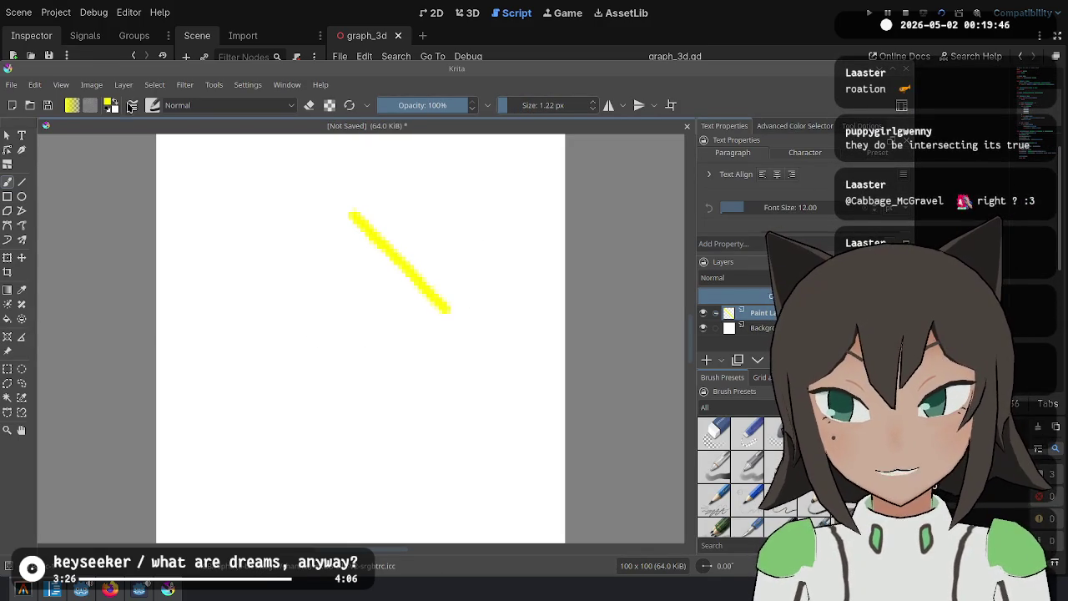
{"action": "left_click", "coordinate": [794, 125]}
{"action": "key", "text": "ctrl+z"}
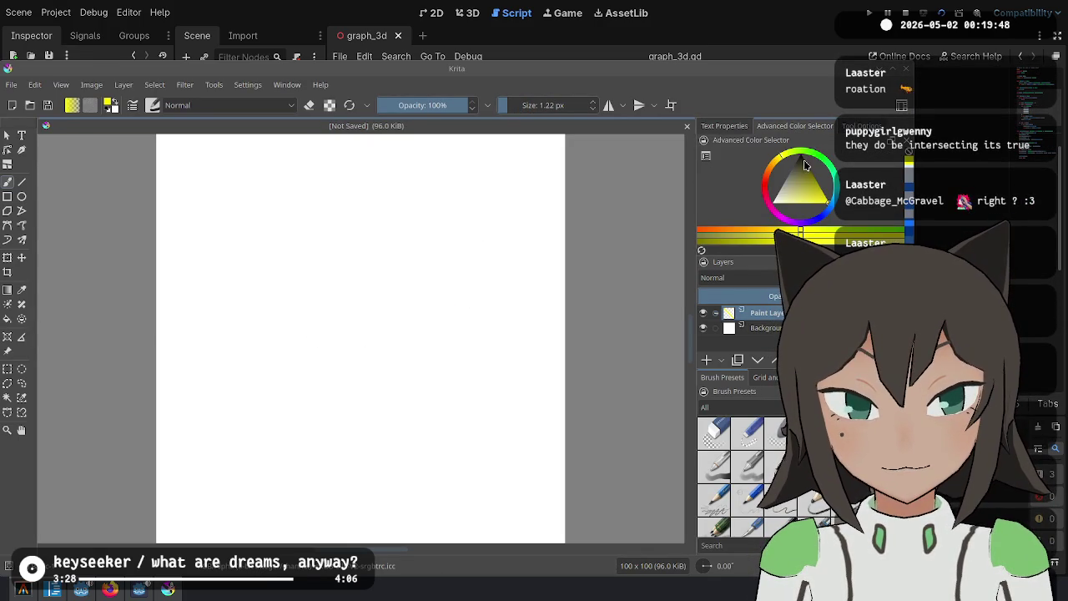
{"action": "left_click", "coordinate": [825, 160]}
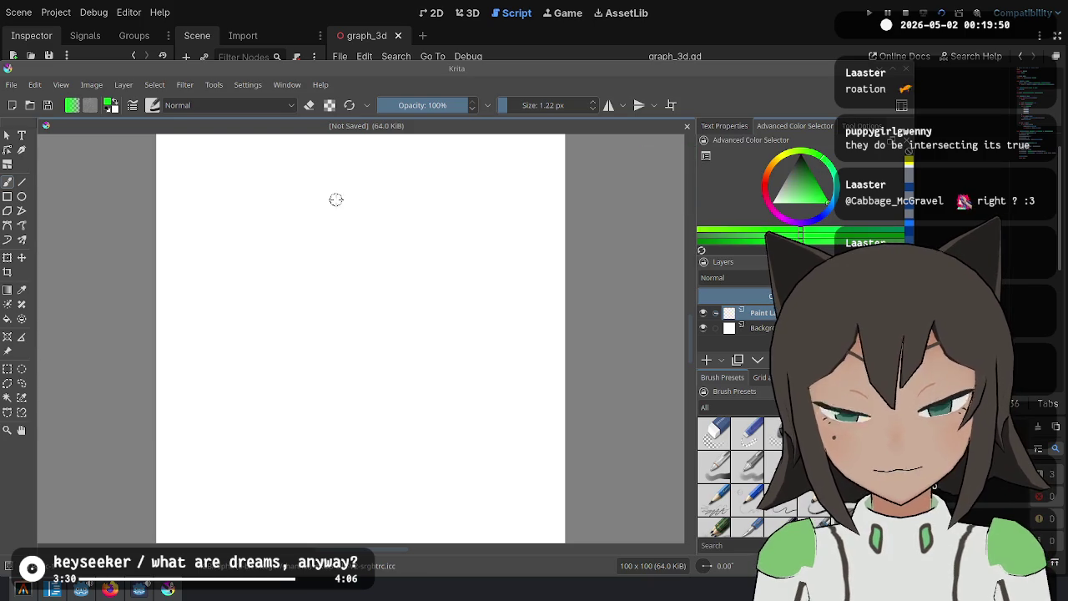
{"action": "left_click_drag", "start_coordinate": [348, 208], "coordinate": [427, 272]}
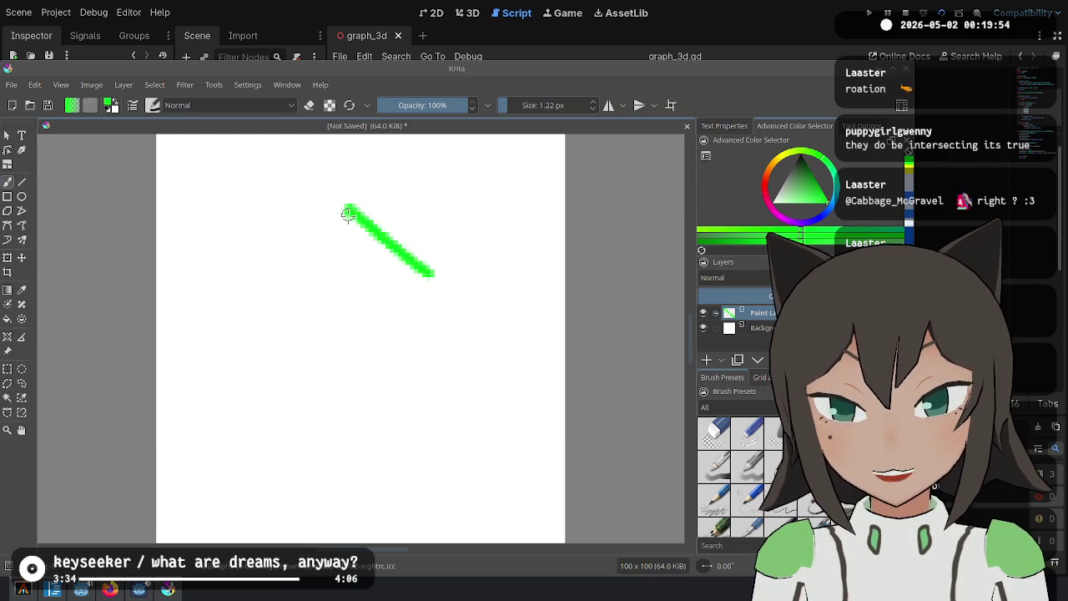
{"action": "left_click_drag", "start_coordinate": [348, 214], "coordinate": [343, 366]}
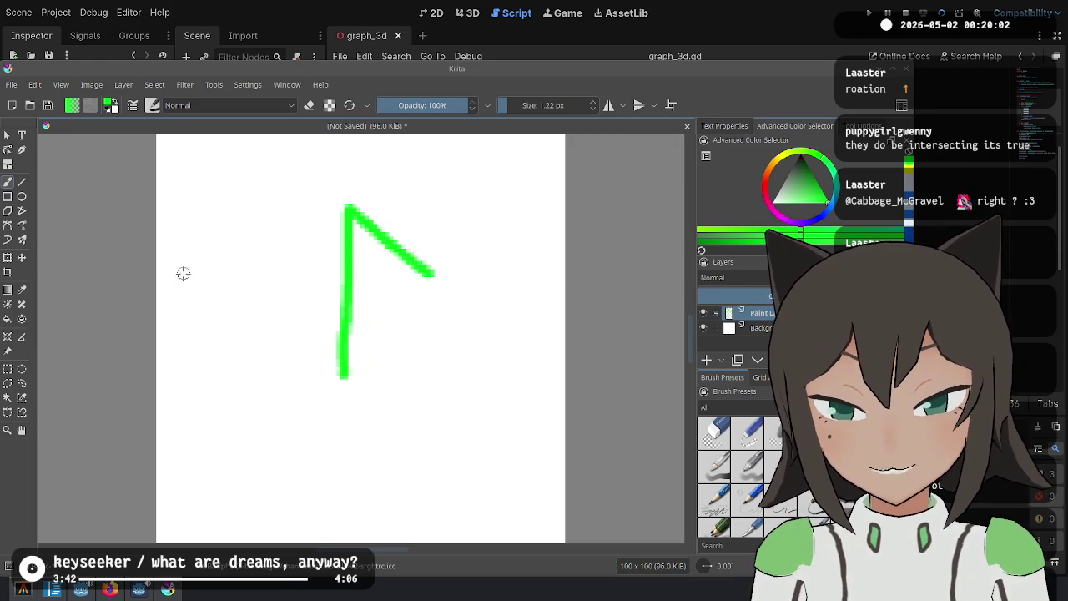
{"action": "left_click_drag", "start_coordinate": [182, 294], "coordinate": [259, 189]}
{"action": "left_click_drag", "start_coordinate": [165, 248], "coordinate": [317, 254]}
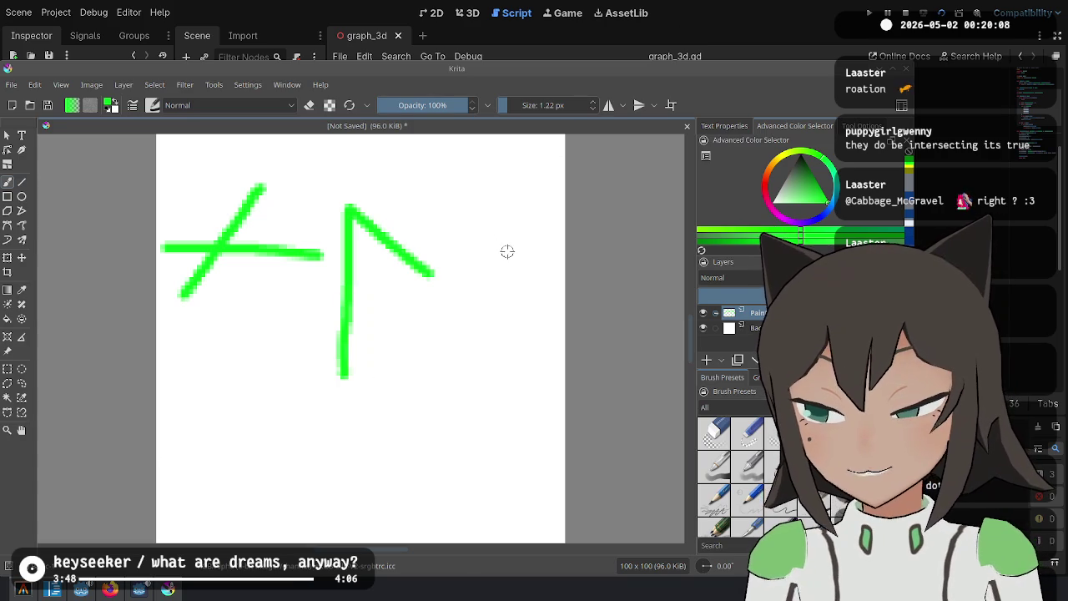
{"action": "key", "text": "ctrl+z"}
{"action": "key", "text": "ctrl+z"}
{"action": "left_click", "coordinate": [741, 25]}
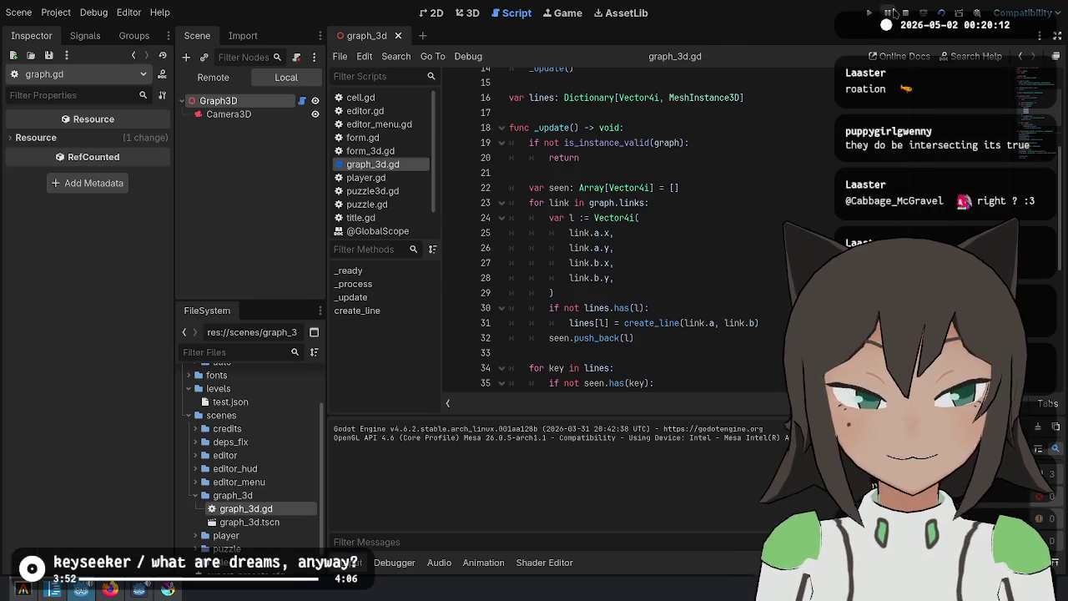
In the 3D view, add a MeshInstance3D child node under Graph3D
{"action": "left_click", "coordinate": [468, 13]}
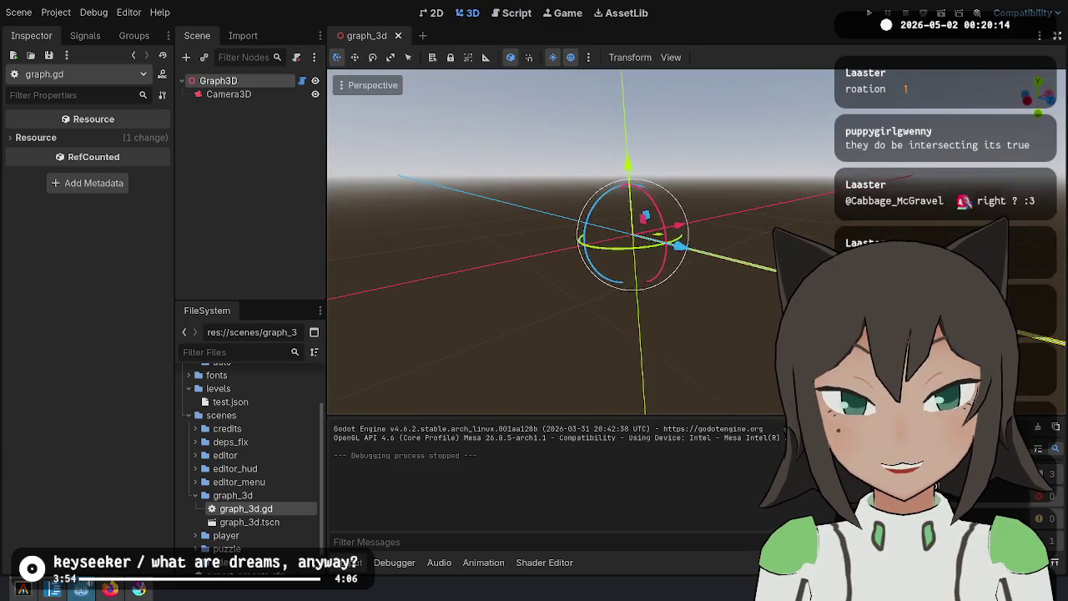
{"action": "right_click", "coordinate": [248, 83]}
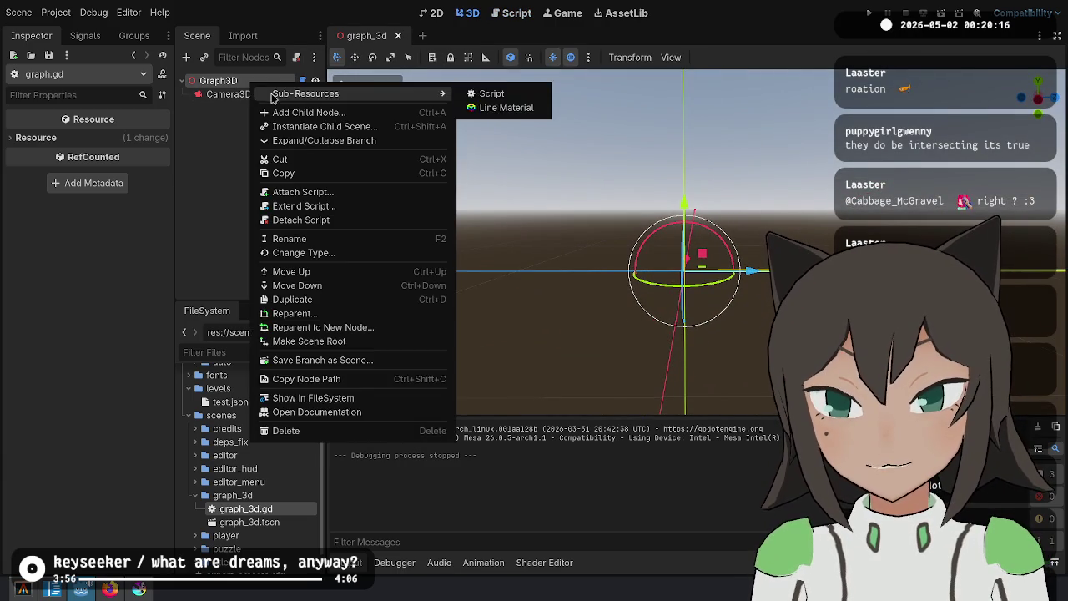
{"action": "left_click", "coordinate": [292, 109]}
{"action": "type", "text": "mesh"}
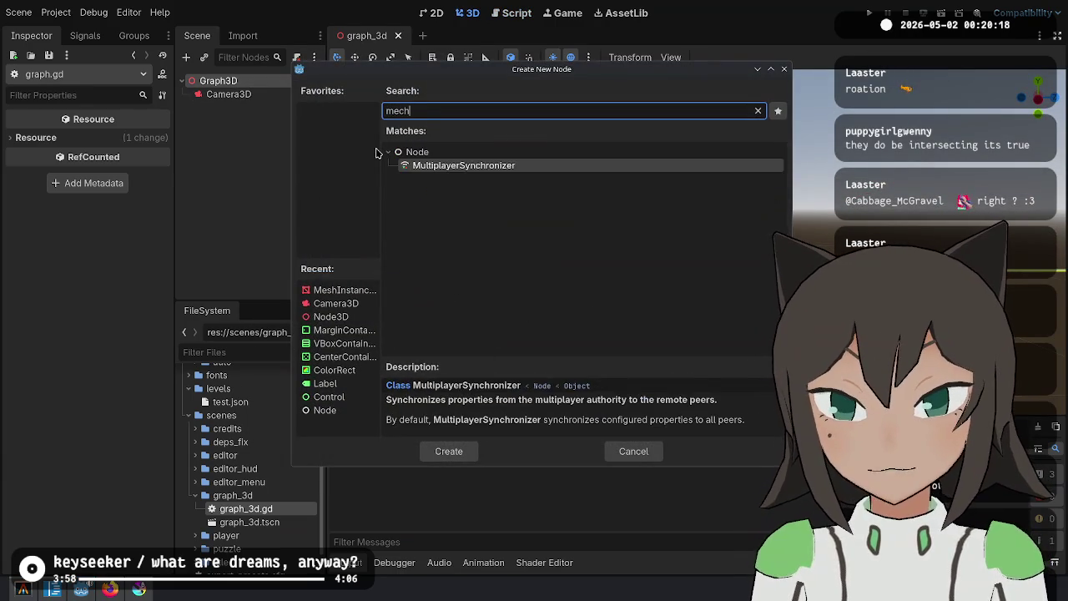
{"action": "key", "text": "Return"}
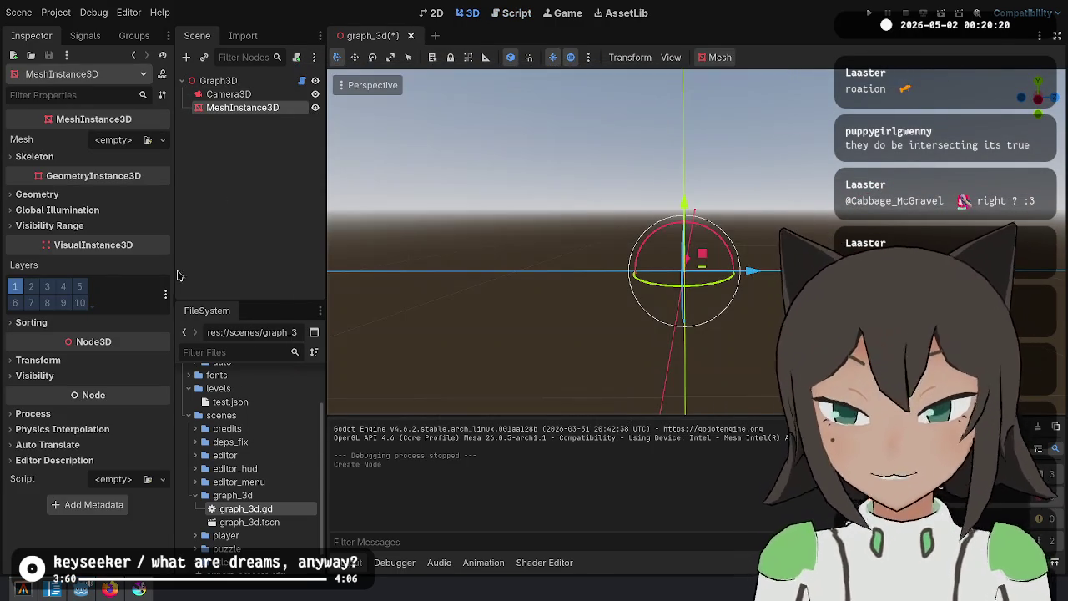
Set the MeshInstance3D's Transform Position y to 1
{"action": "left_click", "coordinate": [112, 360]}
{"action": "type", "text": "1"}
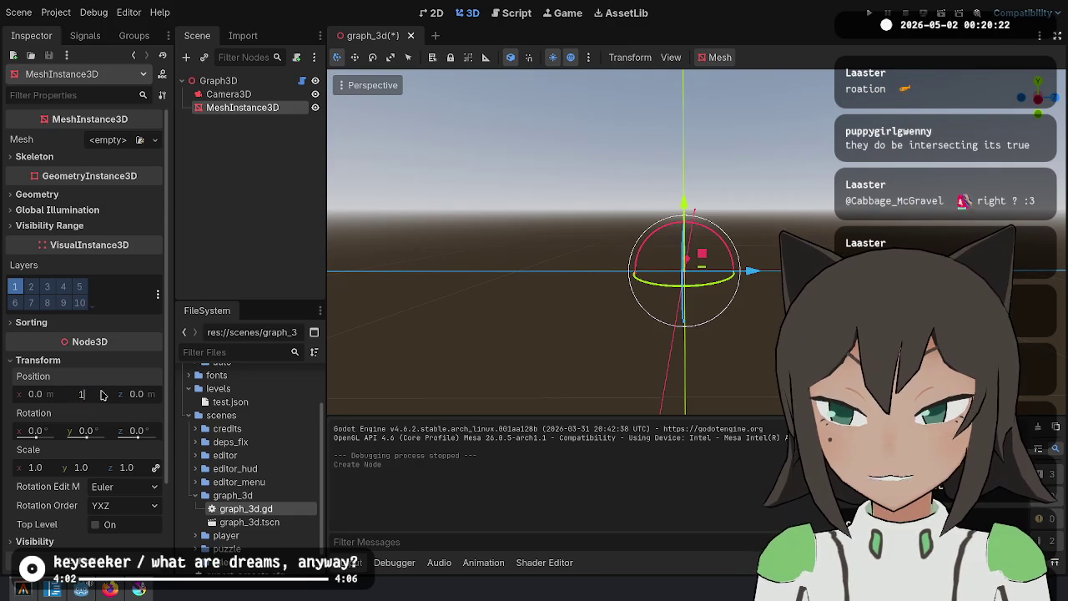
{"action": "key", "text": "Return"}
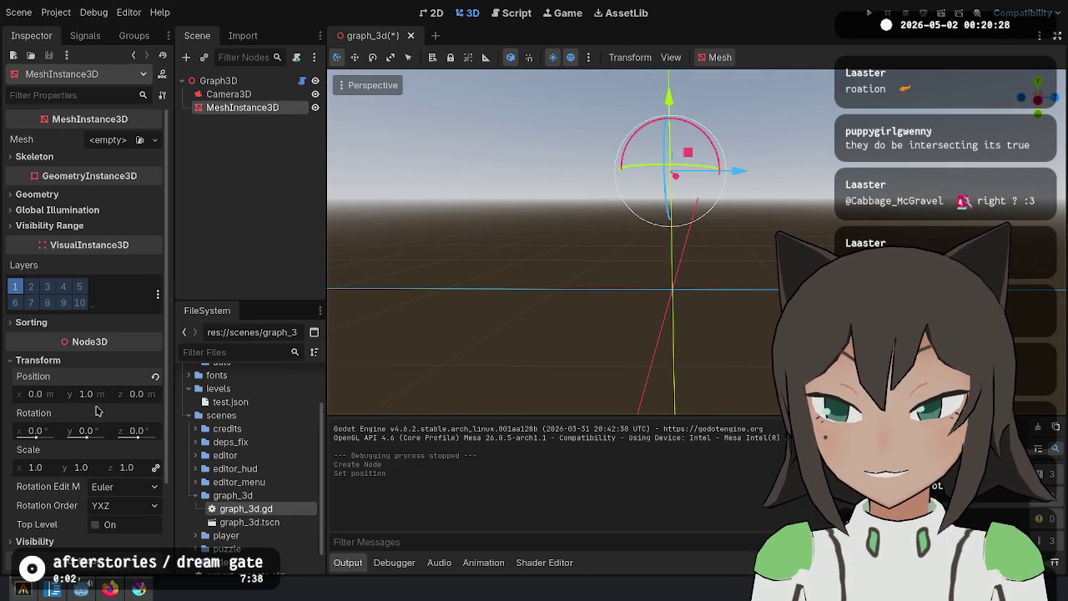
{"action": "left_click", "coordinate": [154, 140]}
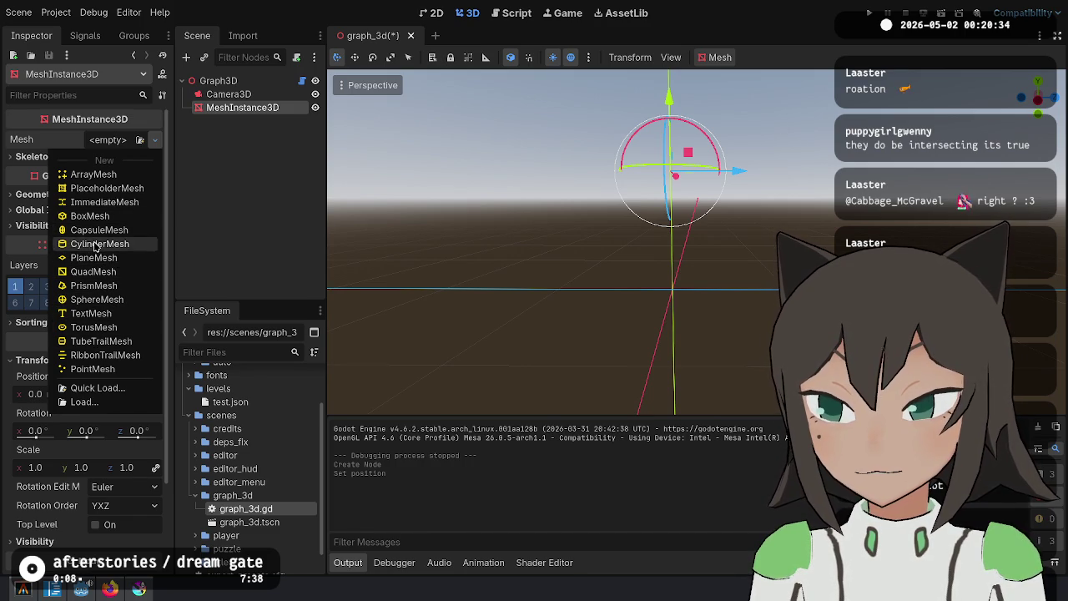
Give the node a BoxMesh sized 0.1 × 0.1 × 0.1, save, and run the scene
{"action": "left_click", "coordinate": [94, 216]}
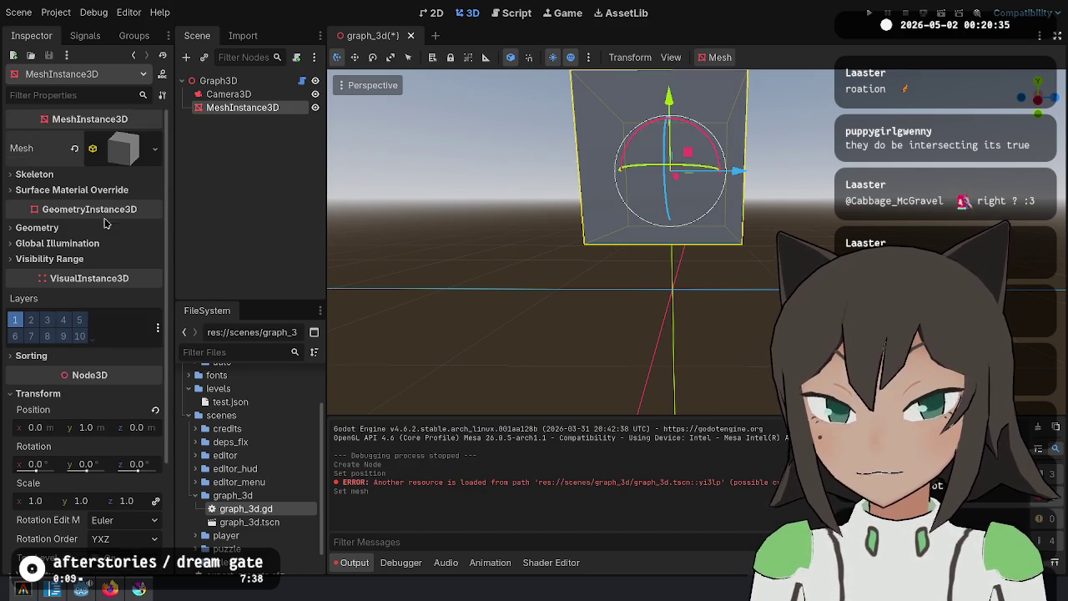
{"action": "left_click", "coordinate": [101, 429]}
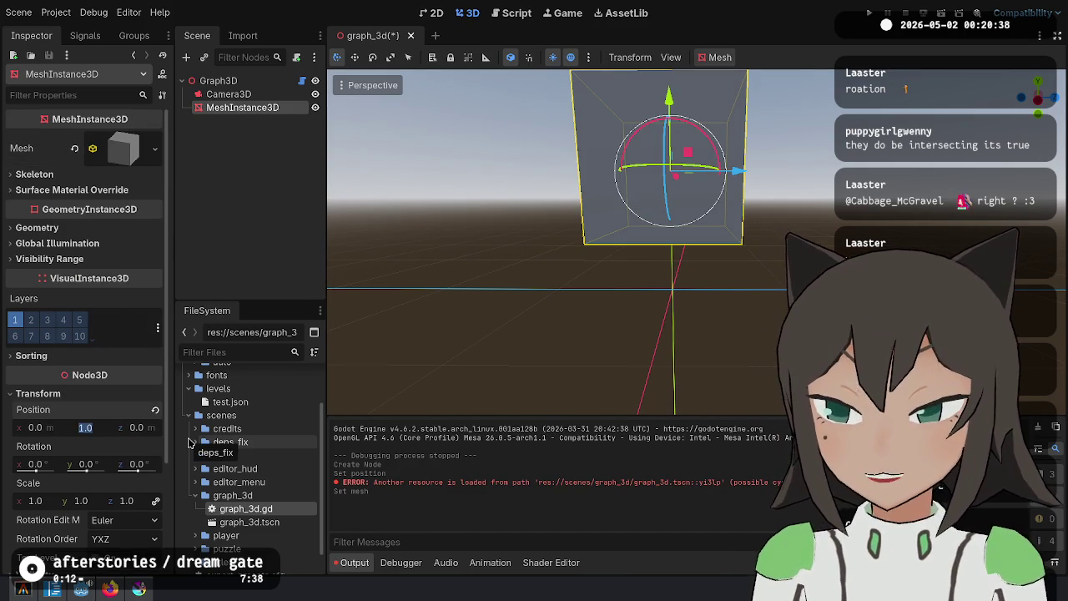
{"action": "left_click", "coordinate": [124, 148]}
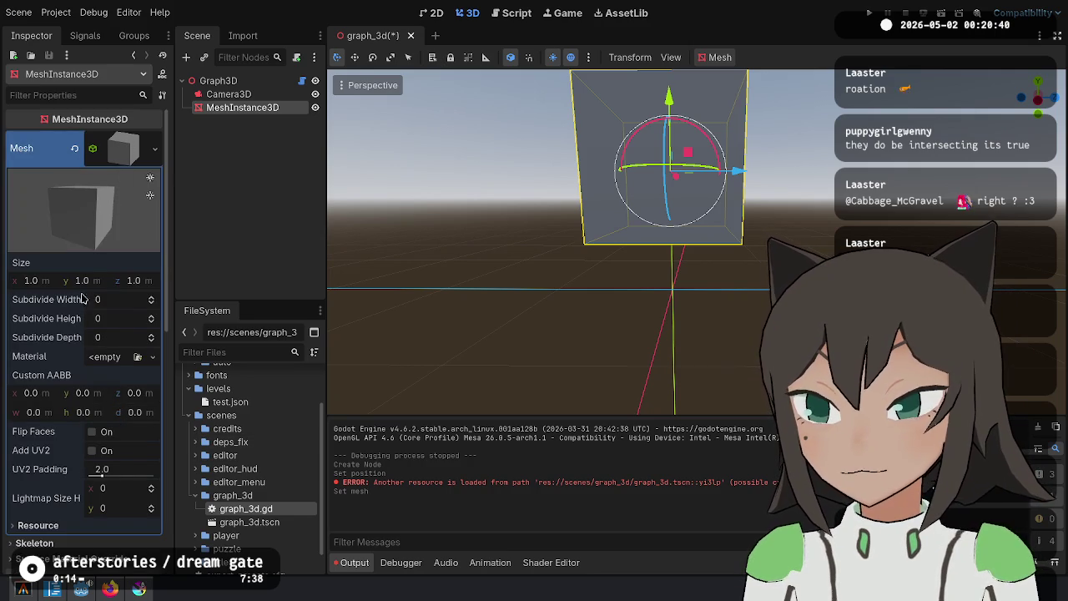
{"action": "left_click", "coordinate": [45, 281]}
{"action": "type", "text": ".1"}
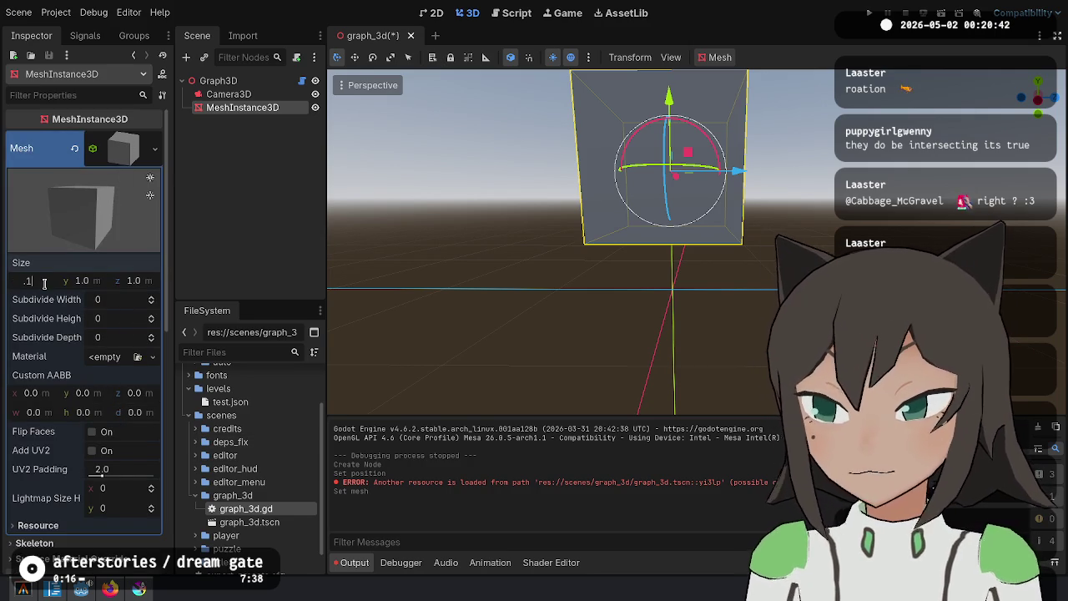
{"action": "key", "text": "Tab"}
{"action": "type", "text": ".1"}
{"action": "key", "text": "Tab"}
{"action": "type", "text": ".1"}
{"action": "key", "text": "Return"}
{"action": "key", "text": "ctrl+s"}
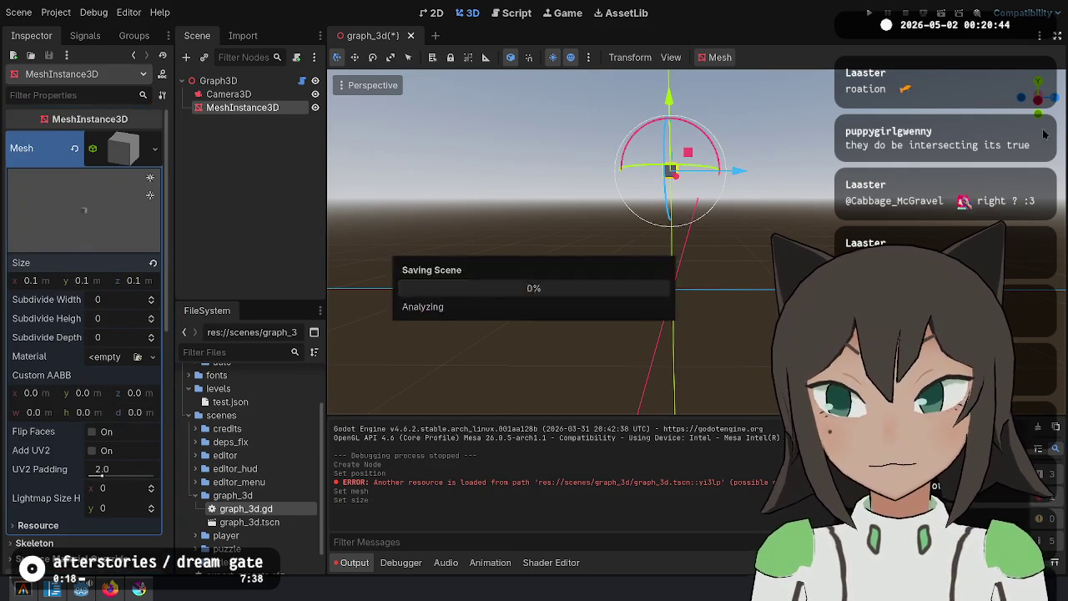
{"action": "key", "text": "F6"}
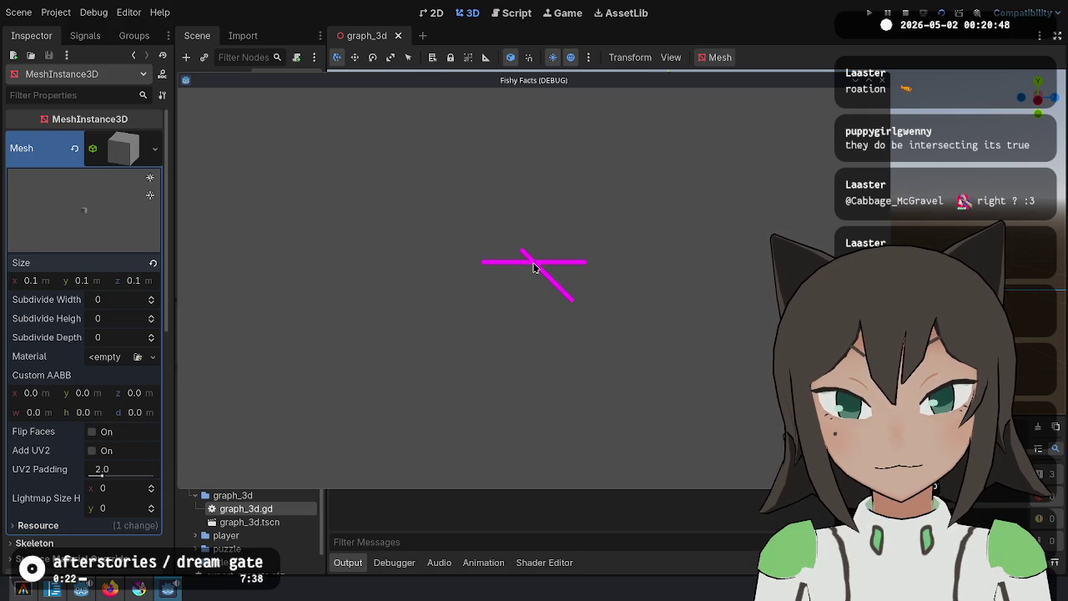
Enlarge the box to 0.2 on x, y and z, then rerun the game
{"action": "left_click", "coordinate": [17, 204]}
{"action": "left_click", "coordinate": [50, 277]}
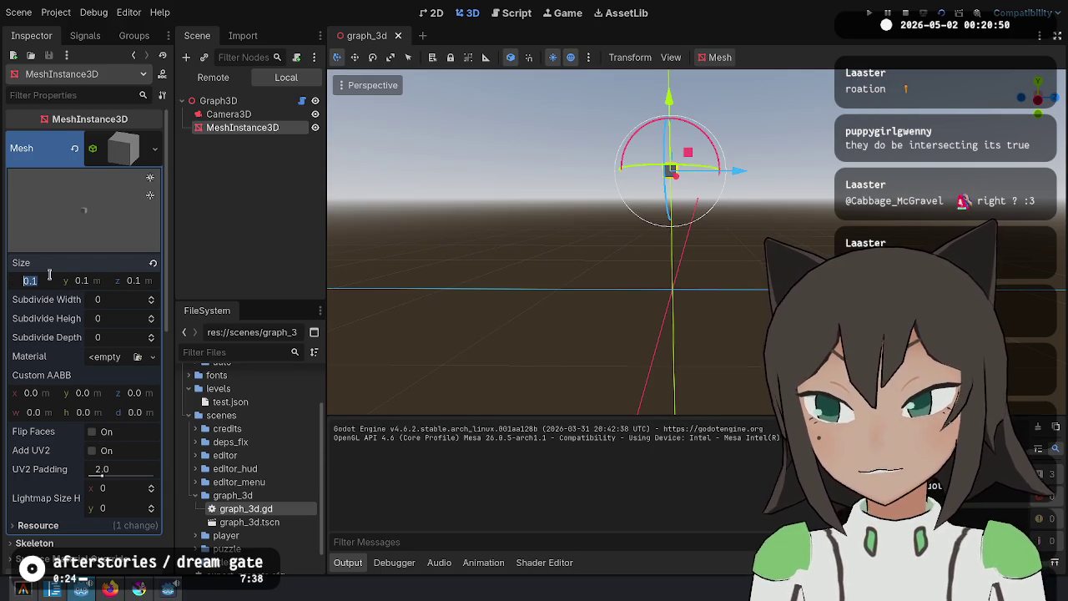
{"action": "type", "text": "0.2"}
{"action": "key", "text": "Tab"}
{"action": "type", "text": "0.2"}
{"action": "key", "text": "Tab"}
{"action": "type", "text": "0.2"}
{"action": "key", "text": "Return"}
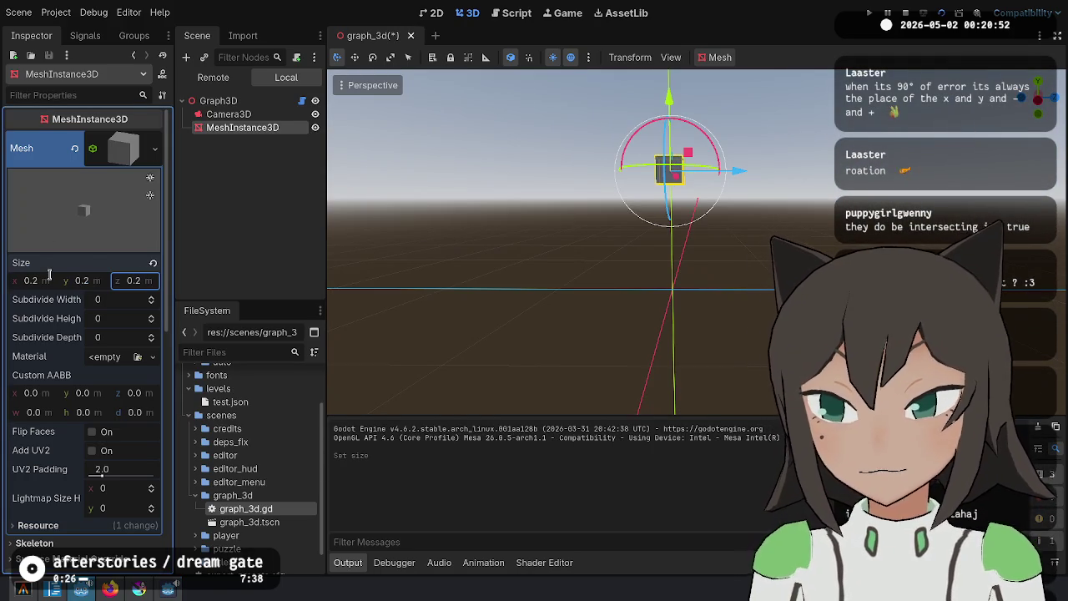
{"action": "left_click", "coordinate": [943, 12]}
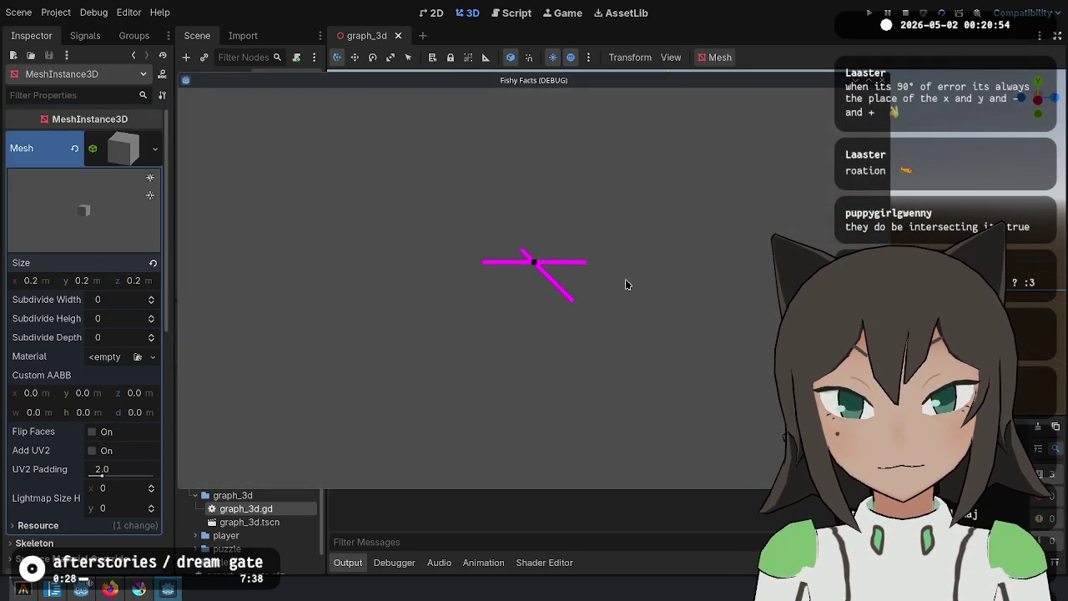
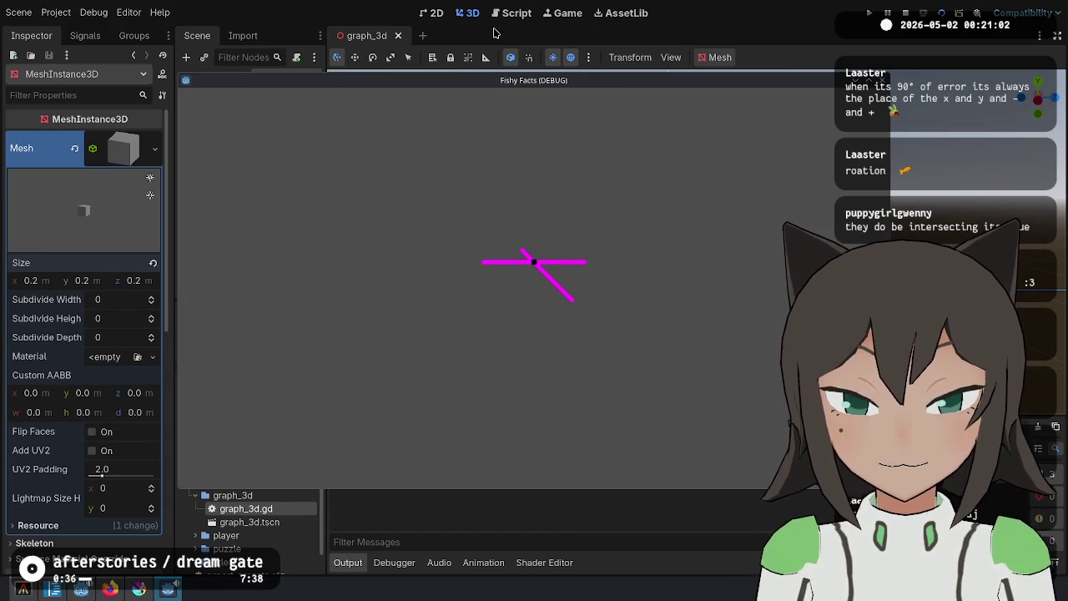
Duplicate the cube as MeshInstance3D2 and set its position to (0, 0, 1)
{"action": "left_click", "coordinate": [596, 6]}
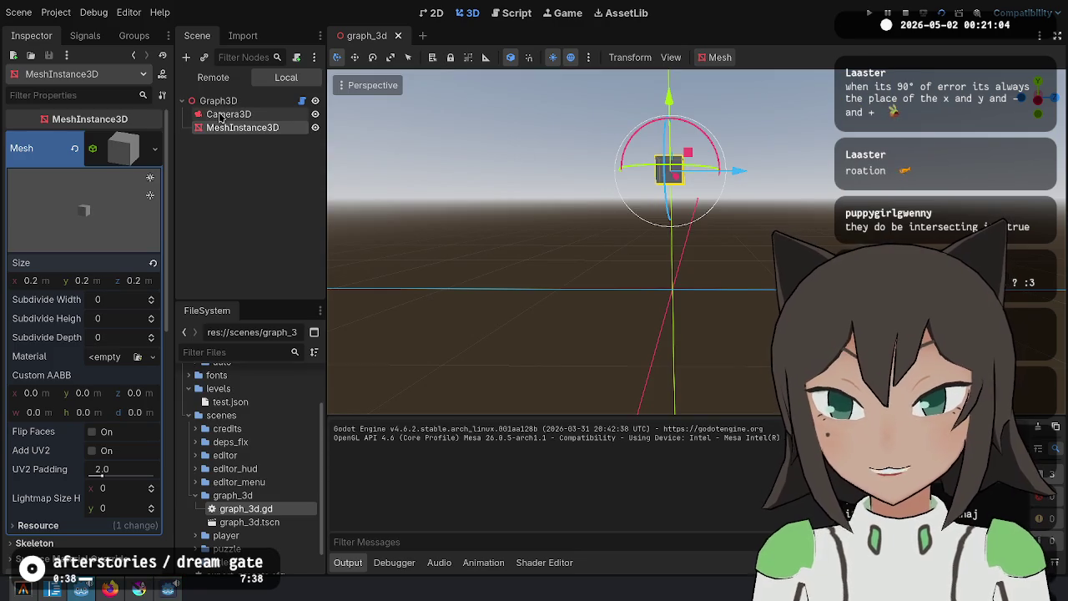
{"action": "key", "text": "ctrl+d"}
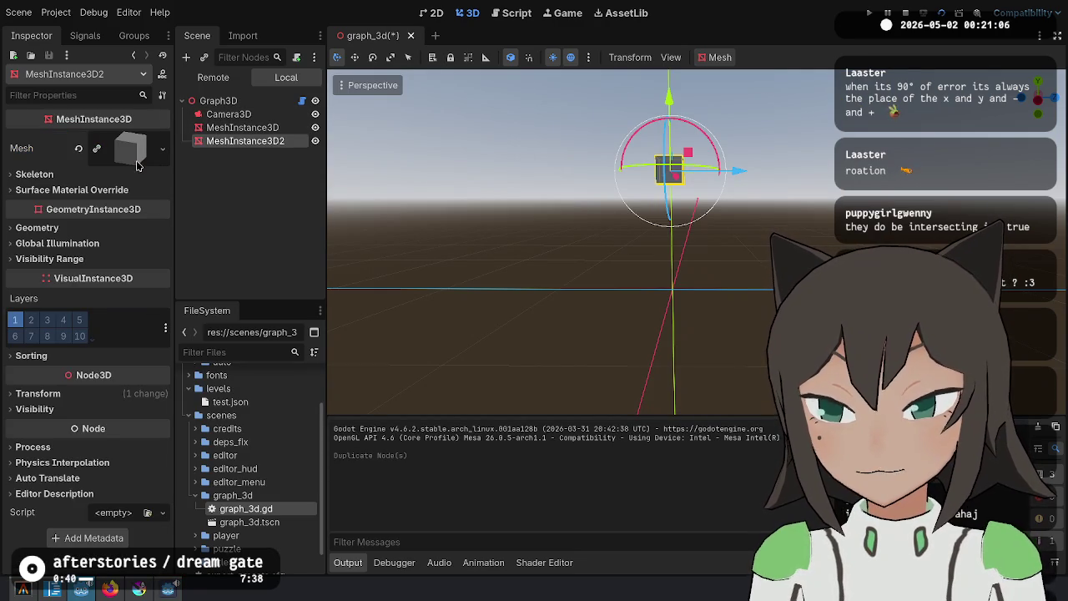
{"action": "left_click", "coordinate": [104, 395]}
{"action": "left_click", "coordinate": [92, 428]}
{"action": "type", "text": "0"}
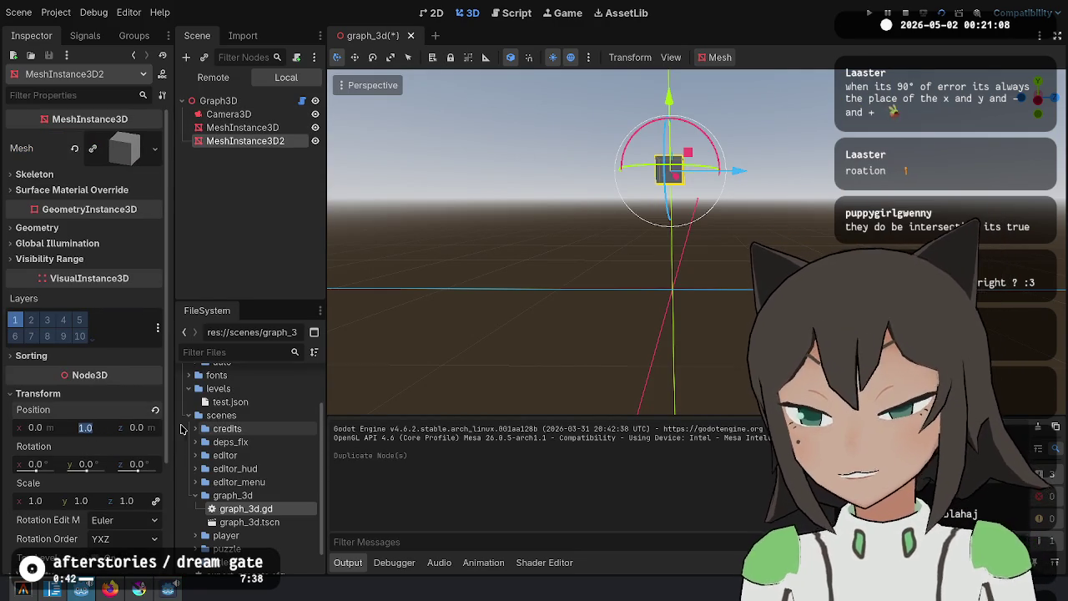
{"action": "key", "text": "Tab"}
{"action": "type", "text": "1"}
{"action": "key", "text": "Return"}
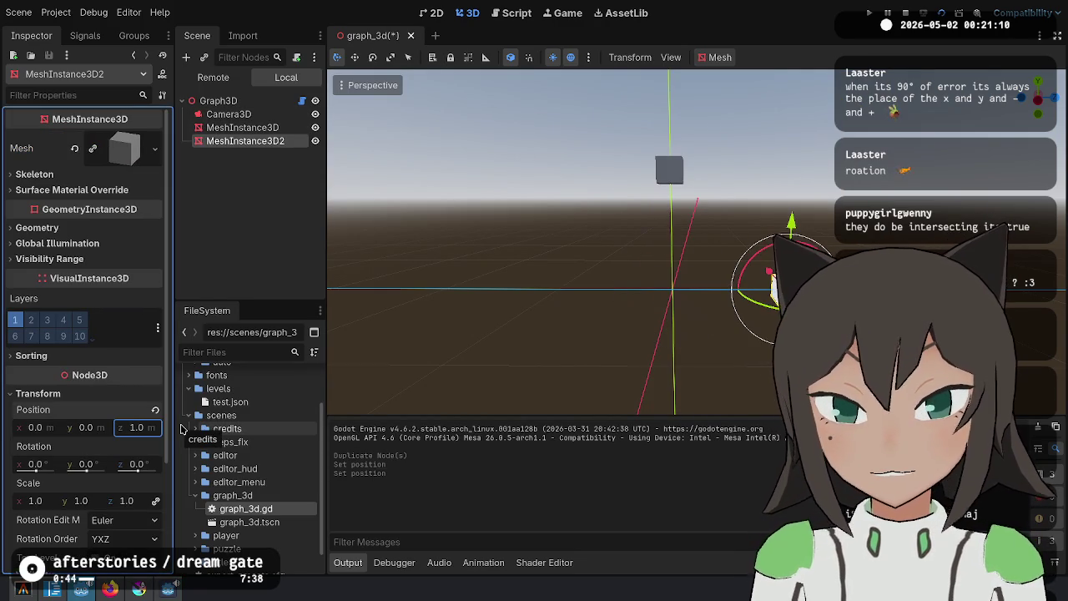
Save the scene, test-run it, orbit around the cubes, and run it once more
{"action": "key", "text": "ctrl+s"}
{"action": "left_click", "coordinate": [941, 13]}
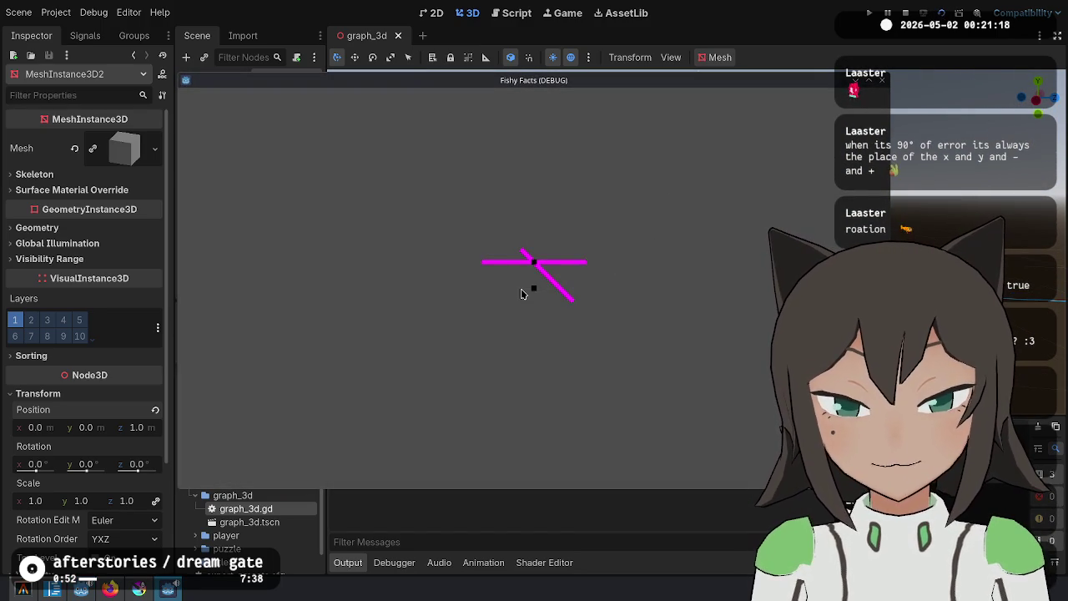
{"action": "left_click", "coordinate": [882, 79]}
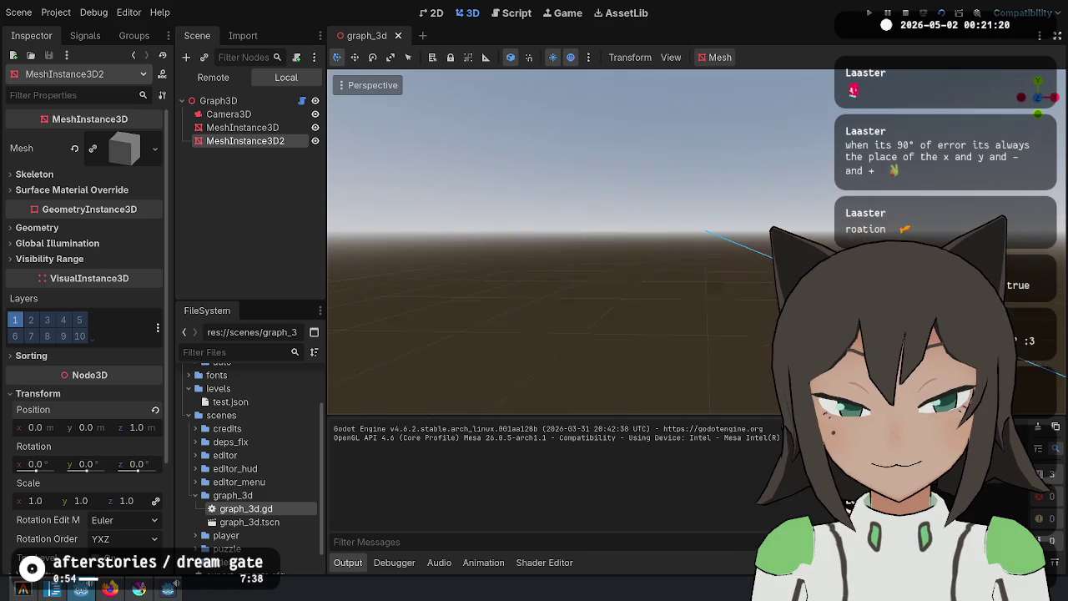
{"action": "left_click_drag", "start_coordinate": [702, 197], "coordinate": [665, 254]}
{"action": "left_click_drag", "start_coordinate": [584, 219], "coordinate": [646, 218]}
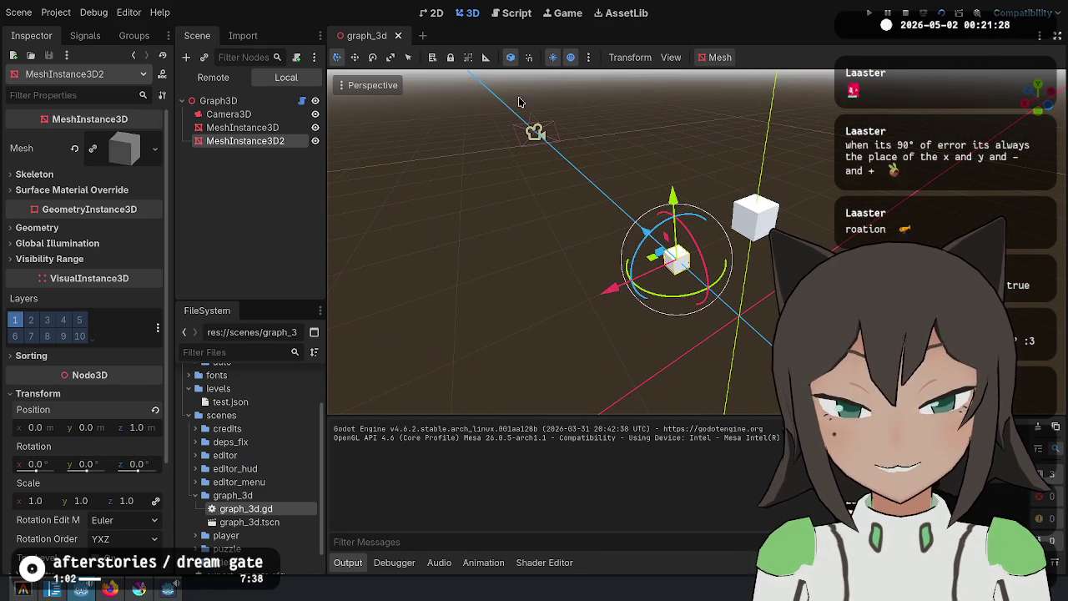
{"action": "mouse_move", "coordinate": [477, 126]}
{"action": "left_mouse_down"}
{"action": "mouse_move", "coordinate": [526, 162]}
{"action": "mouse_move", "coordinate": [512, 204]}
{"action": "left_mouse_up"}
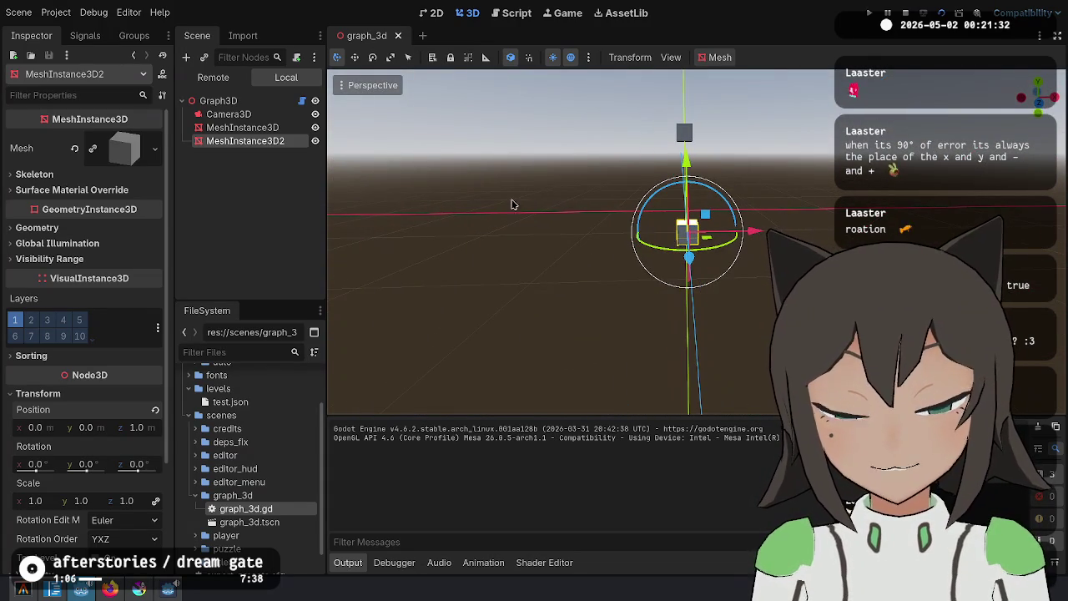
{"action": "key", "text": "F6"}
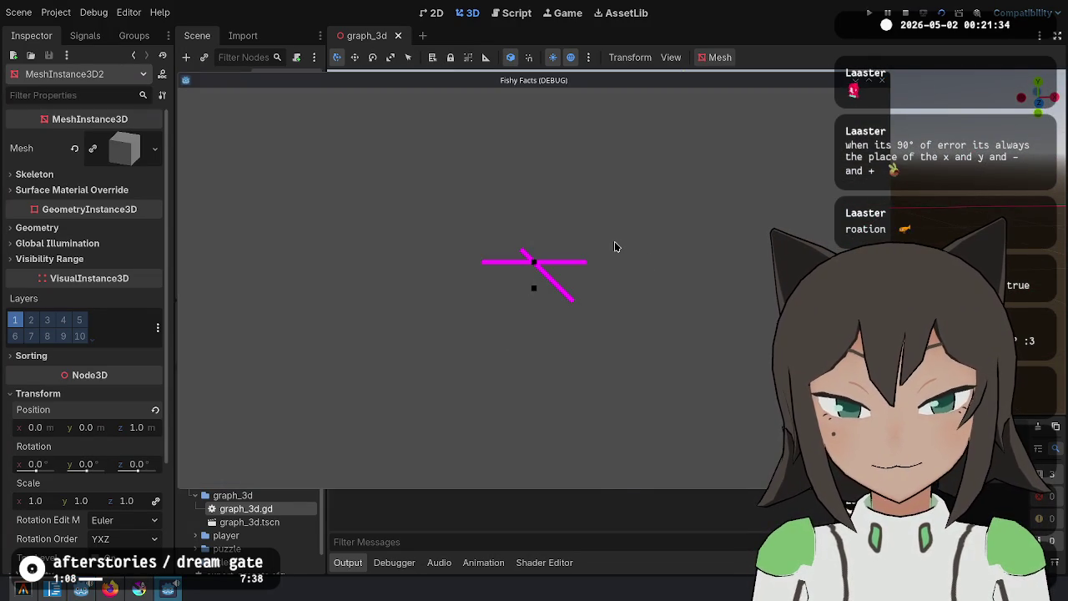
{"action": "key", "text": "F8"}
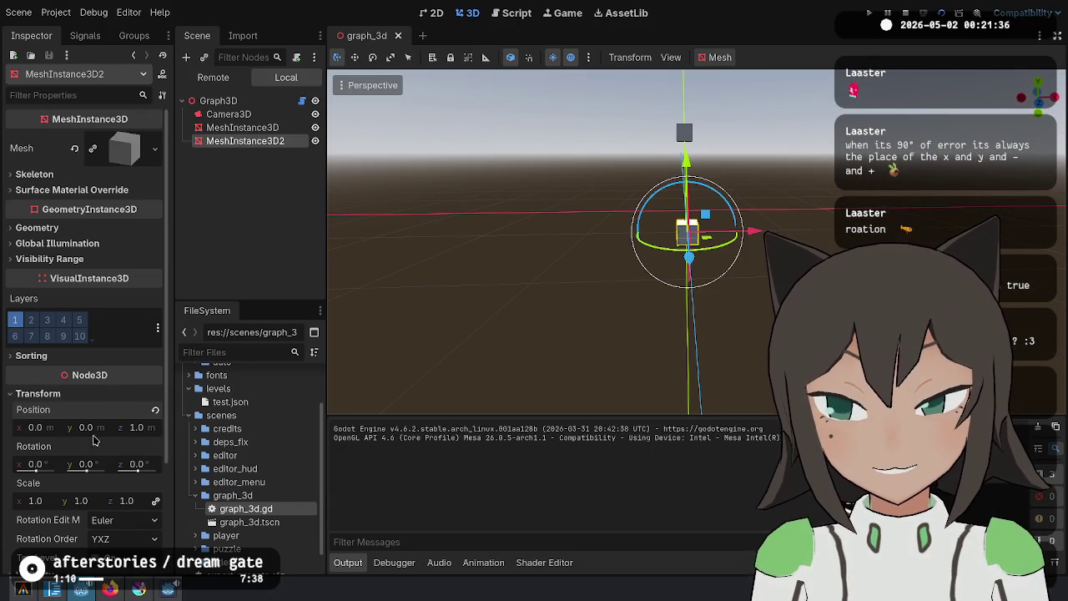
Move MeshInstance3D2 to X = 1, save, and test-run the scene
{"action": "left_click_drag", "start_coordinate": [39, 427], "coordinate": [79, 427]}
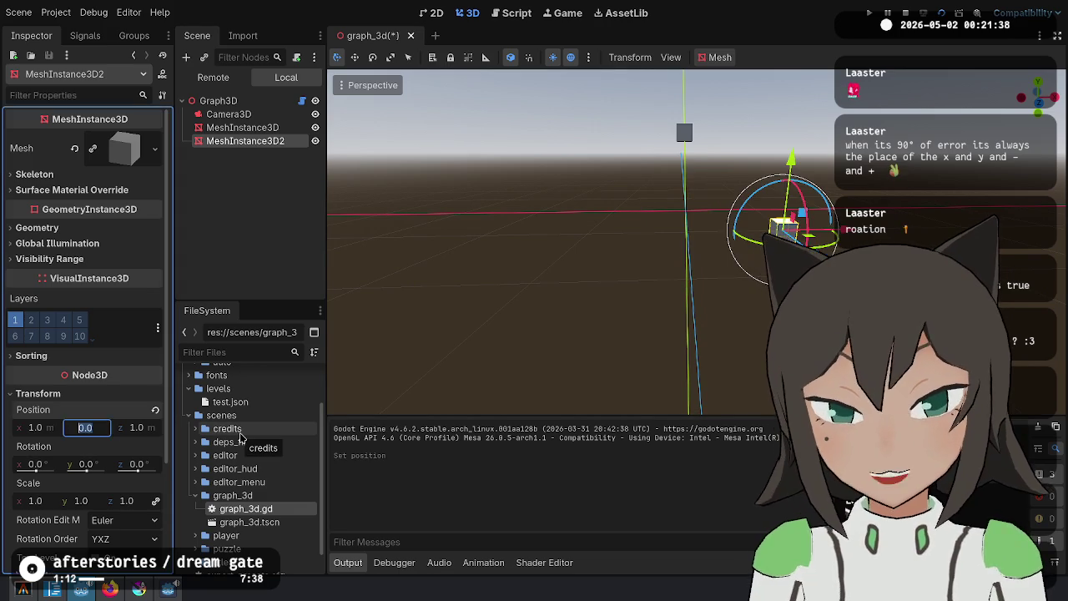
{"action": "key", "text": "ctrl+s"}
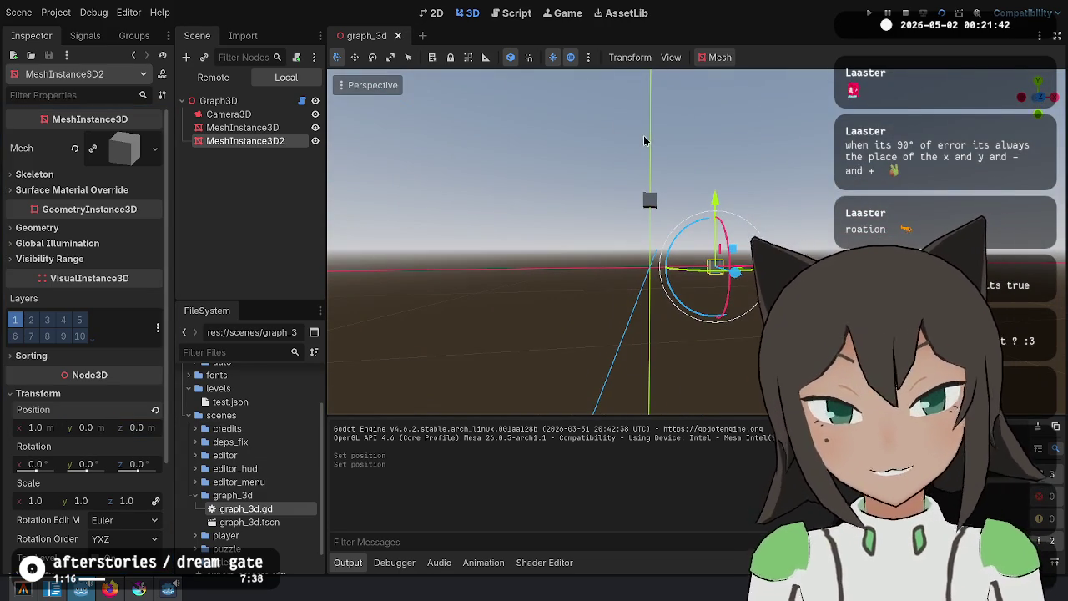
{"action": "left_click", "coordinate": [942, 13]}
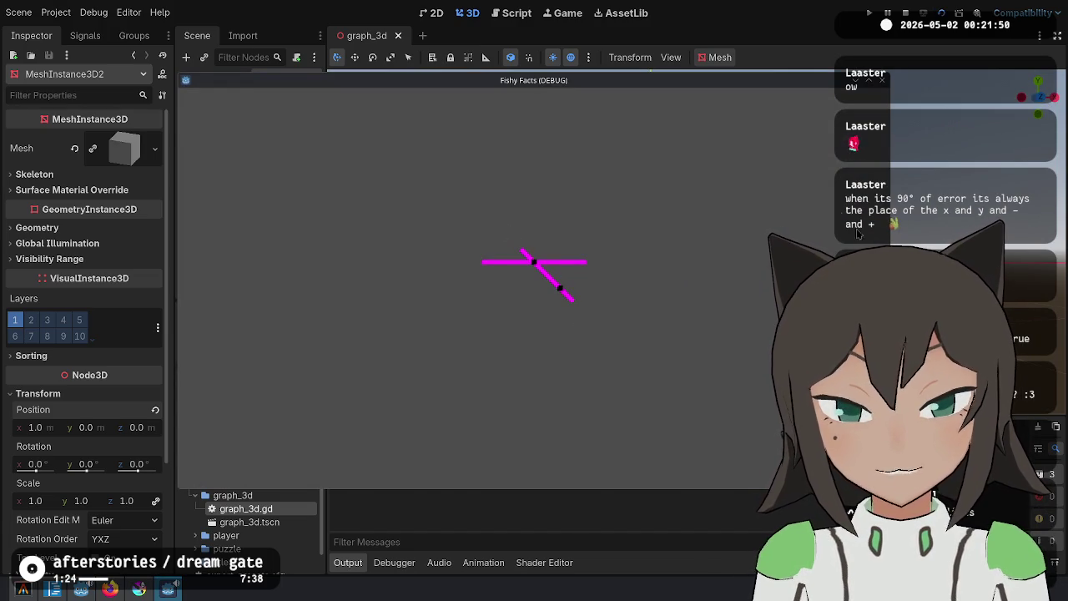
{"action": "key", "text": "alt+Tab"}
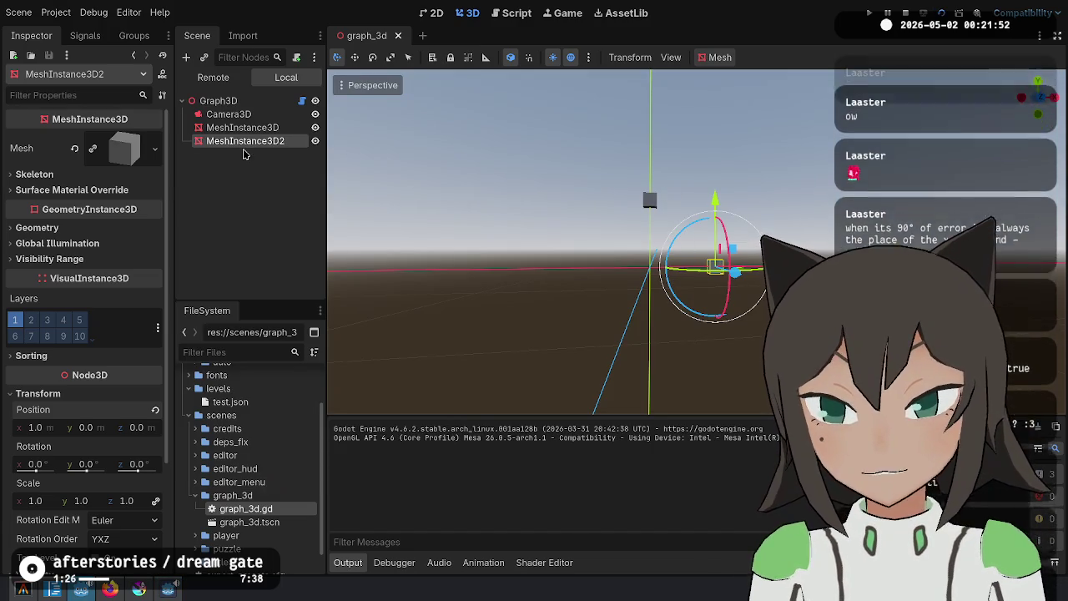
Duplicate it into a third cube at (0, -1, 0) and run the scene to compare points
{"action": "key", "text": "ctrl+d"}
{"action": "left_click", "coordinate": [83, 393]}
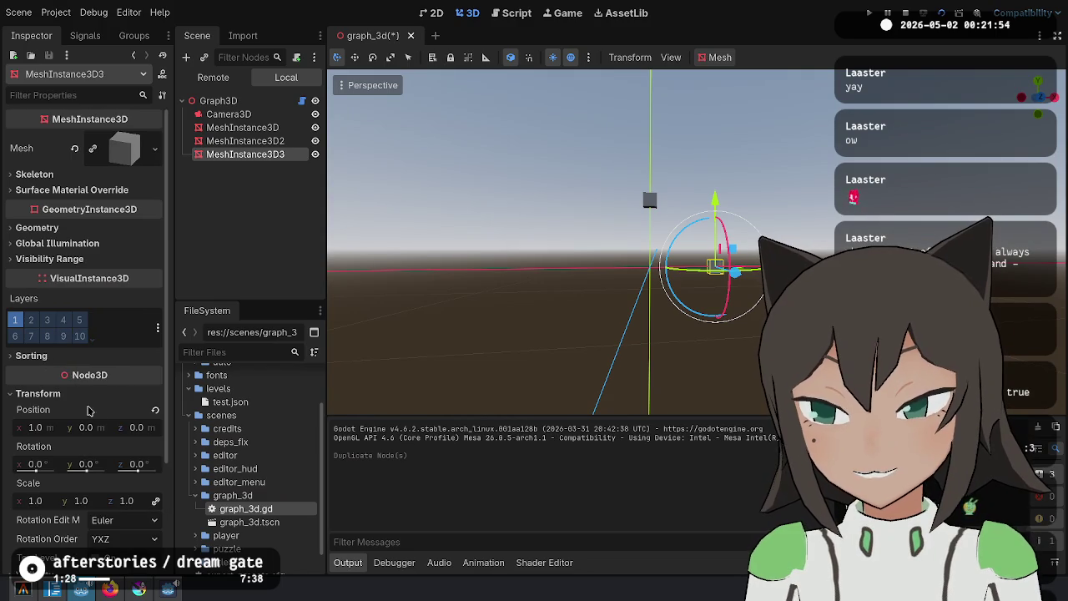
{"action": "left_click", "coordinate": [35, 427]}
{"action": "type", "text": "0"}
{"action": "key", "text": "Tab"}
{"action": "type", "text": "-1"}
{"action": "key", "text": "Return"}
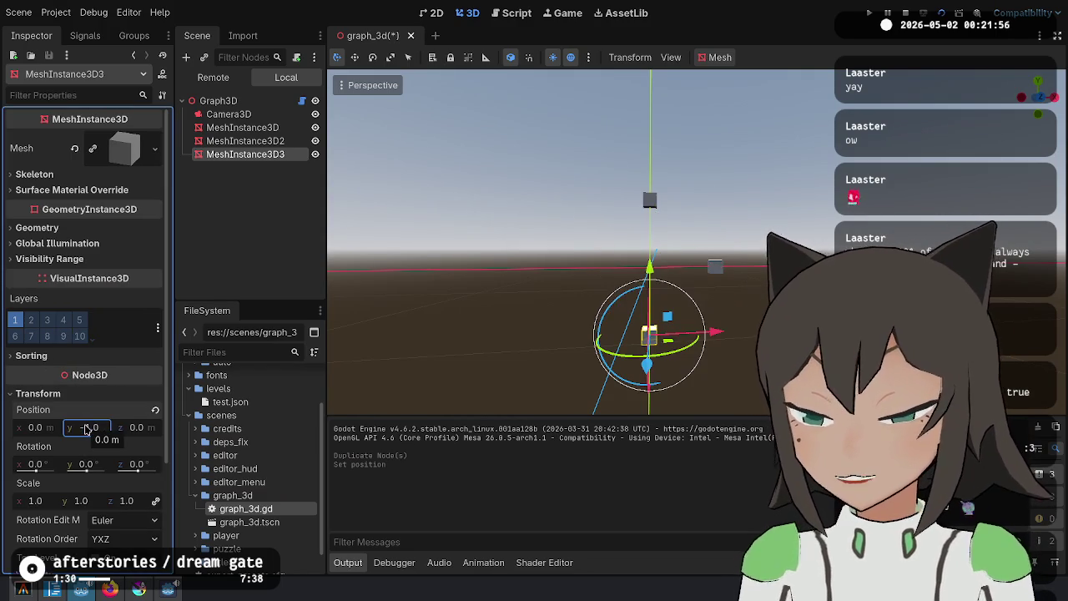
{"action": "left_click", "coordinate": [942, 12]}
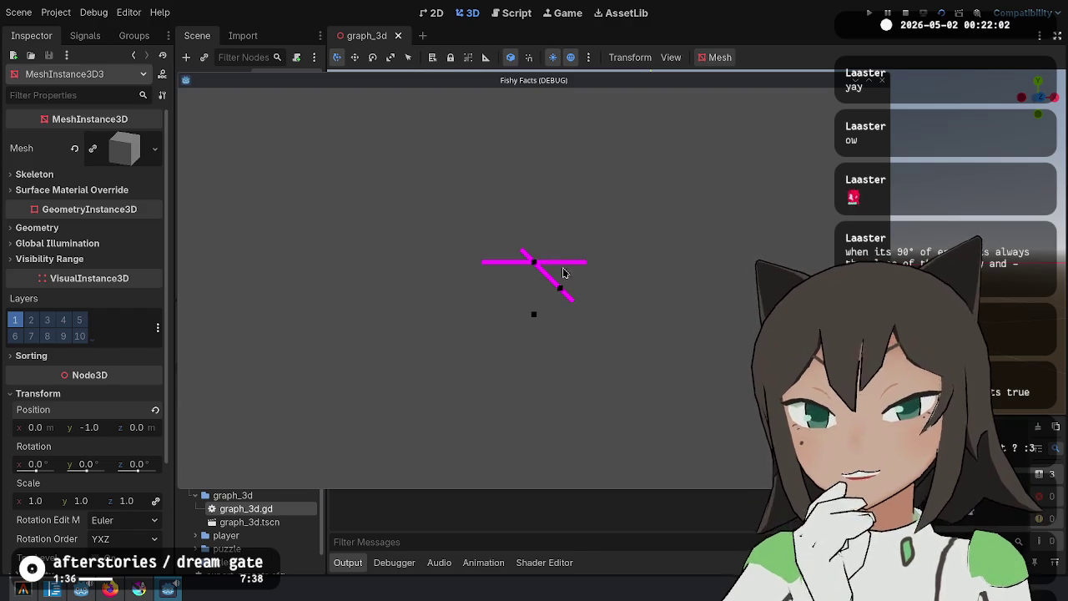
In graph_3d.gd, select the tube.sections and section_length lines of create_line
{"action": "left_click", "coordinate": [514, 12]}
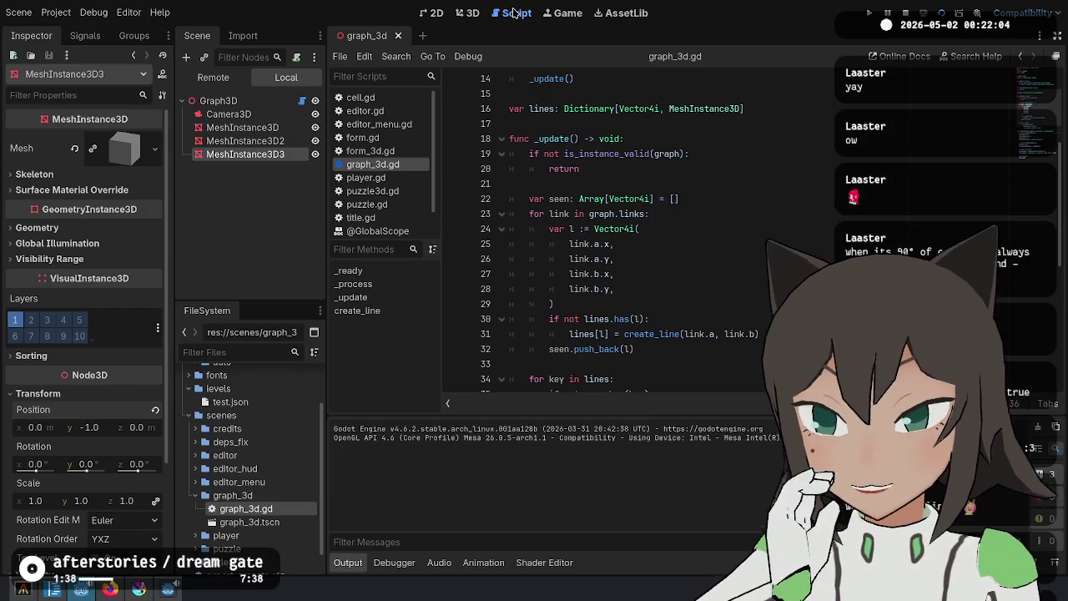
{"action": "scroll", "coordinate": [669, 227], "scroll_direction": "down", "scroll_amount": 6}
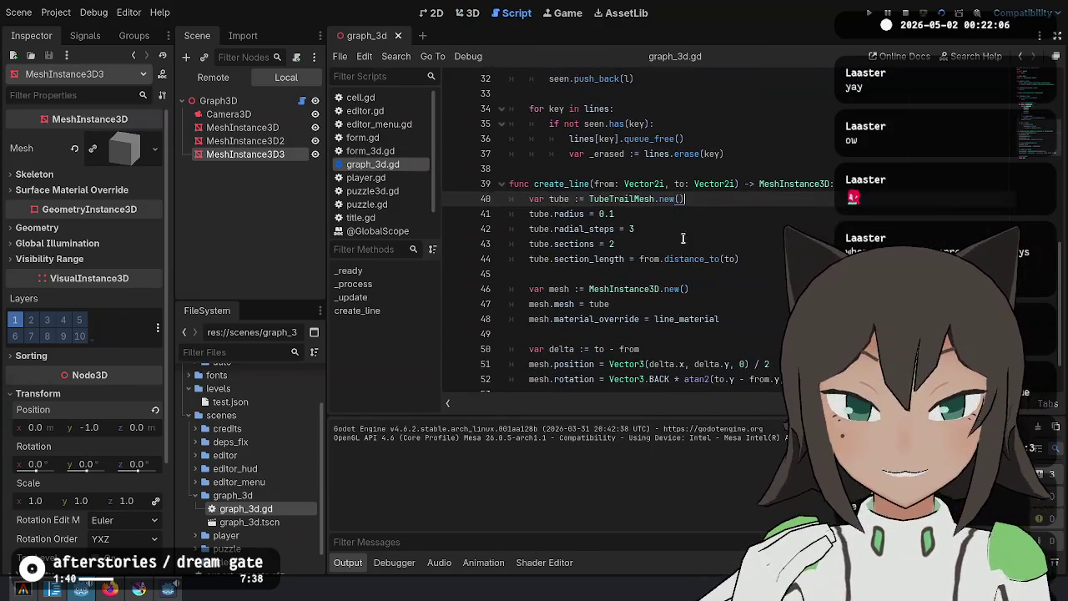
{"action": "left_click", "coordinate": [669, 227]}
{"action": "left_click", "coordinate": [654, 243]}
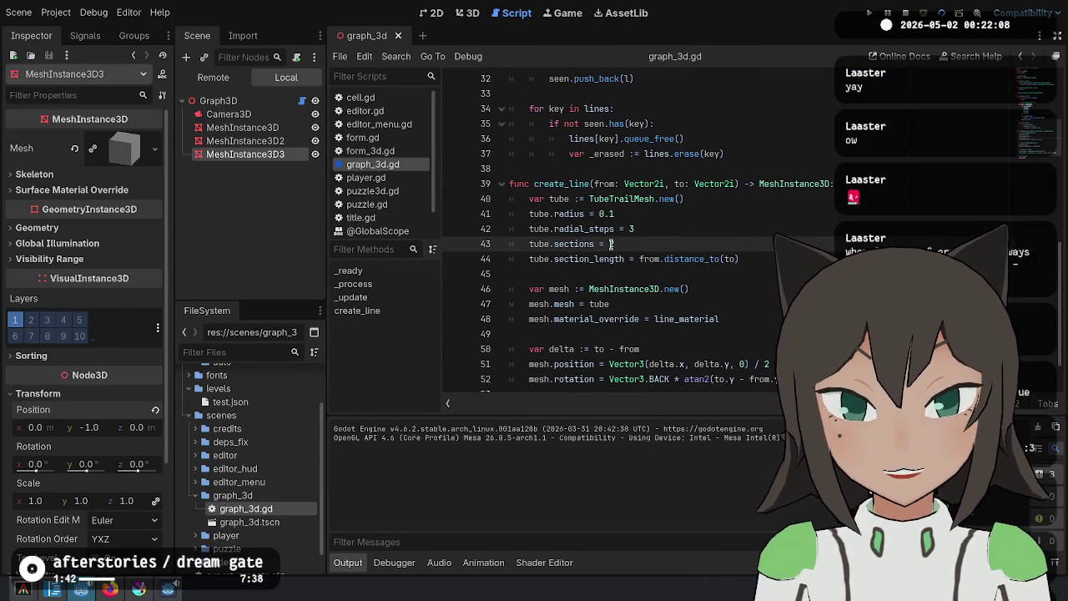
{"action": "mouse_move", "coordinate": [638, 259]}
{"action": "left_mouse_down"}
{"action": "mouse_move", "coordinate": [739, 258]}
{"action": "mouse_move", "coordinate": [511, 244]}
{"action": "mouse_move", "coordinate": [523, 244]}
{"action": "left_mouse_up"}
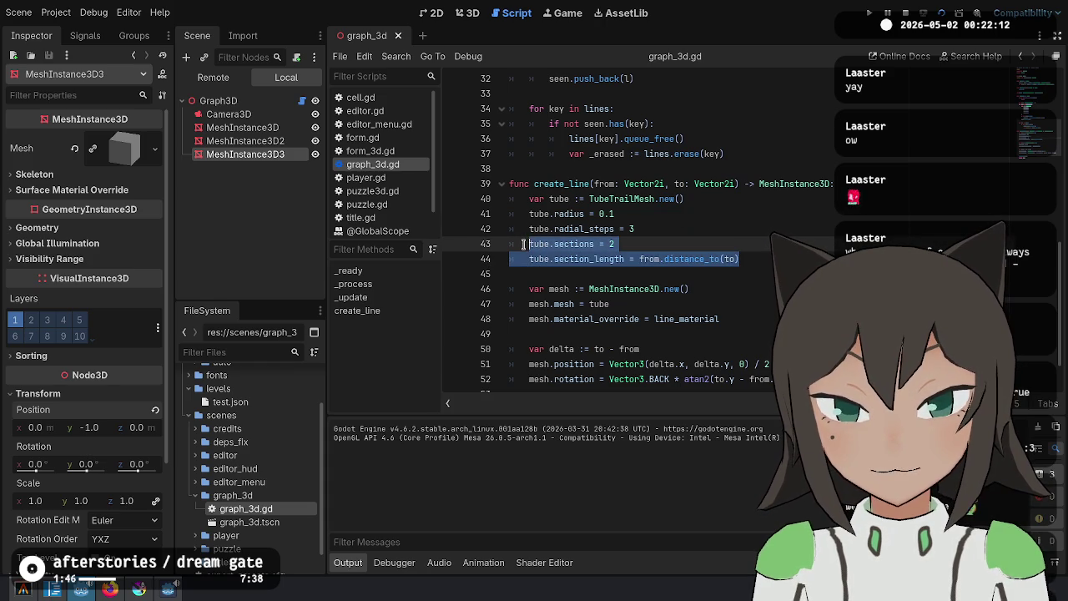
Inspect distance_to on the section_length line, then bring up the system app launcher
{"action": "left_click", "coordinate": [627, 258]}
{"action": "key", "text": "Up"}
{"action": "key", "text": "Down"}
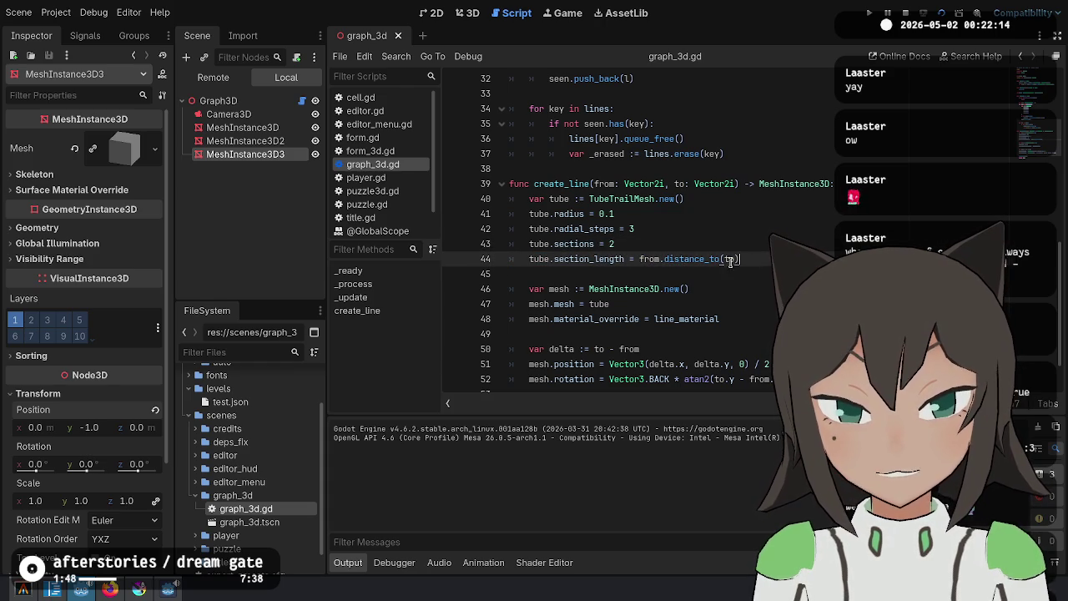
{"action": "double_click", "coordinate": [663, 259]}
{"action": "left_click", "coordinate": [739, 258]}
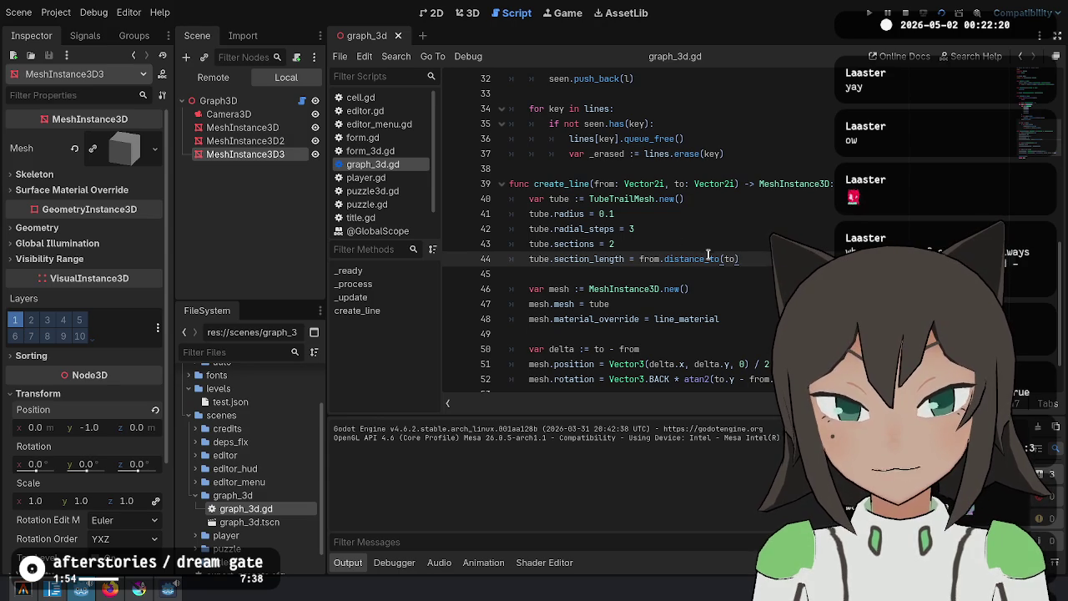
{"action": "key", "text": "alt+space"}
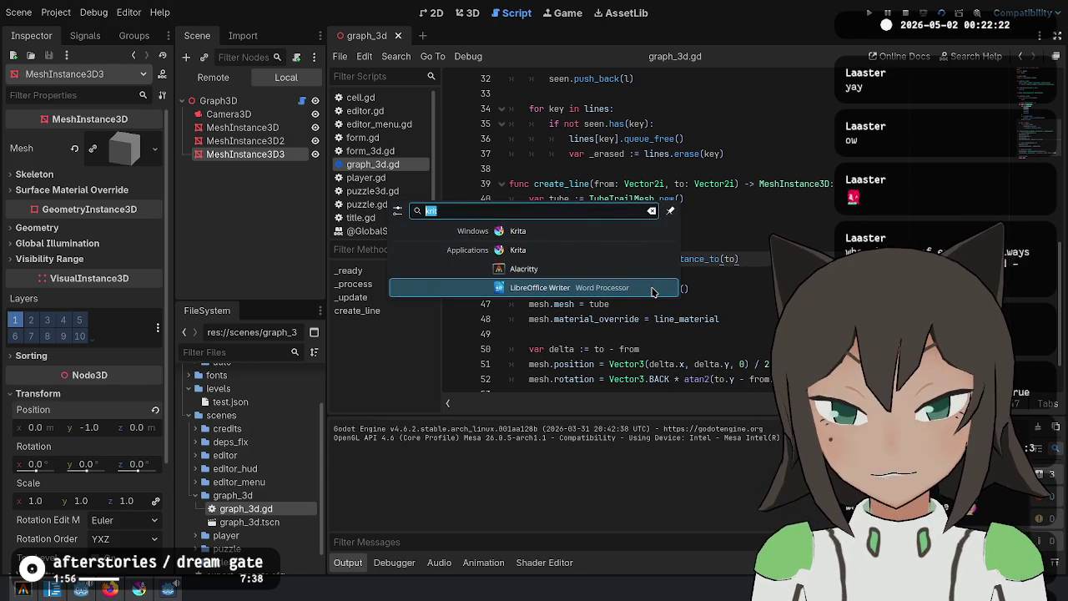
Compute √2 = 1.414213562 in MATE Calculator, close it, and run the Godot scene
{"action": "type", "text": "calc"}
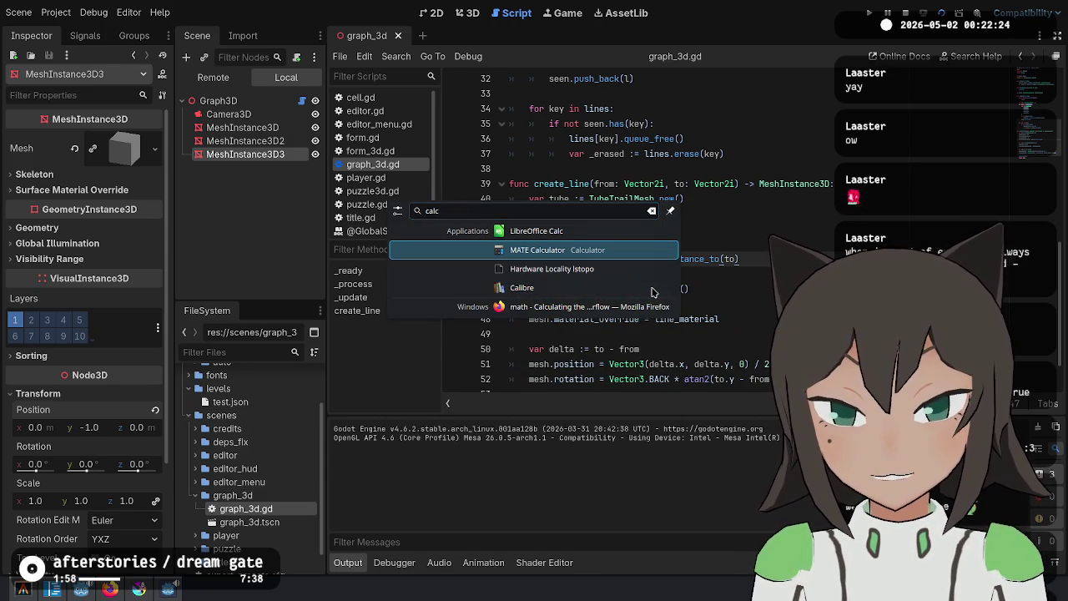
{"action": "key", "text": "Return"}
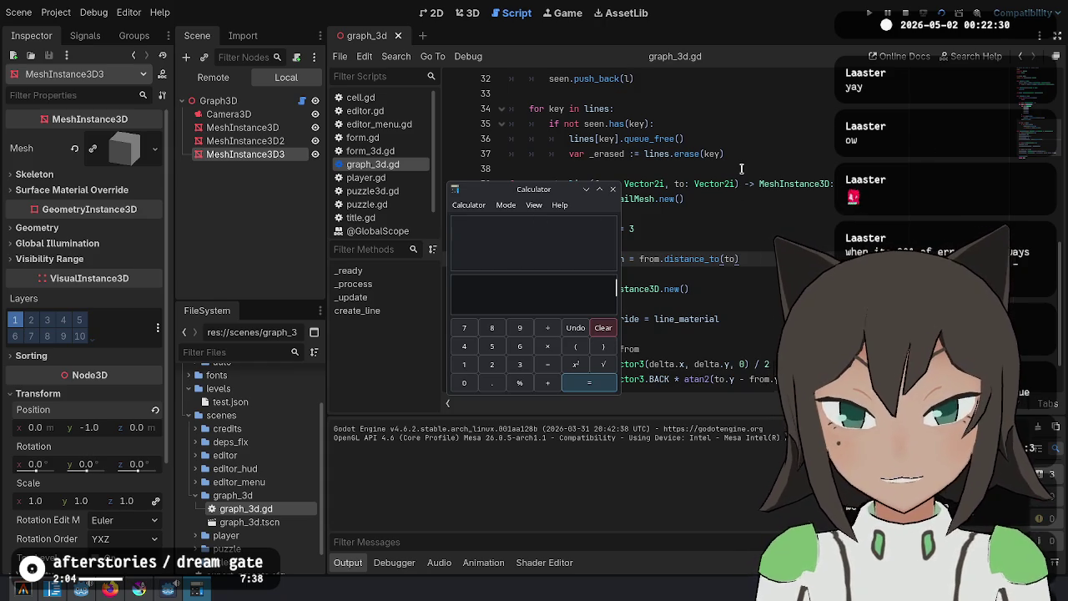
{"action": "left_click", "coordinate": [604, 364]}
{"action": "type", "text": "2"}
{"action": "key", "text": "Return"}
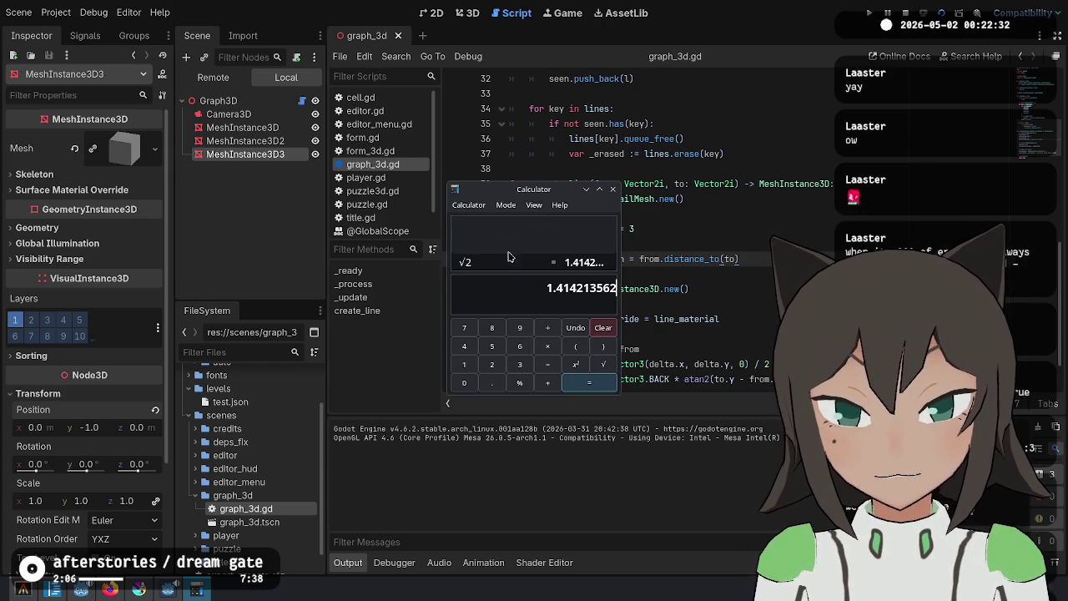
{"action": "left_click", "coordinate": [613, 188]}
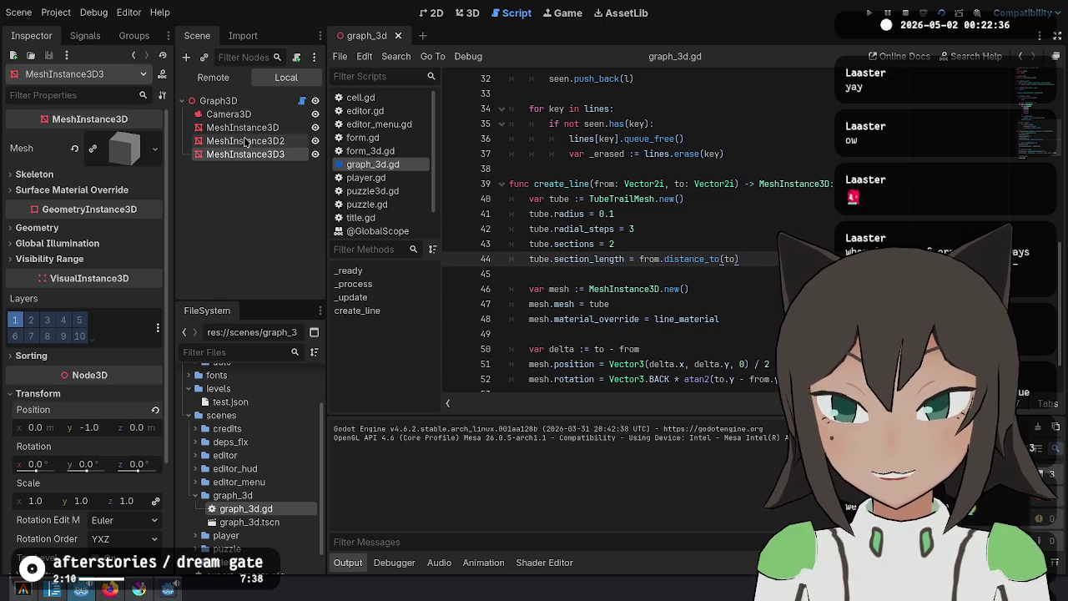
{"action": "left_click", "coordinate": [942, 12]}
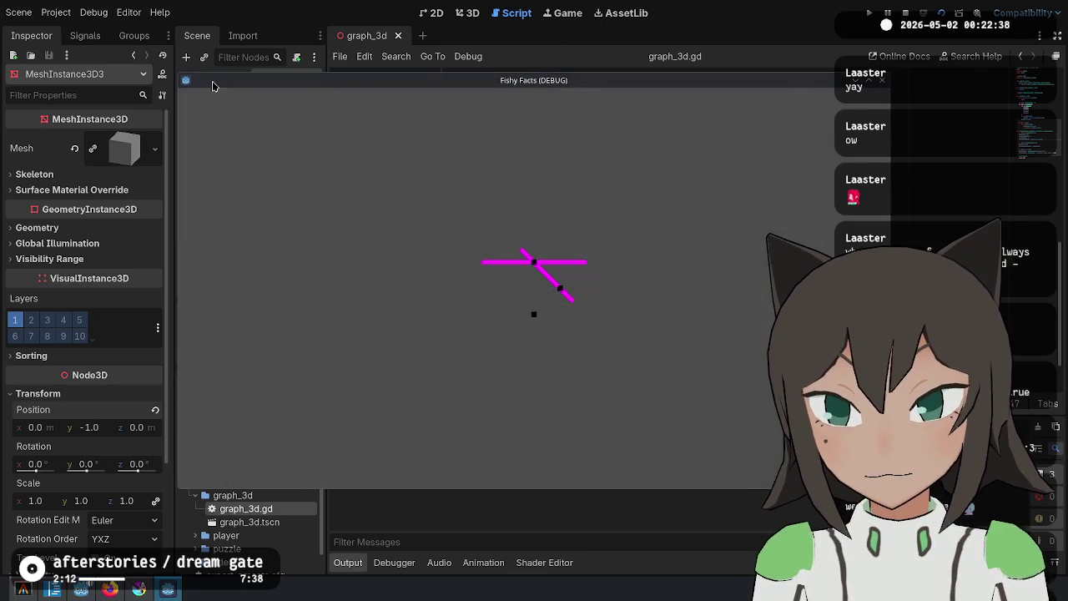
In the Remote scene tree, inspect the mesh nodes and open a generated tube line's TubeTrailMesh
{"action": "left_click", "coordinate": [236, 68]}
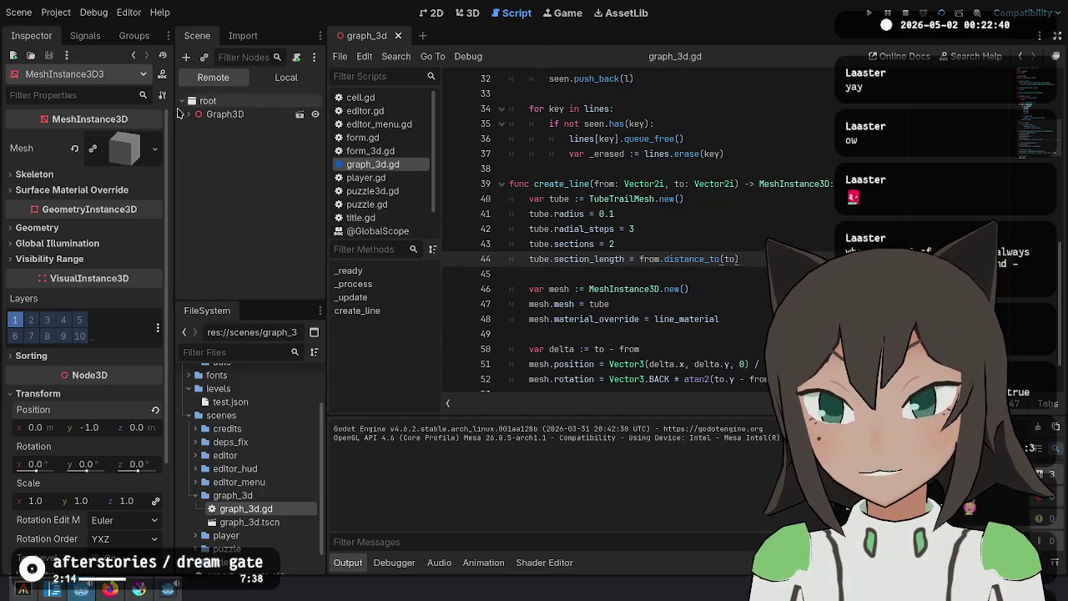
{"action": "left_click", "coordinate": [186, 114]}
{"action": "left_click", "coordinate": [242, 140]}
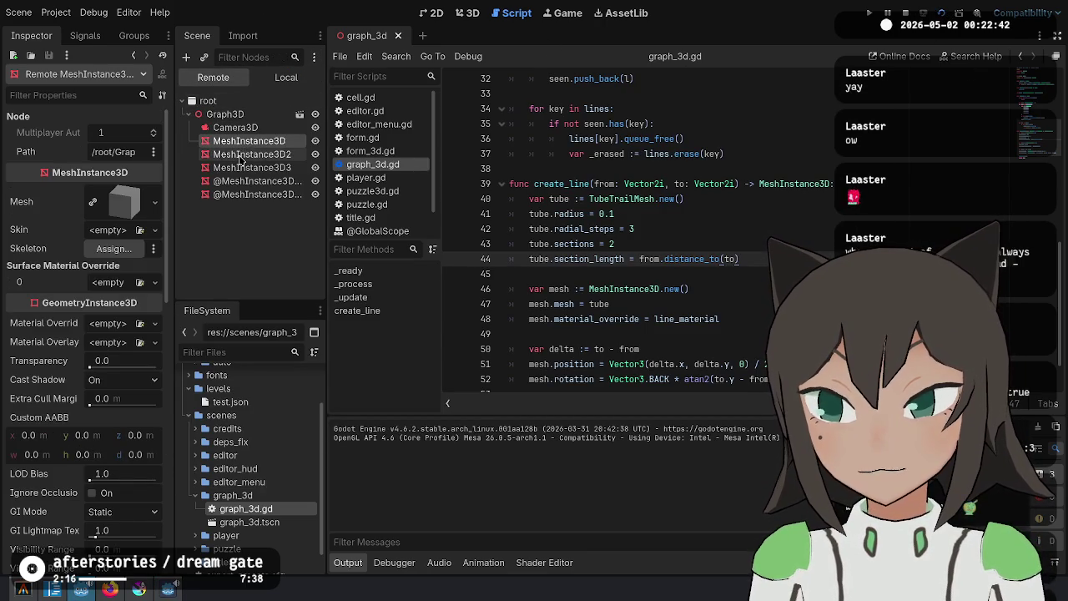
{"action": "left_click", "coordinate": [242, 155]}
{"action": "left_click", "coordinate": [241, 168]}
{"action": "left_click", "coordinate": [242, 181]}
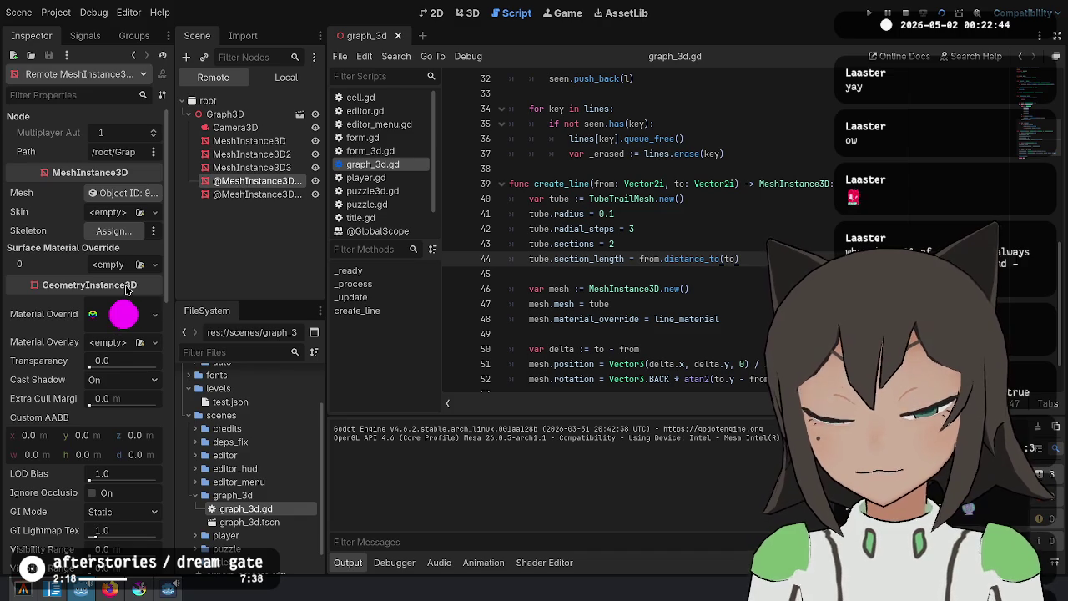
{"action": "scroll", "coordinate": [47, 265], "scroll_direction": "down", "scroll_amount": 10}
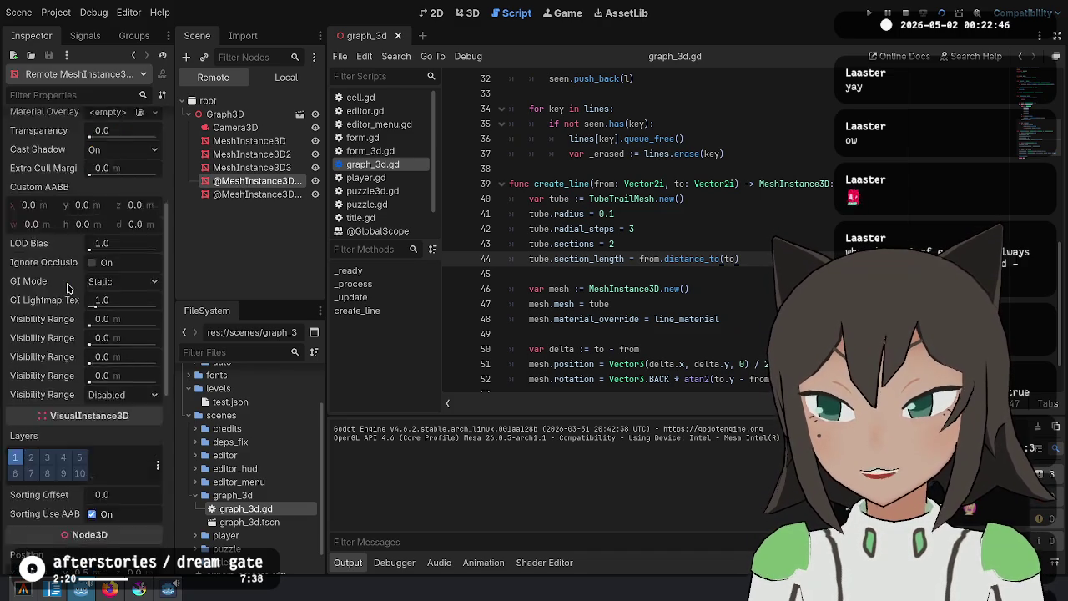
{"action": "scroll", "coordinate": [142, 368], "scroll_direction": "up", "scroll_amount": 5}
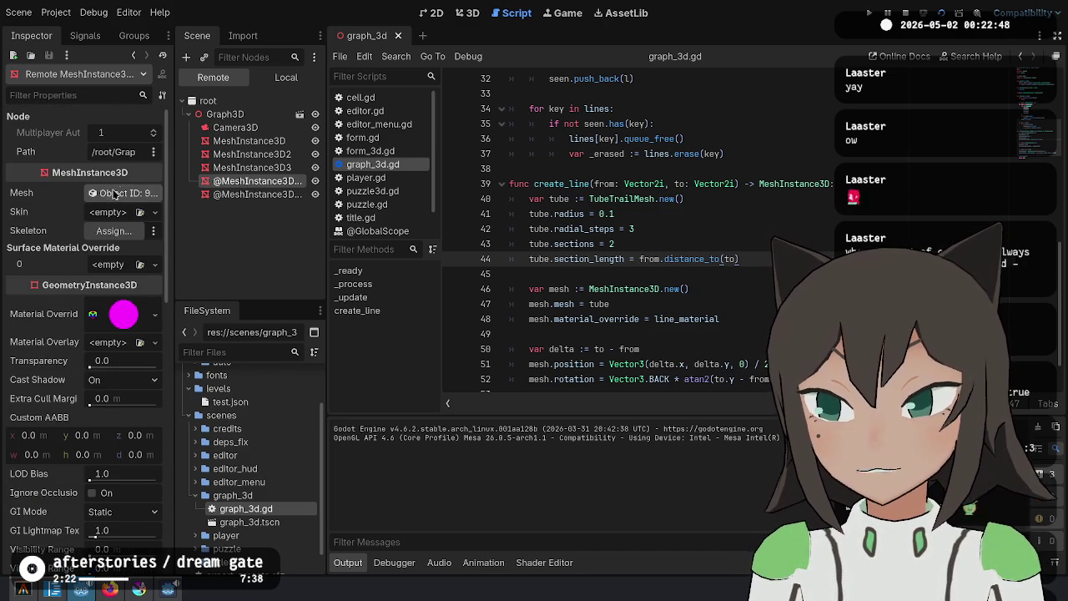
{"action": "left_click", "coordinate": [121, 196]}
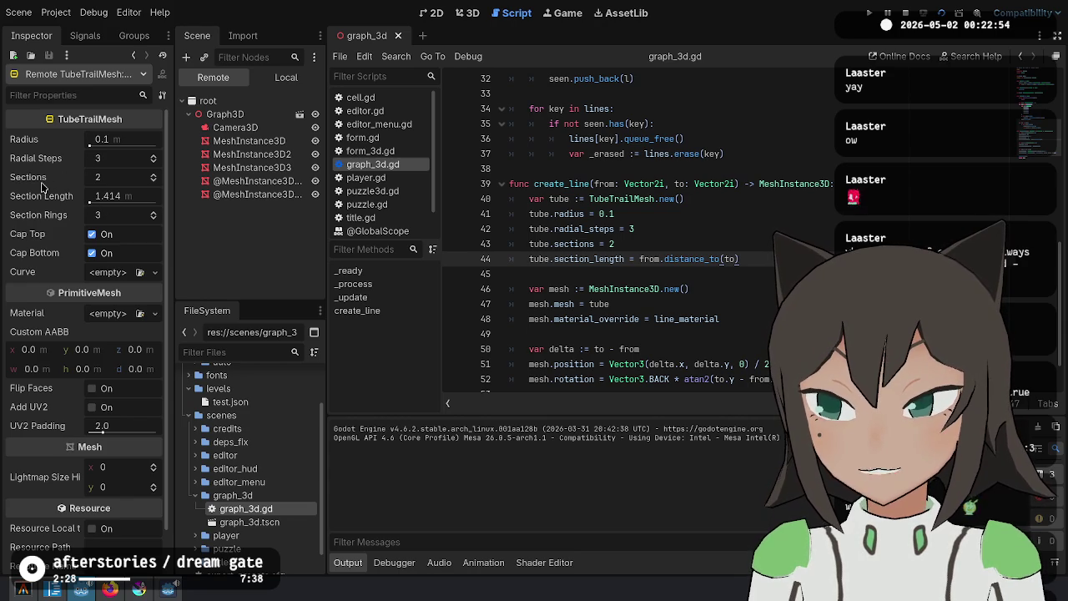
Change the tube's Sections from 2 to 3 and back to 2, comparing in the game window
{"action": "key", "text": "alt+Tab"}
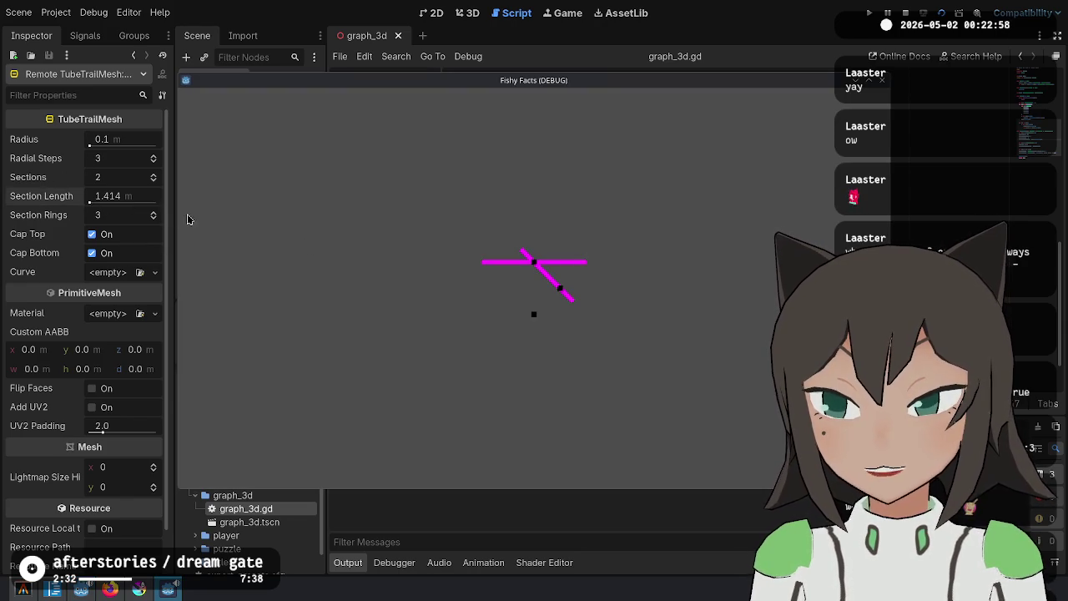
{"action": "left_click", "coordinate": [152, 181]}
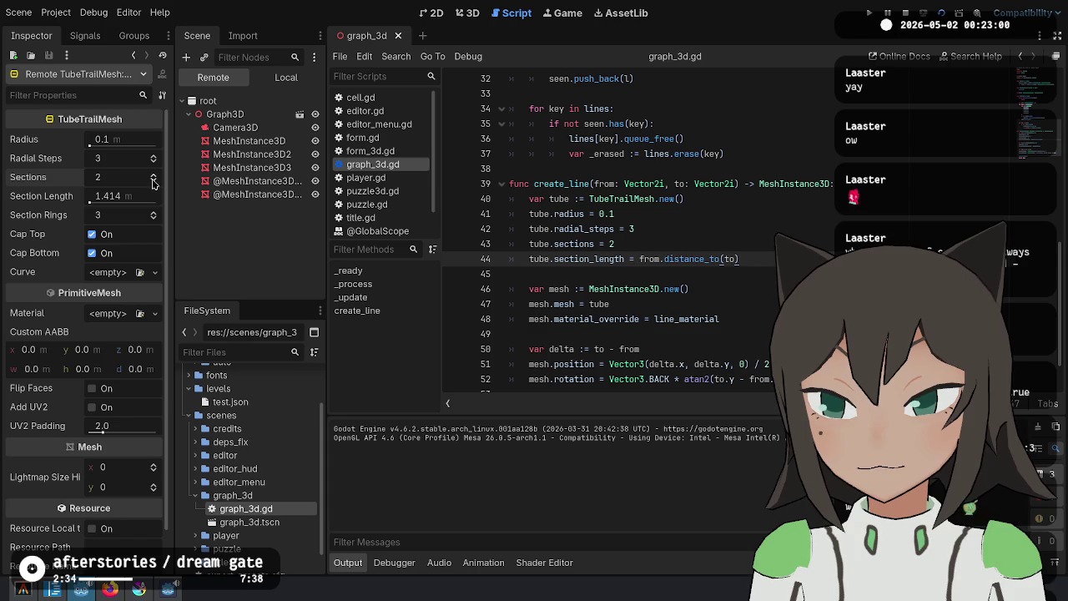
{"action": "key", "text": "alt+Tab"}
{"action": "left_click", "coordinate": [152, 178]}
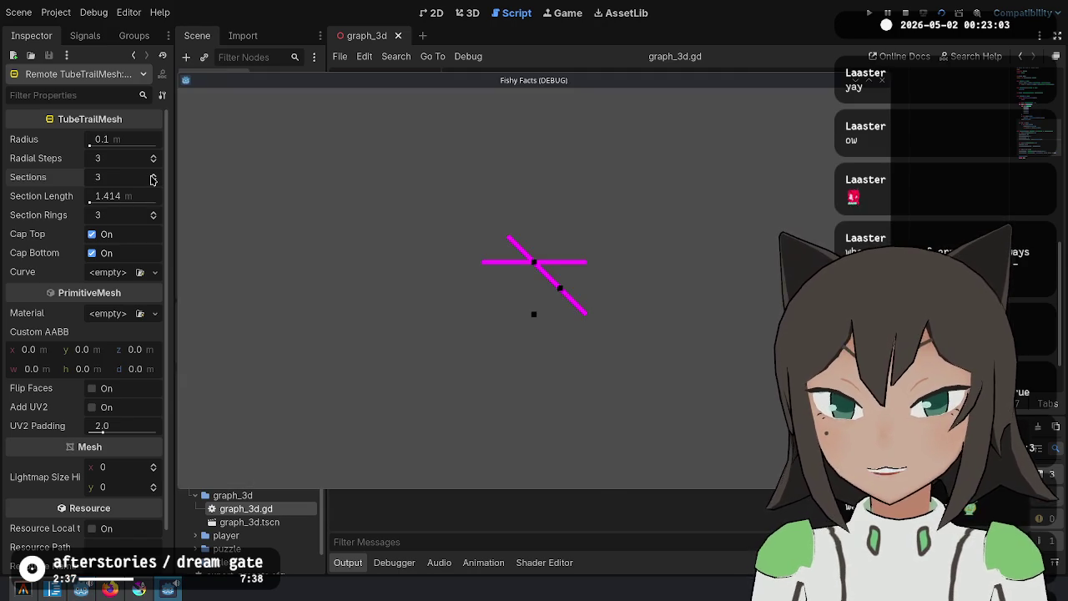
{"action": "left_click", "coordinate": [153, 179]}
{"action": "left_click", "coordinate": [154, 182]}
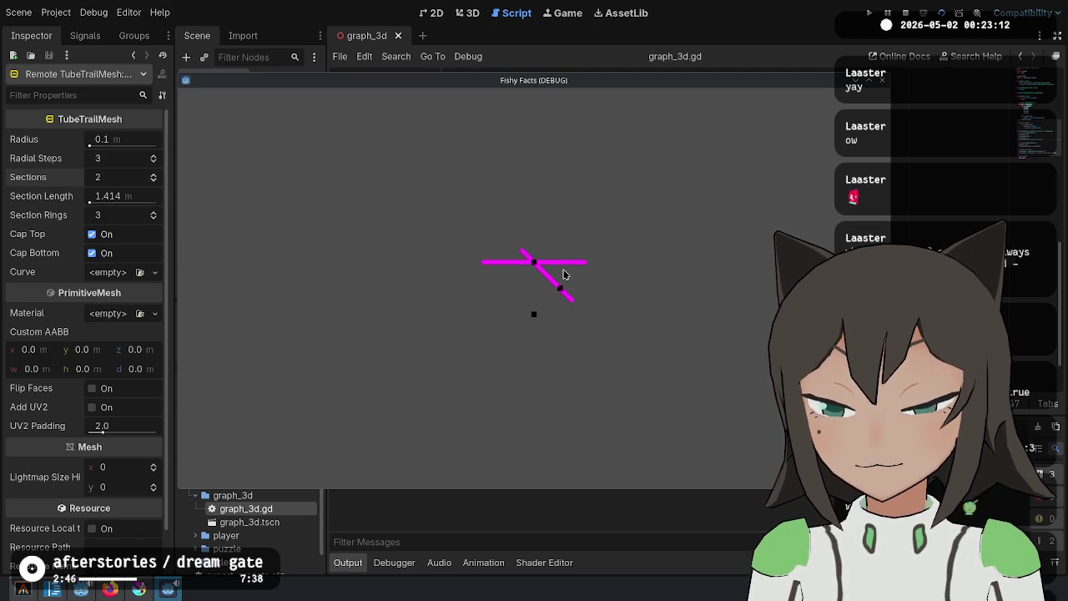
{"action": "left_click", "coordinate": [452, 5]}
Stop the running game and switch to the 3D workspace
{"action": "left_click", "coordinate": [432, 14]}
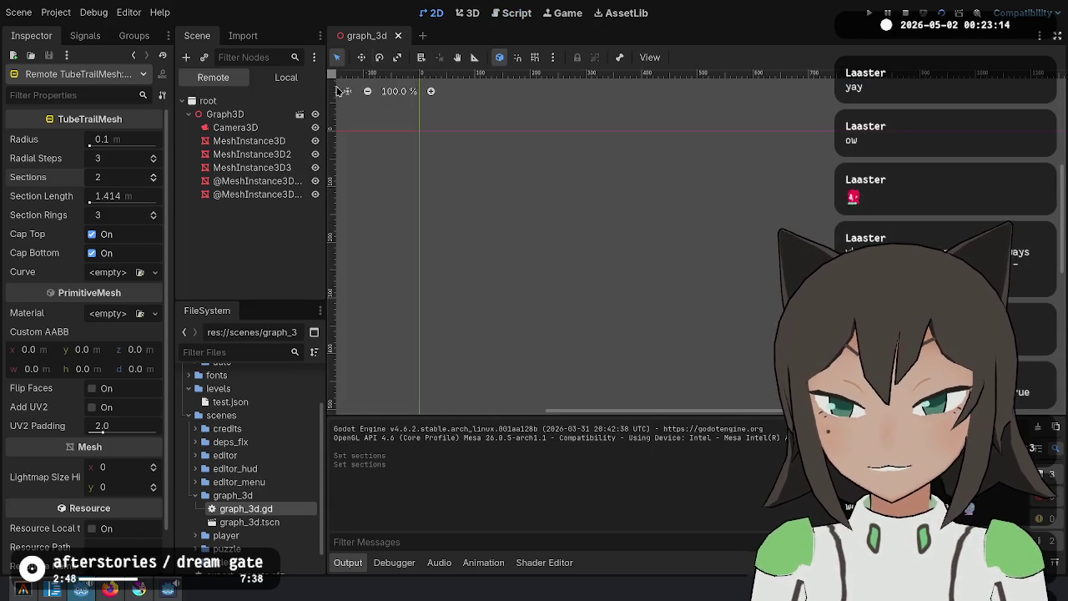
{"action": "left_click", "coordinate": [905, 12]}
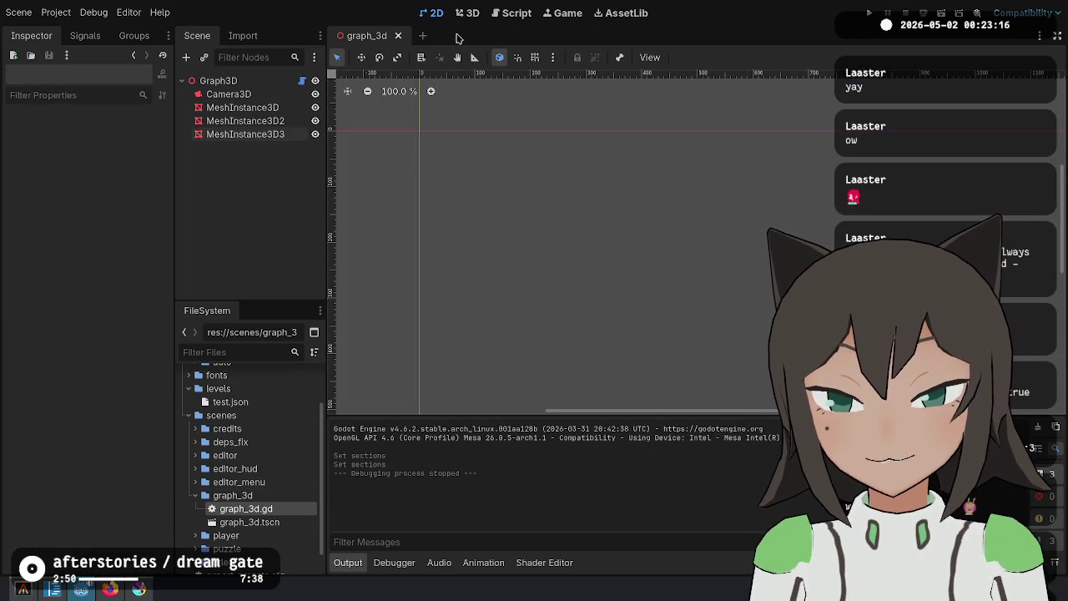
{"action": "right_click", "coordinate": [667, 198]}
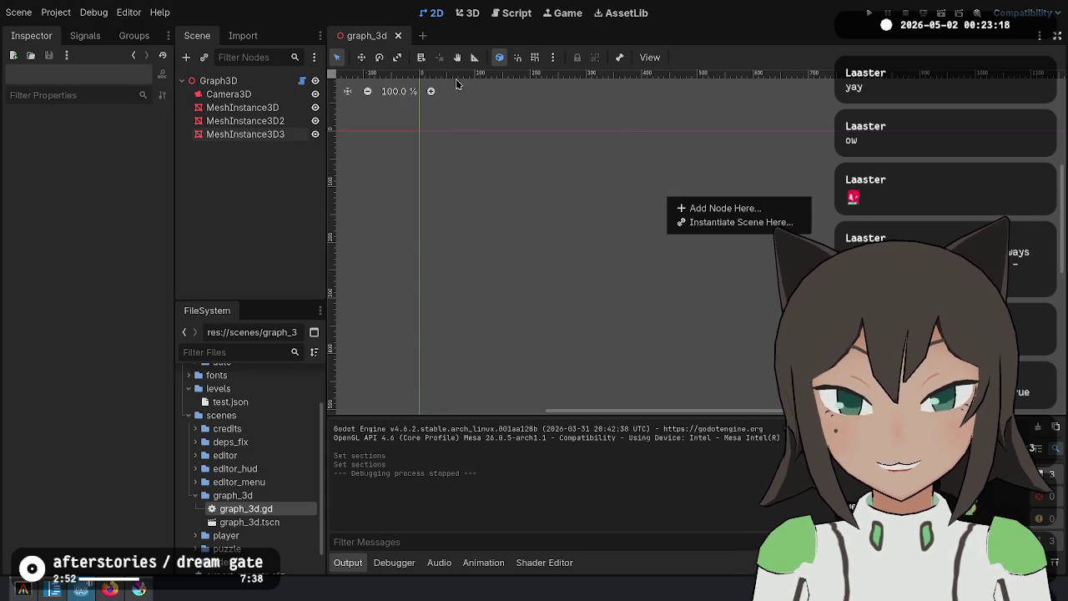
{"action": "left_click", "coordinate": [469, 13]}
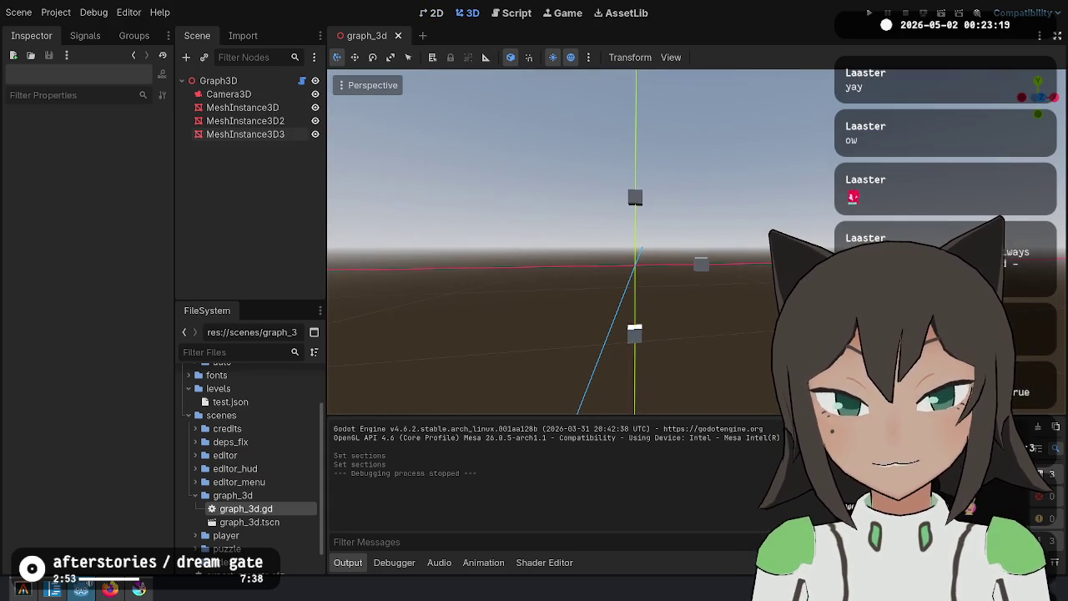
Add a MeshInstance3D child under Graph3D and give it a new TubeTrailMesh
{"action": "right_click", "coordinate": [264, 87]}
{"action": "left_click", "coordinate": [334, 112]}
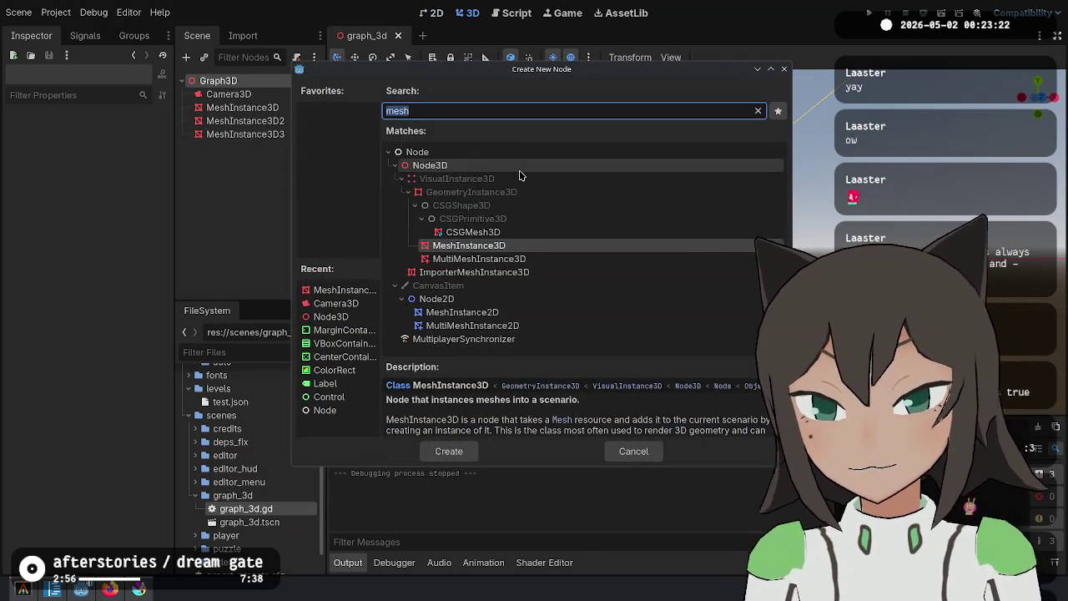
{"action": "type", "text": "tube"}
{"action": "key", "text": "BackSpace"}
{"action": "key", "text": "BackSpace"}
{"action": "key", "text": "BackSpace"}
{"action": "type", "text": "mesh"}
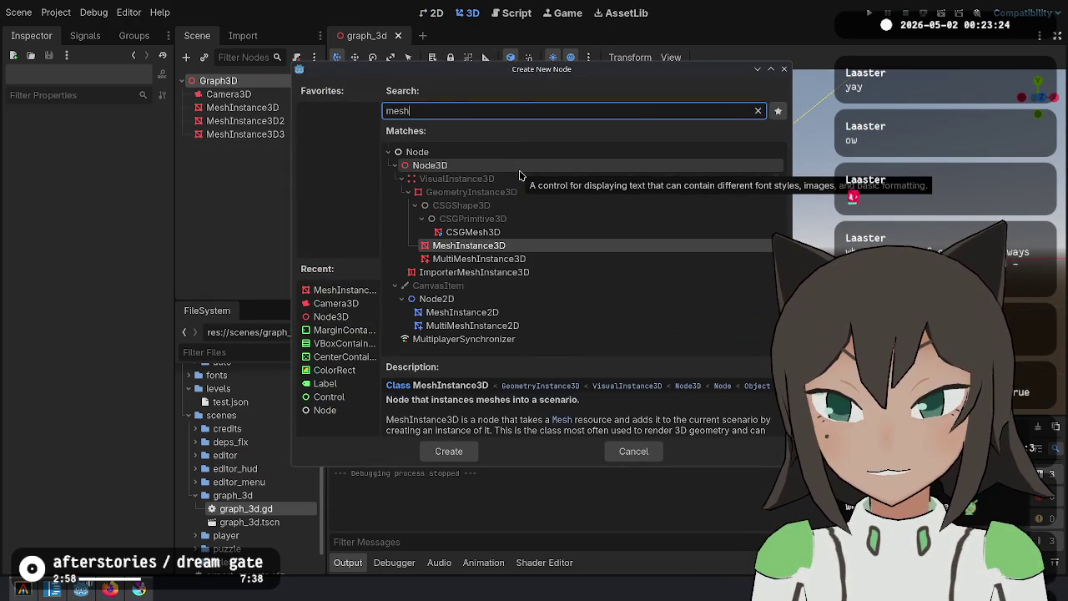
{"action": "key", "text": "Return"}
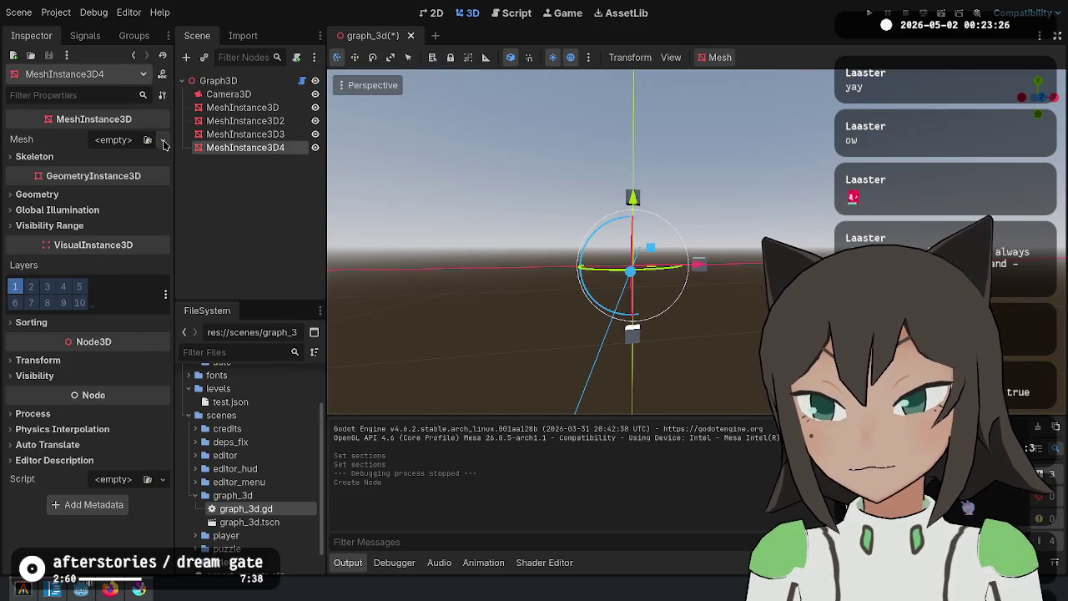
{"action": "left_click", "coordinate": [163, 144]}
{"action": "left_click", "coordinate": [91, 334]}
Set the tube's Section Rings to 2, Section Length to 1 and Sections to 2
{"action": "left_click", "coordinate": [141, 151]}
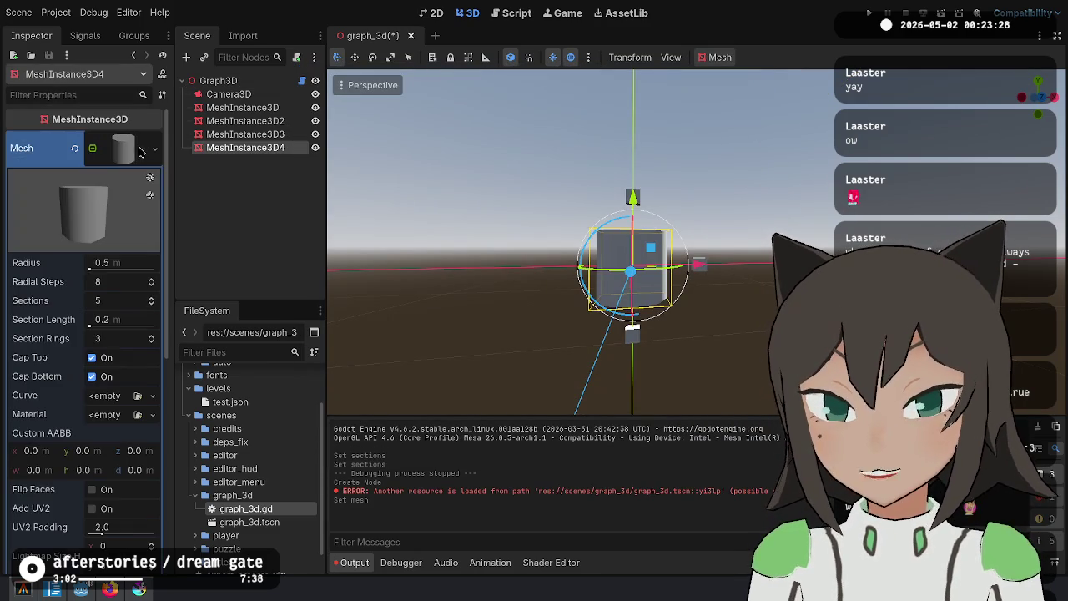
{"action": "left_click", "coordinate": [120, 337]}
{"action": "type", "text": "2"}
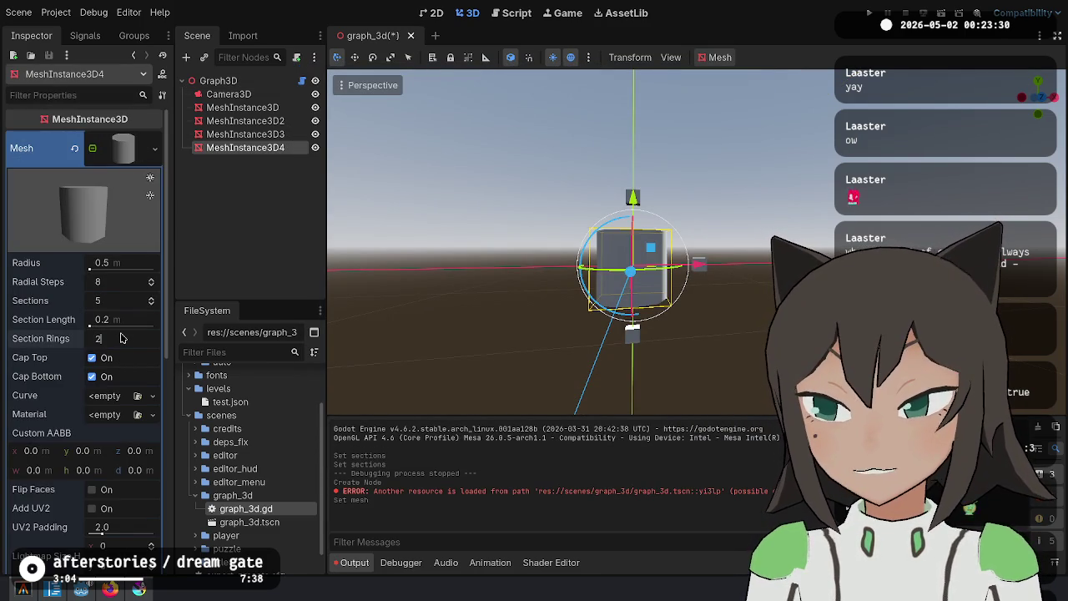
{"action": "key", "text": "Return"}
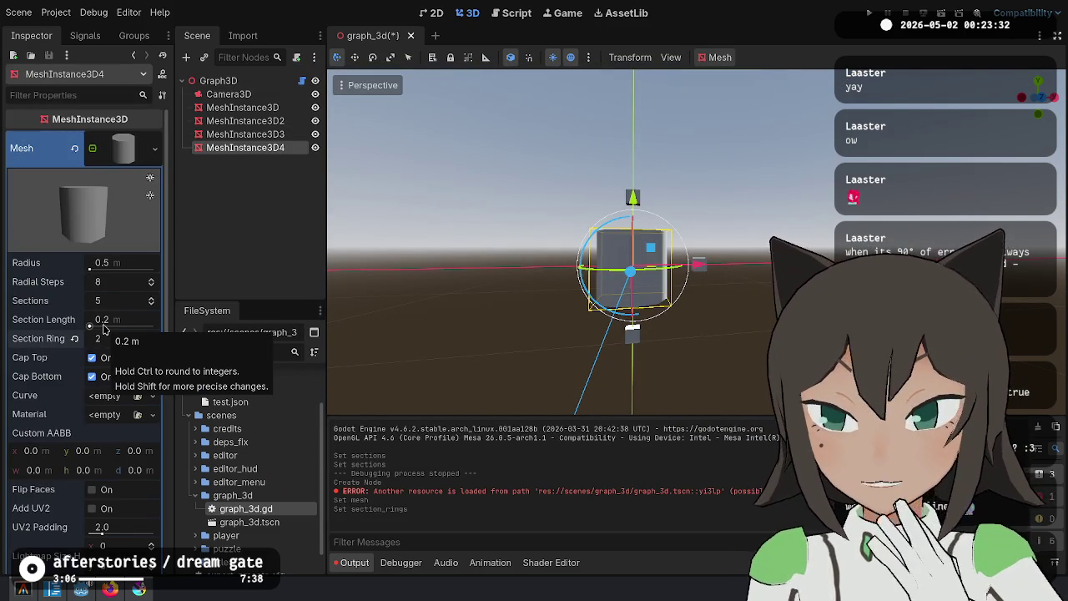
{"action": "left_click", "coordinate": [104, 324]}
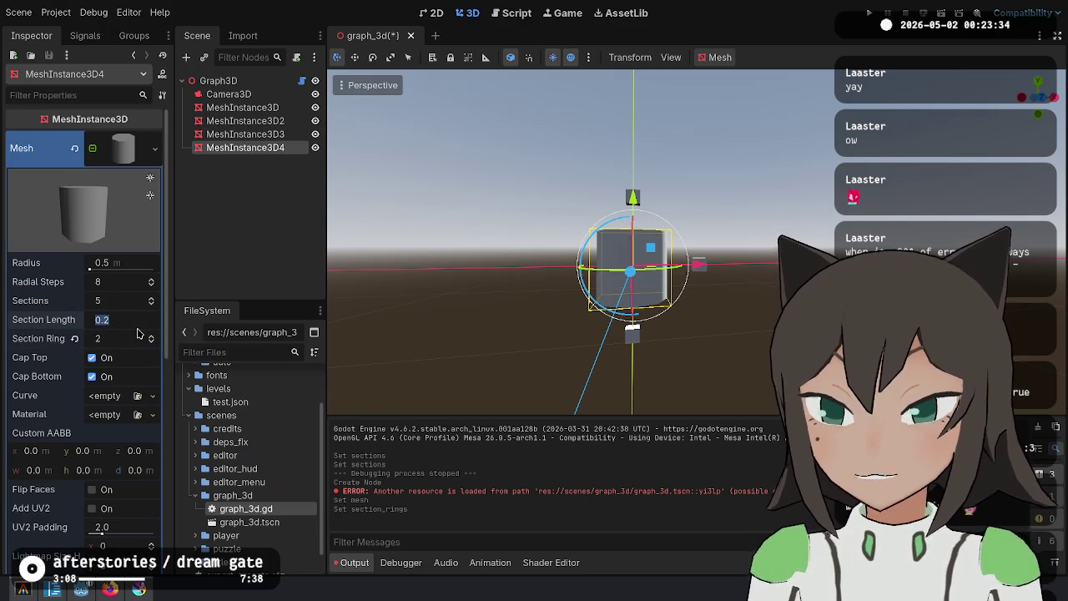
{"action": "type", "text": "1"}
{"action": "key", "text": "Return"}
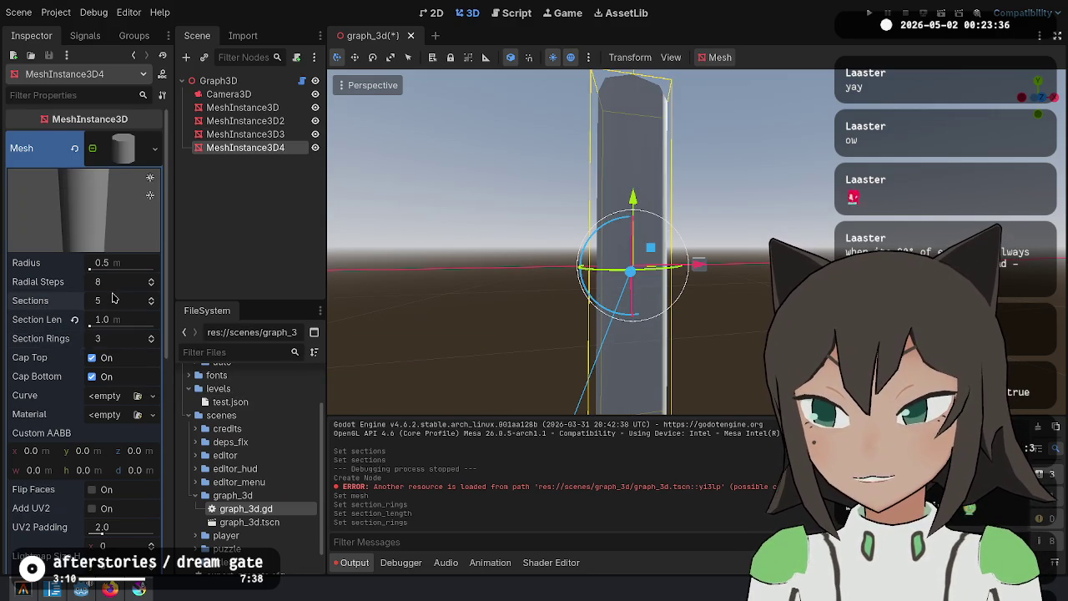
{"action": "left_click", "coordinate": [117, 301]}
{"action": "type", "text": "2"}
{"action": "key", "text": "Return"}
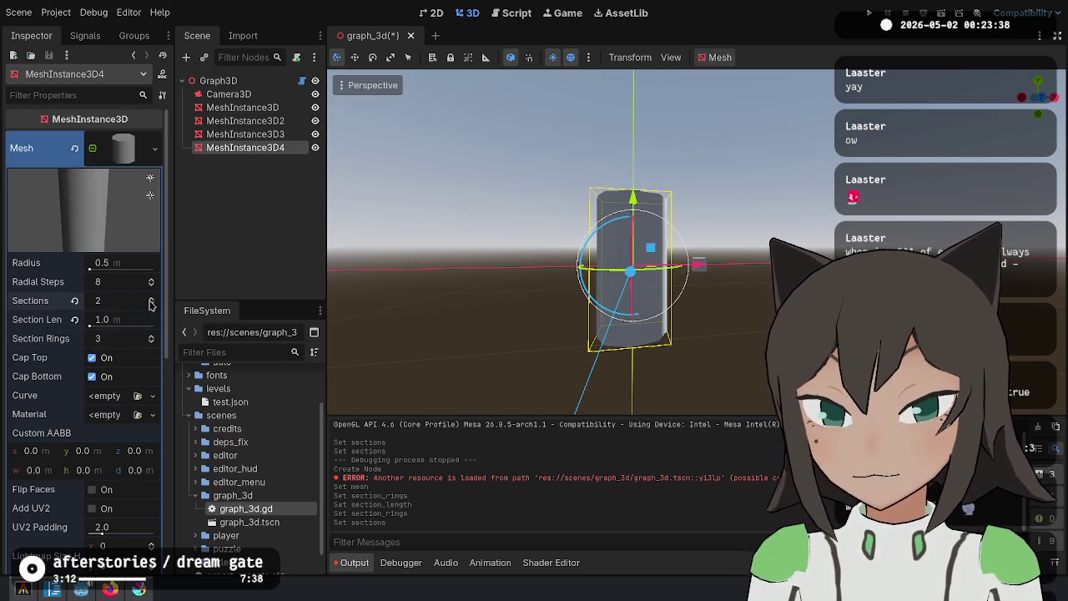
Change the tube's Section Length to sqrt(2), about 1.414
{"action": "scroll", "coordinate": [781, 325], "scroll_direction": "up", "scroll_amount": 5}
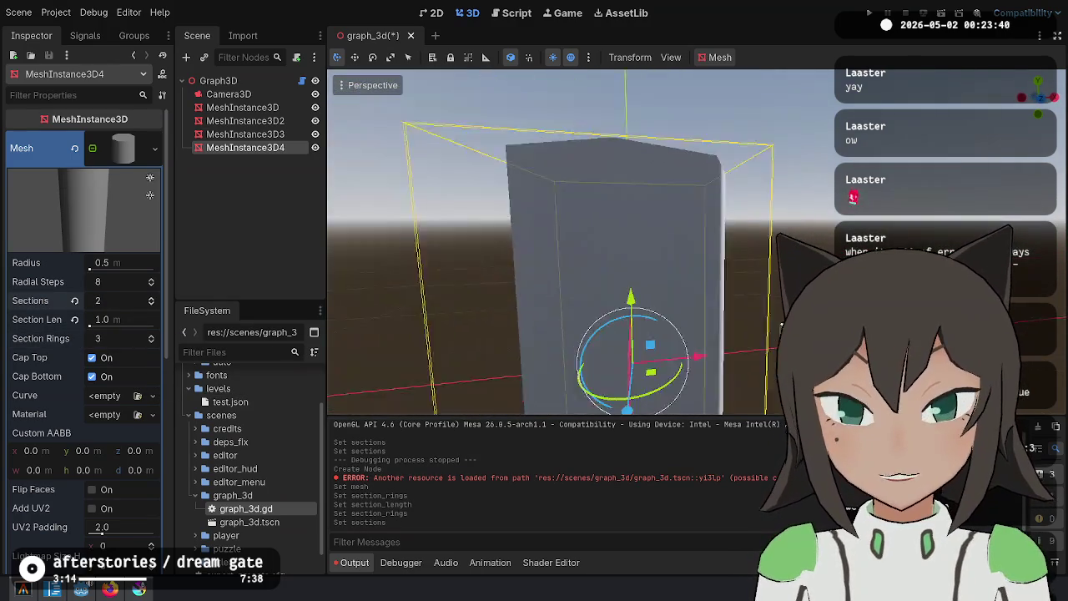
{"action": "scroll", "coordinate": [781, 325], "scroll_direction": "up", "scroll_amount": 5}
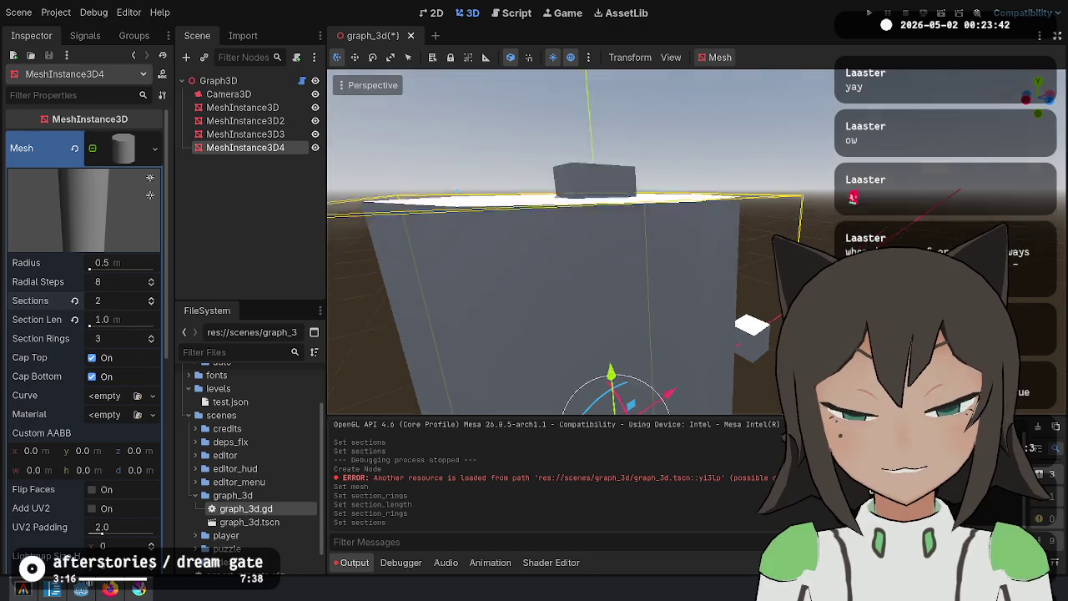
{"action": "mouse_move", "coordinate": [781, 326]}
{"action": "left_mouse_down"}
{"action": "mouse_move", "coordinate": [751, 284]}
{"action": "mouse_move", "coordinate": [734, 351]}
{"action": "mouse_move", "coordinate": [767, 317]}
{"action": "mouse_move", "coordinate": [793, 333]}
{"action": "left_mouse_up"}
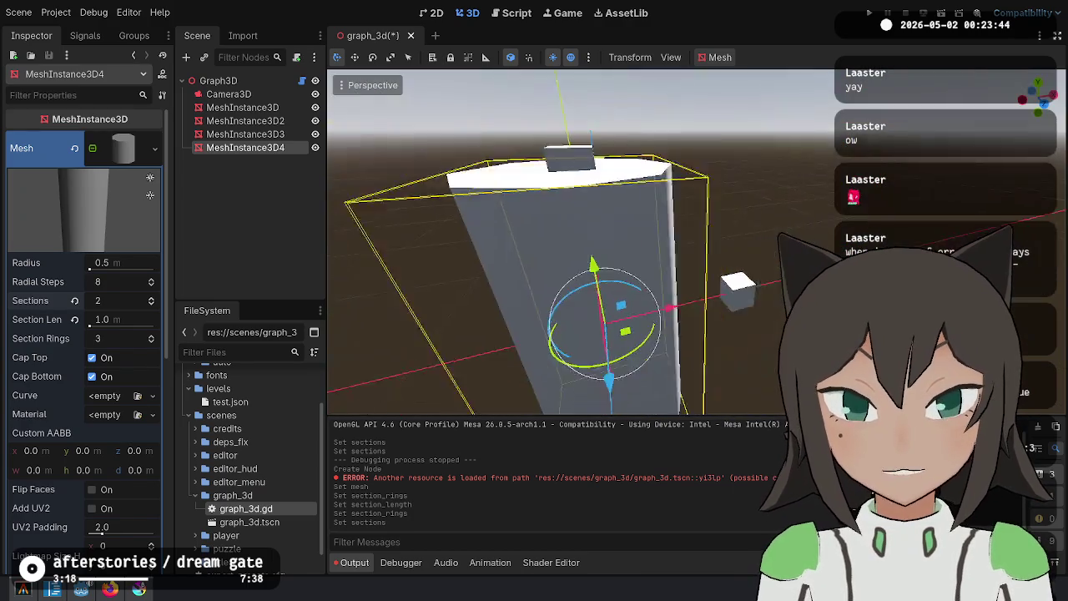
{"action": "scroll", "coordinate": [793, 334], "scroll_direction": "down", "scroll_amount": 3}
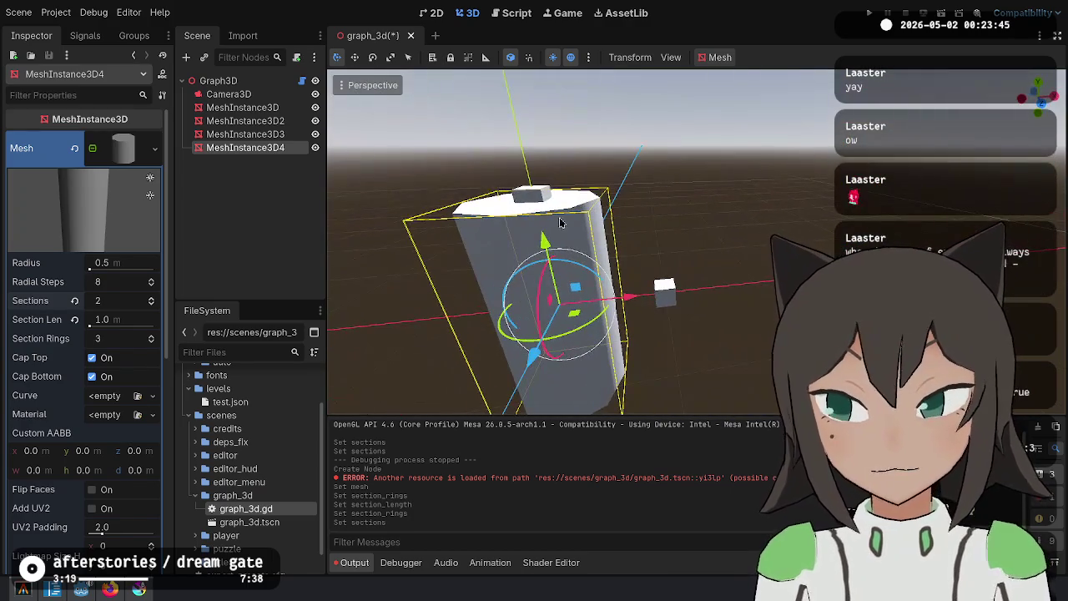
{"action": "left_click", "coordinate": [133, 321]}
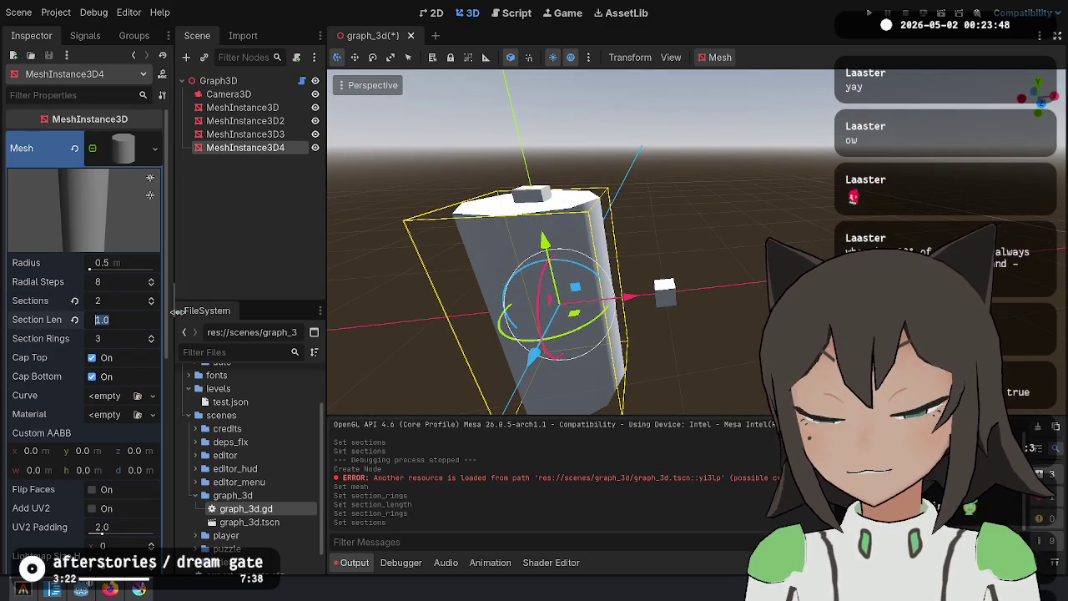
{"action": "type", "text": "sqrt("}
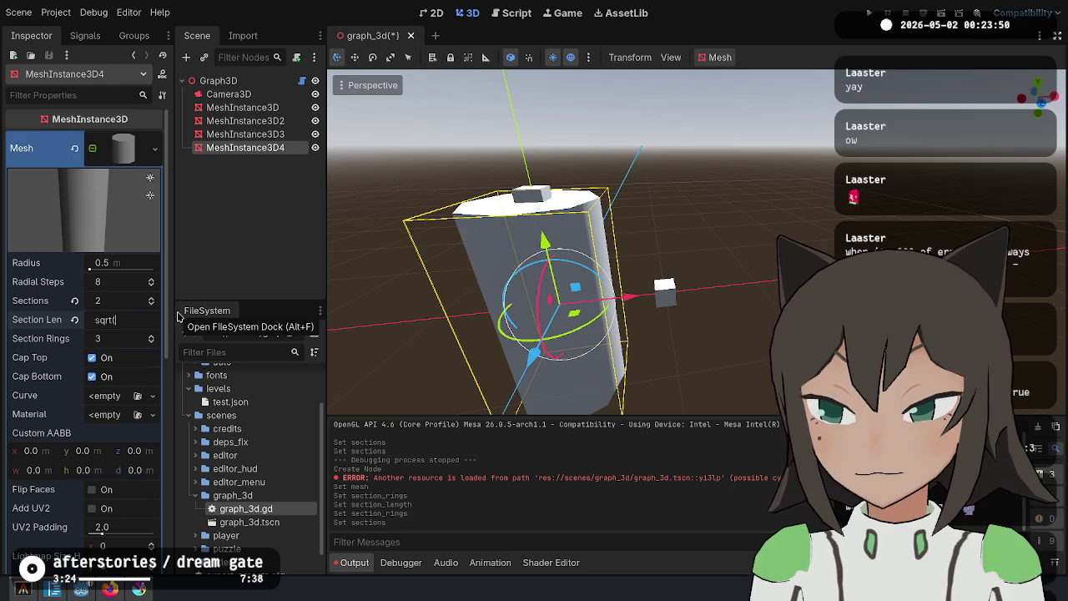
{"action": "type", "text": "2"}
{"action": "key", "text": "Return"}
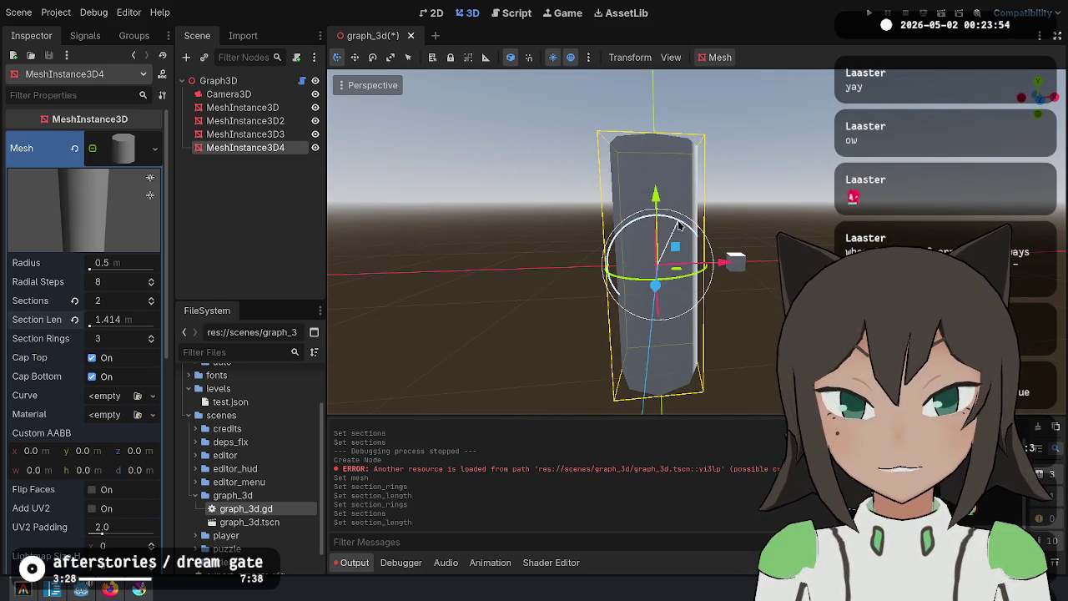
Rotate the test cylinder about 45°, move it, and set its section length to 1.0
{"action": "left_click_drag", "start_coordinate": [671, 224], "coordinate": [638, 224]}
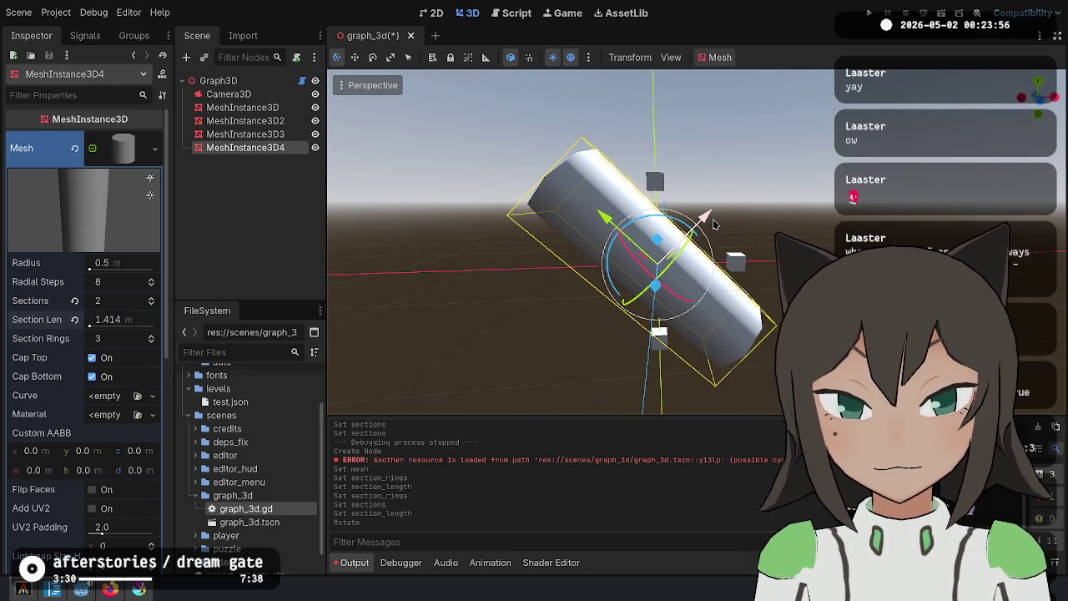
{"action": "key", "text": "g"}
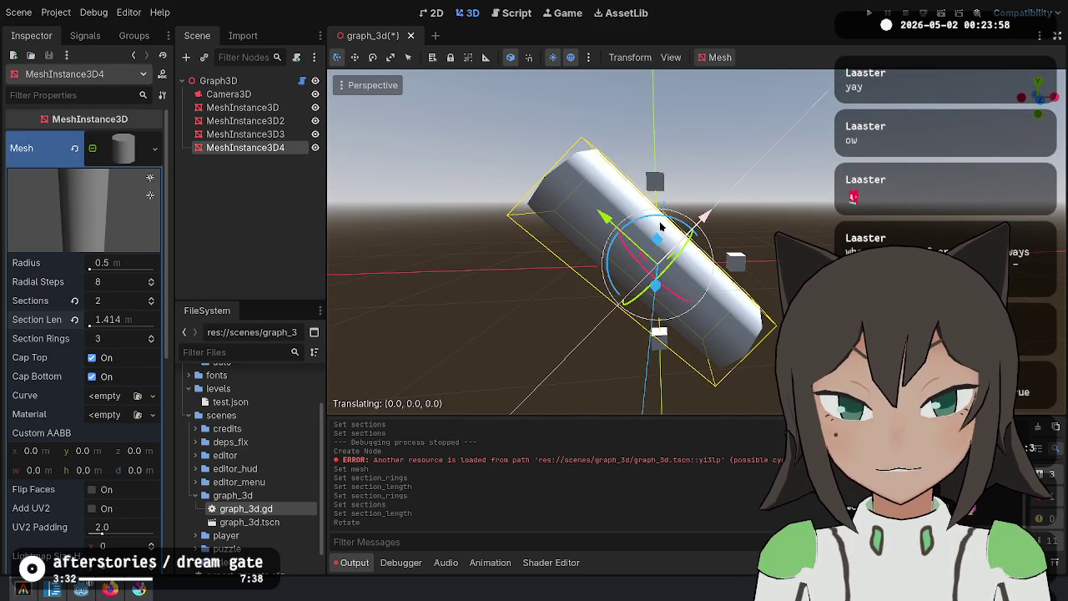
{"action": "left_click", "coordinate": [637, 172]}
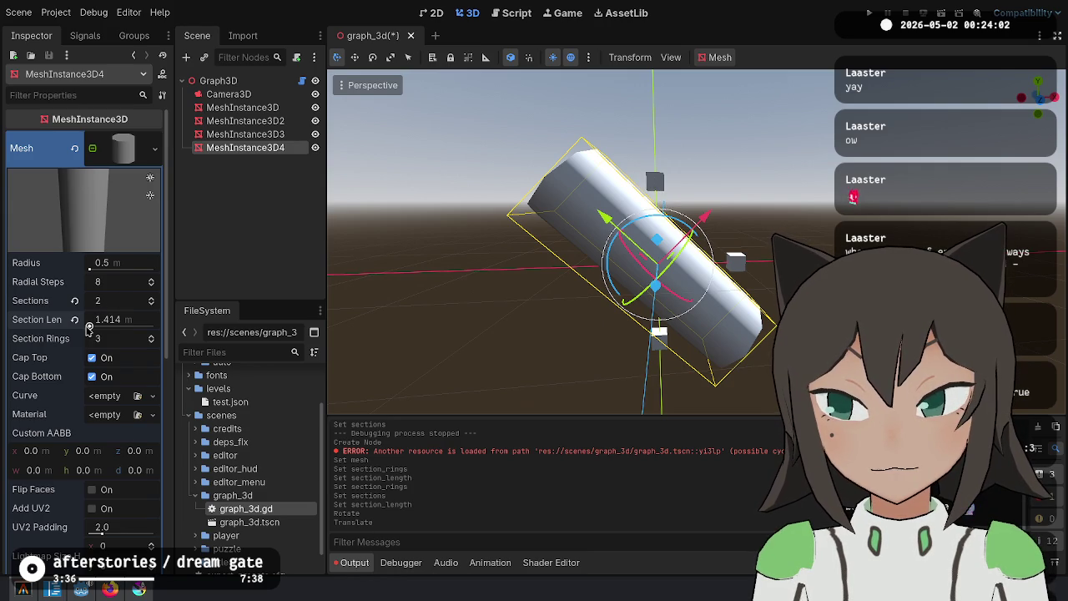
{"action": "mouse_move", "coordinate": [90, 327]}
{"action": "left_mouse_down"}
{"action": "mouse_move", "coordinate": [76, 330]}
{"action": "mouse_move", "coordinate": [105, 321]}
{"action": "left_mouse_up"}
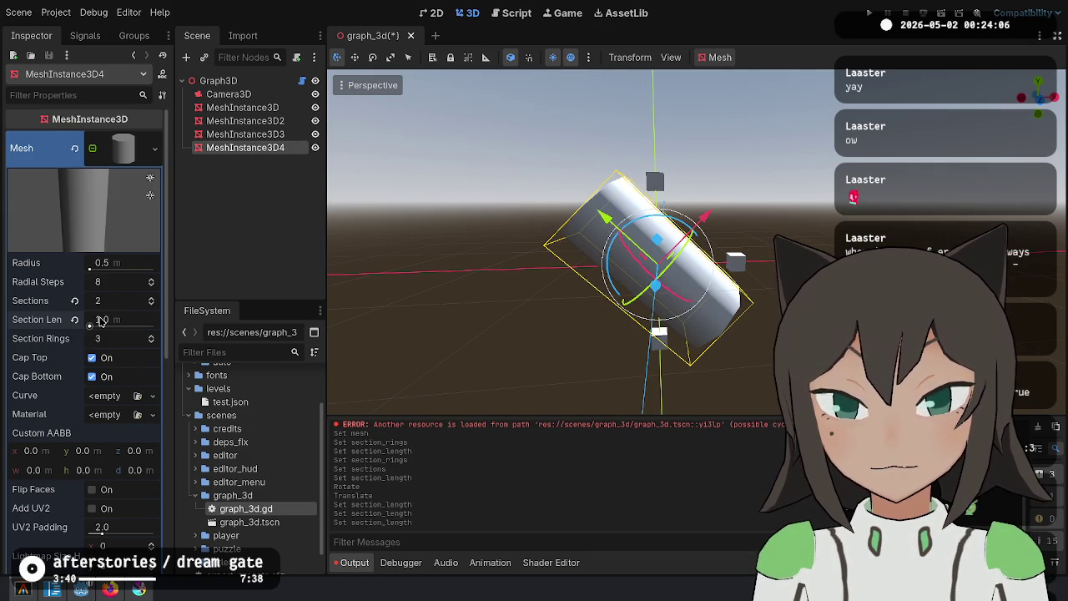
{"action": "mouse_move", "coordinate": [704, 219]}
{"action": "left_mouse_down"}
{"action": "mouse_move", "coordinate": [801, 117]}
{"action": "mouse_move", "coordinate": [697, 214]}
{"action": "mouse_move", "coordinate": [559, 317]}
{"action": "mouse_move", "coordinate": [737, 126]}
{"action": "mouse_move", "coordinate": [720, 172]}
{"action": "mouse_move", "coordinate": [730, 156]}
{"action": "mouse_move", "coordinate": [523, 279]}
{"action": "mouse_move", "coordinate": [834, 108]}
{"action": "mouse_move", "coordinate": [794, 179]}
{"action": "mouse_move", "coordinate": [826, 117]}
{"action": "left_mouse_up"}
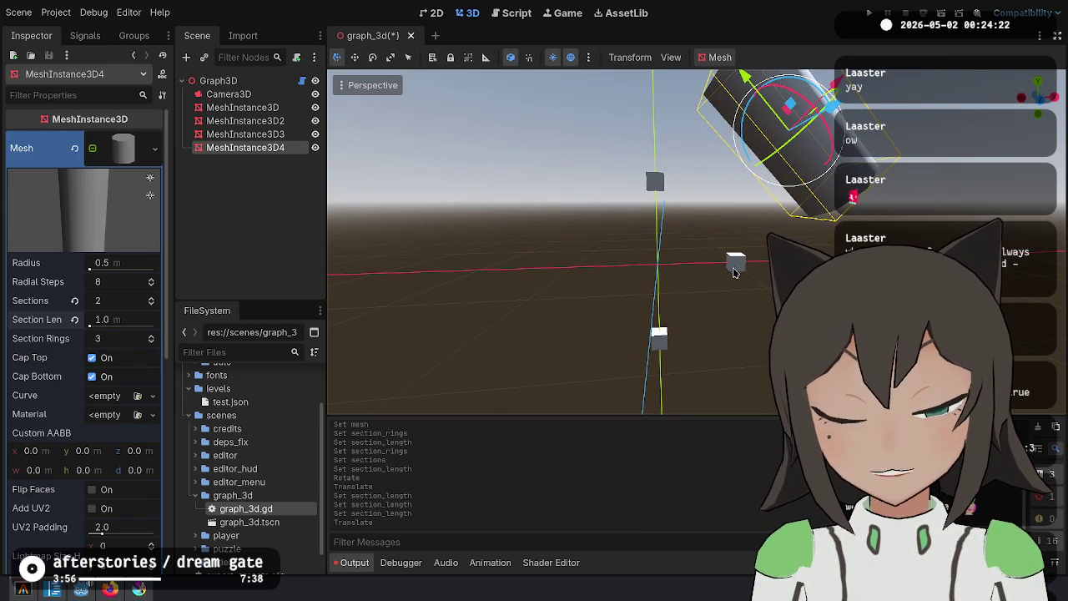
Move the cylinder toward the centre of the grid cubes
{"action": "left_click_drag", "start_coordinate": [653, 185], "coordinate": [588, 263]}
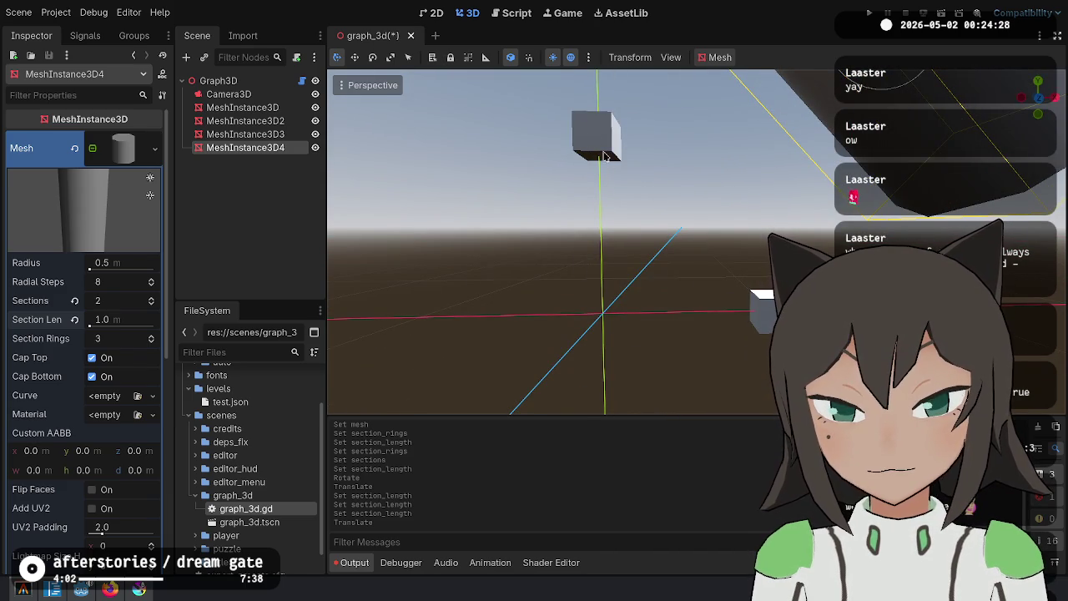
{"action": "key", "text": "s"}
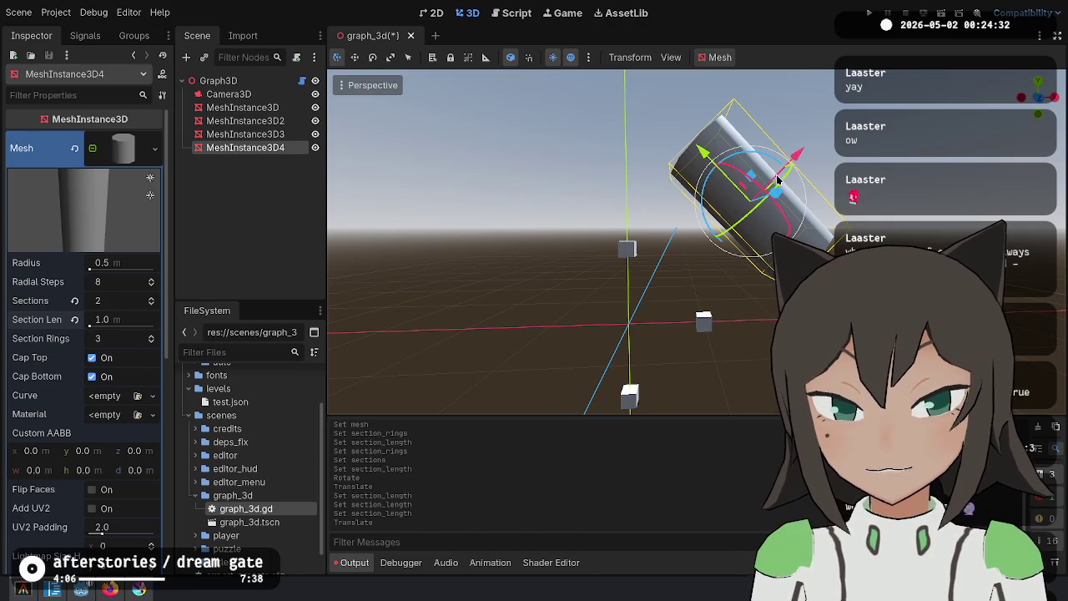
{"action": "key", "text": "g"}
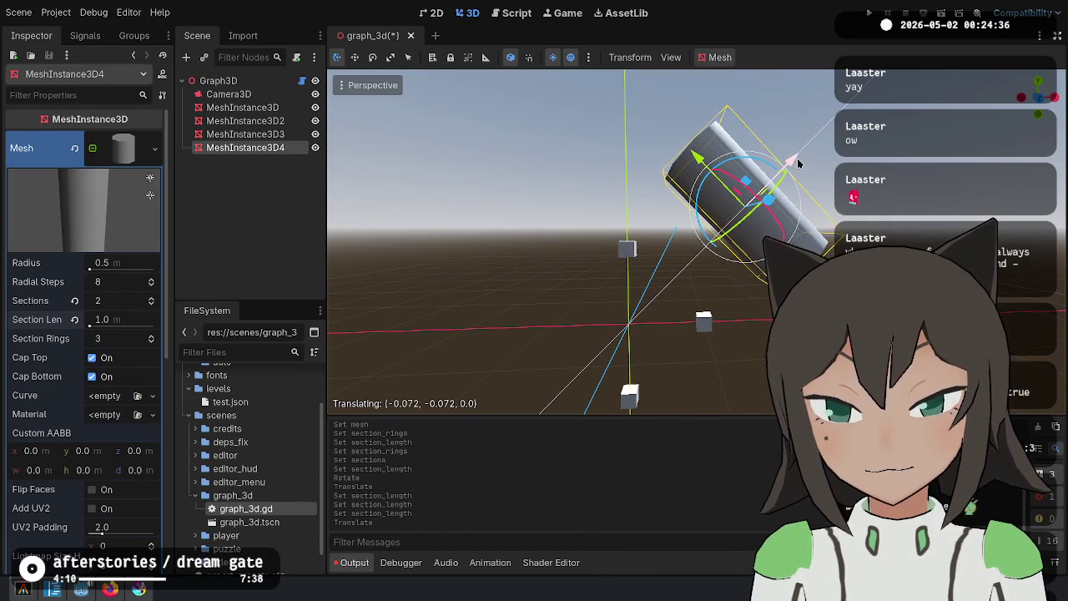
{"action": "left_click", "coordinate": [795, 159]}
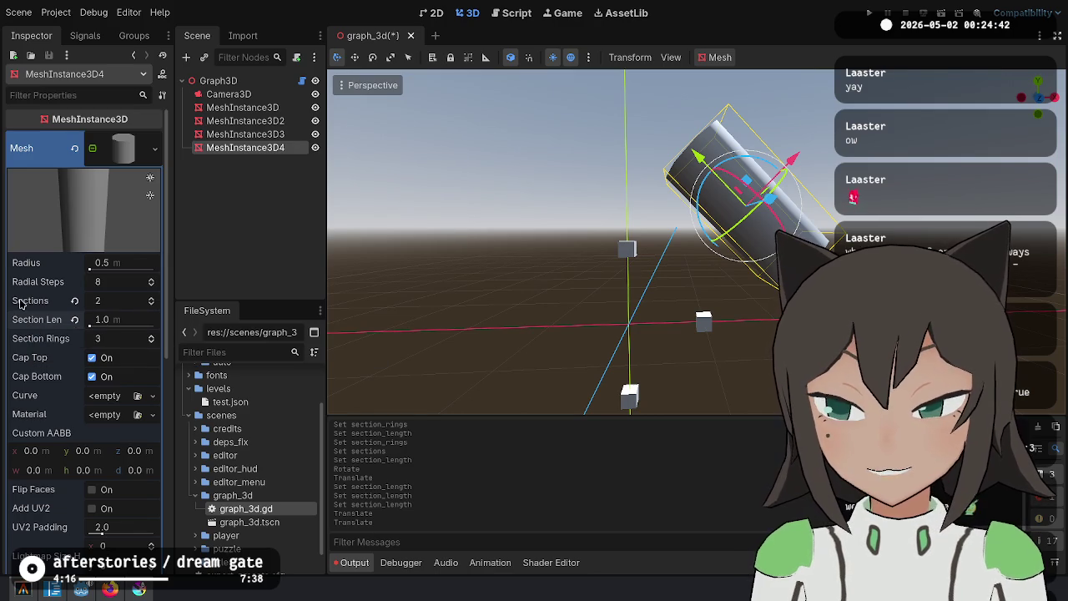
Append '/ 2' to the section_length line in graph_3d.gd and save the script
{"action": "left_click", "coordinate": [509, 12]}
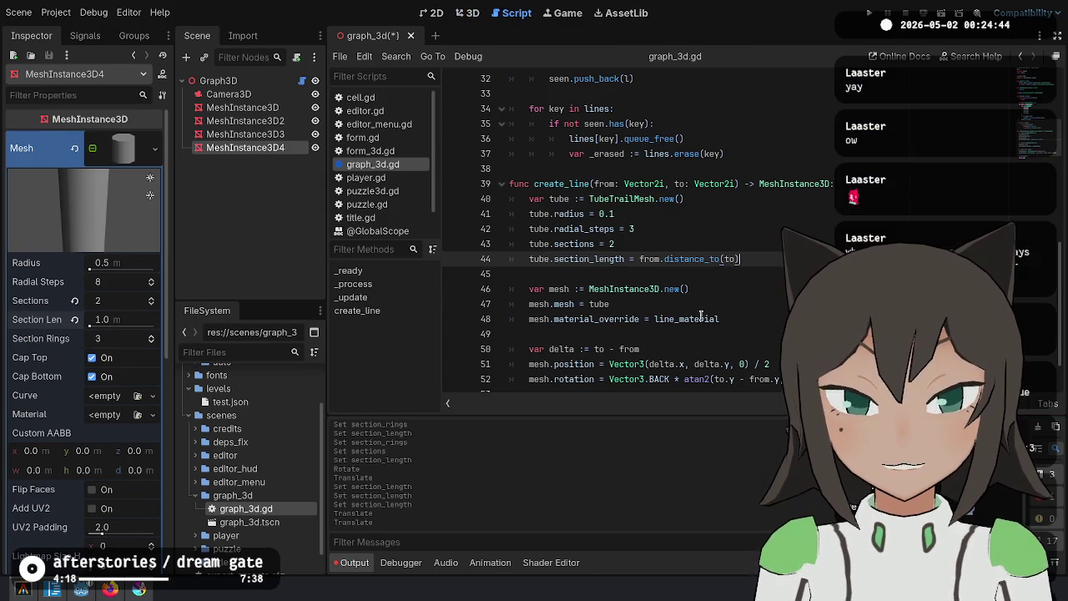
{"action": "left_click", "coordinate": [630, 210]}
{"action": "left_click", "coordinate": [659, 225]}
{"action": "key", "text": "Down"}
{"action": "key", "text": "Down"}
{"action": "key", "text": "End"}
{"action": "type", "text": "/ 2"}
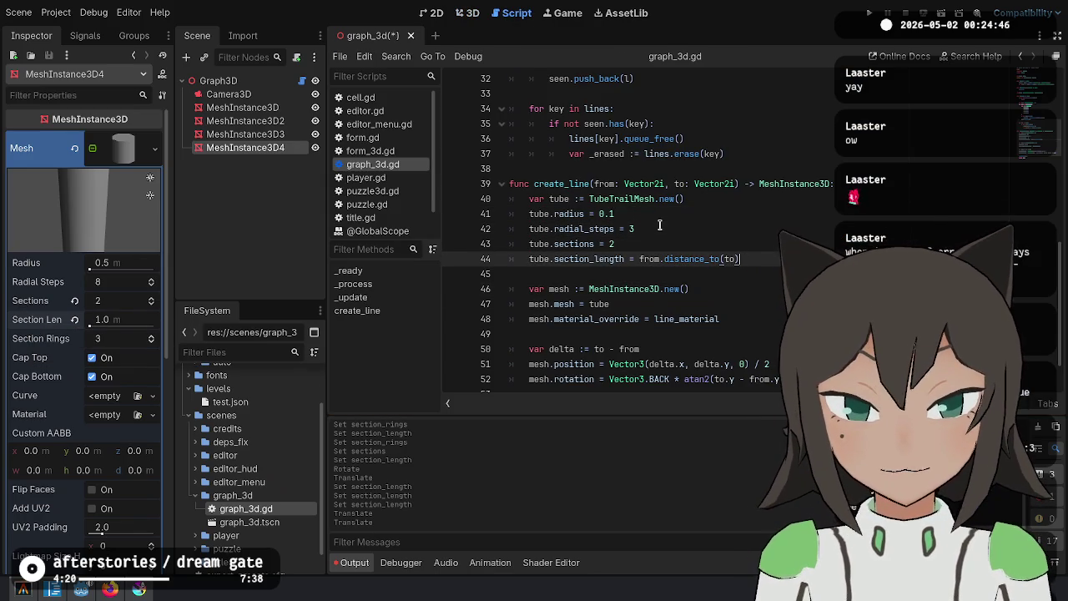
{"action": "key", "text": "ctrl+s"}
Delete the MeshInstance3D4 test cylinder and run the project with F5
{"action": "left_click", "coordinate": [244, 134]}
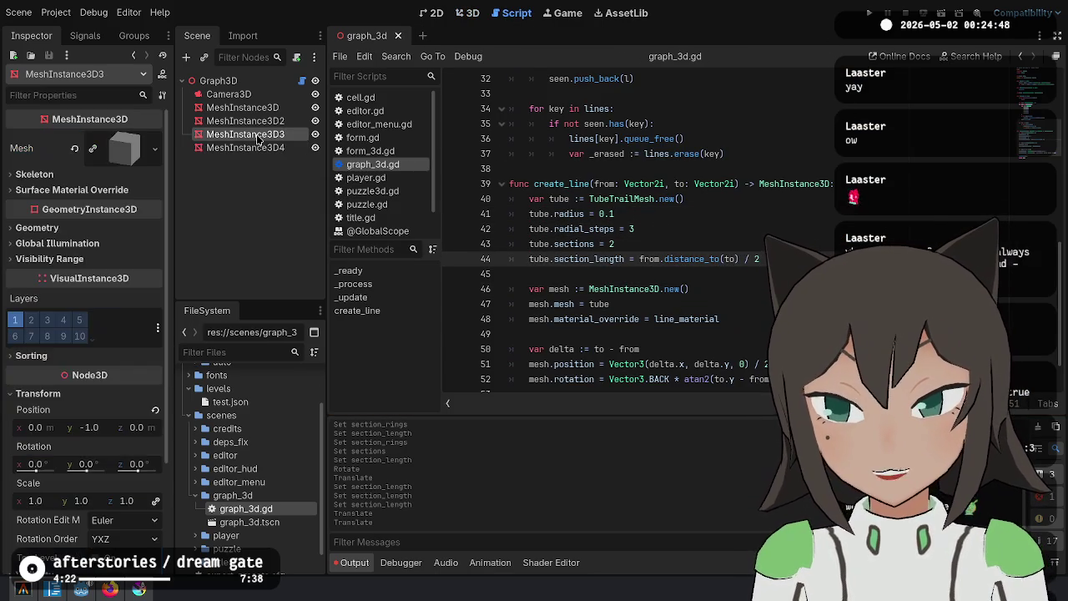
{"action": "left_click", "coordinate": [244, 147]}
{"action": "key", "text": "Delete"}
{"action": "key", "text": "Return"}
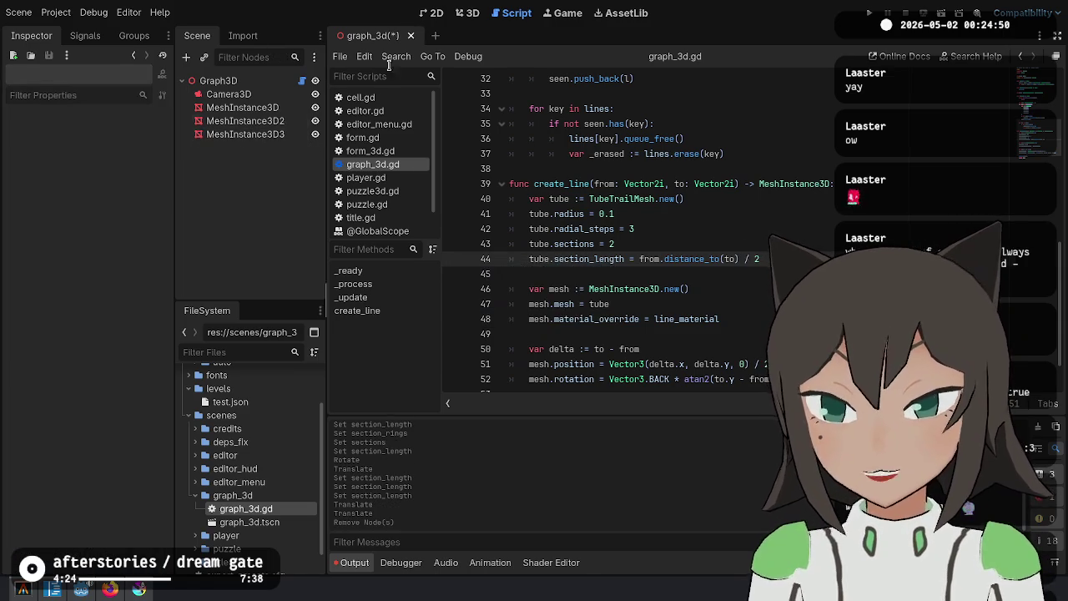
{"action": "key", "text": "F5"}
{"action": "left_click_drag", "start_coordinate": [614, 214], "coordinate": [686, 199]}
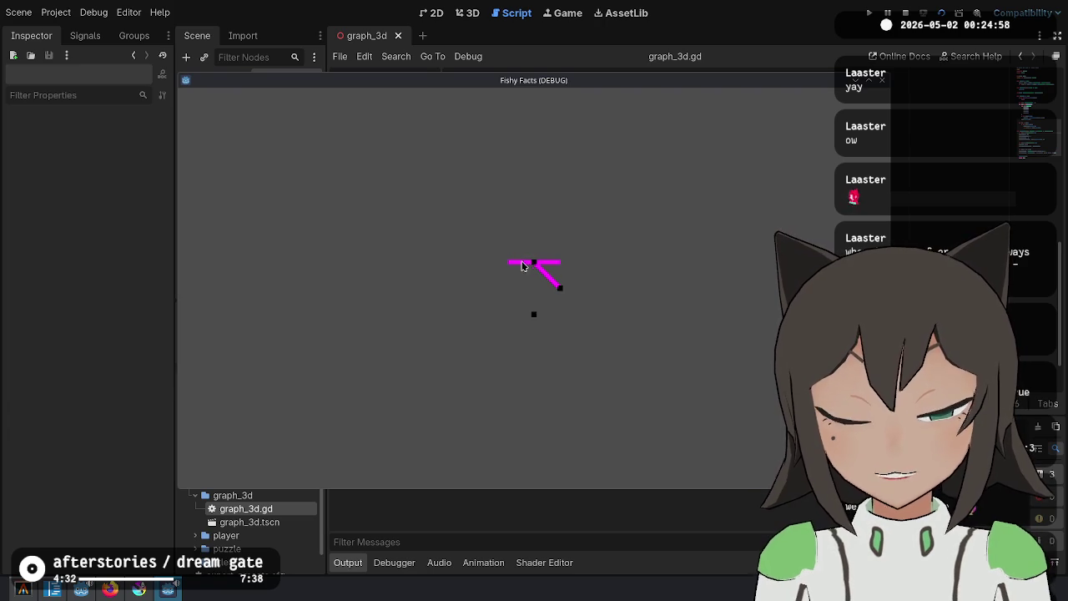
Close the game and look over the create_line links, including the Vector2i.UP endpoint
{"action": "key", "text": "F8"}
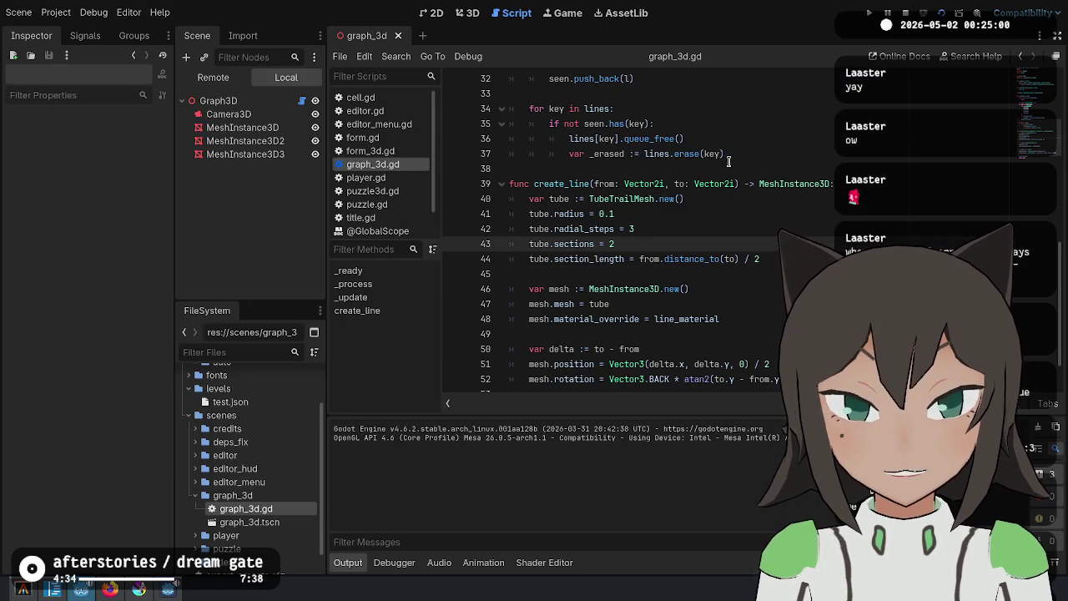
{"action": "scroll", "coordinate": [729, 161], "scroll_direction": "up", "scroll_amount": 10}
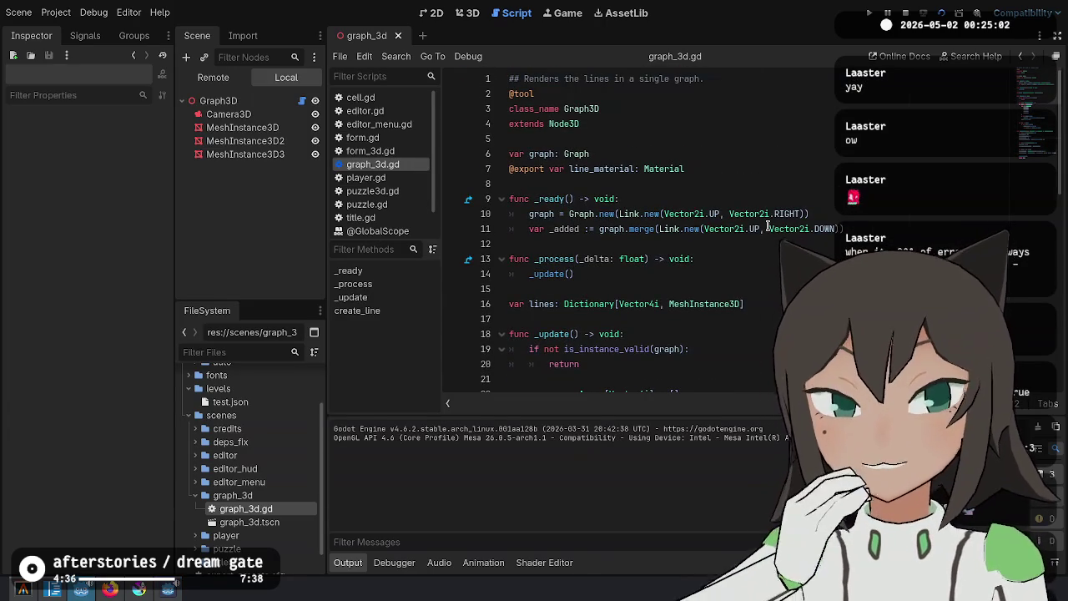
{"action": "left_click", "coordinate": [752, 229]}
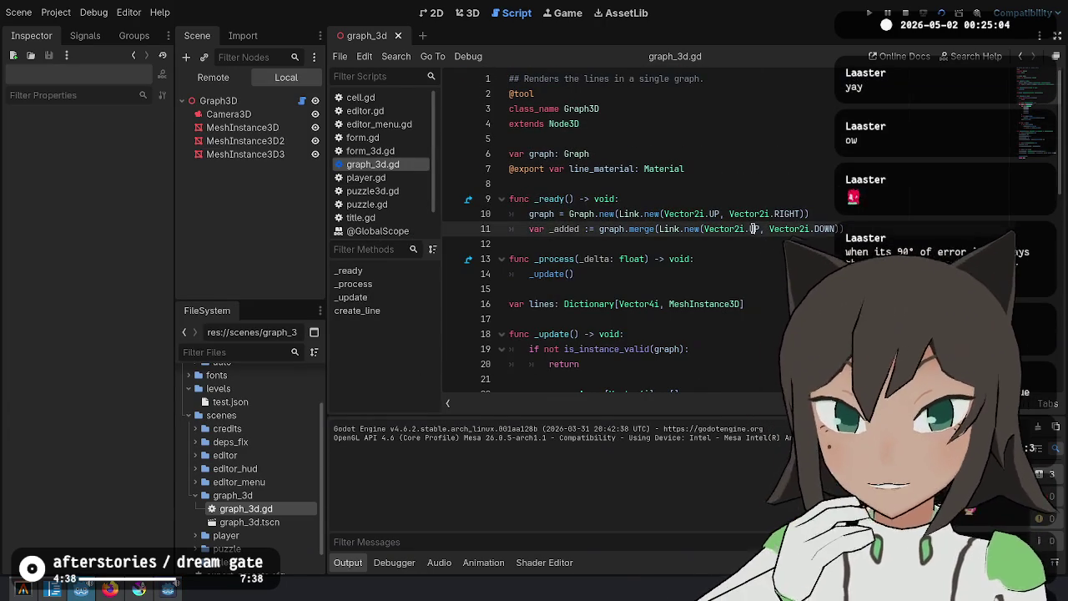
{"action": "scroll", "coordinate": [630, 244], "scroll_direction": "down", "scroll_amount": 5}
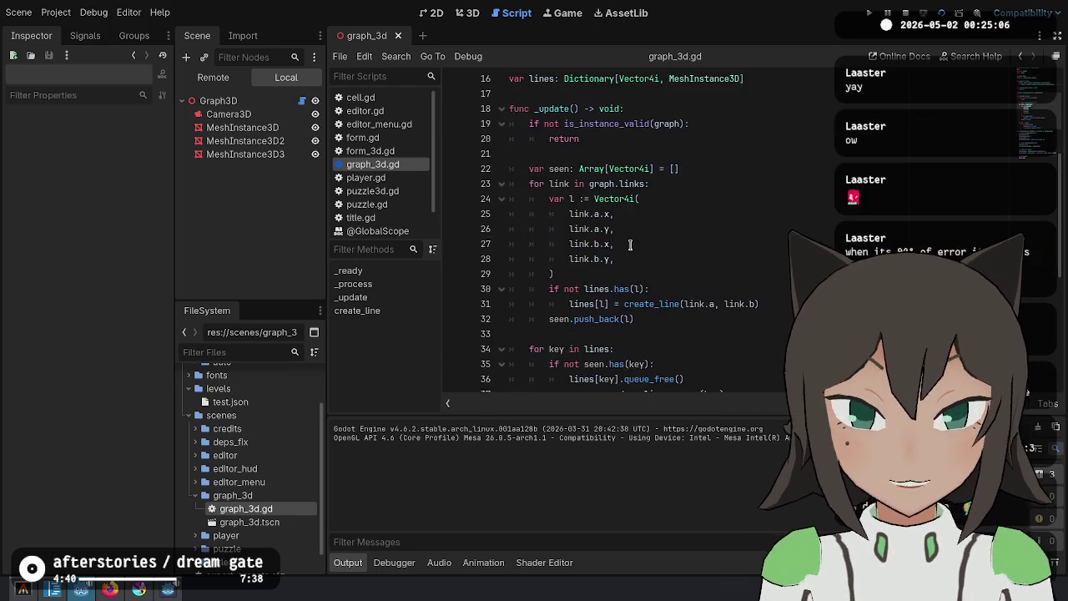
{"action": "scroll", "coordinate": [630, 244], "scroll_direction": "down", "scroll_amount": 5}
{"action": "scroll", "coordinate": [659, 183], "scroll_direction": "down", "scroll_amount": 2}
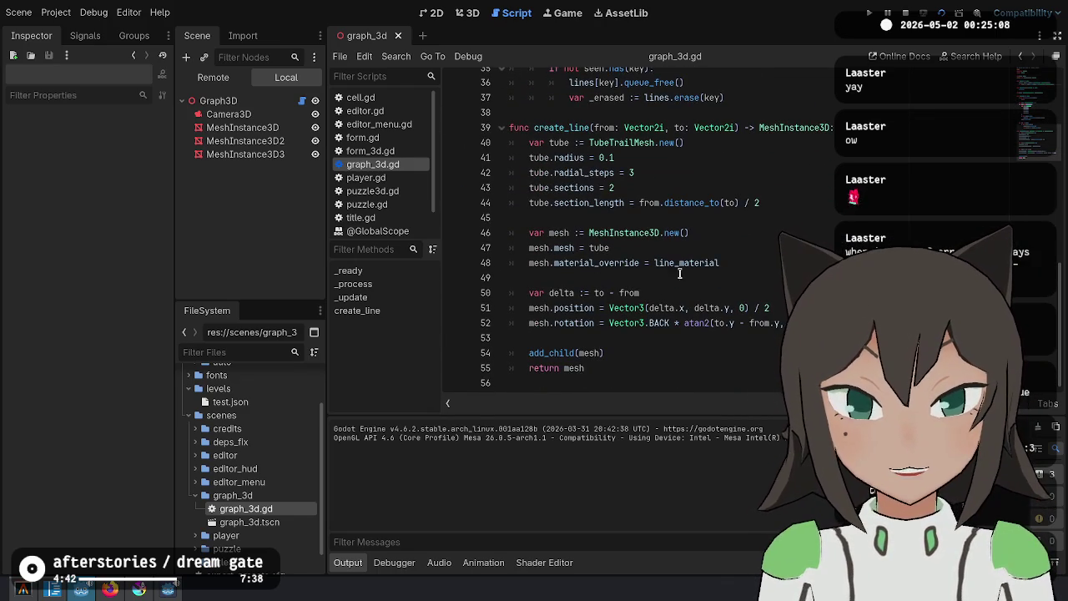
Examine atan2, Vector3 and the y difference in the rotation line
{"action": "double_click", "coordinate": [688, 323]}
{"action": "double_click", "coordinate": [640, 323]}
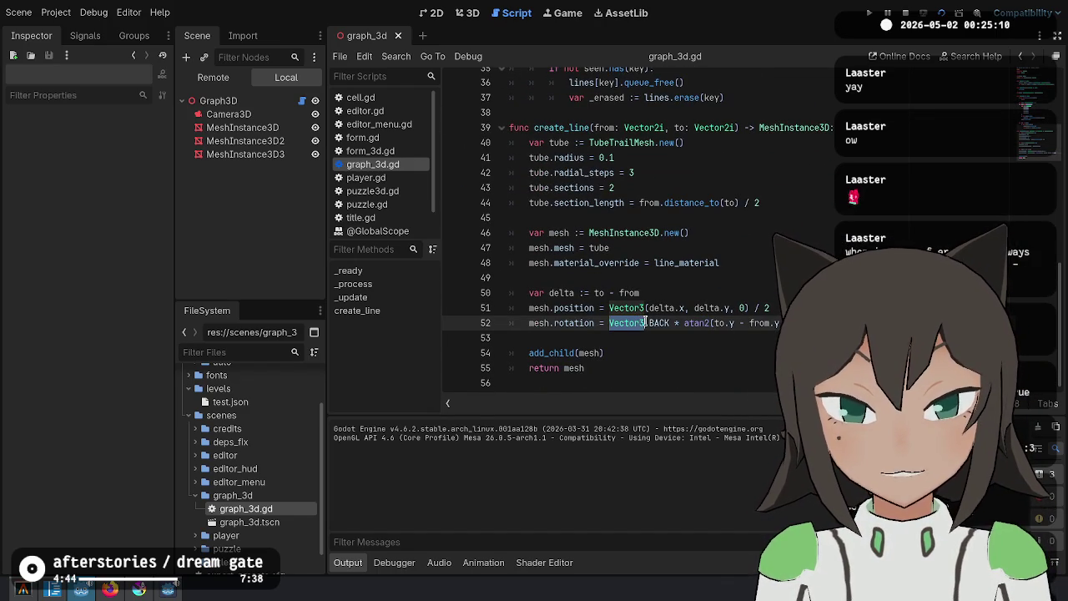
{"action": "double_click", "coordinate": [730, 323]}
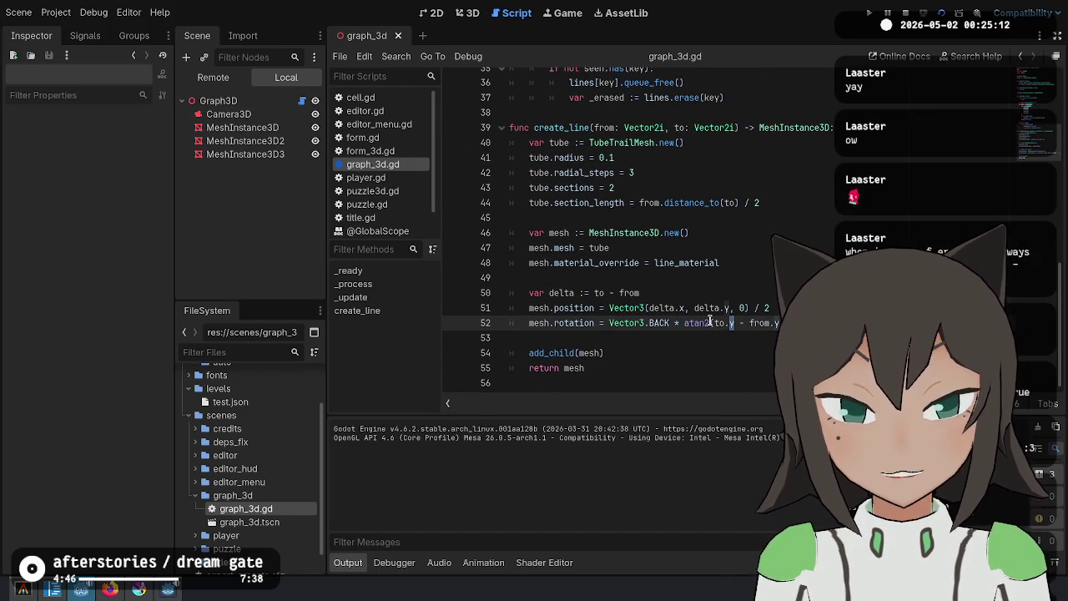
{"action": "left_click_drag", "start_coordinate": [714, 323], "coordinate": [779, 323]}
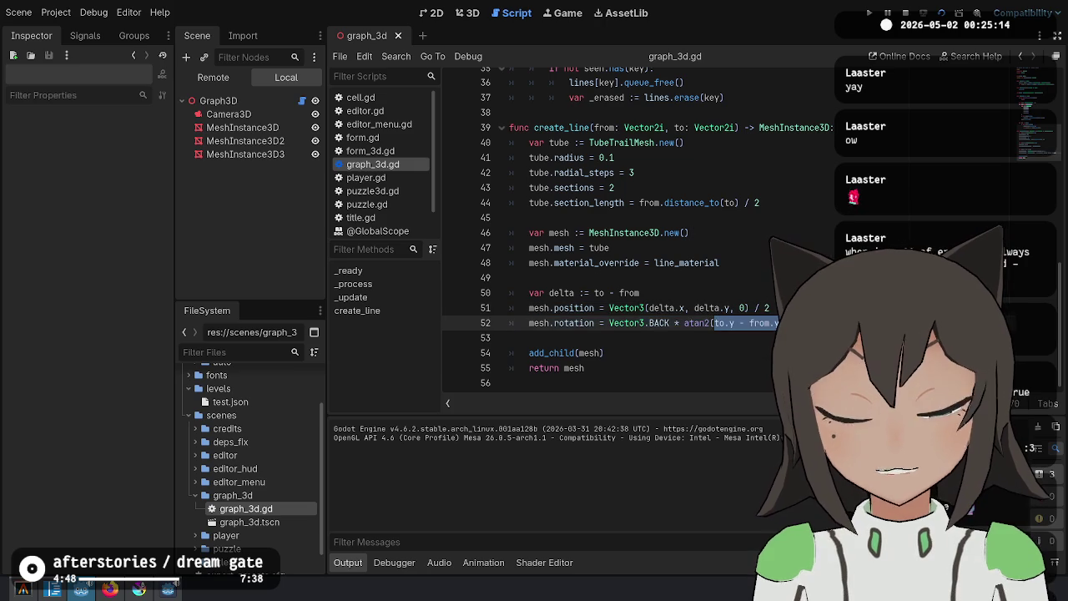
{"action": "left_click", "coordinate": [734, 323]}
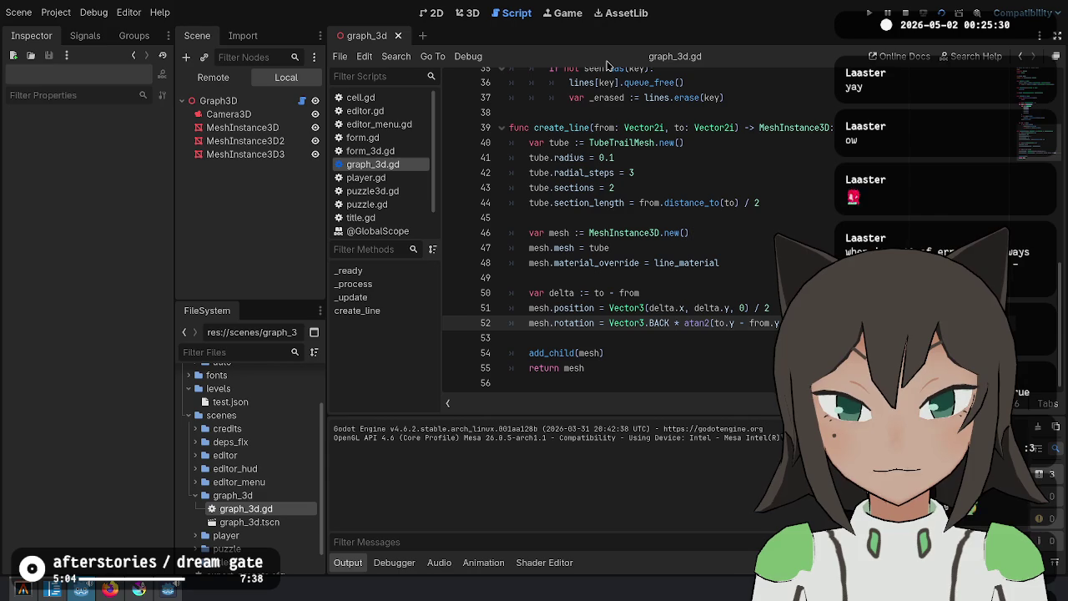
Add print(mesh.rotation) on a new line after the rotation line
{"action": "key", "text": "F8"}
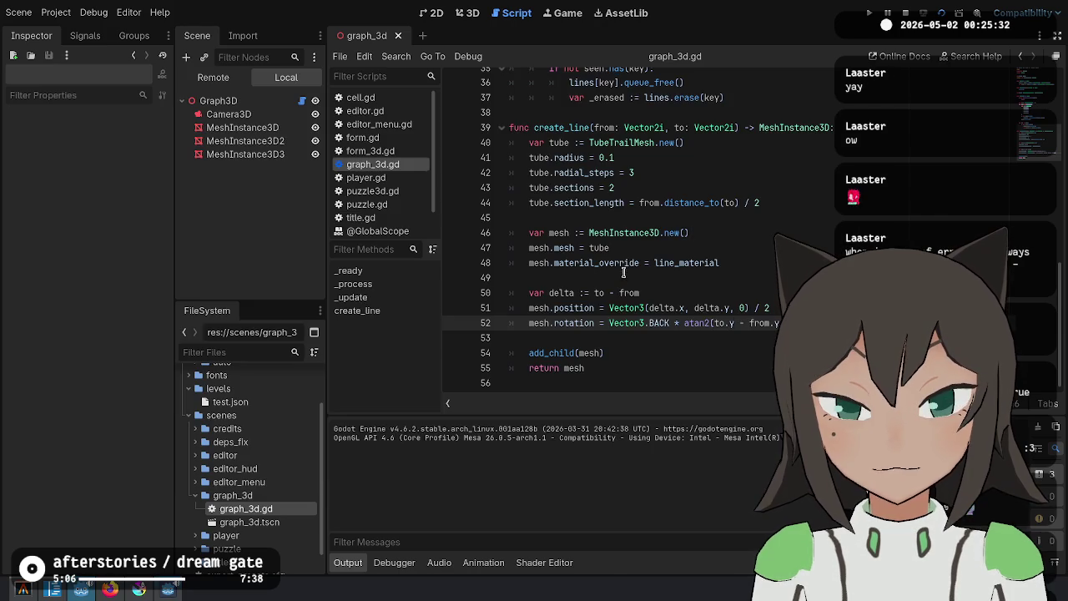
{"action": "key", "text": "Return"}
{"action": "type", "text": "print(mesh.rot"}
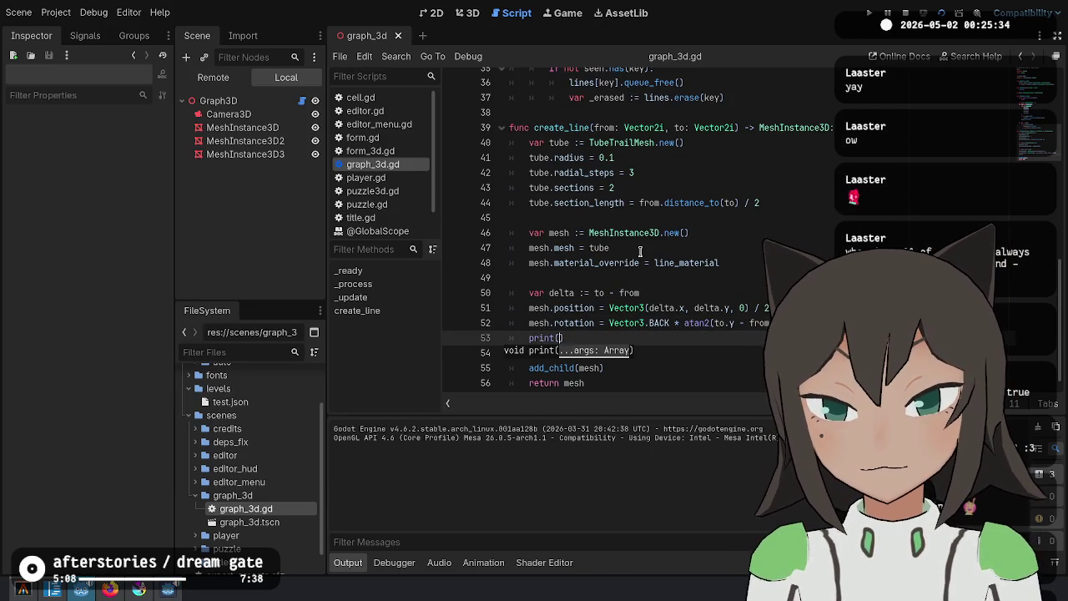
{"action": "type", "text": "ation"}
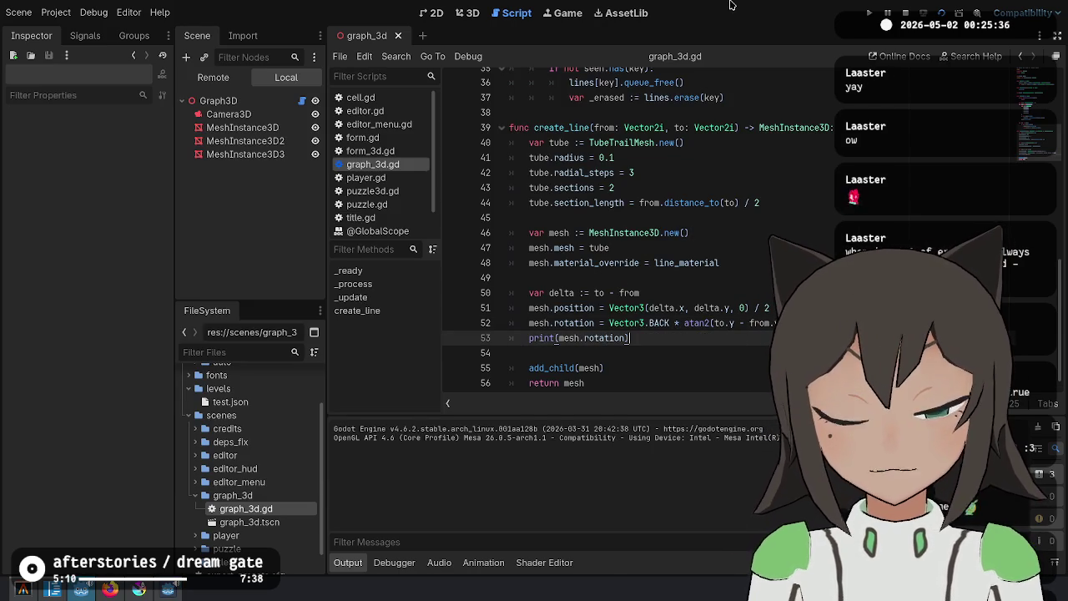
Run the project and read the printed rotations, Z of 0.785398 and 1.570796
{"action": "left_click", "coordinate": [941, 14]}
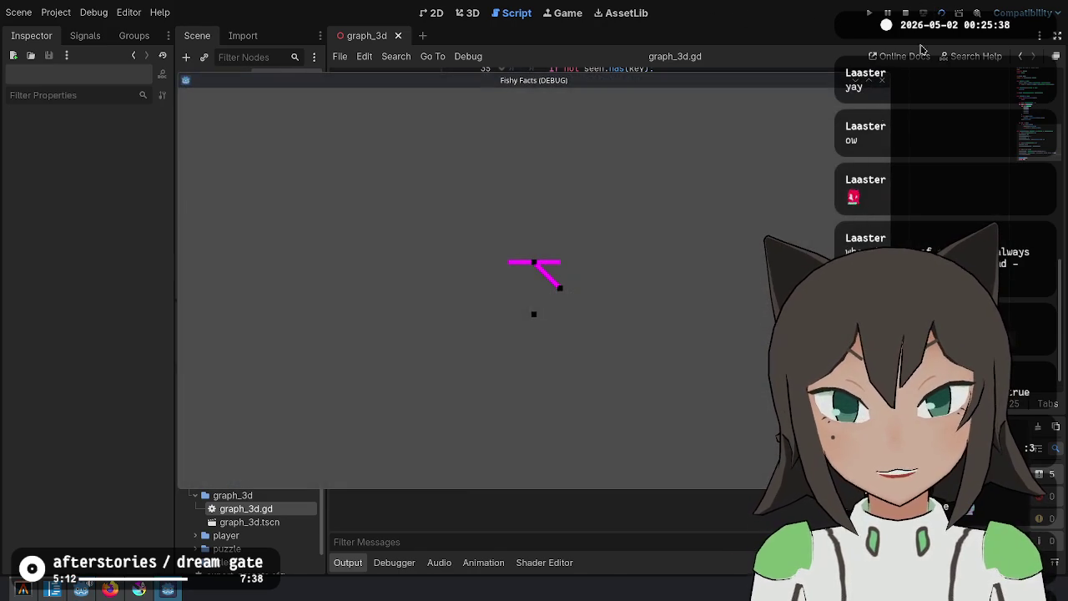
{"action": "key", "text": "F8"}
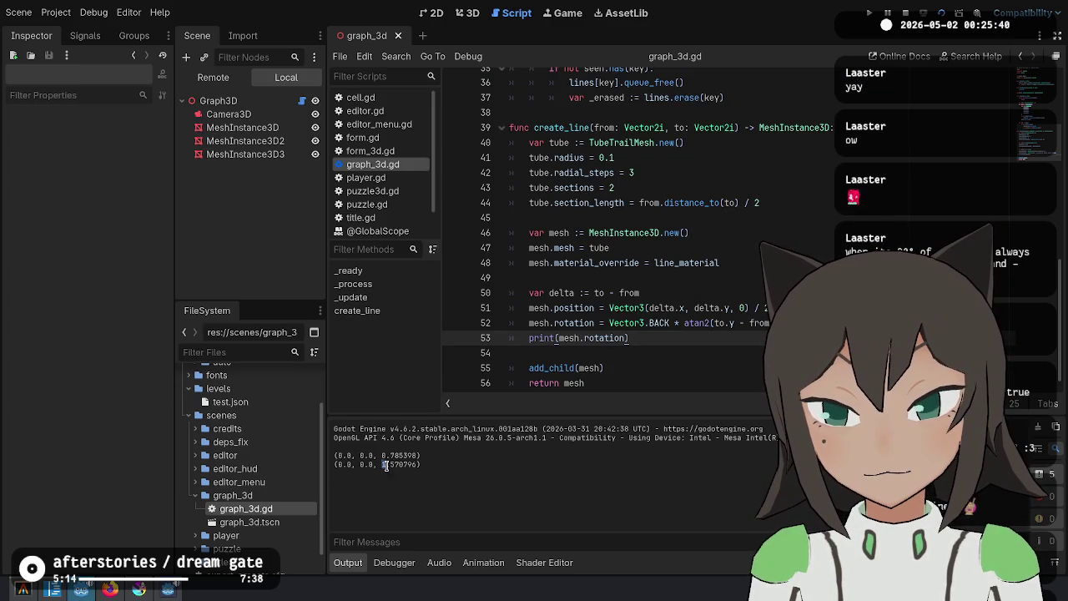
{"action": "left_click_drag", "start_coordinate": [383, 465], "coordinate": [417, 465]}
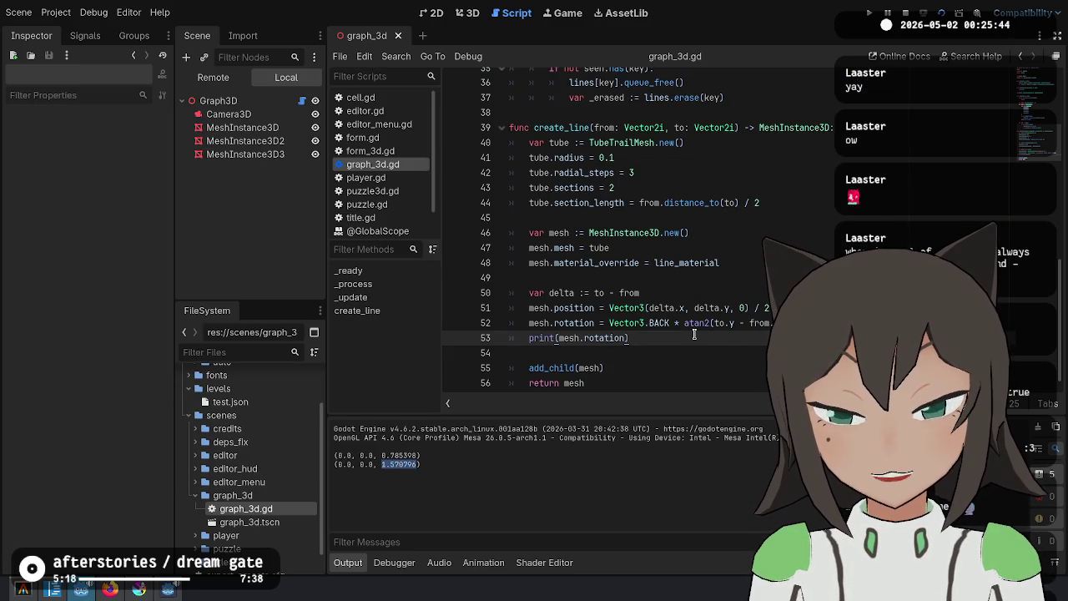
{"action": "key", "text": "alt+Tab"}
{"action": "key", "text": "alt+Tab"}
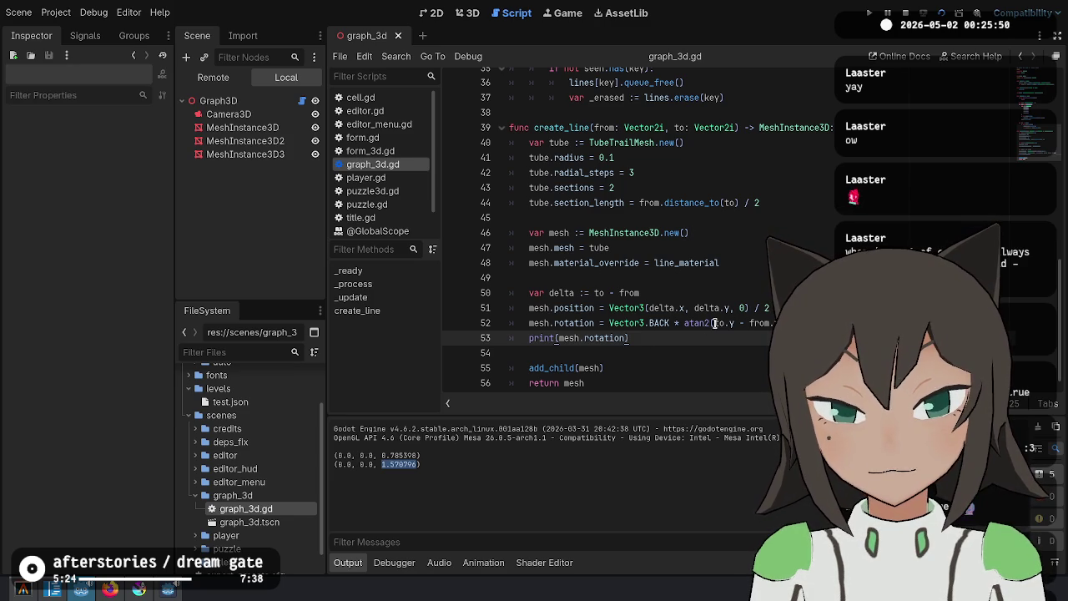
{"action": "left_click_drag", "start_coordinate": [715, 323], "coordinate": [772, 323]}
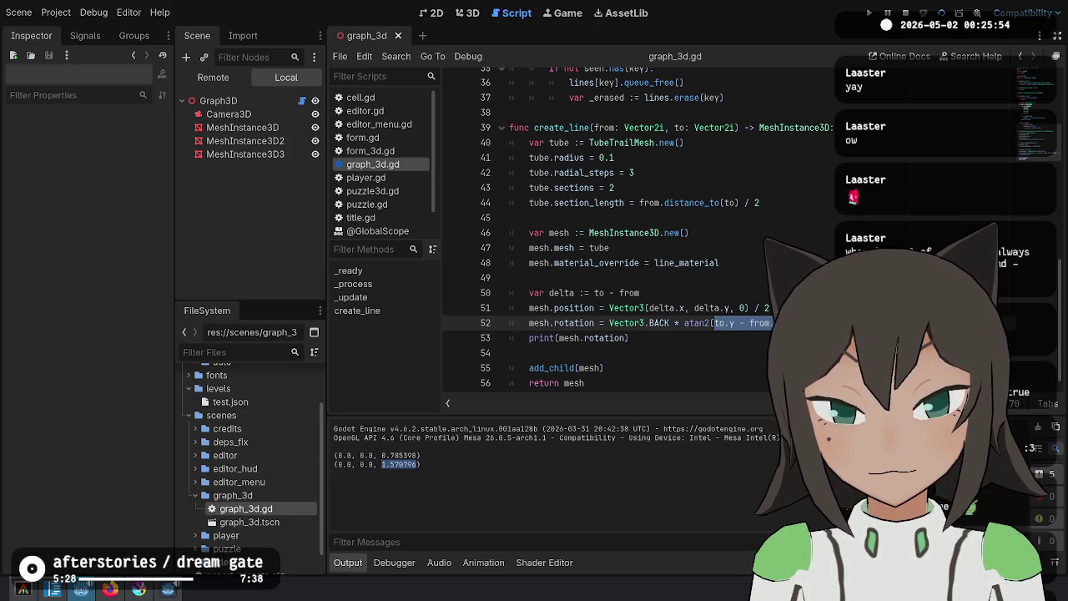
Add the x and y differences (to.x - from.x, to.y - from.y) to the create_line print and run the project
{"action": "left_click", "coordinate": [630, 338]}
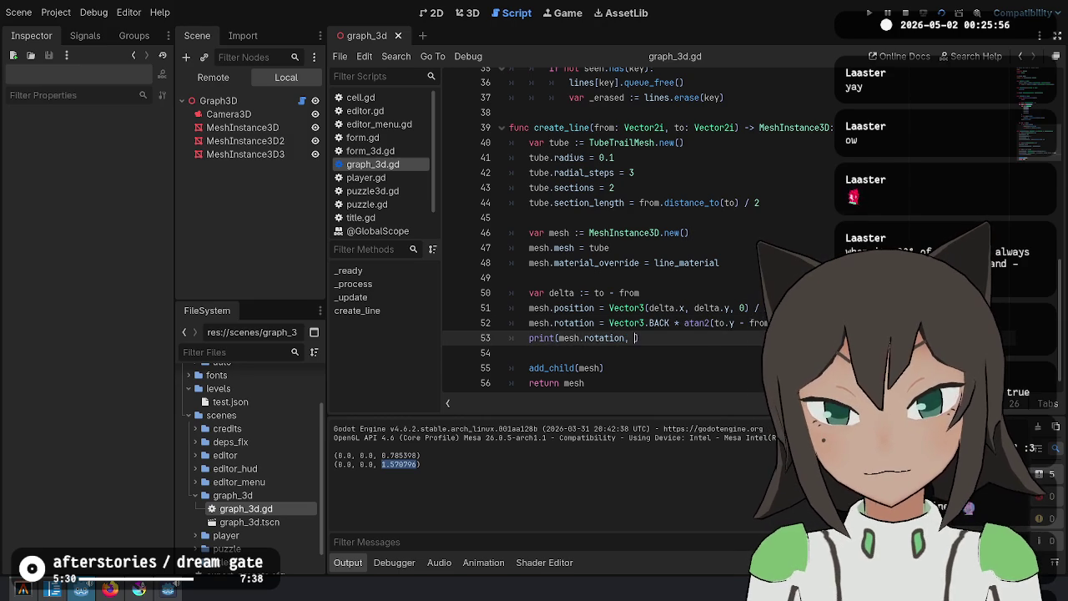
{"action": "type", "text": "\"("}
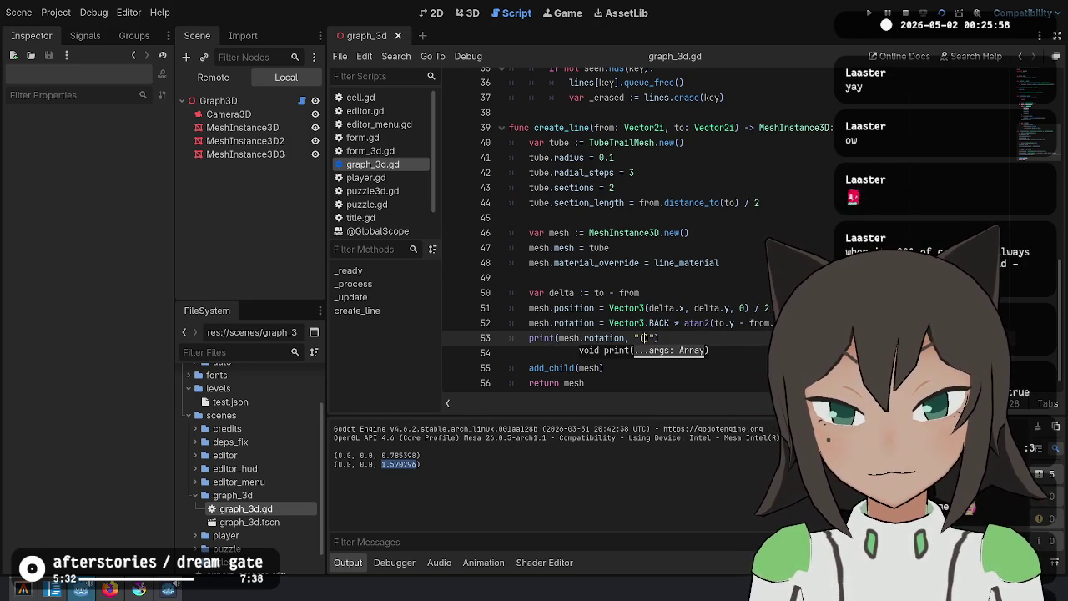
{"action": "type", "text": "to.y - from.y, to.x - "}
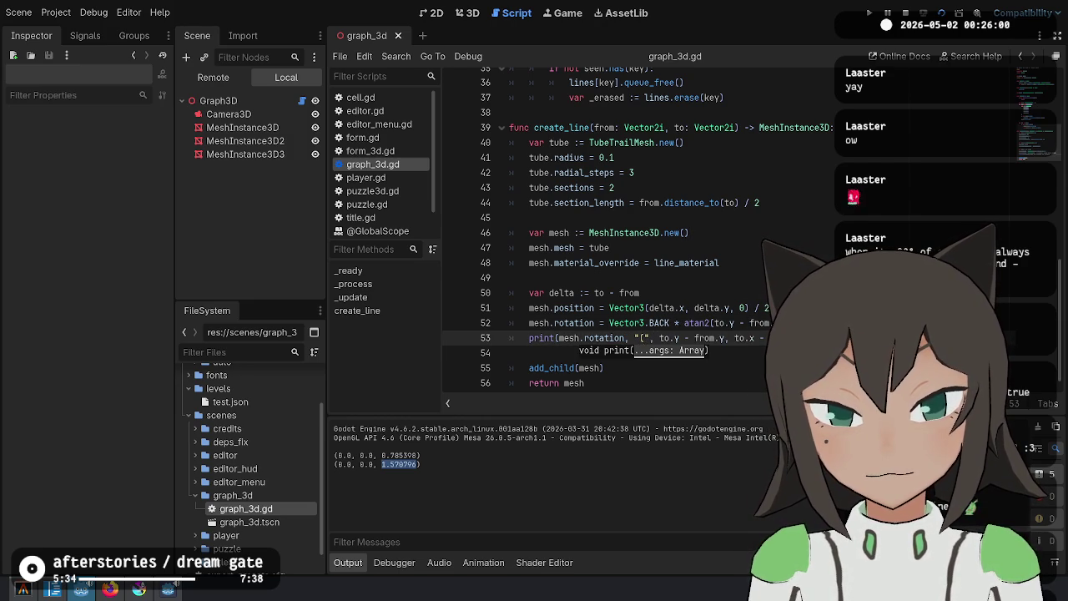
{"action": "type", "text": "\" \","}
{"action": "key", "text": "End"}
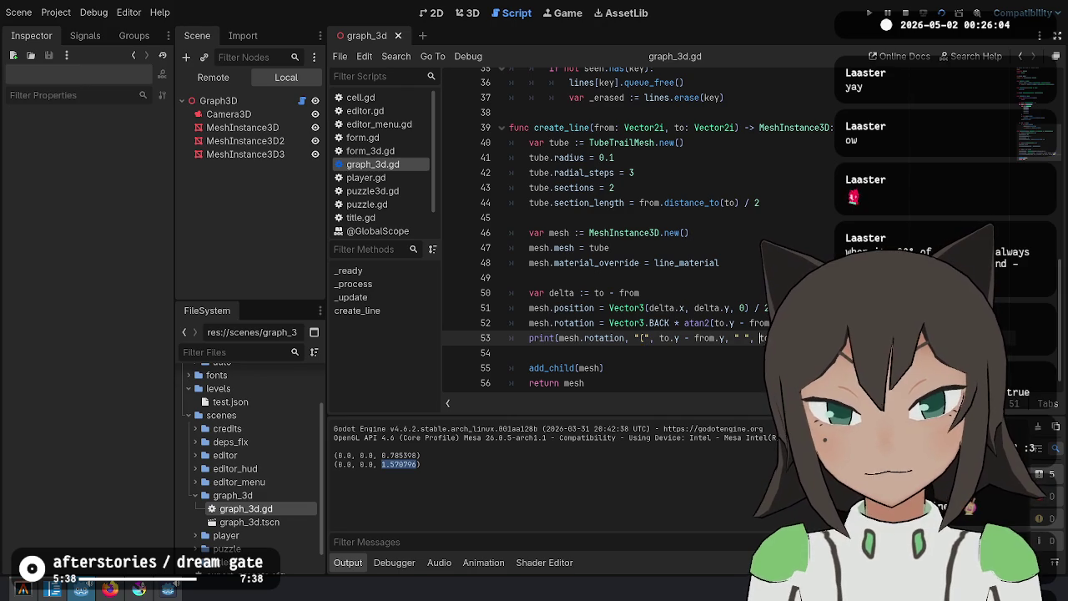
{"action": "key", "text": "BackSpace"}
{"action": "key", "text": "ctrl+s"}
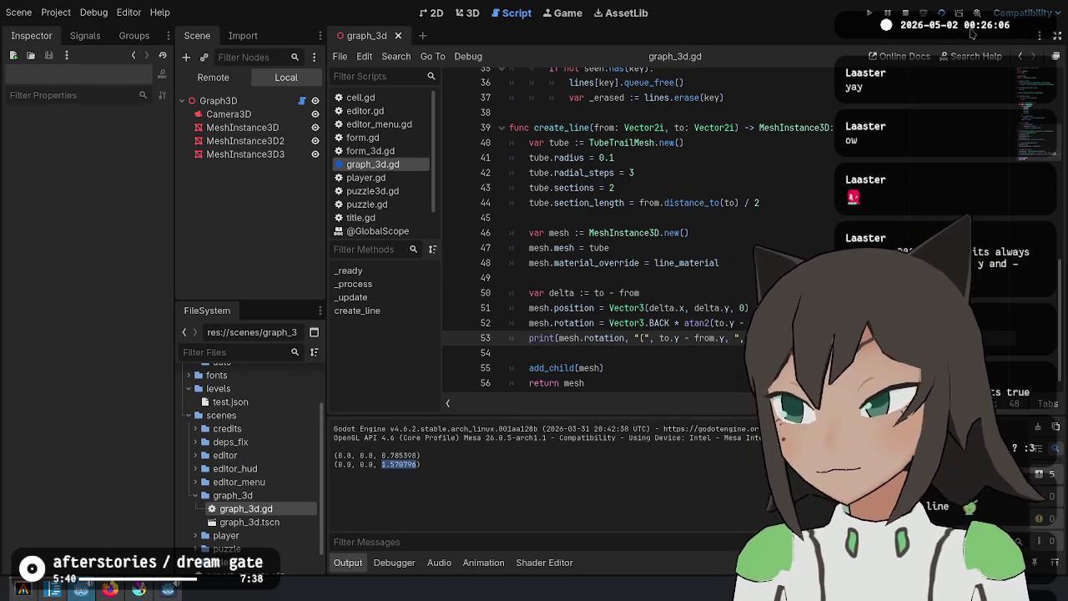
{"action": "left_click", "coordinate": [941, 13]}
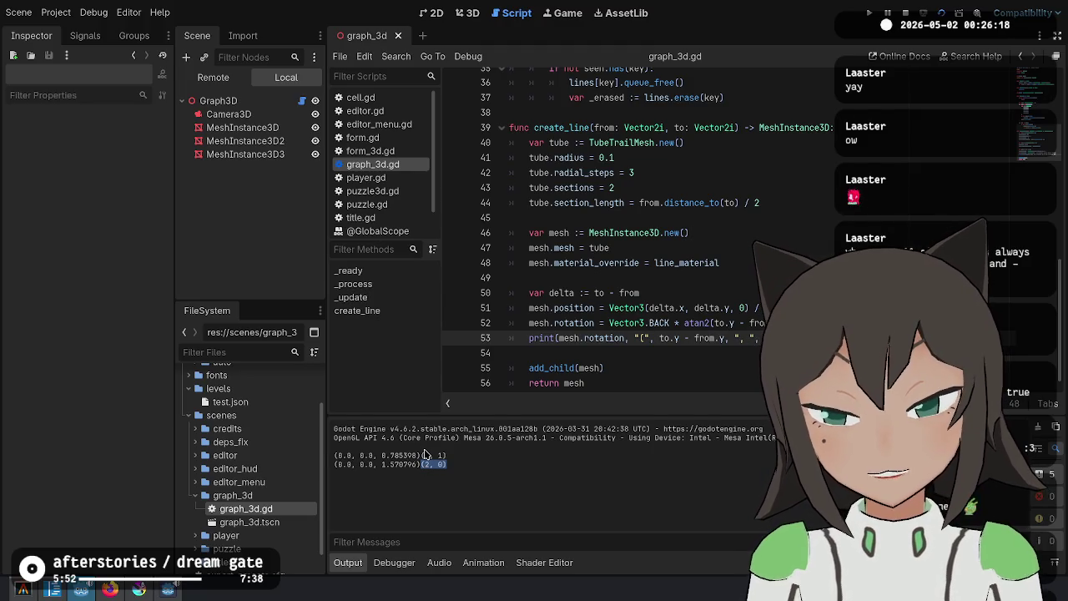
Reorder the print arguments so the x difference precedes the y difference, and save
{"action": "left_click_drag", "start_coordinate": [659, 338], "coordinate": [728, 338]}
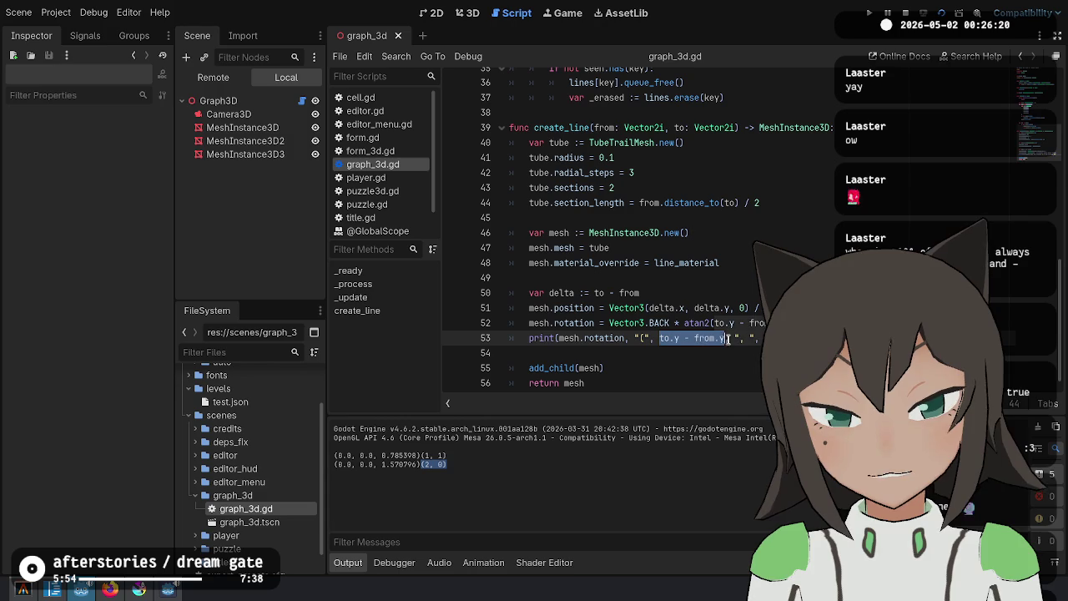
{"action": "key", "text": "BackSpace"}
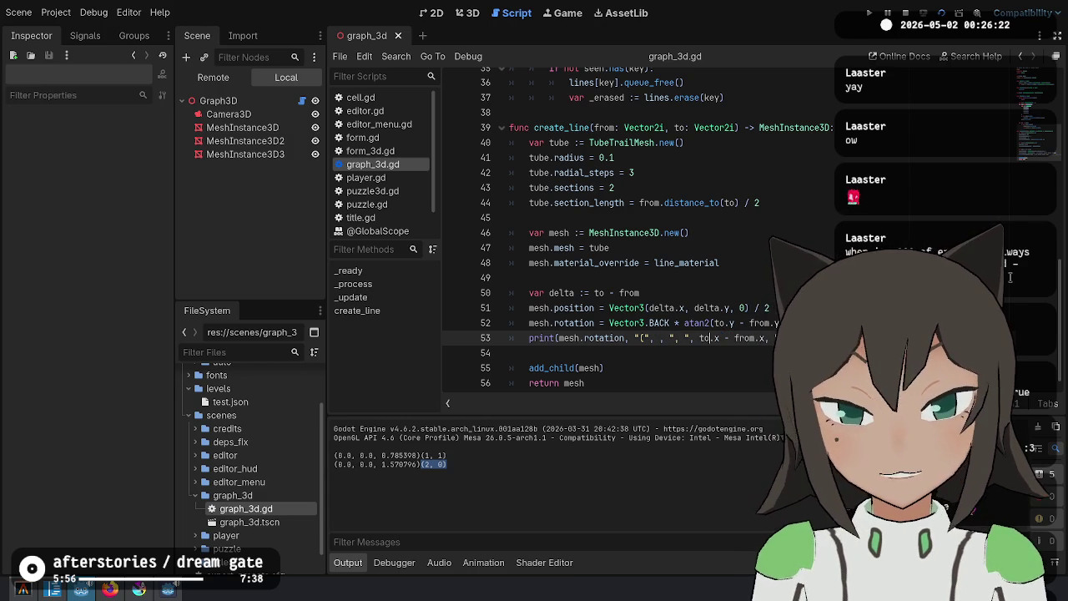
{"action": "key", "text": "ctrl+v"}
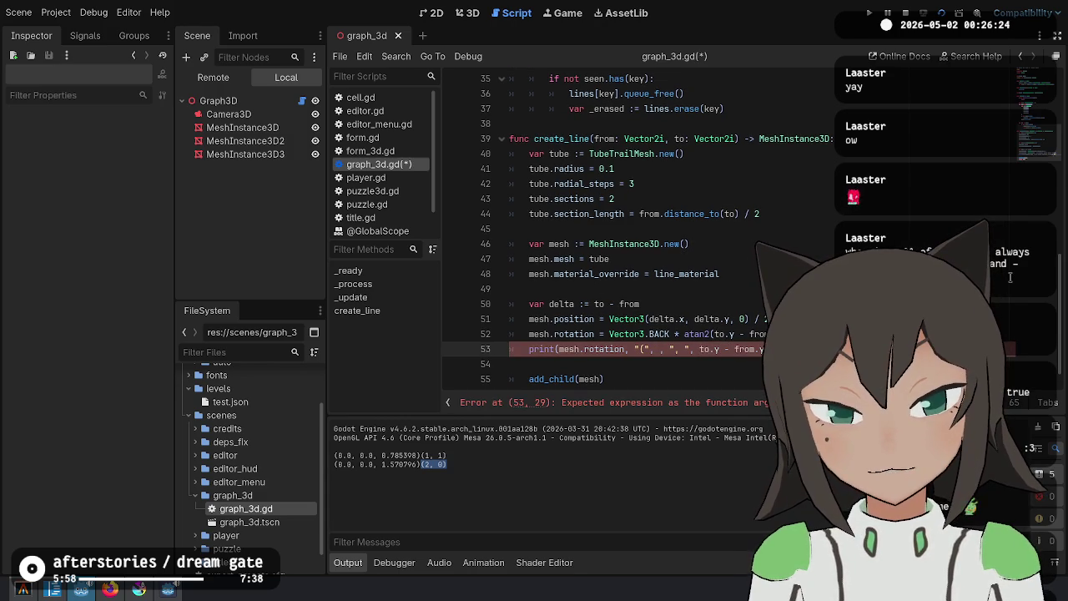
{"action": "left_click", "coordinate": [584, 349]}
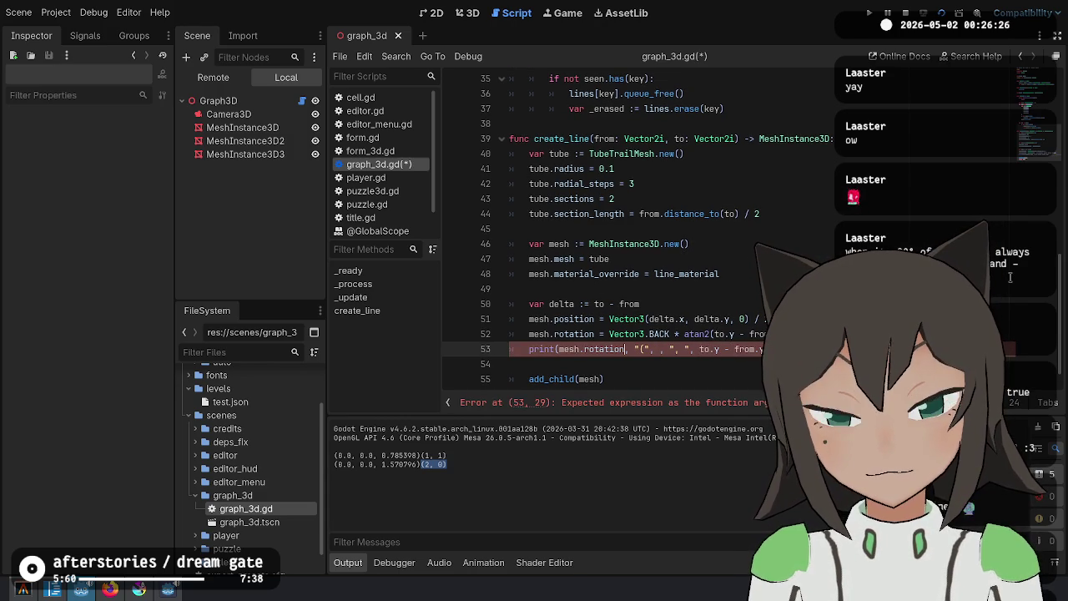
{"action": "key", "text": "Right"}
{"action": "key", "text": "Right"}
{"action": "key", "text": "Right"}
{"action": "type", "text": "to.x - from.x"}
{"action": "key", "text": "ctrl+s"}
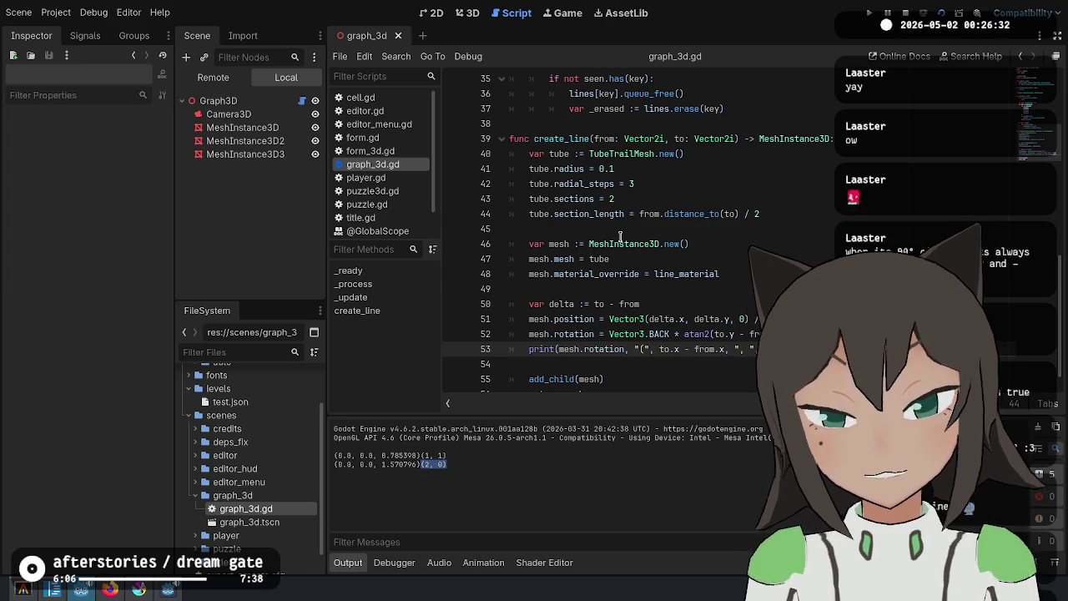
{"action": "mouse_move", "coordinate": [620, 237]}
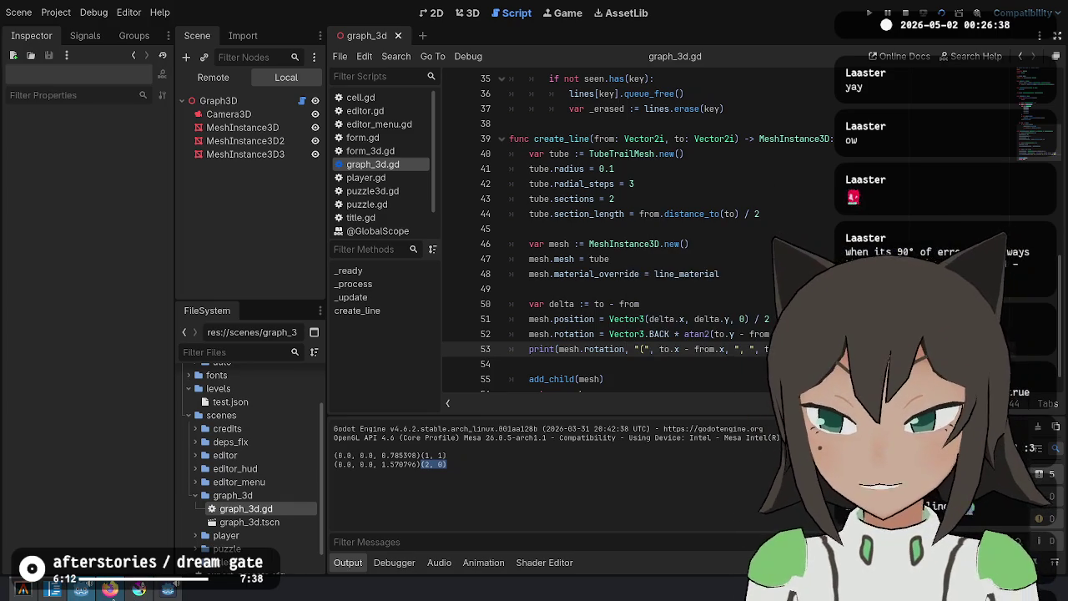
{"action": "key", "text": "Up"}
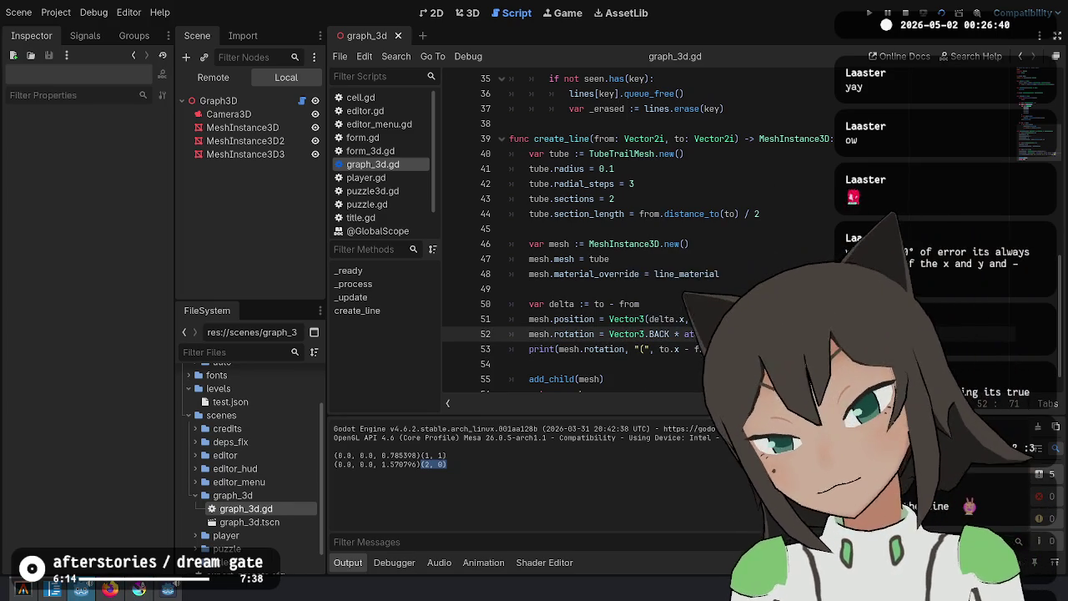
{"action": "left_click", "coordinate": [699, 335], "text": "ctrl"}
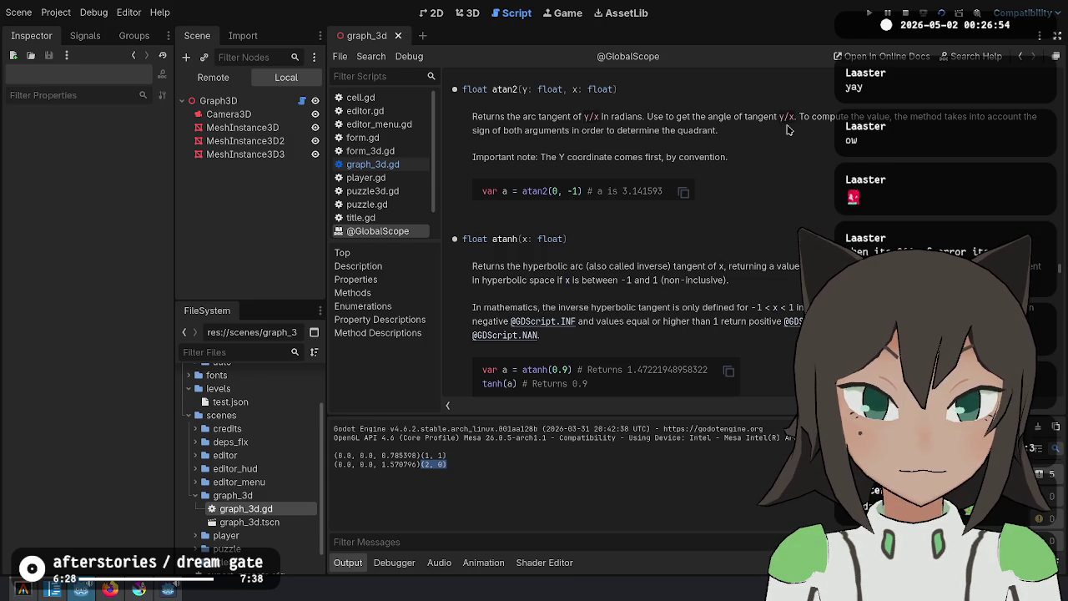
{"action": "left_click", "coordinate": [1021, 56]}
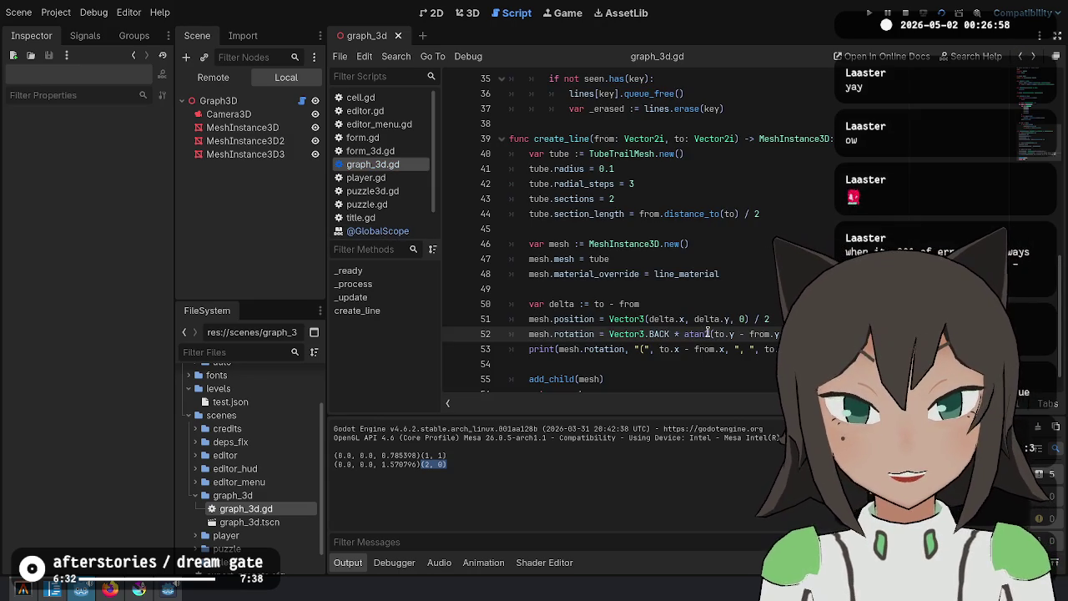
Change atan2's first argument to to.x - from.x, remove the debug print, and test-run the tubes
{"action": "left_click_drag", "start_coordinate": [714, 334], "coordinate": [776, 334]}
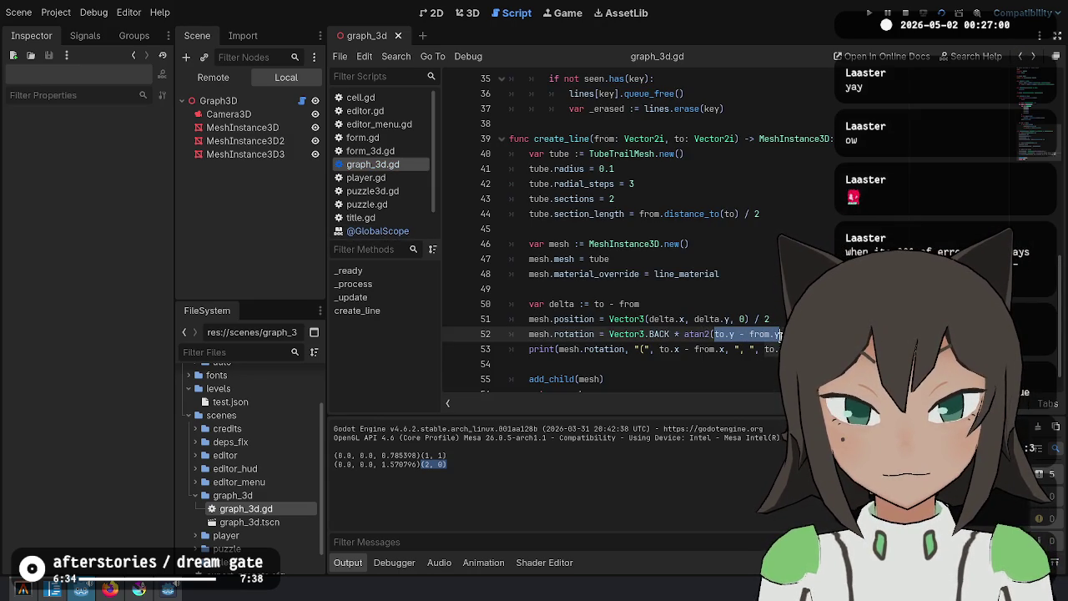
{"action": "type", "text": "to.x - from.x"}
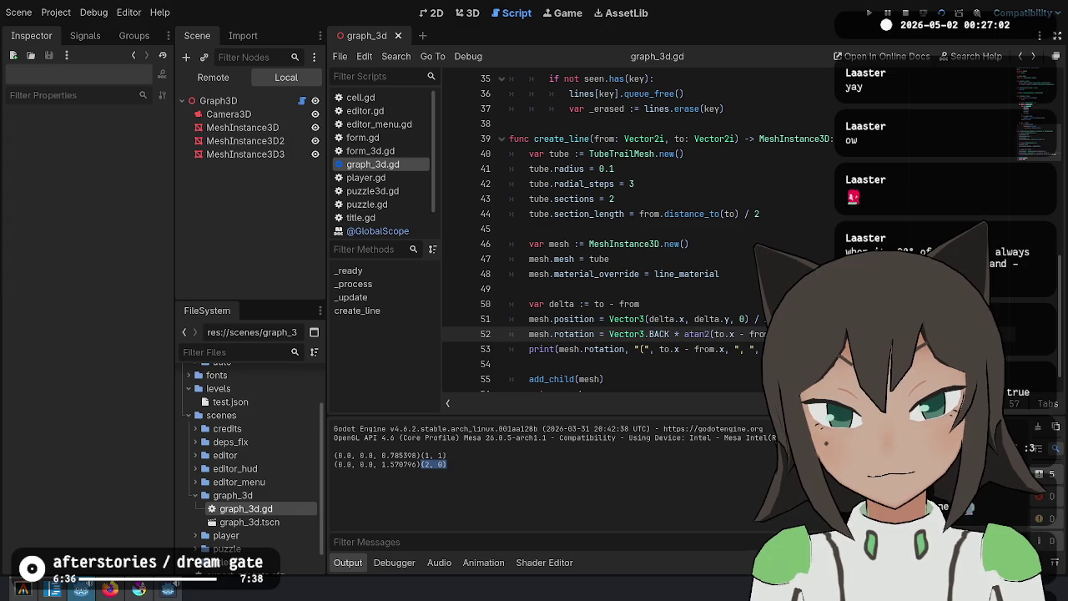
{"action": "key", "text": "Down"}
{"action": "key", "text": "ctrl+shift+k"}
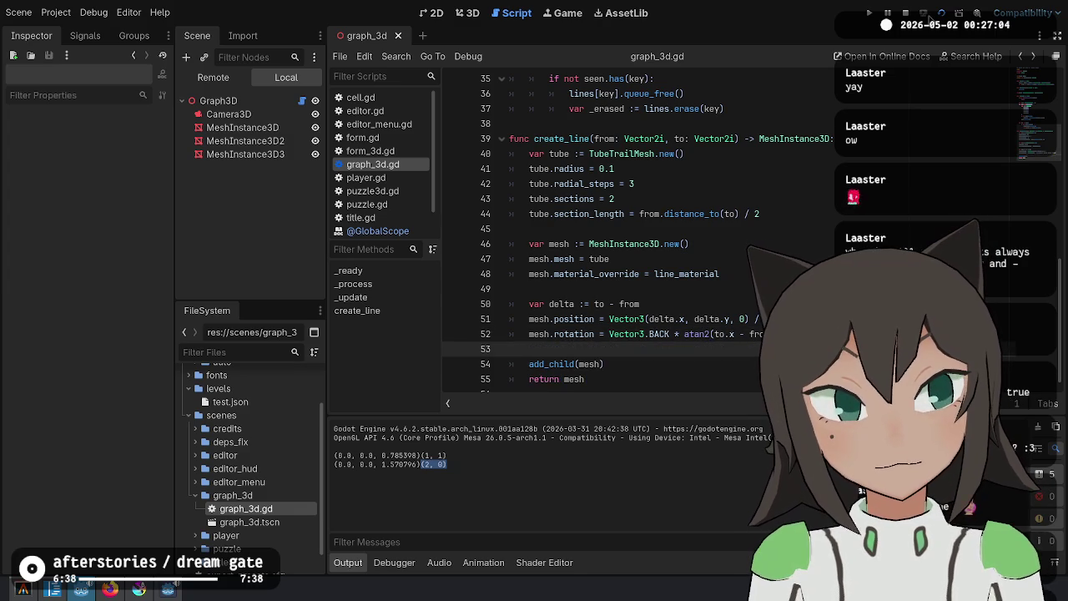
{"action": "left_click", "coordinate": [940, 15]}
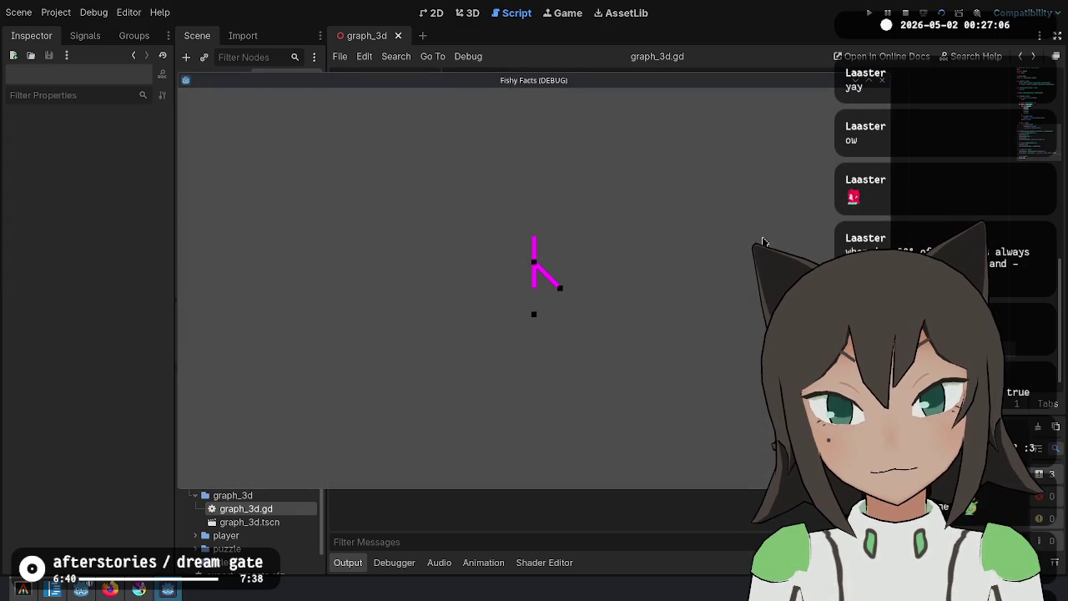
{"action": "key", "text": "Escape"}
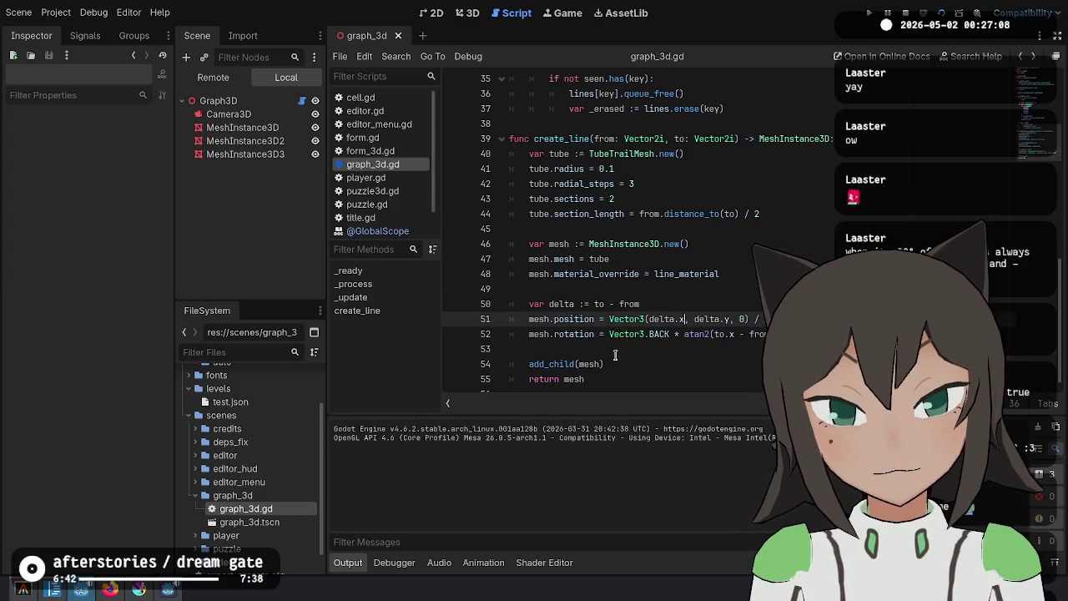
Select delta in the mesh position's Vector3 to see where it is used
{"action": "left_click", "coordinate": [621, 202]}
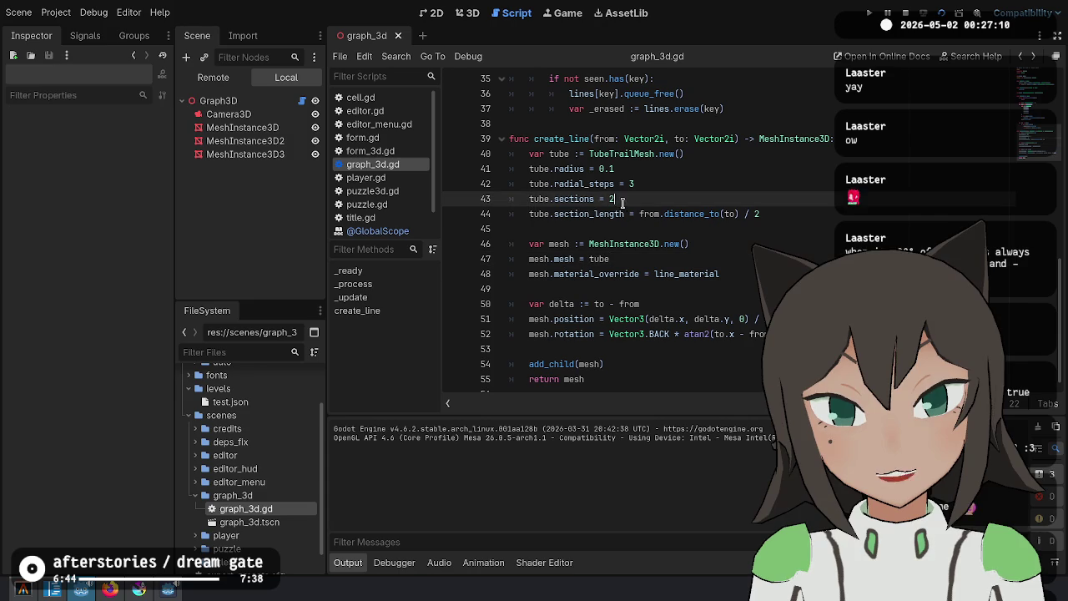
{"action": "left_click", "coordinate": [648, 320]}
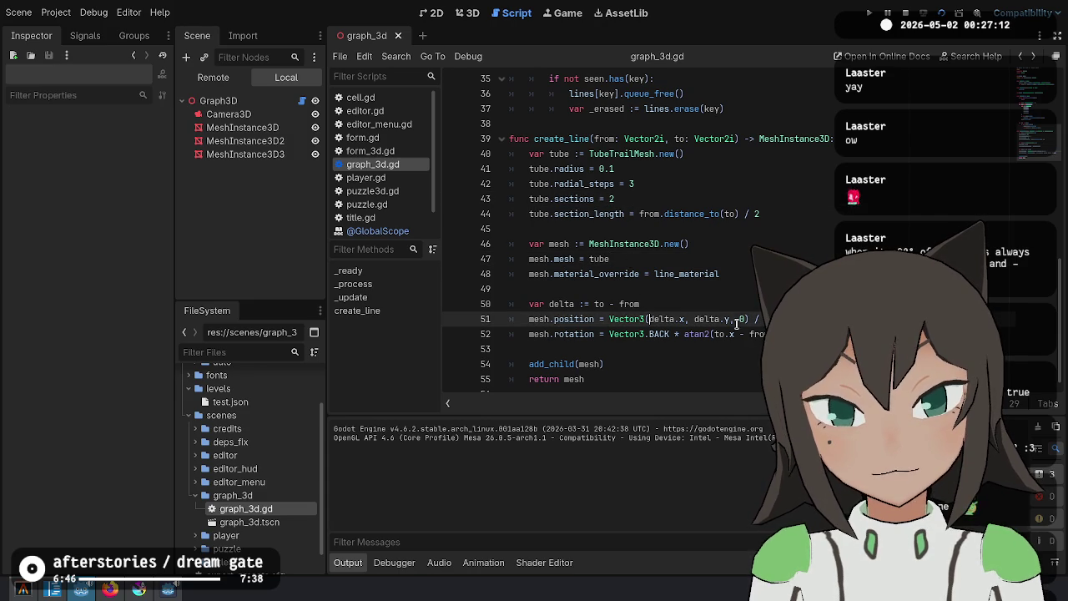
{"action": "double_click", "coordinate": [672, 319]}
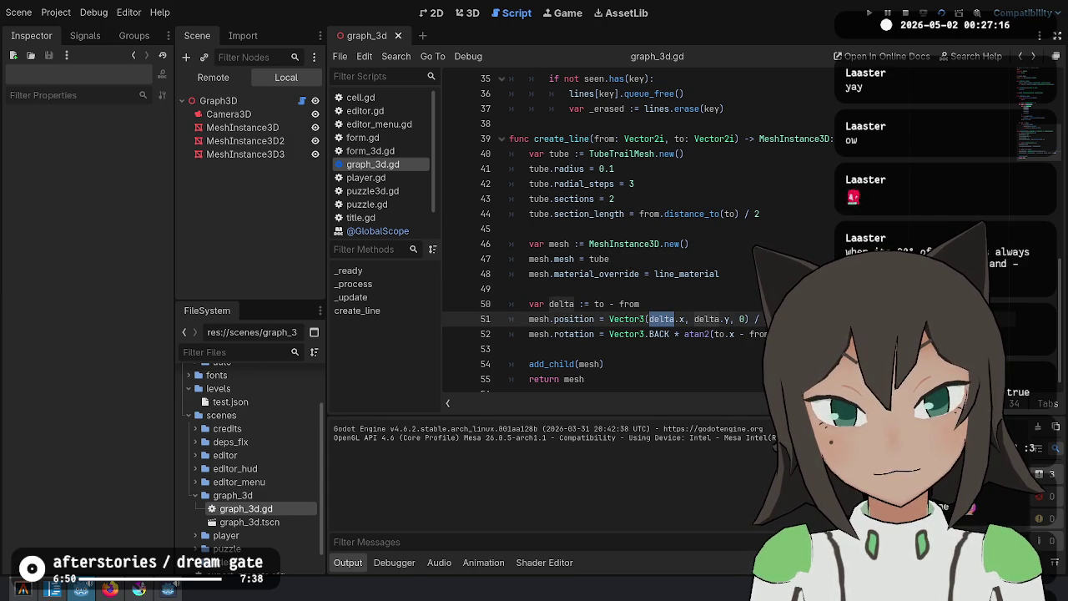
{"action": "mouse_move", "coordinate": [681, 318]}
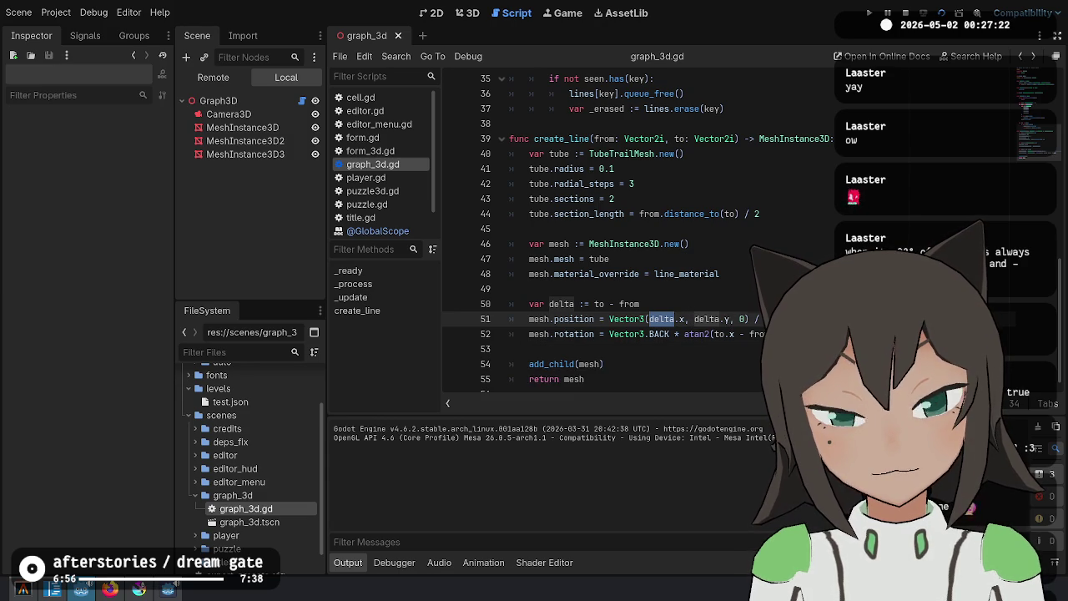
{"action": "left_click", "coordinate": [762, 319]}
{"action": "key", "text": "BackSpace"}
{"action": "key", "text": "BackSpace"}
{"action": "left_click", "coordinate": [796, 334]}
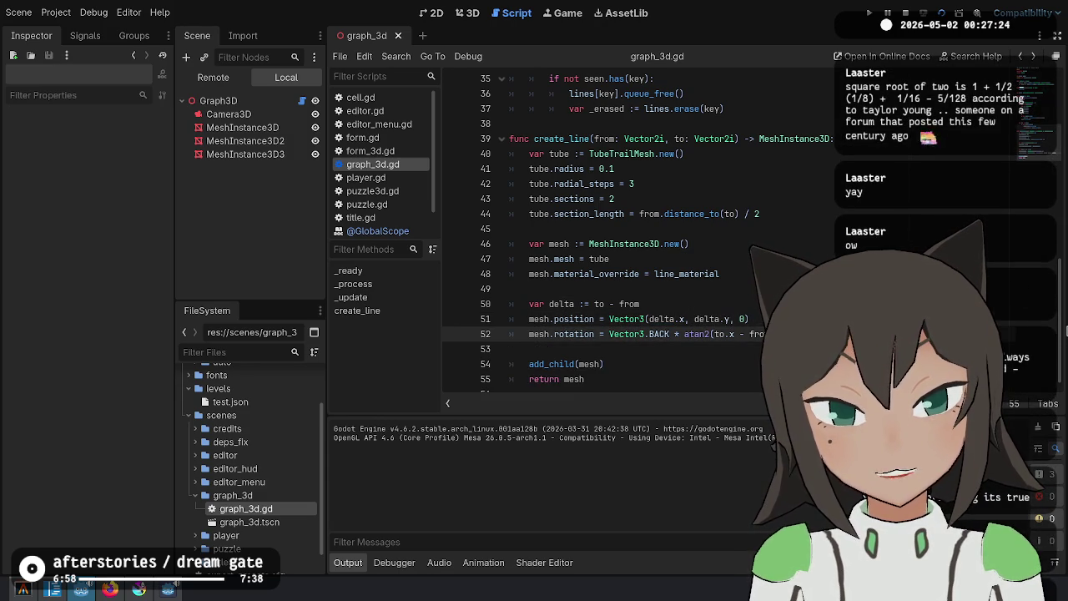
{"action": "key", "text": "BackSpace"}
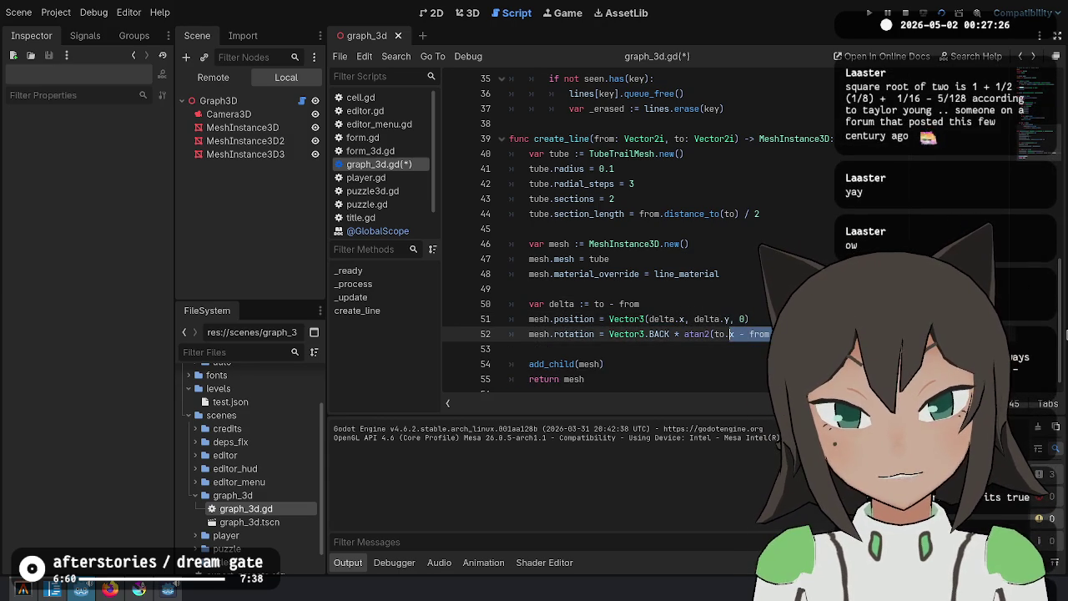
{"action": "key", "text": "shift+Right"}
{"action": "key", "text": "Delete"}
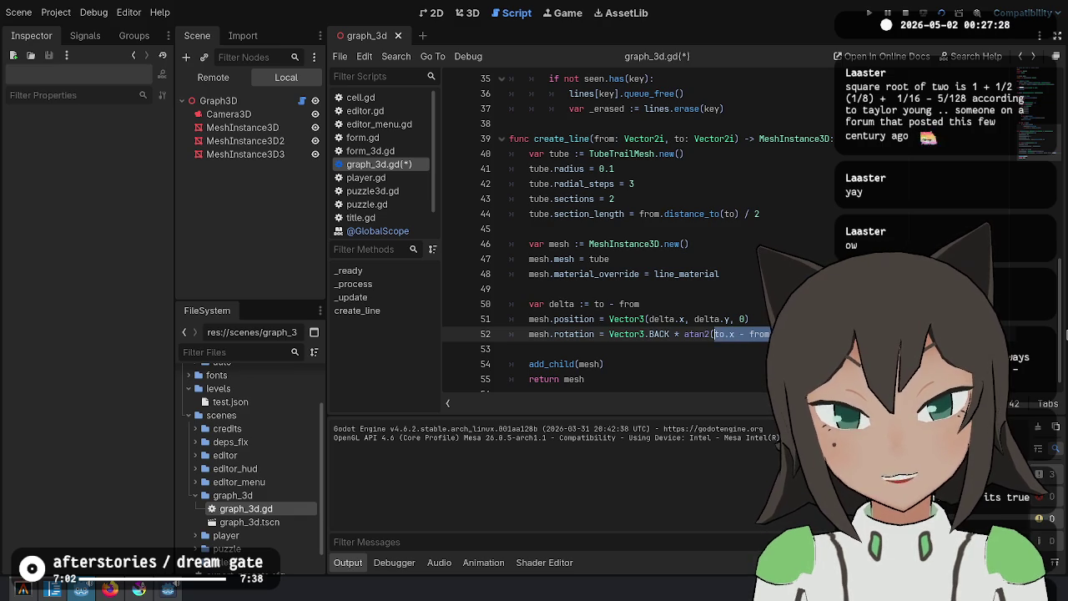
{"action": "key", "text": "BackSpace"}
{"action": "key", "text": "BackSpace"}
{"action": "key", "text": "BackSpace"}
{"action": "type", "text": "delta.x"}
{"action": "left_click_drag", "start_coordinate": [760, 334], "coordinate": [824, 334]}
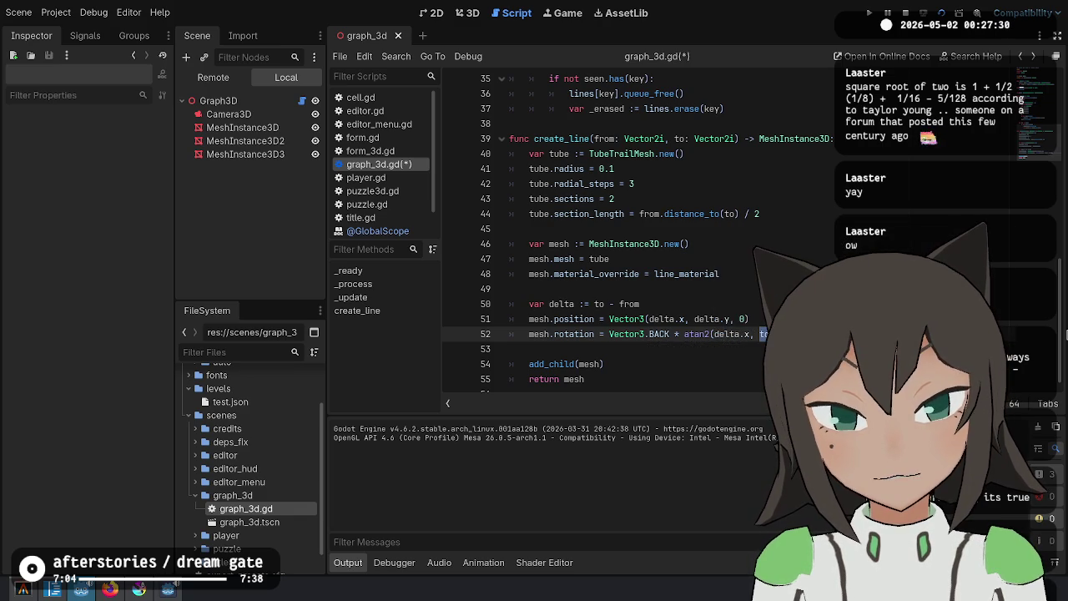
{"action": "type", "text": "y"}
{"action": "key", "text": "F6"}
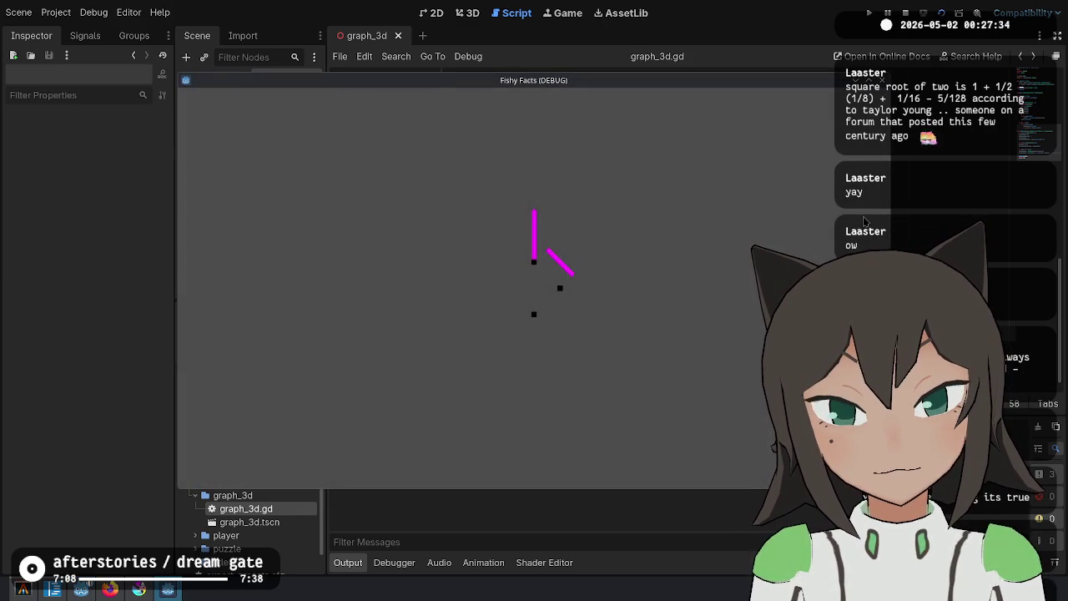
{"action": "key", "text": "alt+Tab"}
{"action": "key", "text": "Up"}
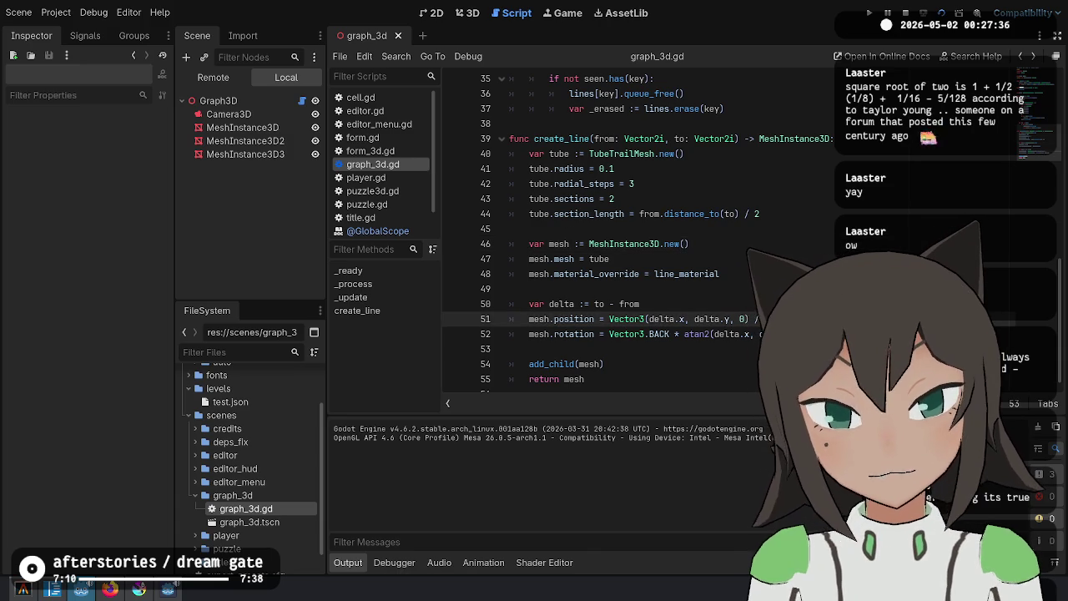
{"action": "left_click", "coordinate": [939, 12]}
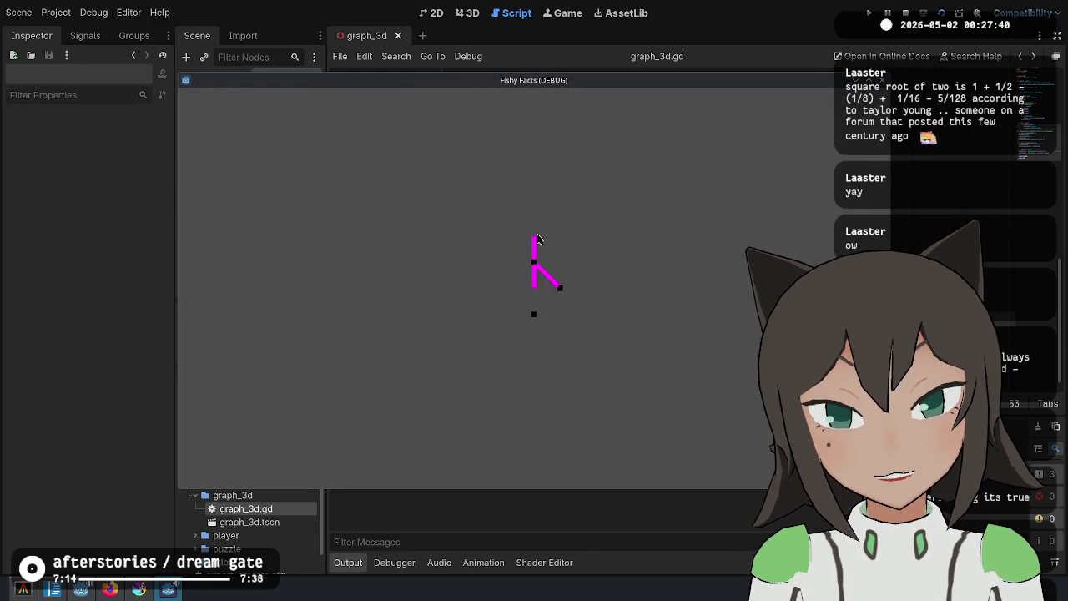
{"action": "key", "text": "alt+Tab"}
{"action": "scroll", "coordinate": [694, 252], "scroll_direction": "up", "scroll_amount": 12}
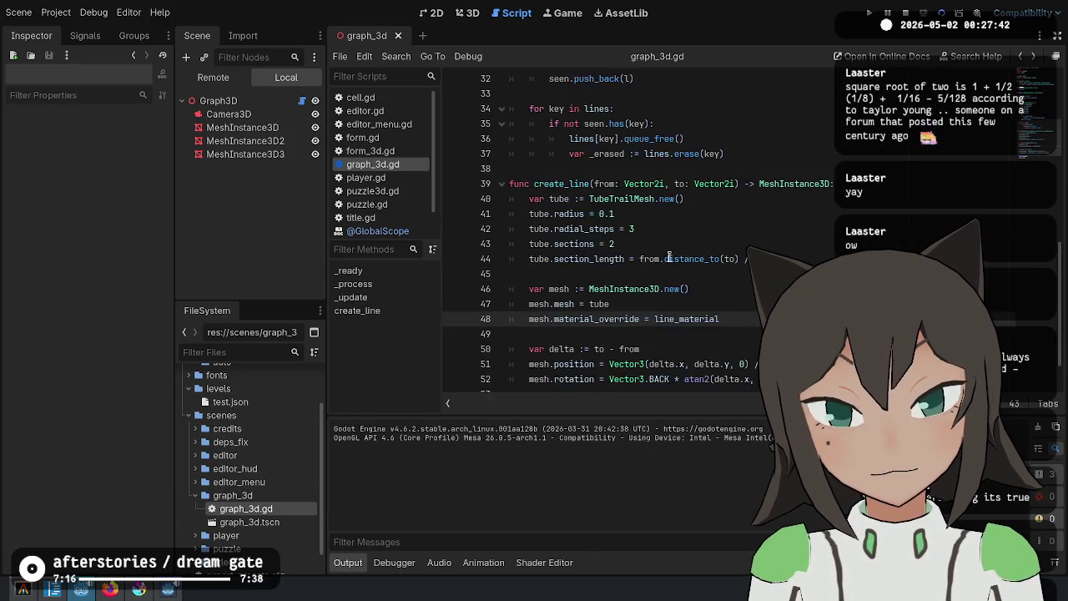
{"action": "scroll", "coordinate": [694, 252], "scroll_direction": "up", "scroll_amount": 4}
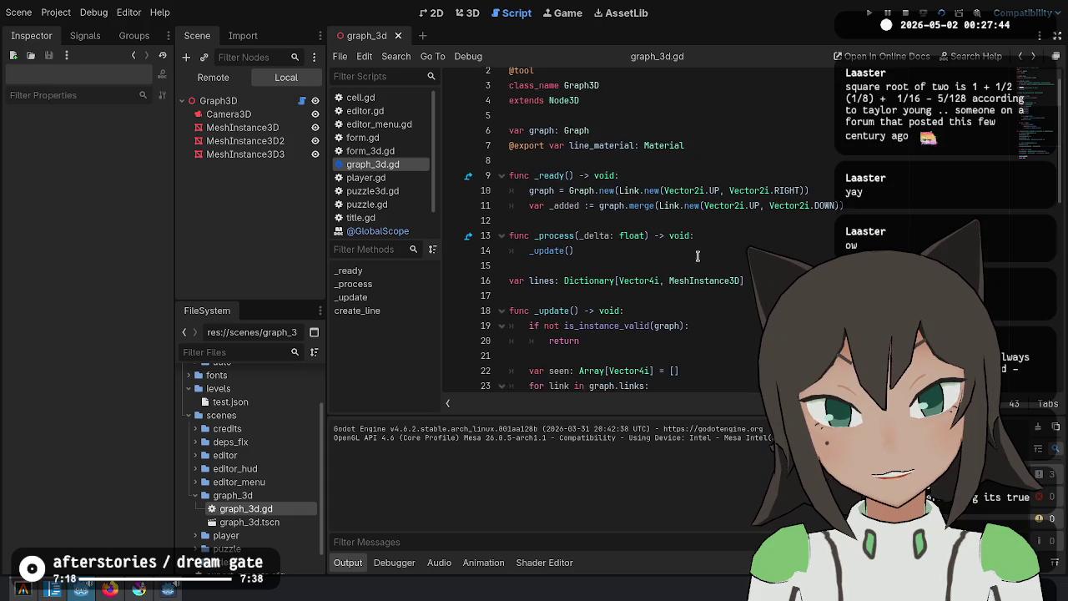
{"action": "scroll", "coordinate": [694, 252], "scroll_direction": "down", "scroll_amount": 11}
Add print(delta) below the rotation line and run the scene to log the deltas
{"action": "left_click", "coordinate": [755, 308]}
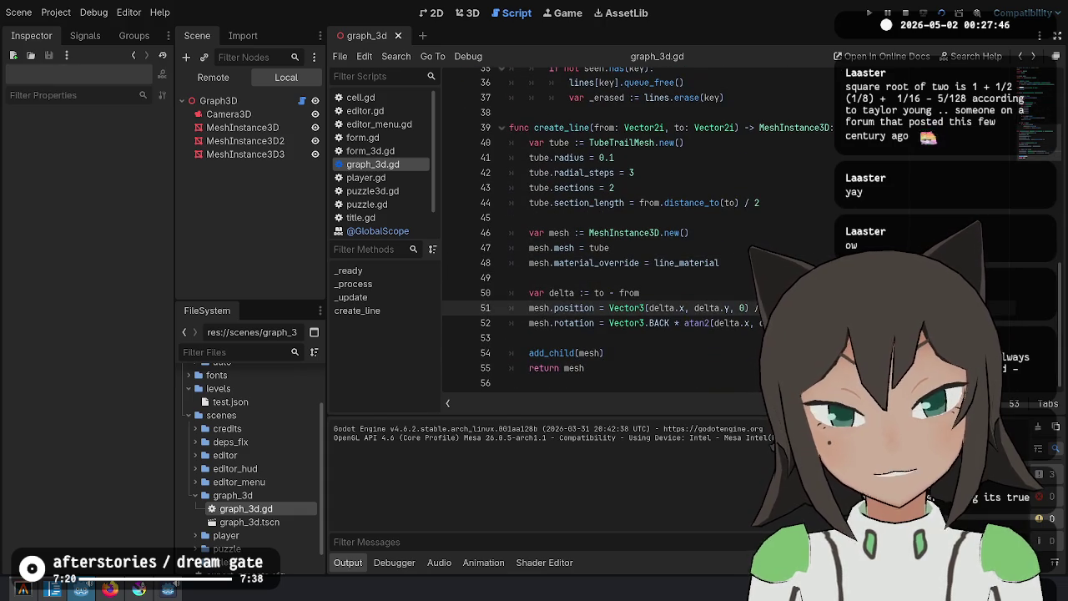
{"action": "key", "text": "Down"}
{"action": "key", "text": "End"}
{"action": "key", "text": "Return"}
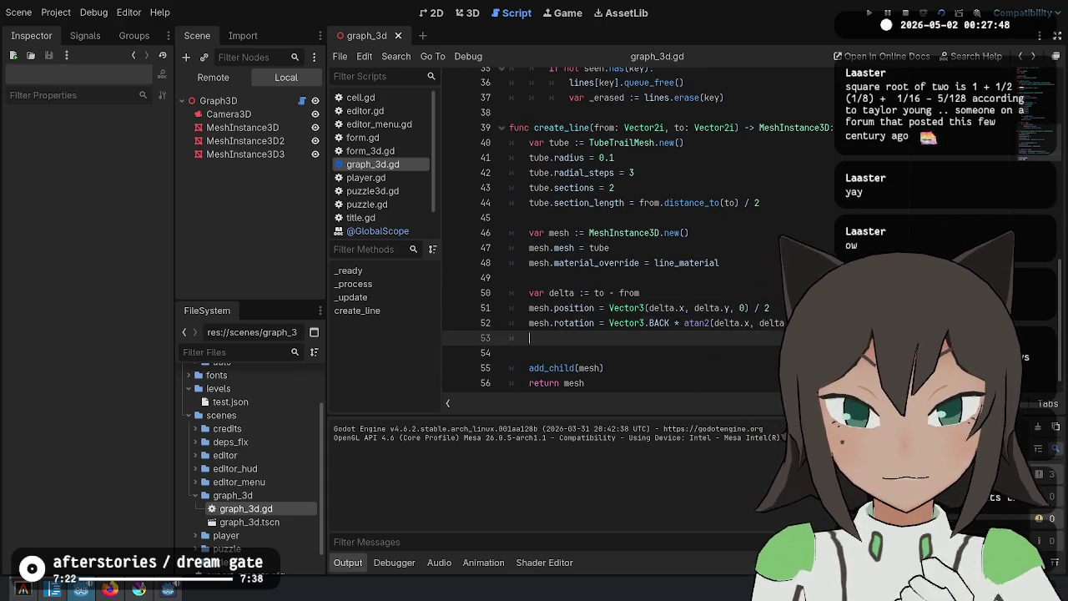
{"action": "type", "text": "print(delta"}
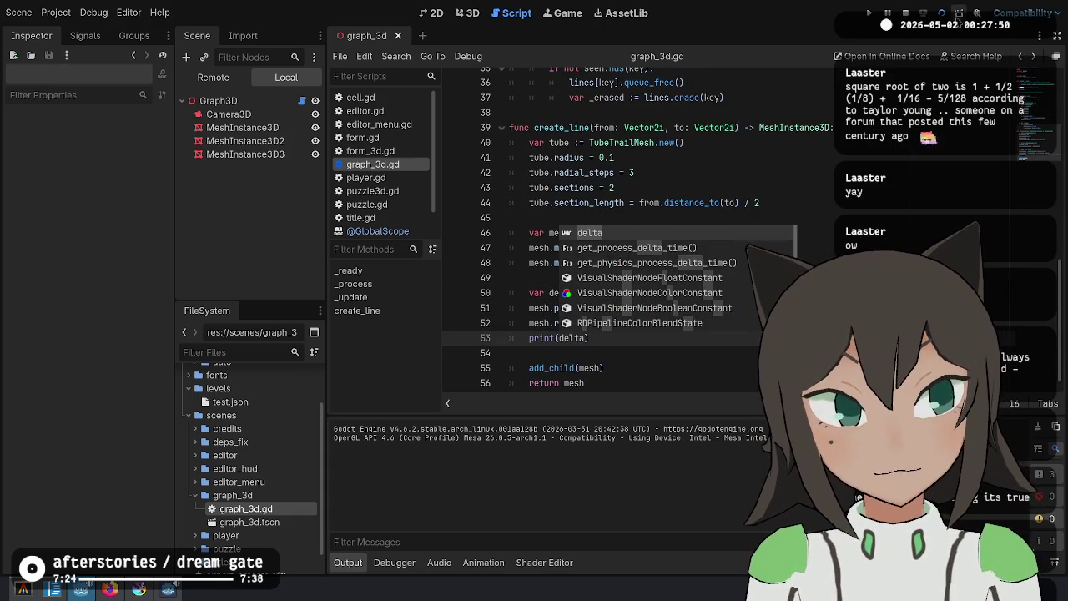
{"action": "key", "text": "F6"}
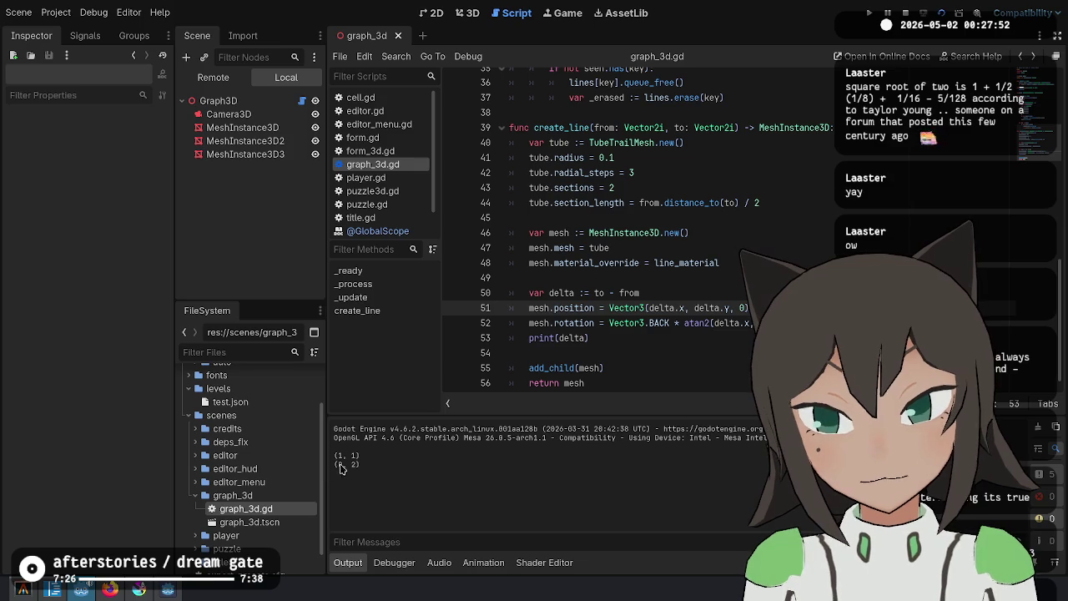
Place the caret at the end of the delta line in create_line
{"action": "left_click", "coordinate": [681, 324]}
{"action": "key", "text": "Up"}
{"action": "key", "text": "Up"}
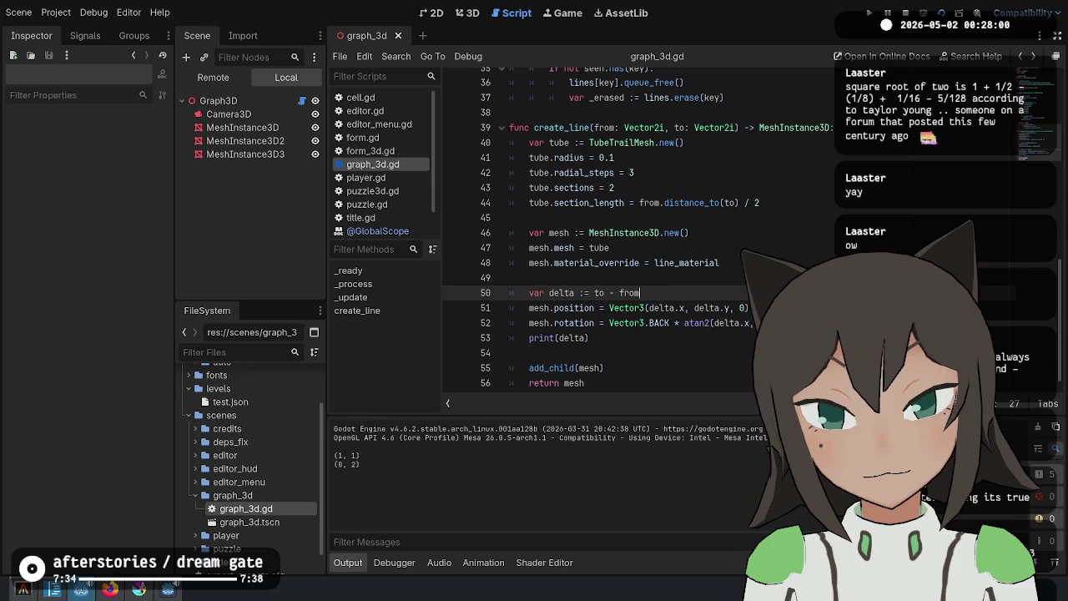
{"action": "left_click", "coordinate": [621, 339]}
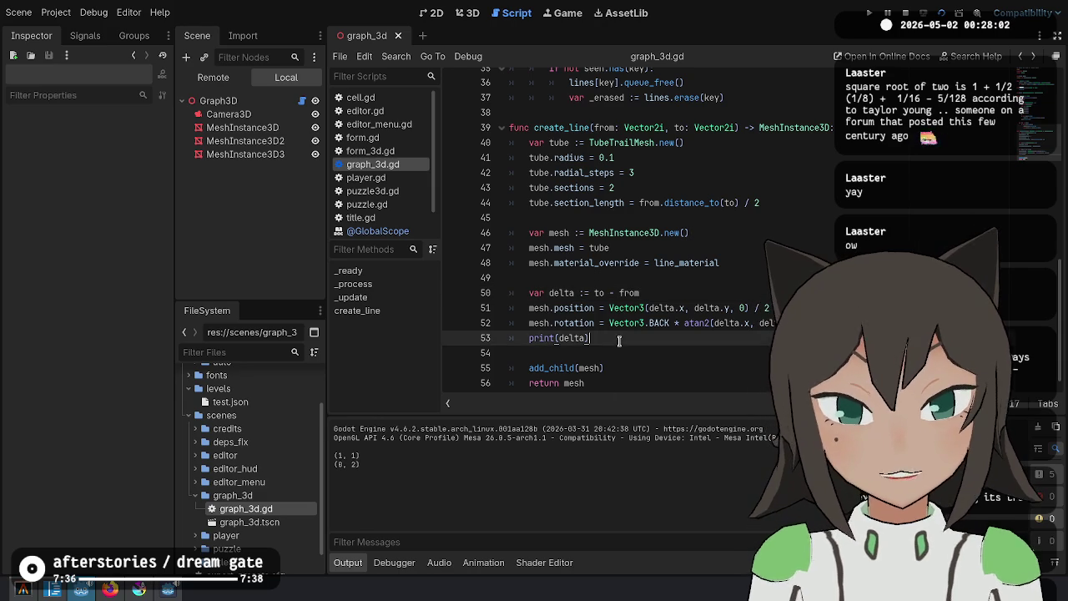
{"action": "left_click", "coordinate": [699, 292]}
Insert 'var avg := to + from / 2' above the delta line and delete print(delta)
{"action": "key", "text": "ctrl+shift+Return"}
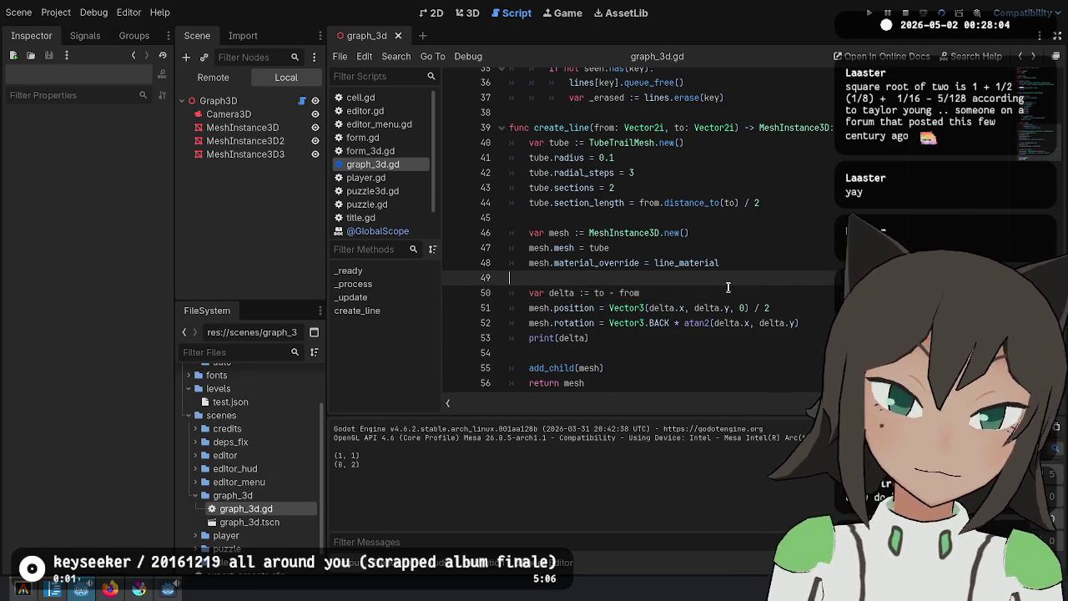
{"action": "type", "text": "var avg :"}
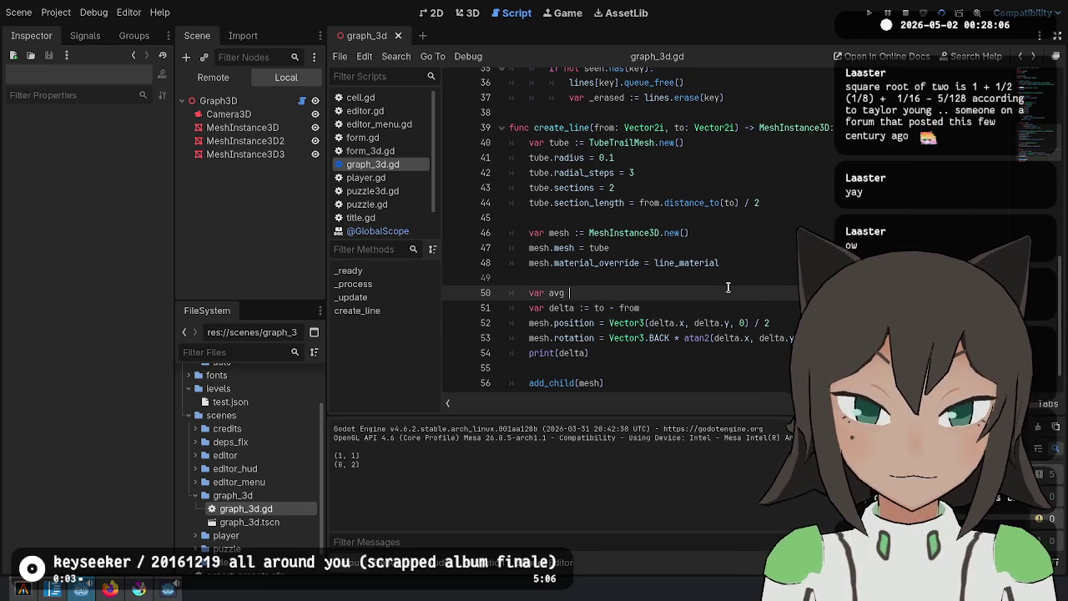
{"action": "type", "text": "= to + from / 2"}
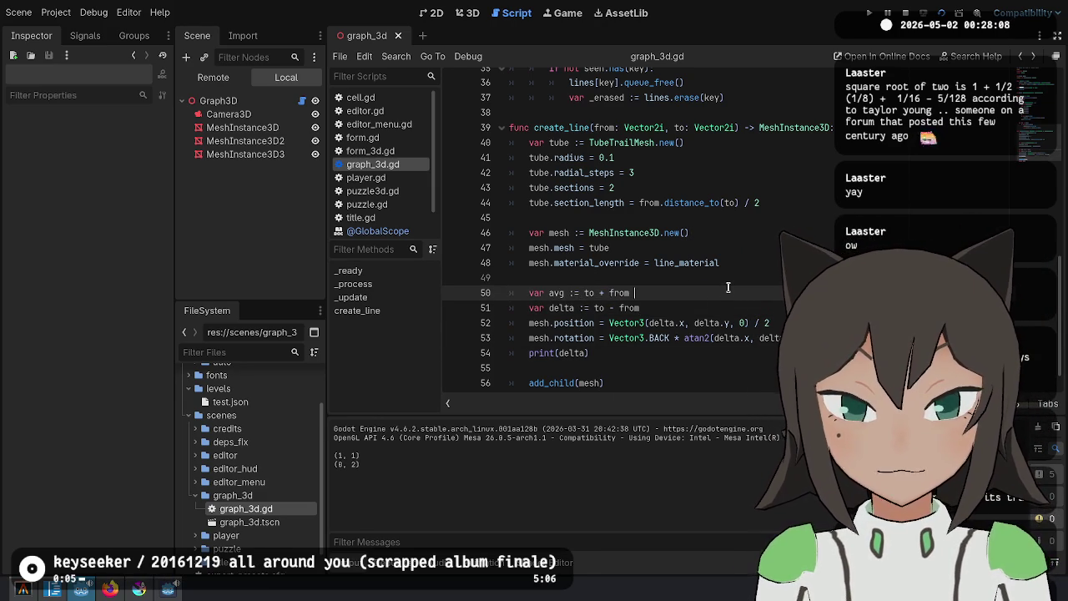
{"action": "scroll", "coordinate": [728, 287], "scroll_direction": "down", "scroll_amount": 1}
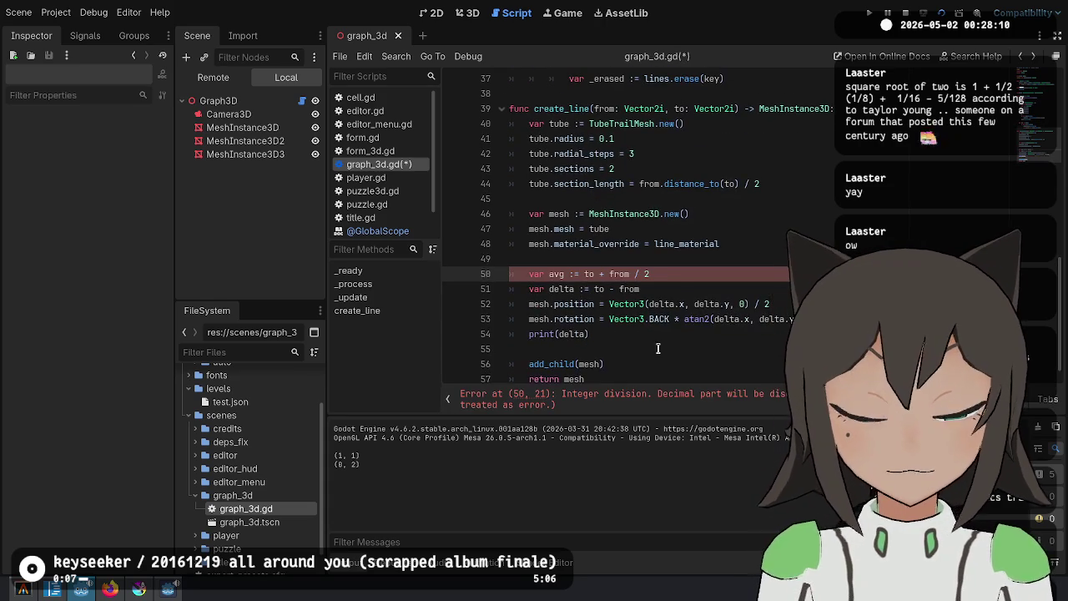
{"action": "left_click", "coordinate": [613, 333]}
{"action": "key", "text": "ctrl+shift+k"}
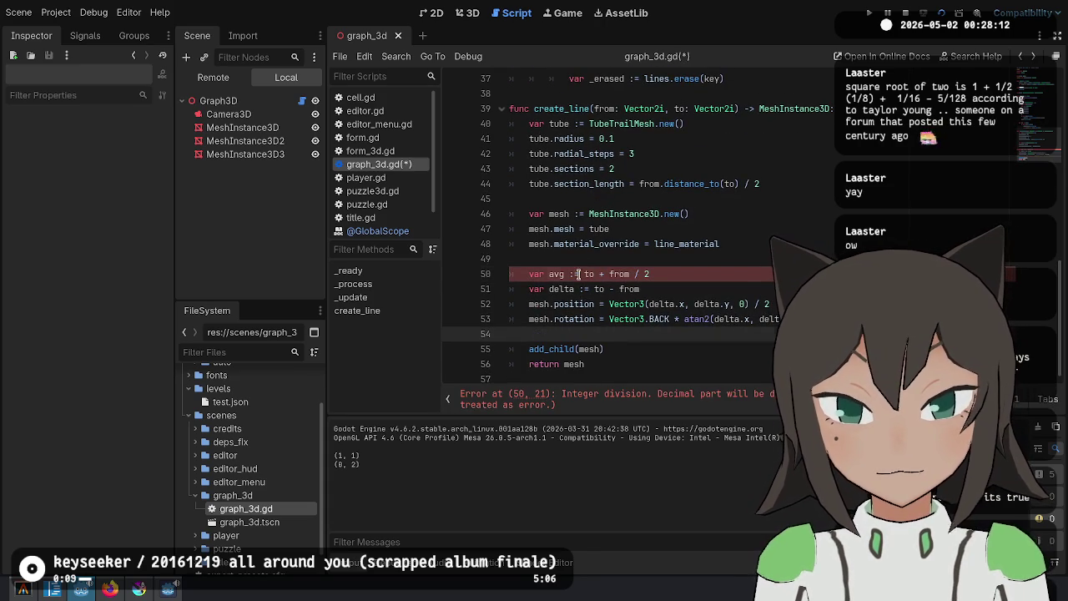
Parenthesize to + from in the avg line and make the divisor 2.0
{"action": "double_click", "coordinate": [589, 274]}
{"action": "type", "text": "("}
{"action": "key", "text": "ctrl+Right"}
{"action": "key", "text": "ctrl+Right"}
{"action": "type", "text": ")"}
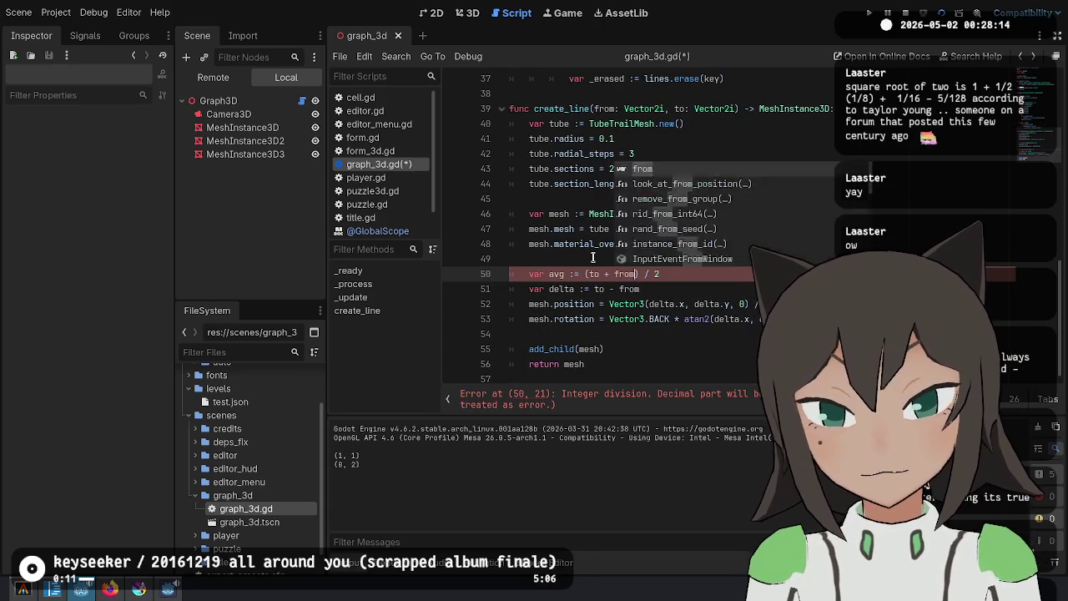
{"action": "key", "text": "End"}
{"action": "type", "text": ".0"}
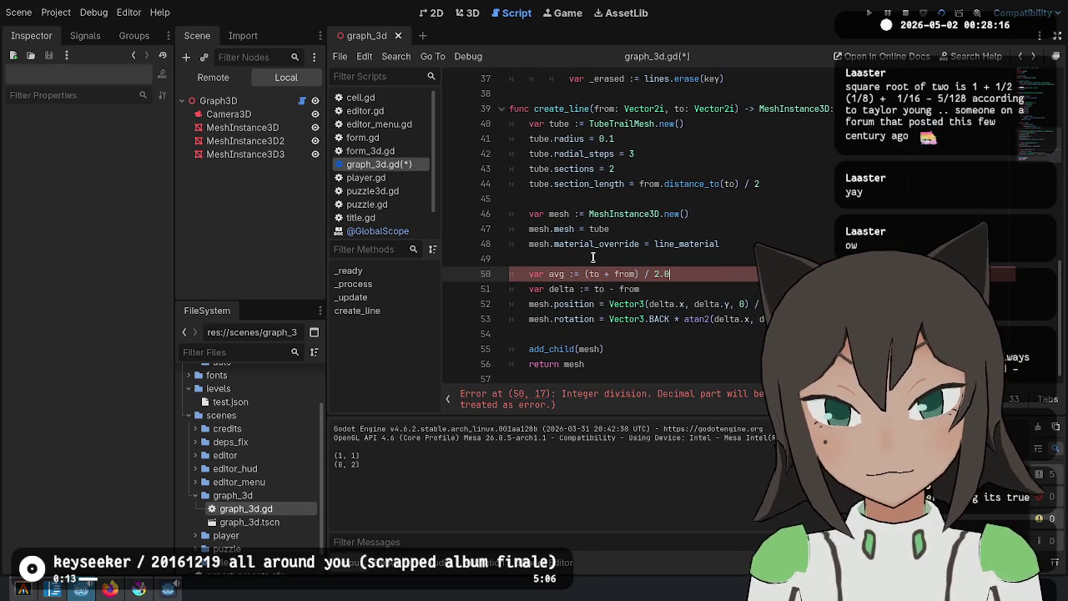
Wrap to and from in Vector2() conversions in the avg line and save
{"action": "key", "text": "Left"}
{"action": "key", "text": "Left"}
{"action": "key", "text": "Left"}
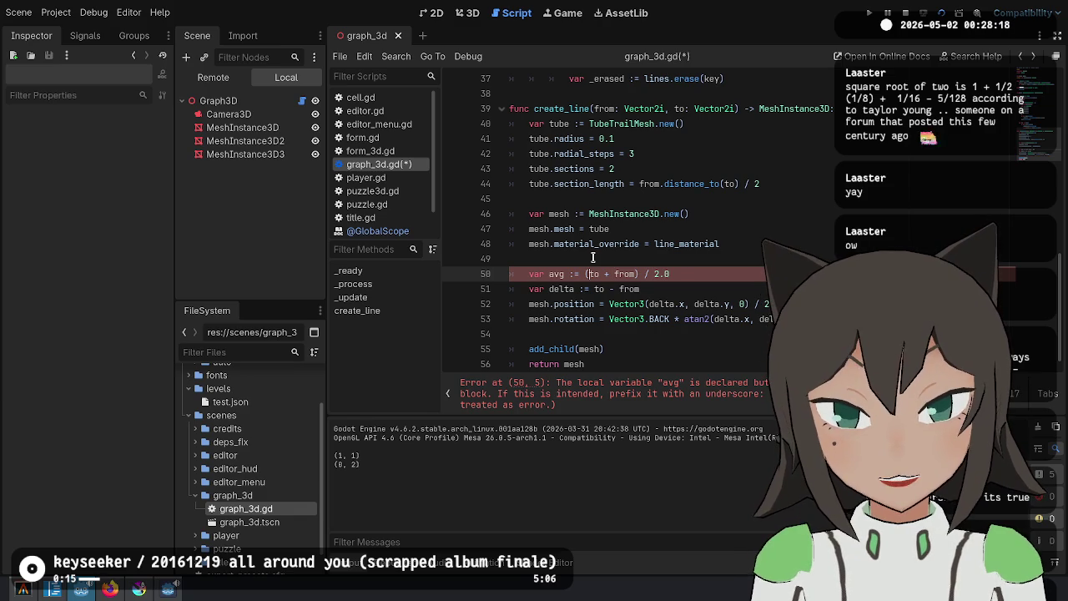
{"action": "type", "text": "Vector2"}
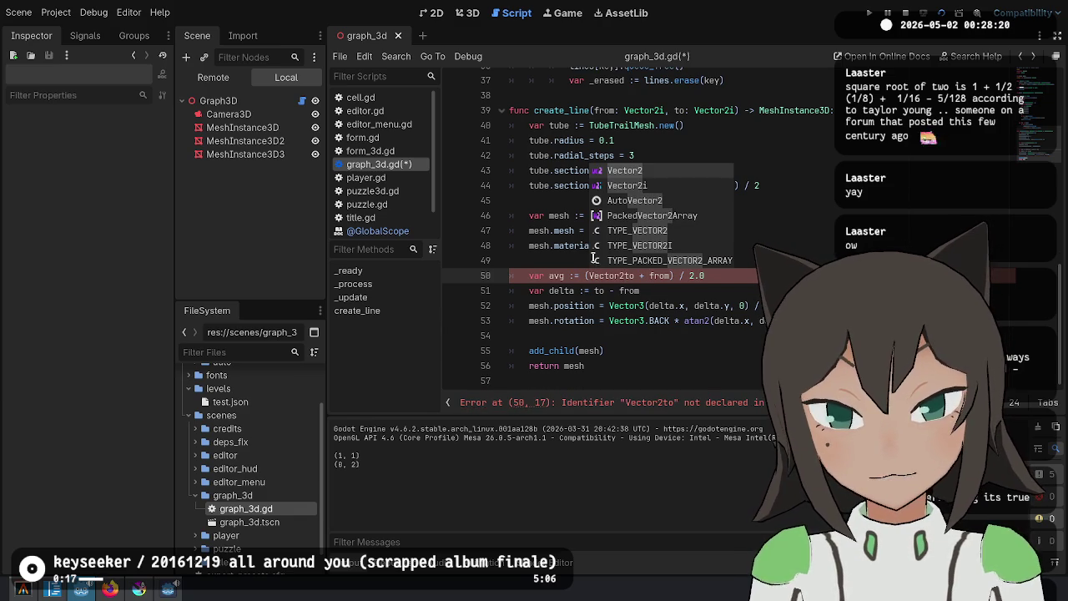
{"action": "type", "text": "("}
{"action": "key", "text": "Right"}
{"action": "key", "text": "Right"}
{"action": "type", "text": ")"}
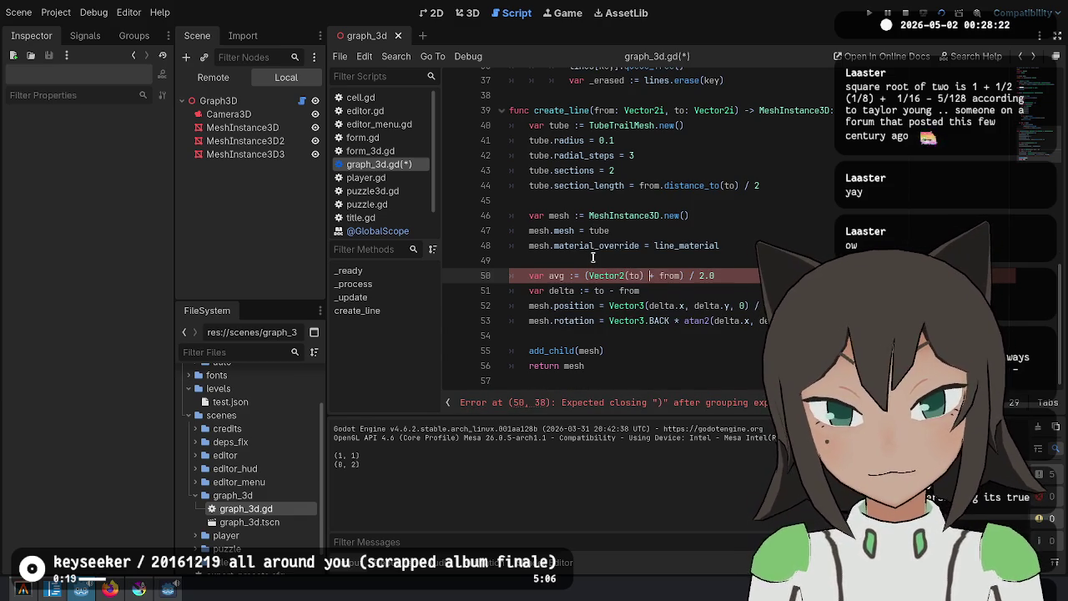
{"action": "key", "text": "Right"}
{"action": "key", "text": "Right"}
{"action": "key", "text": "Right"}
{"action": "type", "text": "Vector2("}
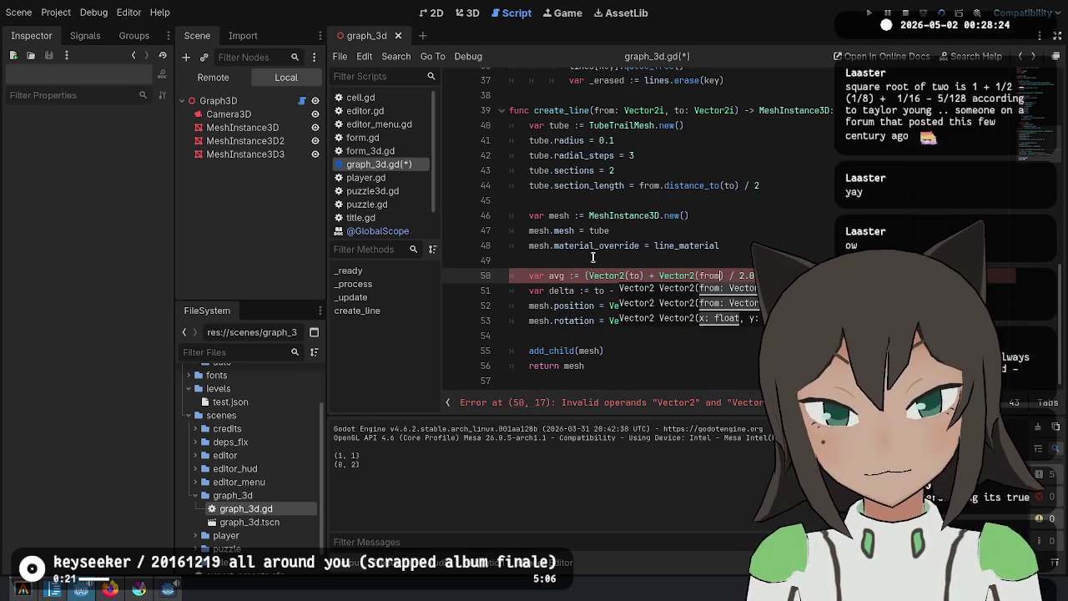
{"action": "key", "text": "Right"}
{"action": "key", "text": "Right"}
{"action": "key", "text": "Right"}
{"action": "type", "text": ")"}
{"action": "key", "text": "ctrl+s"}
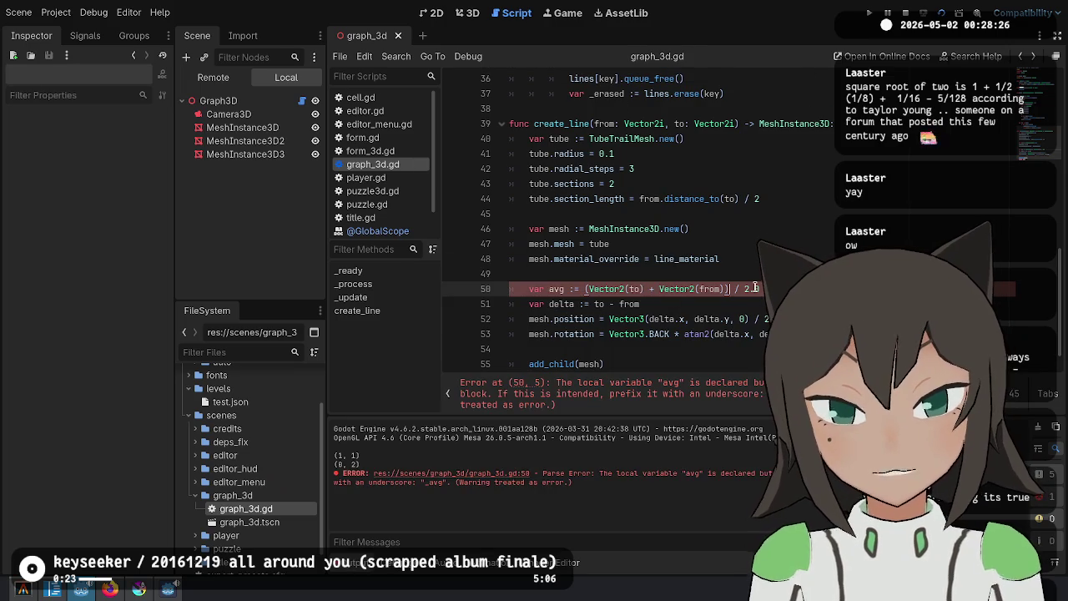
Replace both delta references in mesh.position with avg and save
{"action": "key", "text": "Up"}
{"action": "left_click", "coordinate": [759, 298]}
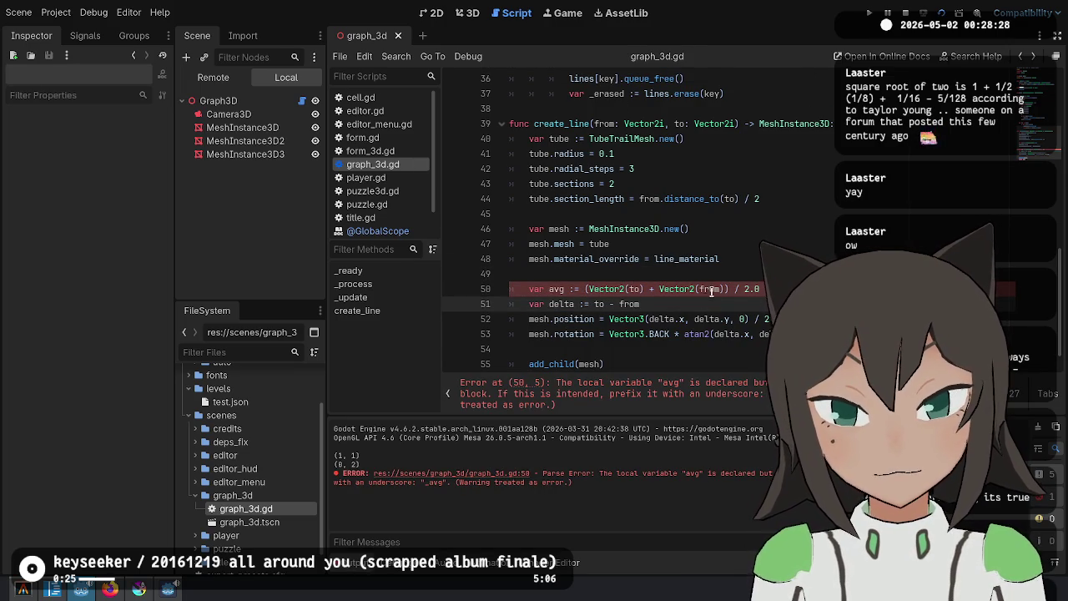
{"action": "double_click", "coordinate": [719, 318]}
{"action": "key", "text": "ctrl+d"}
{"action": "type", "text": "avg"}
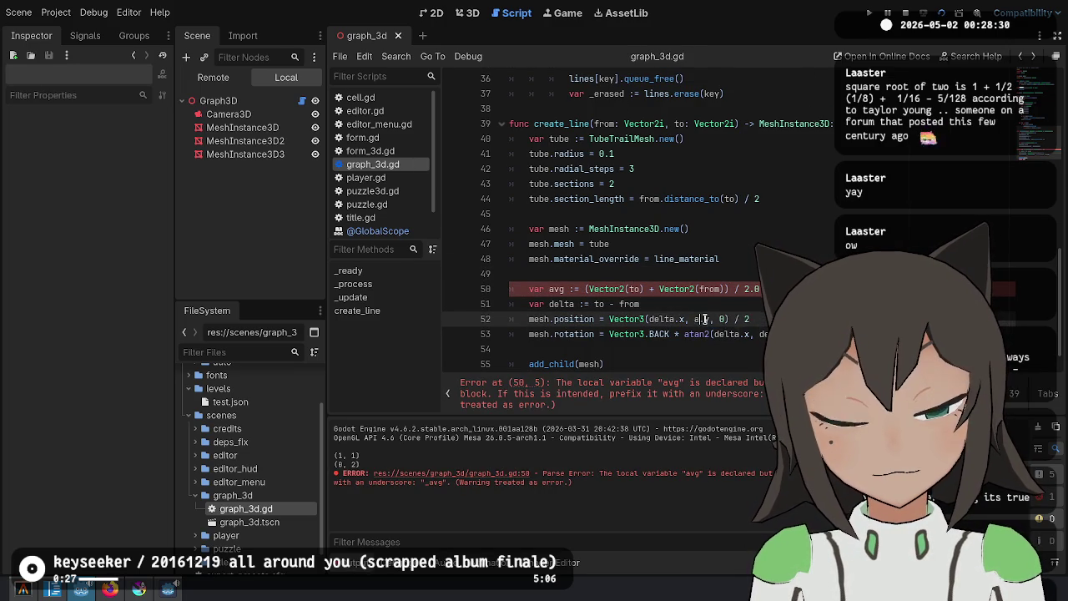
{"action": "key", "text": "ctrl+s"}
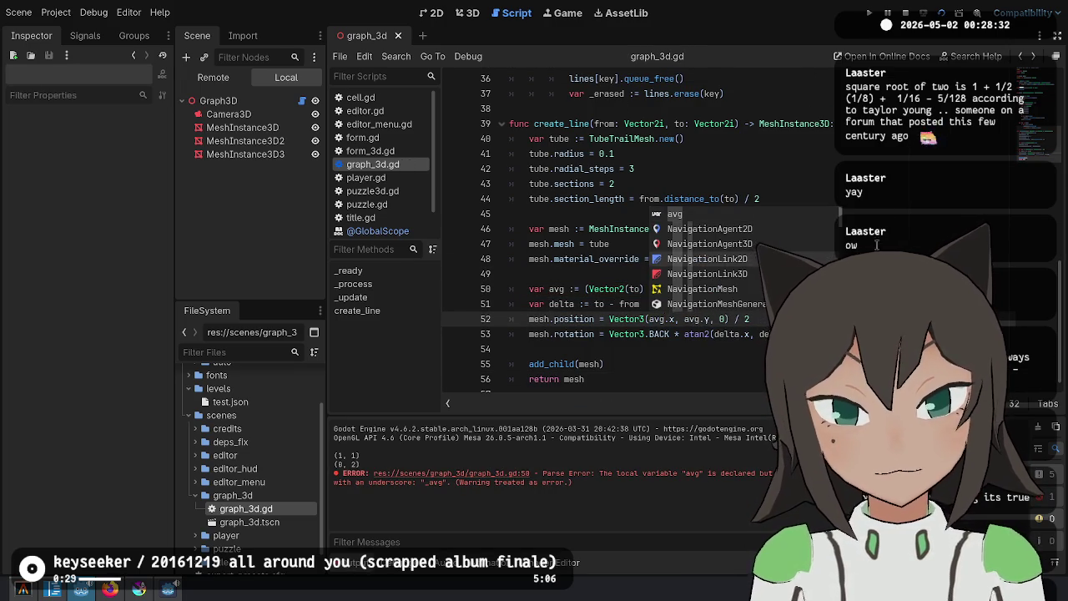
Test-run the scene to check tube placement, then return to the avg line
{"action": "left_click", "coordinate": [803, 243]}
{"action": "left_click", "coordinate": [942, 14]}
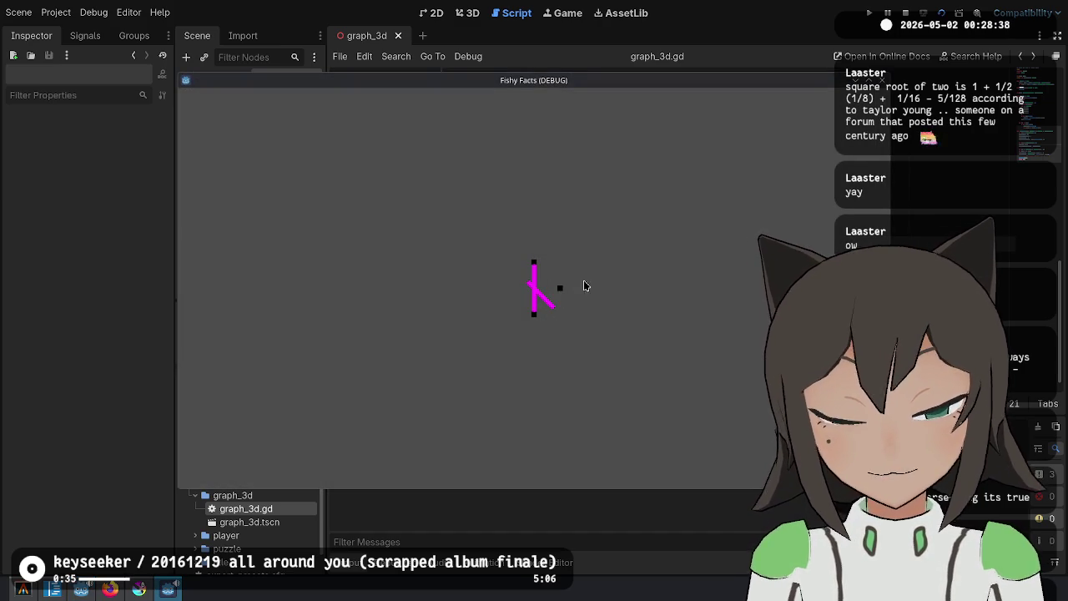
{"action": "key", "text": "F8"}
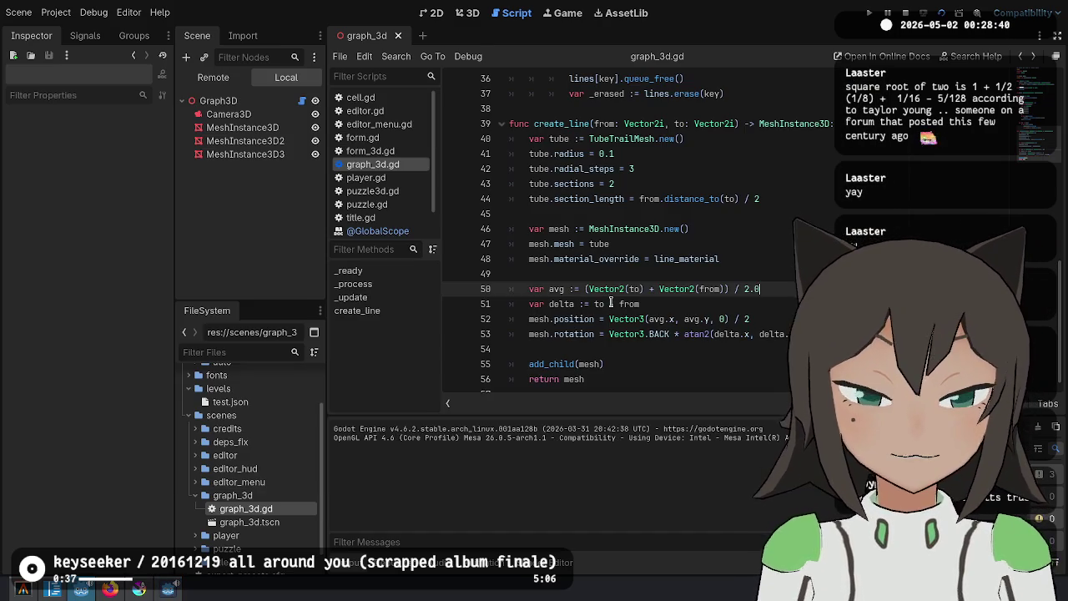
{"action": "key", "text": "Down"}
{"action": "key", "text": "ctrl+Right"}
{"action": "key", "text": "ctrl+Right"}
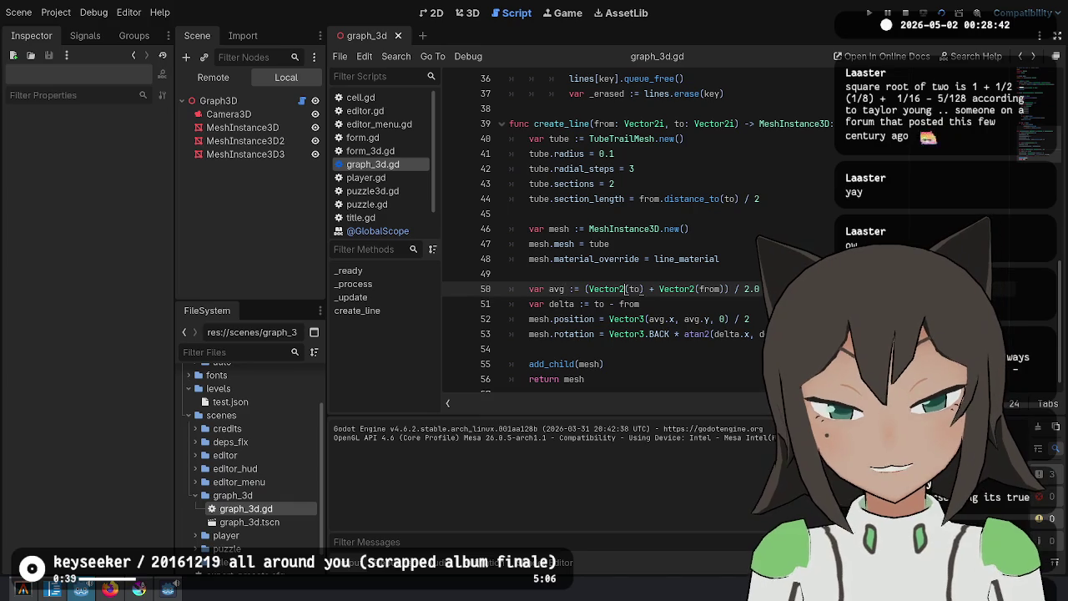
{"action": "key", "text": "ctrl+shift+Right"}
{"action": "key", "text": "ctrl+shift+Right"}
{"action": "key", "text": "ctrl+shift+Right"}
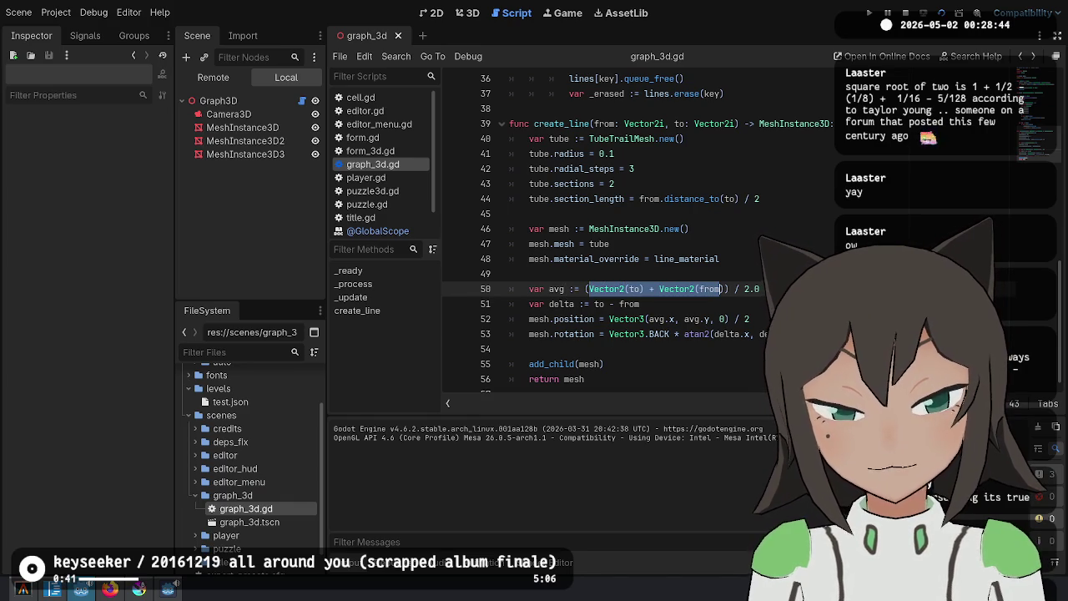
{"action": "key", "text": "Left"}
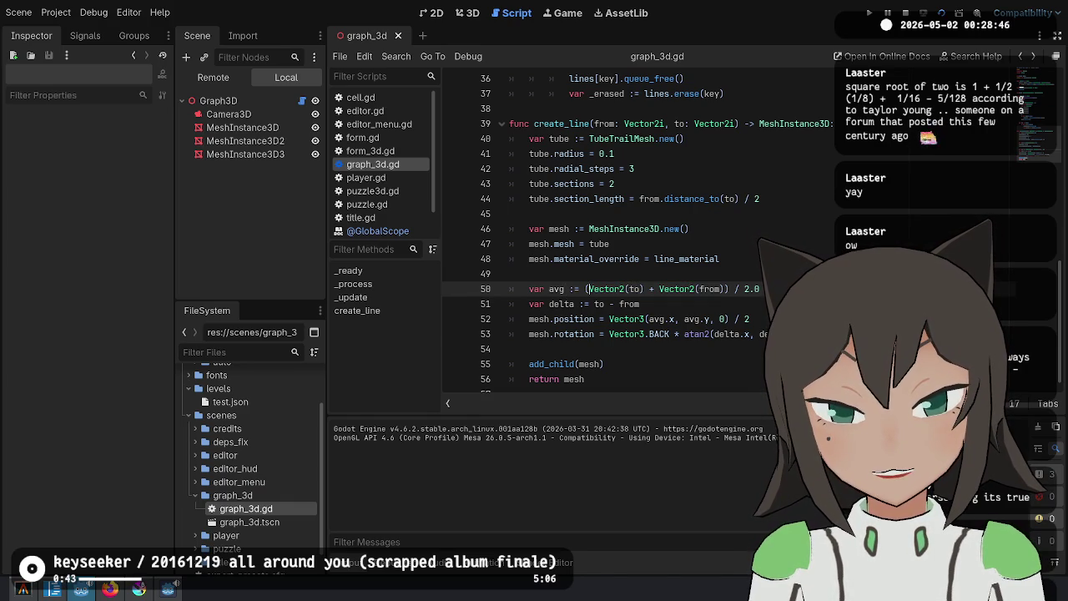
Add 'var midpoint = from + delta / 2' on a new line below the delta line
{"action": "key", "text": "Down"}
{"action": "key", "text": "End"}
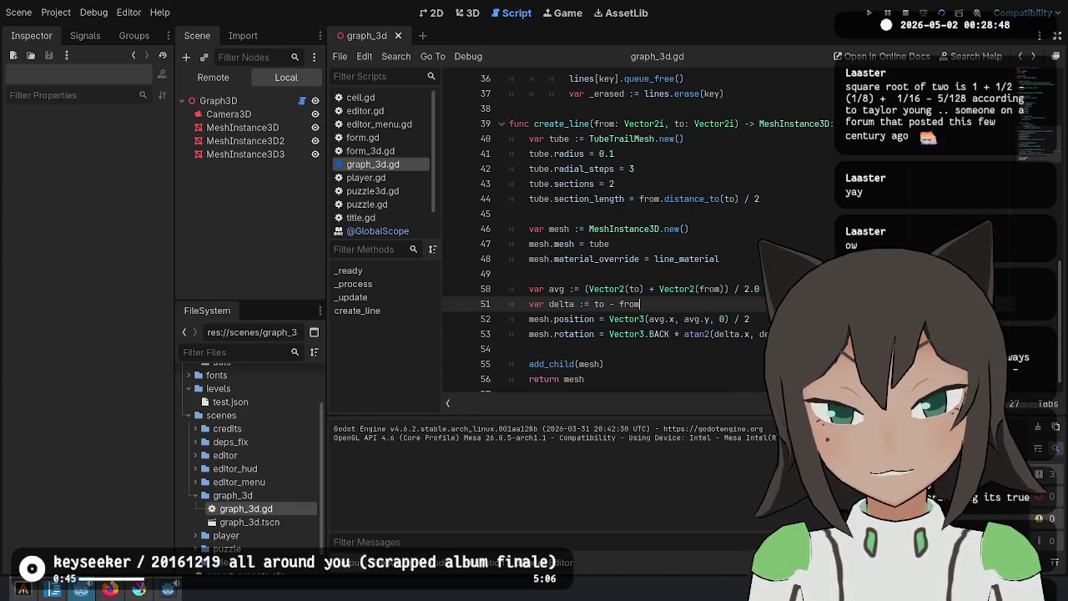
{"action": "key", "text": "Return"}
{"action": "type", "text": "var midpoint = "}
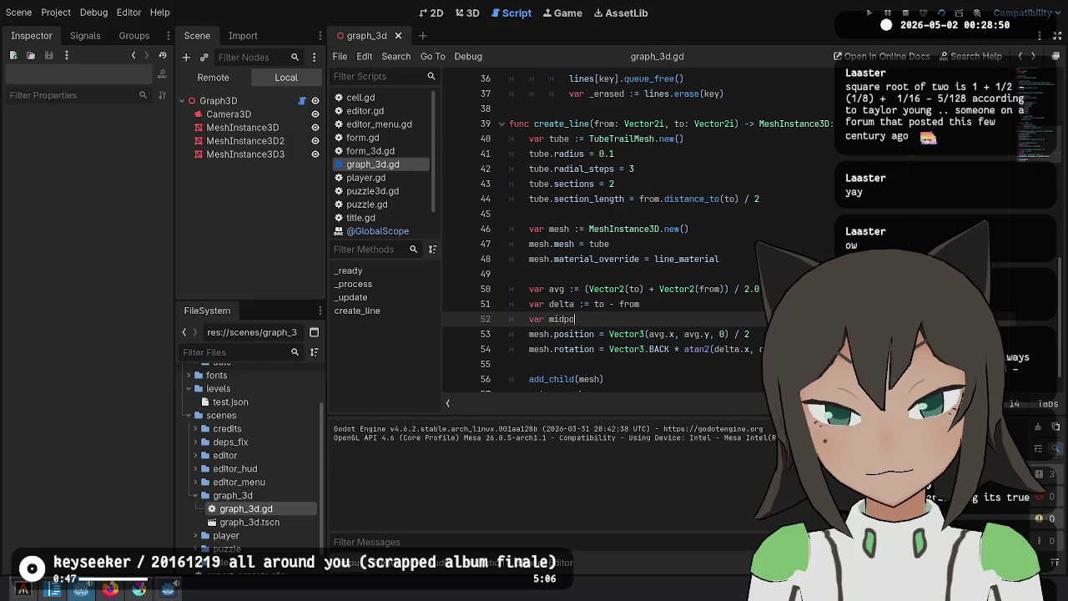
{"action": "type", "text": "avg"}
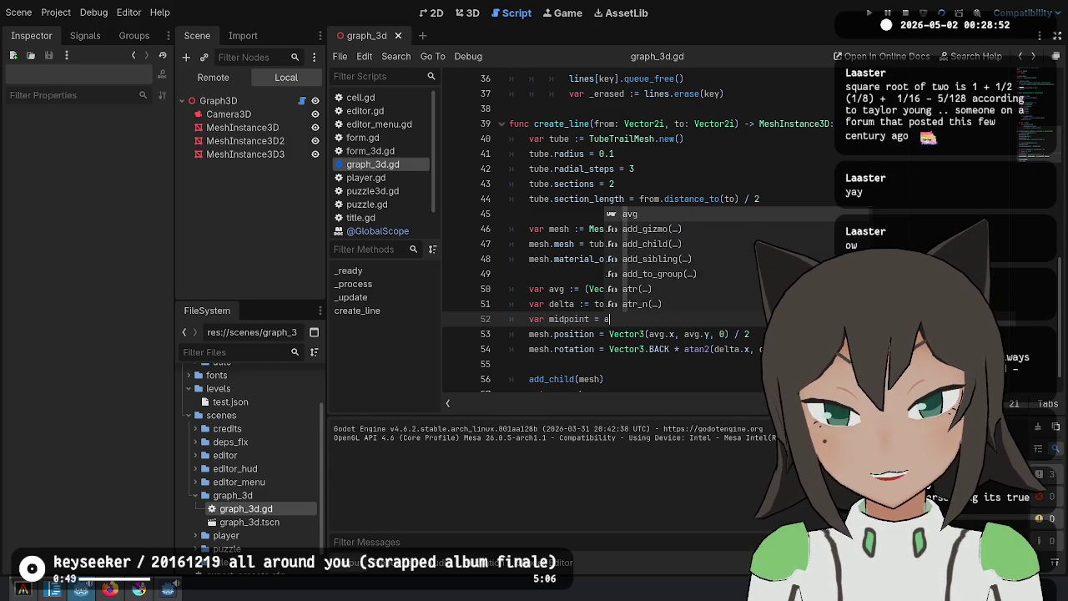
{"action": "key", "text": "BackSpace"}
{"action": "key", "text": "BackSpace"}
{"action": "key", "text": "BackSpace"}
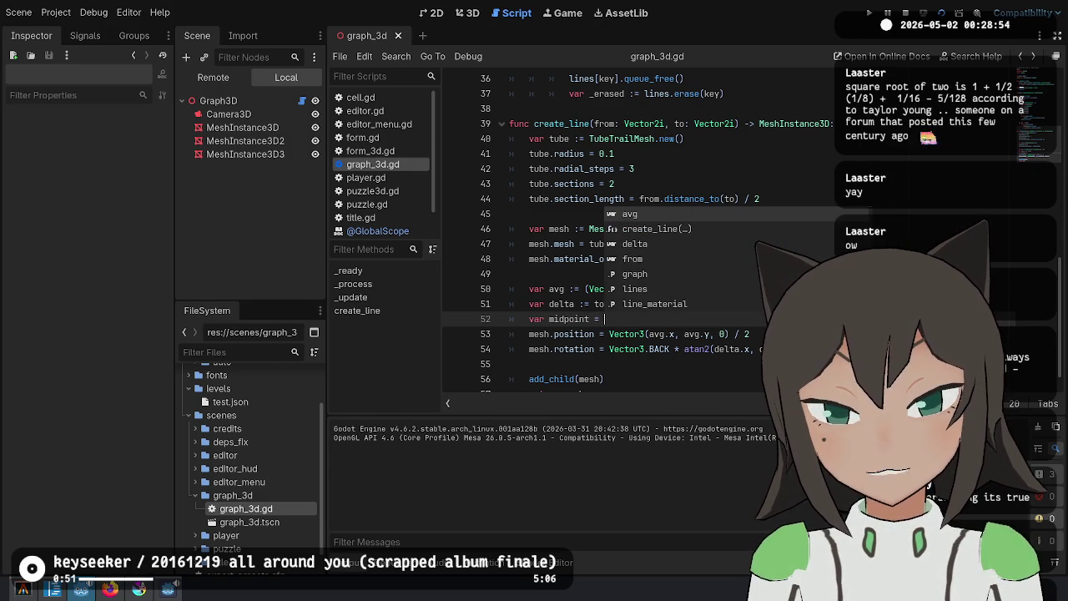
{"action": "type", "text": "to"}
{"action": "type", "text": "from "}
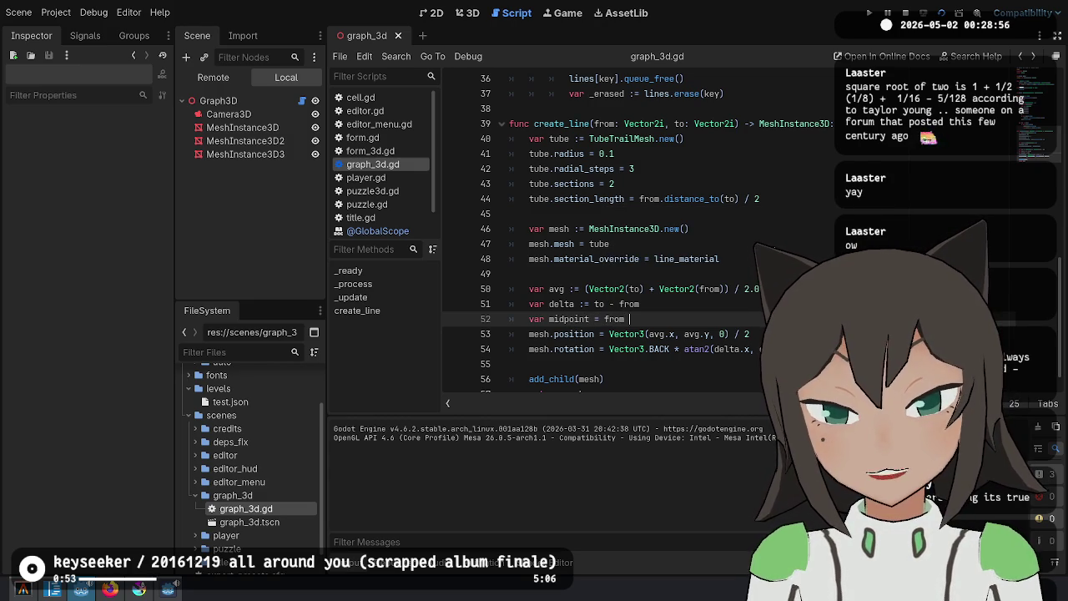
{"action": "type", "text": " delta /2"}
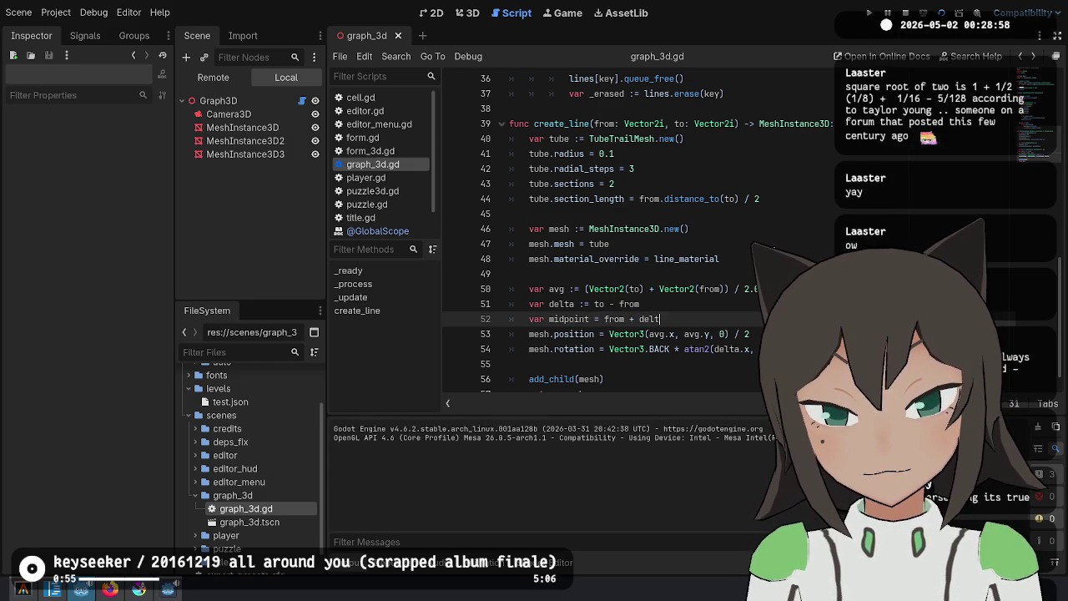
Delete the old avg line and save to check for errors
{"action": "key", "text": "Up"}
{"action": "key", "text": "Up"}
{"action": "key", "text": "ctrl+shift+k"}
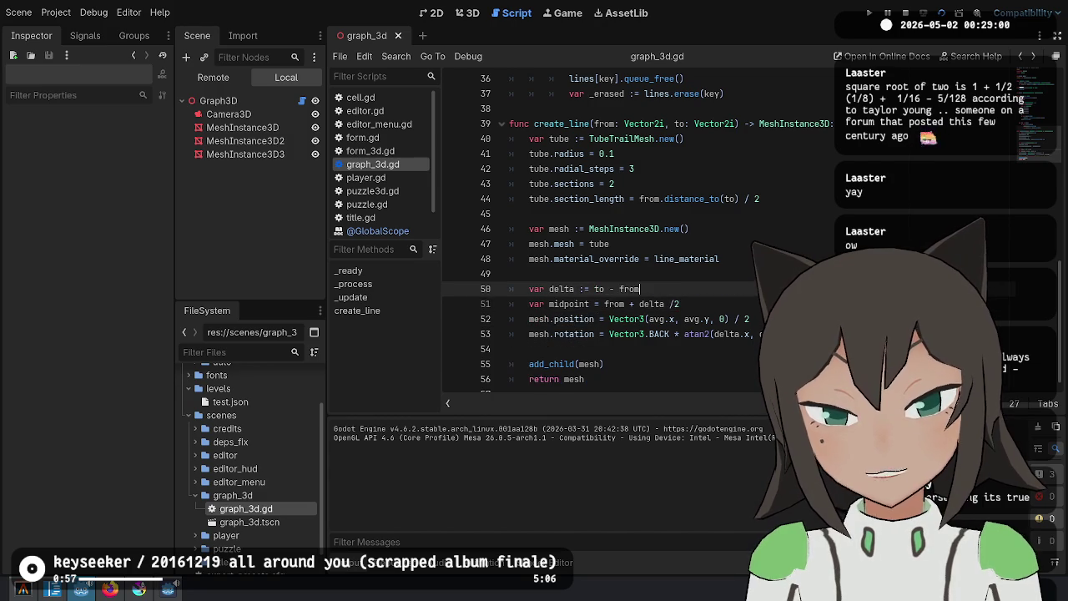
{"action": "key", "text": "Down"}
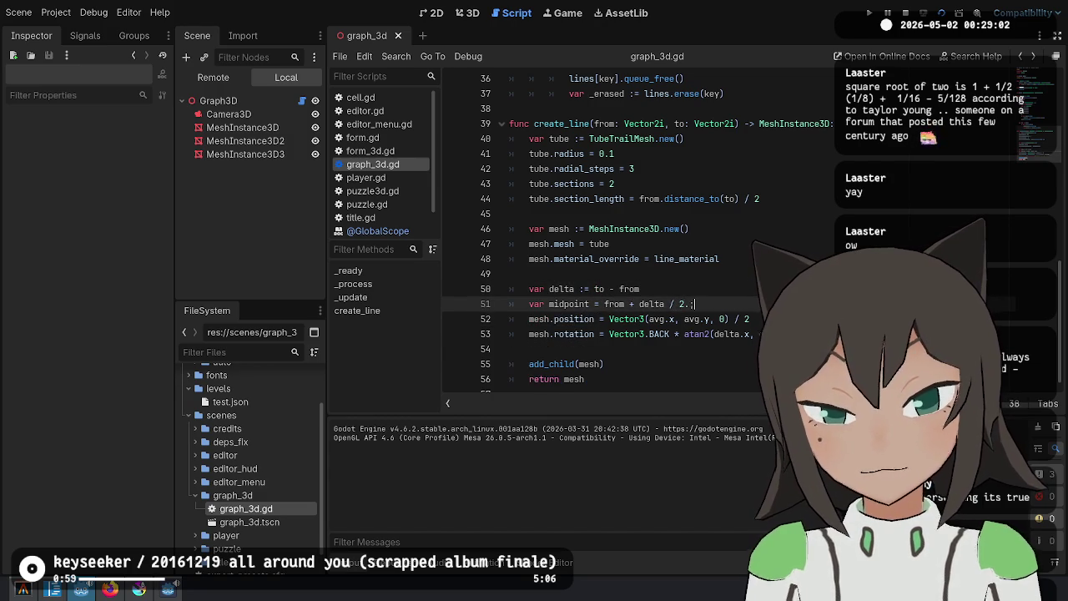
{"action": "type", "text": "0"}
{"action": "key", "text": "ctrl+s"}
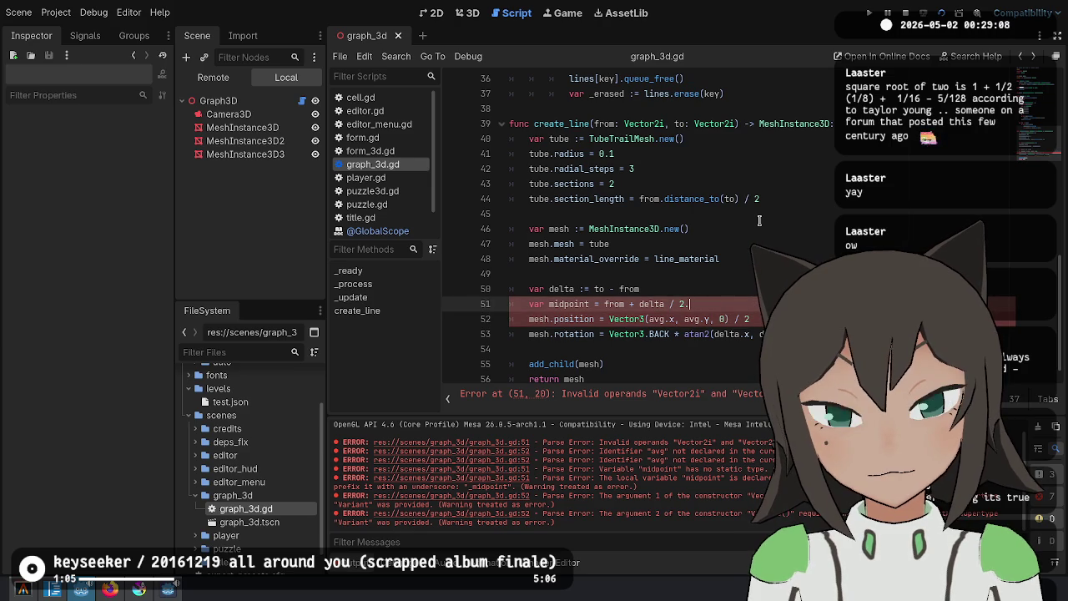
Switch the mesh position from avg.x and avg.y to midpoint.x and midpoint.y, and save
{"action": "key", "text": "BackSpace"}
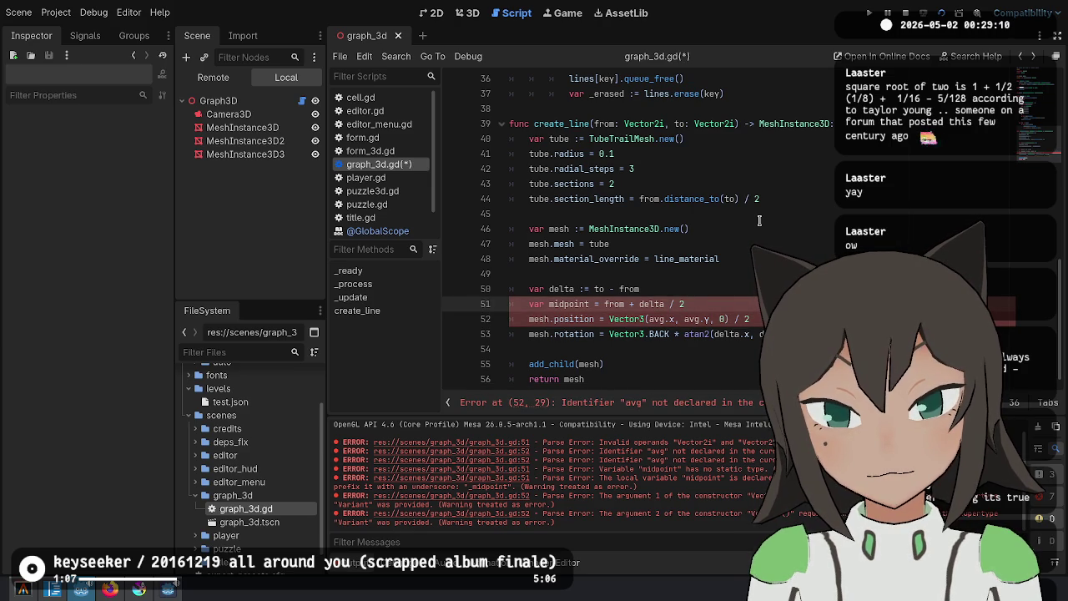
{"action": "key", "text": "Down"}
{"action": "key", "text": "ctrl+d"}
{"action": "key", "text": "ctrl+d"}
{"action": "key", "text": "BackSpace"}
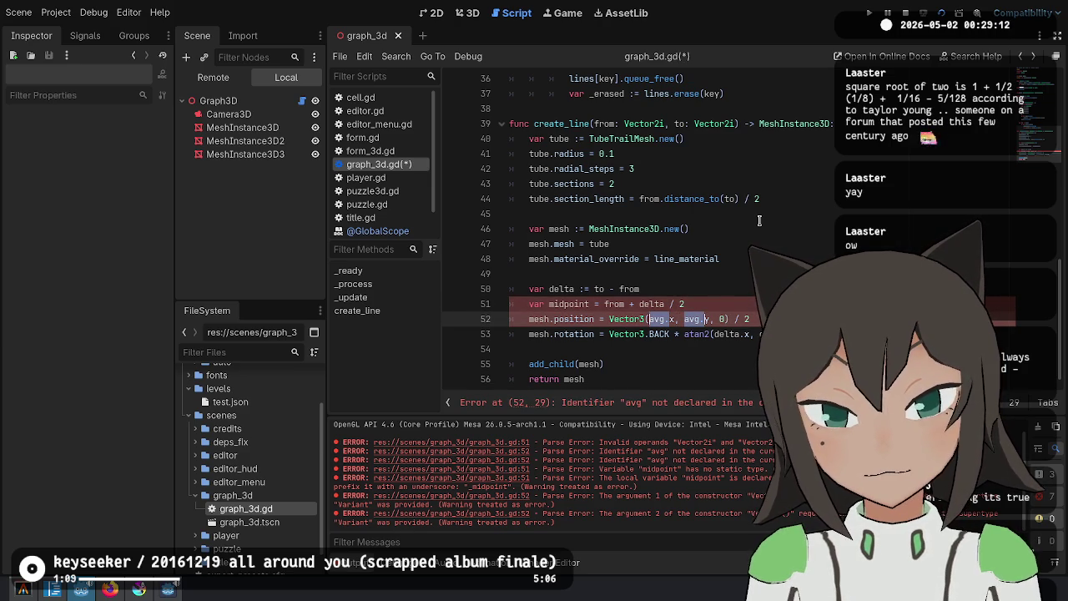
{"action": "type", "text": "midpoint"}
{"action": "key", "text": "ctrl+s"}
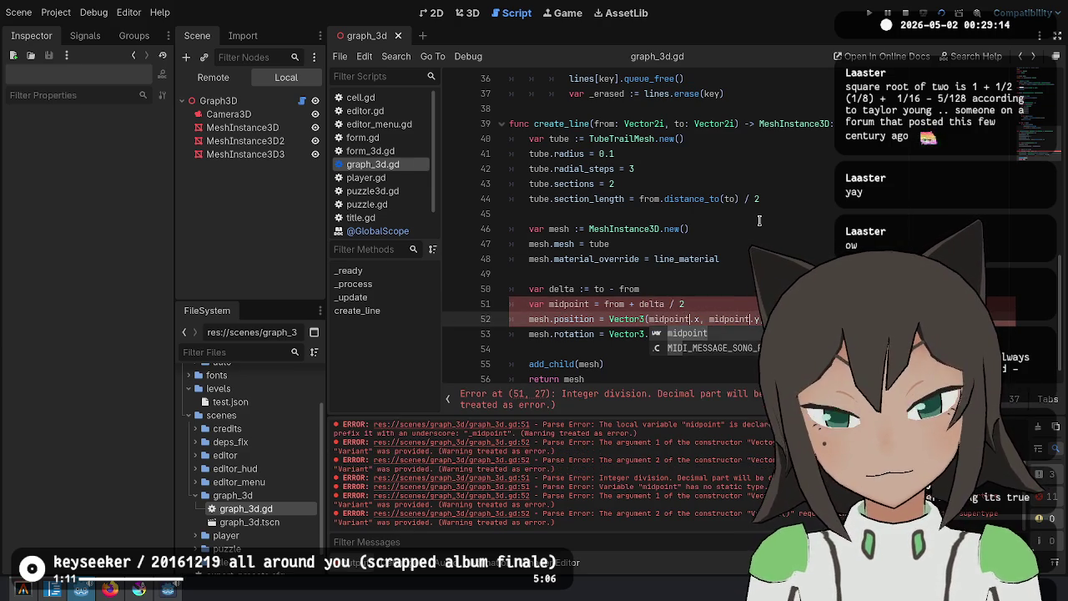
Wrap delta in Vector2() on the midpoint line, keep the divisor as 2, and save
{"action": "left_click", "coordinate": [639, 304]}
{"action": "type", "text": "Vector"}
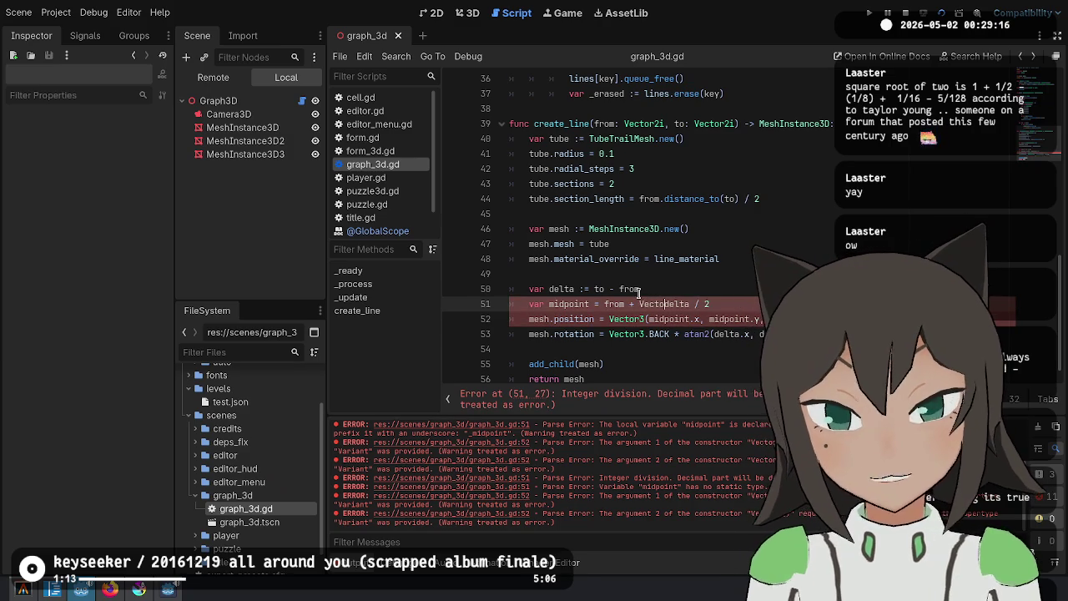
{"action": "type", "text": "2("}
{"action": "key", "text": "ctrl+Right"}
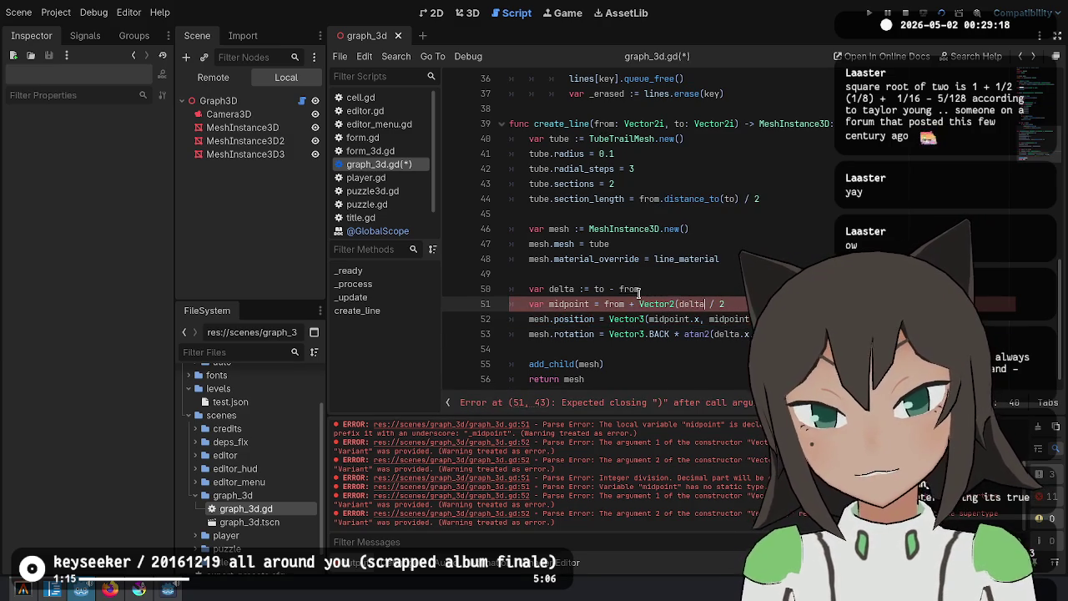
{"action": "type", "text": ")"}
{"action": "key", "text": "ctrl+s"}
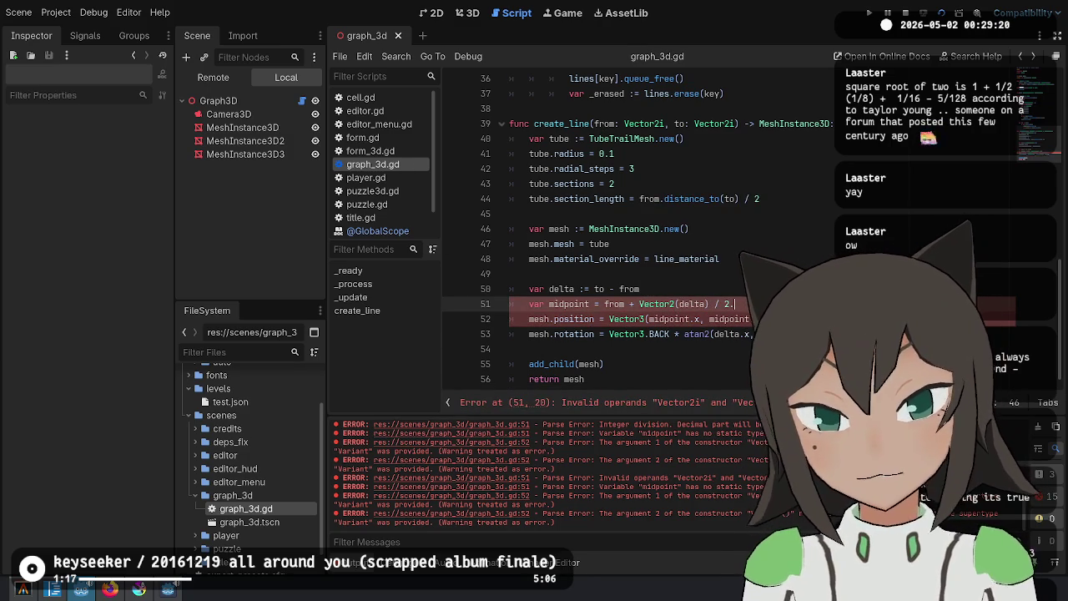
{"action": "type", "text": "0"}
{"action": "key", "text": "Down"}
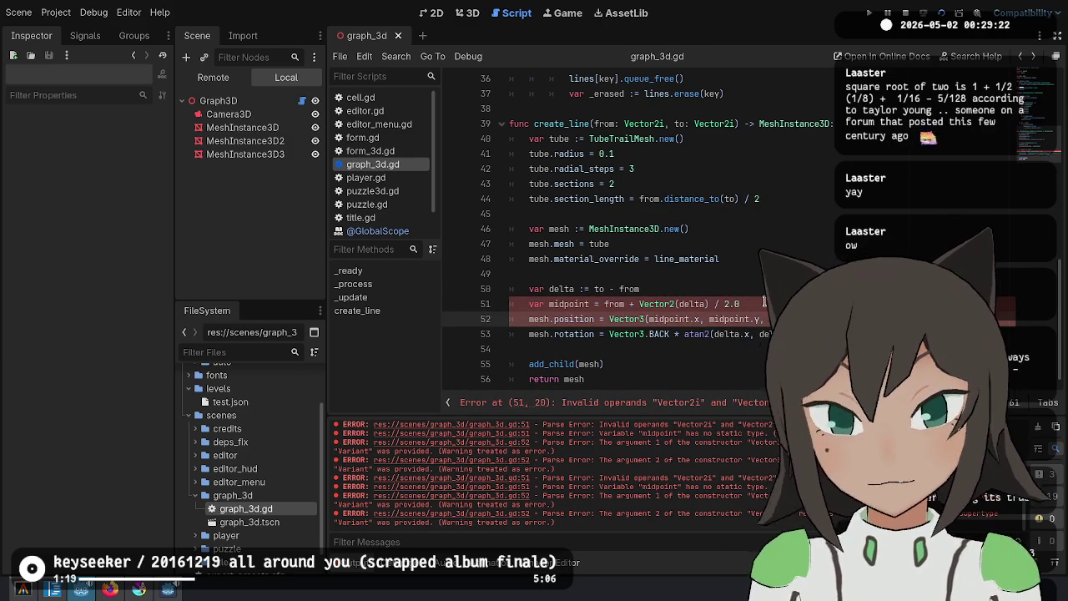
{"action": "left_click", "coordinate": [763, 302]}
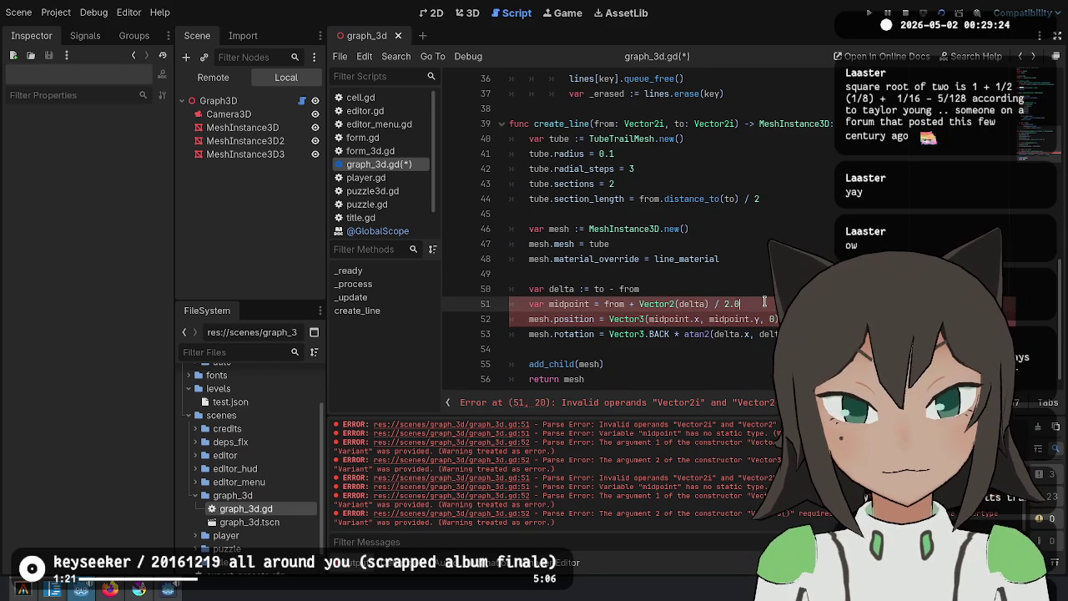
{"action": "key", "text": "BackSpace"}
{"action": "key", "text": "BackSpace"}
{"action": "key", "text": "ctrl+s"}
Wrap from in Vector2(), parenthesize the sum, save, and run the current scene
{"action": "key", "text": "ctrl+Left"}
{"action": "key", "text": "ctrl+Left"}
{"action": "key", "text": "ctrl+Left"}
{"action": "type", "text": "V"}
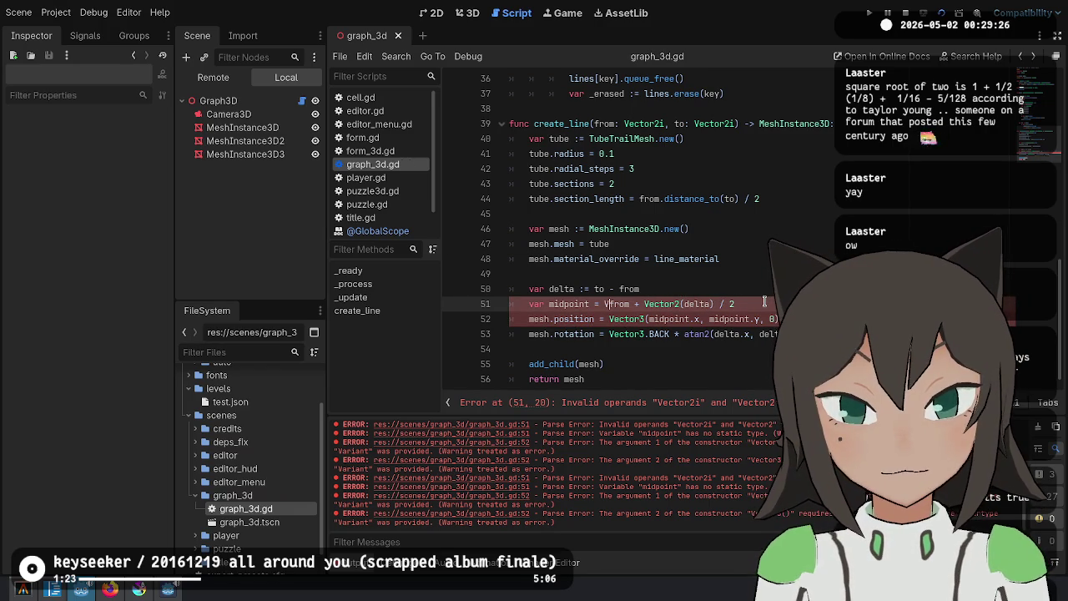
{"action": "type", "text": "ector2("}
{"action": "key", "text": "ctrl+Right"}
{"action": "type", "text": ")"}
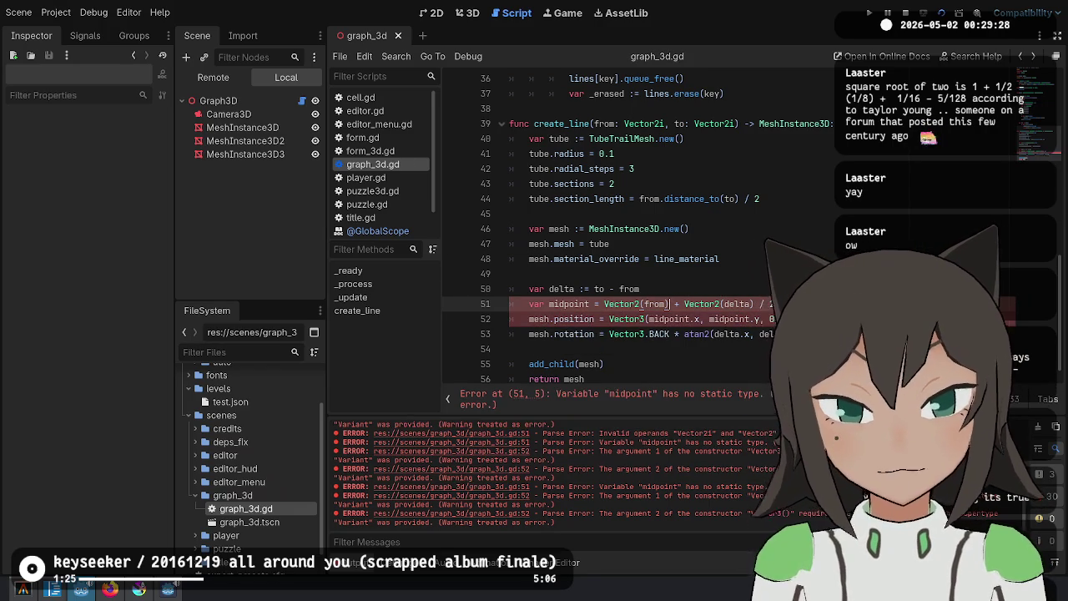
{"action": "left_click_drag", "start_coordinate": [604, 304], "coordinate": [752, 304]}
{"action": "type", "text": "("}
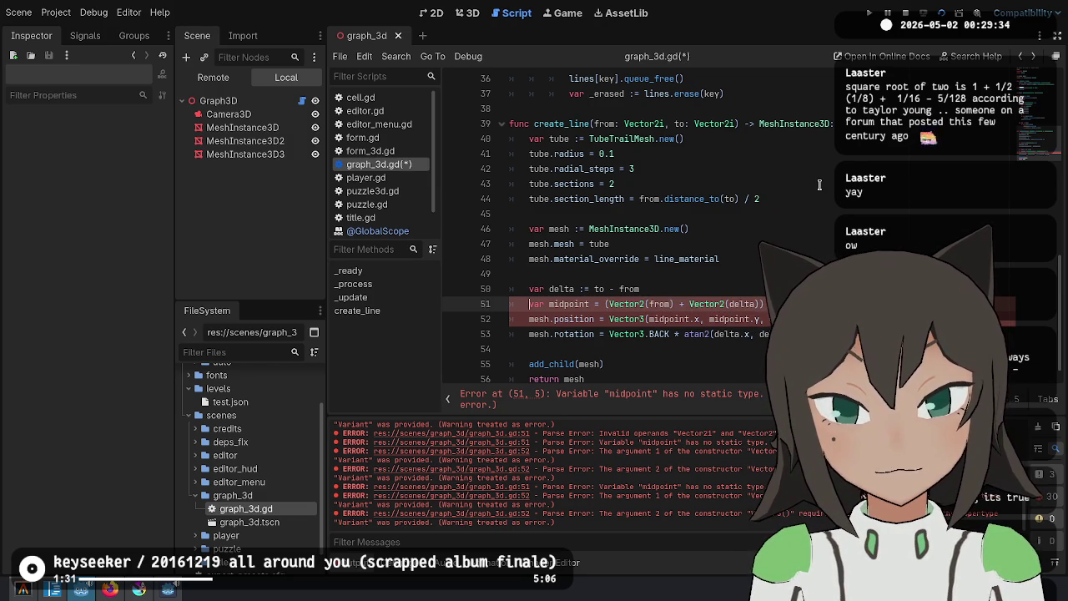
{"action": "key", "text": "ctrl+Right"}
{"action": "key", "text": "ctrl+Right"}
{"action": "key", "text": "ctrl+Right"}
{"action": "key", "text": "ctrl+s"}
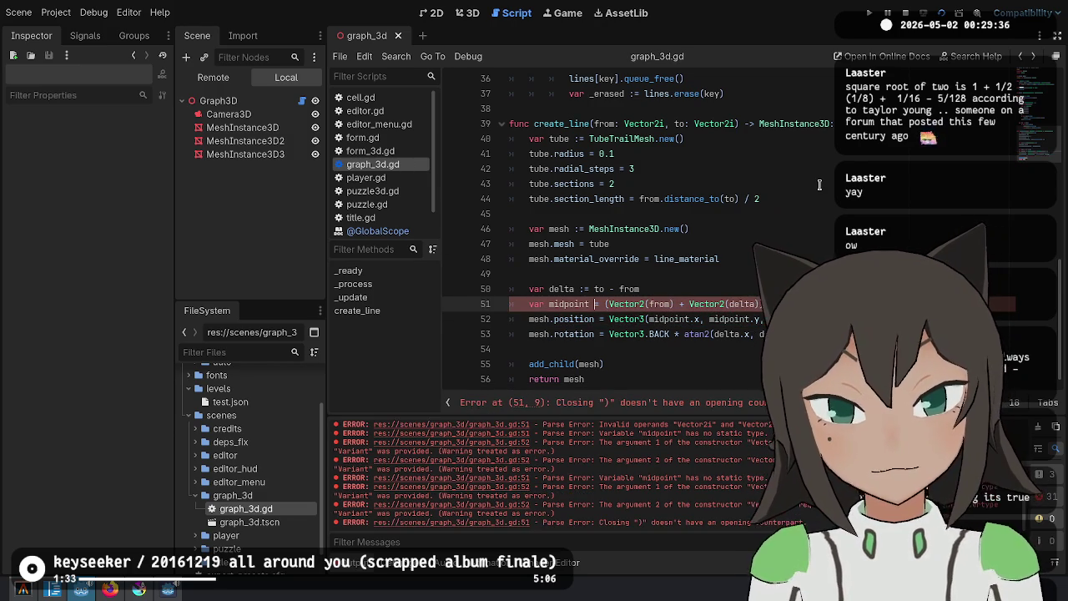
{"action": "left_click", "coordinate": [941, 13]}
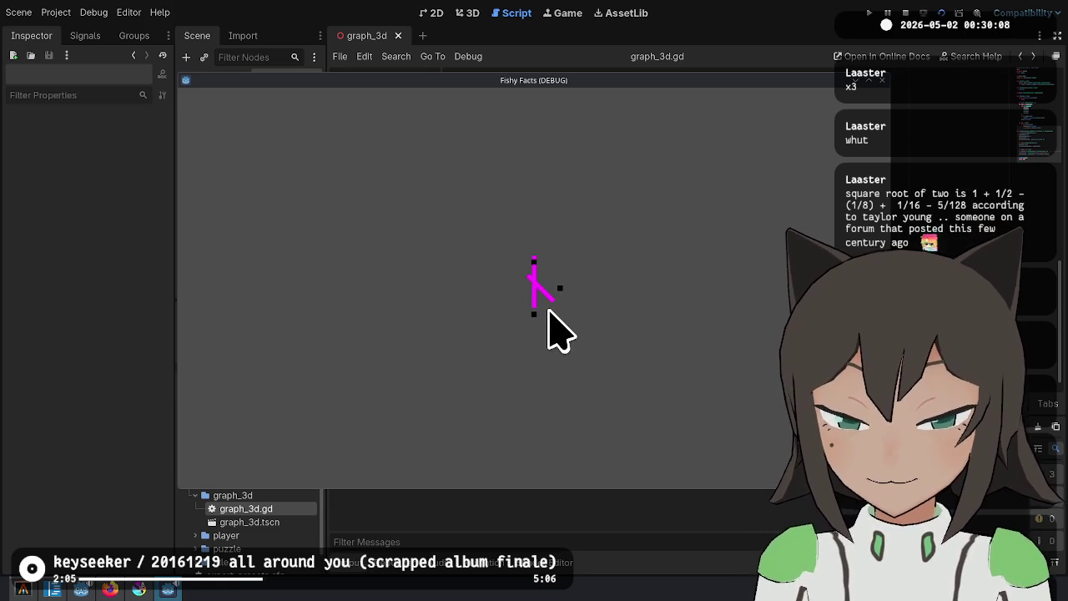
Close the Fishy Facts debug window and return the caret to the midpoint line 51
{"action": "key", "text": "F8"}
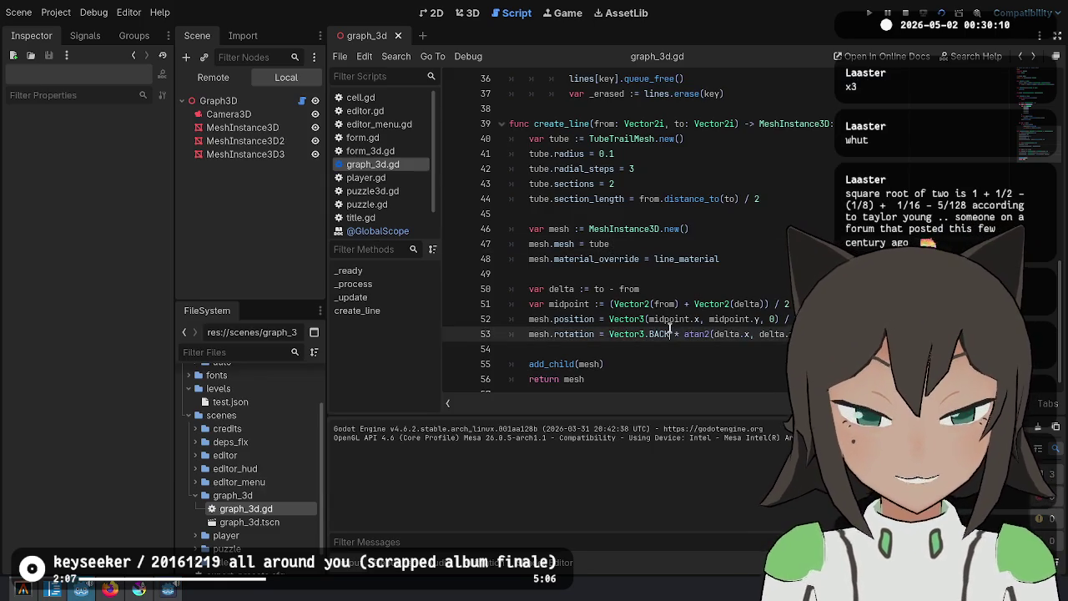
{"action": "left_click", "coordinate": [701, 334]}
{"action": "left_click", "coordinate": [599, 304]}
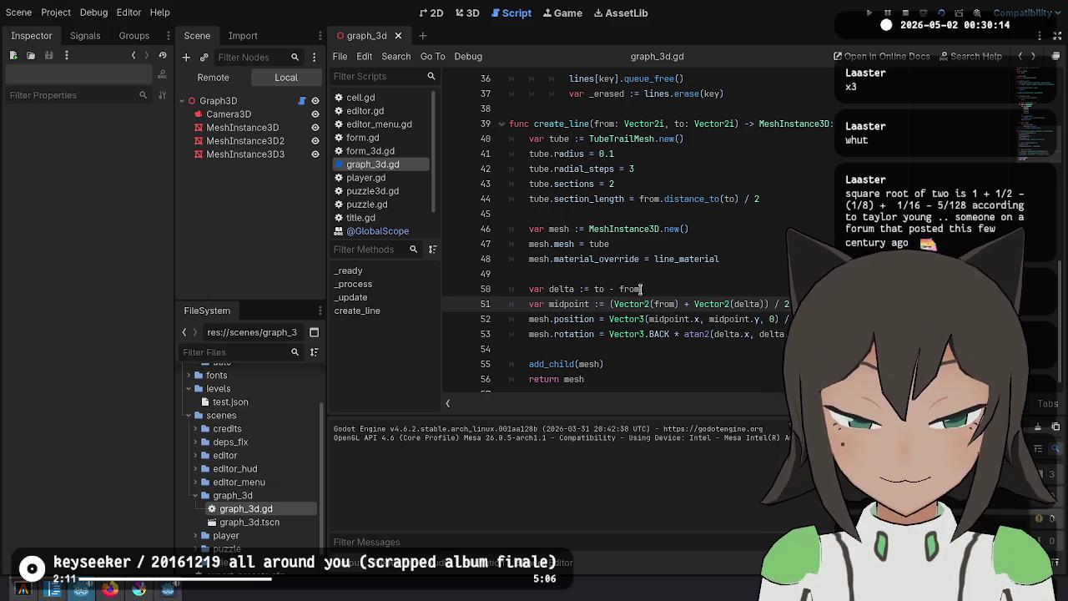
{"action": "left_click", "coordinate": [610, 304]}
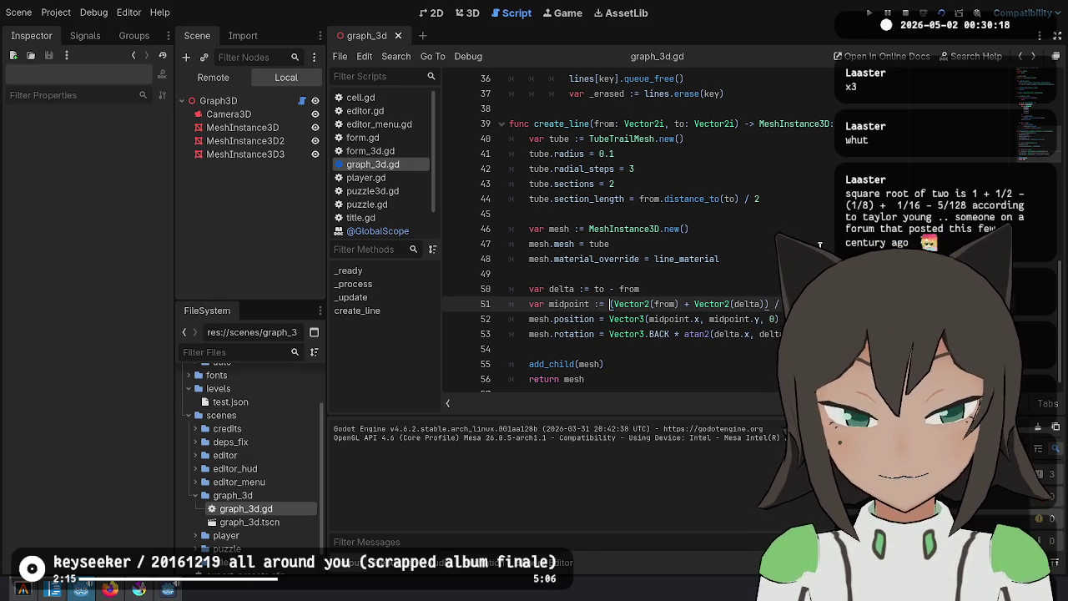
{"action": "key", "text": "ctrl+Right"}
{"action": "key", "text": "ctrl+Right"}
{"action": "key", "text": "ctrl+Right"}
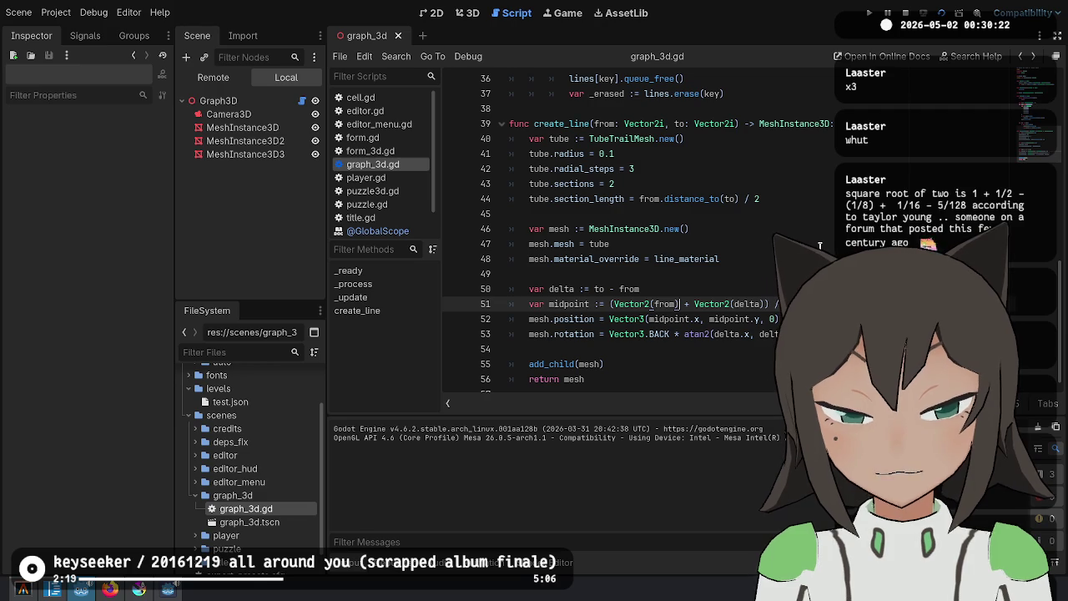
Try rewriting the midpoint on line 51 as a lerp call and save to surface errors
{"action": "key", "text": "Right"}
{"action": "key", "text": "ctrl+space"}
{"action": "key", "text": "Escape"}
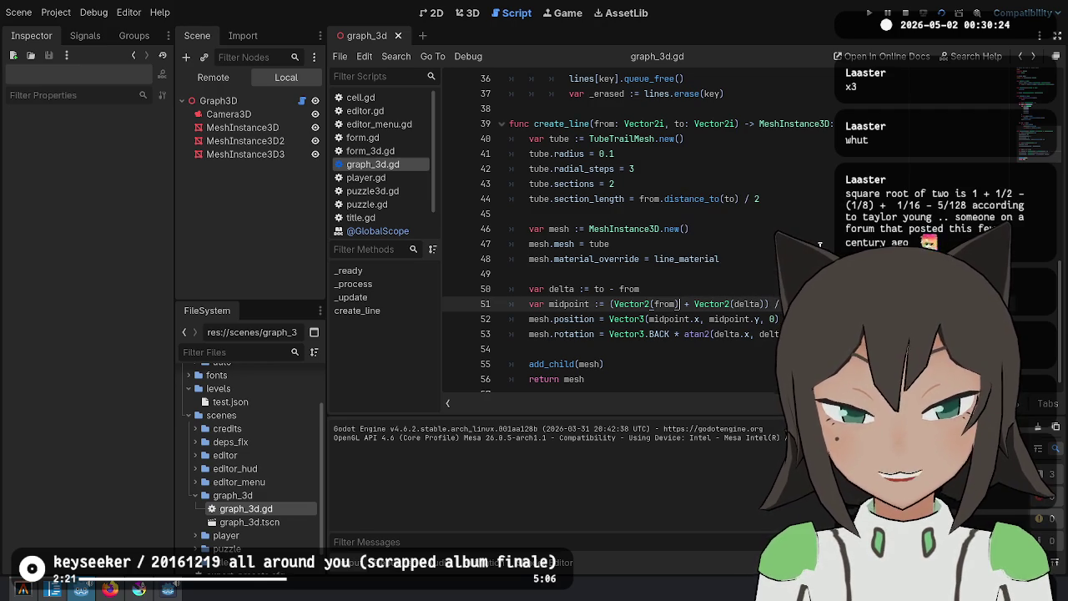
{"action": "key", "text": "ctrl+Right"}
{"action": "key", "text": "ctrl+Right"}
{"action": "key", "text": "Right"}
{"action": "key", "text": "Delete"}
{"action": "type", "text": "ler"}
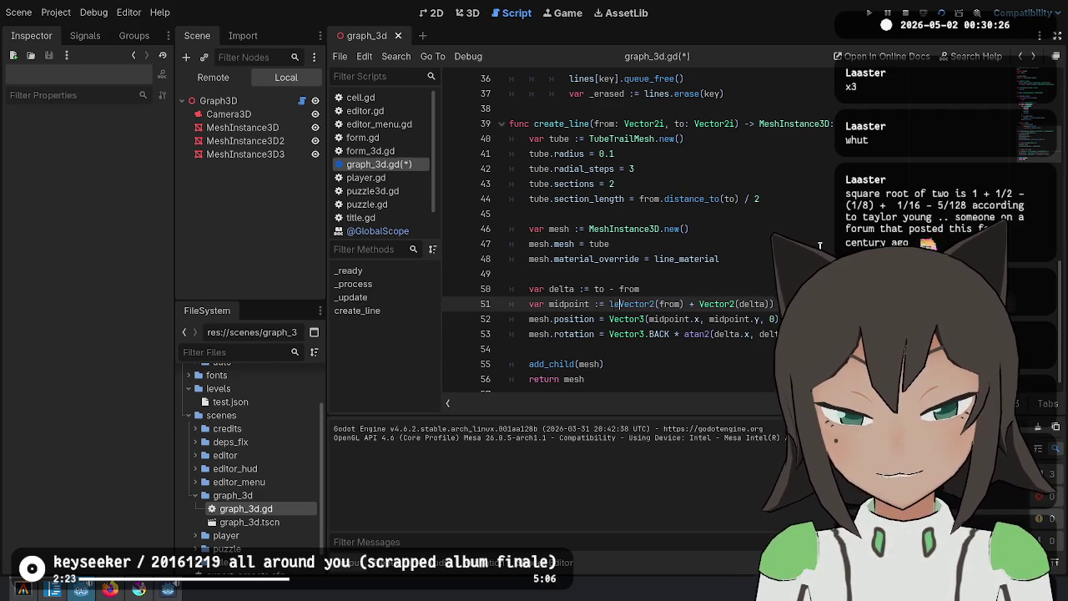
{"action": "key", "text": "Return"}
{"action": "key", "text": "ctrl+Right"}
{"action": "key", "text": "ctrl+Right"}
{"action": "key", "text": "Right"}
{"action": "type", "text": ", Ve"}
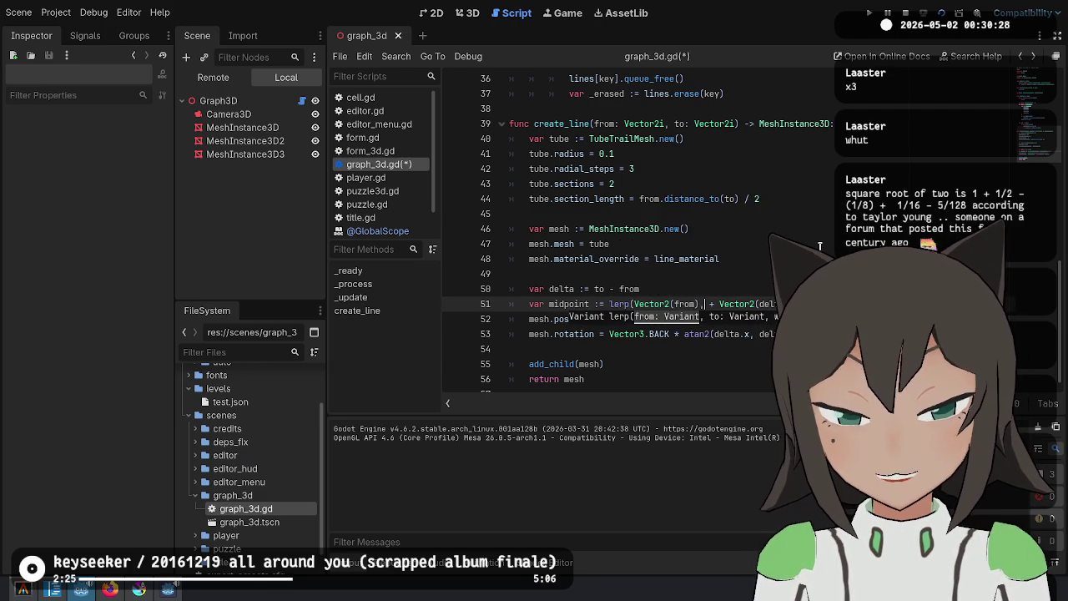
{"action": "type", "text": "("}
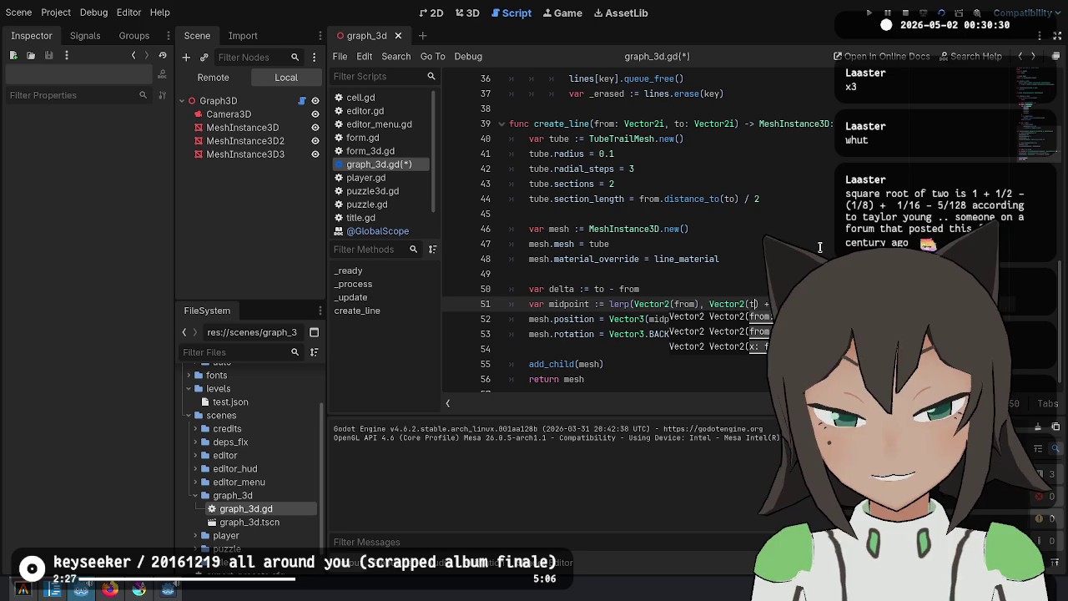
{"action": "type", "text": "o),"}
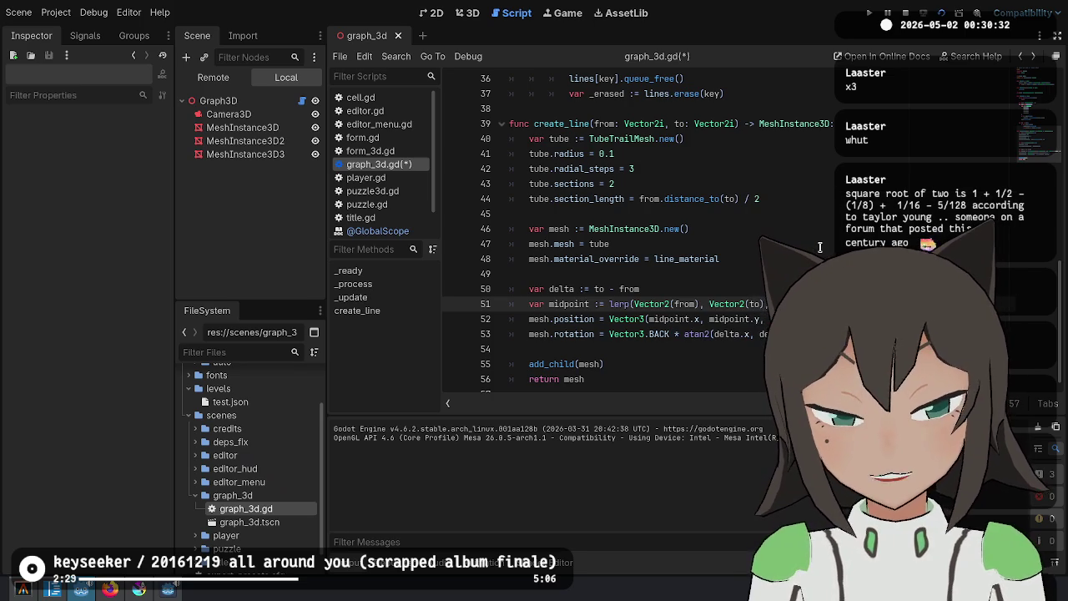
{"action": "key", "text": "ctrl+s"}
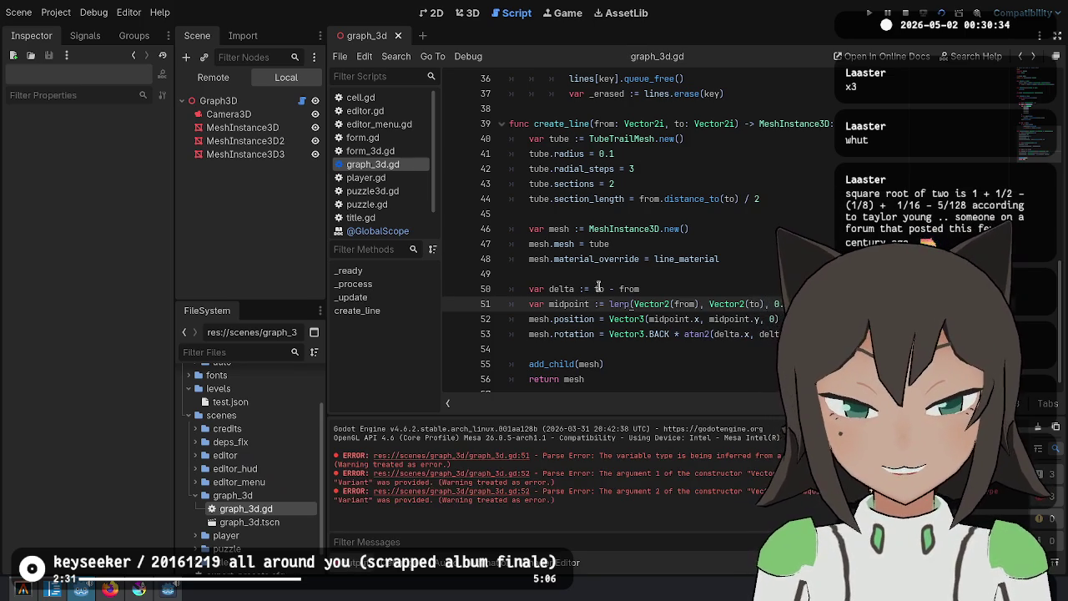
Try an explicit ': Vector2' type on midpoint, run the project, then undo those edits
{"action": "left_click", "coordinate": [599, 304]}
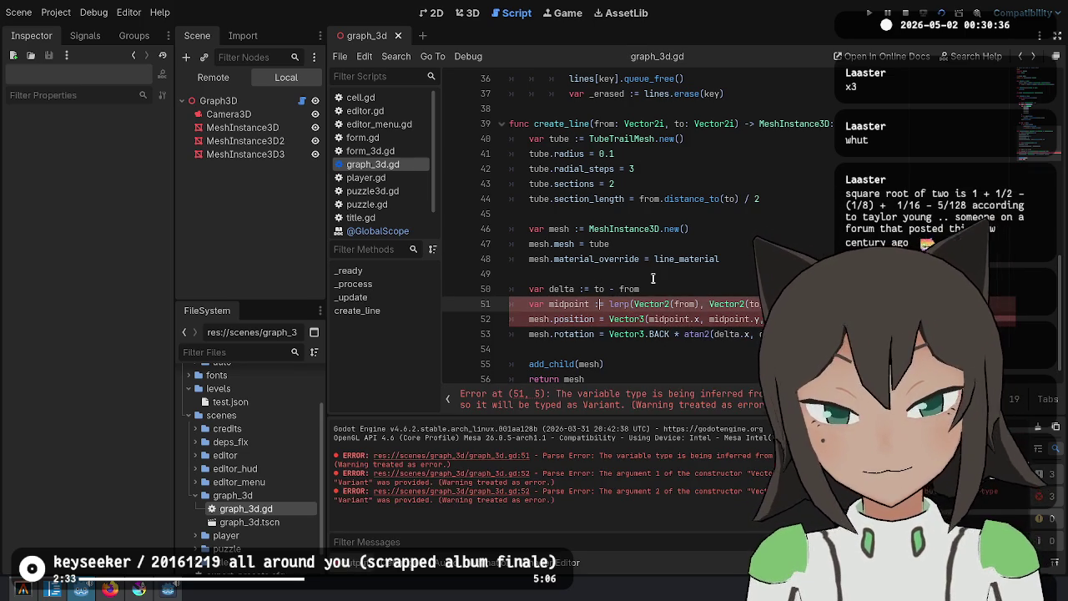
{"action": "key", "text": "BackSpace"}
{"action": "key", "text": "BackSpace"}
{"action": "type", "text": ": Vector2"}
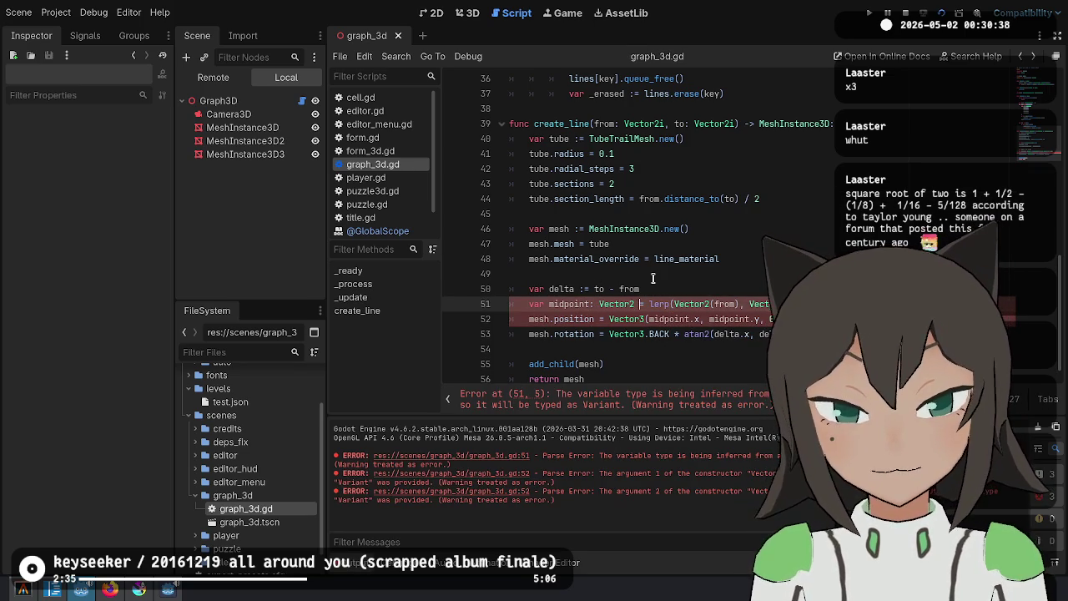
{"action": "left_click", "coordinate": [941, 13]}
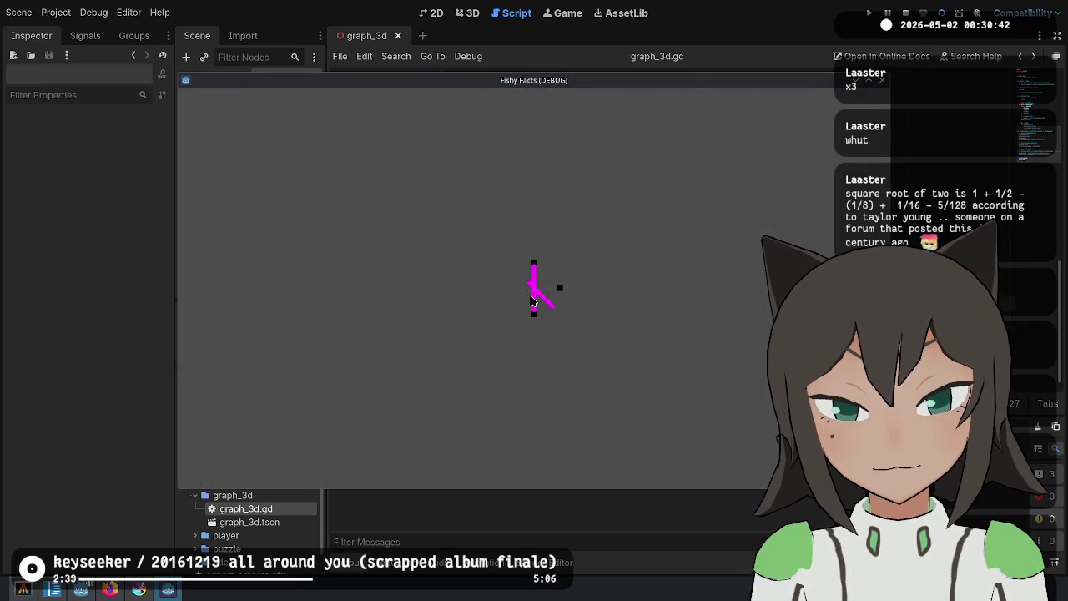
{"action": "key", "text": "alt+F4"}
{"action": "key", "text": "ctrl+z"}
{"action": "key", "text": "ctrl+z"}
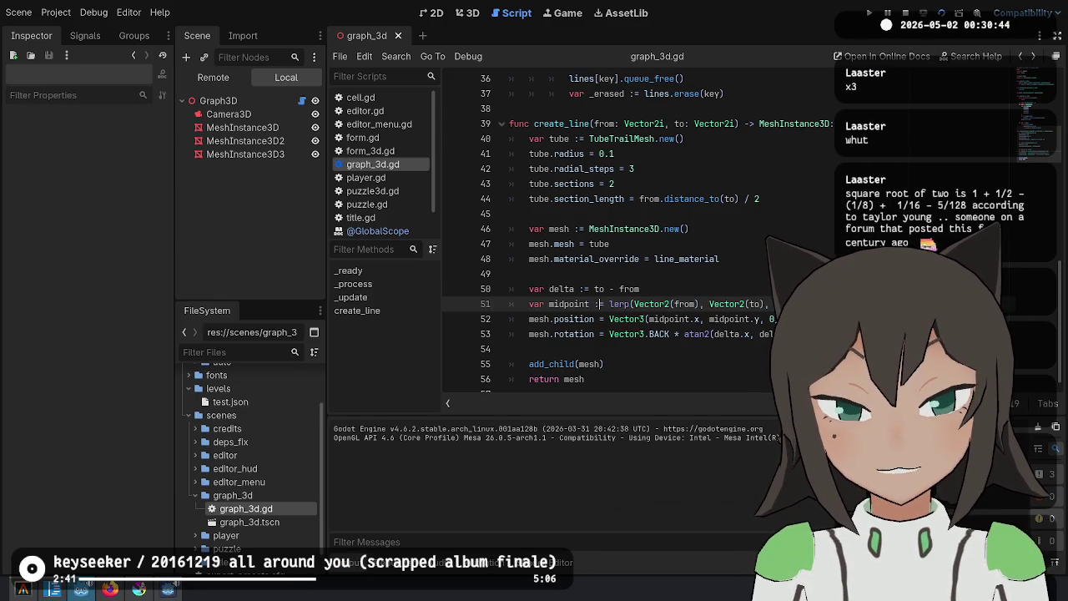
{"action": "key", "text": "ctrl+z"}
{"action": "key", "text": "ctrl+z"}
{"action": "key", "text": "ctrl+z"}
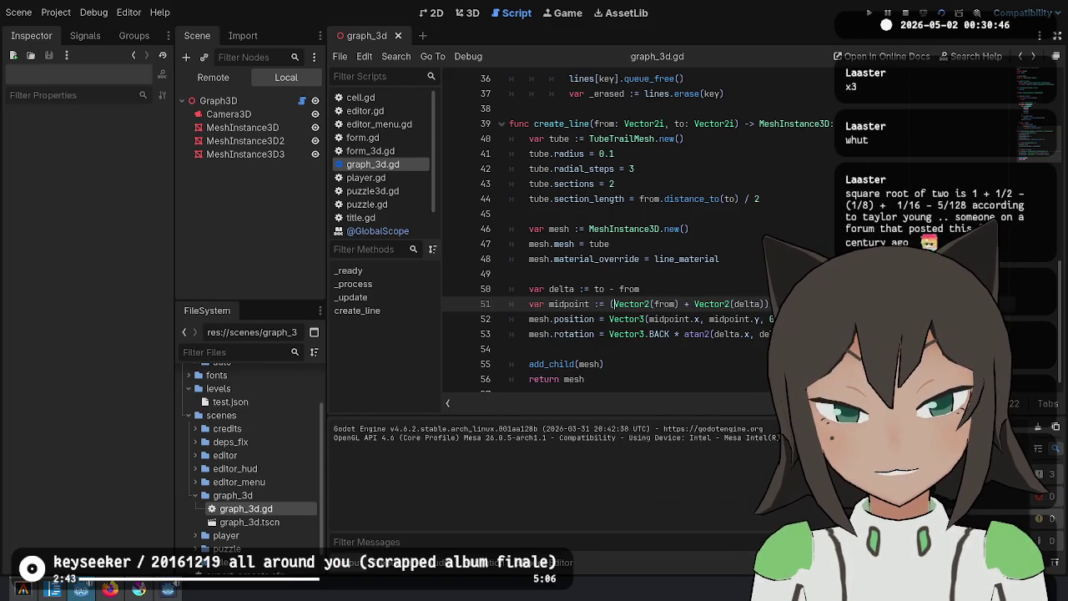
Drop the opening parenthesis so line 51 reads Vector2(from) + Vector2(delta) / 2, and save
{"action": "key", "text": "ctrl+z"}
{"action": "key", "text": "ctrl+z"}
{"action": "key", "text": "ctrl+z"}
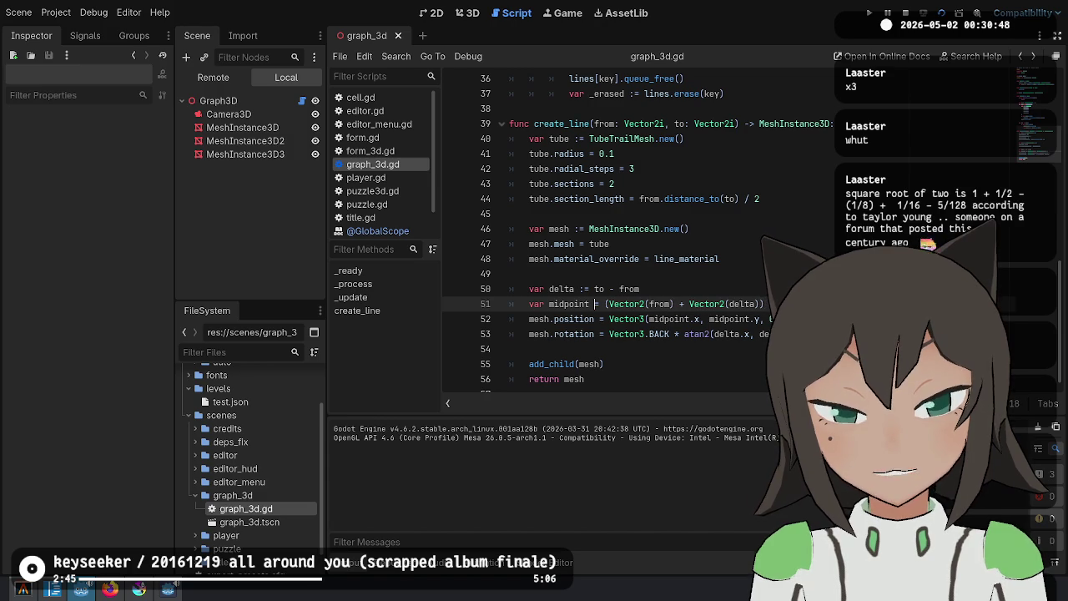
{"action": "left_click", "coordinate": [644, 303]}
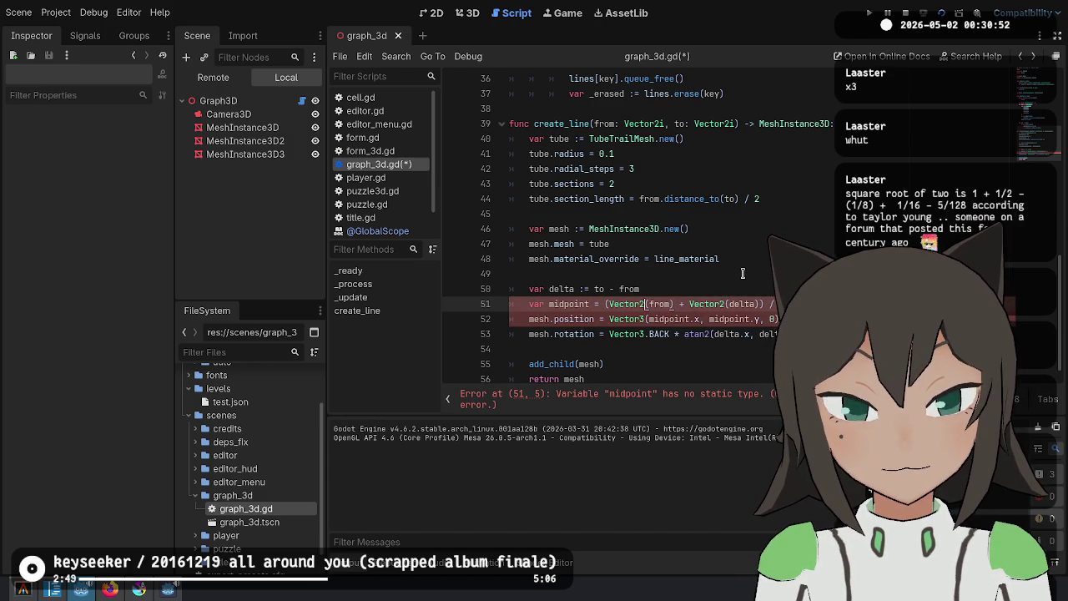
{"action": "left_click", "coordinate": [690, 288]}
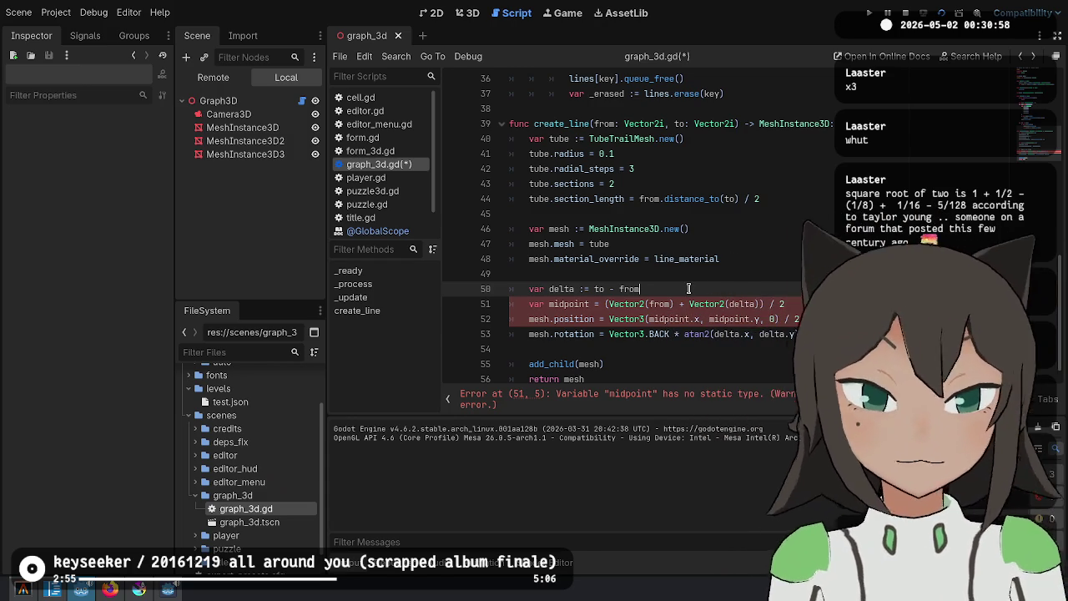
{"action": "key", "text": "Down"}
{"action": "key", "text": "BackSpace"}
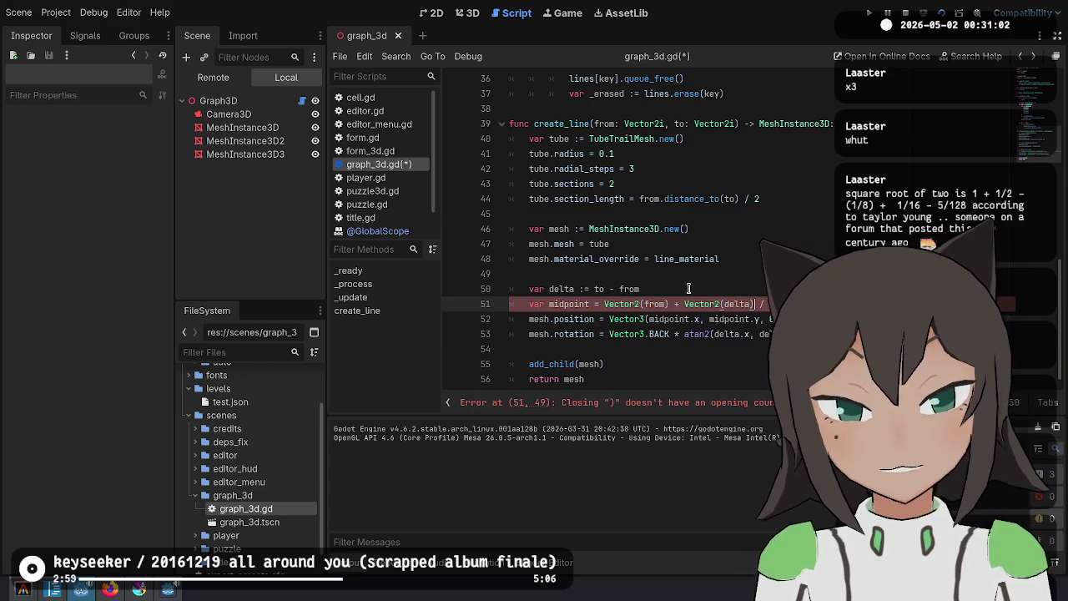
{"action": "key", "text": "ctrl+s"}
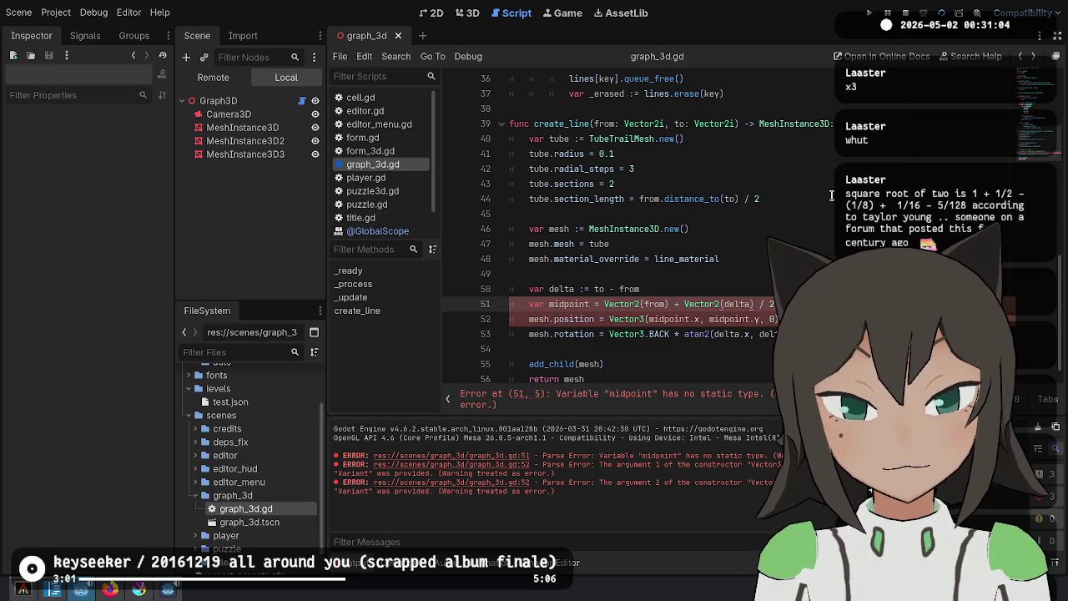
{"action": "key", "text": "ctrl+Left"}
{"action": "key", "text": "ctrl+Left"}
{"action": "key", "text": "ctrl+Left"}
{"action": "key", "text": "ctrl+Right"}
{"action": "key", "text": "Right"}
Change the midpoint assignment to := and run the project to check the tubes
{"action": "type", "text": ":"}
{"action": "key", "text": "ctrl+s"}
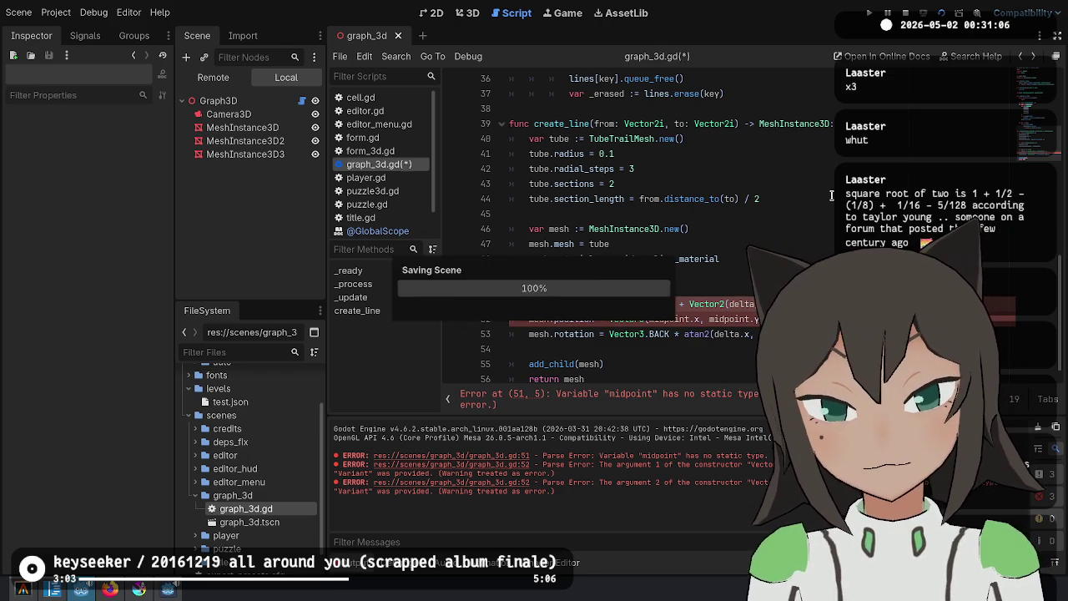
{"action": "key", "text": "F6"}
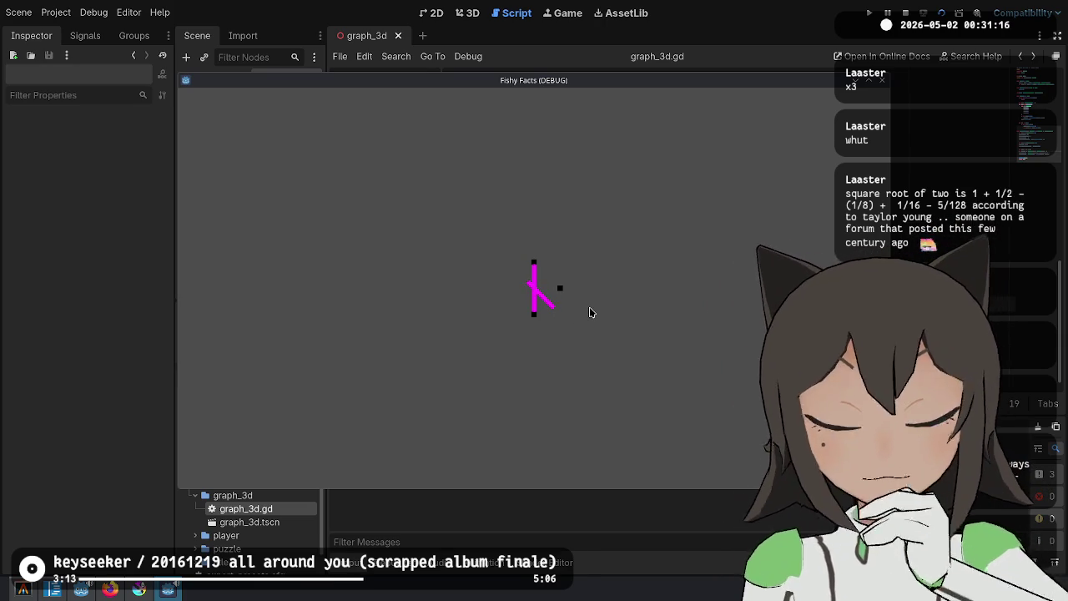
{"action": "key", "text": "F8"}
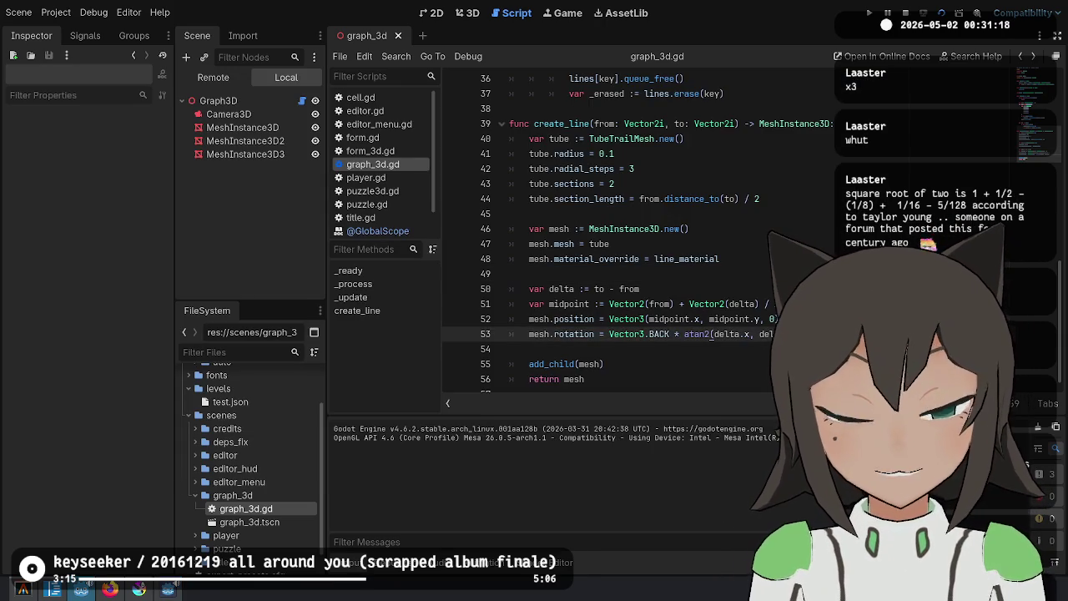
Inspect the position and midpoint references on line 52
{"action": "left_click", "coordinate": [709, 303]}
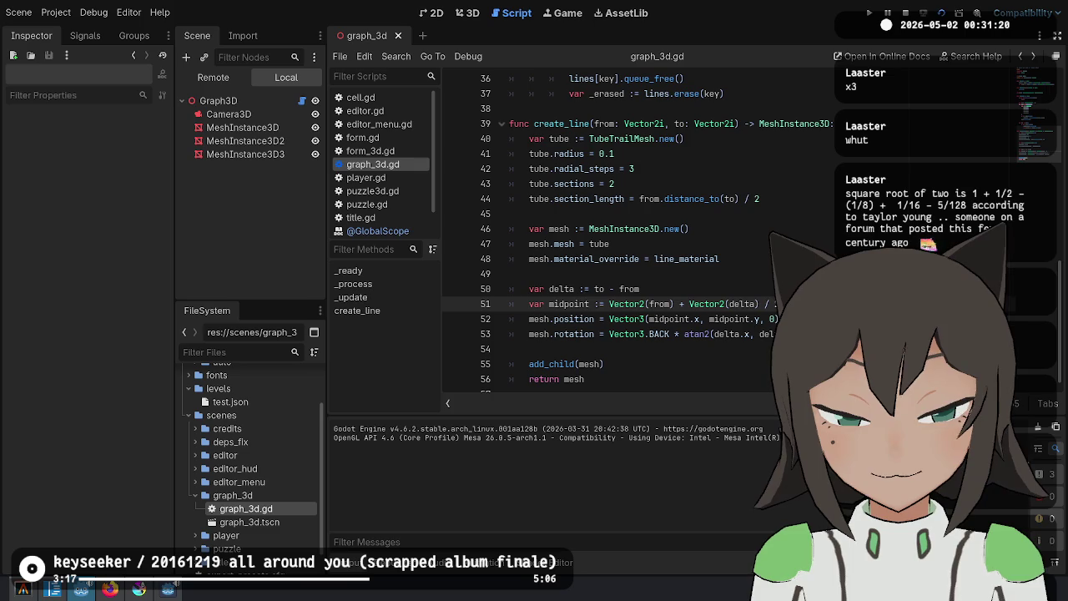
{"action": "double_click", "coordinate": [568, 319]}
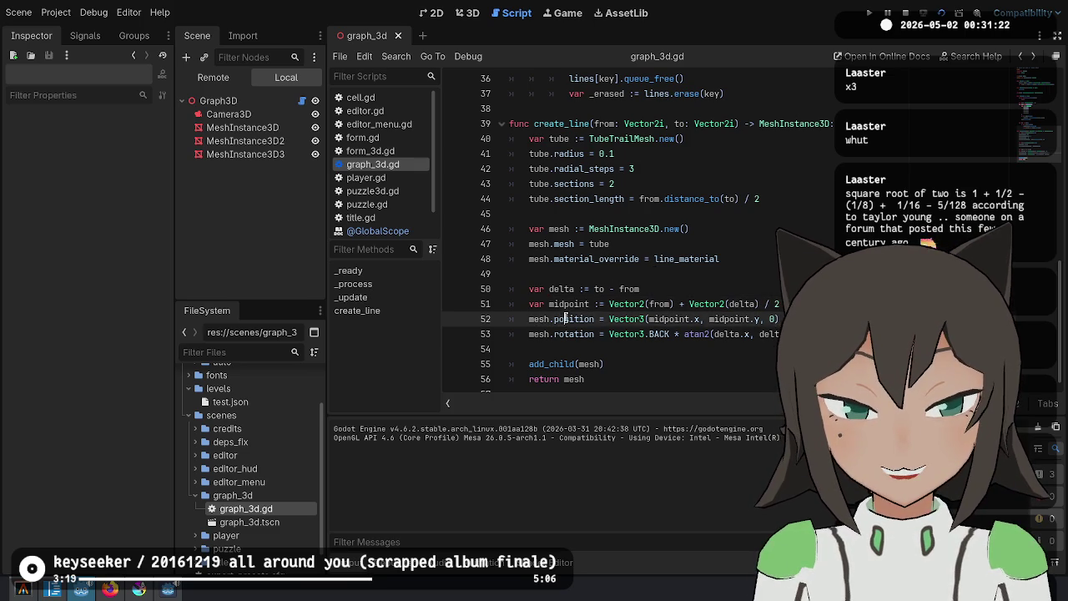
{"action": "scroll", "coordinate": [634, 233], "scroll_direction": "down", "scroll_amount": 1}
{"action": "key", "text": "Right"}
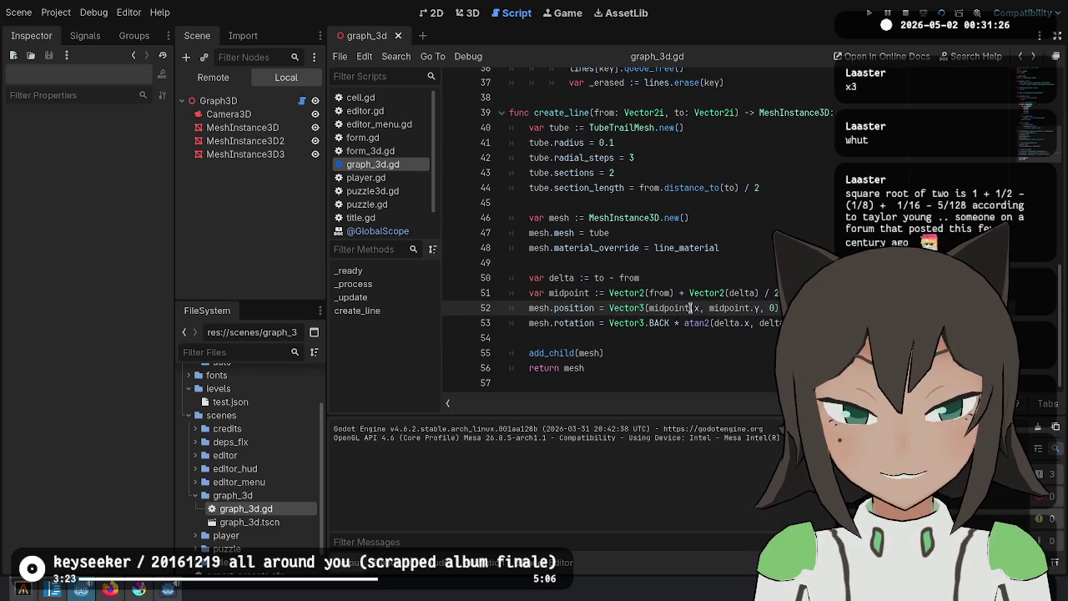
{"action": "double_click", "coordinate": [673, 307]}
{"action": "double_click", "coordinate": [717, 307]}
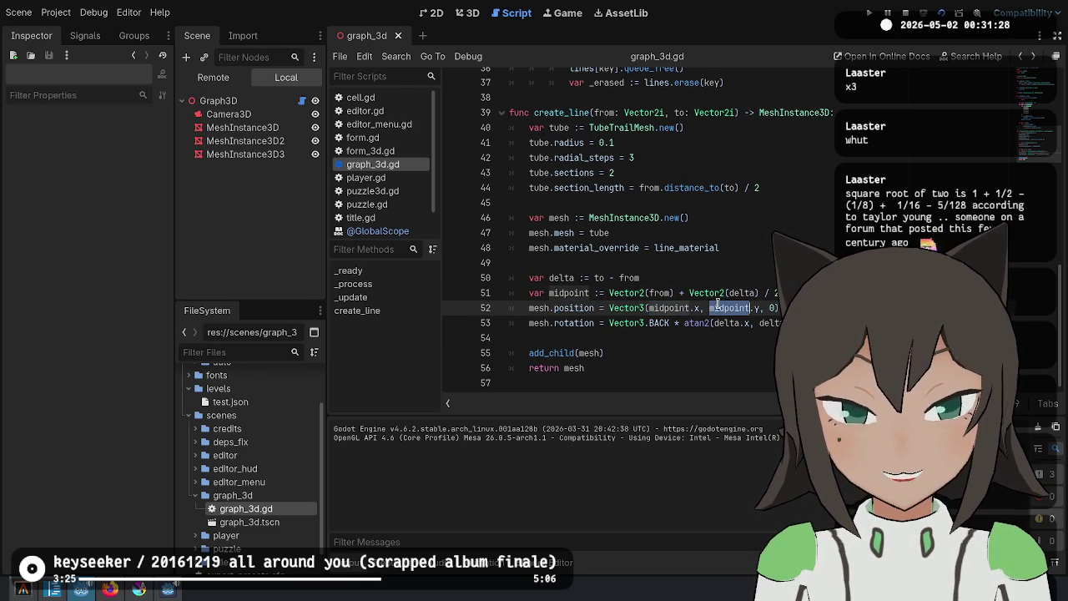
{"action": "double_click", "coordinate": [557, 307]}
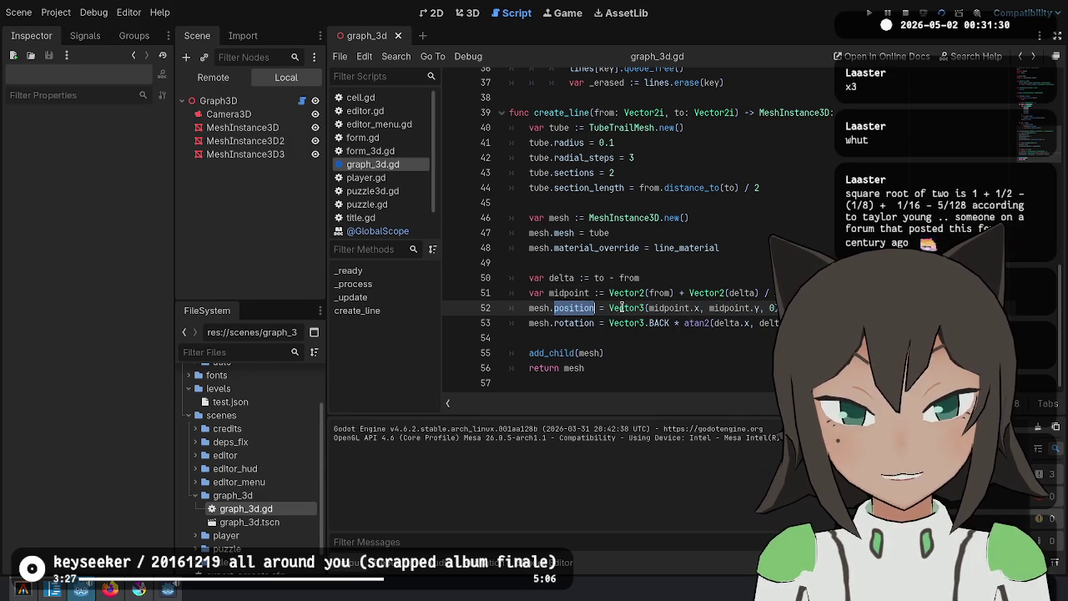
{"action": "mouse_move", "coordinate": [632, 307]}
{"action": "key", "text": "Up"}
{"action": "key", "text": "Up"}
{"action": "key", "text": "Up"}
{"action": "key", "text": "Down"}
{"action": "key", "text": "Down"}
{"action": "key", "text": "Down"}
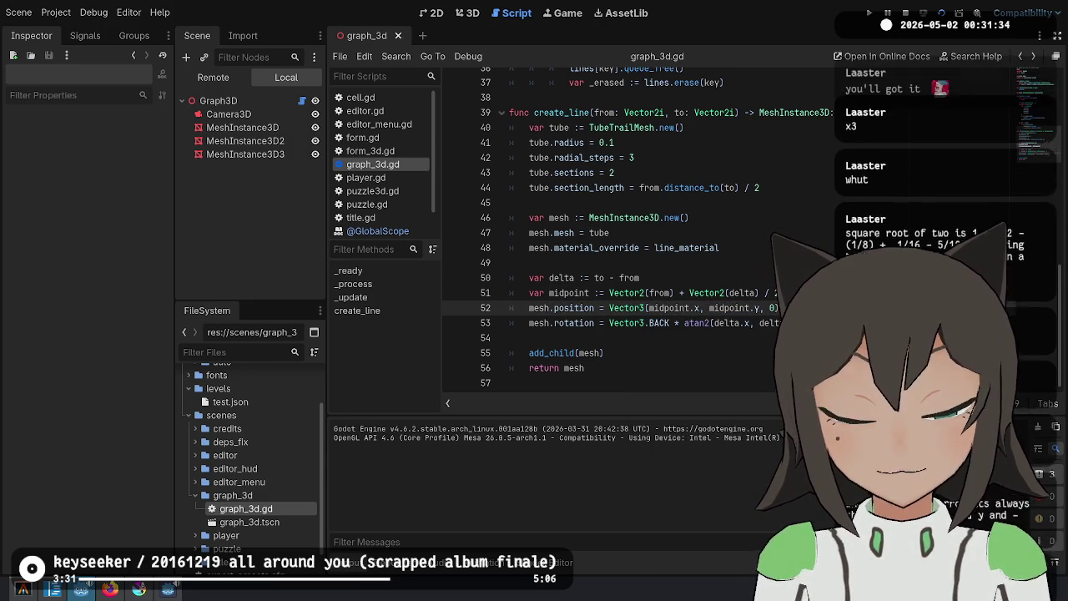
Swap Vector3.BACK for FORWARD in the rotation on line 53 and test-run the game
{"action": "double_click", "coordinate": [660, 323]}
{"action": "type", "text": "FORWARD"}
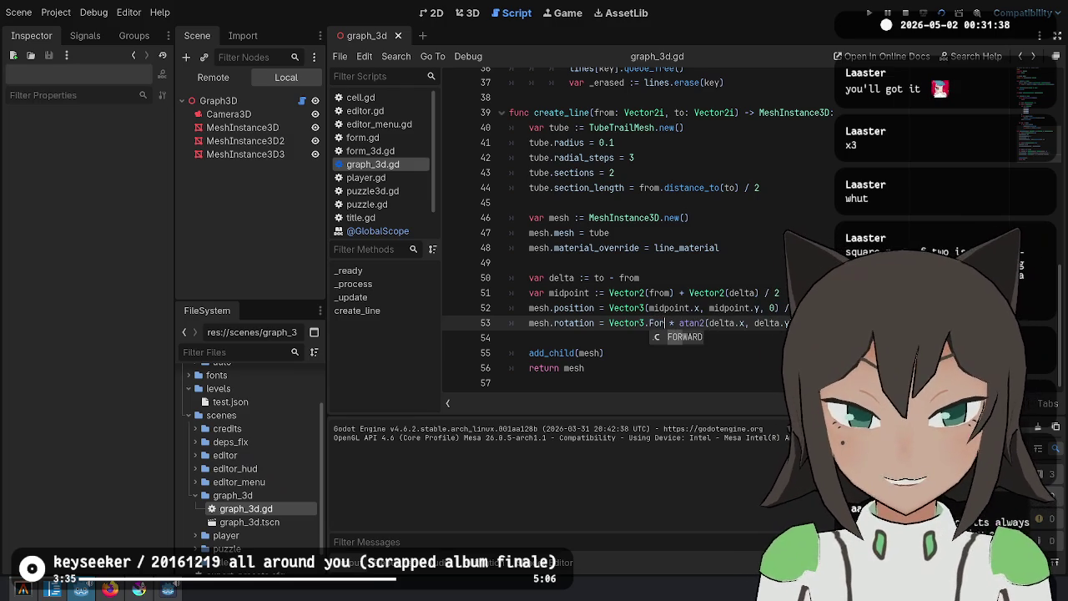
{"action": "key", "text": "ctrl+s"}
{"action": "left_click", "coordinate": [941, 12]}
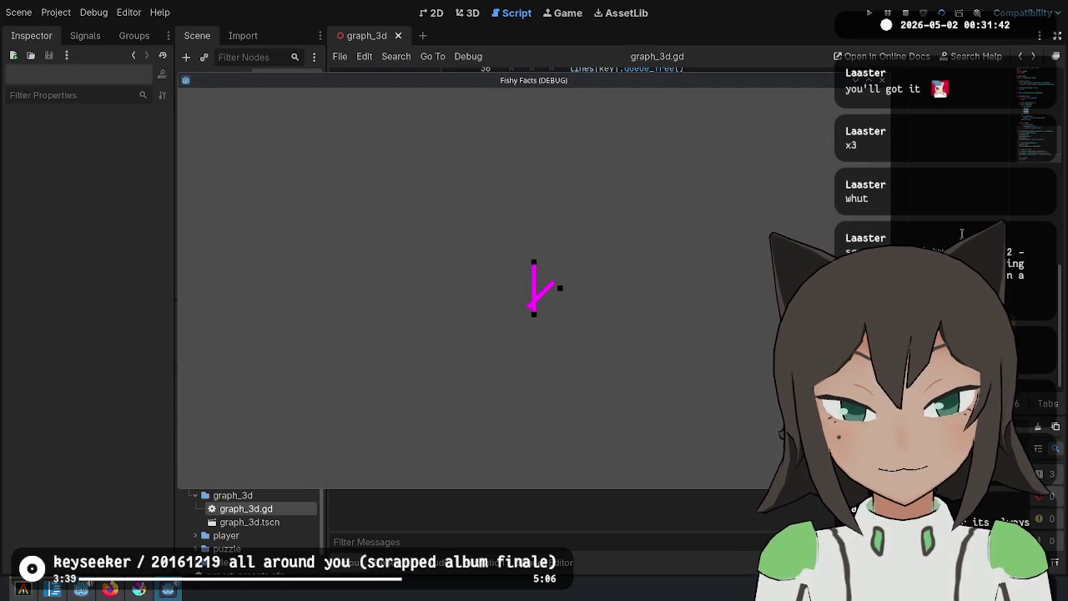
{"action": "key", "text": "F8"}
Undo back to Vector3.BACK, restore the := on line 51, and rerun the project
{"action": "key", "text": "ctrl+z"}
{"action": "key", "text": "F6"}
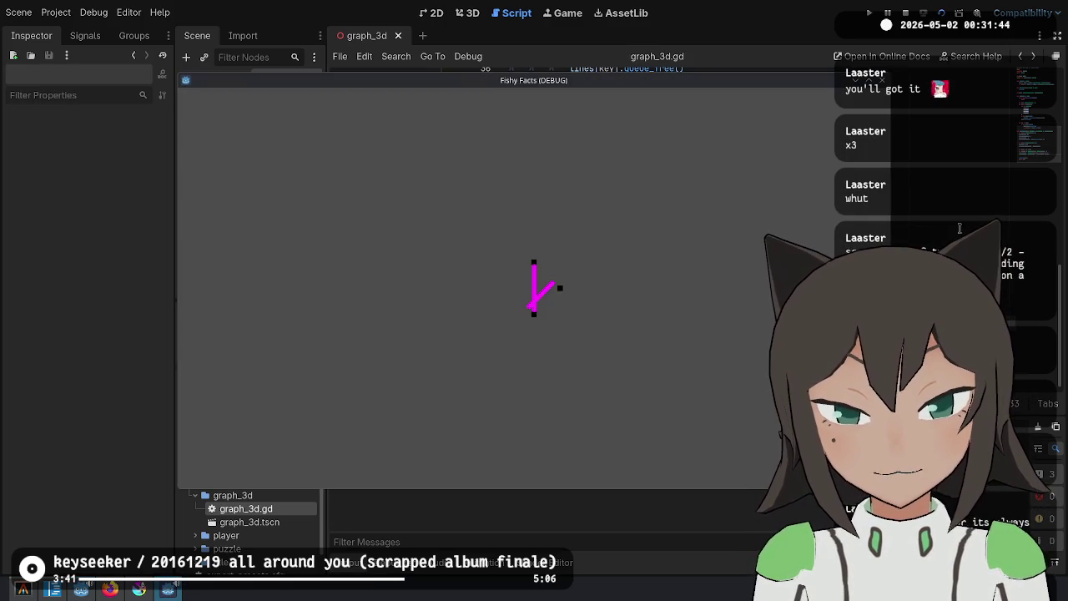
{"action": "key", "text": "F8"}
{"action": "key", "text": "ctrl+z"}
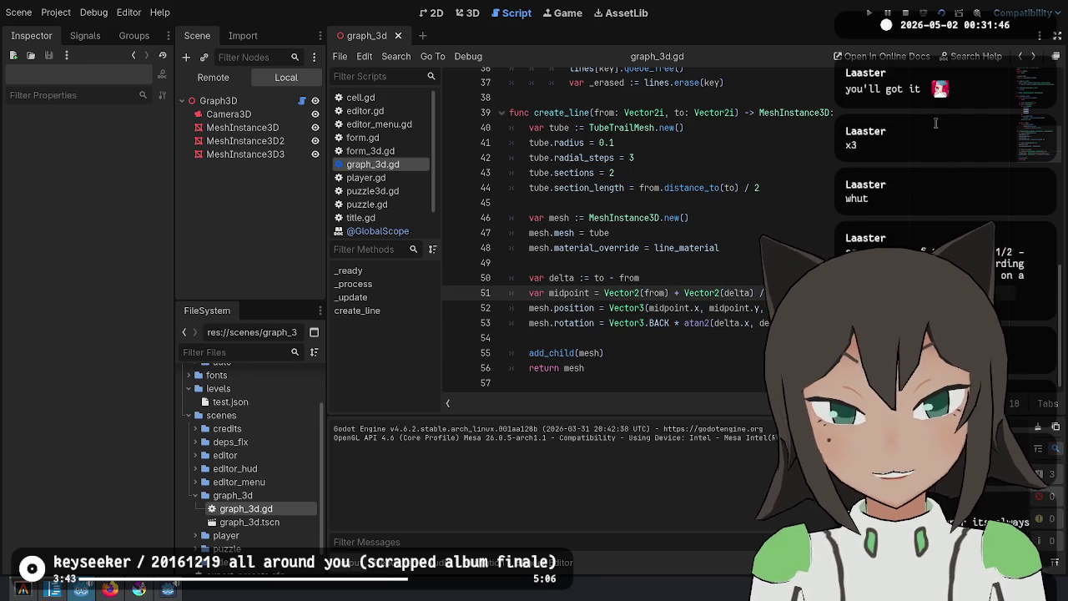
{"action": "type", "text": ":"}
{"action": "left_click", "coordinate": [941, 12]}
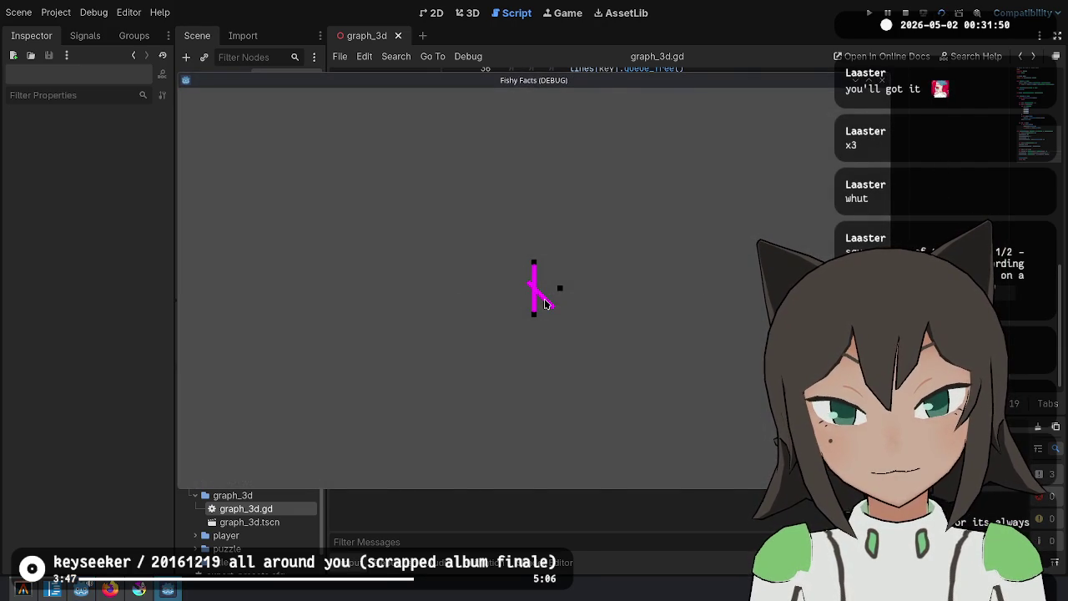
{"action": "key", "text": "F8"}
Add a print(midpoint) call on a new line 54
{"action": "key", "text": "Down"}
{"action": "key", "text": "Down"}
{"action": "key", "text": "End"}
{"action": "key", "text": "Return"}
{"action": "type", "text": "print("}
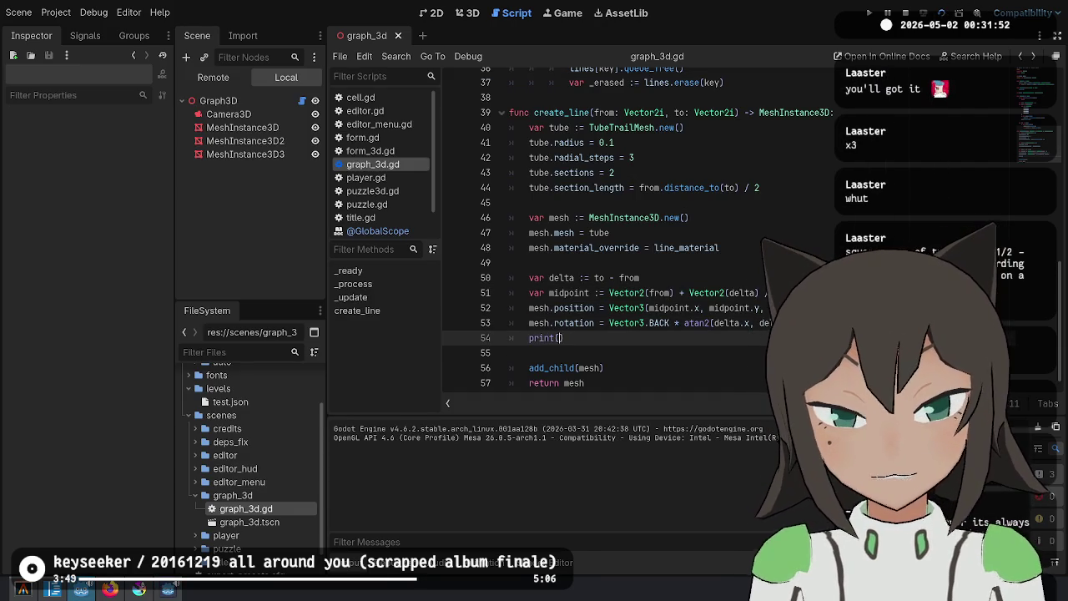
{"action": "type", "text": "midpoint"}
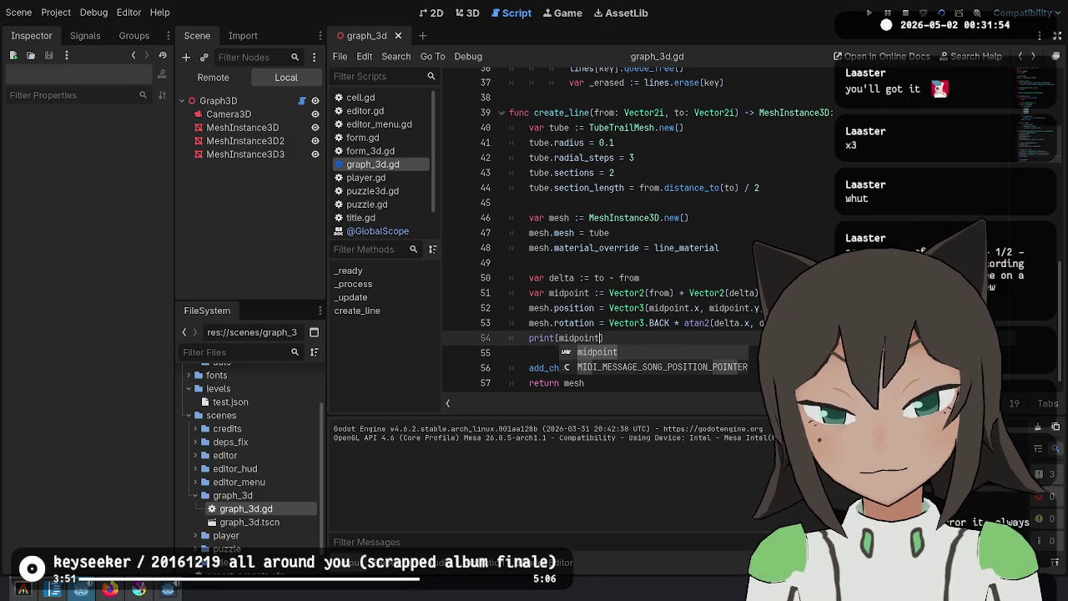
Run the game to log midpoints (0.5, -0.5) and (0.0, 0.0), then return to line 52
{"action": "key", "text": "Escape"}
{"action": "key", "text": "F5"}
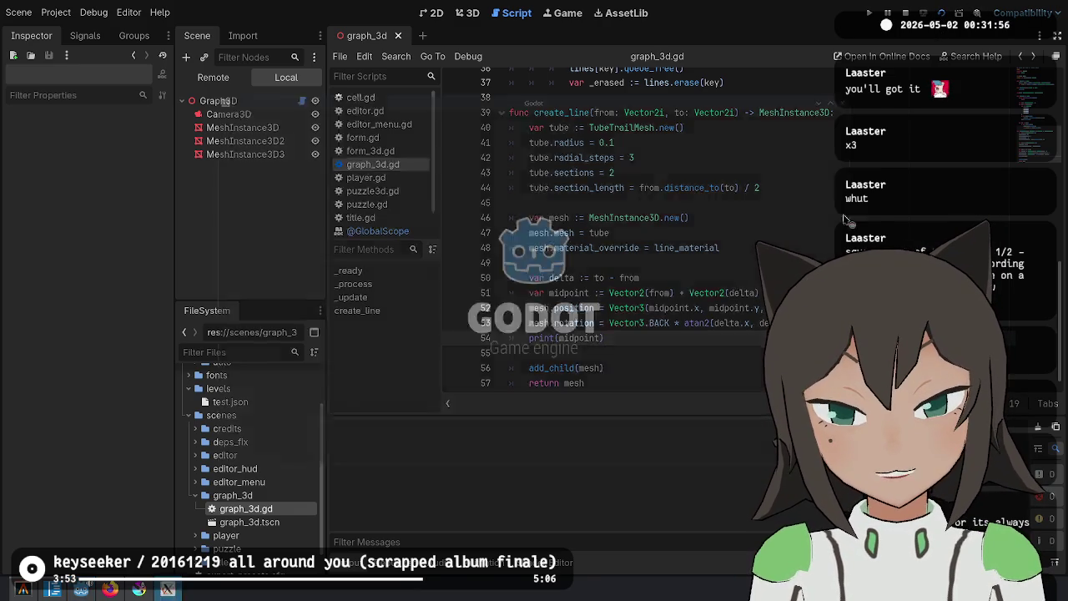
{"action": "key", "text": "F8"}
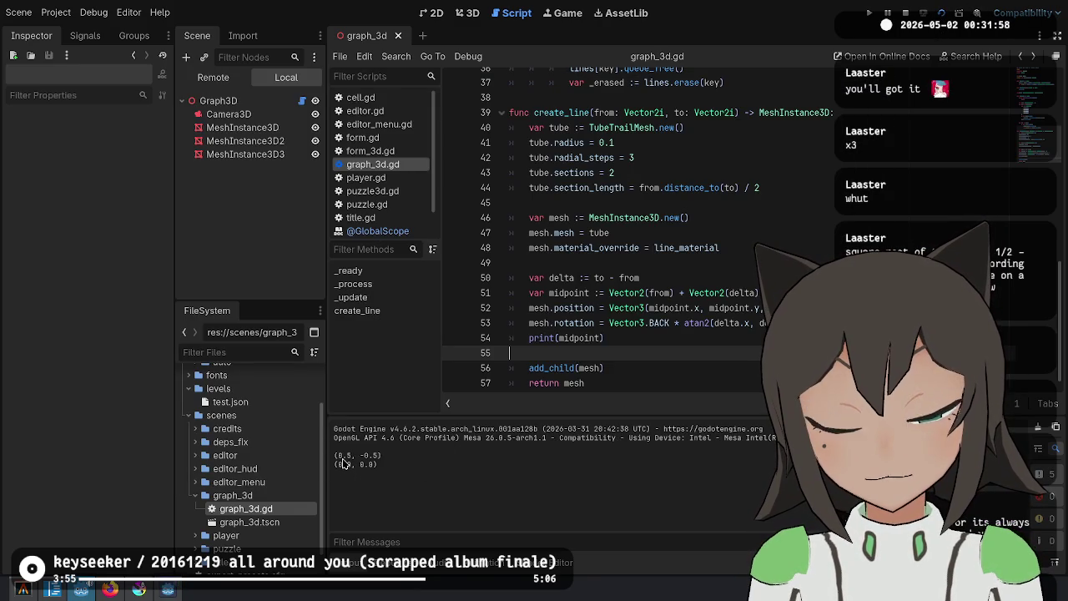
{"action": "key", "text": "F5"}
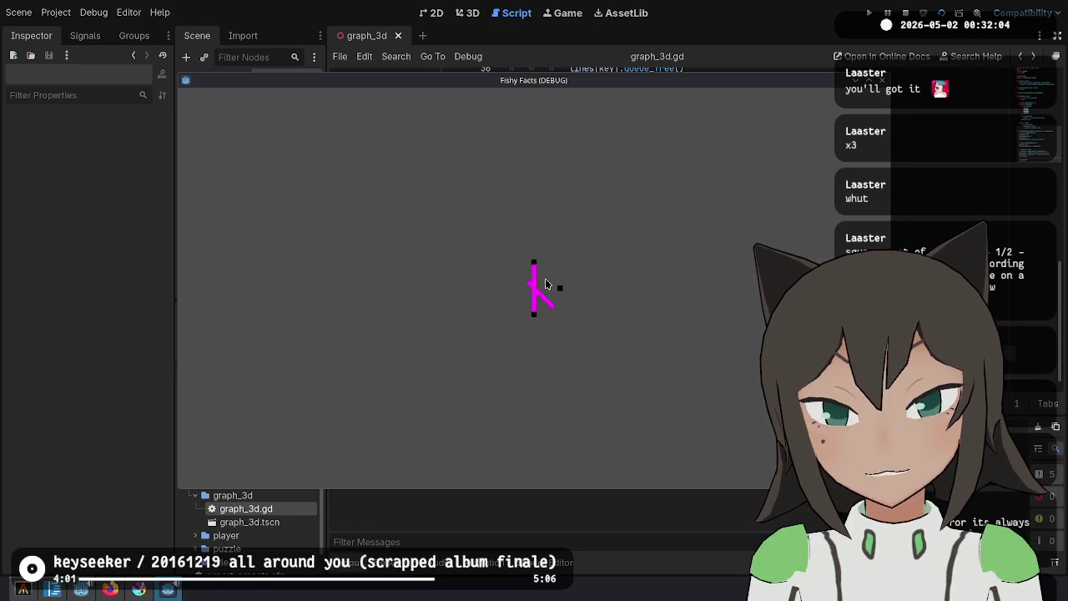
{"action": "key", "text": "alt+Tab"}
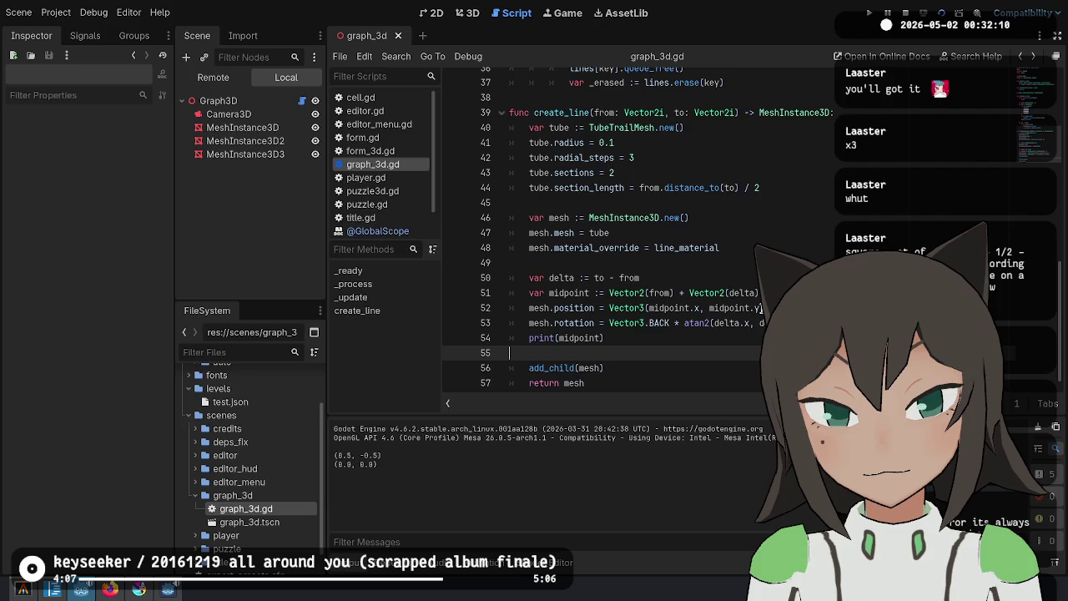
{"action": "key", "text": "F6"}
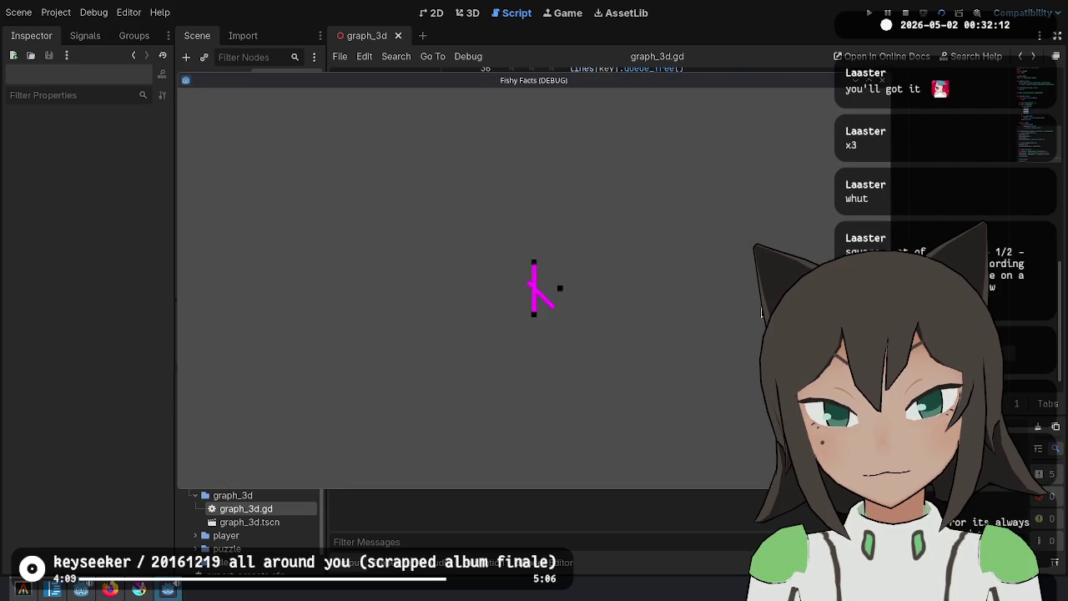
{"action": "left_click", "coordinate": [761, 308]}
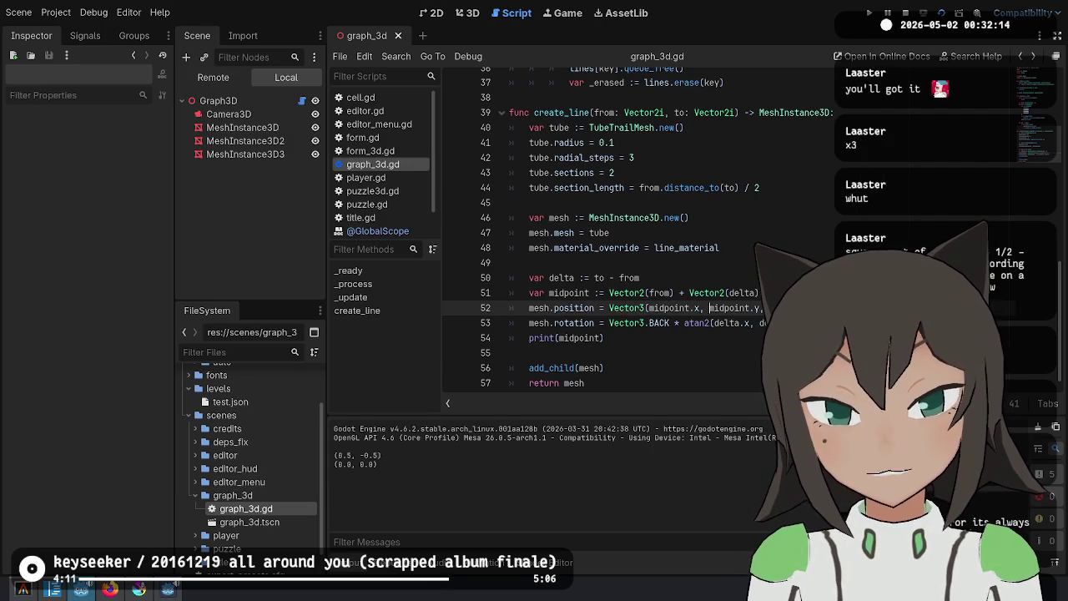
Put a minus before midpoint.y on line 52, rerun the game, and review the script
{"action": "type", "text": "-"}
{"action": "key", "text": "F6"}
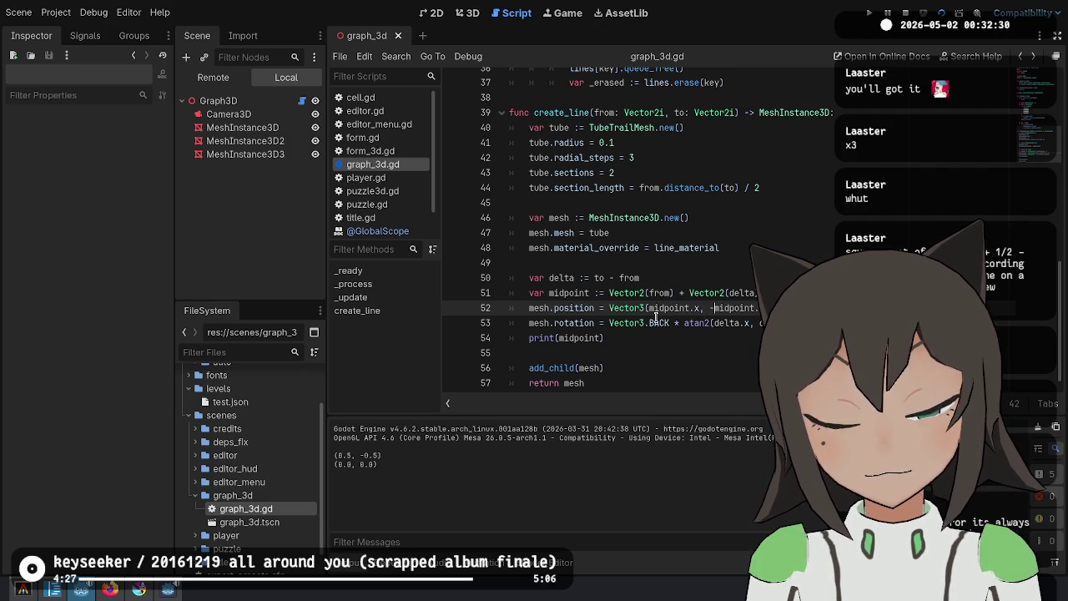
{"action": "key", "text": "F5"}
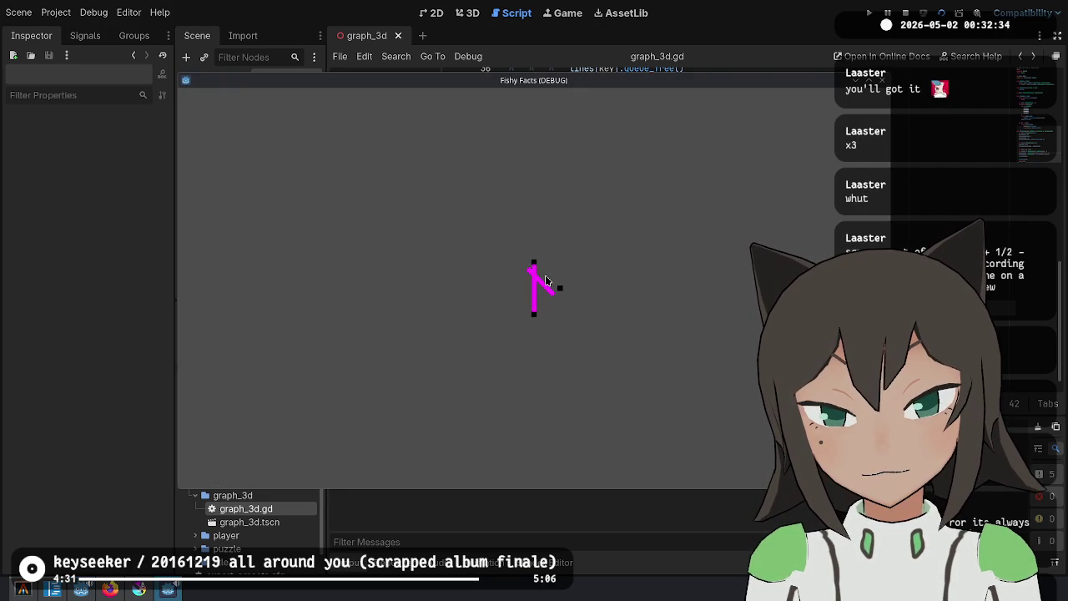
{"action": "key", "text": "F8"}
{"action": "scroll", "coordinate": [810, 262], "scroll_direction": "up", "scroll_amount": 12}
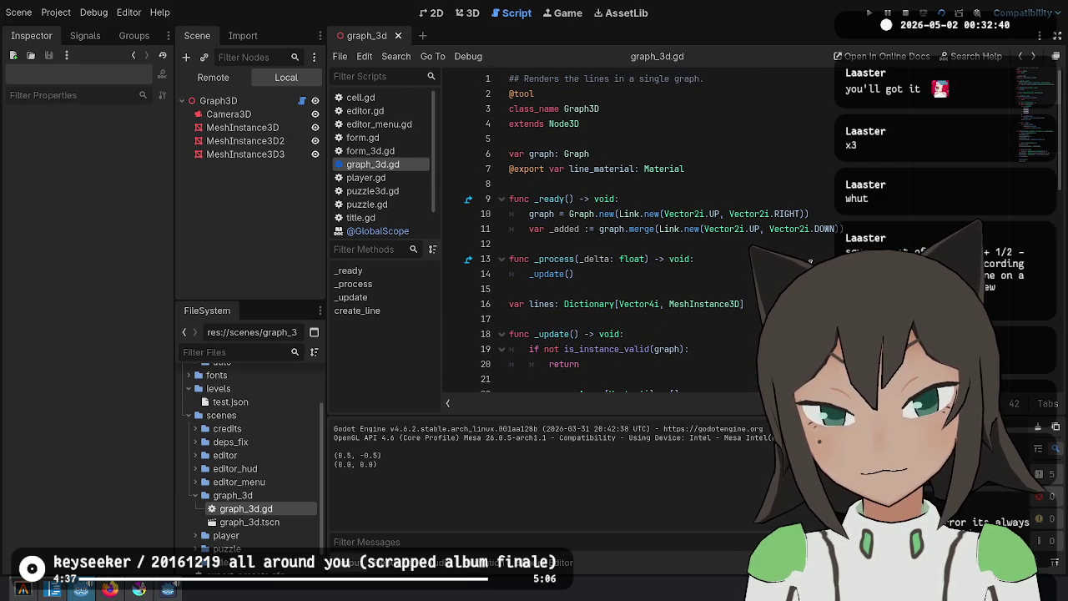
{"action": "scroll", "coordinate": [609, 233], "scroll_direction": "down", "scroll_amount": 11}
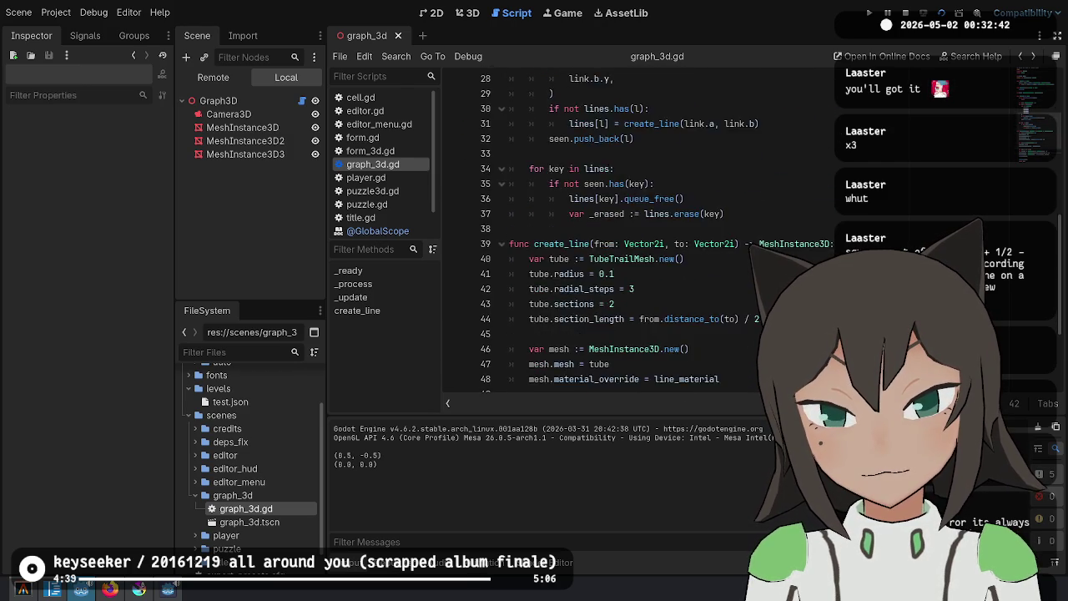
{"action": "scroll", "coordinate": [609, 234], "scroll_direction": "down", "scroll_amount": 1}
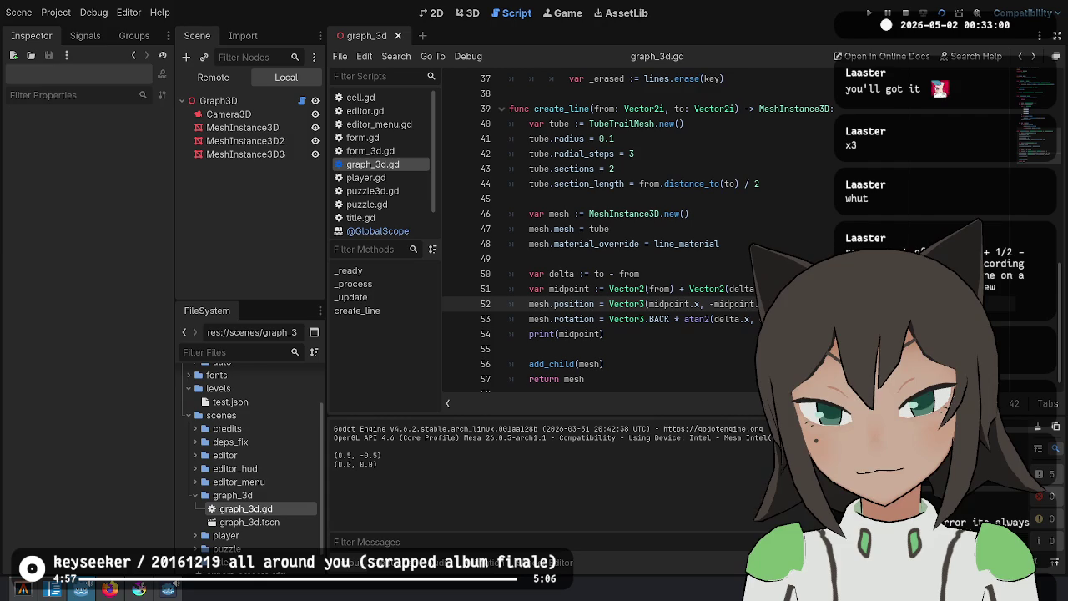
Add delta and separator arguments to the print call on line 54
{"action": "key", "text": "Down"}
{"action": "key", "text": "Down"}
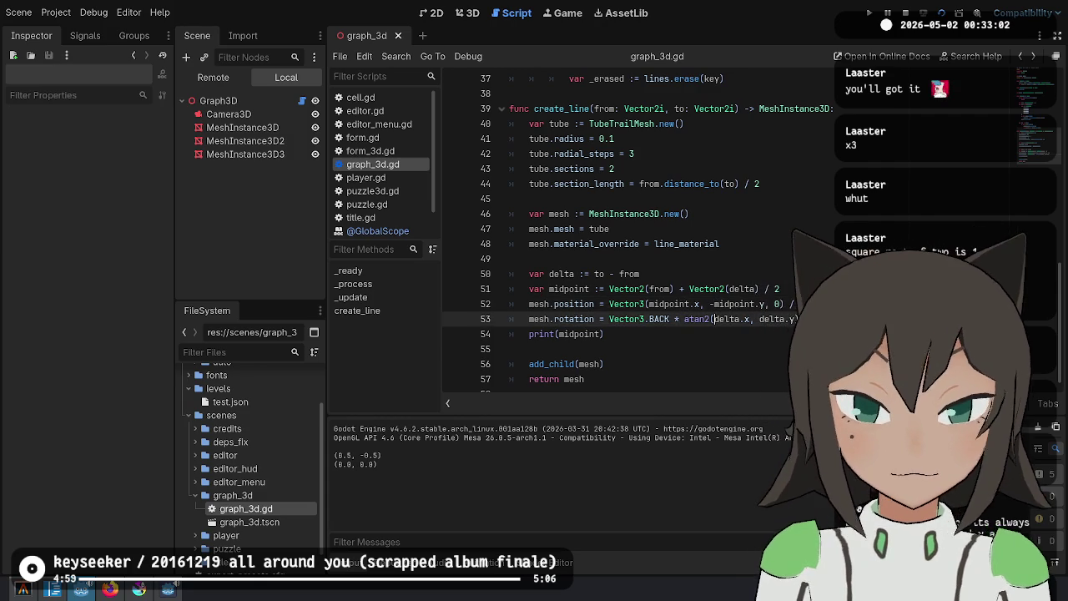
{"action": "key", "text": "ctrl+Left"}
{"action": "key", "text": "ctrl+Left"}
{"action": "type", "text": "delta, \" \","}
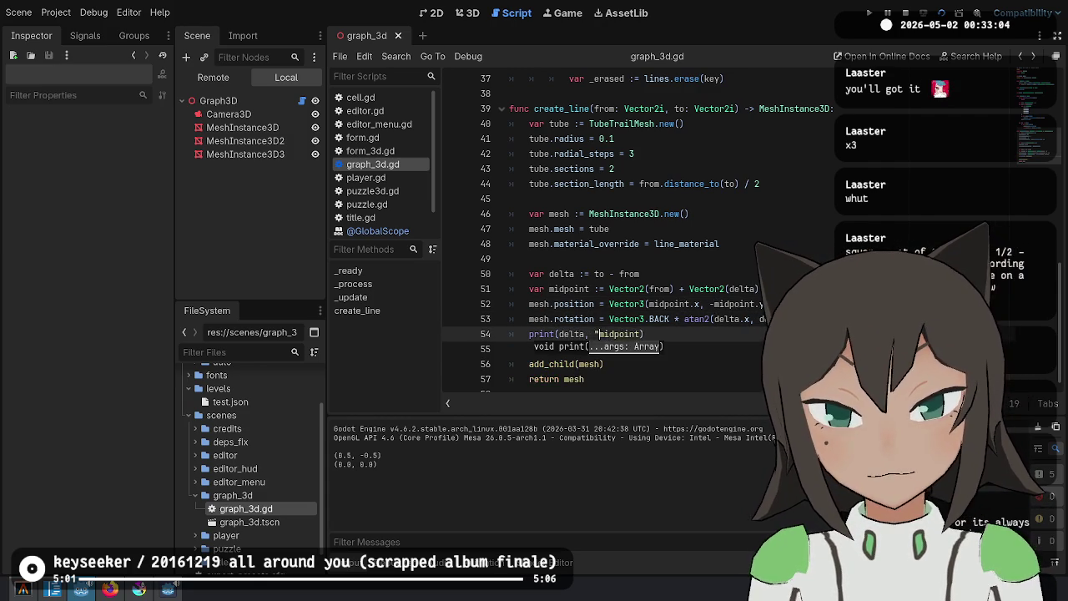
{"action": "key", "text": "Home"}
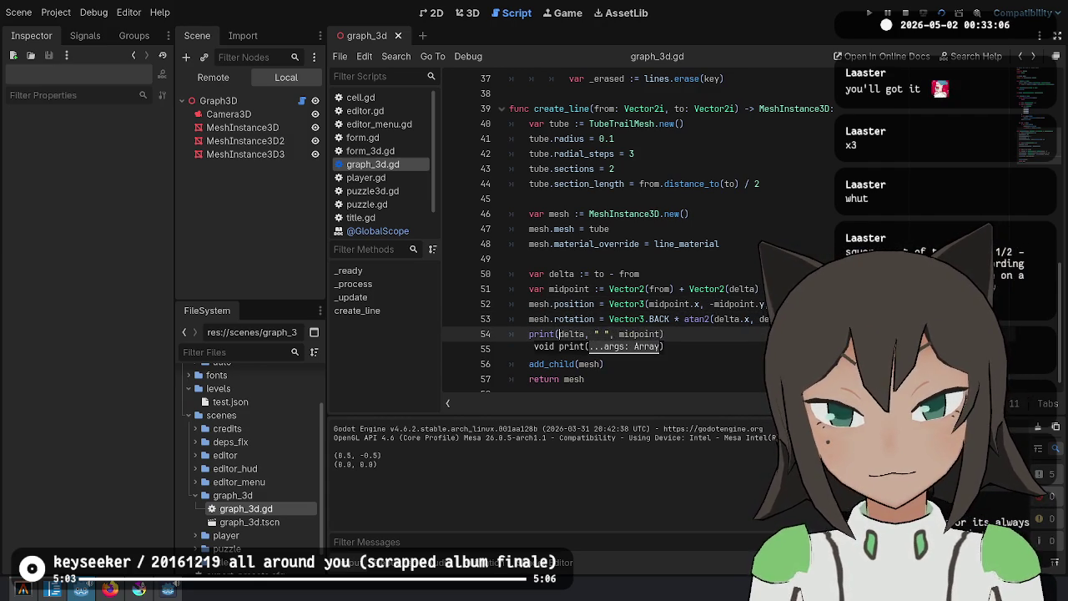
{"action": "key", "text": "ctrl+Right"}
{"action": "key", "text": "Right"}
{"action": "type", "text": "to, \" \""}
{"action": "key", "text": "Left"}
{"action": "type", "text": ","}
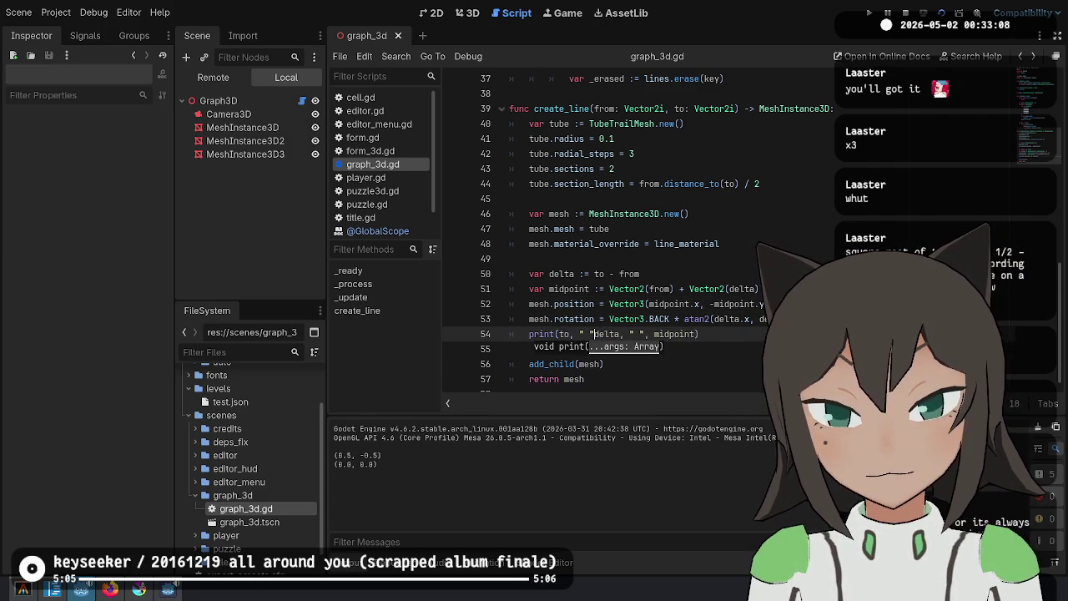
Make the print call read from, " + ", delta, "/2 = ", midpoint
{"action": "key", "text": "Left"}
{"action": "key", "text": "Left"}
{"action": "key", "text": "Left"}
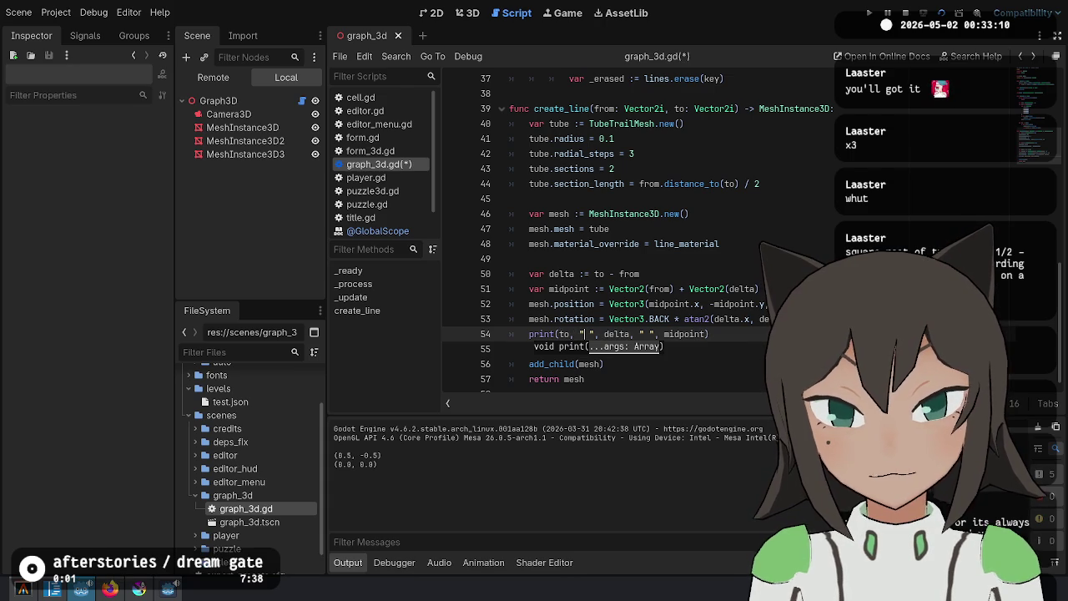
{"action": "key", "text": "Left"}
{"action": "key", "text": "Left"}
{"action": "key", "text": "BackSpace"}
{"action": "key", "text": "BackSpace"}
{"action": "type", "text": "from"}
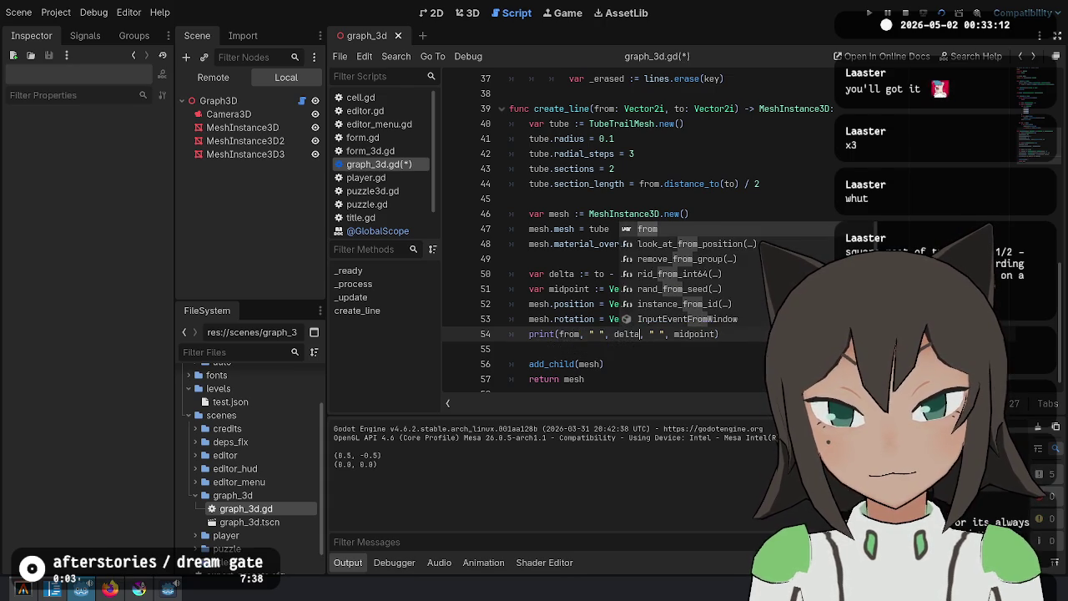
{"action": "key", "text": "Right"}
{"action": "key", "text": "Right"}
{"action": "key", "text": "Right"}
{"action": "type", "text": "+"}
{"action": "key", "text": "Right"}
{"action": "key", "text": "Right"}
{"action": "key", "text": "Right"}
{"action": "key", "text": "Right"}
{"action": "key", "text": "Right"}
{"action": "key", "text": "Right"}
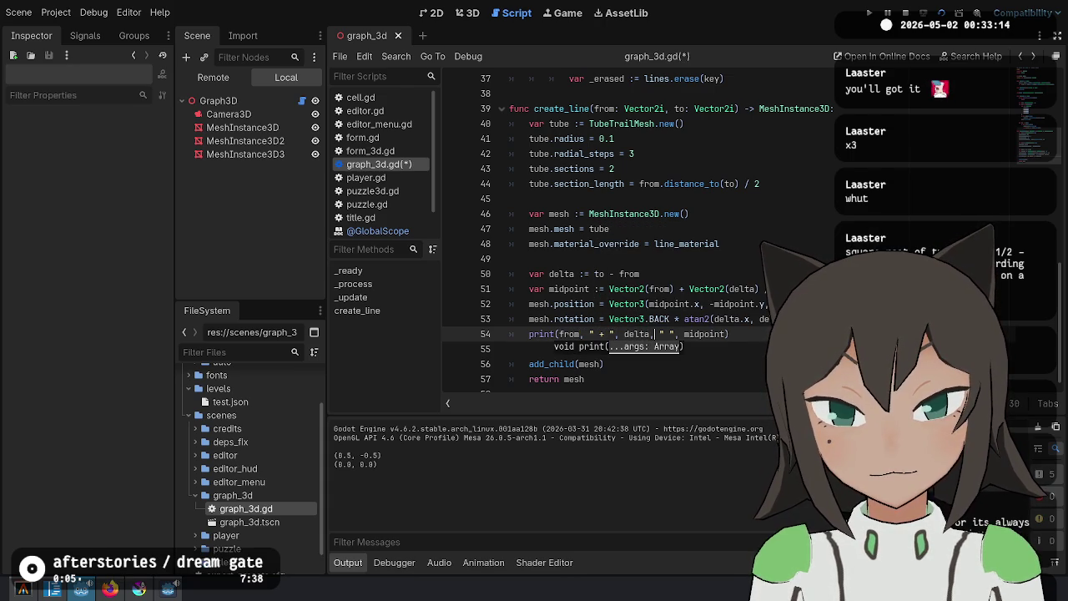
{"action": "type", "text": "/2 ="}
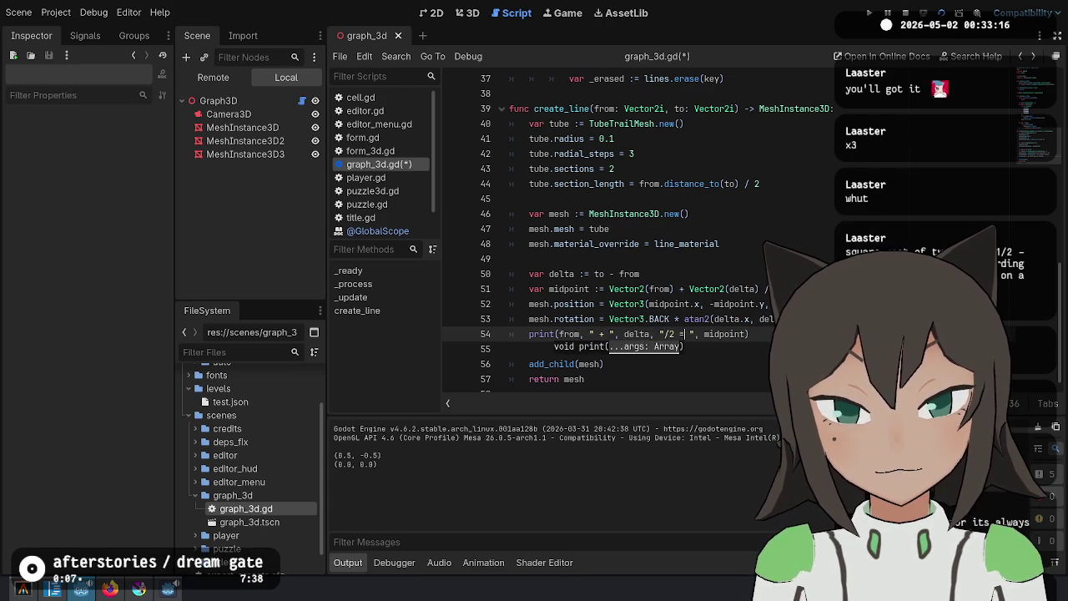
Save graph_3d.gd and run the game to log (0, -1) + (1, 1)/2 = (0.5, -0.5)
{"action": "key", "text": "ctrl+s"}
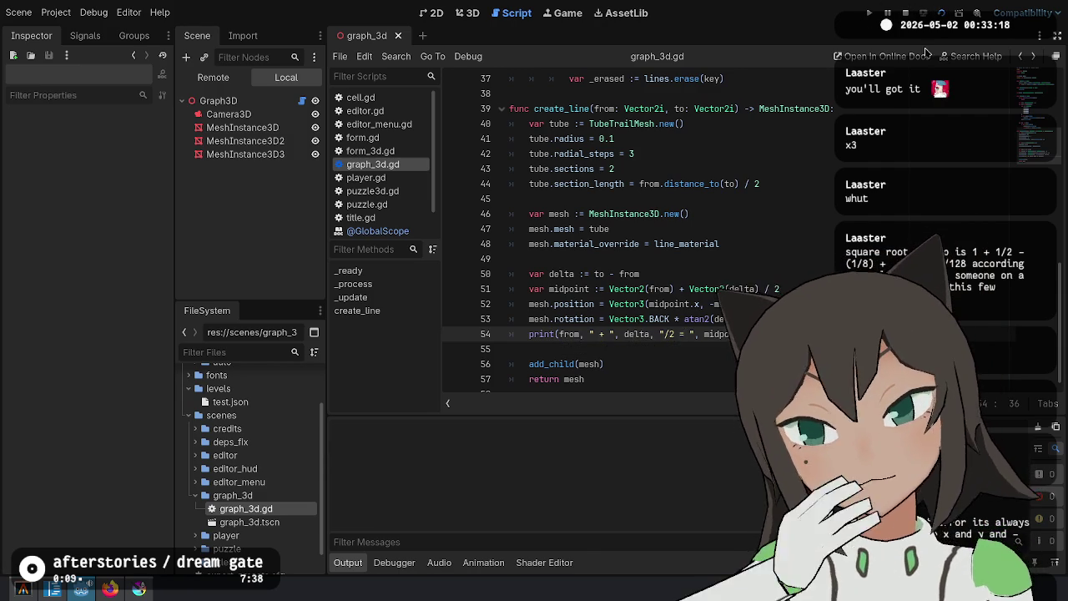
{"action": "left_click", "coordinate": [941, 15]}
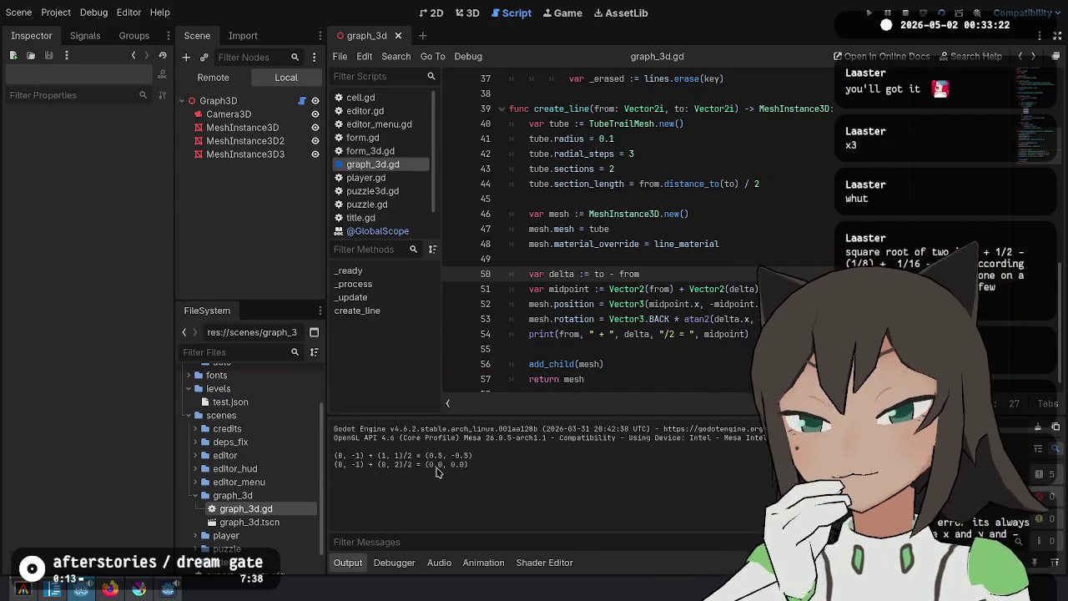
{"action": "double_click", "coordinate": [569, 334]}
{"action": "scroll", "coordinate": [768, 248], "scroll_direction": "up", "scroll_amount": 1}
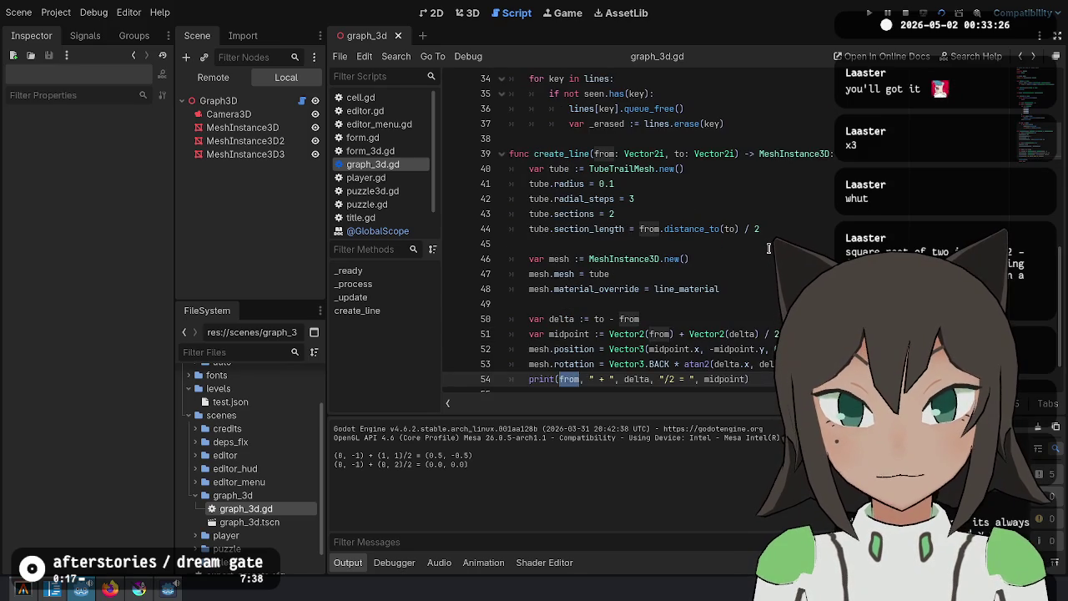
{"action": "scroll", "coordinate": [769, 248], "scroll_direction": "up", "scroll_amount": 2}
{"action": "scroll", "coordinate": [763, 252], "scroll_direction": "down", "scroll_amount": 3}
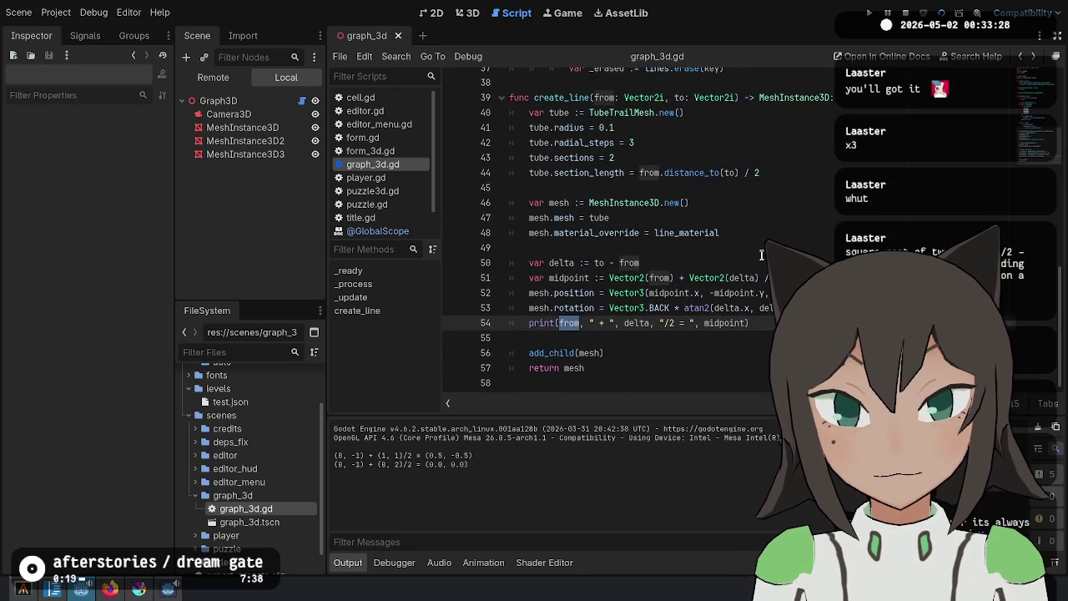
{"action": "scroll", "coordinate": [761, 255], "scroll_direction": "up", "scroll_amount": 12}
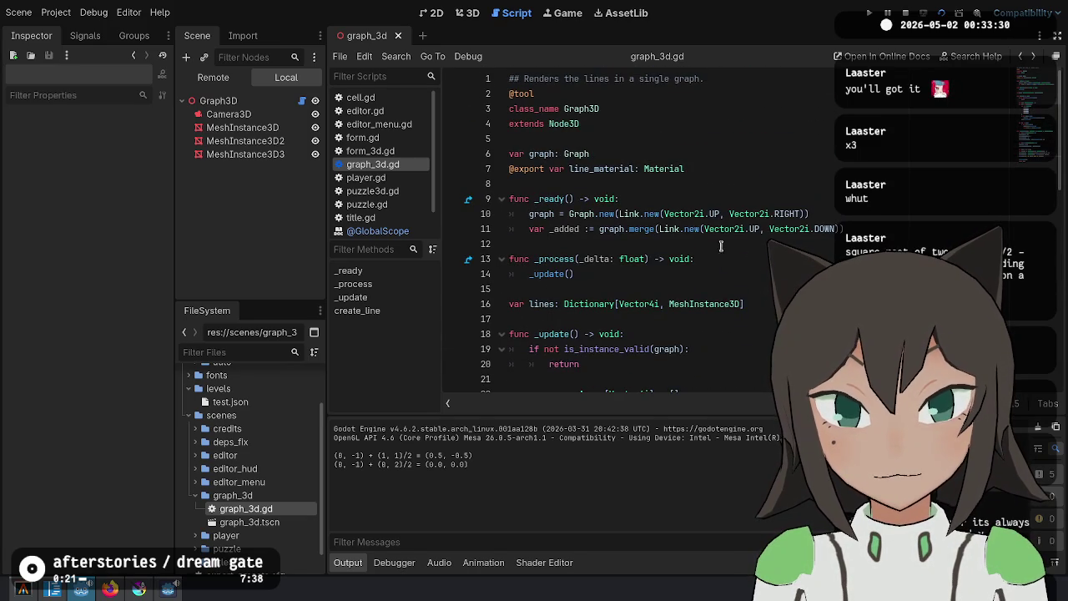
{"action": "left_click", "coordinate": [682, 202], "text": "ctrl"}
{"action": "scroll", "coordinate": [571, 181], "scroll_direction": "down", "scroll_amount": 10}
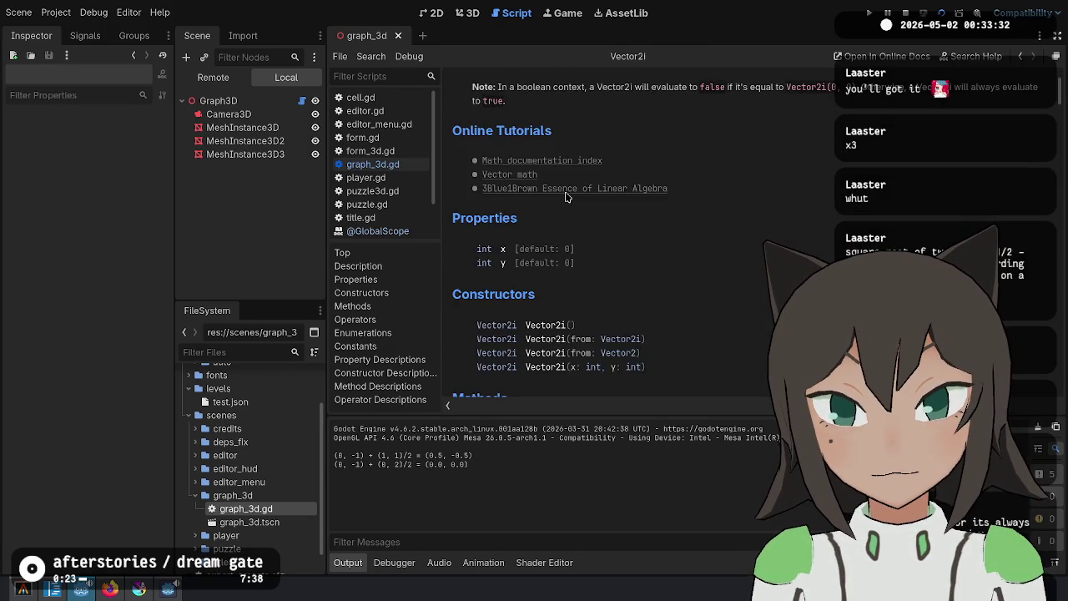
{"action": "scroll", "coordinate": [580, 256], "scroll_direction": "down", "scroll_amount": 10}
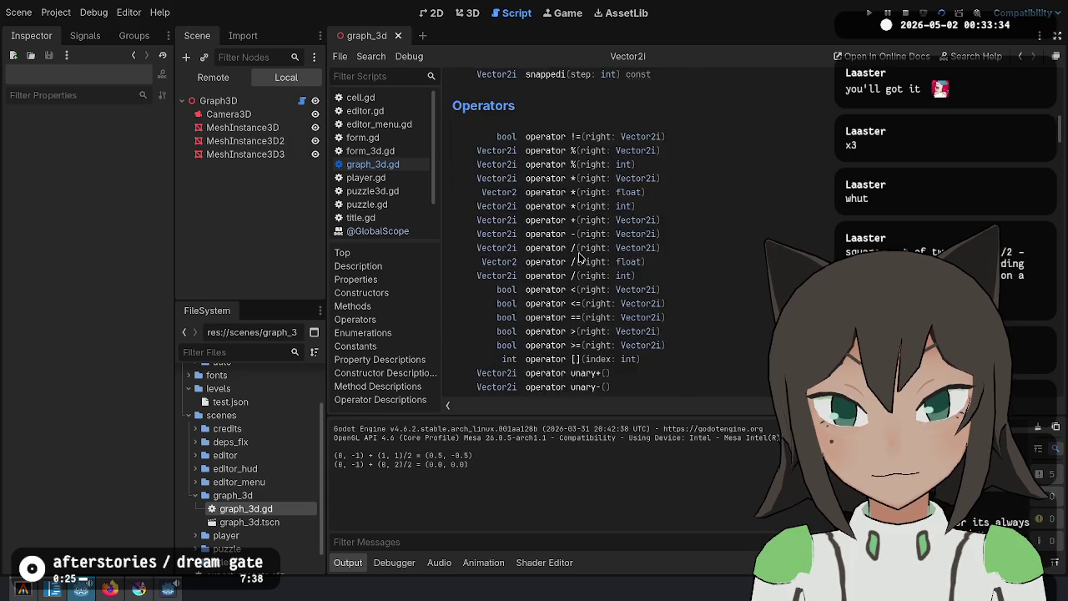
{"action": "scroll", "coordinate": [580, 257], "scroll_direction": "down", "scroll_amount": 1}
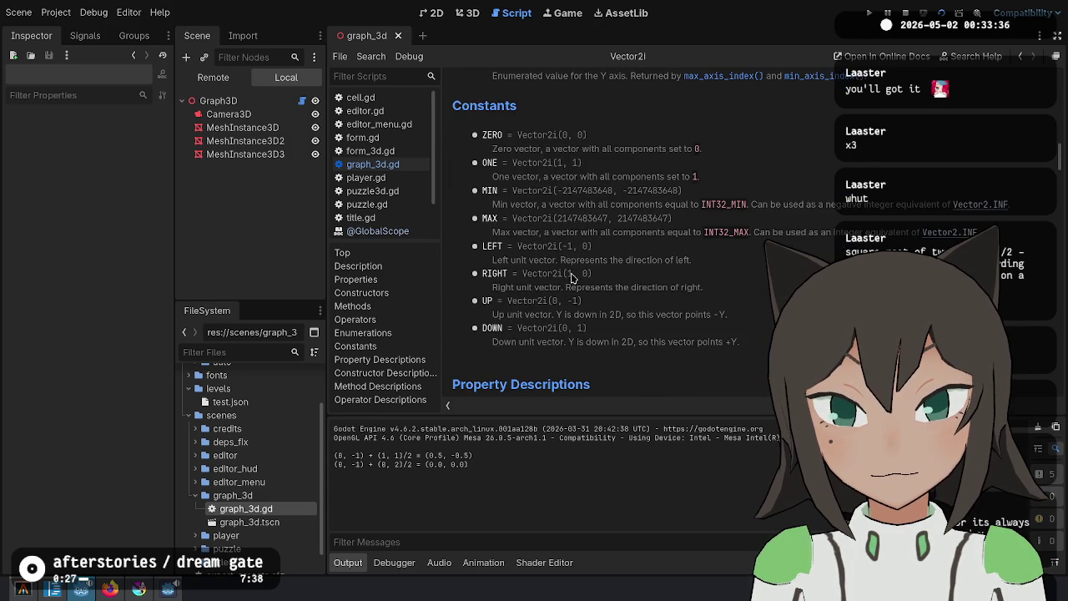
{"action": "left_click_drag", "start_coordinate": [508, 300], "coordinate": [639, 314]}
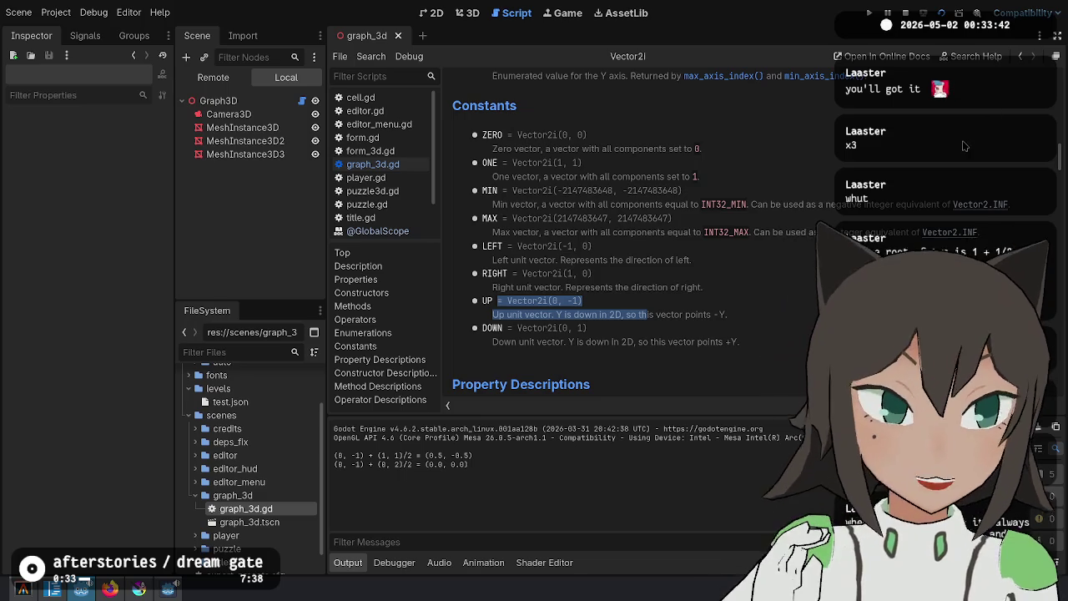
{"action": "key", "text": "alt+Left"}
{"action": "key", "text": "ctrl+End"}
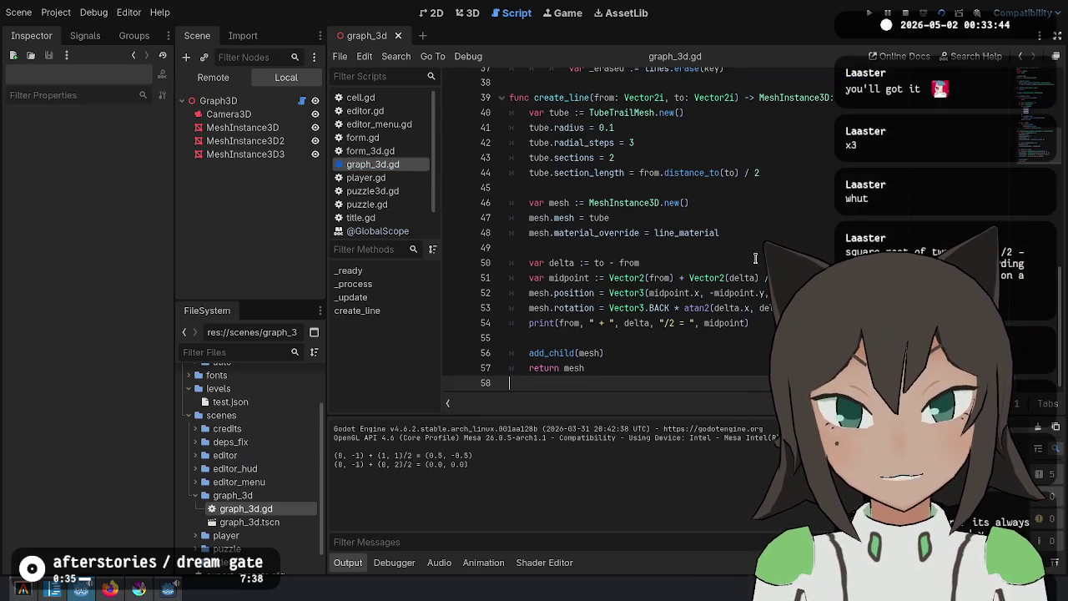
{"action": "left_click", "coordinate": [742, 309]}
{"action": "left_click", "coordinate": [708, 281]}
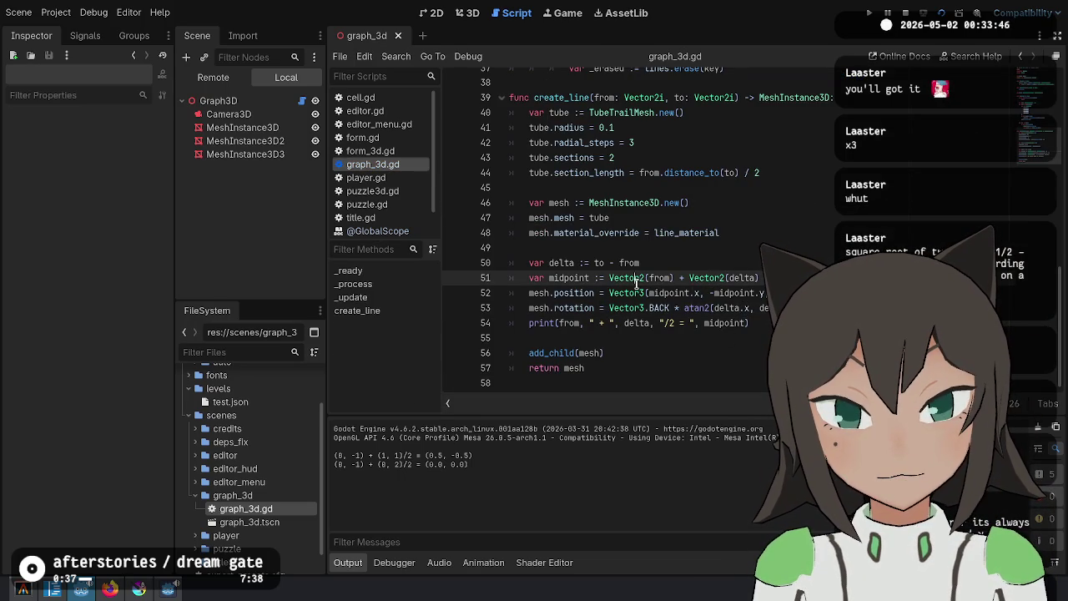
{"action": "double_click", "coordinate": [735, 293]}
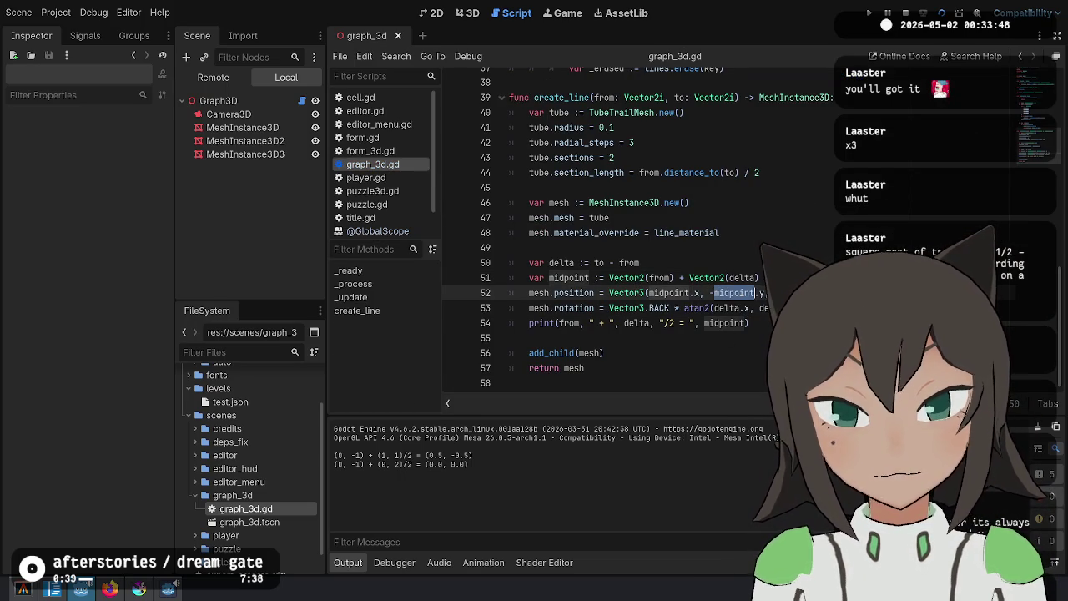
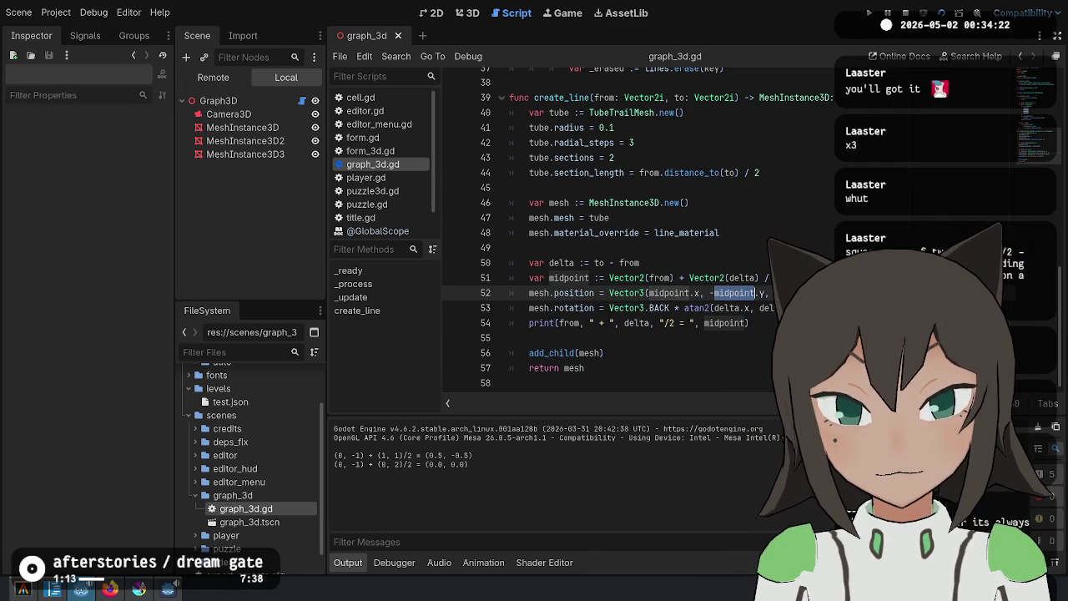
Remove the debug print from create_line and test-run the scene
{"action": "left_click", "coordinate": [650, 293]}
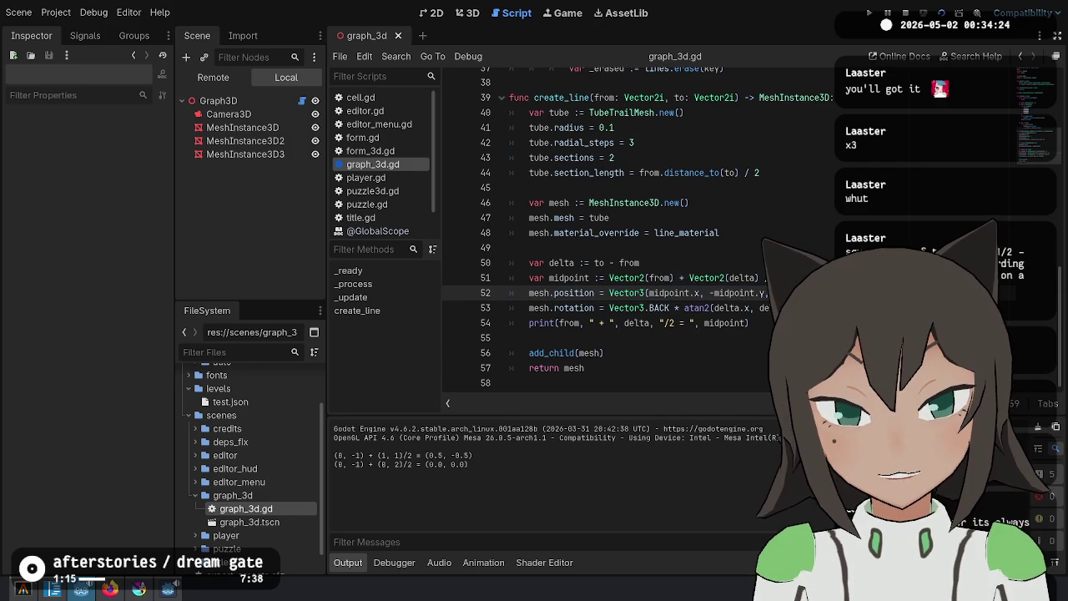
{"action": "key", "text": "Left"}
{"action": "key", "text": "Left"}
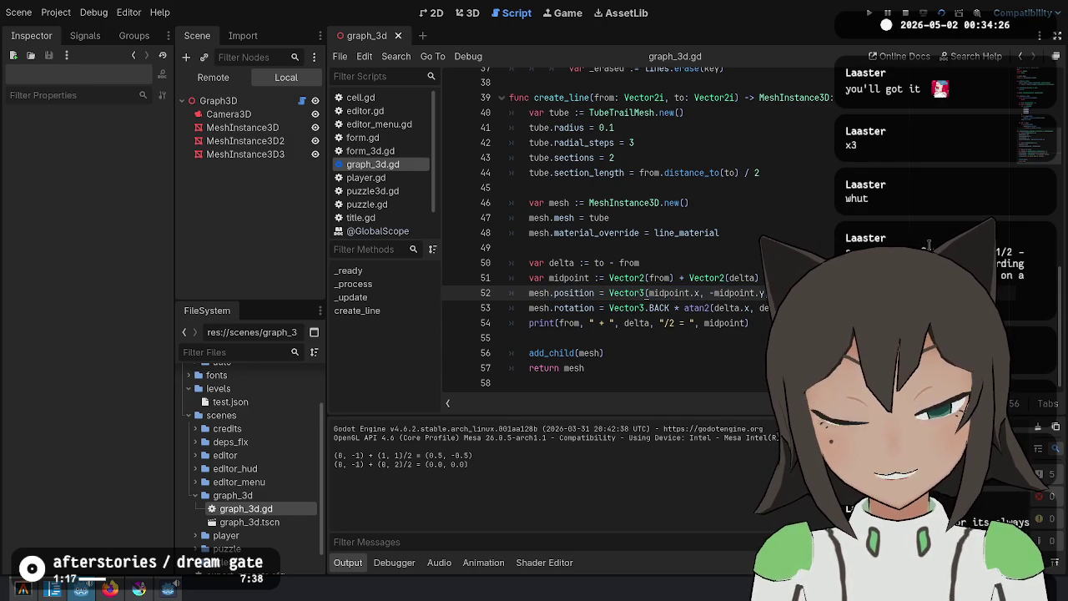
{"action": "key", "text": "F6"}
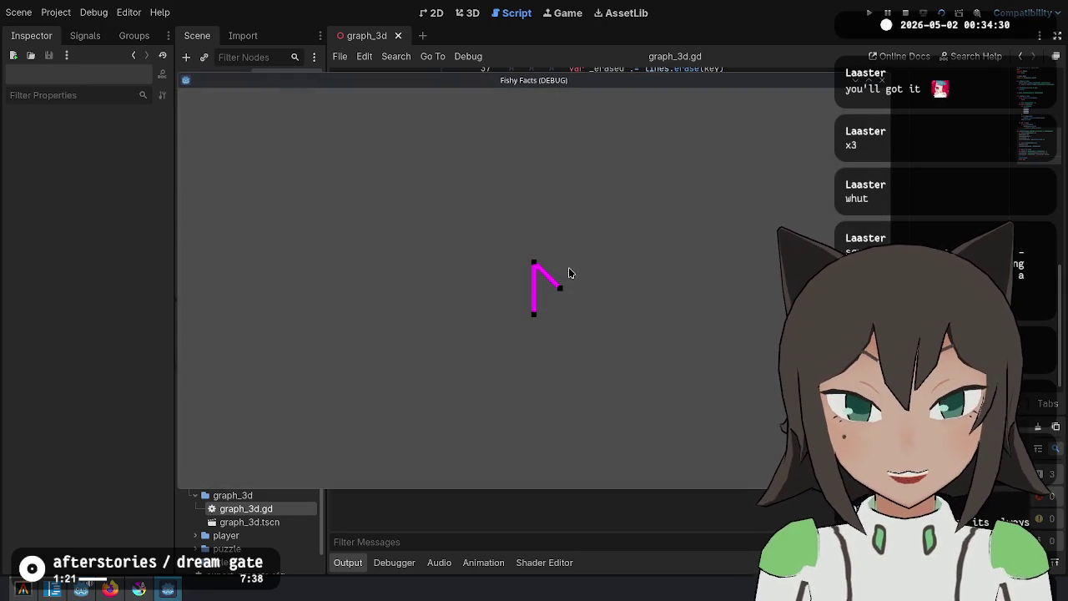
{"action": "key", "text": "F8"}
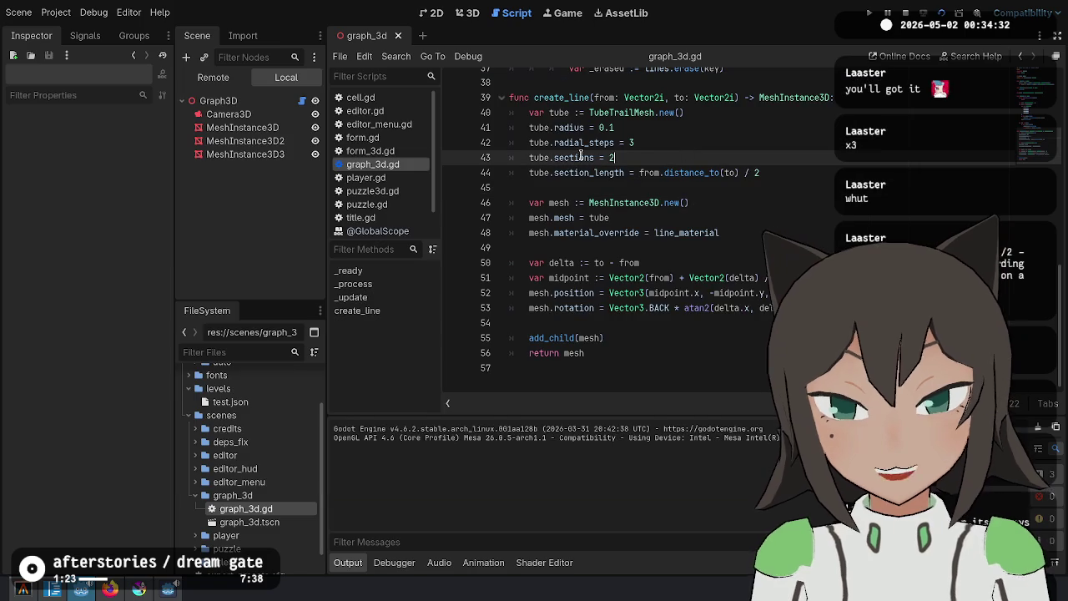
Delete Graph3D's three MeshInstance3D nodes, re-run the scene to check it, and save
{"action": "left_click", "coordinate": [242, 127]}
{"action": "left_click", "coordinate": [269, 152], "text": "shift"}
{"action": "key", "text": "Delete"}
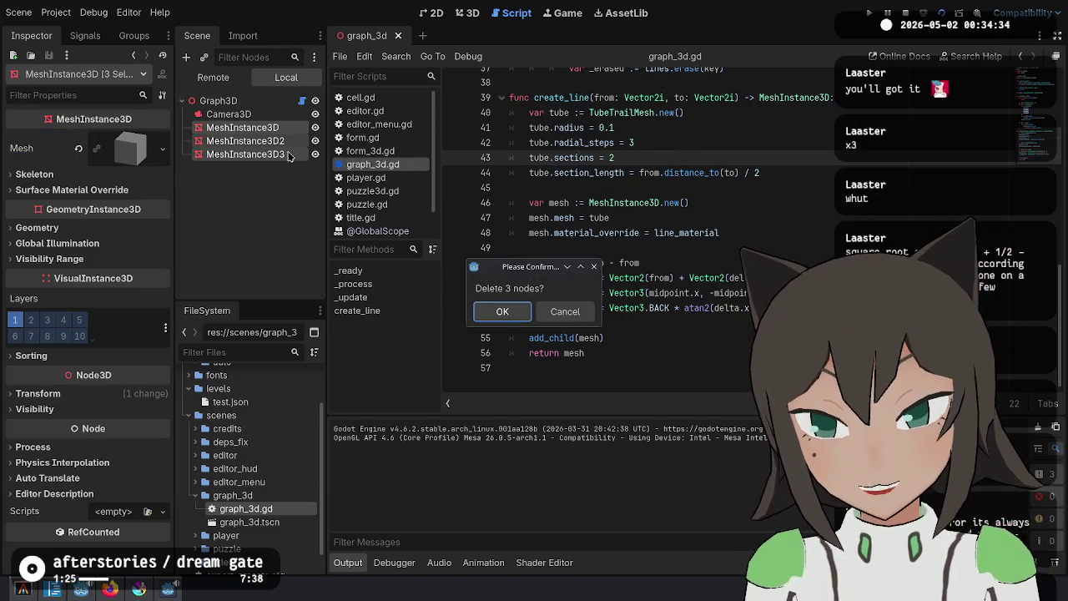
{"action": "left_click", "coordinate": [501, 311]}
{"action": "left_click", "coordinate": [941, 12]}
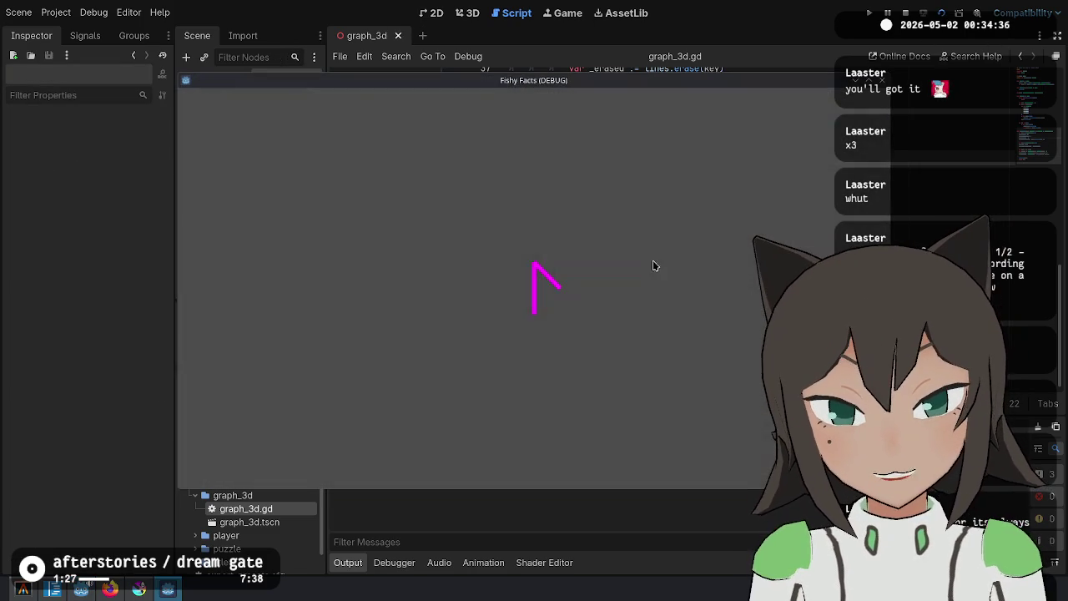
{"action": "key", "text": "F8"}
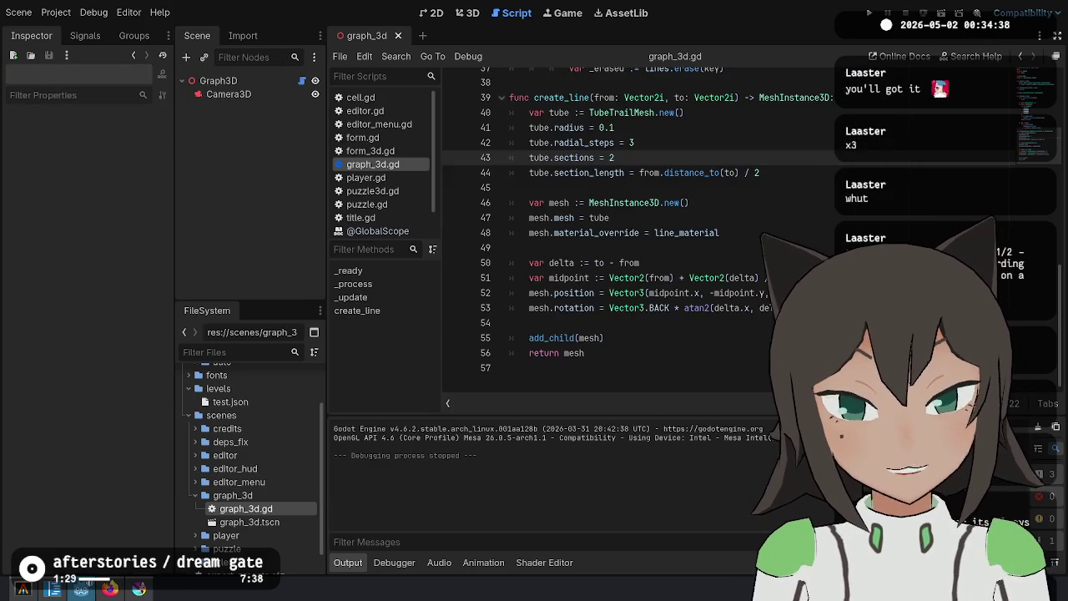
{"action": "key", "text": "ctrl+s"}
Delete the Camera3D node from Graph3D and save the scene
{"action": "scroll", "coordinate": [752, 179], "scroll_direction": "up", "scroll_amount": 5}
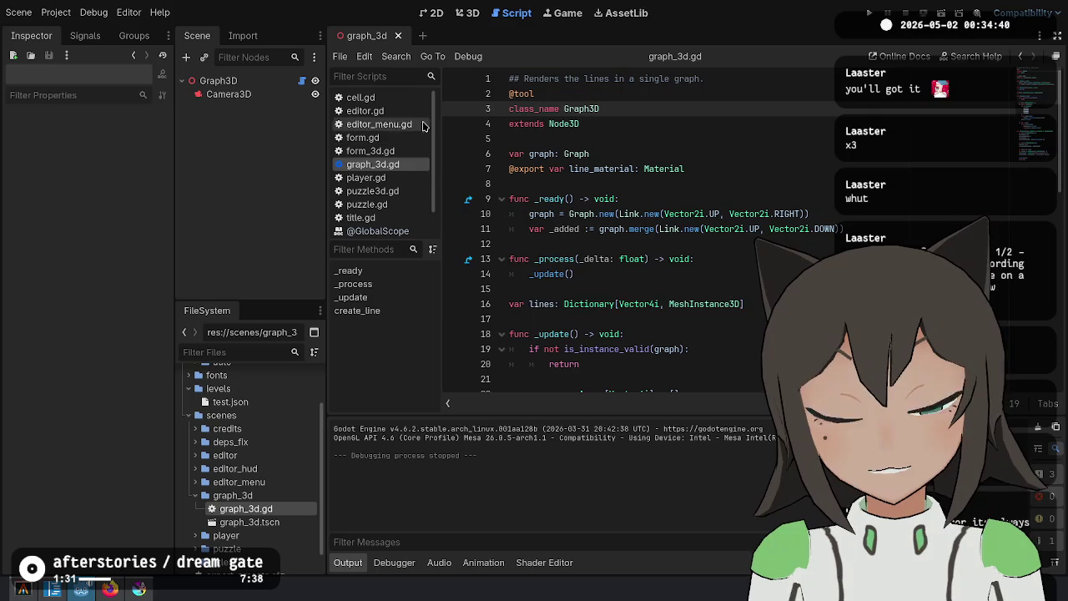
{"action": "left_click", "coordinate": [250, 94]}
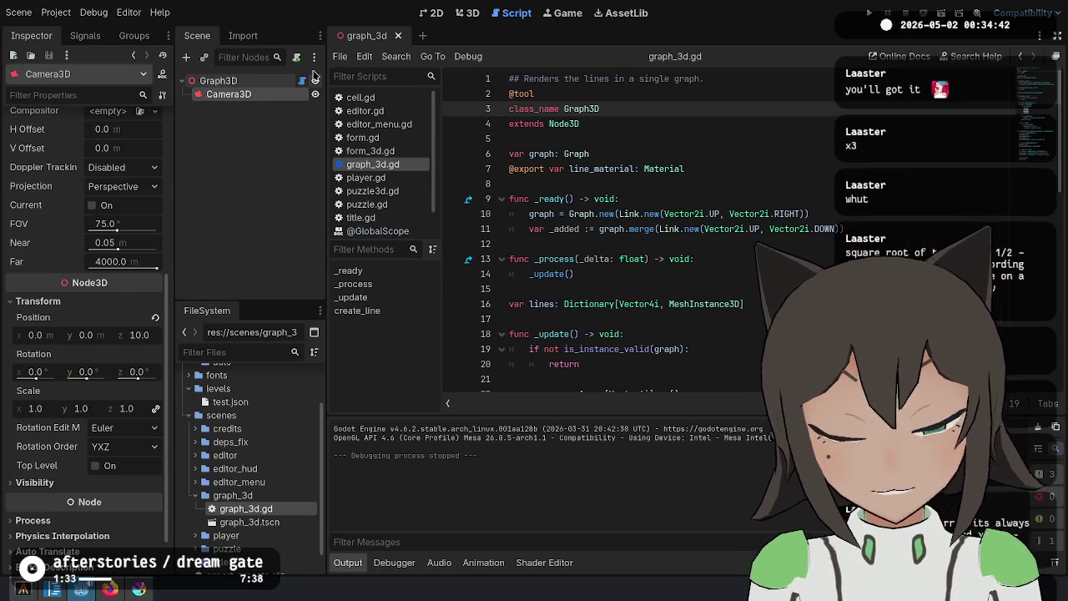
{"action": "key", "text": "Delete"}
{"action": "key", "text": "ctrl+s"}
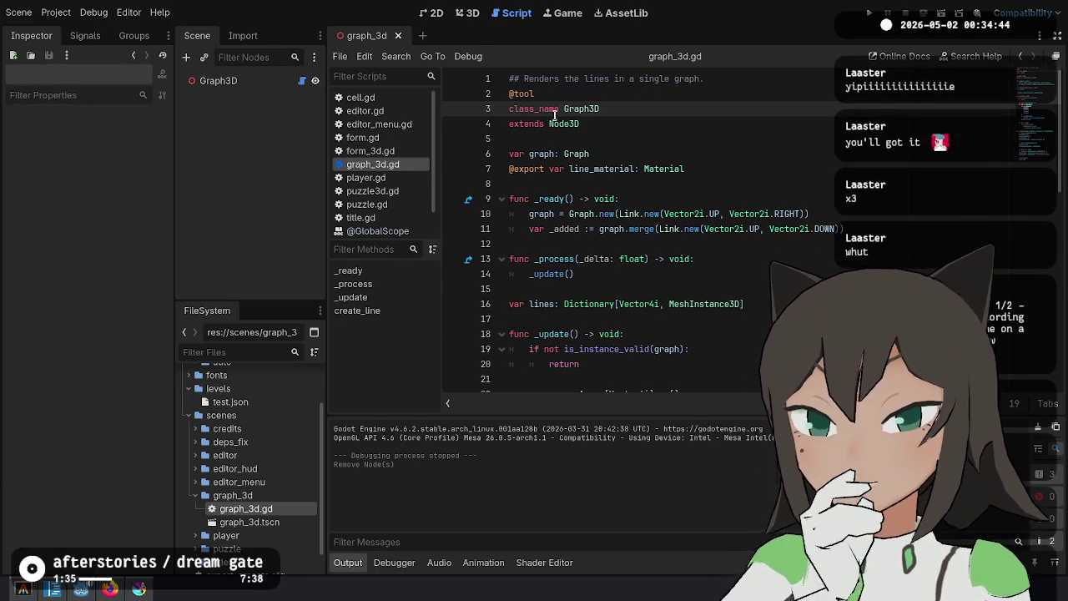
Inspect the Graph3D node, then expand the editor folder and open editor.gd
{"action": "left_click", "coordinate": [543, 168]}
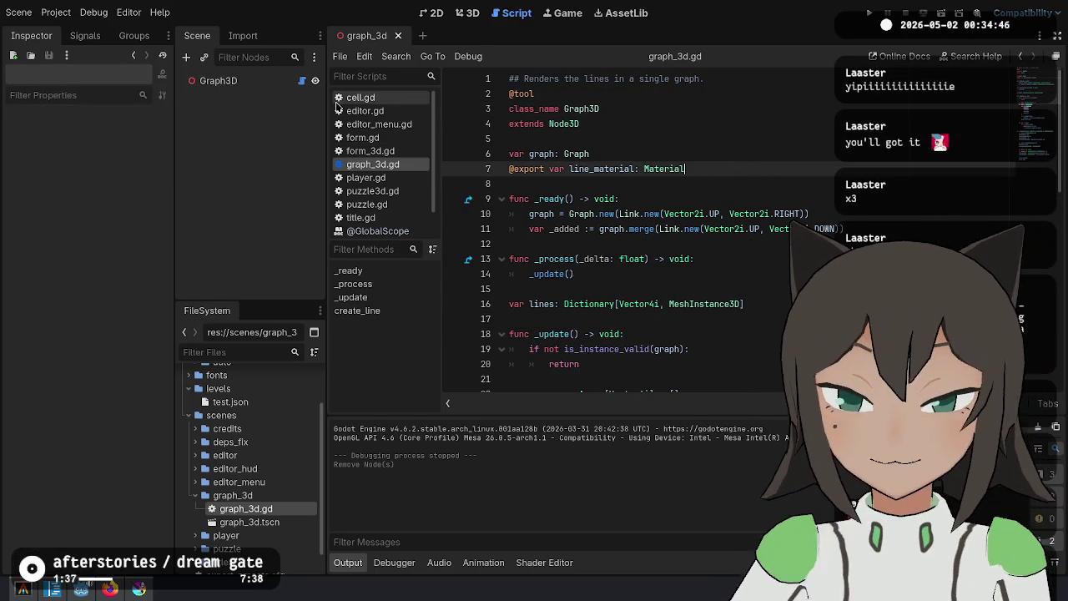
{"action": "left_click", "coordinate": [236, 80]}
{"action": "left_click", "coordinate": [753, 167]}
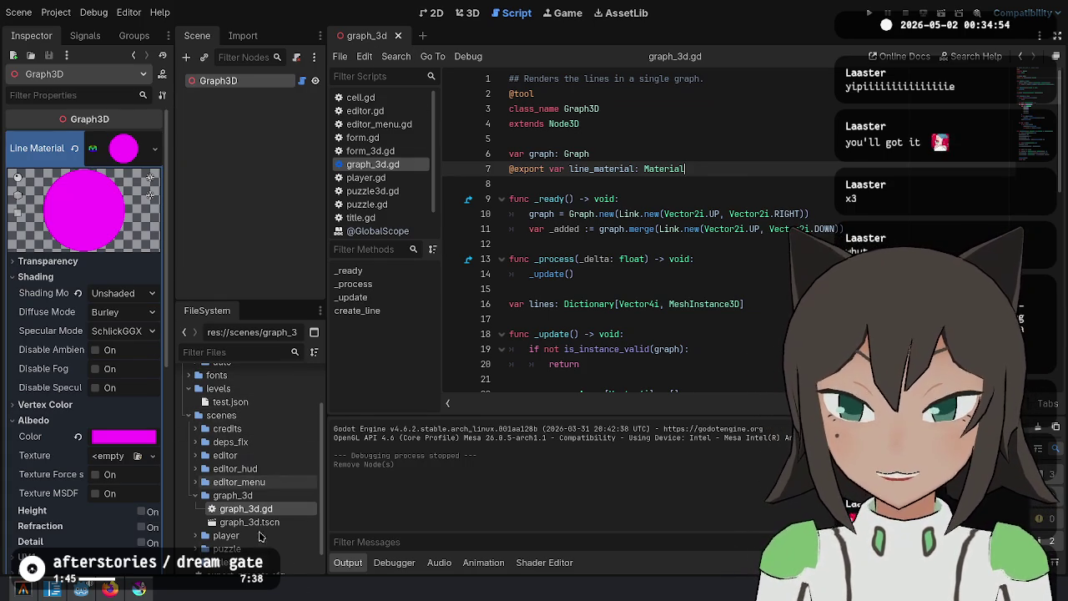
{"action": "scroll", "coordinate": [301, 488], "scroll_direction": "down", "scroll_amount": 2}
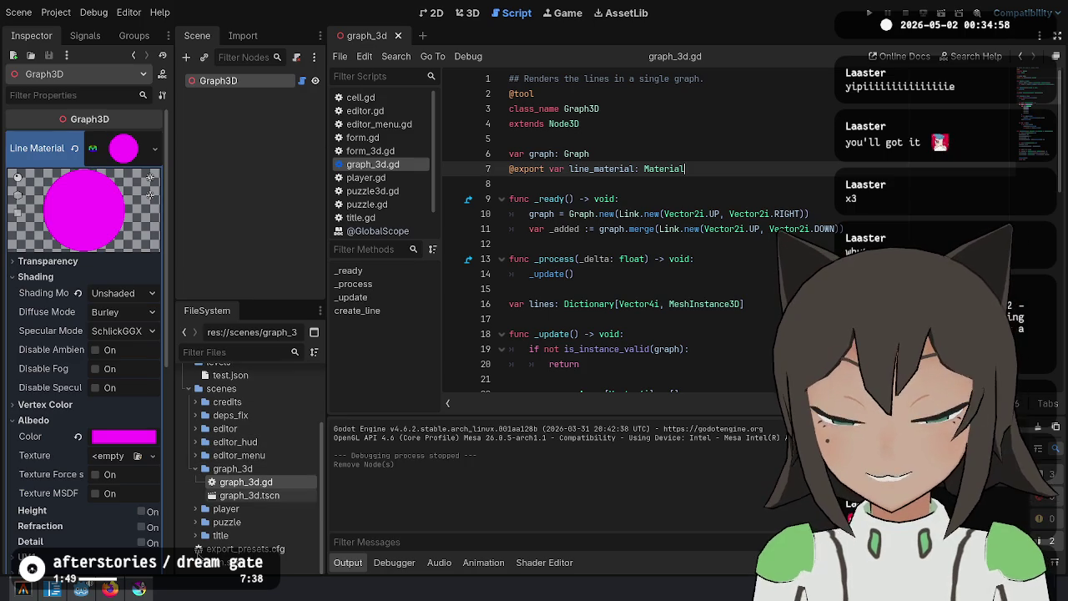
{"action": "left_click", "coordinate": [195, 428]}
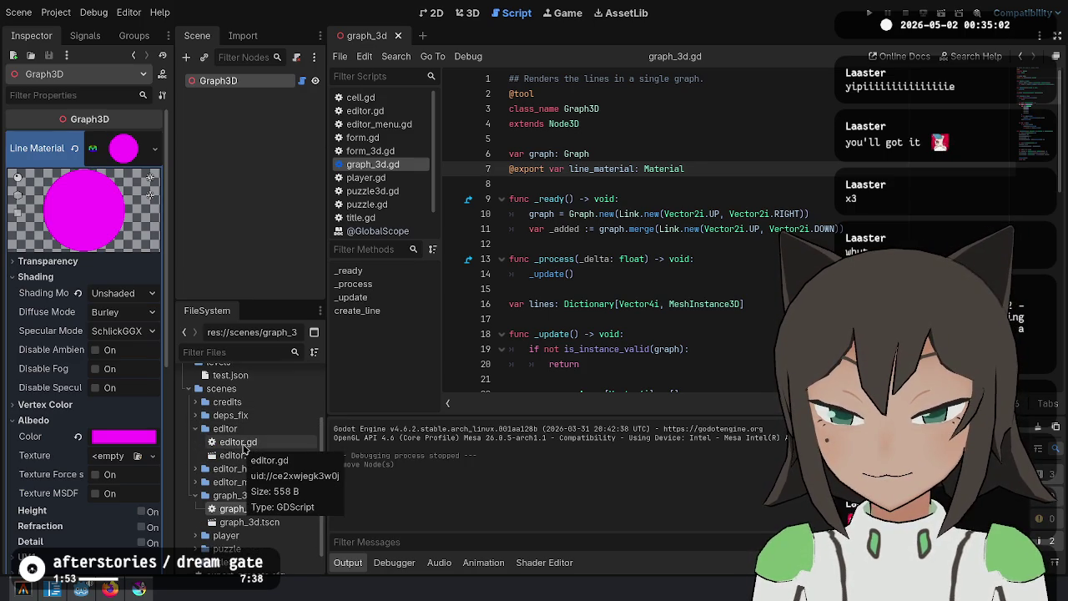
{"action": "double_click", "coordinate": [243, 442]}
Open editor.tscn and inspect its Player, Puzzle3D and Editor root nodes
{"action": "double_click", "coordinate": [242, 454]}
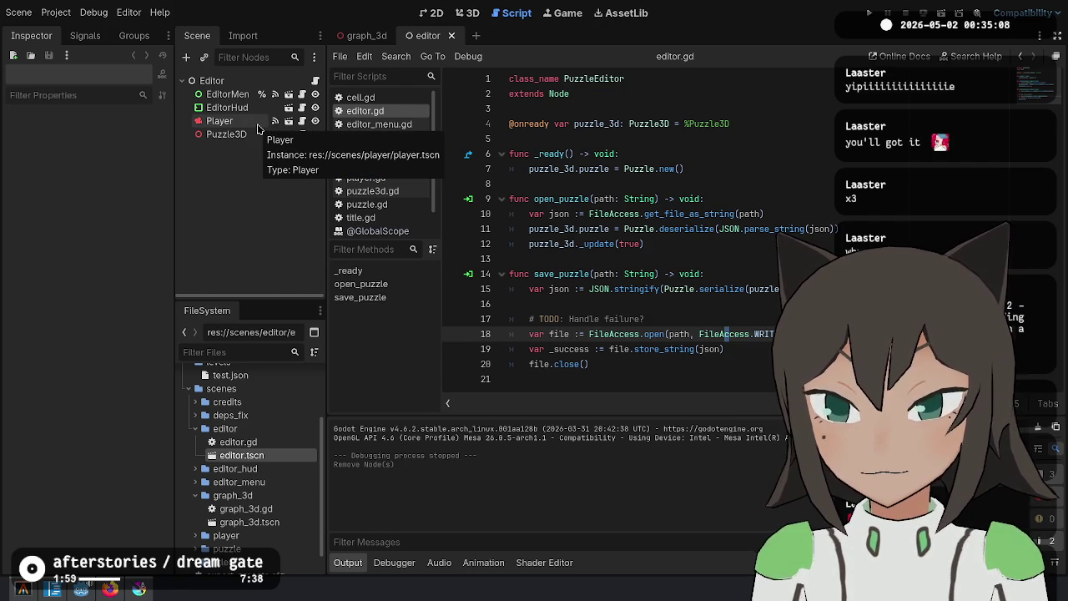
{"action": "left_click", "coordinate": [273, 123]}
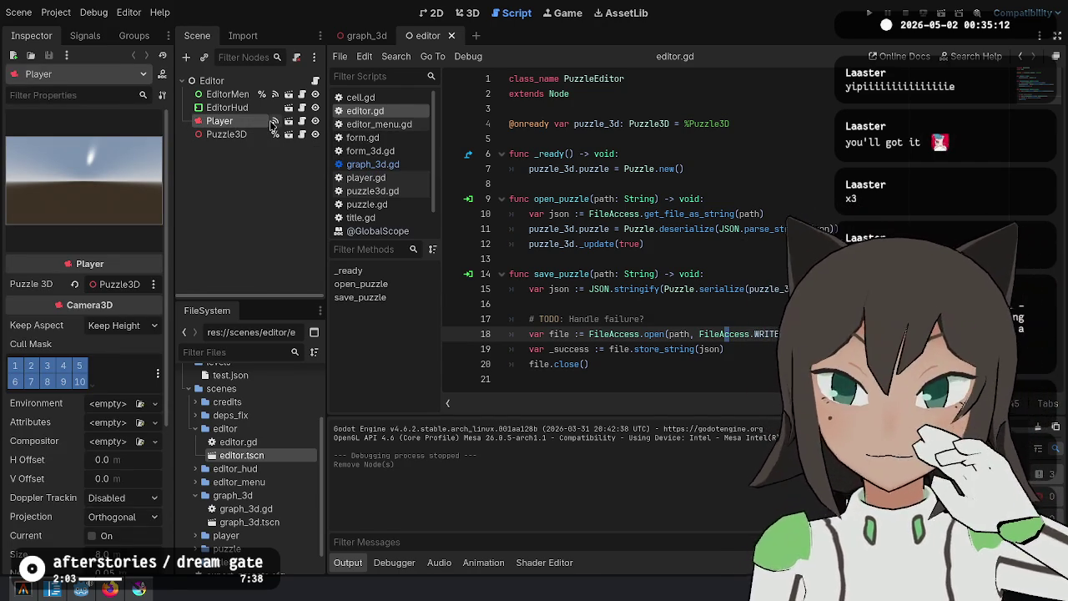
{"action": "left_click", "coordinate": [226, 134]}
{"action": "left_click", "coordinate": [219, 121]}
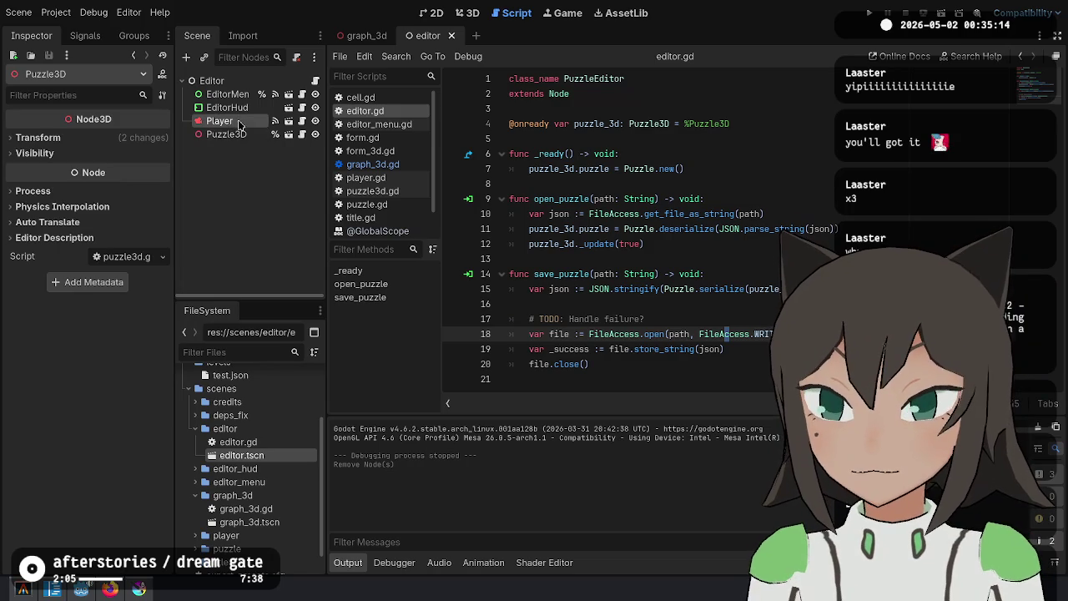
{"action": "left_click", "coordinate": [237, 80]}
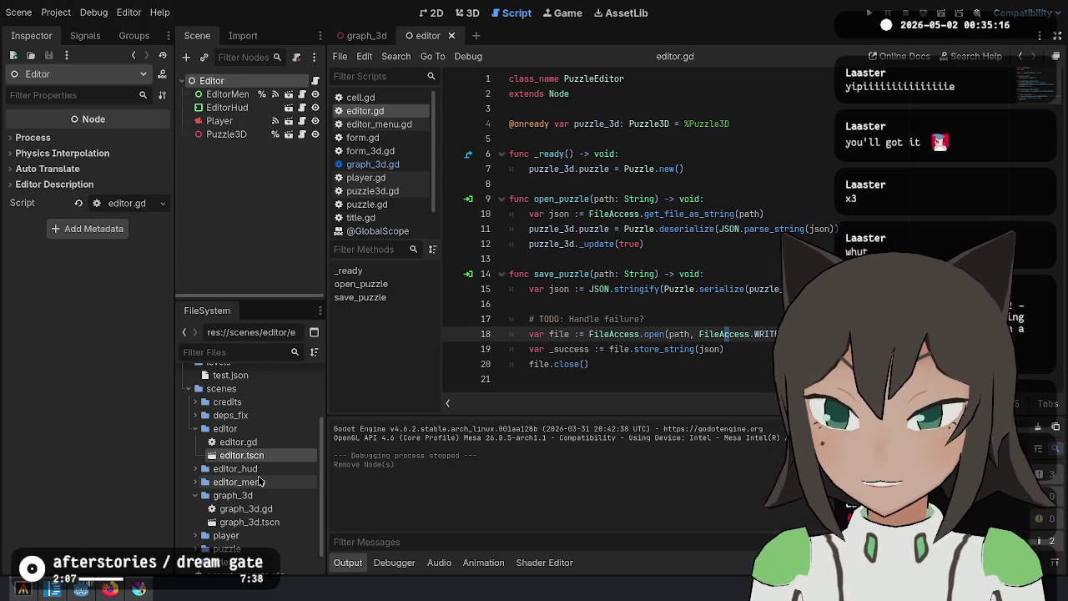
Create a 'graphs' folder under scenes and move the graph_3d folder into it
{"action": "right_click", "coordinate": [264, 429]}
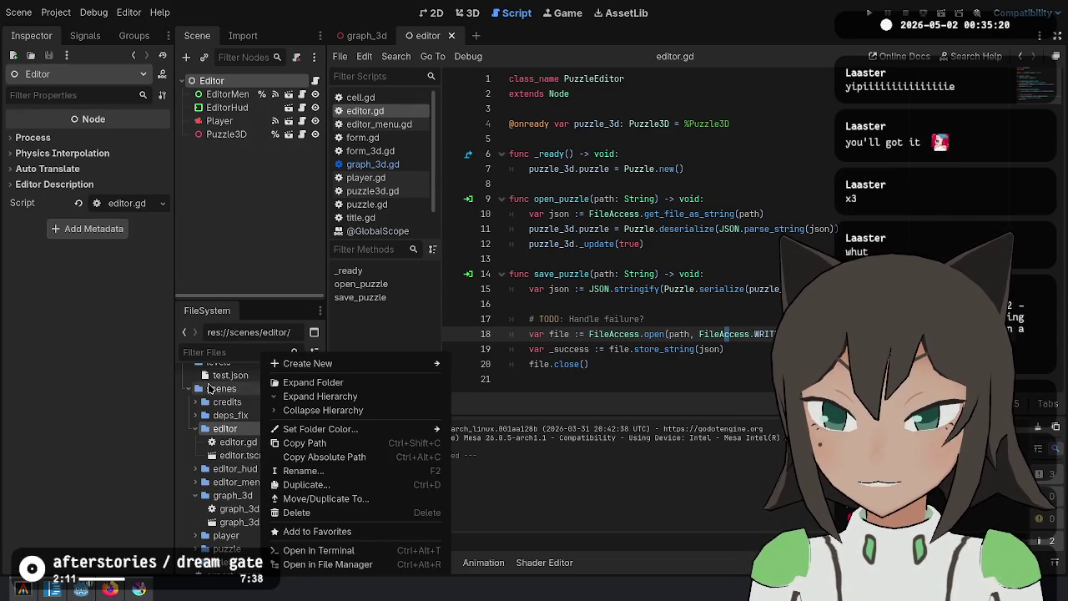
{"action": "right_click", "coordinate": [210, 391]}
{"action": "mouse_move", "coordinate": [276, 373]}
{"action": "left_click", "coordinate": [419, 364]}
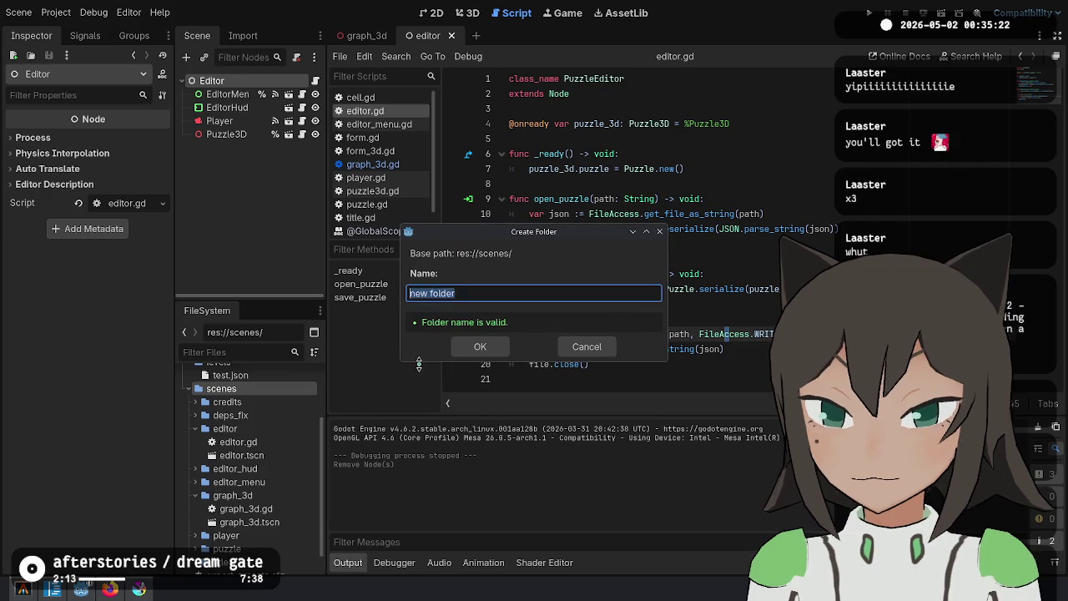
{"action": "type", "text": "graphs"}
{"action": "key", "text": "Return"}
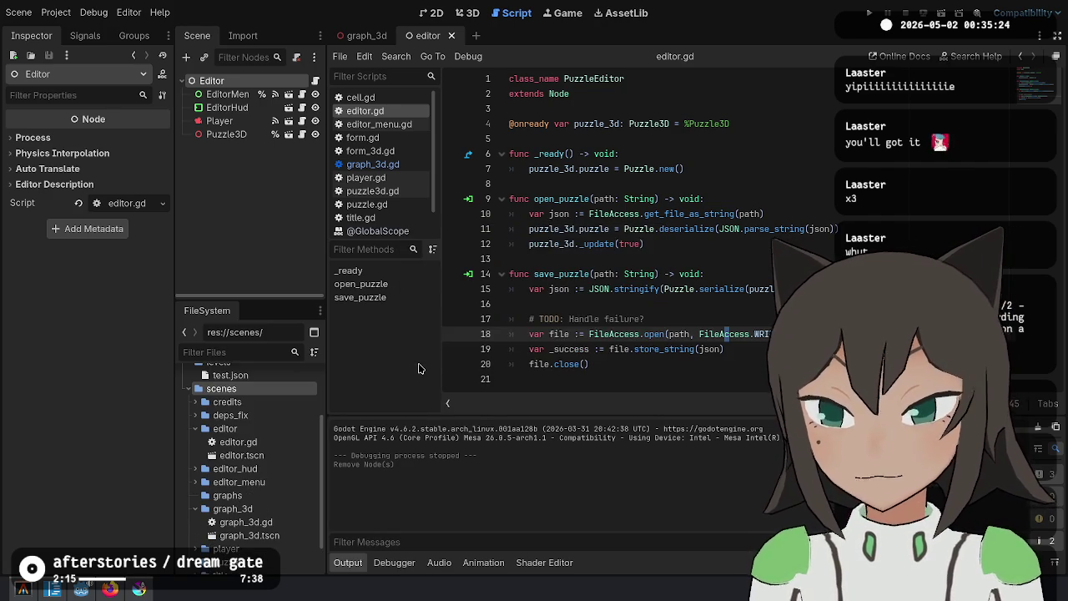
{"action": "left_click_drag", "start_coordinate": [241, 511], "coordinate": [254, 496]}
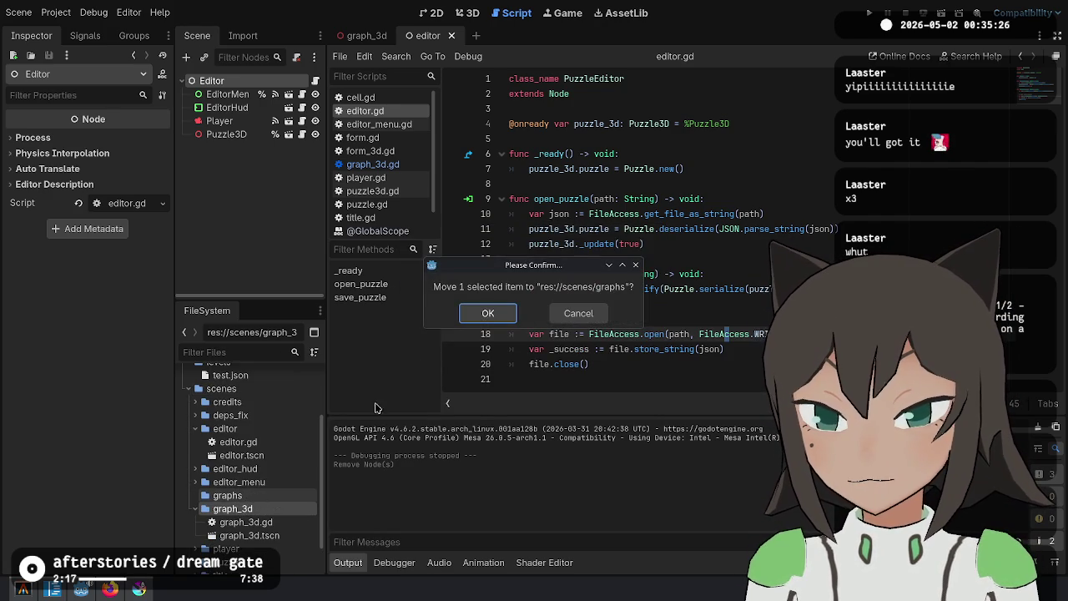
{"action": "left_click", "coordinate": [487, 312]}
{"action": "left_click", "coordinate": [195, 495]}
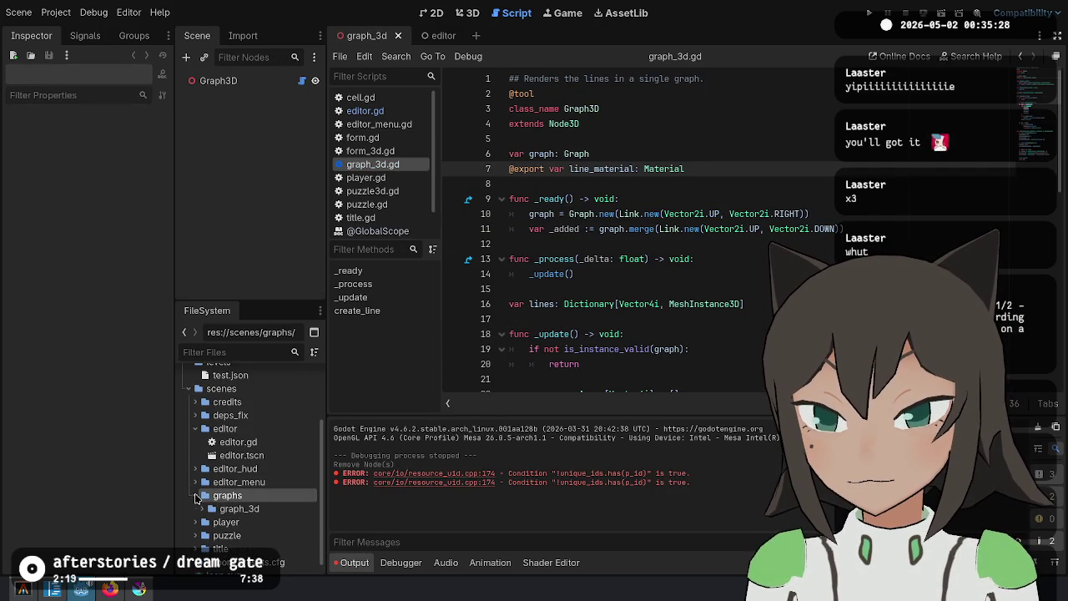
{"action": "left_click", "coordinate": [202, 509]}
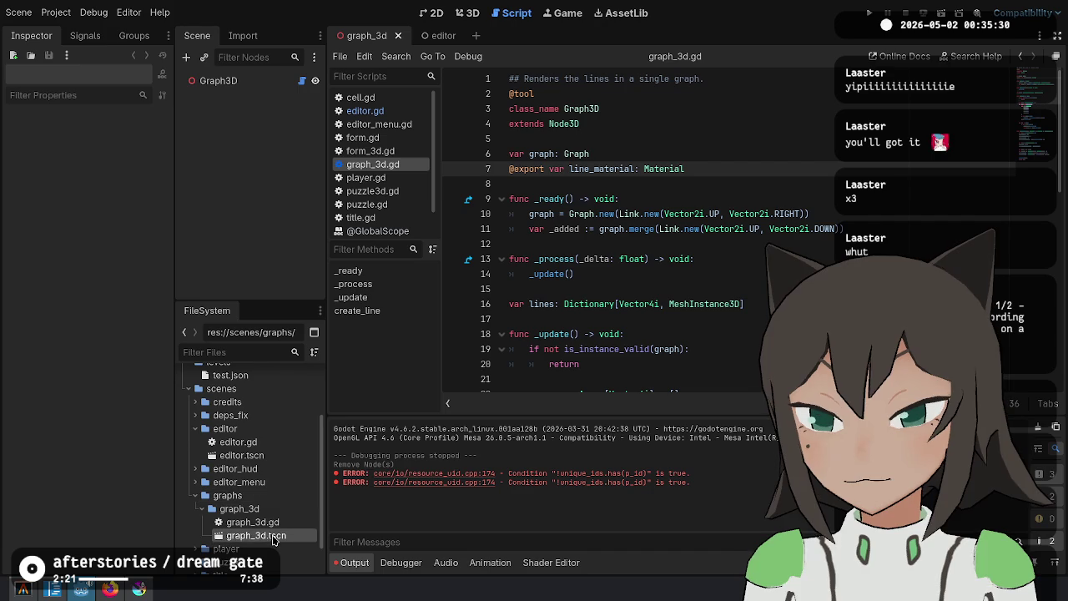
Save Graph3D's Line Material as line_material.tres in scenes/graphs/graph_3d
{"action": "left_click", "coordinate": [217, 80]}
{"action": "right_click", "coordinate": [100, 157]}
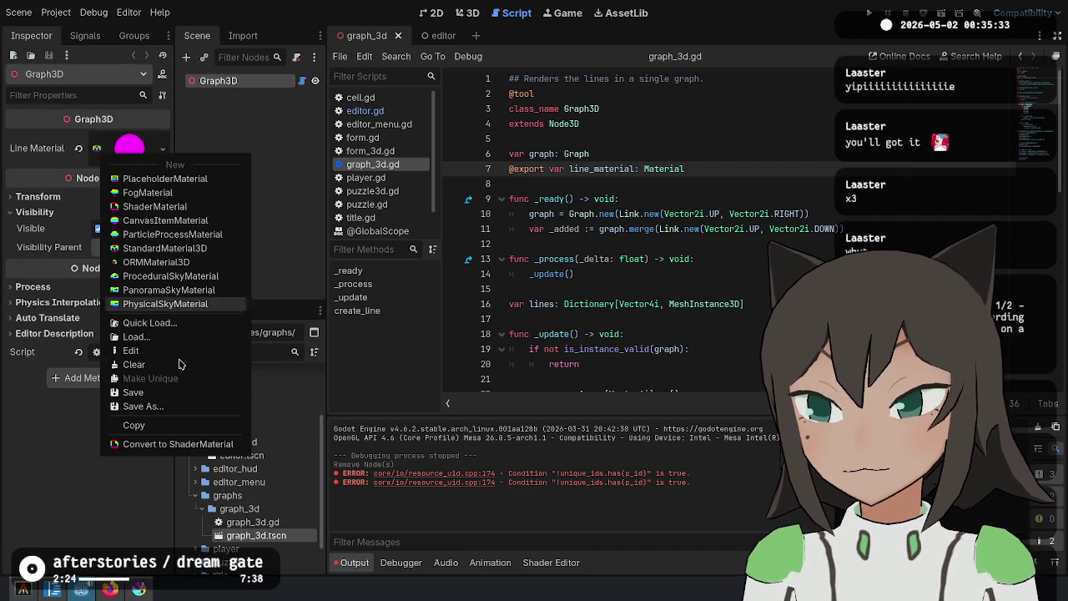
{"action": "left_click", "coordinate": [175, 403]}
{"action": "type", "text": "line_material.tres"}
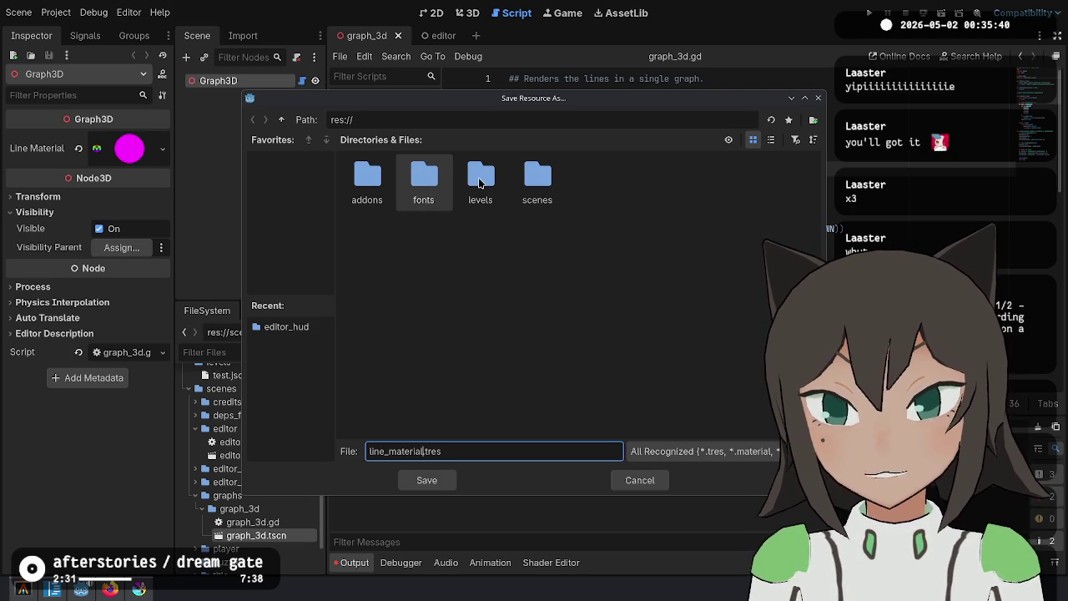
{"action": "double_click", "coordinate": [538, 177]}
{"action": "double_click", "coordinate": [652, 177]}
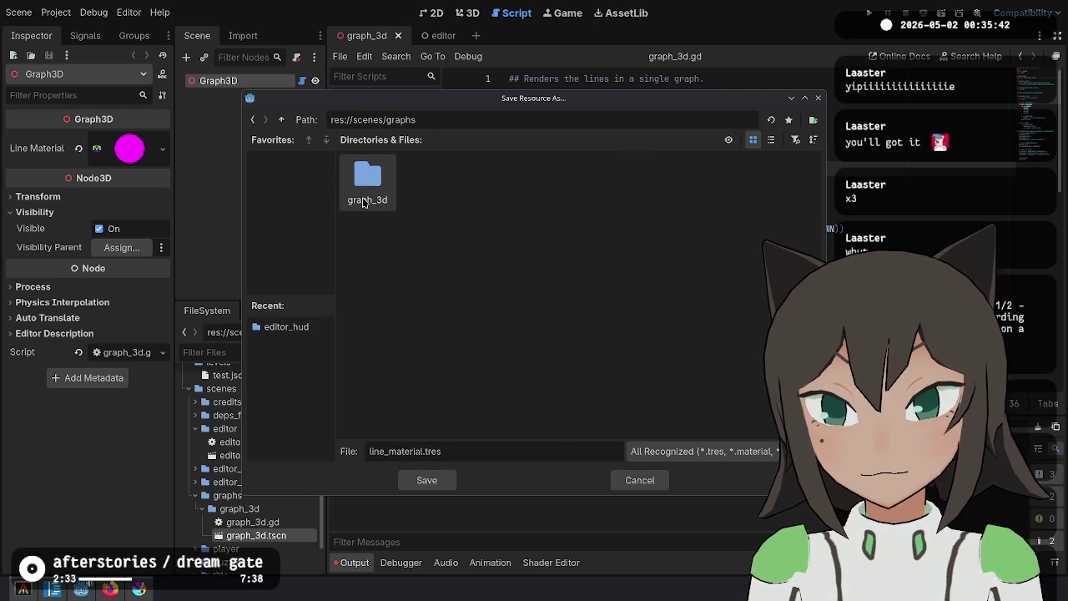
{"action": "double_click", "coordinate": [364, 200]}
{"action": "left_click", "coordinate": [426, 481]}
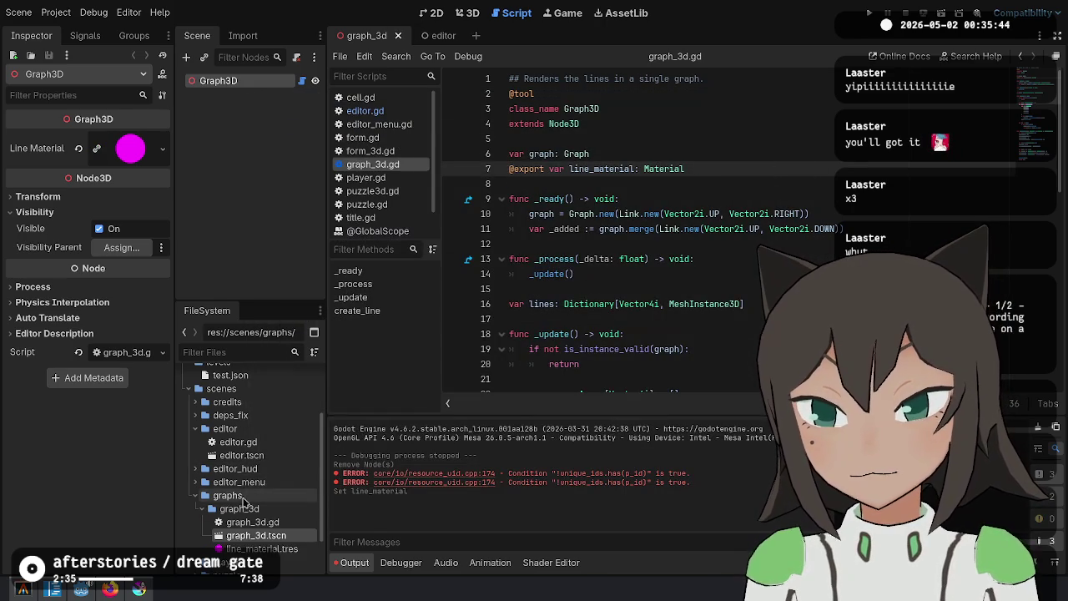
{"action": "right_click", "coordinate": [242, 501]}
Create a new 'graphs' scene in the graphs folder
{"action": "mouse_move", "coordinate": [350, 363]}
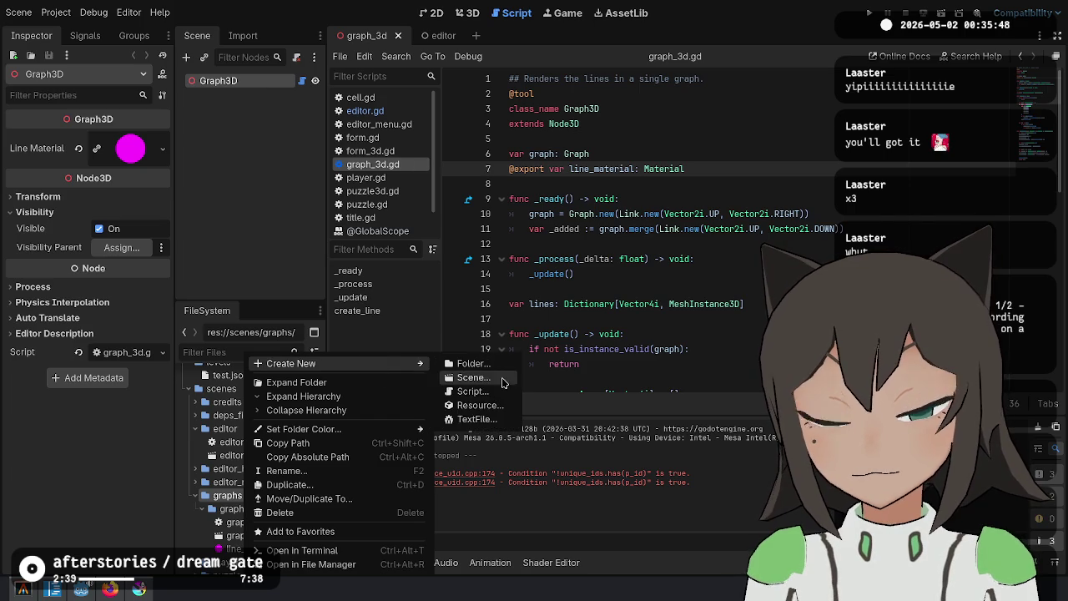
{"action": "left_click", "coordinate": [467, 377]}
{"action": "type", "text": "graphs"}
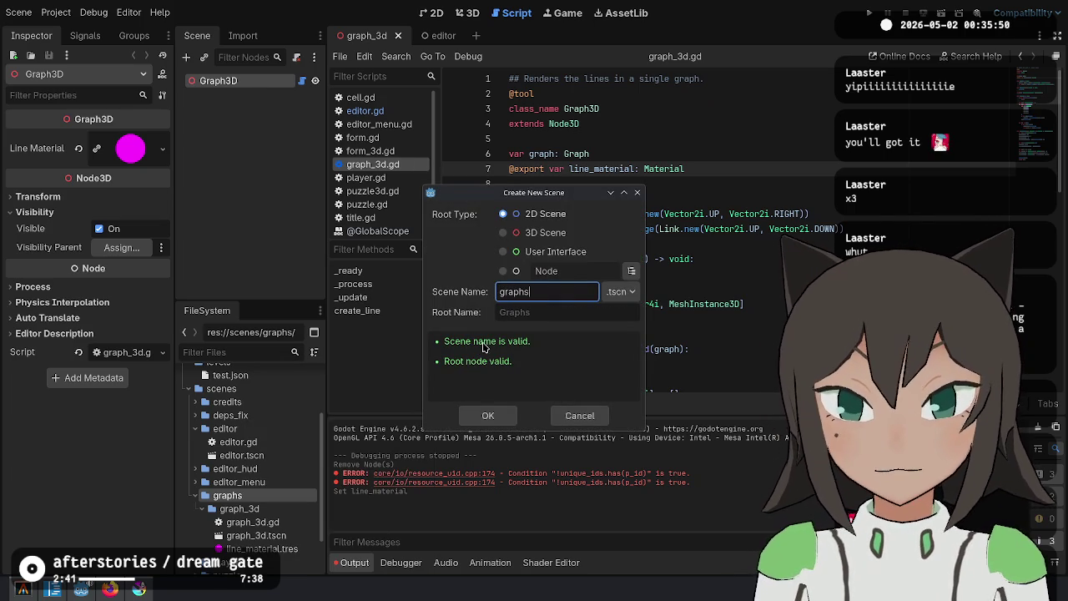
{"action": "left_click", "coordinate": [501, 416]}
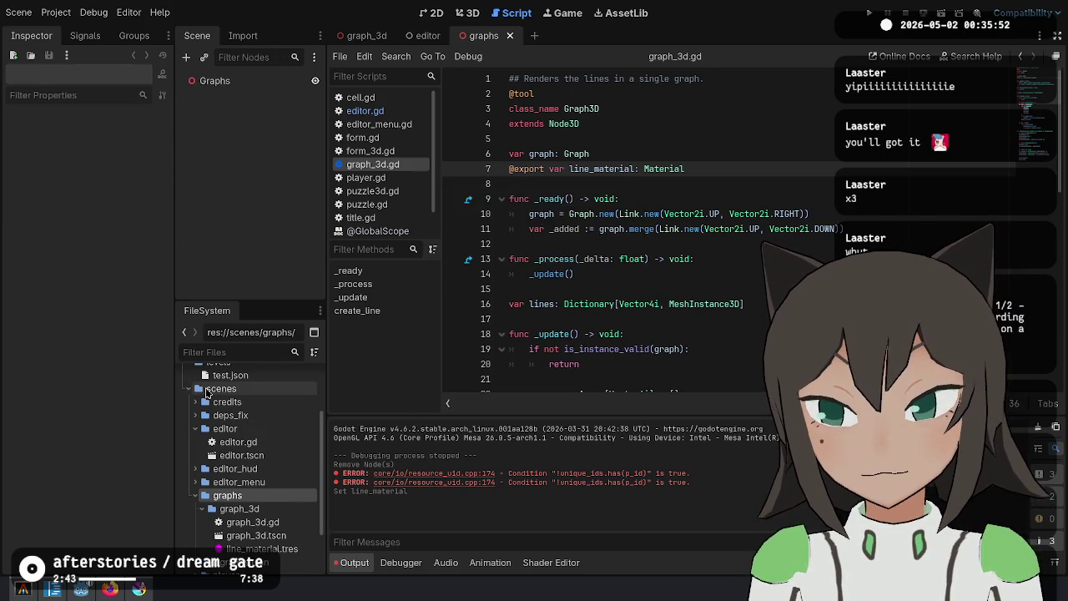
{"action": "right_click", "coordinate": [266, 538]}
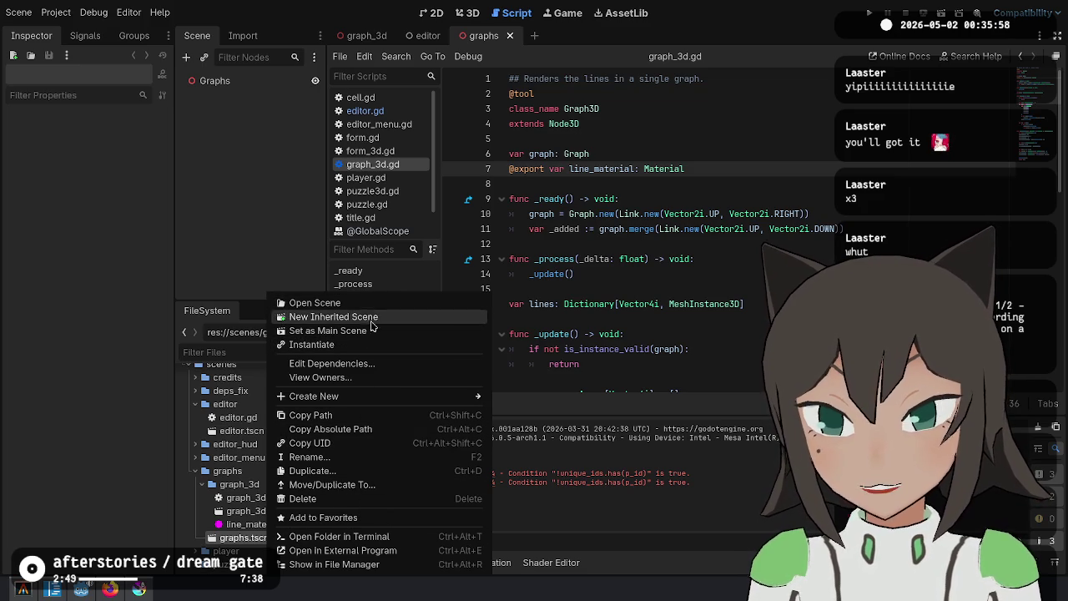
{"action": "left_click", "coordinate": [230, 551]}
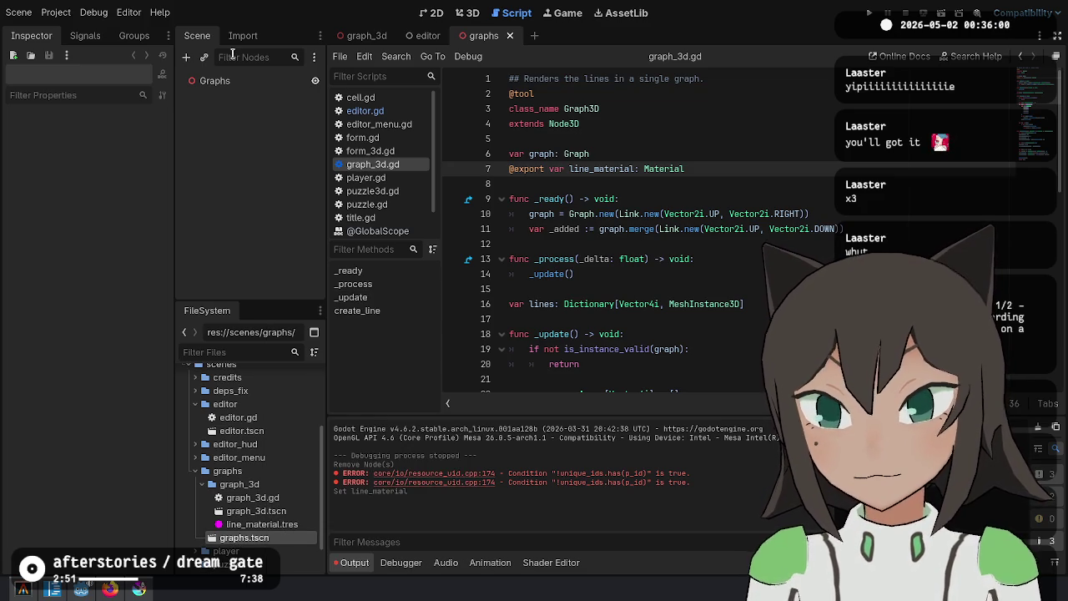
Attach a new graphs.gd script to the Graphs root node
{"action": "right_click", "coordinate": [233, 80]}
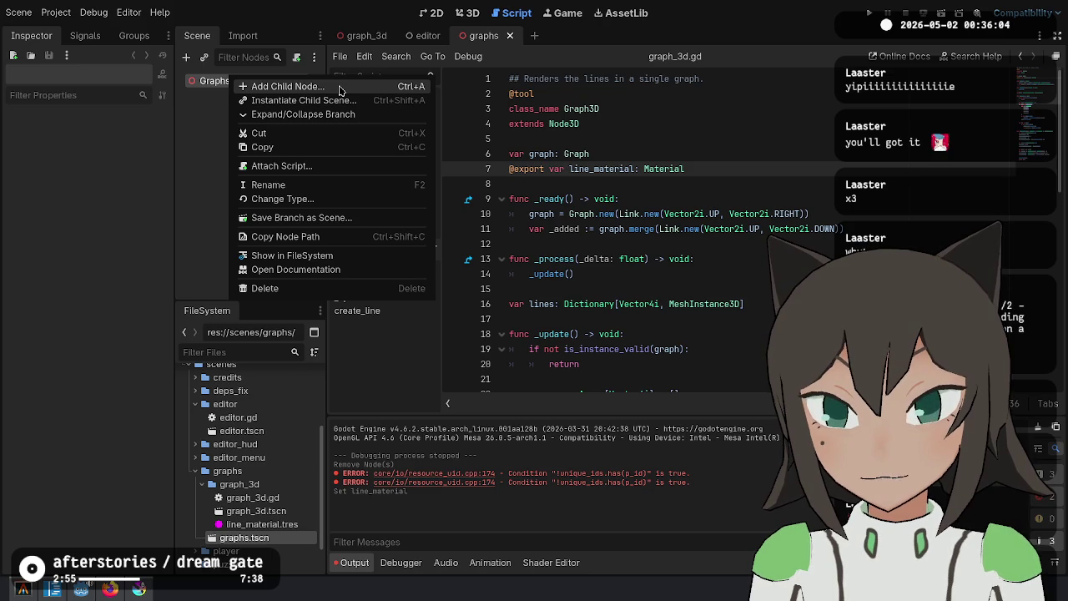
{"action": "left_click", "coordinate": [347, 166]}
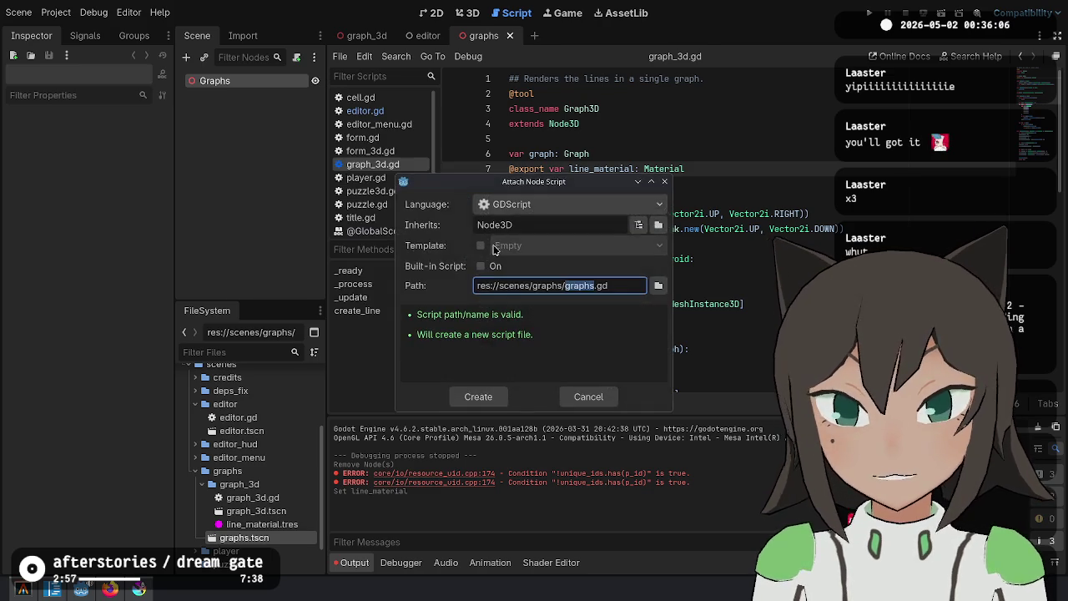
{"action": "key", "text": "Return"}
Add class_name Graphs and var graphs: Array[Graph] to graphs.gd
{"action": "left_click", "coordinate": [642, 142]}
{"action": "key", "text": "Up"}
{"action": "key", "text": "Return"}
{"action": "key", "text": "Up"}
{"action": "type", "text": "class_name Graphs"}
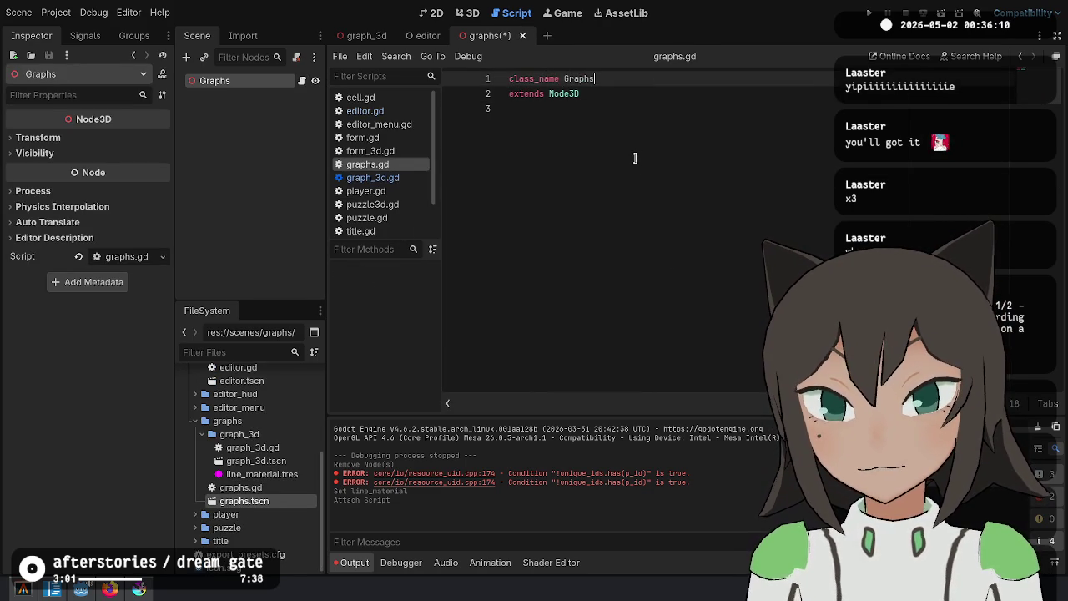
{"action": "key", "text": "Down"}
{"action": "key", "text": "Down"}
{"action": "key", "text": "Return"}
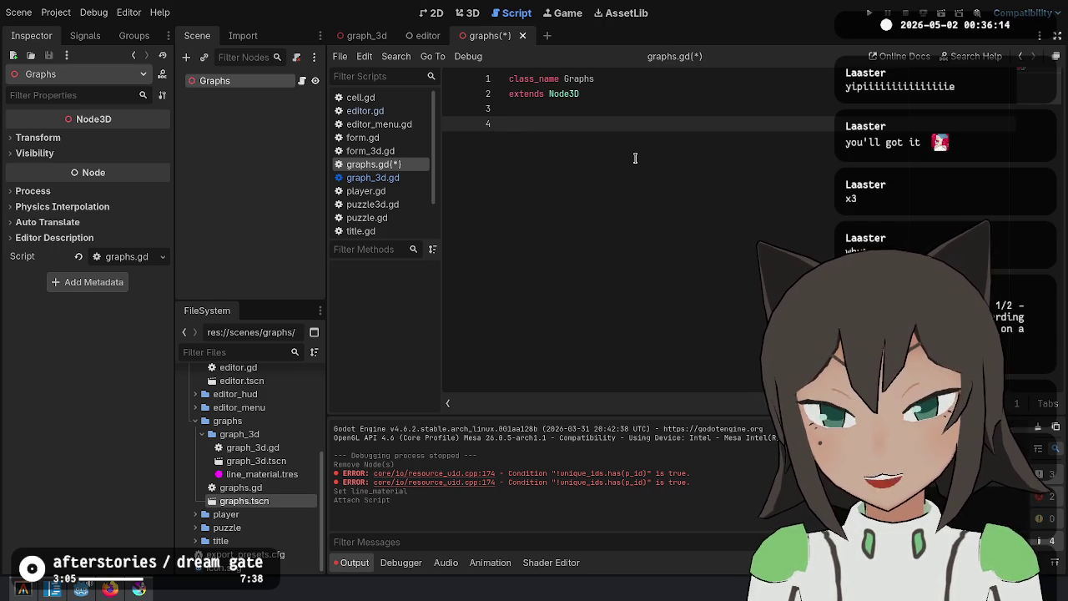
{"action": "type", "text": "var graphs: Arra"}
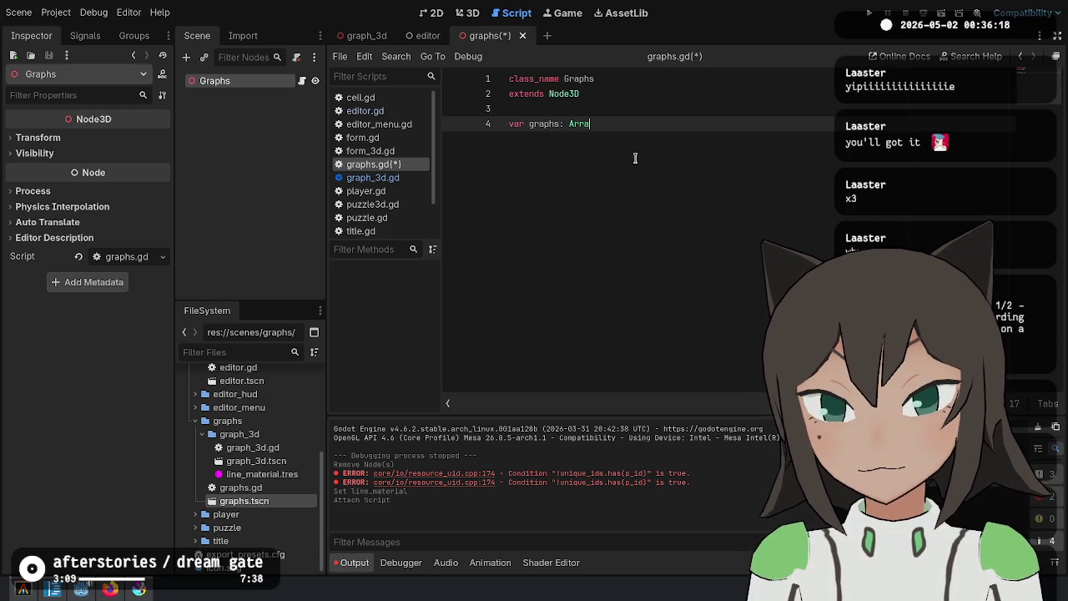
{"action": "type", "text": "y[Graph]"}
{"action": "key", "text": "Return"}
{"action": "key", "text": "Return"}
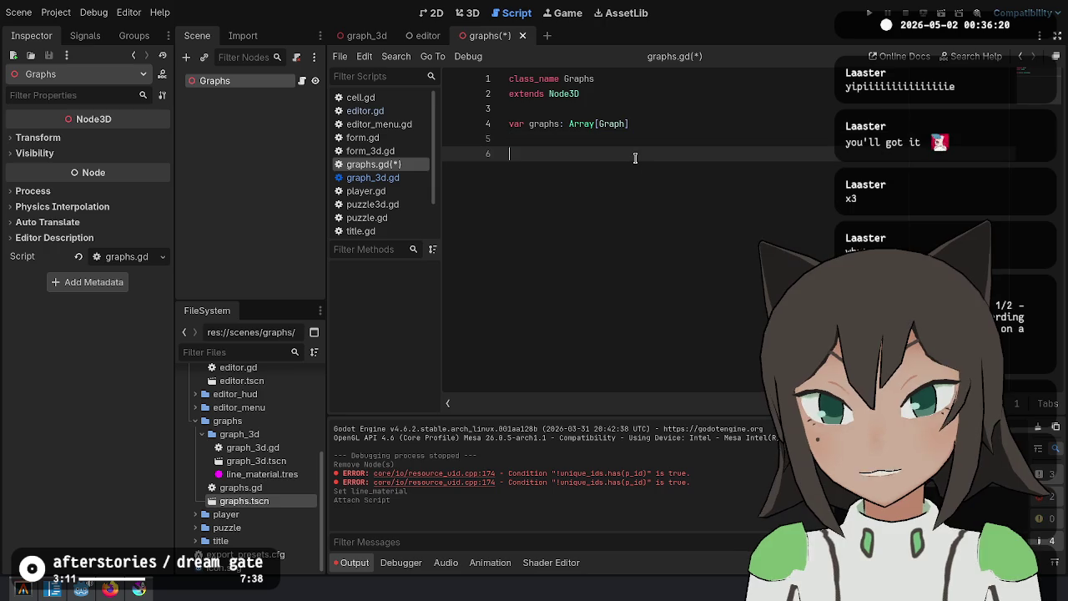
Save, then copy the update and create_line code from graph_3d.gd into graphs.gd
{"action": "key", "text": "ctrl+s"}
{"action": "left_click", "coordinate": [372, 177]}
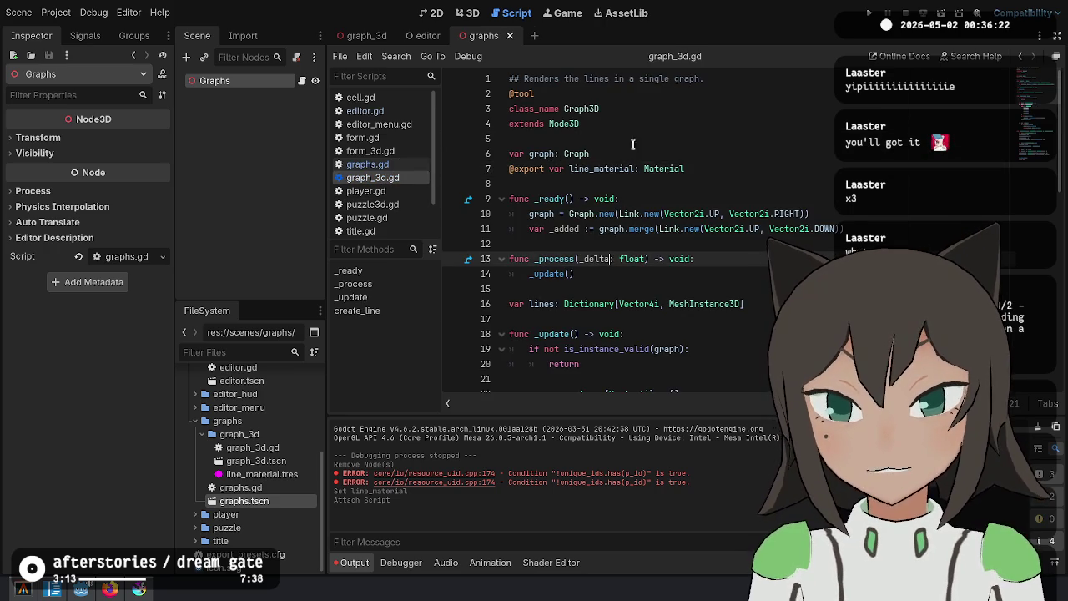
{"action": "scroll", "coordinate": [578, 220], "scroll_direction": "down", "scroll_amount": 2}
{"action": "scroll", "coordinate": [579, 219], "scroll_direction": "down", "scroll_amount": 10}
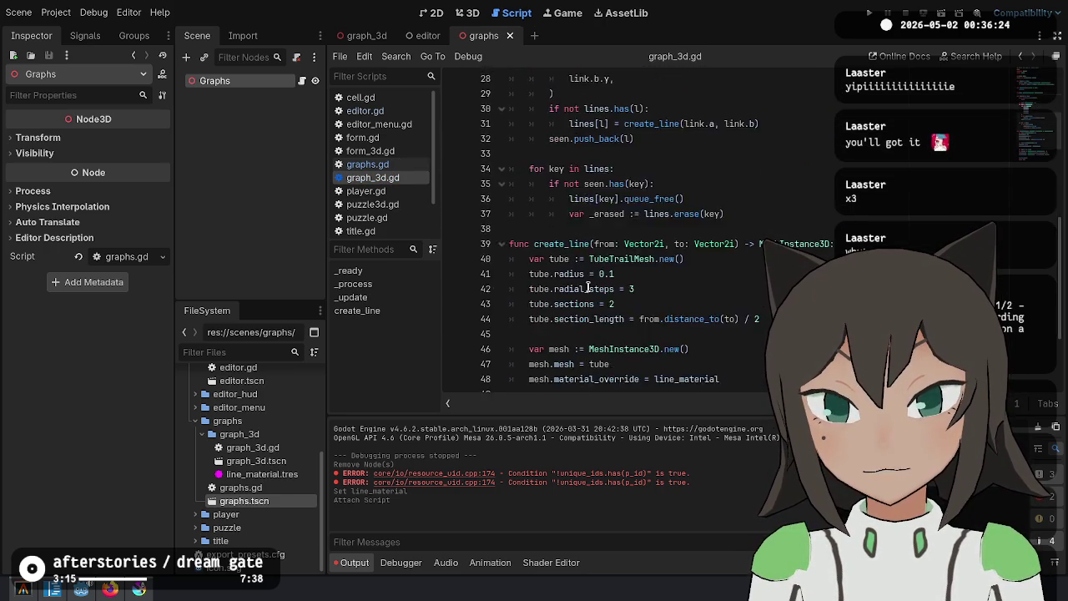
{"action": "left_click", "coordinate": [550, 385]}
{"action": "scroll", "coordinate": [542, 334], "scroll_direction": "up", "scroll_amount": 11}
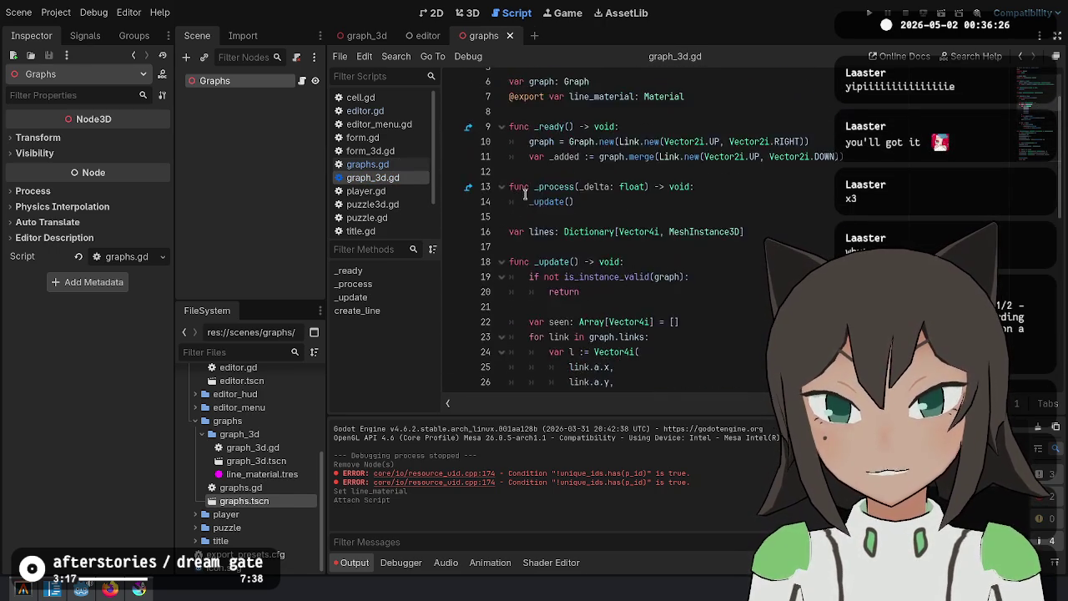
{"action": "left_click", "coordinate": [534, 253], "text": "shift"}
{"action": "key", "text": "ctrl+c"}
{"action": "left_click", "coordinate": [388, 167]}
{"action": "key", "text": "ctrl+v"}
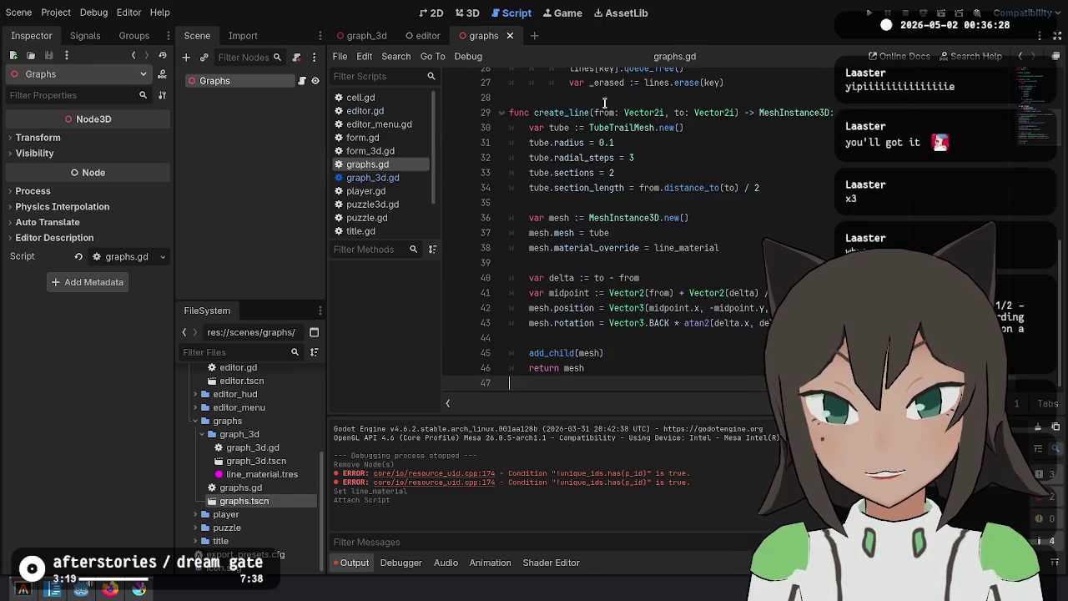
Rename create_line to create_graph and delete the old per-link update code
{"action": "scroll", "coordinate": [607, 148], "scroll_direction": "up", "scroll_amount": 2}
{"action": "left_click", "coordinate": [591, 289]}
{"action": "key", "text": "BackSpace"}
{"action": "key", "text": "BackSpace"}
{"action": "key", "text": "BackSpace"}
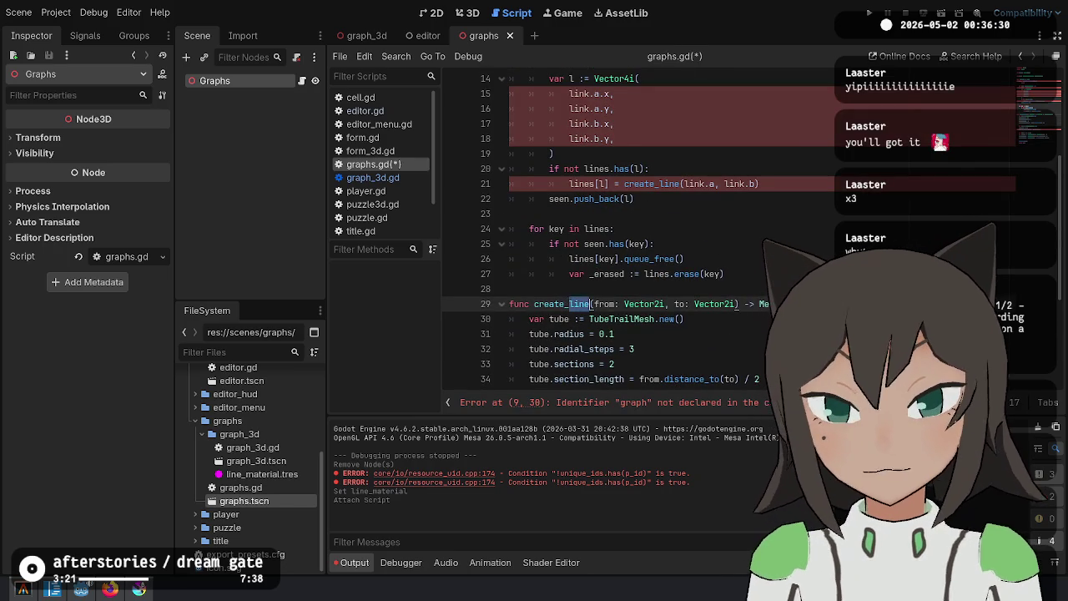
{"action": "type", "text": "graph"}
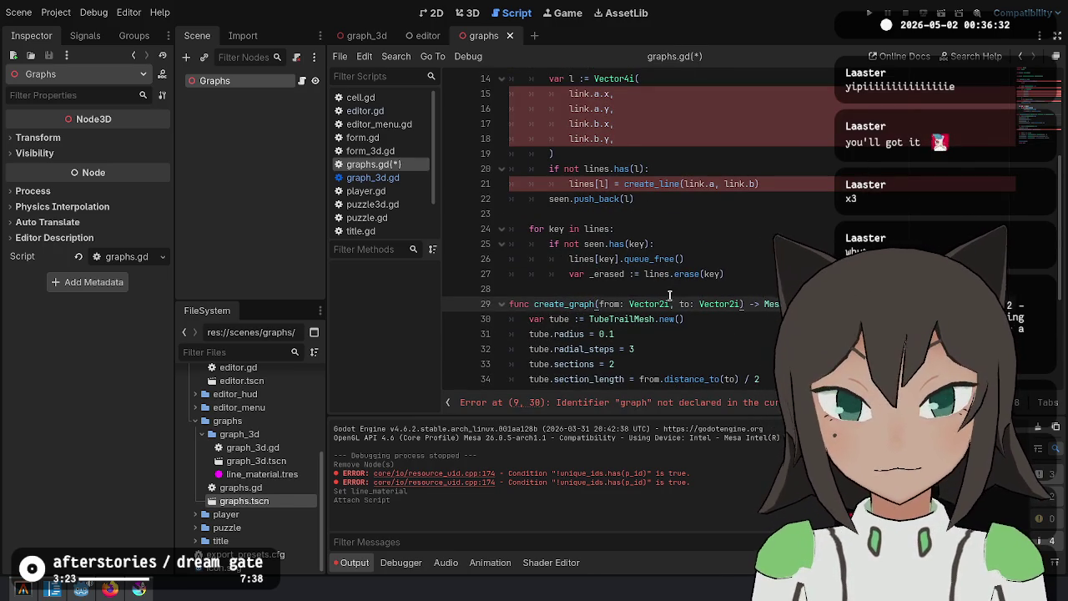
{"action": "left_click_drag", "start_coordinate": [669, 295], "coordinate": [718, 169]}
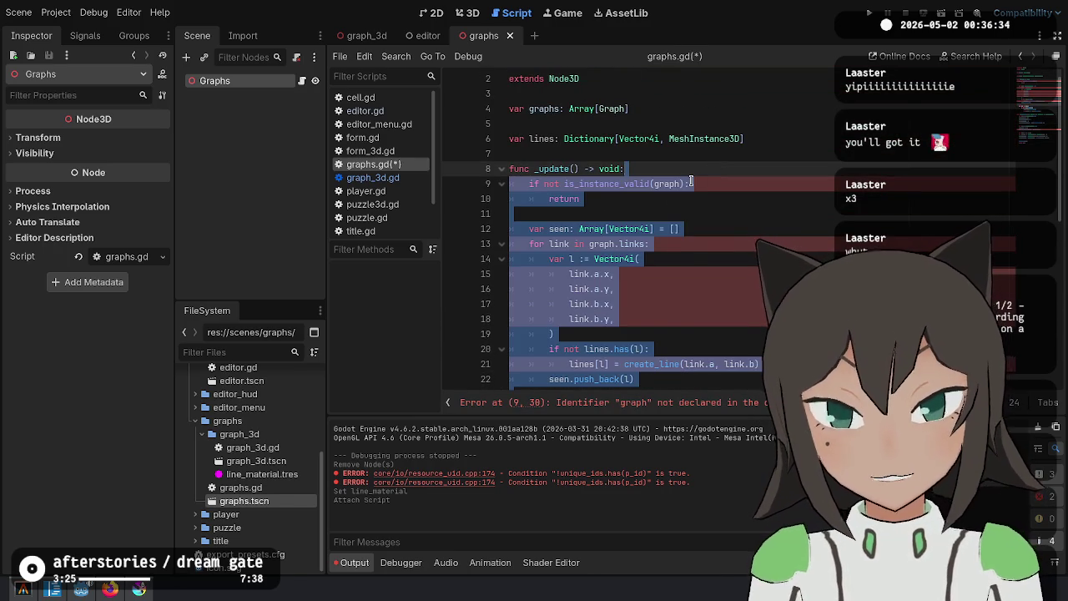
{"action": "key", "text": "shift+Down"}
{"action": "key", "text": "shift+Down"}
{"action": "key", "text": "shift+Down"}
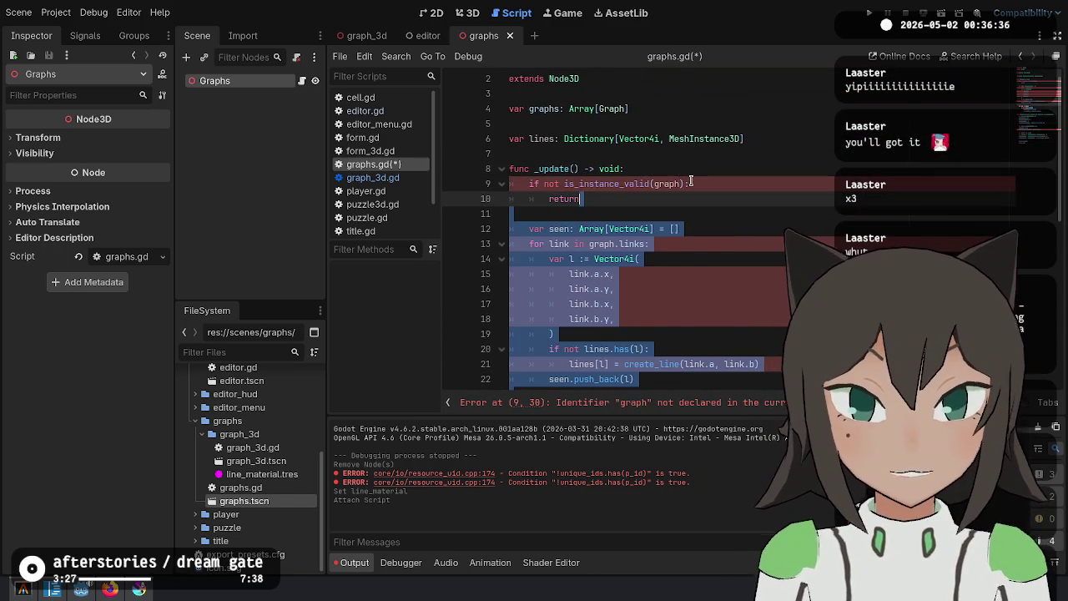
{"action": "key", "text": "Delete"}
{"action": "key", "text": "Return"}
{"action": "key", "text": "BackSpace"}
{"action": "key", "text": "BackSpace"}
Change the lines dictionary to var cache: Dictionary[Graph, Graph3D]
{"action": "key", "text": "Up"}
{"action": "key", "text": "Up"}
{"action": "key", "text": "Up"}
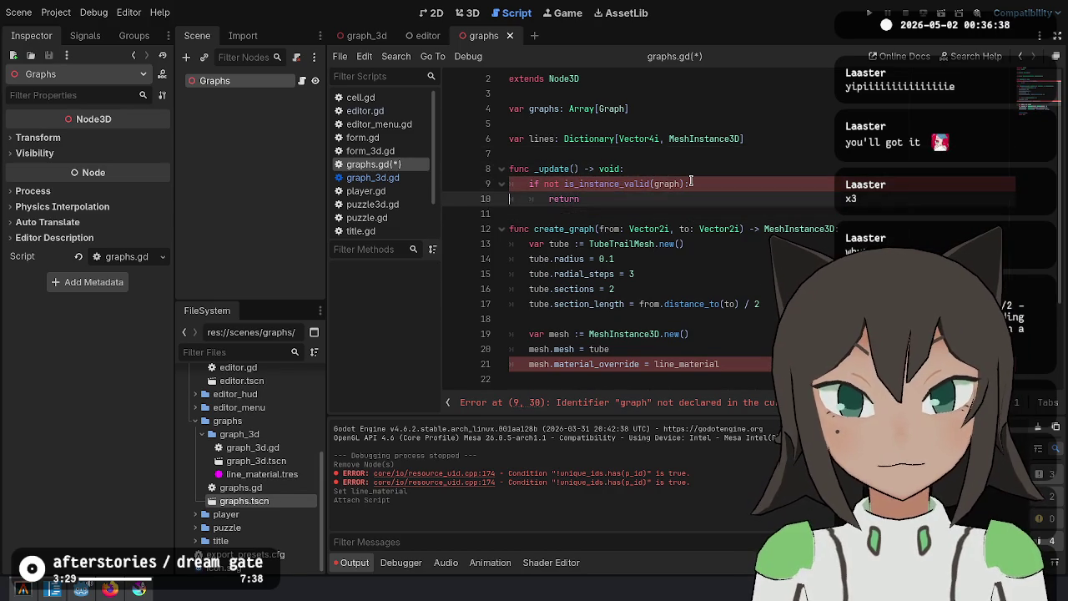
{"action": "key", "text": "ctrl+Right"}
{"action": "key", "text": "Right"}
{"action": "key", "text": "ctrl+Delete"}
{"action": "type", "text": "g"}
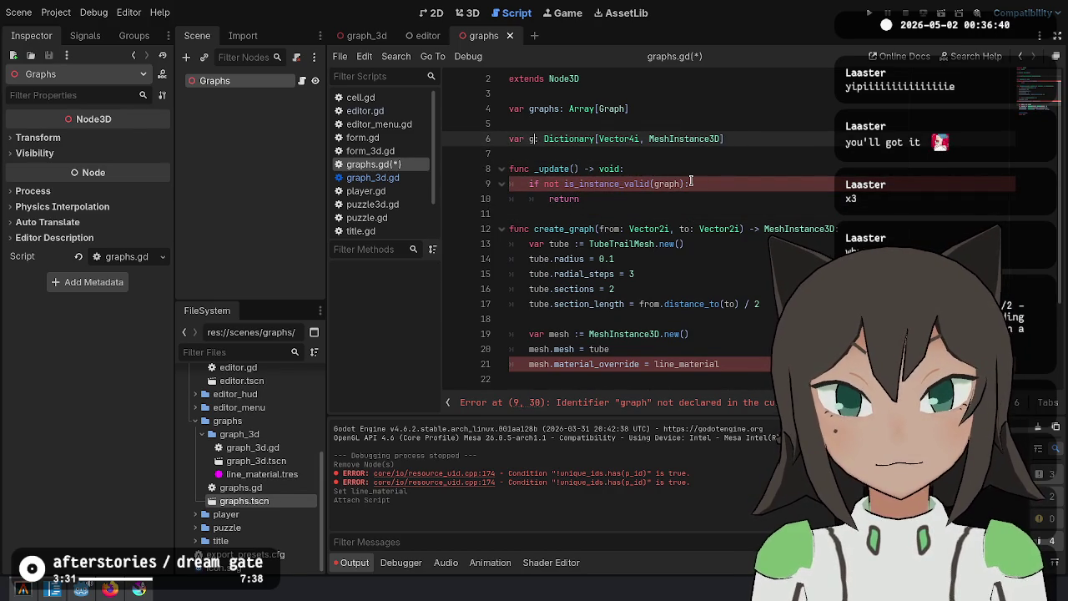
{"action": "type", "text": "r"}
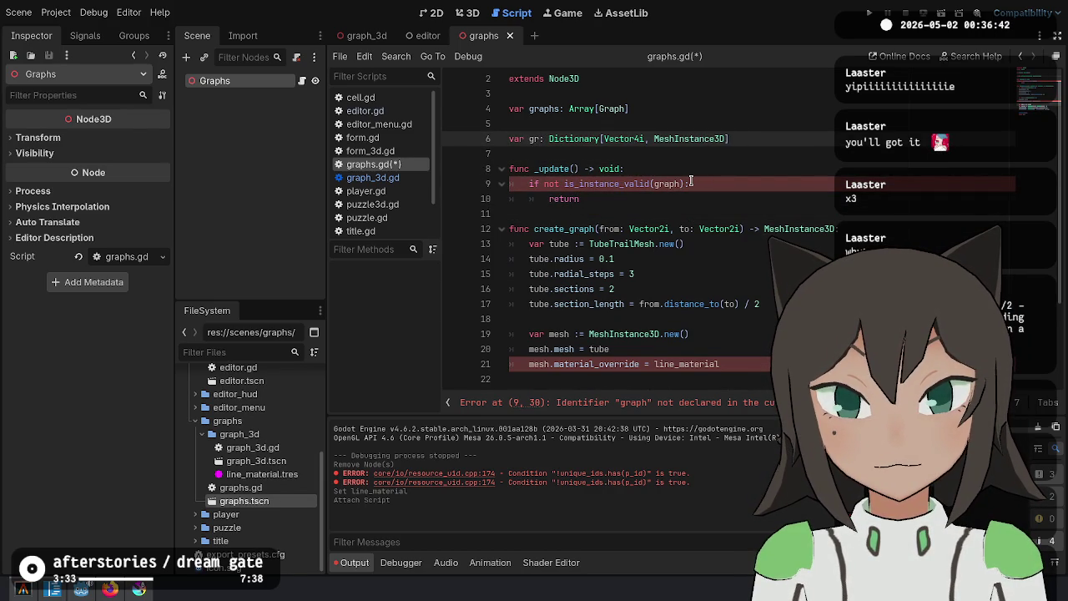
{"action": "key", "text": "BackSpace"}
{"action": "key", "text": "BackSpace"}
{"action": "type", "text": "cache"}
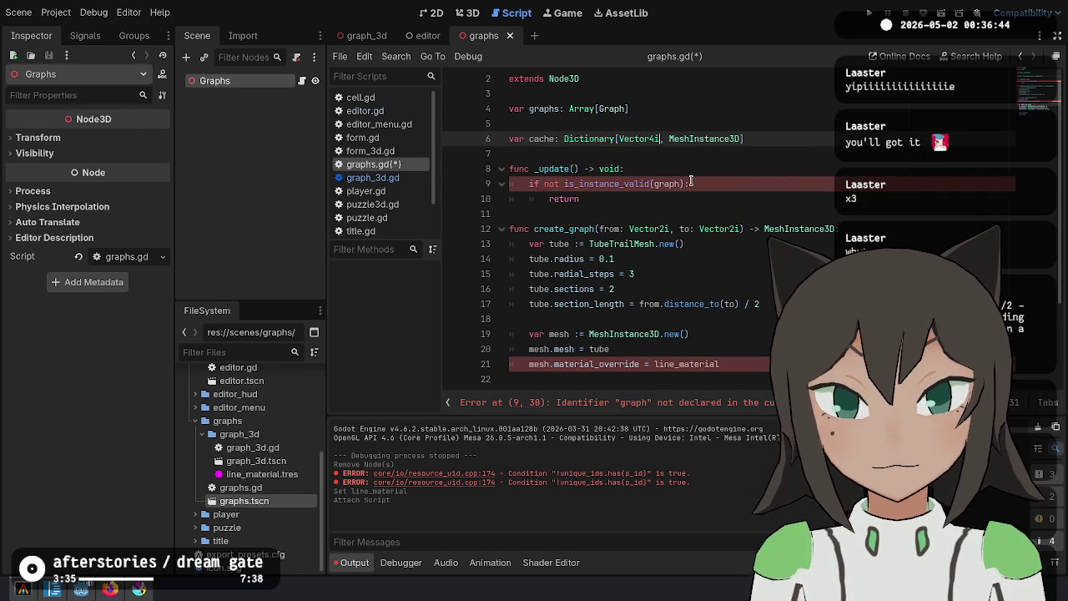
{"action": "key", "text": "ctrl+BackSpace"}
{"action": "type", "text": "Graph"}
{"action": "key", "text": "shift+End"}
{"action": "key", "text": "Delete"}
{"action": "type", "text": ", G"}
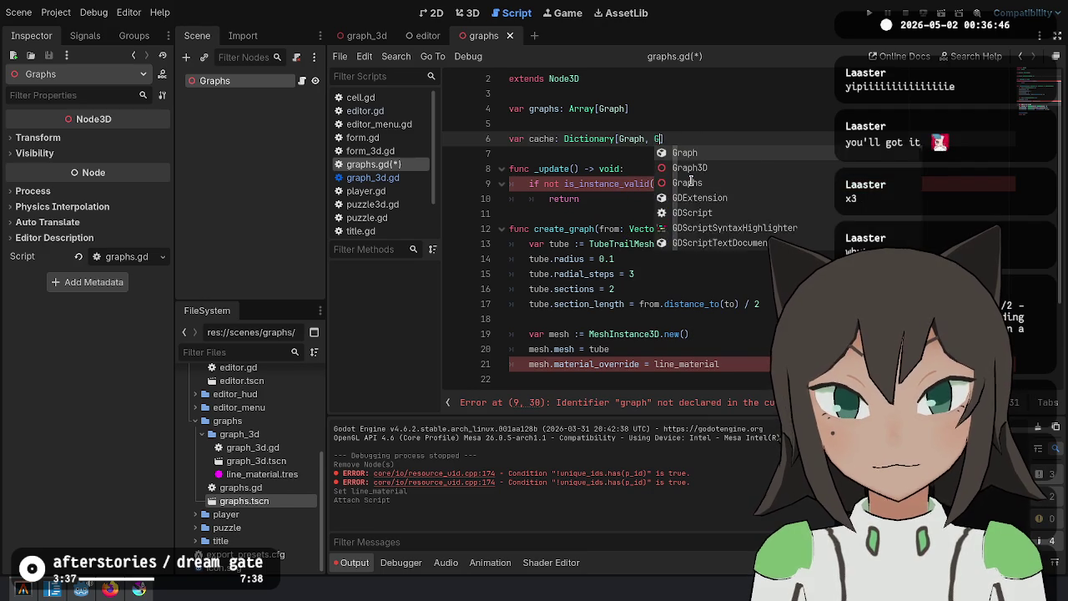
{"action": "type", "text": "raph3D]"}
{"action": "key", "text": "Down"}
{"action": "key", "text": "Down"}
{"action": "key", "text": "Down"}
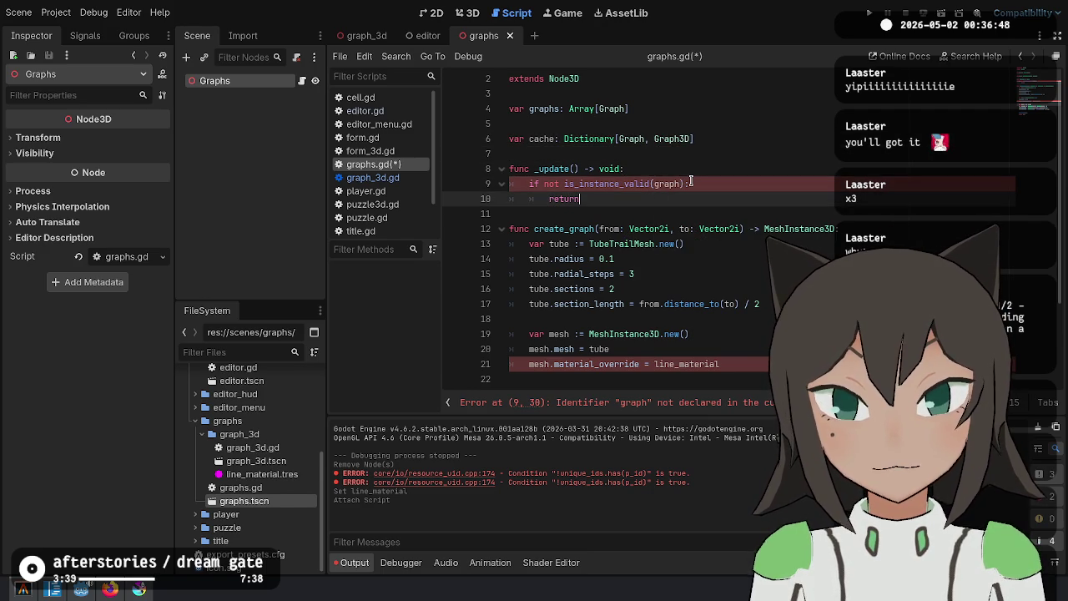
Delete the validity check and return lines, leaving _update empty
{"action": "left_click", "coordinate": [691, 183]}
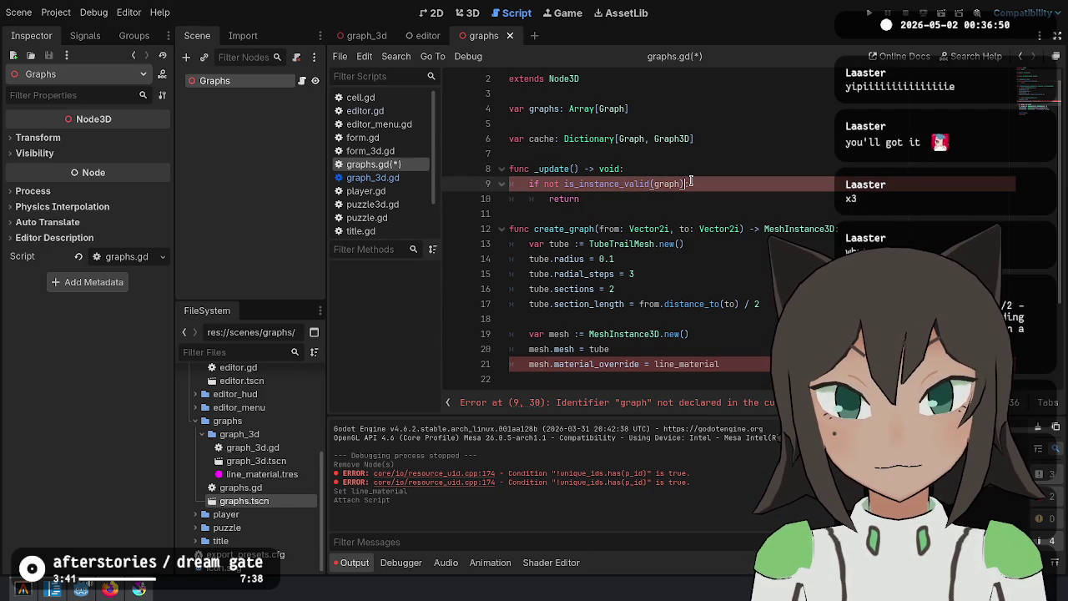
{"action": "type", "text": "s"}
{"action": "key", "text": "Escape"}
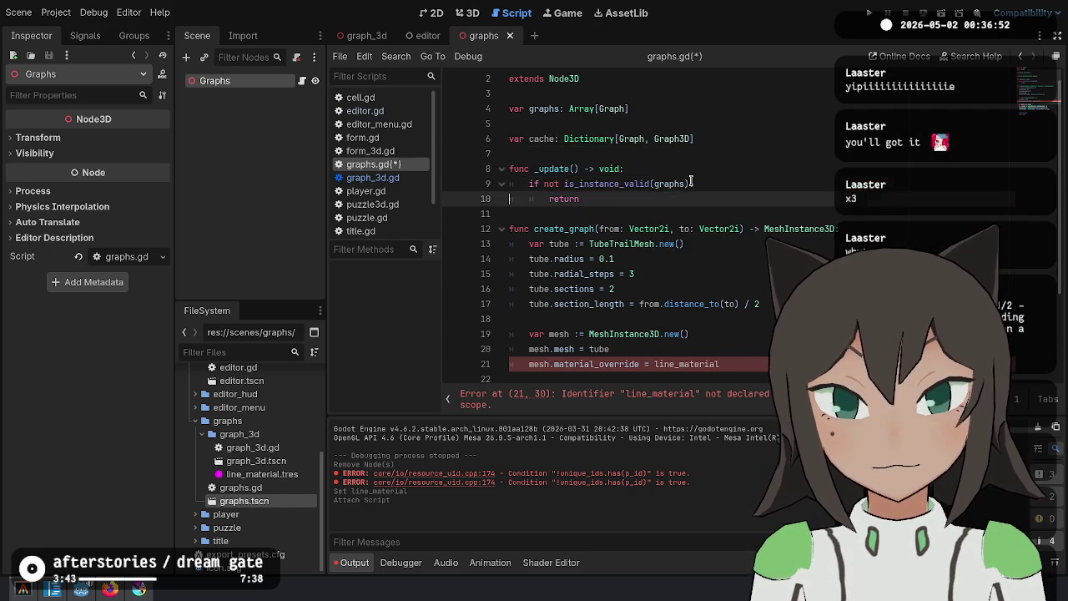
{"action": "key", "text": "Up"}
{"action": "key", "text": "shift+Down"}
{"action": "key", "text": "shift+Down"}
{"action": "key", "text": "Delete"}
Start _update with a seen: Array[Graph] variable and a loop over graphs
{"action": "key", "text": "Return"}
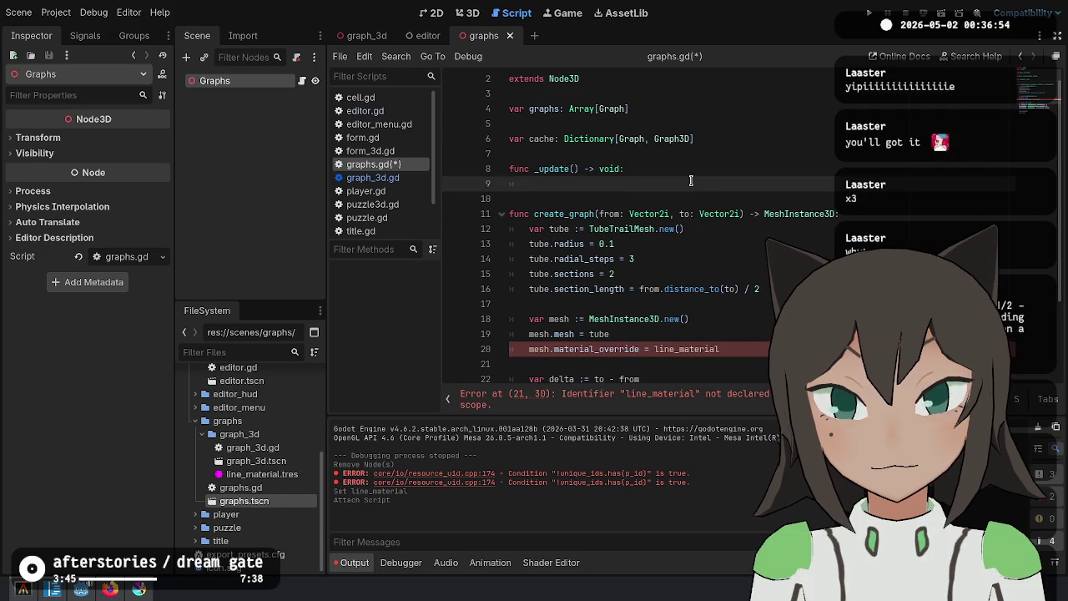
{"action": "type", "text": "graphs"}
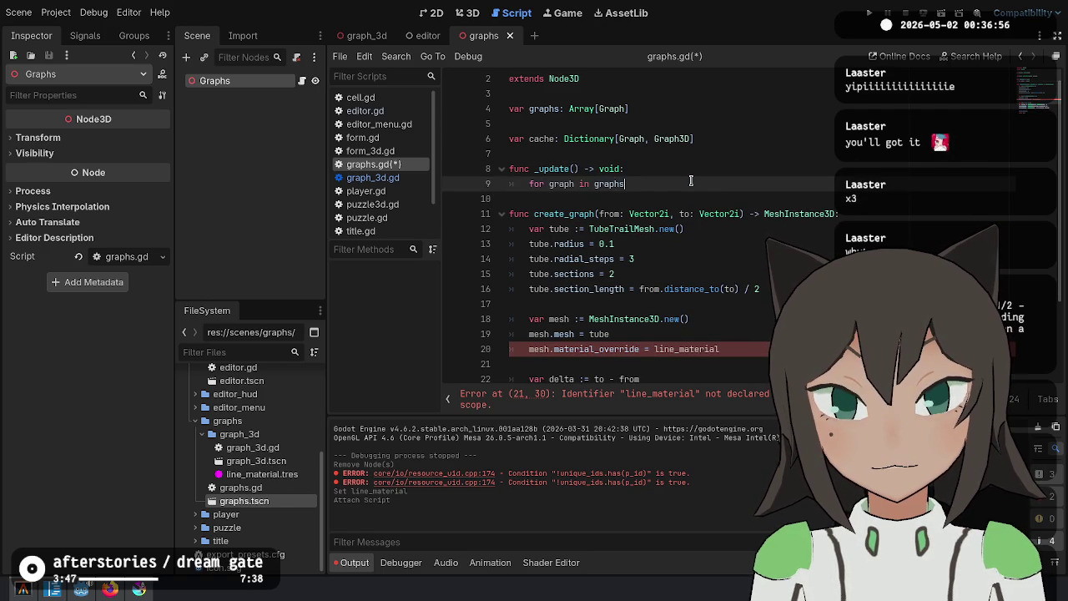
{"action": "type", "text": ":"}
{"action": "key", "text": "Return"}
{"action": "key", "text": "Up"}
{"action": "key", "text": "ctrl+shift+Return"}
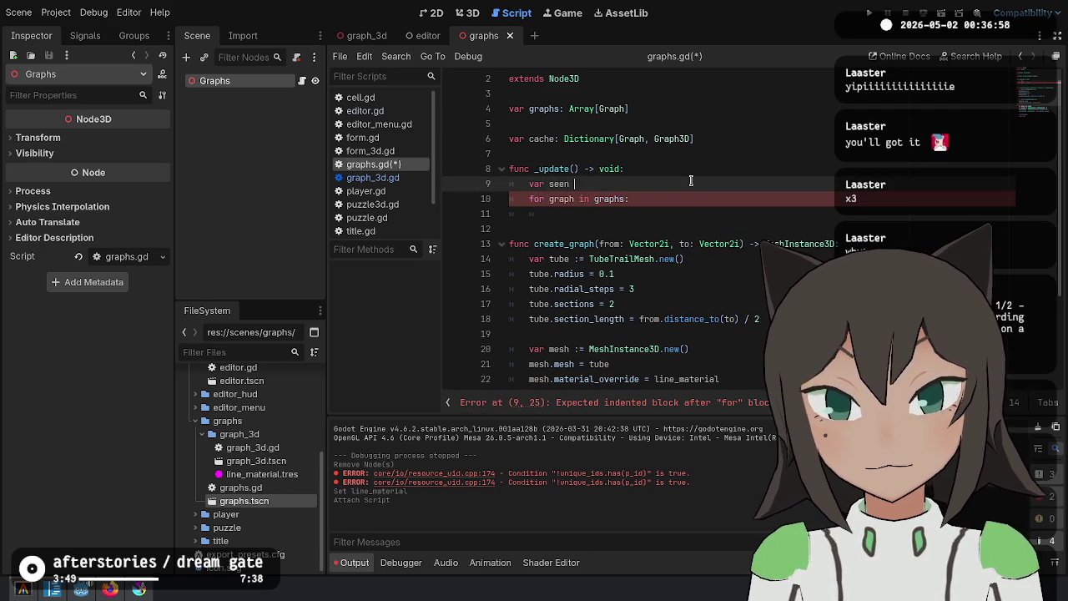
{"action": "key", "text": "BackSpace"}
{"action": "key", "text": "BackSpace"}
{"action": "type", "text": ": Arr"}
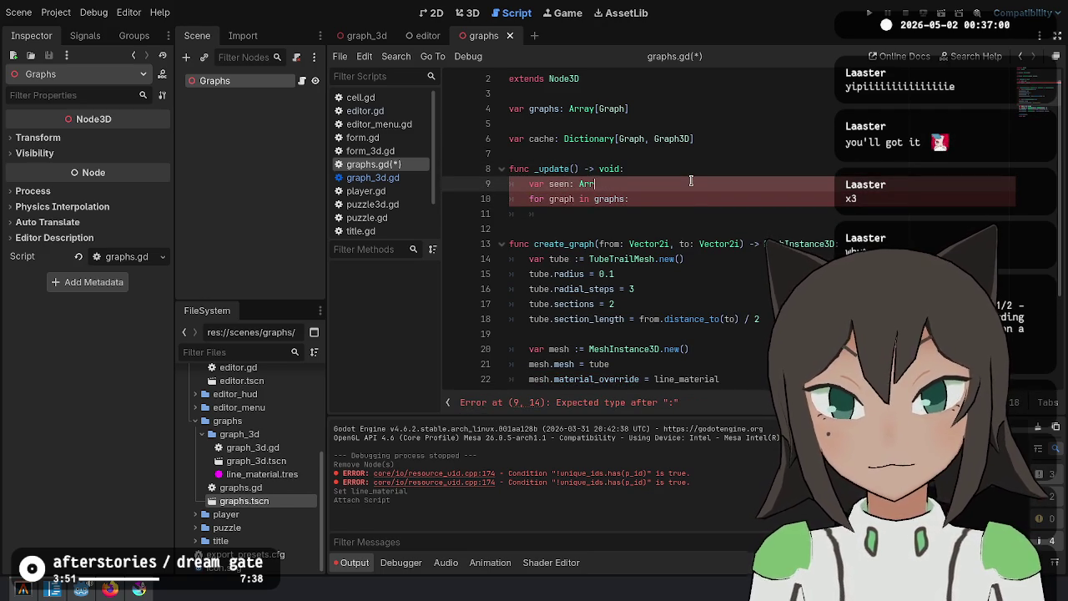
{"action": "type", "text": "ay[Graph]"}
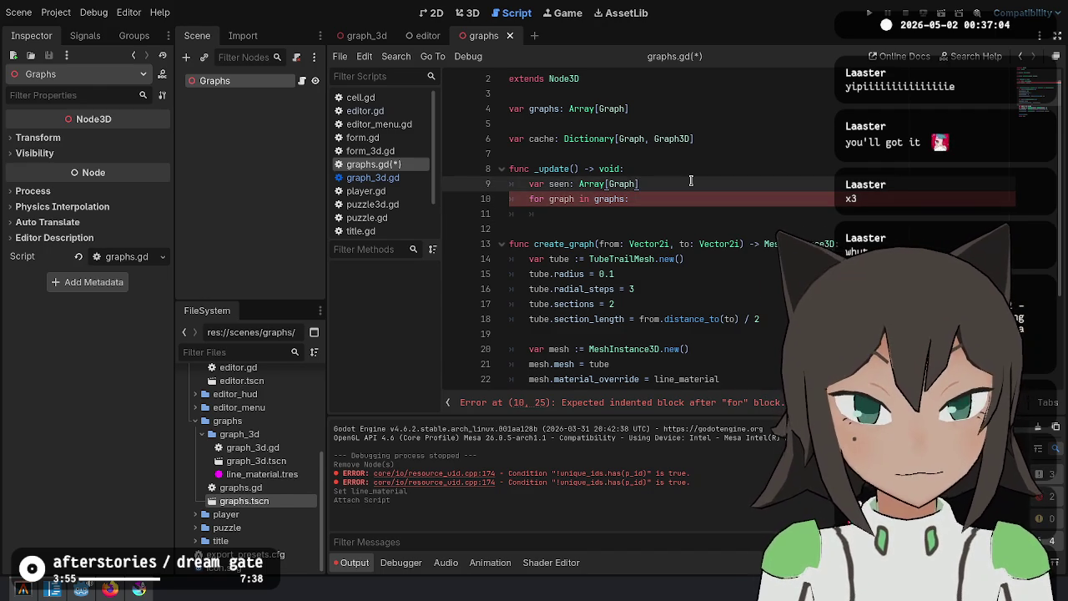
{"action": "key", "text": "Down"}
{"action": "key", "text": "Down"}
In the loop, call create_graph() when cache lacks the graph, and push it onto seen
{"action": "type", "text": "g"}
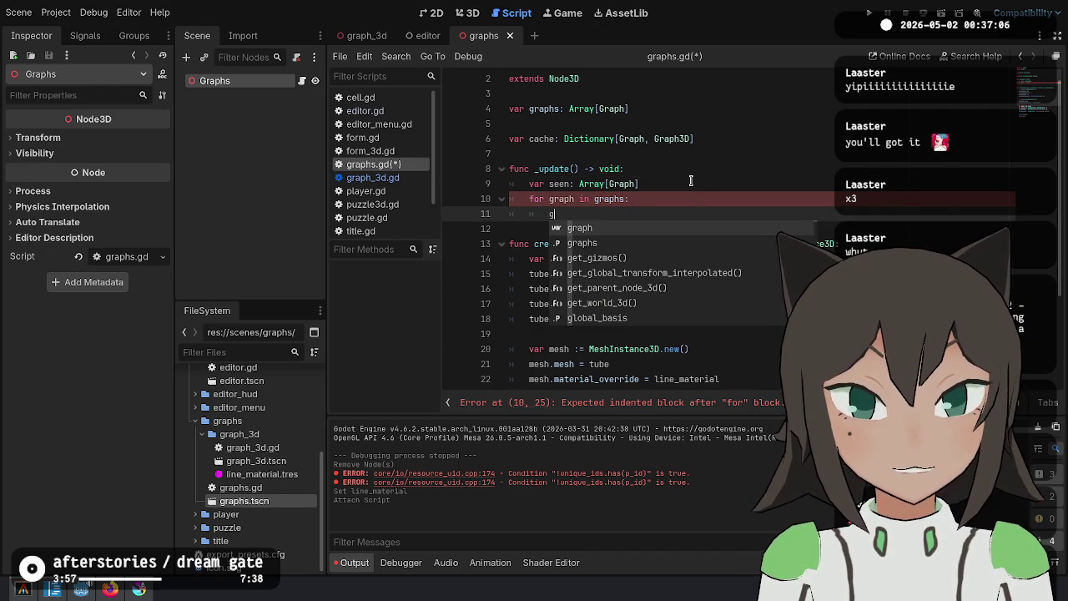
{"action": "type", "text": "he."}
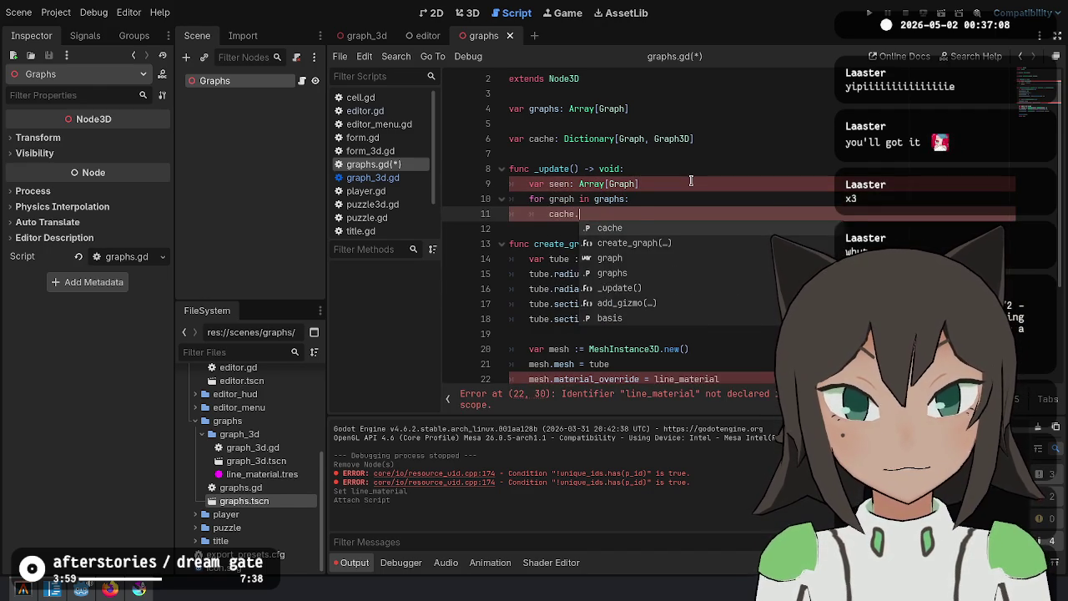
{"action": "key", "text": "BackSpace"}
{"action": "key", "text": "BackSpace"}
{"action": "key", "text": "BackSpace"}
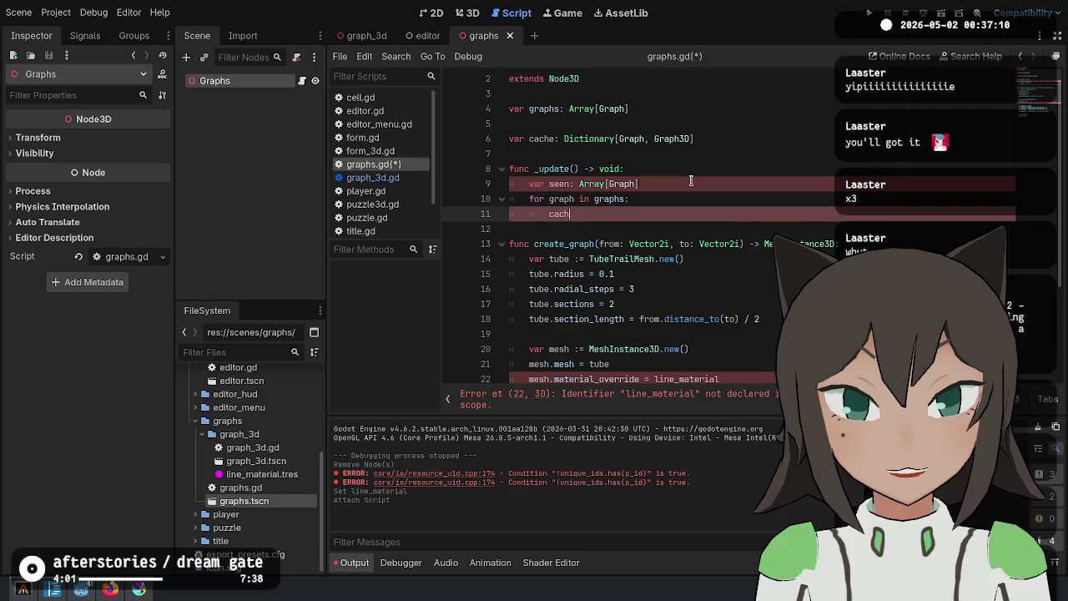
{"action": "type", "text": "seen.push"}
{"action": "key", "text": "Return"}
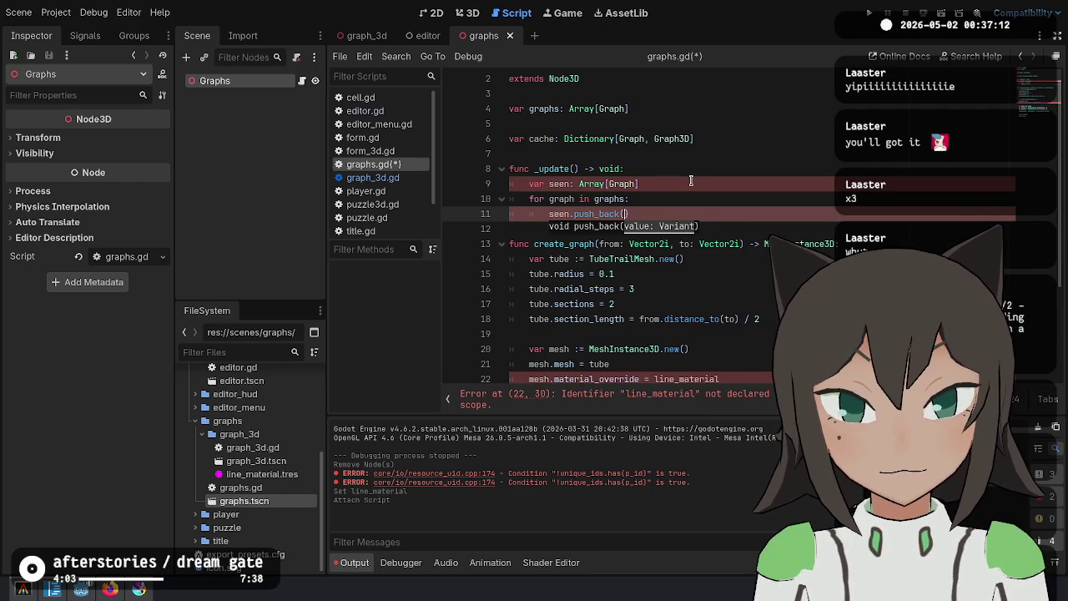
{"action": "type", "text": "graph"}
{"action": "key", "text": "ctrl+shift+Return"}
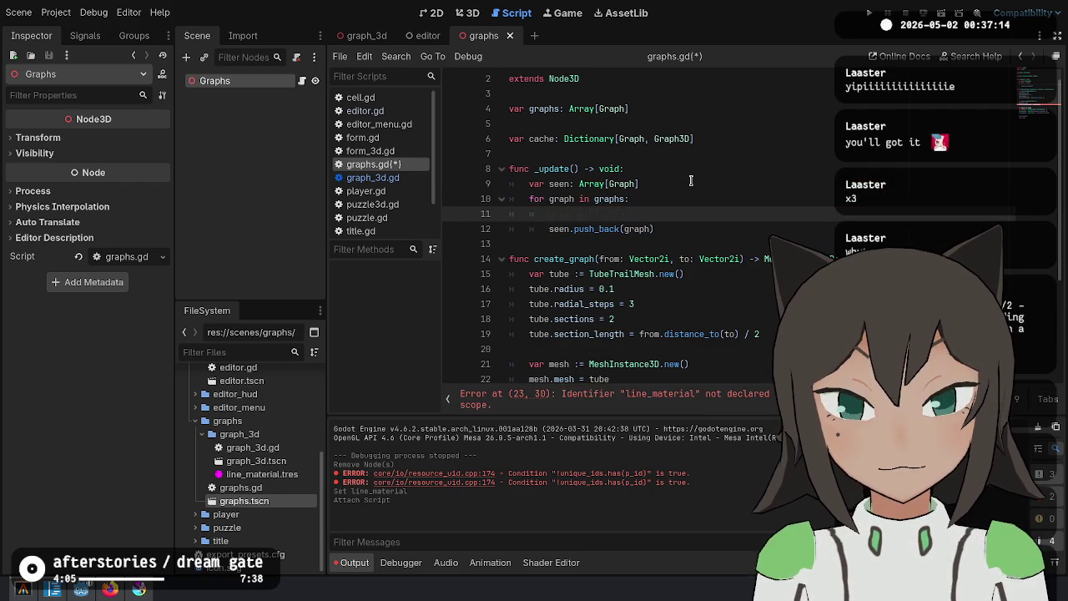
{"action": "type", "text": "if ca"}
{"action": "key", "text": "BackSpace"}
{"action": "key", "text": "BackSpace"}
{"action": "type", "text": "not cache.ha"}
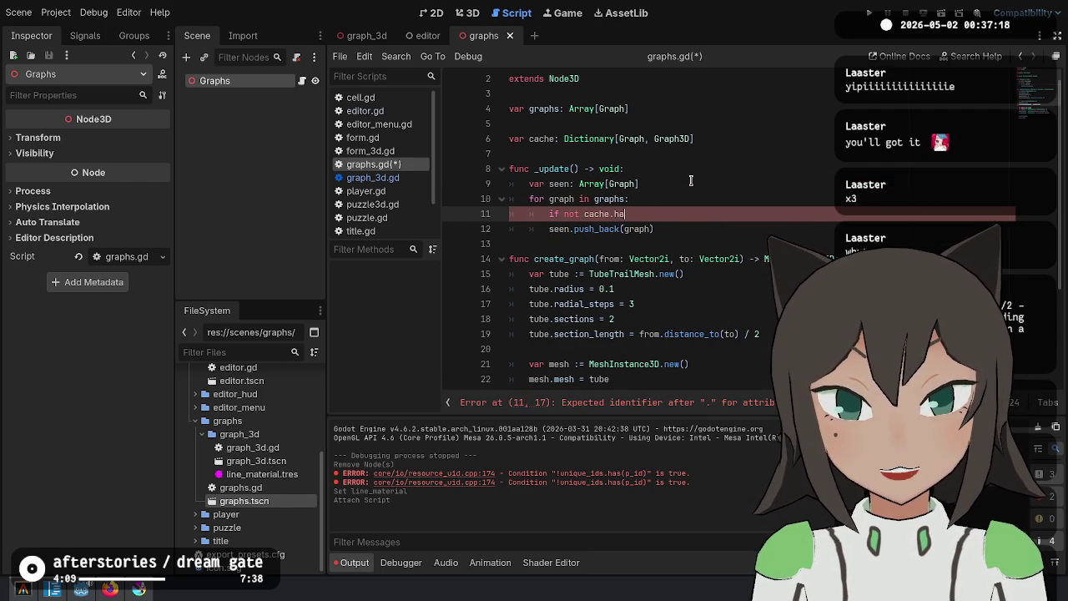
{"action": "key", "text": "Return"}
{"action": "type", "text": "ph):"}
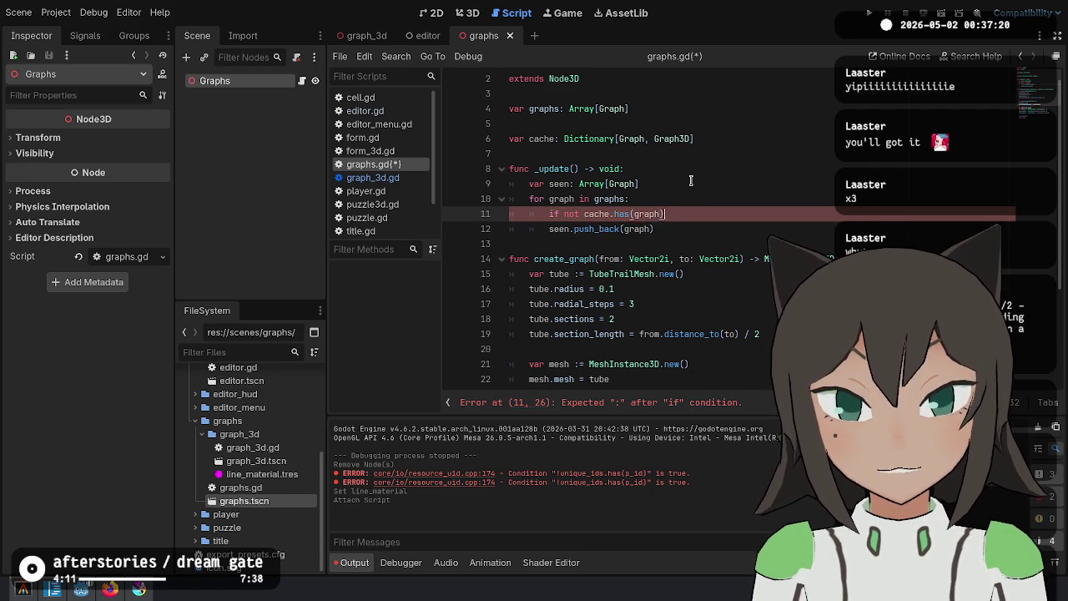
{"action": "key", "text": "Return"}
{"action": "type", "text": "create_g"}
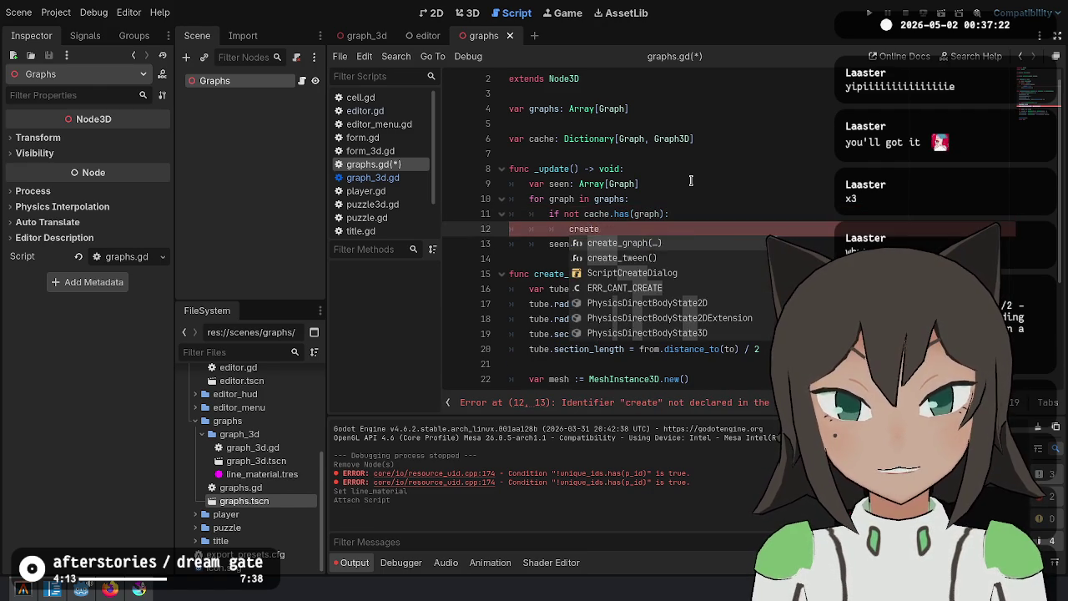
{"action": "key", "text": "Return"}
Change create_graph's signature to take graph: Graph and return Graph3D
{"action": "key", "text": "Down"}
{"action": "key", "text": "Down"}
{"action": "key", "text": "Down"}
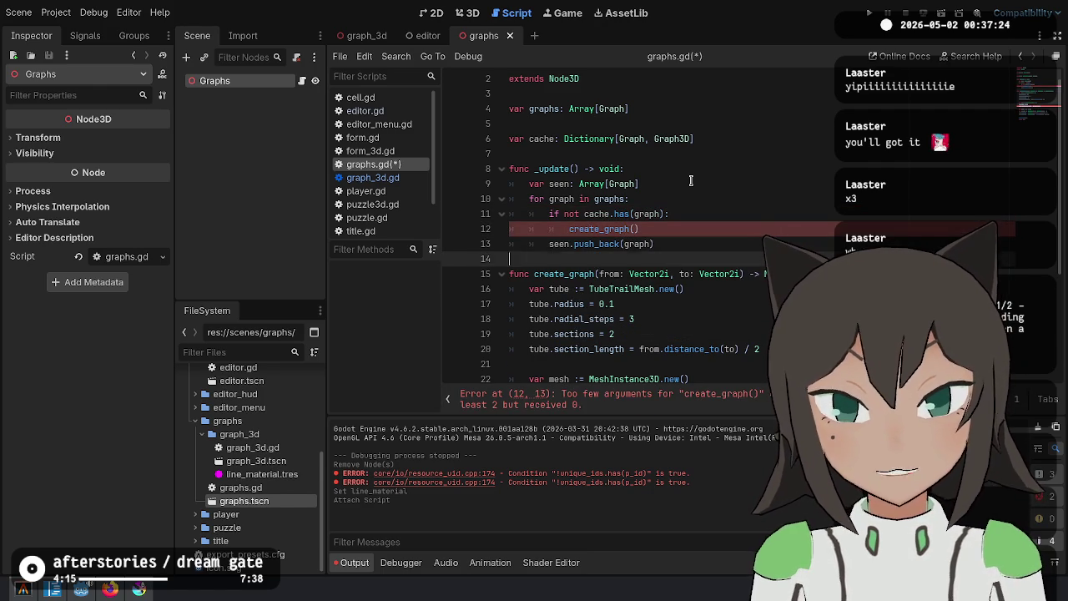
{"action": "key", "text": "ctrl+shift+Right"}
{"action": "key", "text": "ctrl+shift+Right"}
{"action": "key", "text": "ctrl+shift+Right"}
{"action": "type", "text": "graph: Gra"}
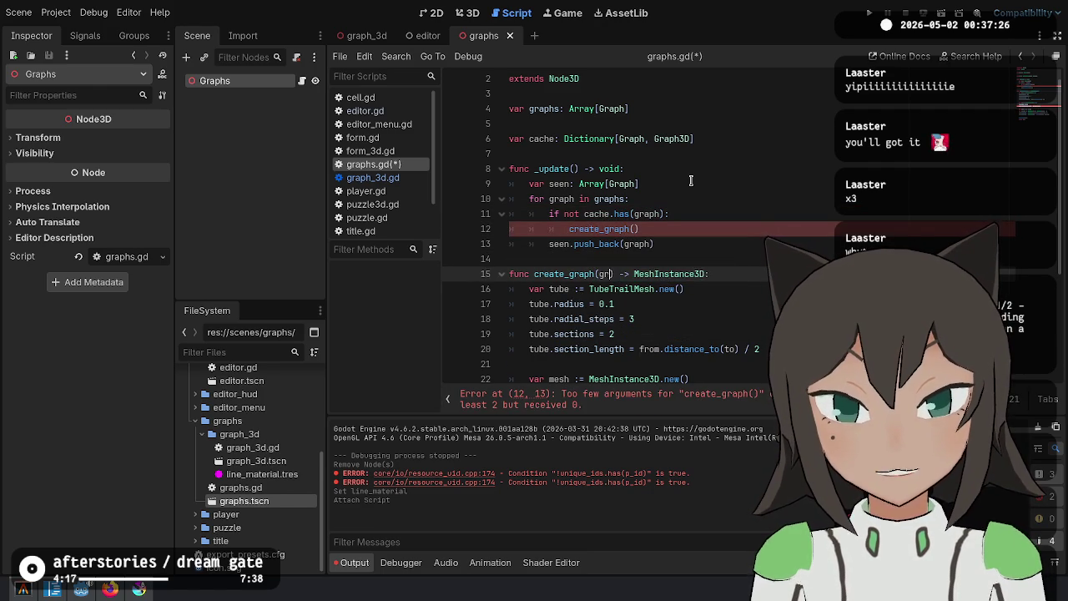
{"action": "type", "text": "ph"}
{"action": "key", "text": "shift+End"}
{"action": "type", "text": "G"}
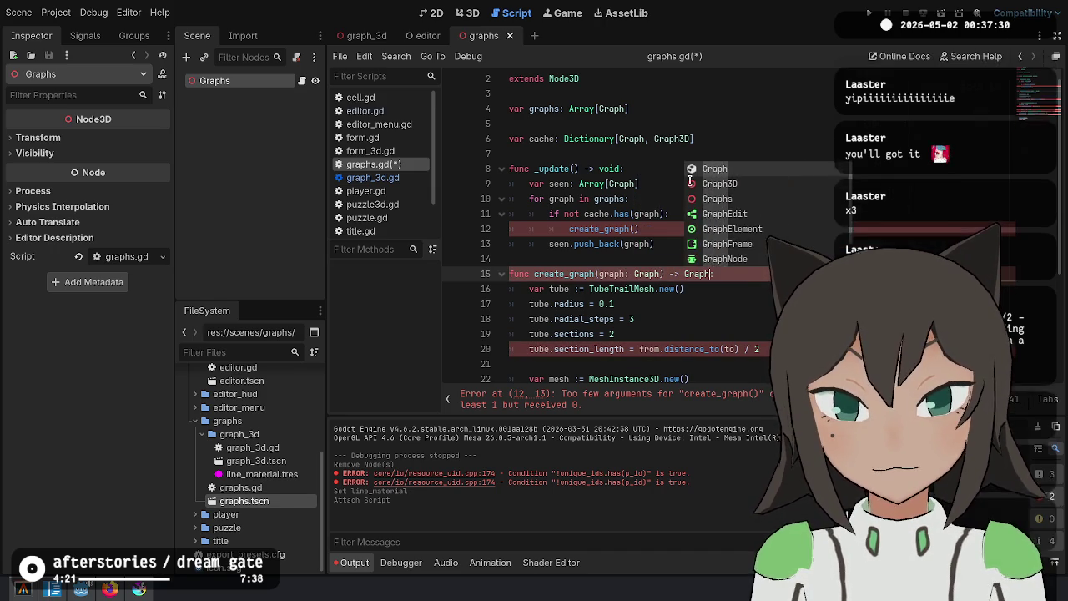
{"action": "type", "text": "raph3D:"}
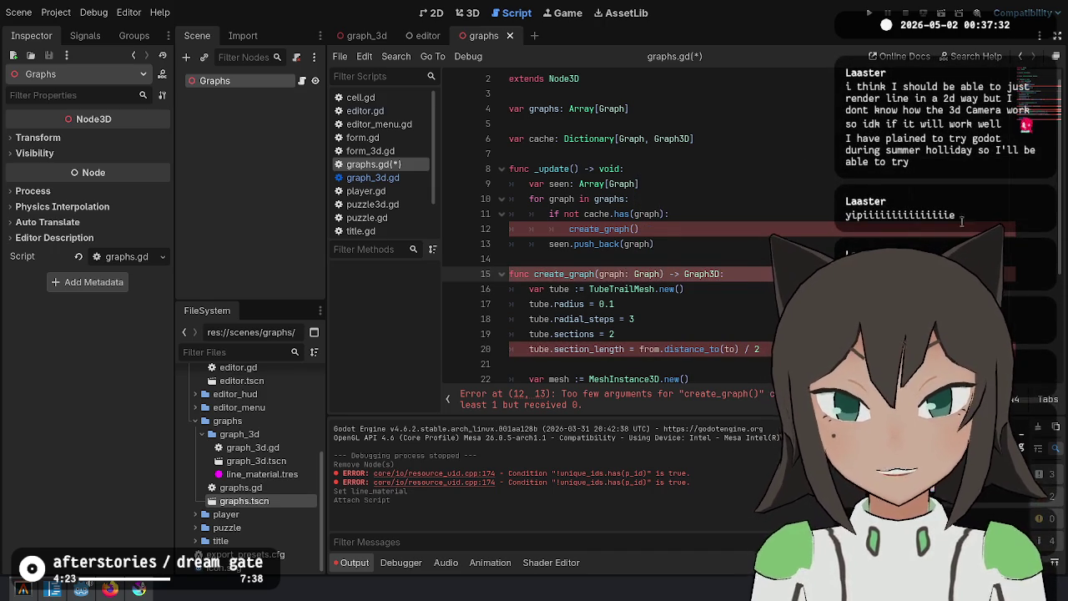
{"action": "scroll", "coordinate": [651, 292], "scroll_direction": "down", "scroll_amount": 3}
Delete create_graph's old mesh-building body and drop graph_3d.tscn into the script as a preload
{"action": "left_click", "coordinate": [699, 320], "text": "shift"}
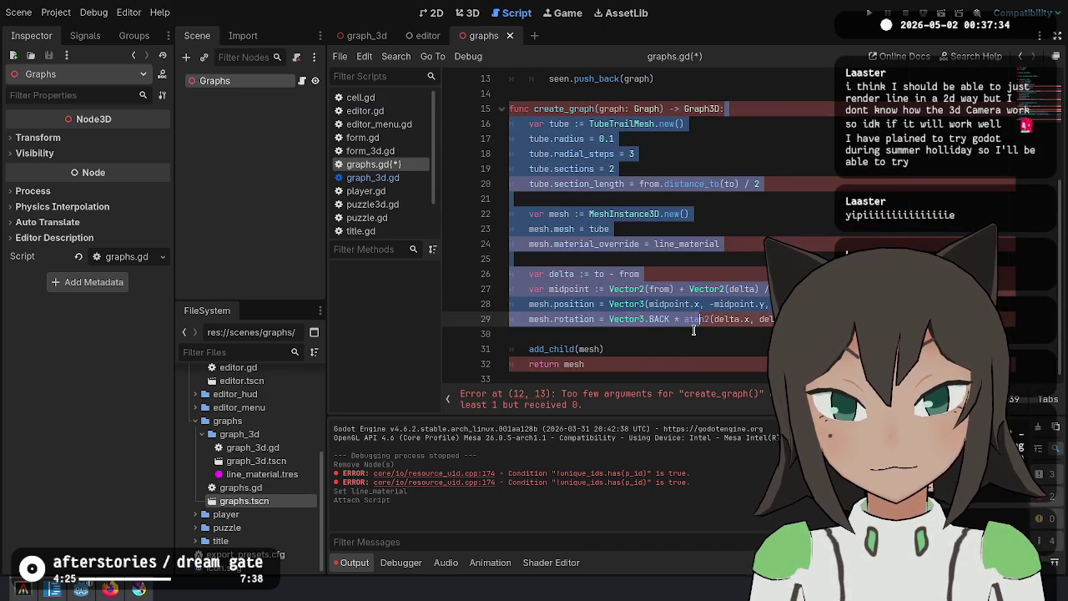
{"action": "key", "text": "shift+End"}
{"action": "key", "text": "BackSpace"}
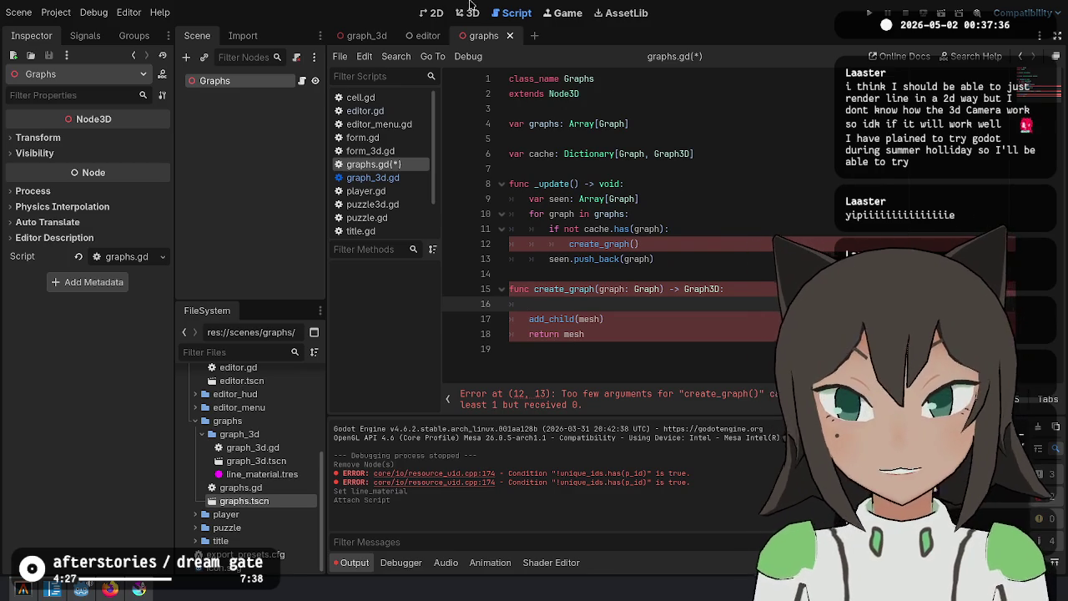
{"action": "mouse_move", "coordinate": [250, 461]}
{"action": "left_mouse_down"}
{"action": "mouse_move", "coordinate": [596, 174]}
{"action": "mouse_move", "coordinate": [609, 226]}
{"action": "mouse_move", "coordinate": [649, 117]}
{"action": "left_mouse_up"}
{"action": "key", "text": "Up"}
{"action": "key", "text": "Return"}
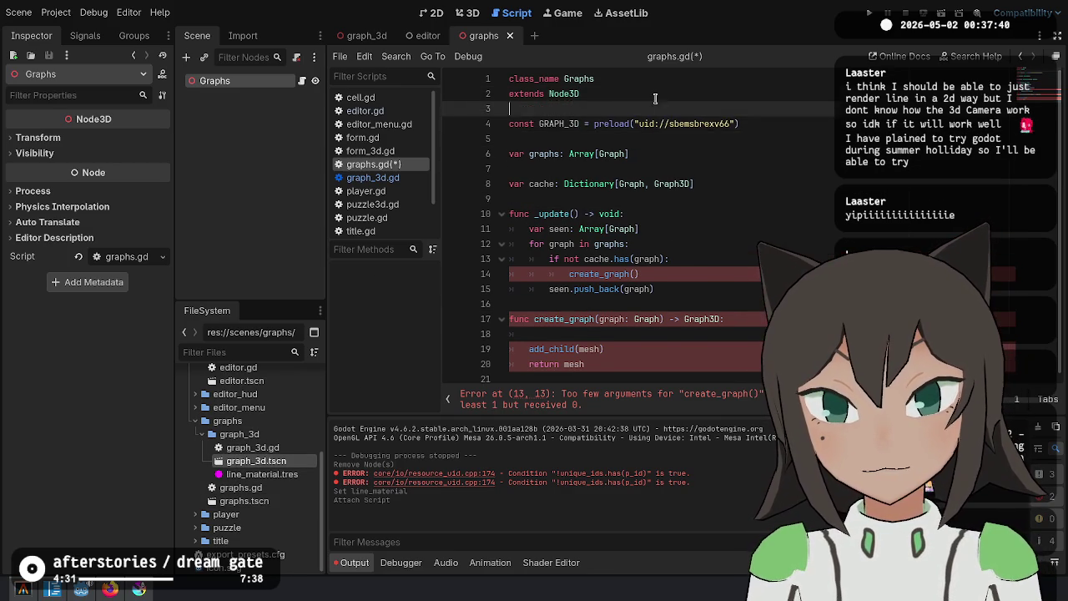
{"action": "double_click", "coordinate": [526, 123]}
{"action": "type", "text": "@export_r"}
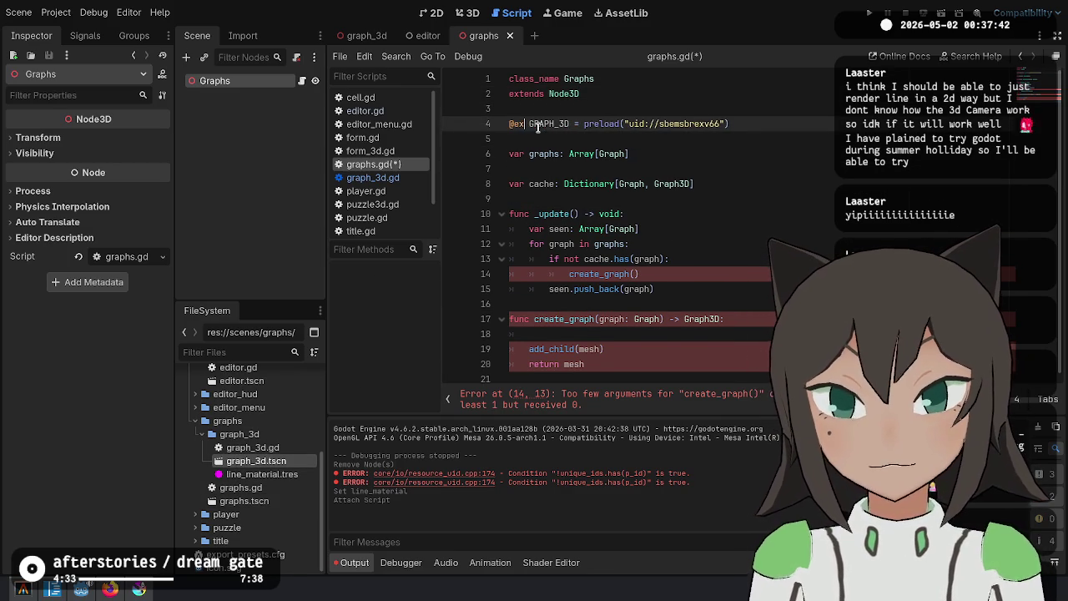
{"action": "key", "text": "BackSpace"}
{"action": "type", "text": "storage "}
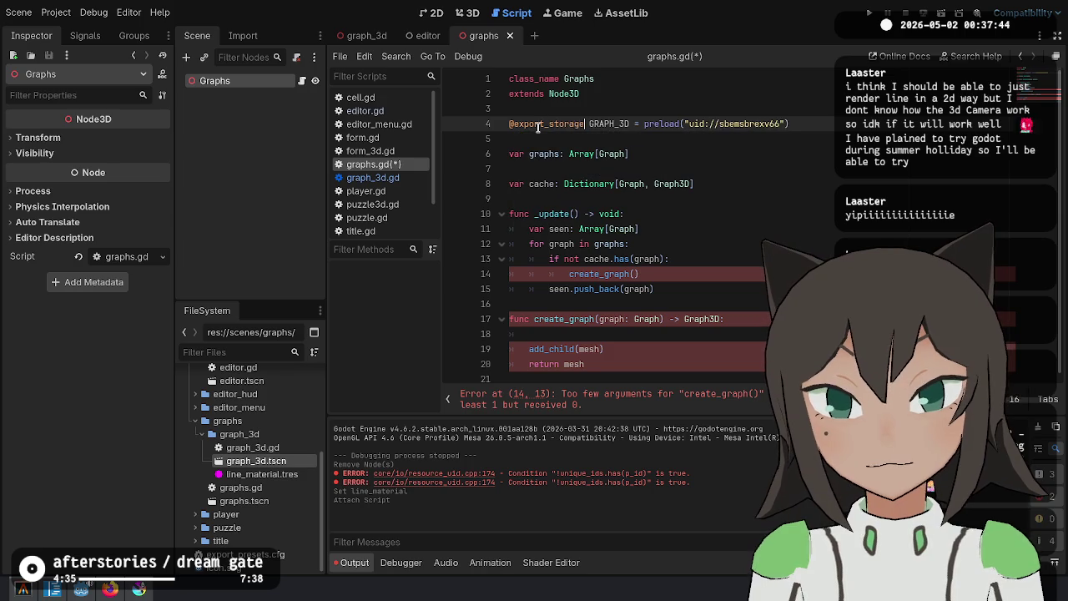
{"action": "type", "text": "var"}
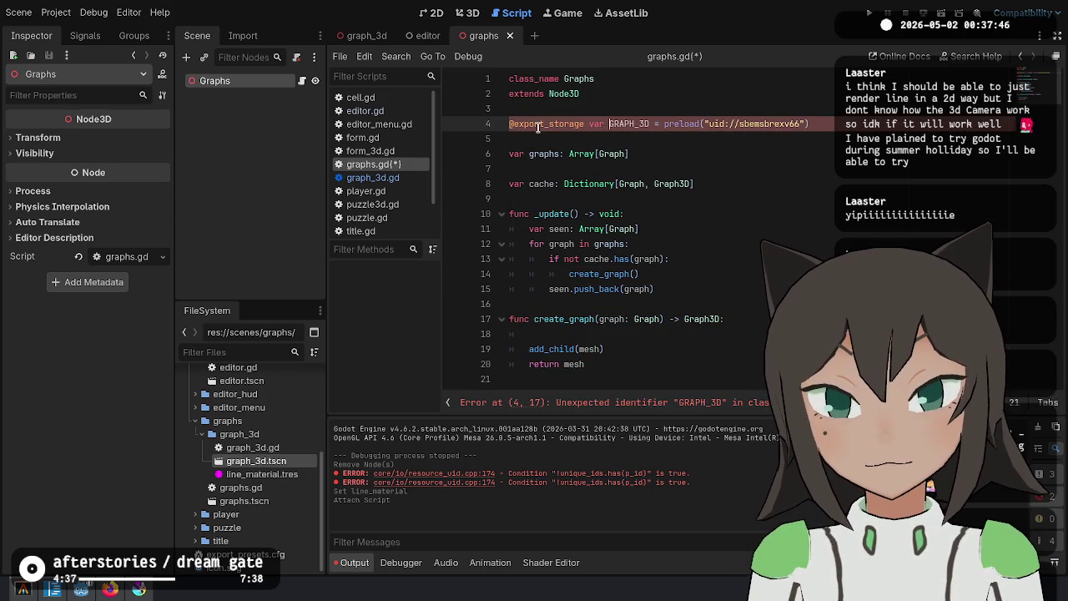
{"action": "key", "text": "ctrl+shift+Right"}
{"action": "type", "text": "graph"}
{"action": "type", "text": "_scene"}
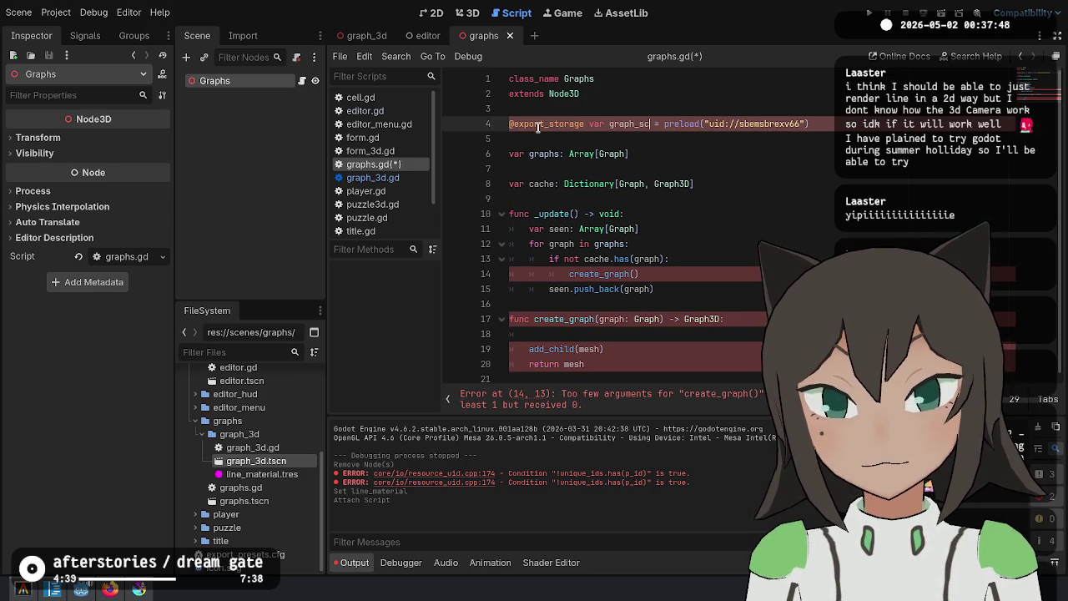
{"action": "key", "text": "ctrl+shift+Left"}
{"action": "key", "text": "ctrl+s"}
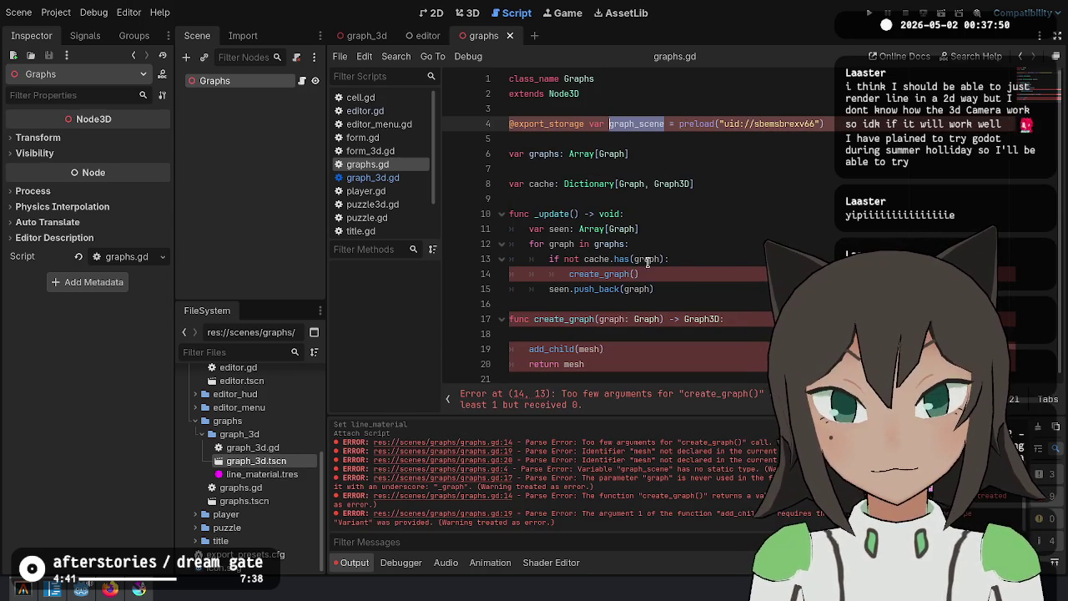
Move the graph_scene declaration below var graphs
{"action": "key", "text": "End"}
{"action": "key", "text": "shift+Home"}
{"action": "left_click", "coordinate": [550, 100], "text": "shift"}
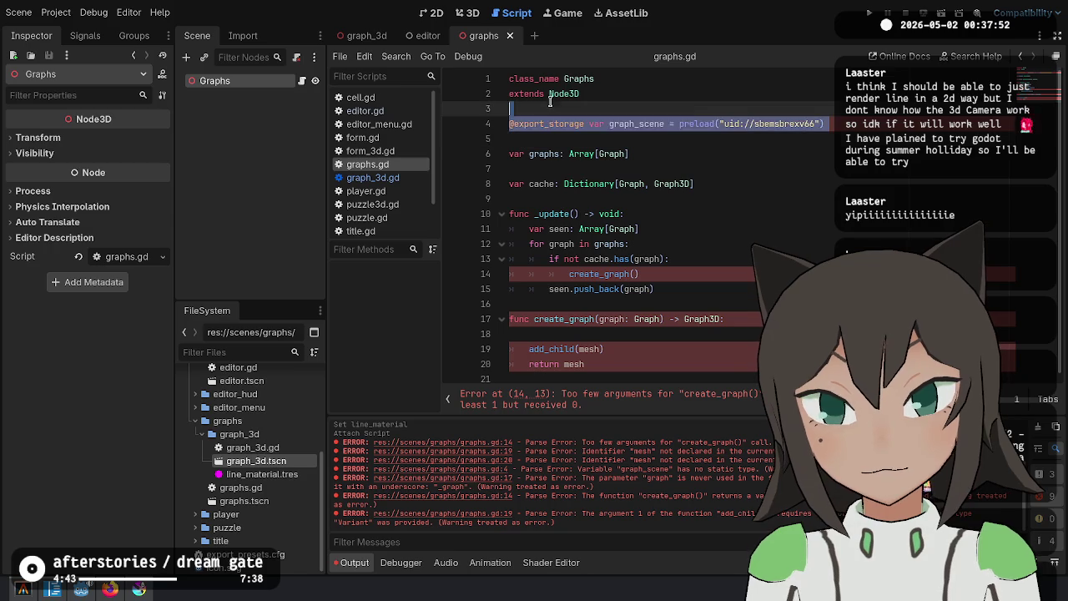
{"action": "key", "text": "ctrl+x"}
{"action": "left_click", "coordinate": [622, 139]}
{"action": "key", "text": "ctrl+v"}
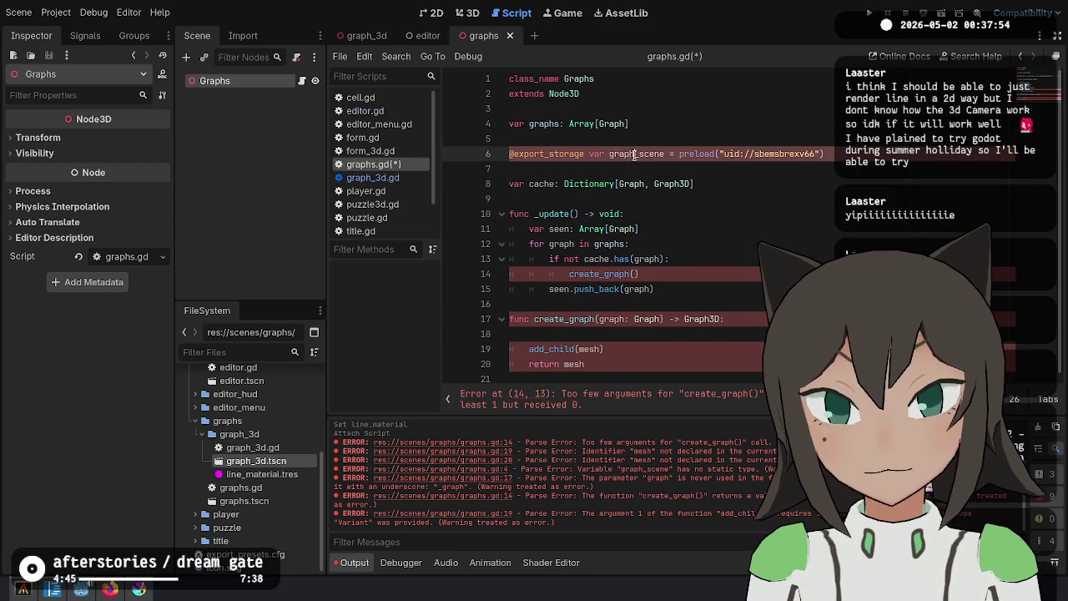
In create_graph, instantiate graph_scene into 'var graph_3d :=' and pass graph_3d to add_child
{"action": "left_click", "coordinate": [654, 274]}
{"action": "key", "text": "Down"}
{"action": "key", "text": "Down"}
{"action": "key", "text": "Down"}
{"action": "type", "text": "graph_scene"}
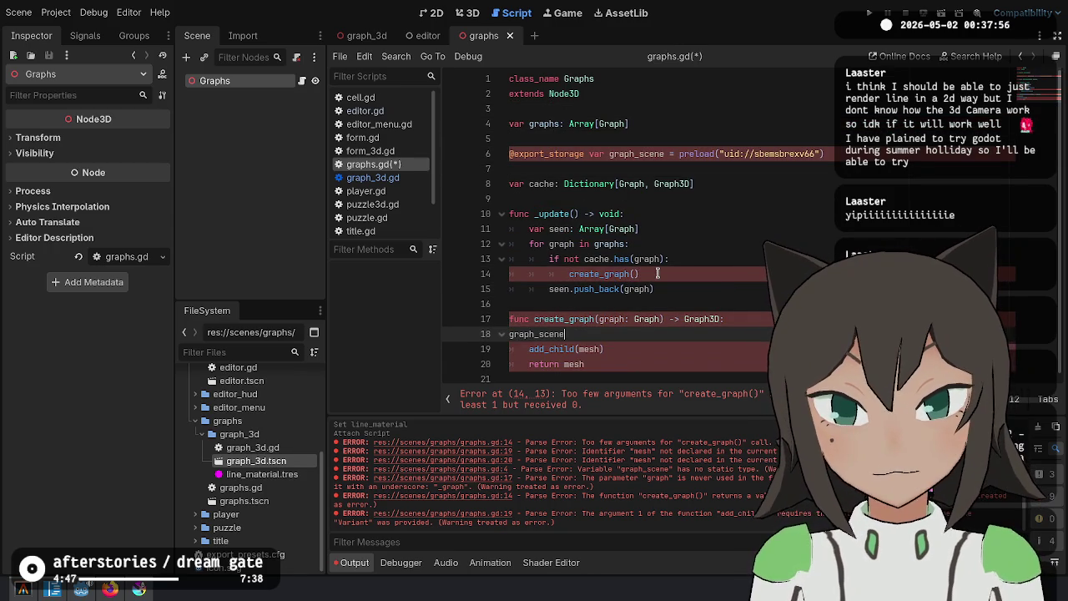
{"action": "type", "text": ".instantiat"}
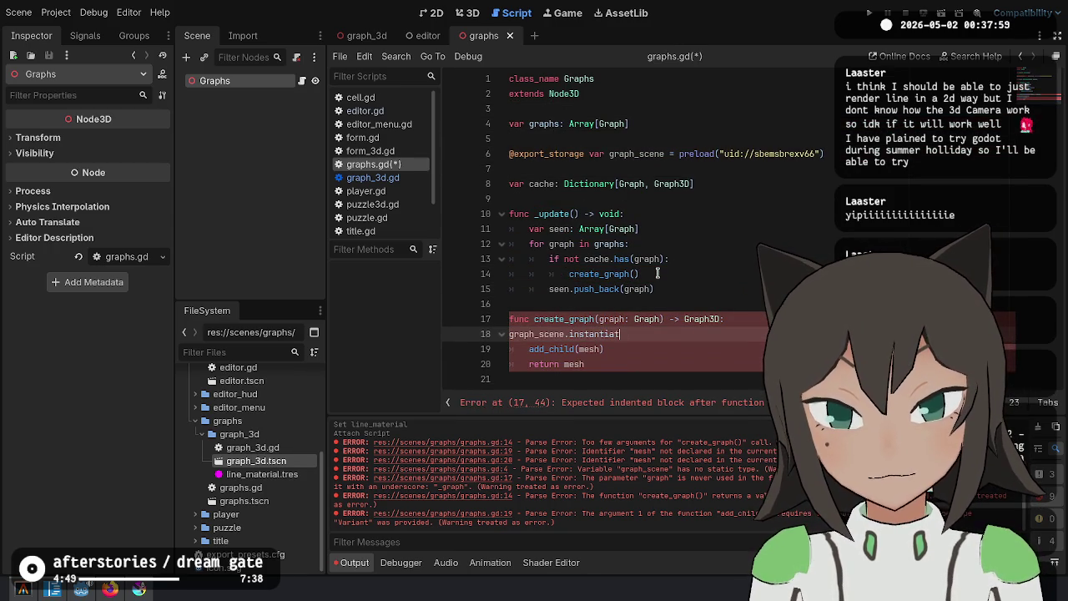
{"action": "key", "text": "Return"}
{"action": "key", "text": "Home"}
{"action": "key", "text": "Tab"}
{"action": "type", "text": "var "}
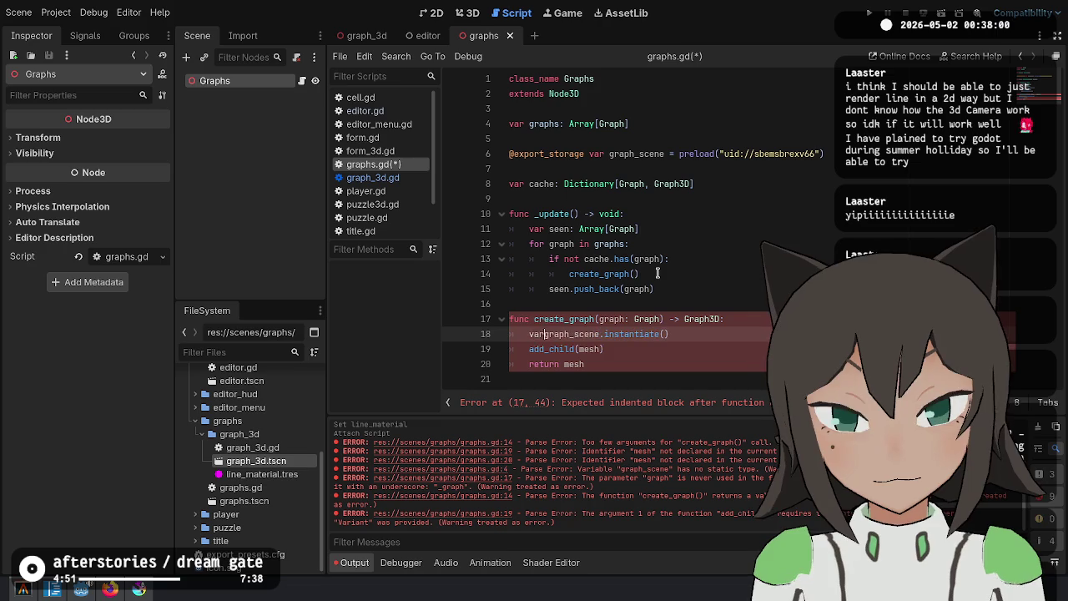
{"action": "type", "text": "graph_3d :"}
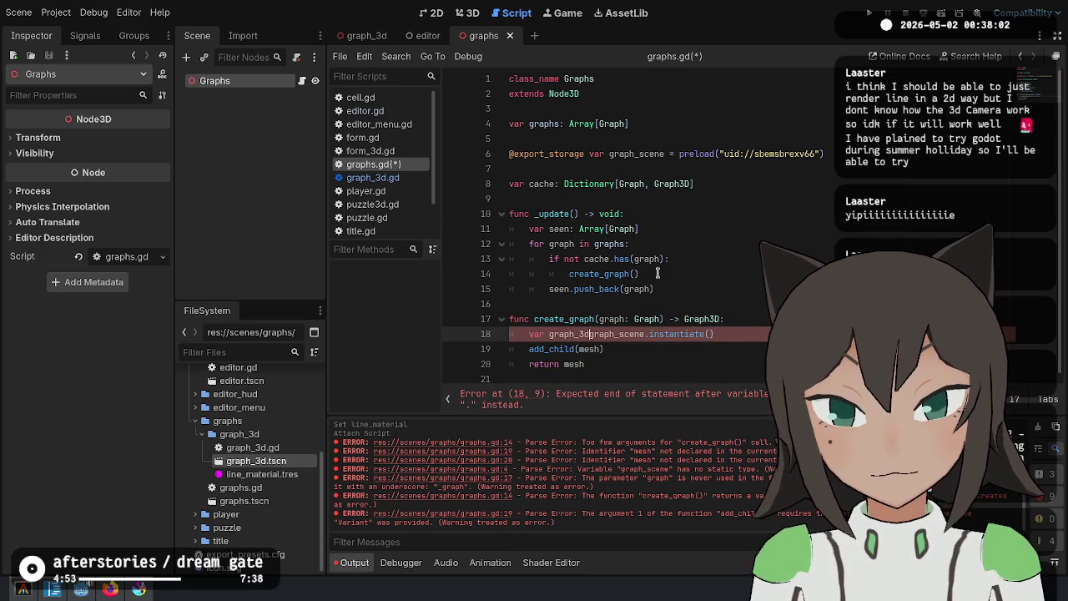
{"action": "type", "text": "="}
{"action": "key", "text": "Down"}
{"action": "key", "text": "BackSpace"}
{"action": "key", "text": "BackSpace"}
{"action": "key", "text": "BackSpace"}
{"action": "type", "text": "graph_3d"}
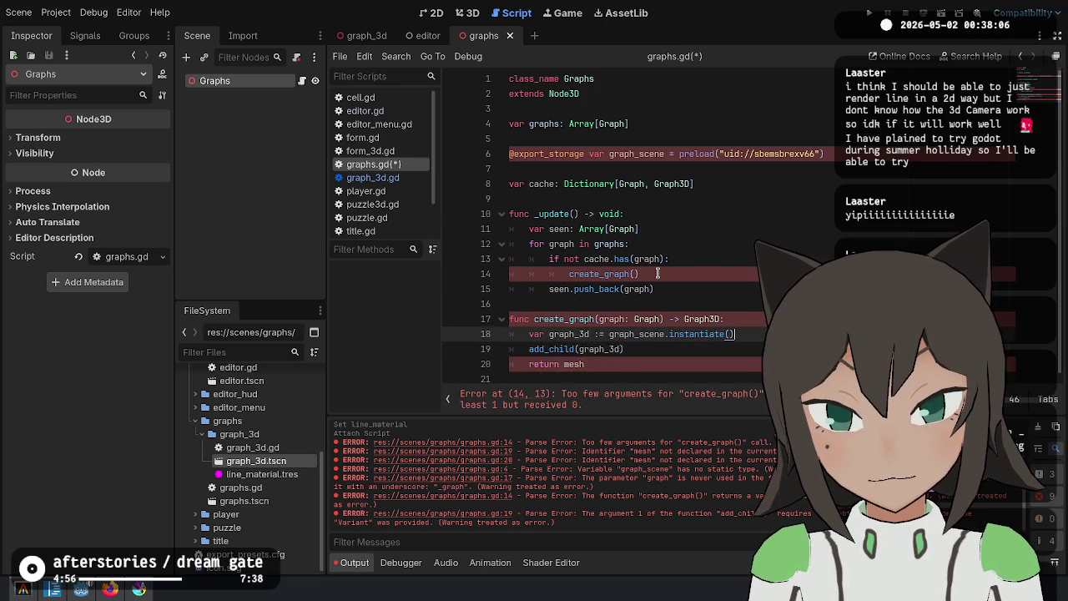
Add a 'graph_3d.graph = graph' line before the add_child call
{"action": "key", "text": "Home"}
{"action": "key", "text": "Return"}
{"action": "key", "text": "Up"}
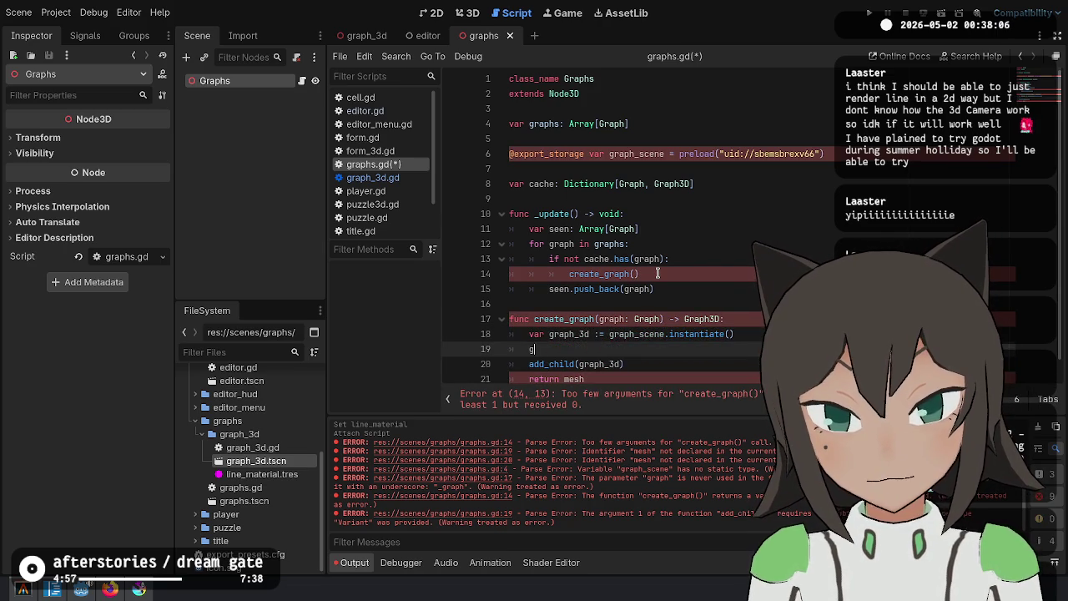
{"action": "type", "text": "graph"}
{"action": "key", "text": "BackSpace"}
{"action": "key", "text": "BackSpace"}
{"action": "key", "text": "BackSpace"}
{"action": "type", "text": "Graph3"}
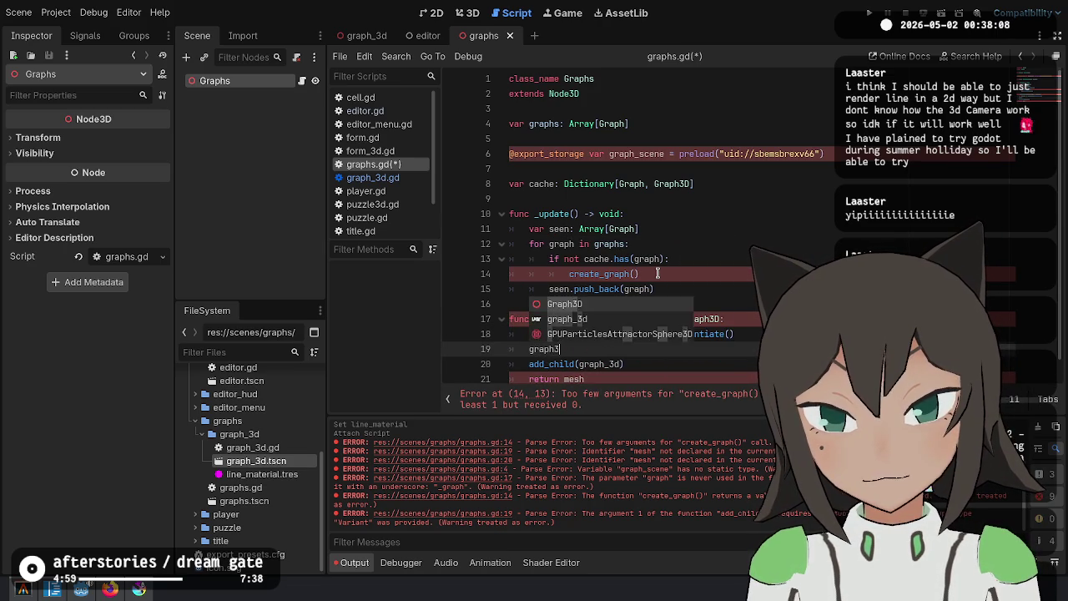
{"action": "key", "text": "Return"}
{"action": "key", "text": "BackSpace"}
{"action": "key", "text": "BackSpace"}
{"action": "key", "text": "BackSpace"}
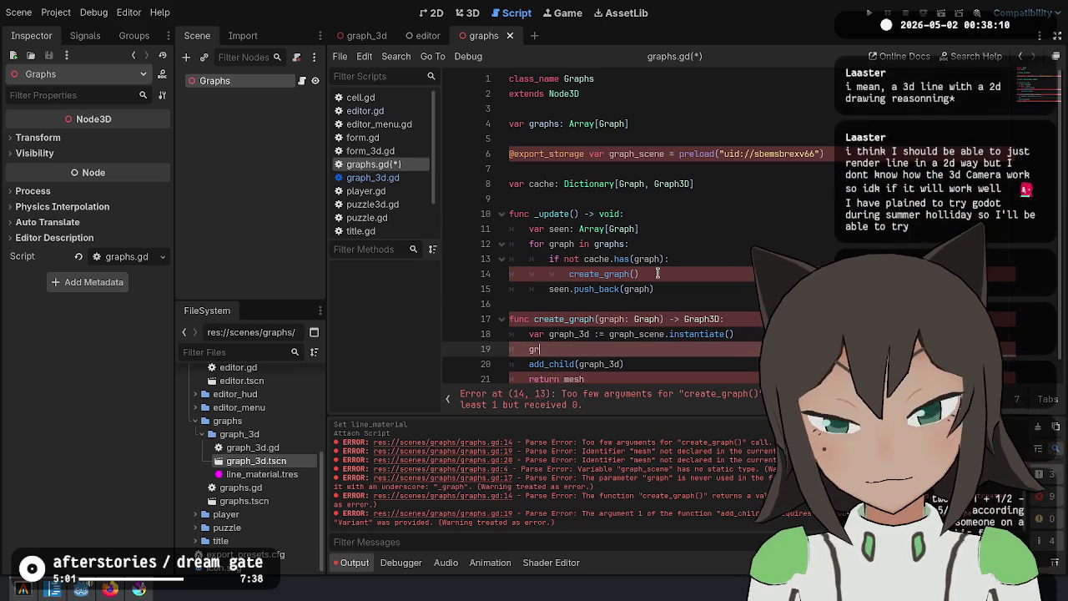
{"action": "type", "text": "graph_3d"}
{"action": "type", "text": ".get_tr"}
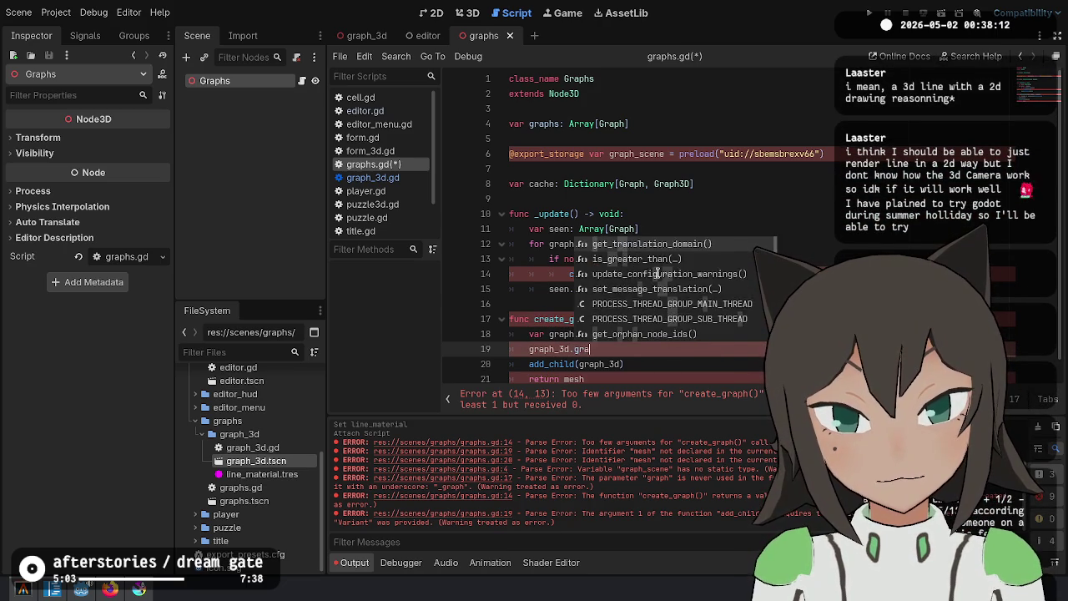
{"action": "key", "text": "Return"}
{"action": "key", "text": "ctrl+BackSpace"}
{"action": "type", "text": "graph = graph"}
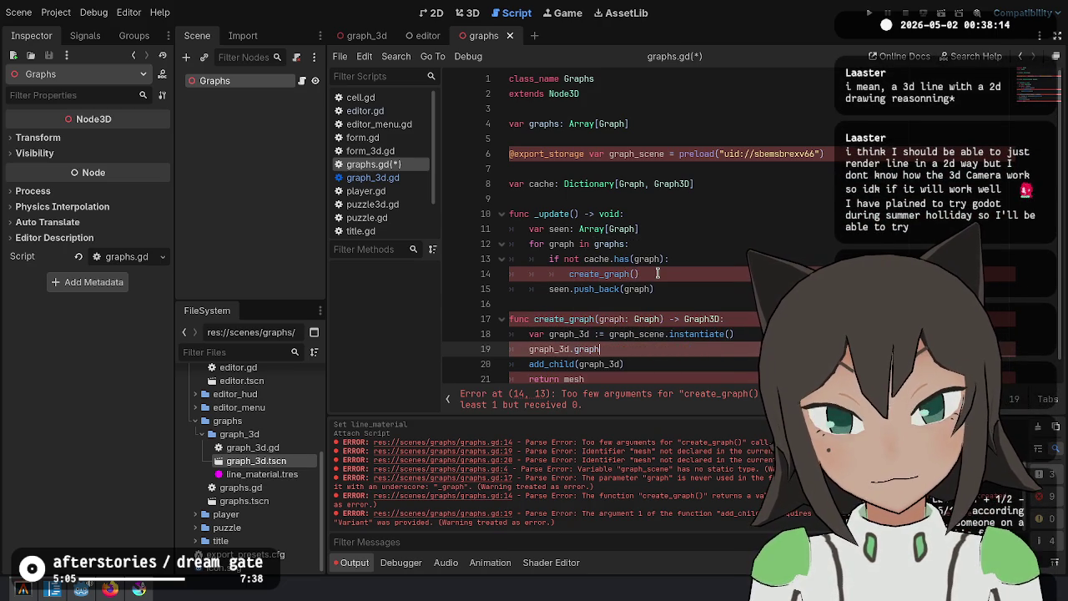
{"action": "key", "text": "Escape"}
Make create_graph return graph_3d instead of mesh
{"action": "key", "text": "Down"}
{"action": "key", "text": "Down"}
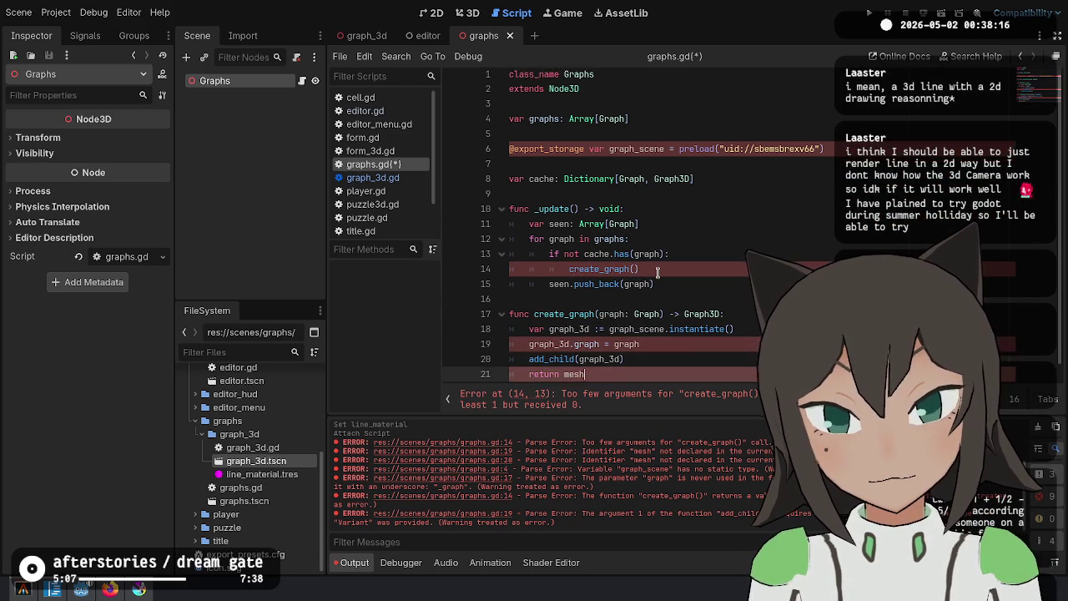
{"action": "key", "text": "Home"}
{"action": "key", "text": "ctrl+BackSpace"}
{"action": "type", "text": "gr"}
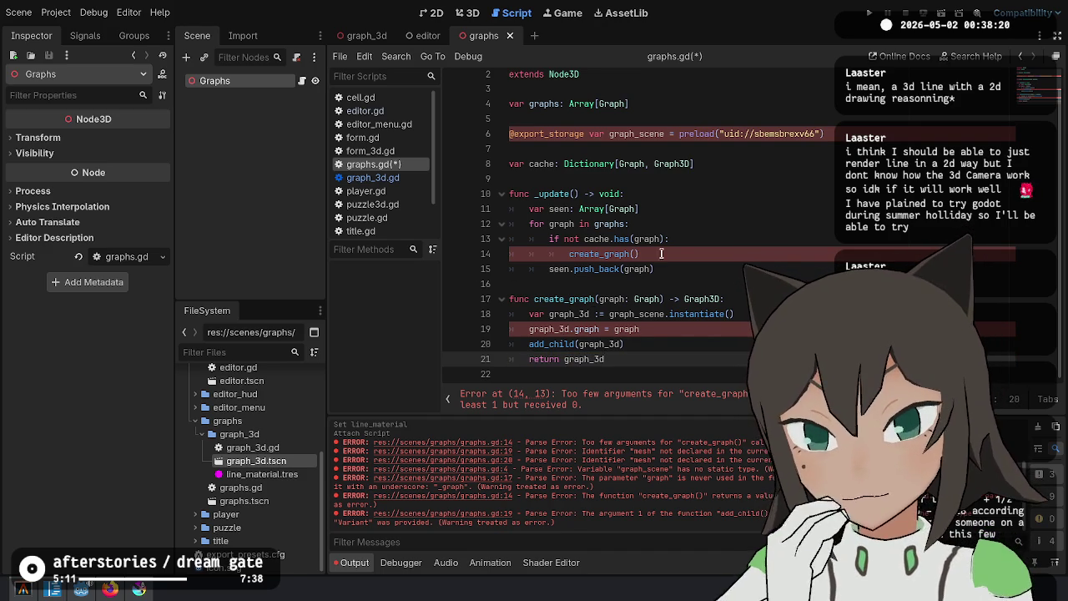
{"action": "left_click", "coordinate": [670, 244]}
Pass graph to create_graph on line 14 and start a 'cache[graph] =' line below it
{"action": "key", "text": "Down"}
{"action": "key", "text": "Left"}
{"action": "type", "text": "graph"}
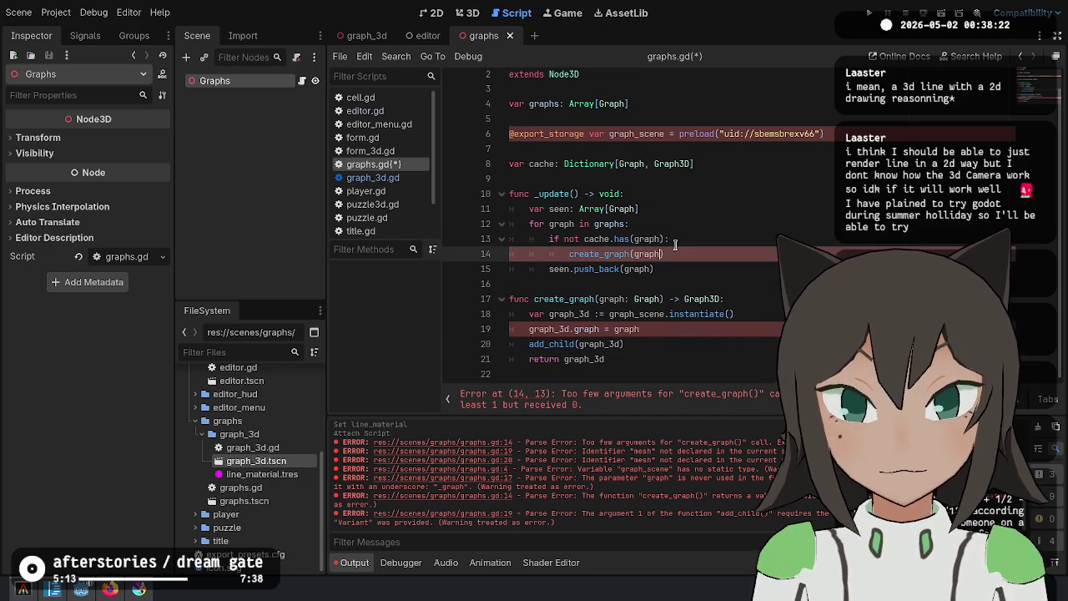
{"action": "key", "text": "Home"}
{"action": "type", "text": "var graph_3d"}
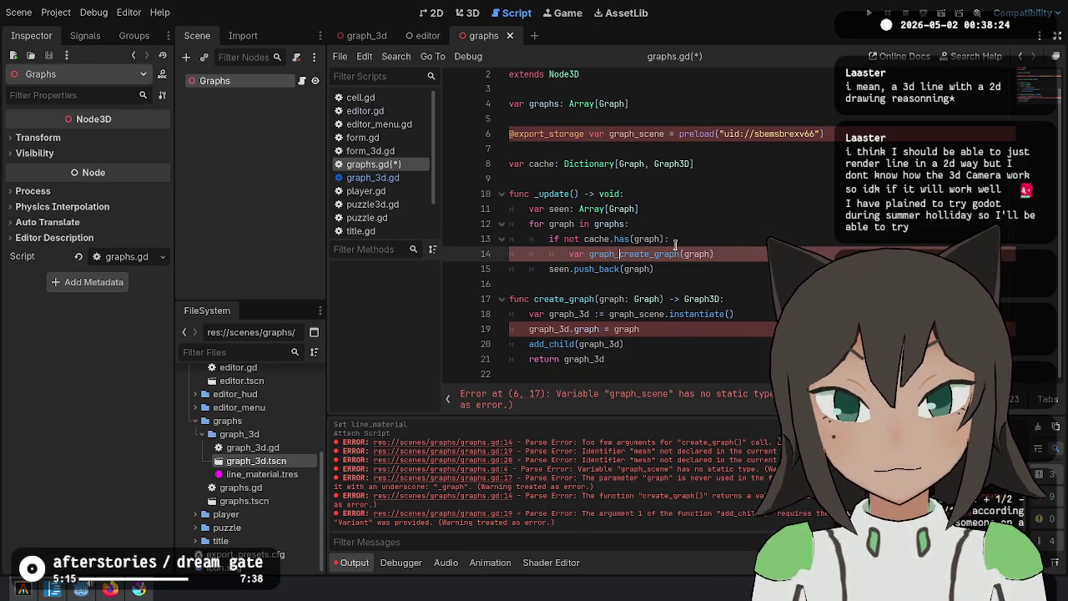
{"action": "key", "text": "End"}
{"action": "key", "text": "Left"}
{"action": "key", "text": "Left"}
{"action": "key", "text": "Left"}
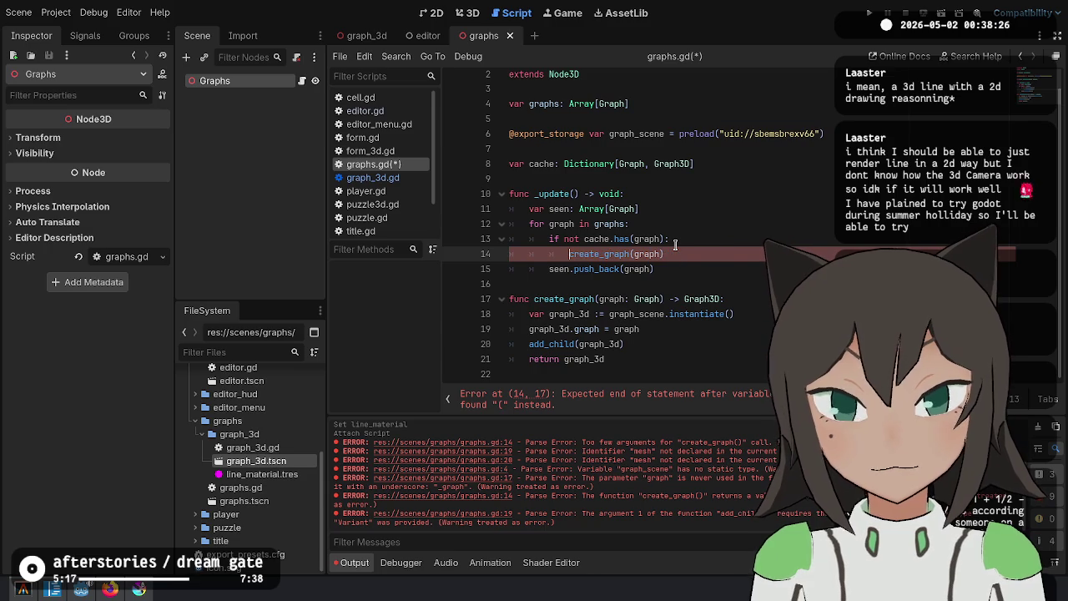
{"action": "key", "text": "BackSpace"}
{"action": "key", "text": "BackSpace"}
{"action": "key", "text": "BackSpace"}
{"action": "type", "text": "ph_3d :="}
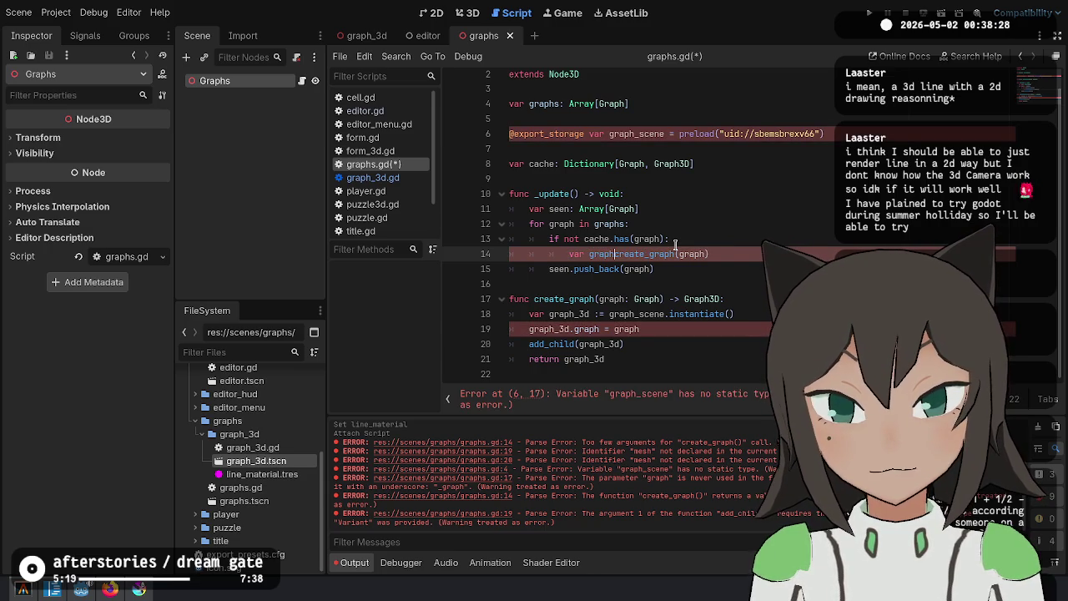
{"action": "key", "text": "End"}
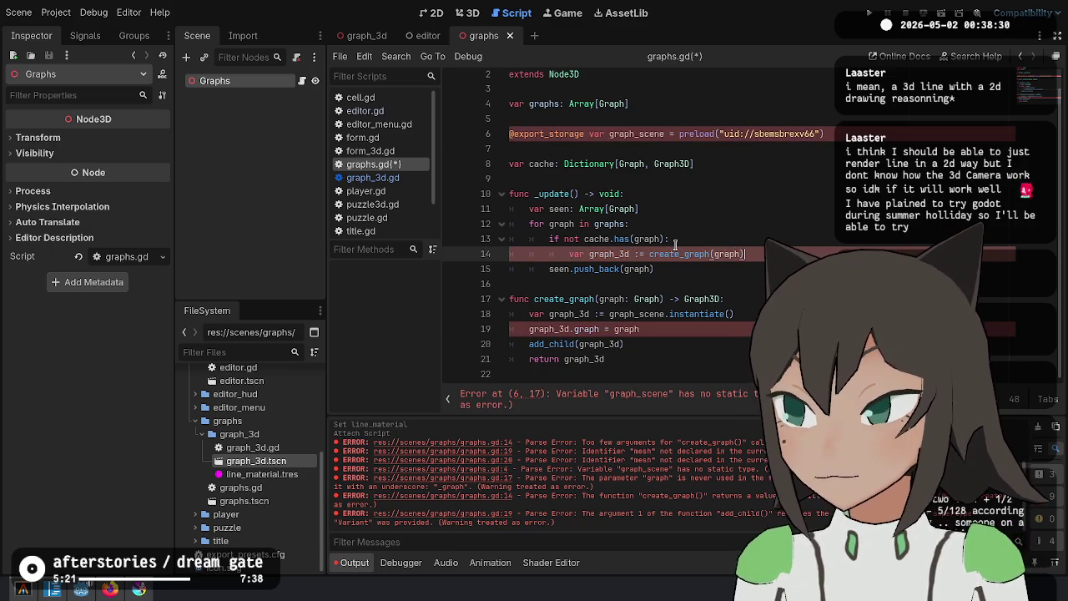
{"action": "key", "text": "Return"}
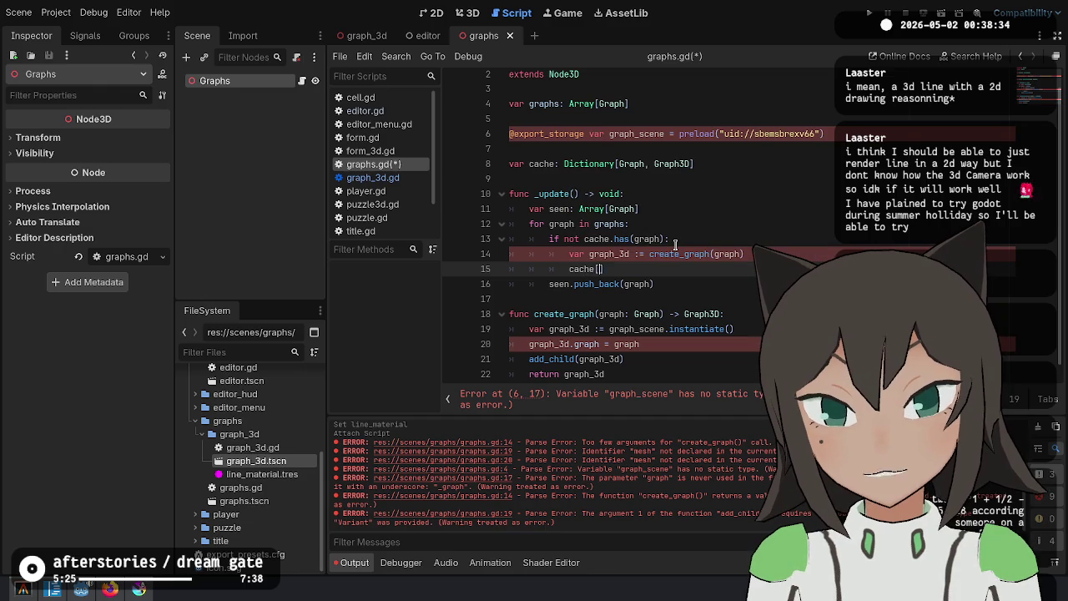
{"action": "type", "text": "ph]"}
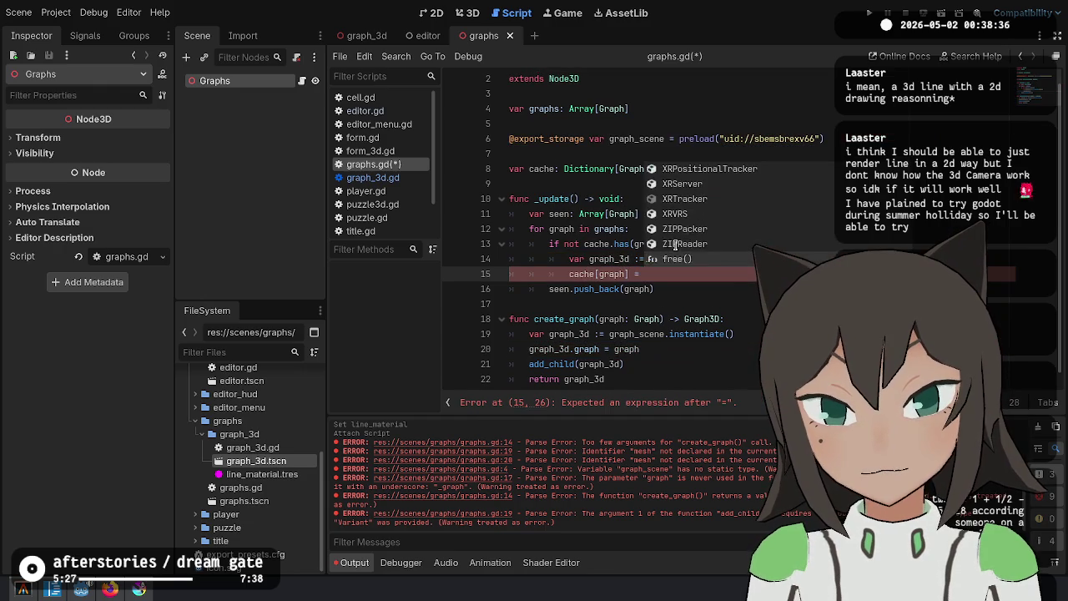
Move create_graph(graph) after 'cache[graph] =', delete the leftover var line, and add blank lines after seen.push_back
{"action": "key", "text": "Escape"}
{"action": "key", "text": "Up"}
{"action": "key", "text": "shift+End"}
{"action": "key", "text": "ctrl+x"}
{"action": "key", "text": "Down"}
{"action": "key", "text": "ctrl+v"}
{"action": "key", "text": "Up"}
{"action": "key", "text": "ctrl+shift+k"}
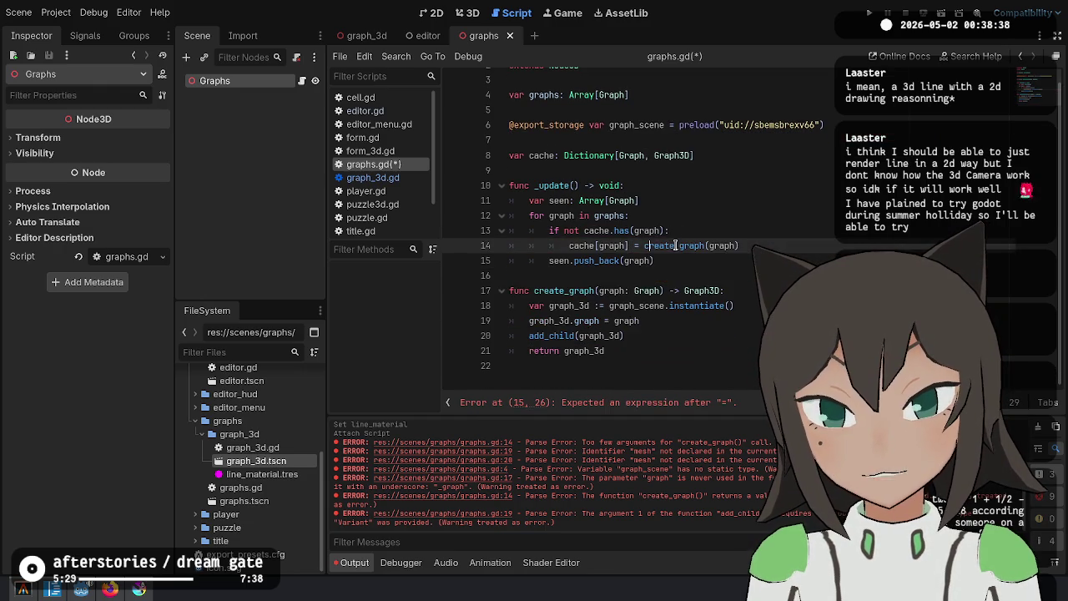
{"action": "key", "text": "Down"}
{"action": "key", "text": "End"}
{"action": "key", "text": "Return"}
{"action": "key", "text": "Return"}
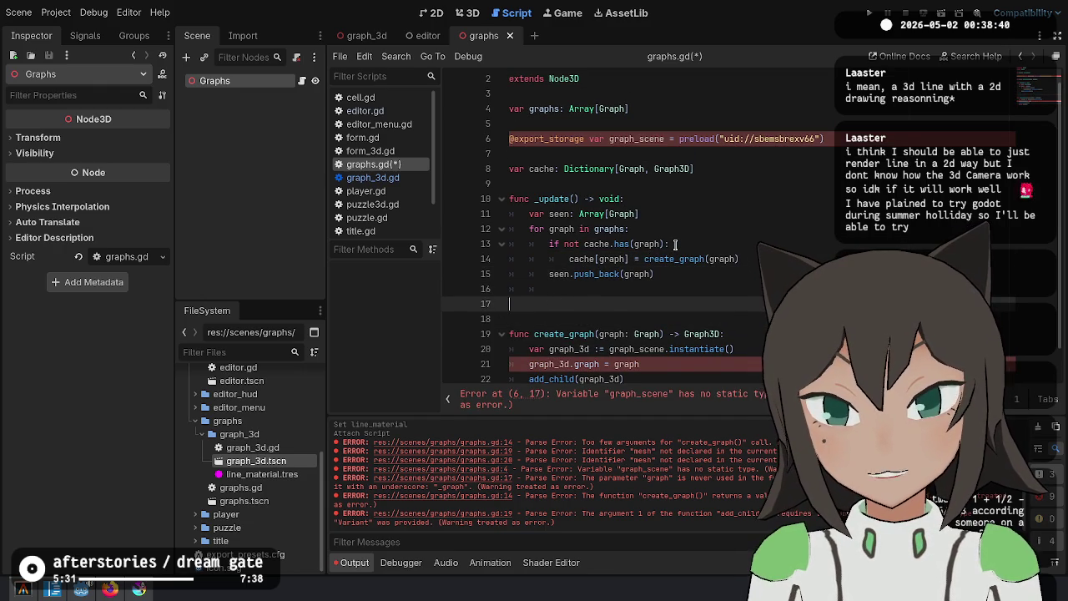
Write 'for key in cache:' with an 'if not seen.has(key):' check that calls seen.erase
{"action": "type", "text": "for key in cache:"}
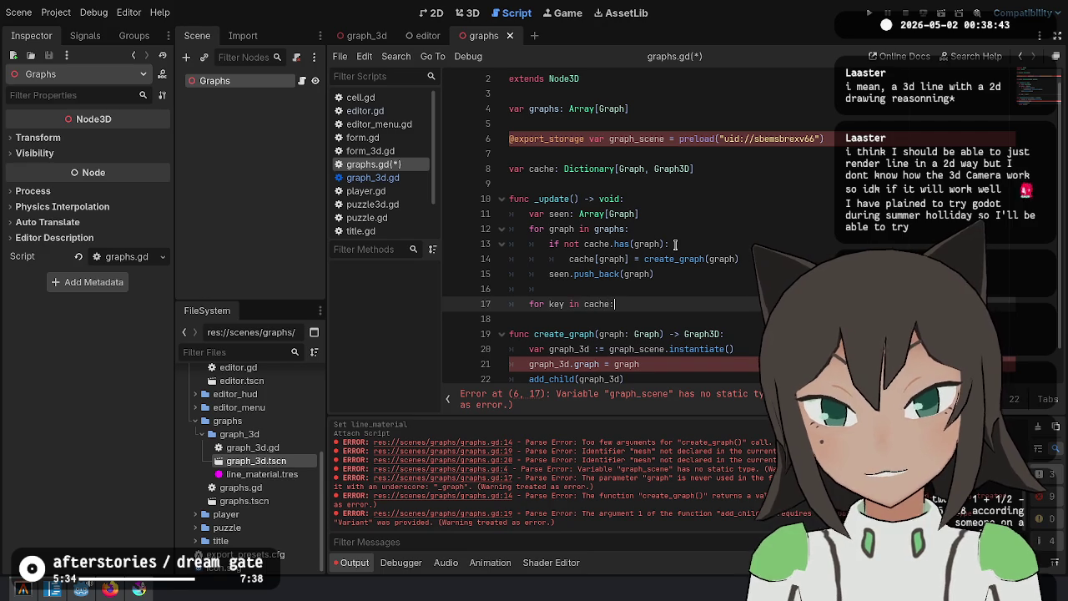
{"action": "key", "text": "Return"}
{"action": "type", "text": "if s"}
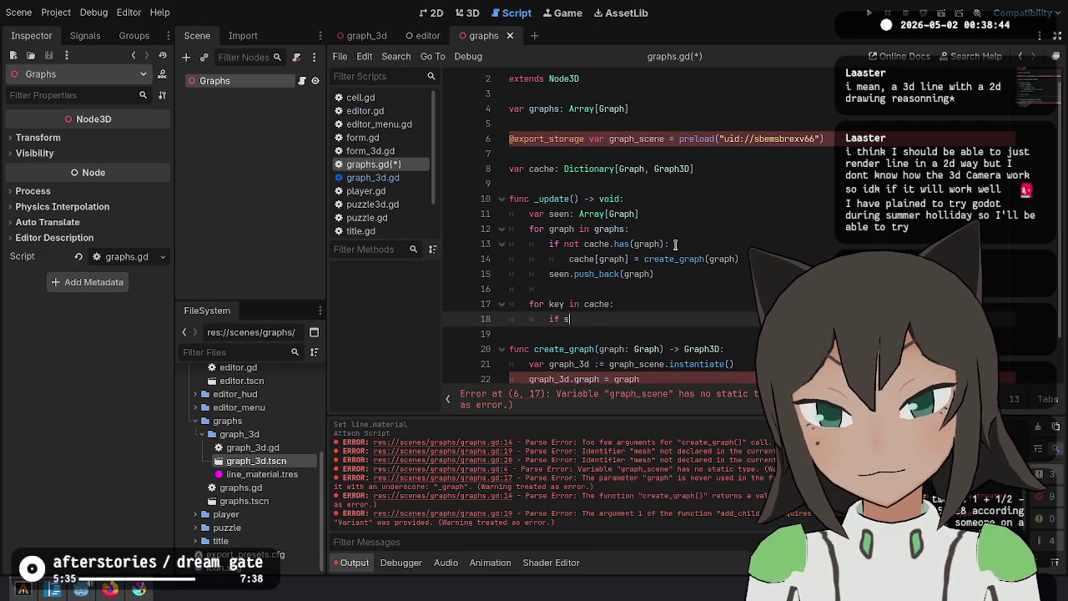
{"action": "key", "text": "BackSpace"}
{"action": "type", "text": "not seen.has("}
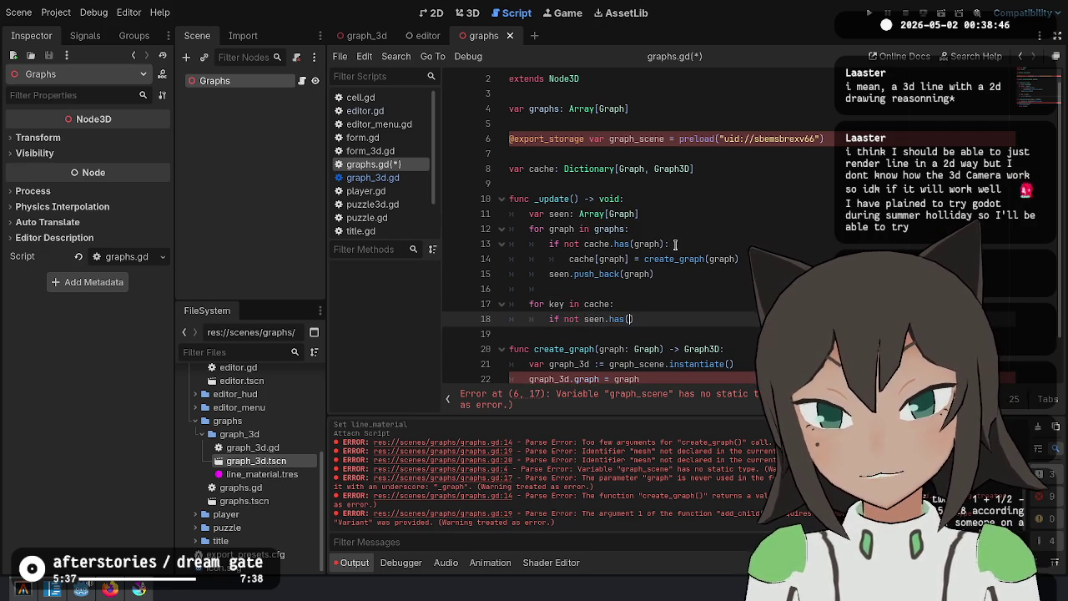
{"action": "type", "text": "key):"}
{"action": "key", "text": "Return"}
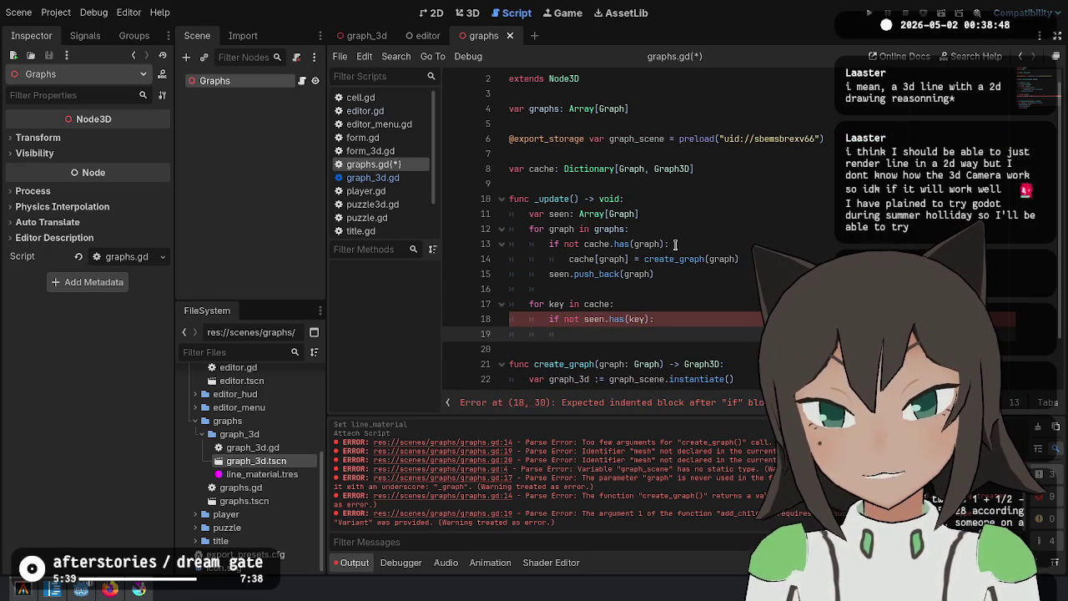
{"action": "type", "text": "seen.era"}
{"action": "key", "text": "Return"}
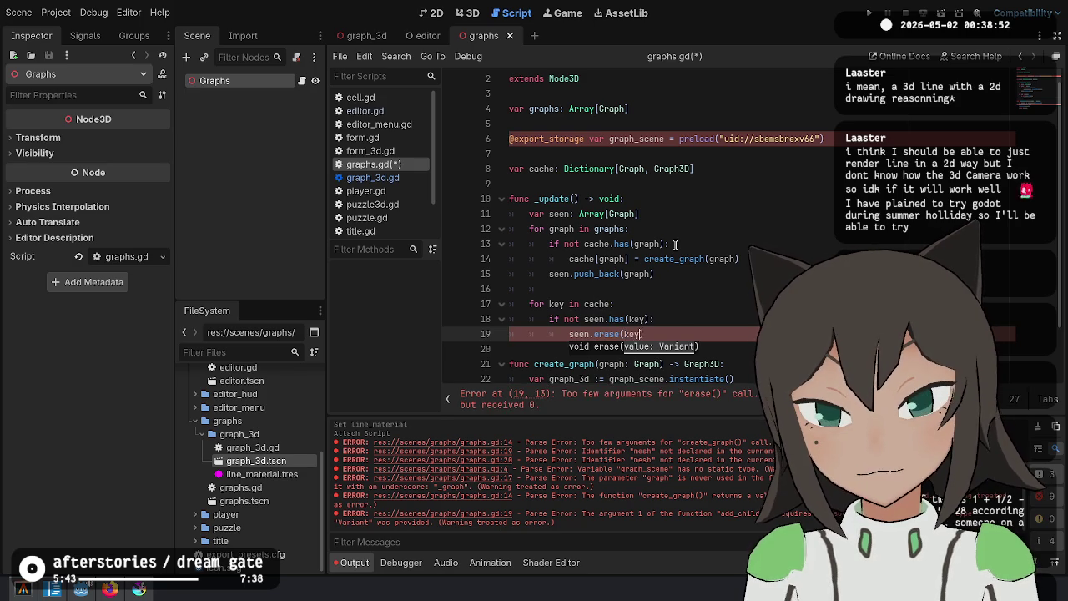
Add 'seen[key].queue_free()' before the erase, assign its result to 'var _erased :=', and save
{"action": "key", "text": "Return"}
{"action": "key", "text": "Up"}
{"action": "key", "text": "Up"}
{"action": "key", "text": "Return"}
{"action": "type", "text": "se"}
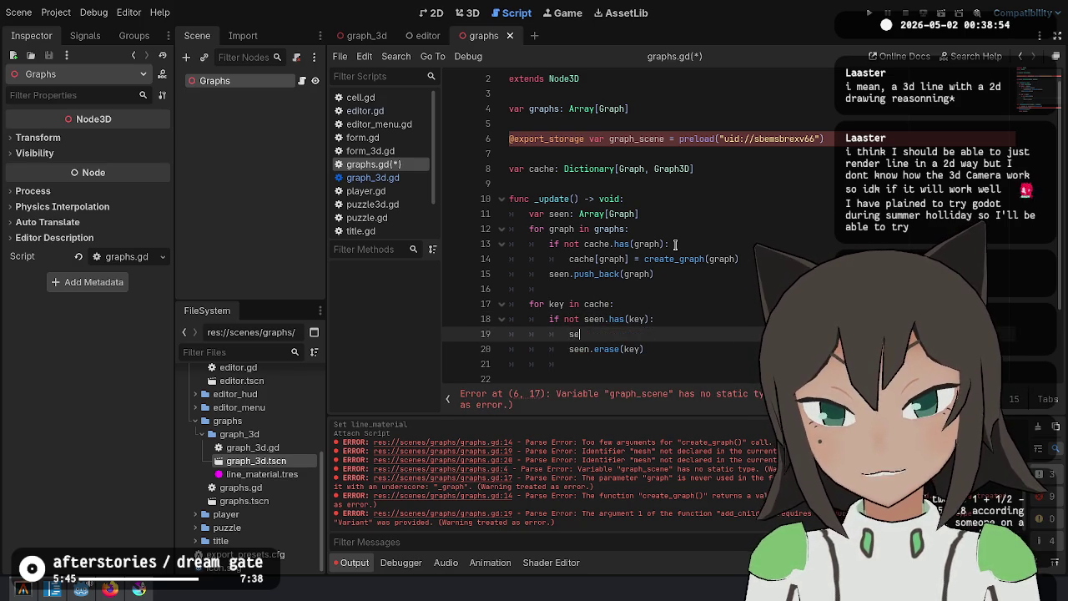
{"action": "type", "text": "en[key]."}
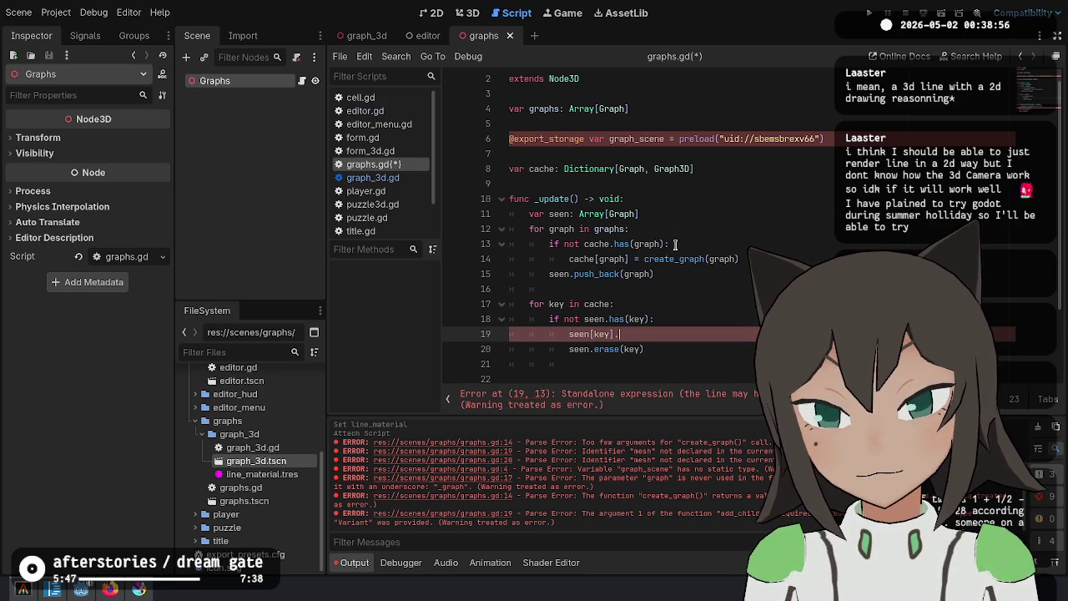
{"action": "type", "text": "queue_free()"}
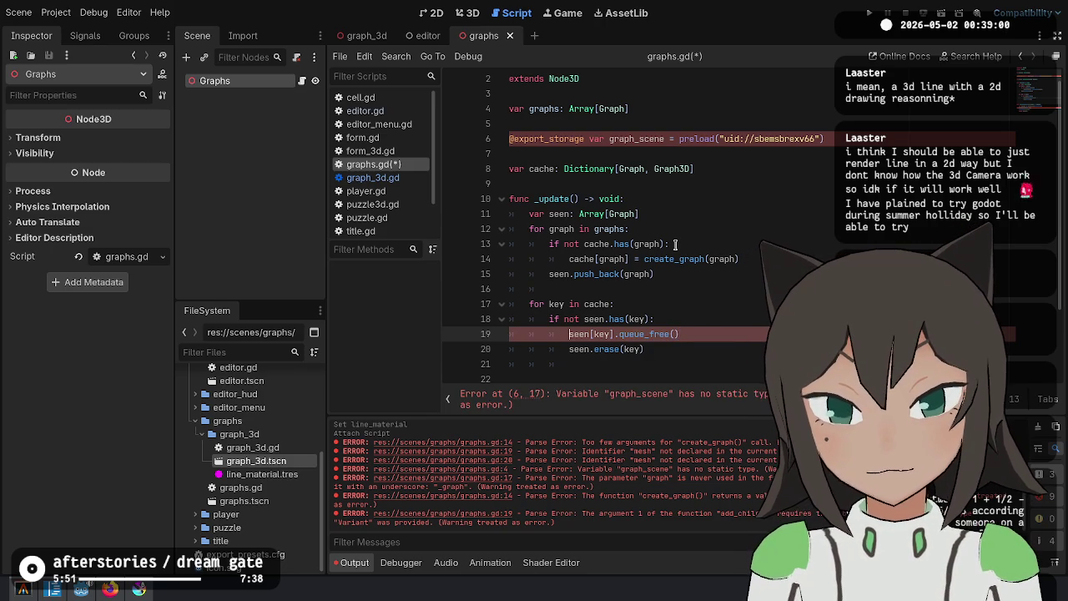
{"action": "key", "text": "Down"}
{"action": "type", "text": "var _eras"}
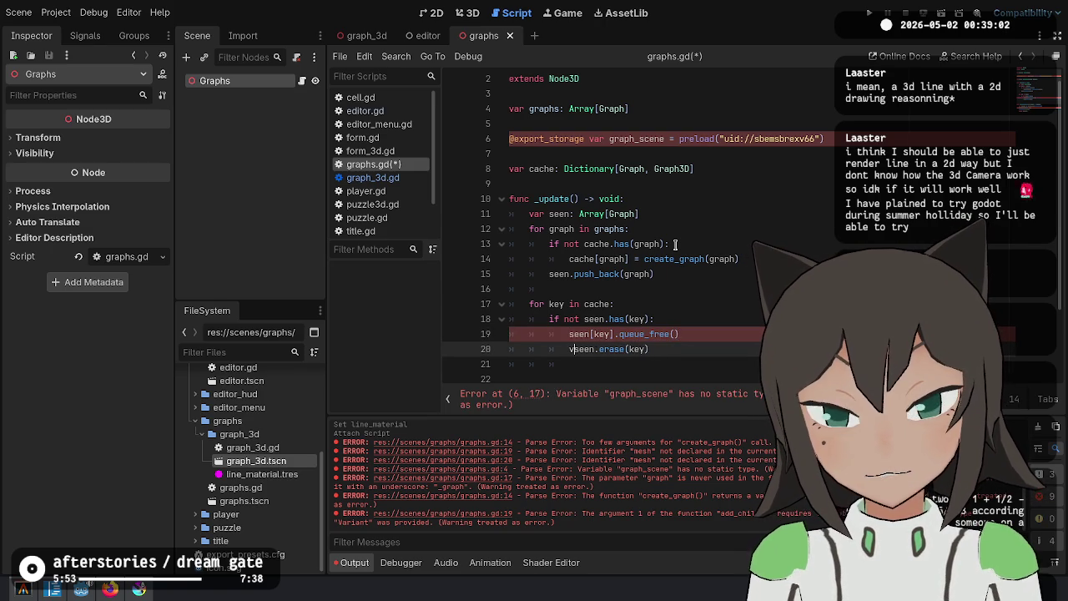
{"action": "type", "text": "sed :="}
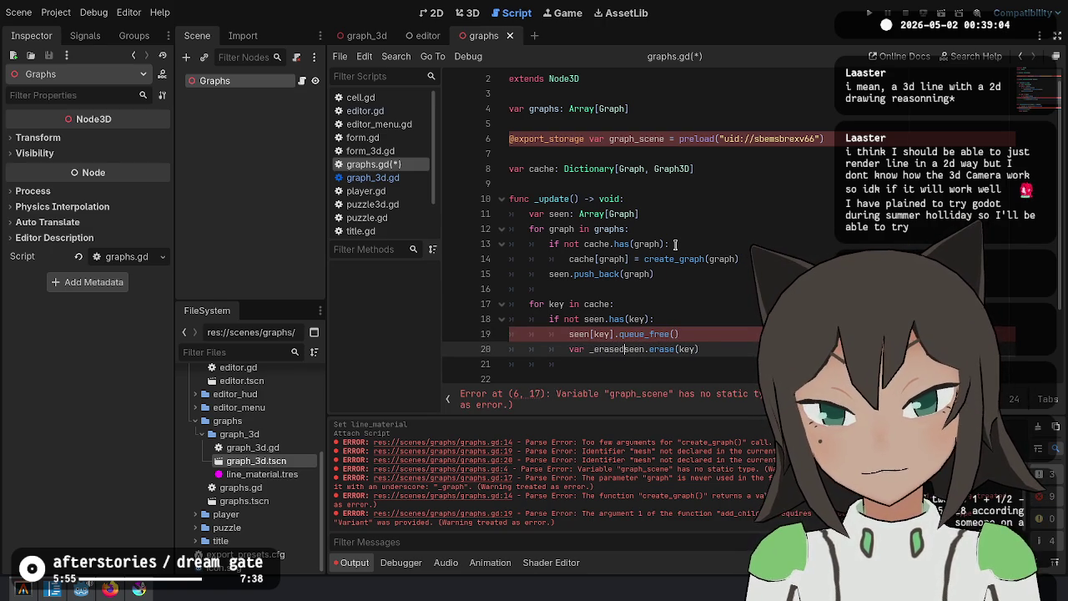
{"action": "key", "text": "Down"}
{"action": "key", "text": "ctrl+s"}
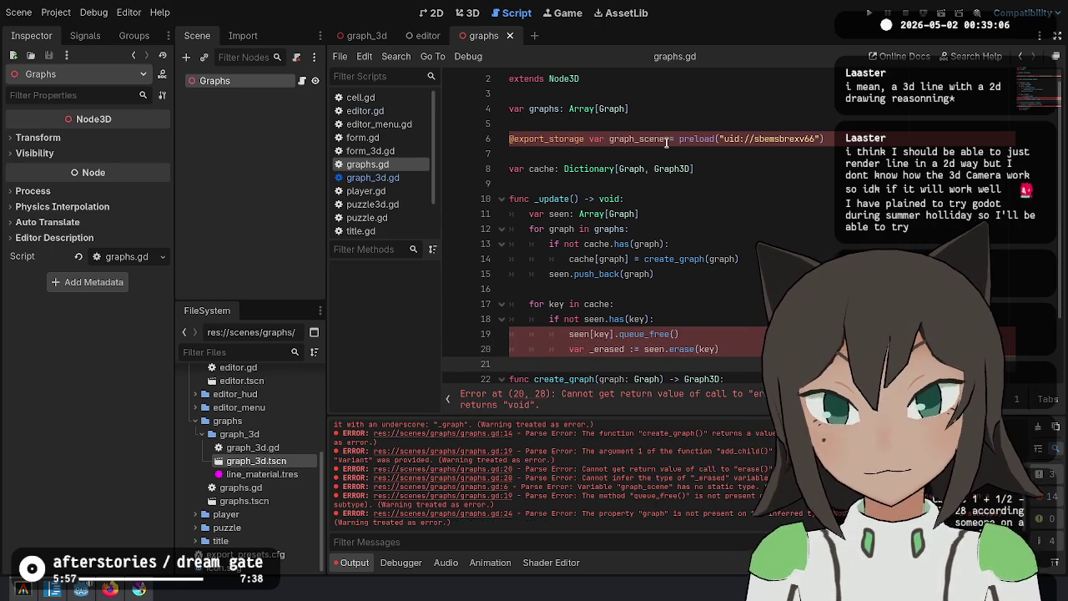
Type the graph_scene declaration as ': PackedScene'
{"action": "left_click", "coordinate": [664, 137]}
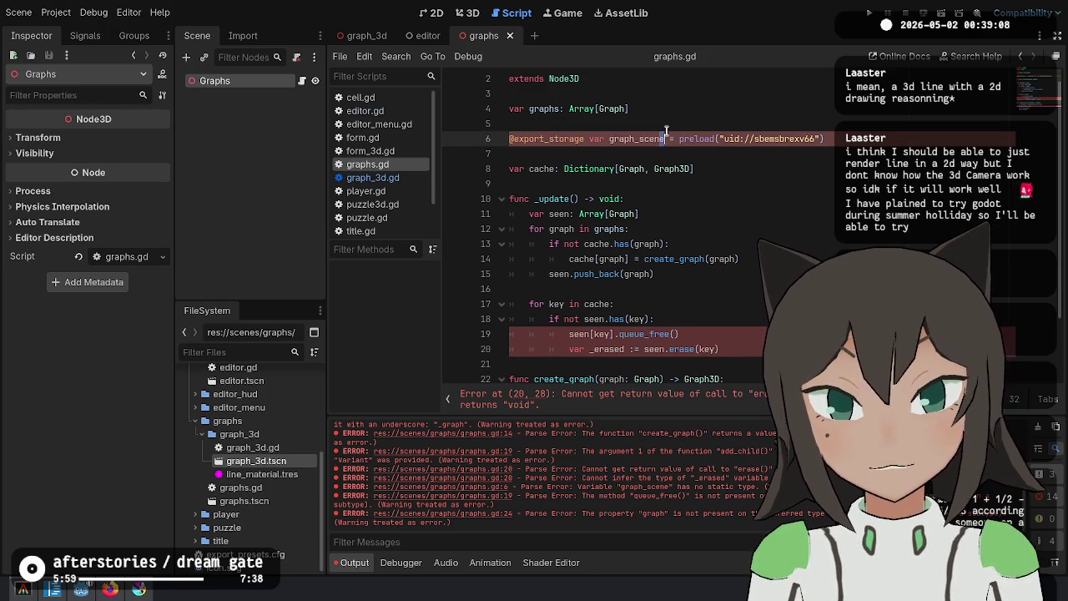
{"action": "type", "text": ": PackedS"}
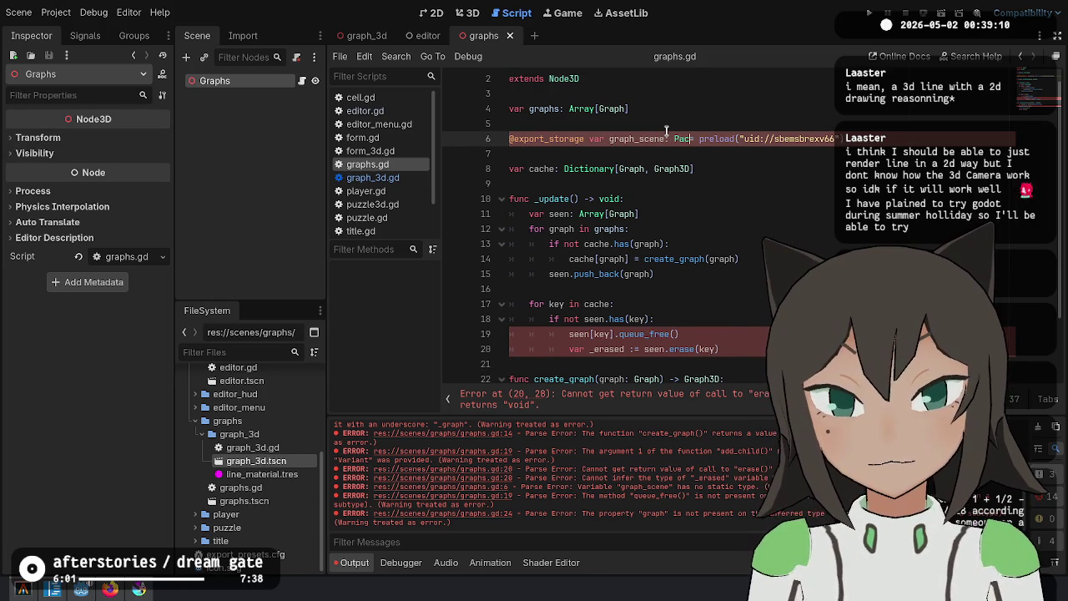
{"action": "type", "text": "cene ="}
{"action": "left_click", "coordinate": [659, 304]}
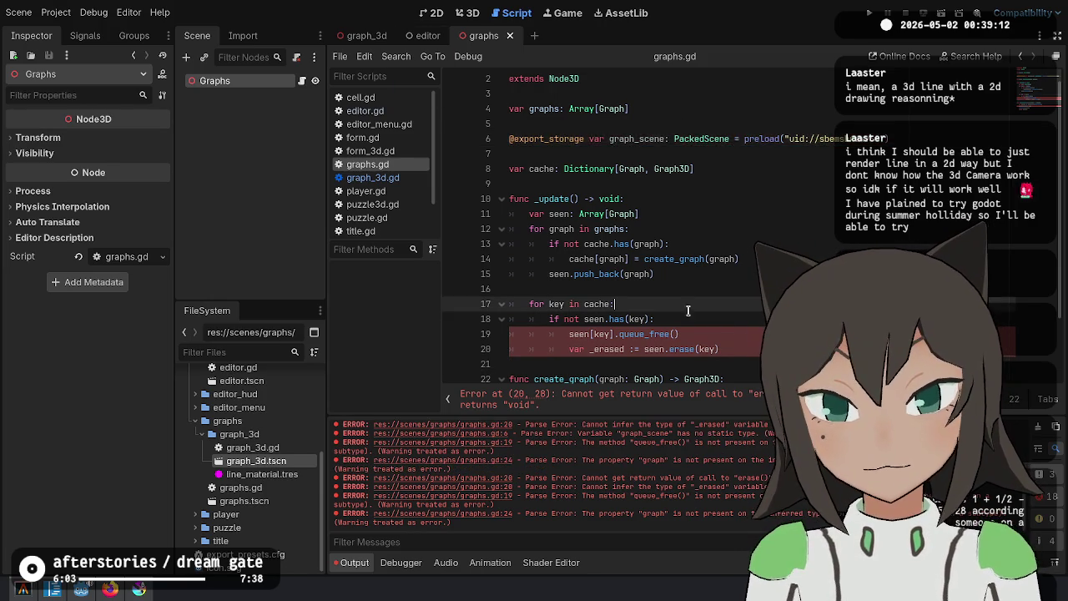
Remove the 'var _erased :=' assignment, leaving a plain seen.erase(key) call
{"action": "scroll", "coordinate": [653, 275], "scroll_direction": "down", "scroll_amount": 2}
{"action": "scroll", "coordinate": [655, 262], "scroll_direction": "down", "scroll_amount": 1}
{"action": "left_click", "coordinate": [680, 259]}
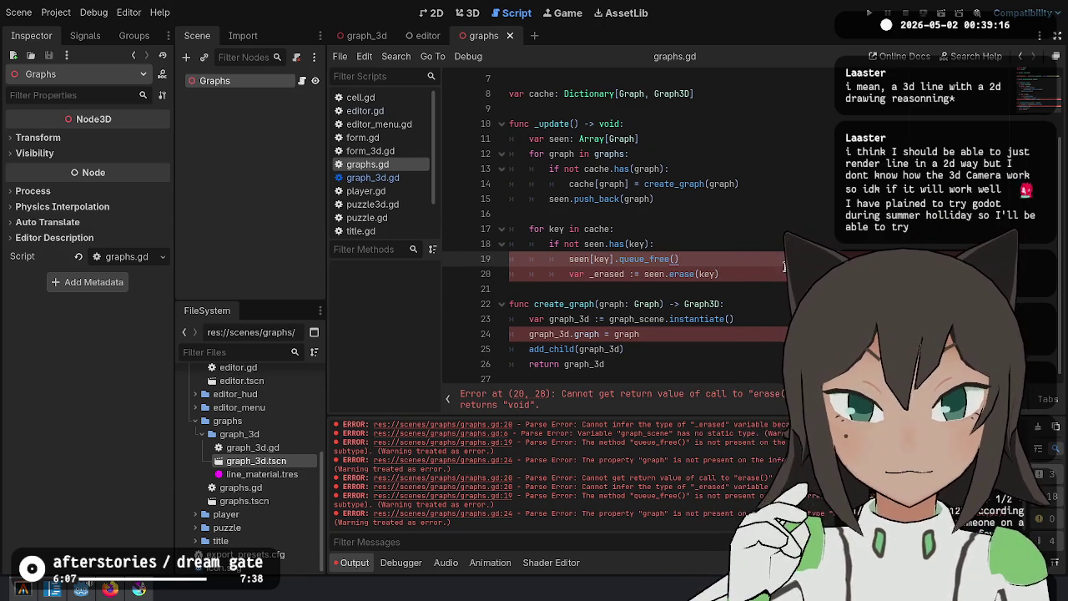
{"action": "key", "text": "Down"}
{"action": "key", "text": "shift+Home"}
{"action": "key", "text": "BackSpace"}
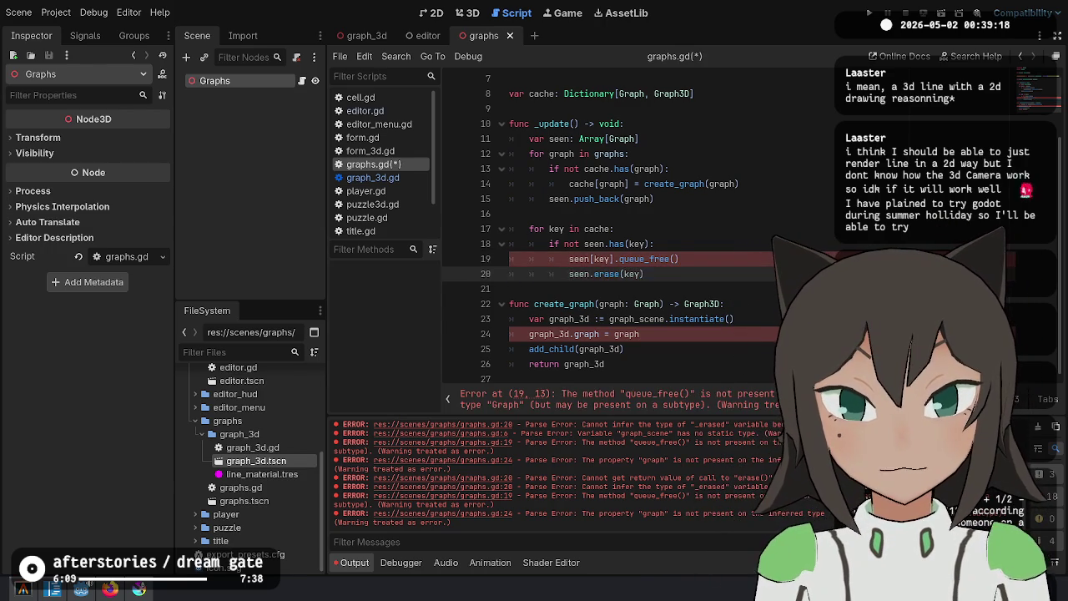
{"action": "key", "text": "Up"}
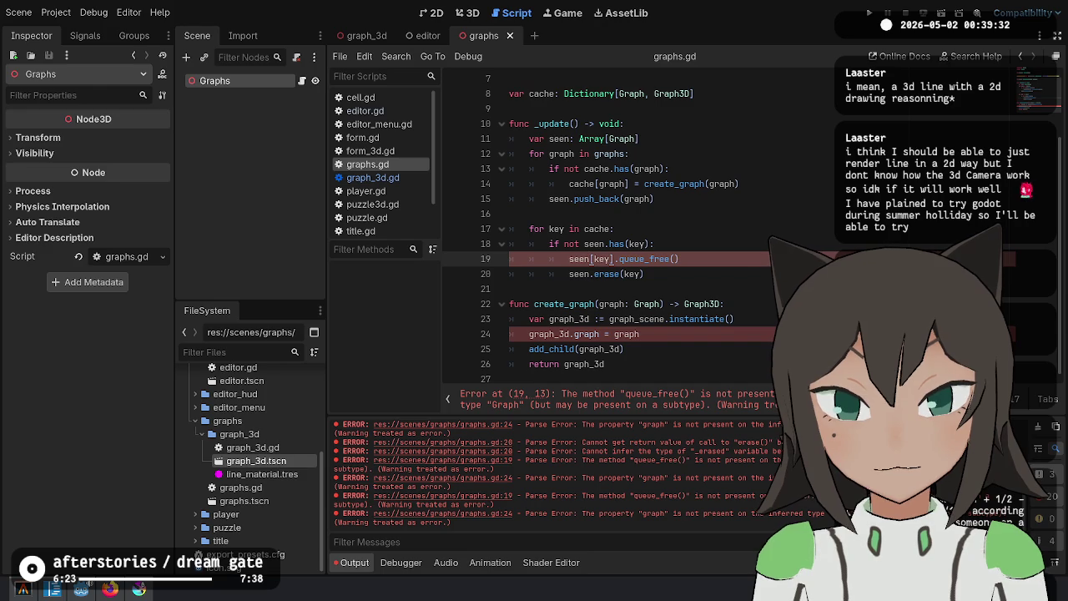
Change seen[key].queue_free() to cache[key].queue_free() and save graphs.gd
{"action": "double_click", "coordinate": [579, 259]}
{"action": "type", "text": "cache"}
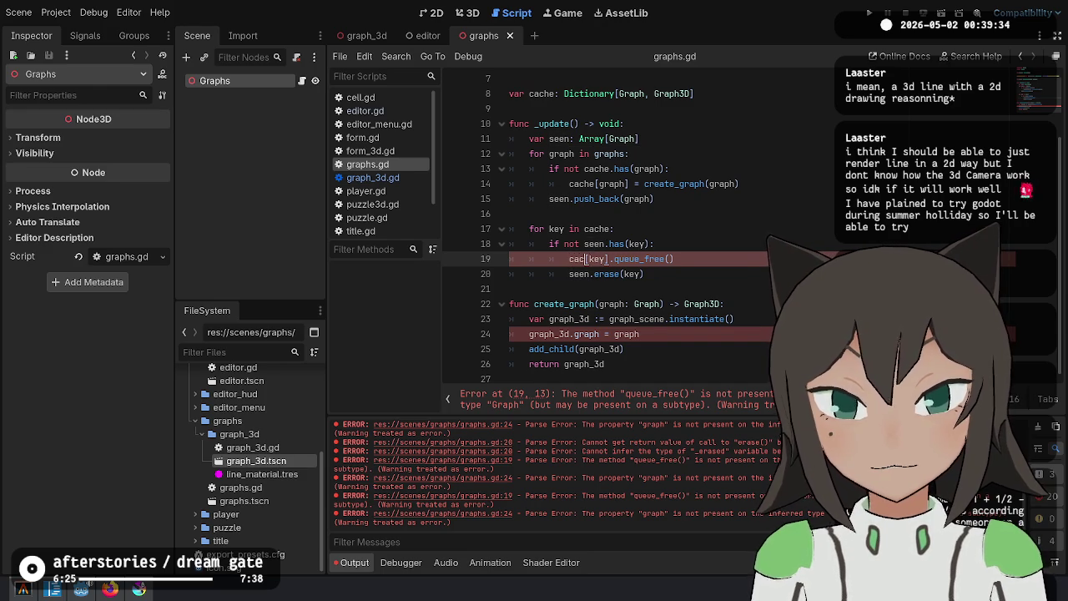
{"action": "left_click", "coordinate": [511, 288]}
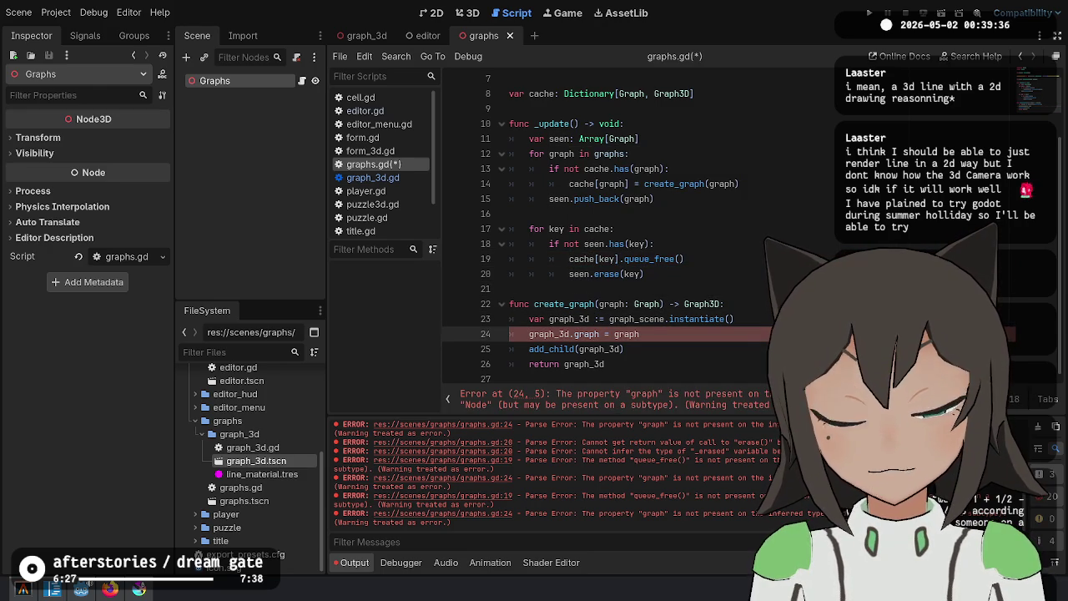
{"action": "key", "text": "ctrl+s"}
{"action": "key", "text": "alt+Left"}
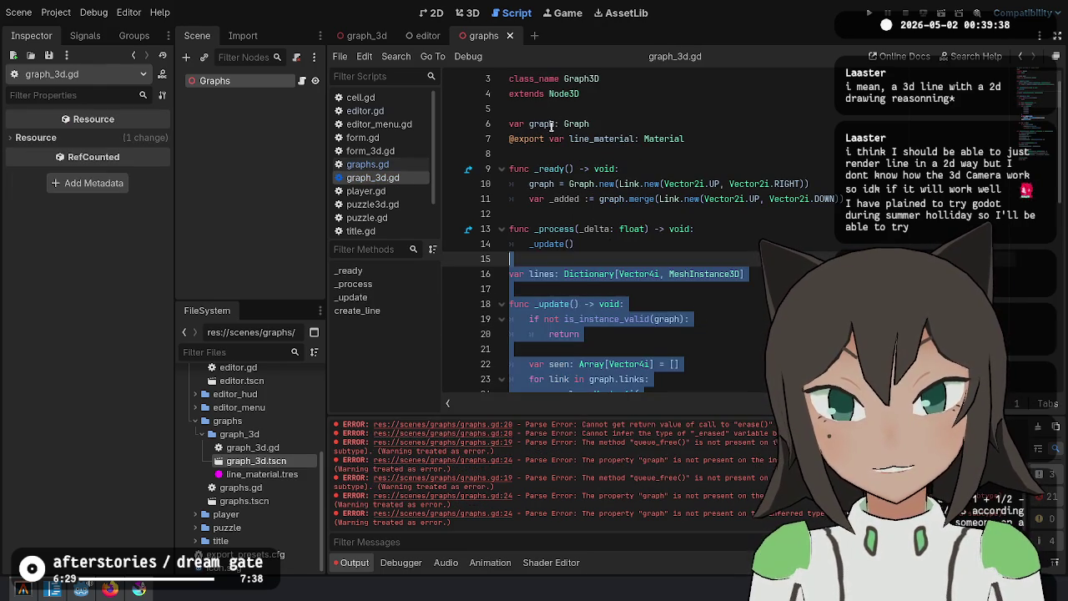
Save graph_3d.gd and go back to graphs.gd
{"action": "left_click", "coordinate": [551, 125]}
{"action": "scroll", "coordinate": [649, 117], "scroll_direction": "up", "scroll_amount": 1}
{"action": "left_click", "coordinate": [649, 124]}
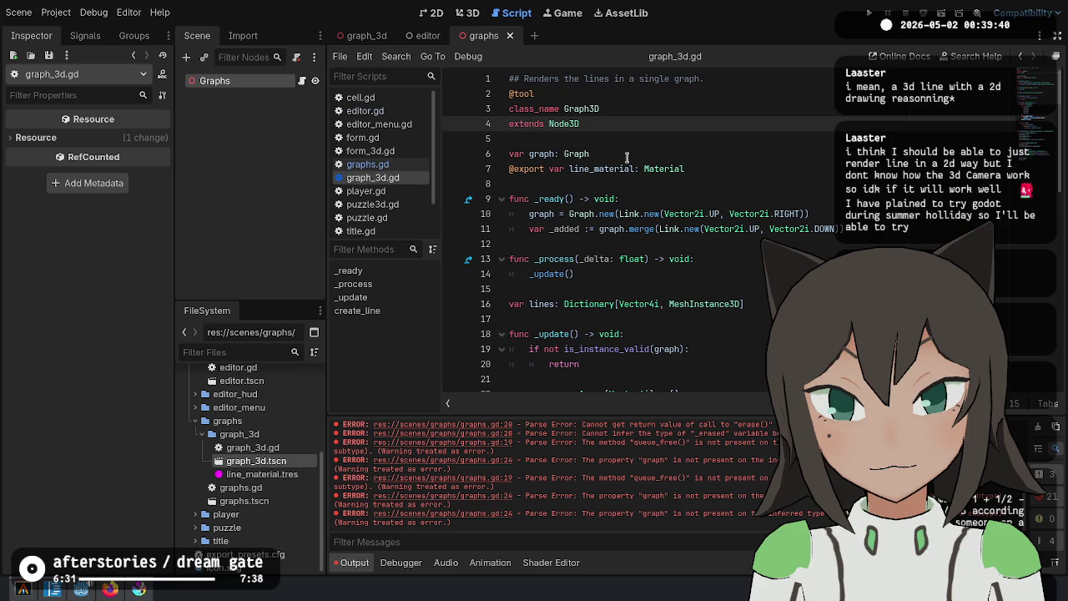
{"action": "key", "text": "ctrl+s"}
{"action": "key", "text": "alt+Left"}
Declare graph_3d on line 23 explicitly as 'var graph_3d: Graph3D ='
{"action": "left_click", "coordinate": [573, 334]}
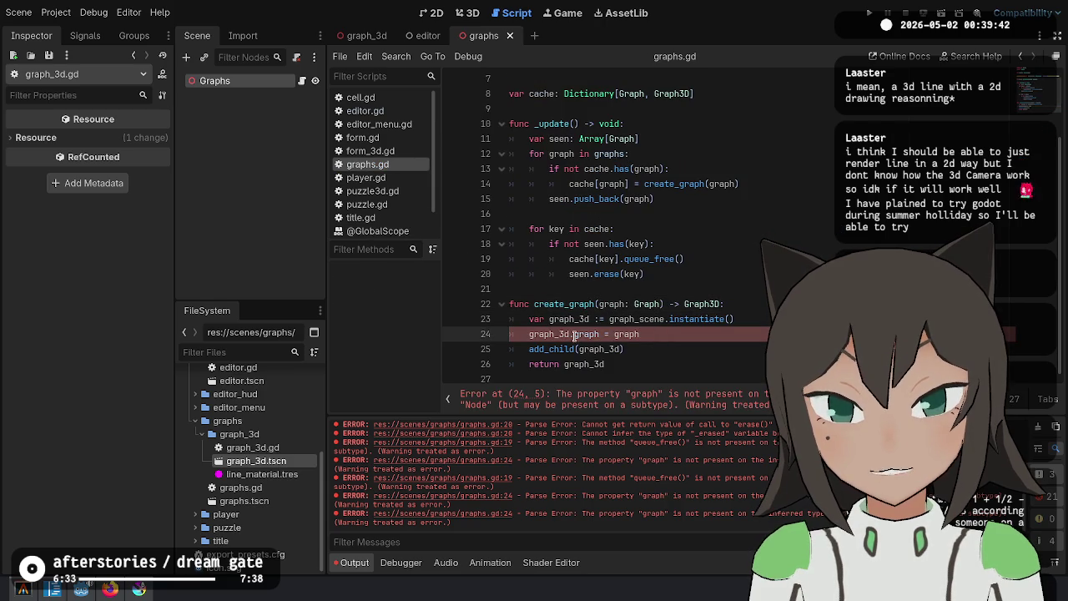
{"action": "key", "text": "Up"}
{"action": "key", "text": "ctrl+Left"}
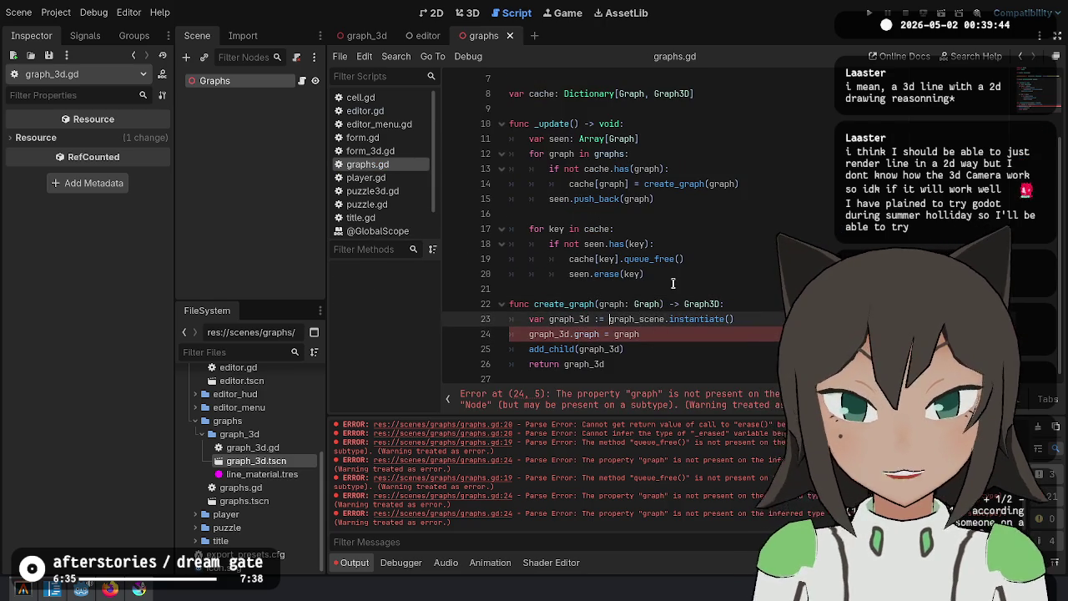
{"action": "key", "text": "ctrl+Right"}
{"action": "key", "text": "Delete"}
{"action": "key", "text": "Right"}
{"action": "type", "text": "Graph"}
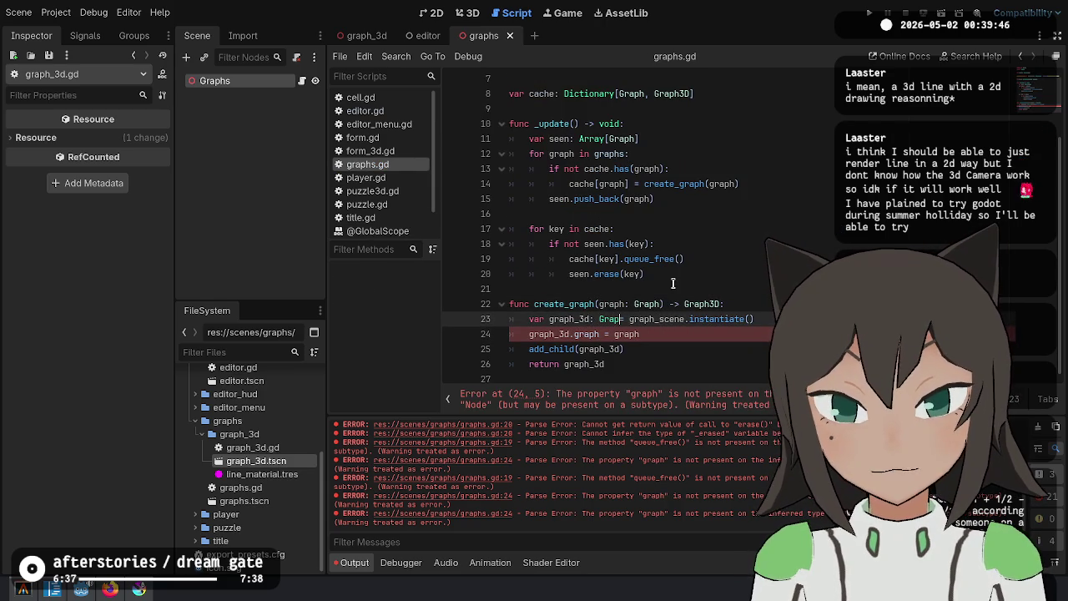
{"action": "type", "text": "3D ="}
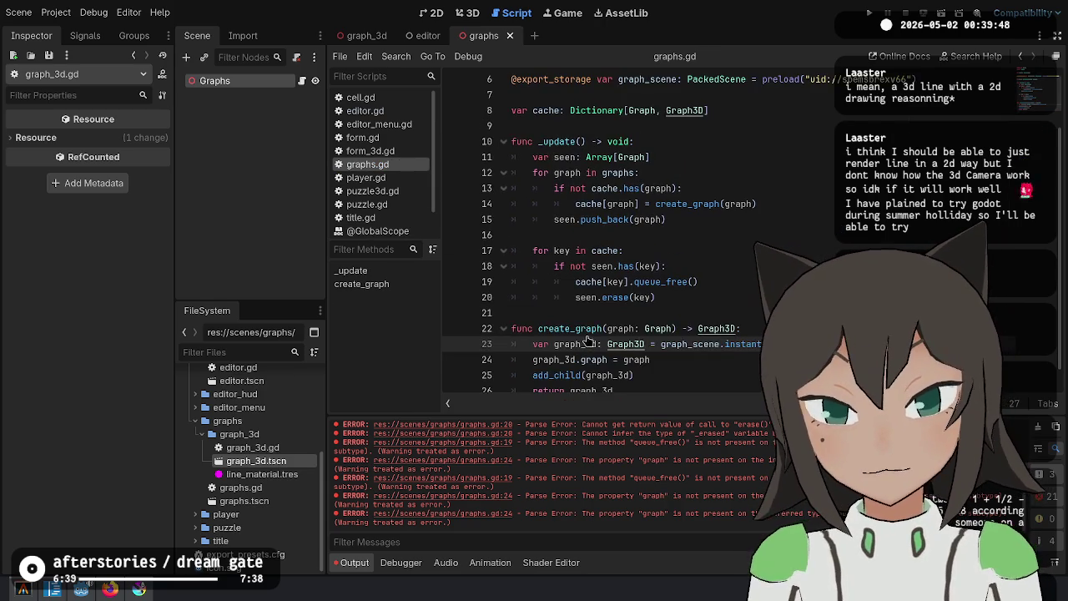
In graph_3d.gd, place var graph above the exported line_material, separated by a blank line
{"action": "left_click", "coordinate": [616, 334], "text": "ctrl"}
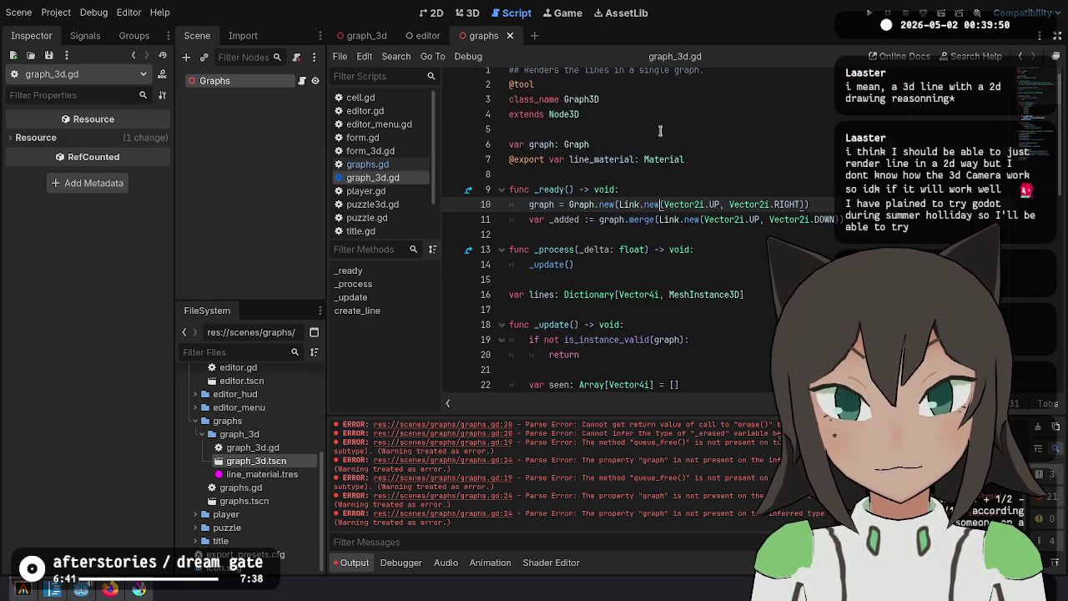
{"action": "left_click", "coordinate": [672, 156]}
{"action": "key", "text": "alt+Down"}
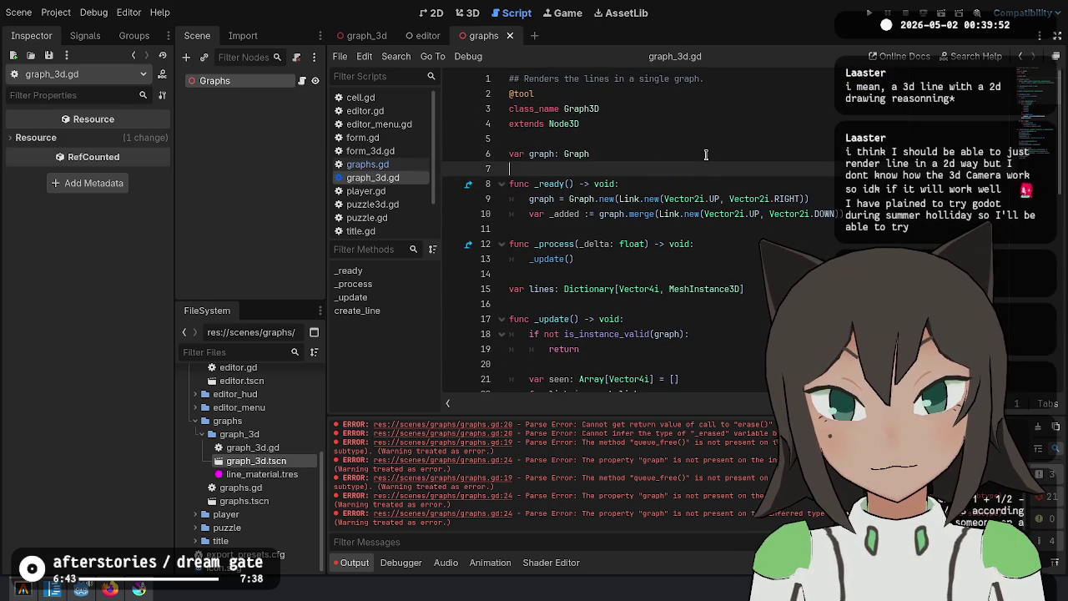
{"action": "key", "text": "Home"}
{"action": "key", "text": "Return"}
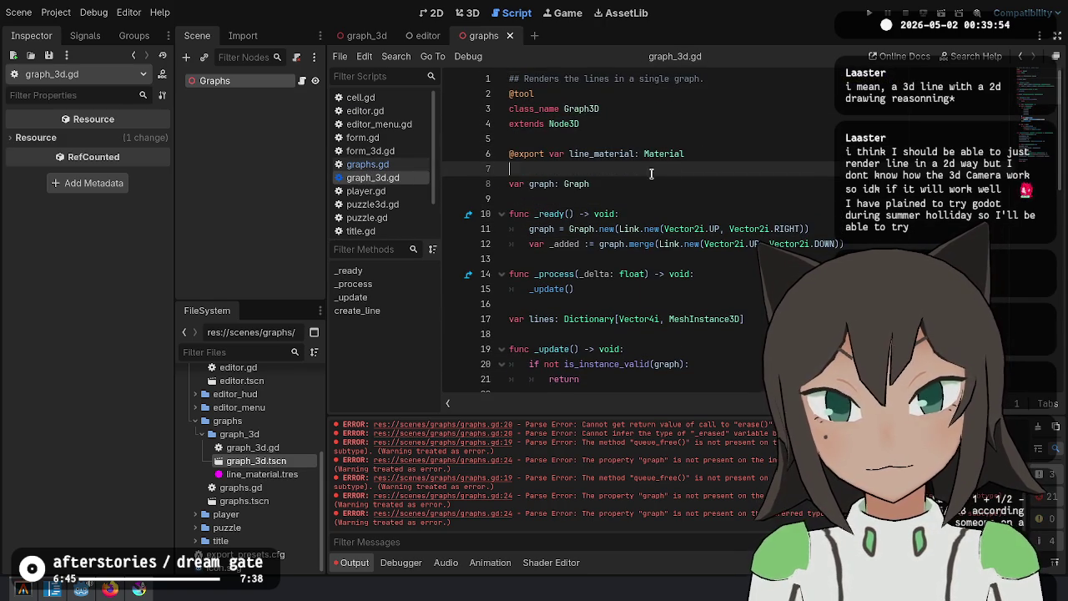
{"action": "key", "text": "BackSpace"}
{"action": "key", "text": "alt+Up"}
{"action": "key", "text": "alt+Up"}
{"action": "key", "text": "ctrl+x"}
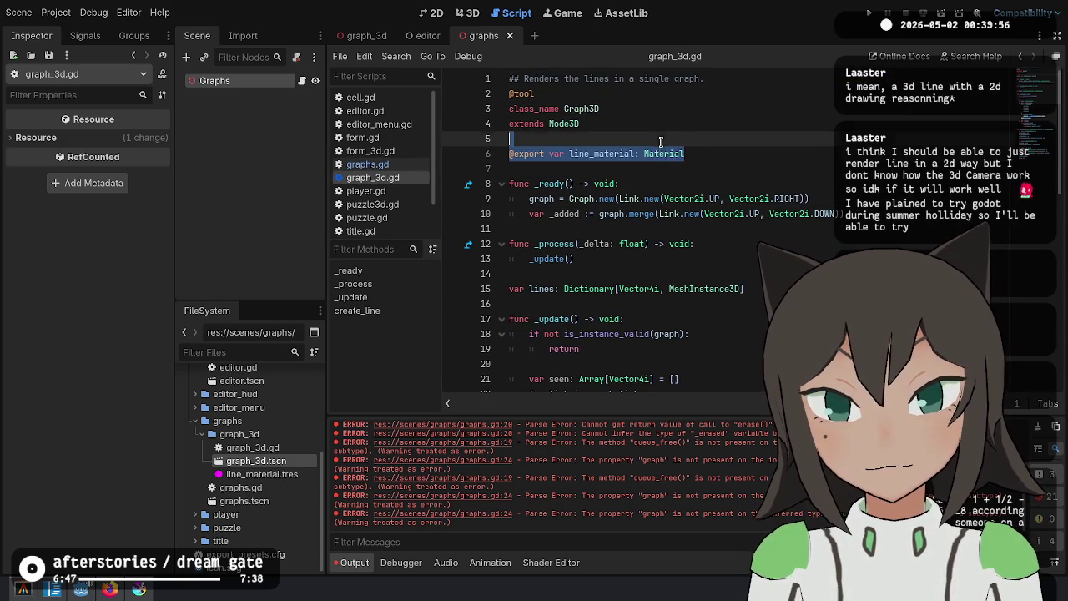
{"action": "key", "text": "Return"}
{"action": "key", "text": "ctrl+v"}
{"action": "left_click", "coordinate": [696, 228]}
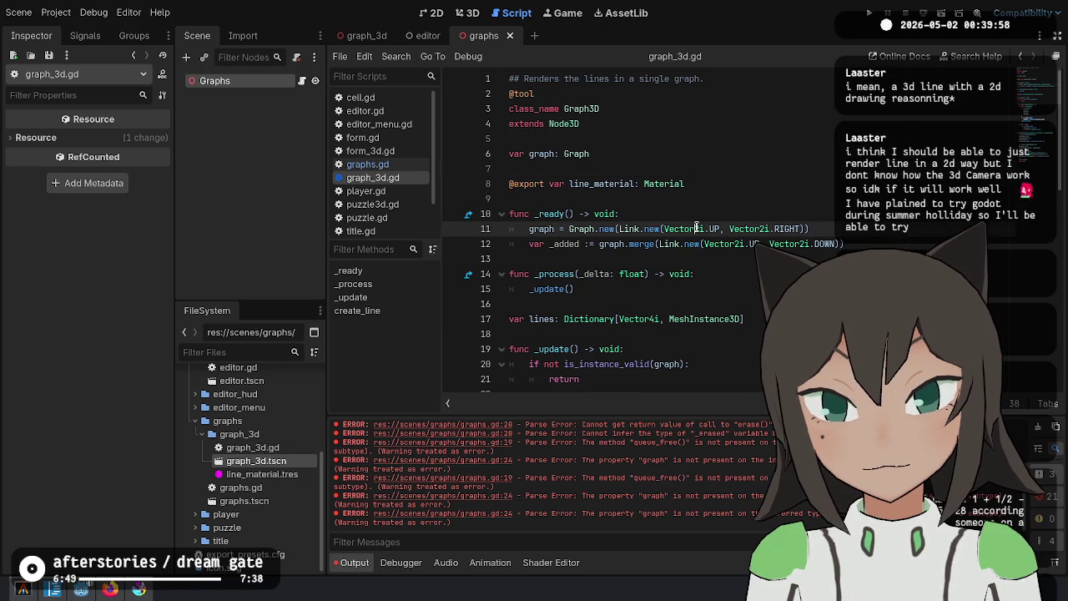
{"action": "left_click", "coordinate": [367, 164]}
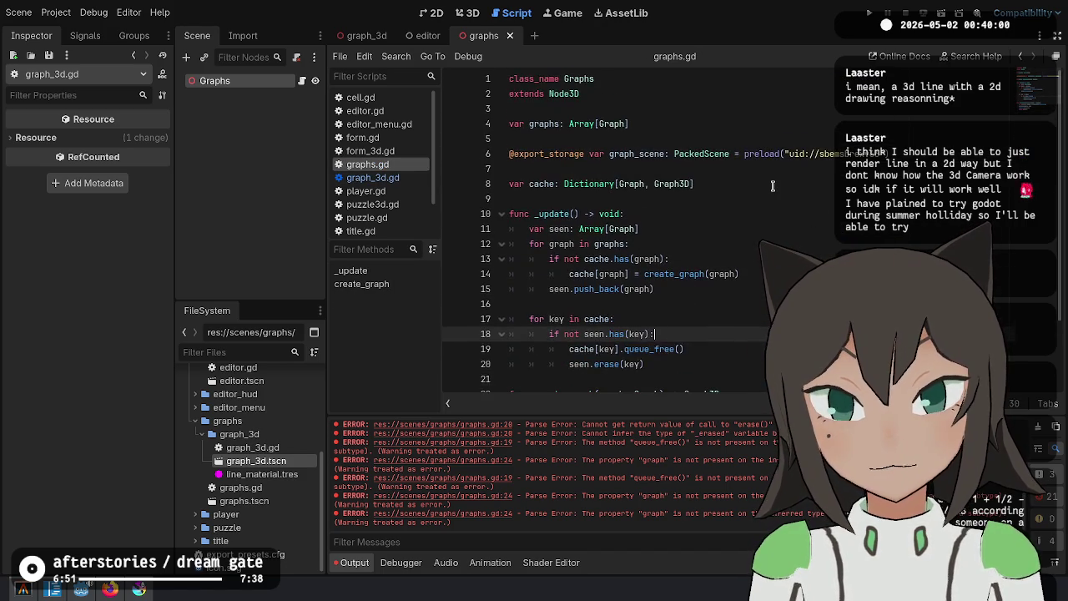
Open the editor.tscn scene and move to the end of editor.gd
{"action": "left_click", "coordinate": [584, 304]}
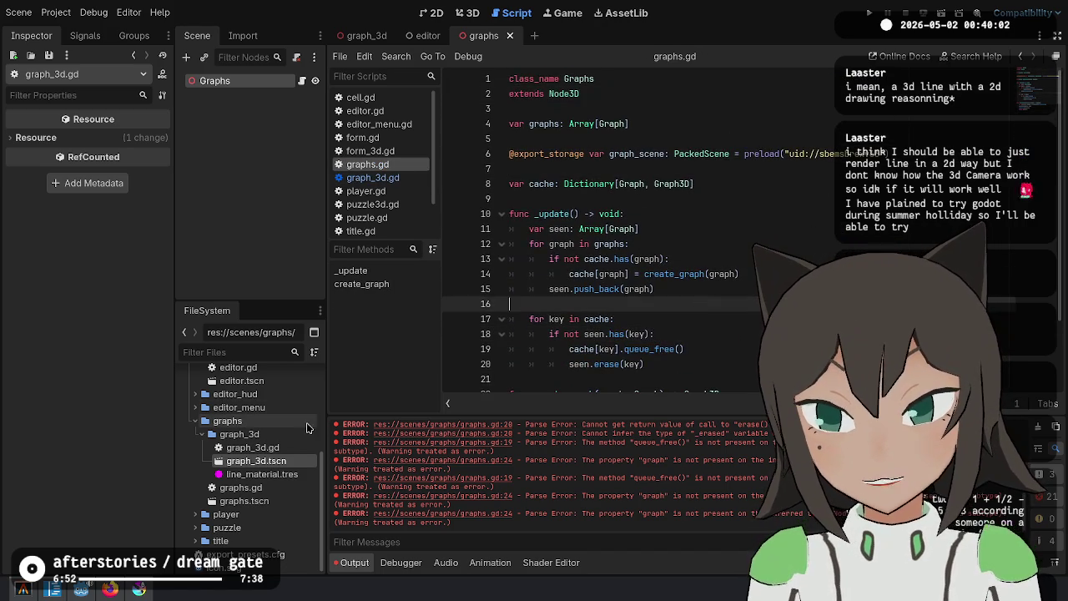
{"action": "scroll", "coordinate": [262, 438], "scroll_direction": "up", "scroll_amount": 3}
{"action": "double_click", "coordinate": [261, 432]}
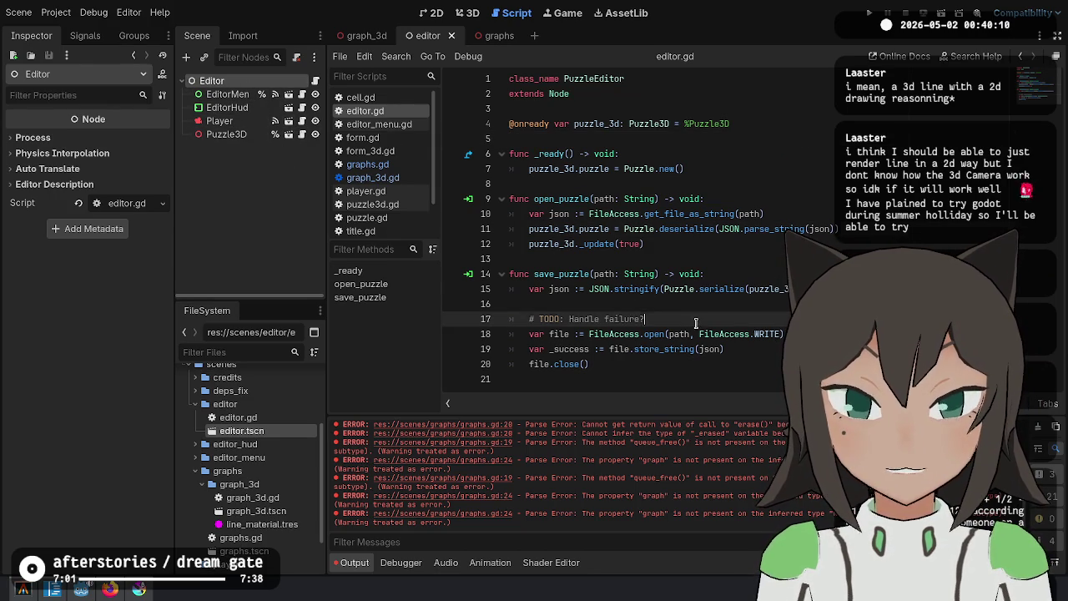
{"action": "left_click", "coordinate": [725, 349]}
{"action": "left_click", "coordinate": [674, 317]}
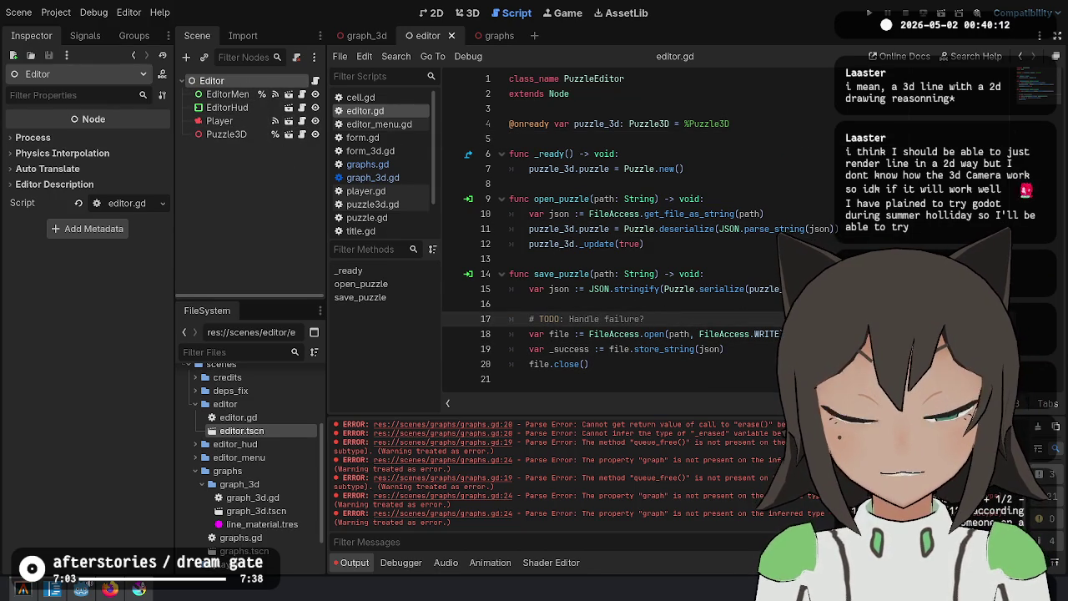
{"action": "left_click", "coordinate": [604, 389]}
{"action": "key", "text": "Return"}
{"action": "type", "text": "fun"}
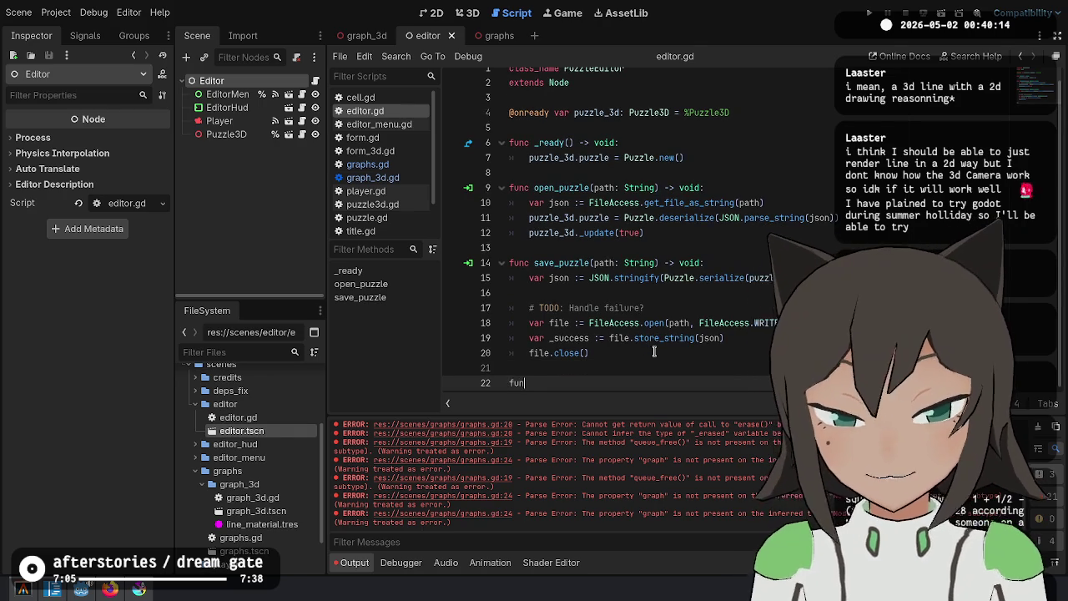
{"action": "type", "text": "c"}
{"action": "key", "text": "BackSpace"}
{"action": "key", "text": "BackSpace"}
{"action": "key", "text": "BackSpace"}
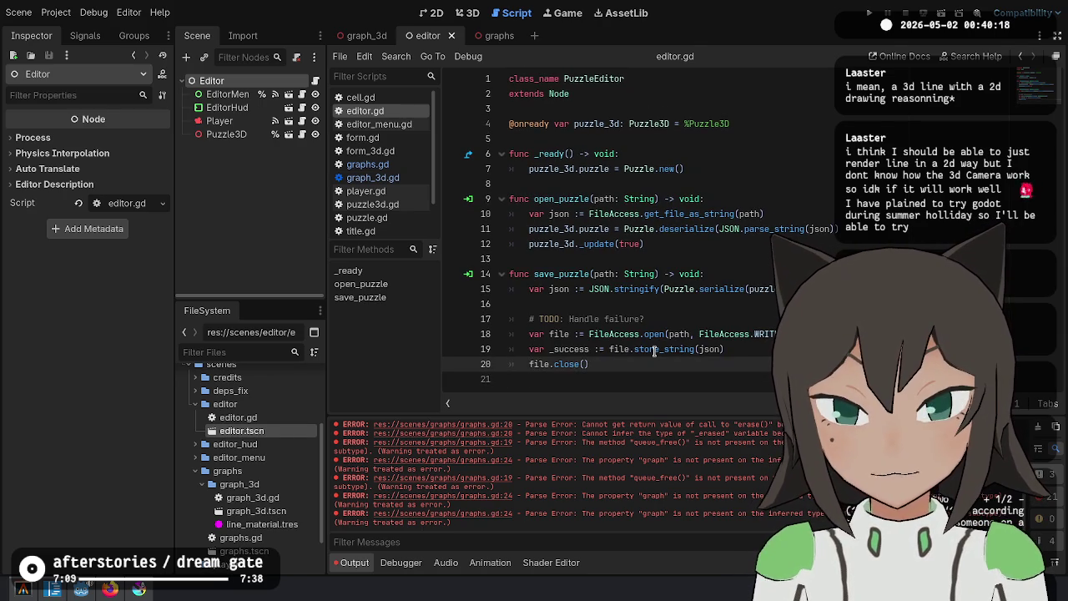
After _ready, add func _process(_delta: float) -> void: whose body begins with graphs
{"action": "key", "text": "Up"}
{"action": "key", "text": "Up"}
{"action": "key", "text": "Up"}
{"action": "key", "text": "Return"}
{"action": "key", "text": "Return"}
{"action": "key", "text": "Up"}
{"action": "key", "text": "Up"}
{"action": "type", "text": "func _"}
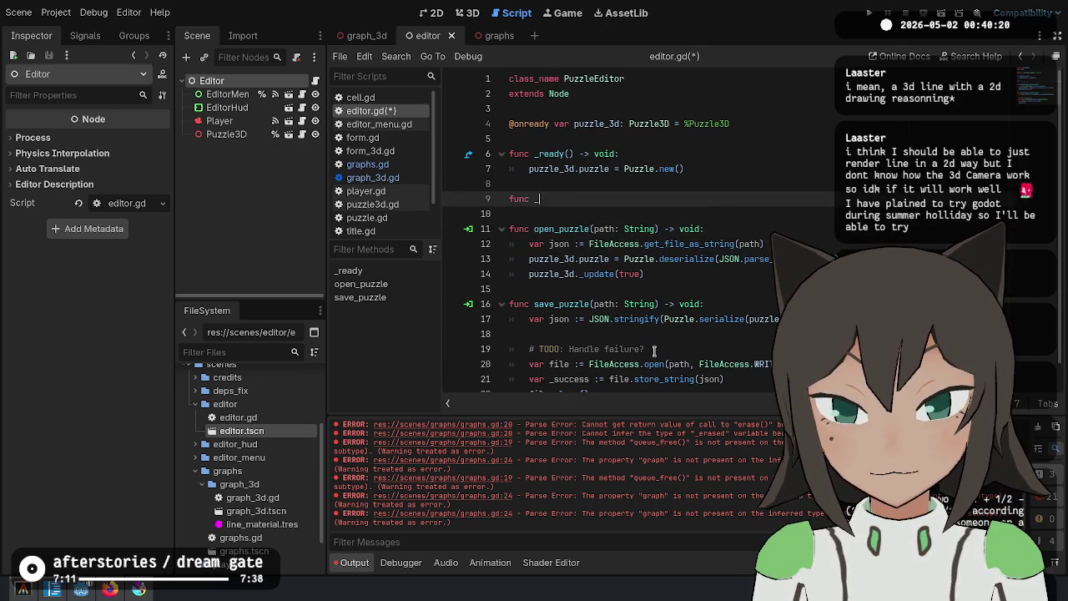
{"action": "type", "text": "pro"}
{"action": "key", "text": "Return"}
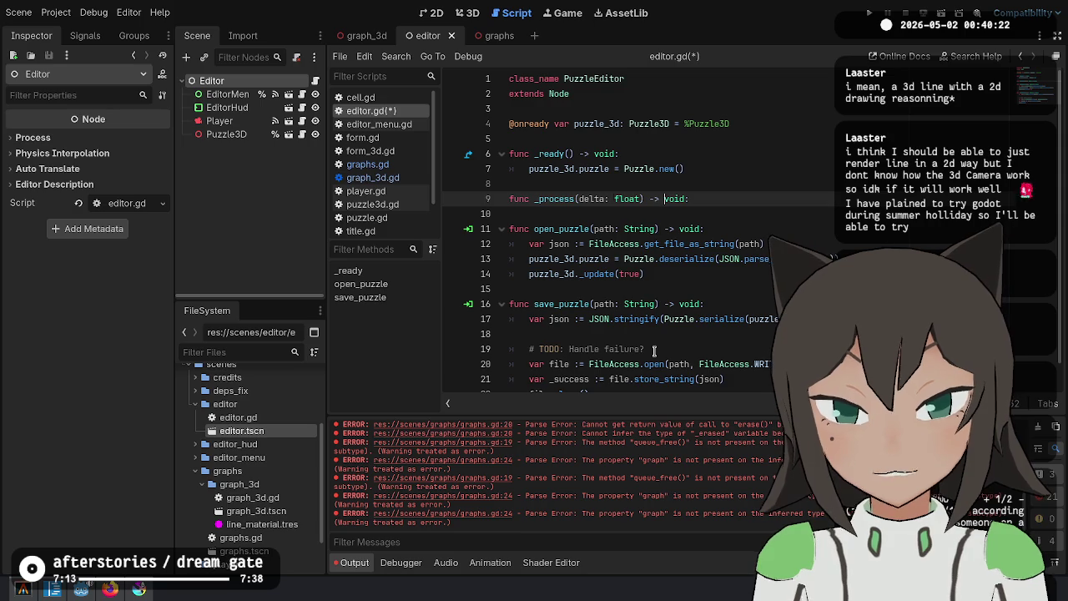
{"action": "type", "text": "_"}
{"action": "key", "text": "End"}
{"action": "key", "text": "Return"}
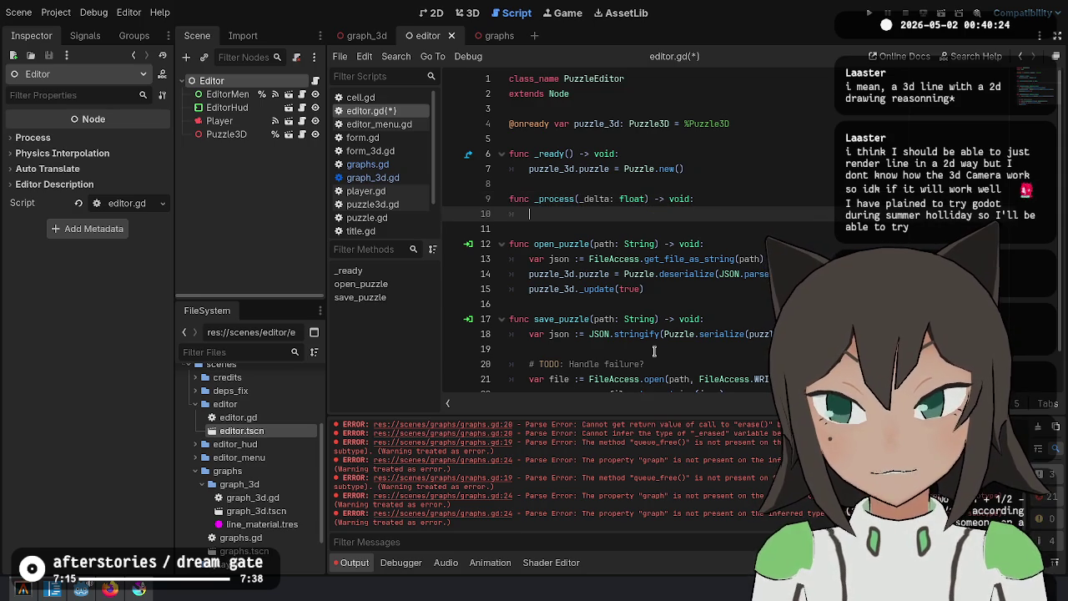
{"action": "type", "text": "graphs"}
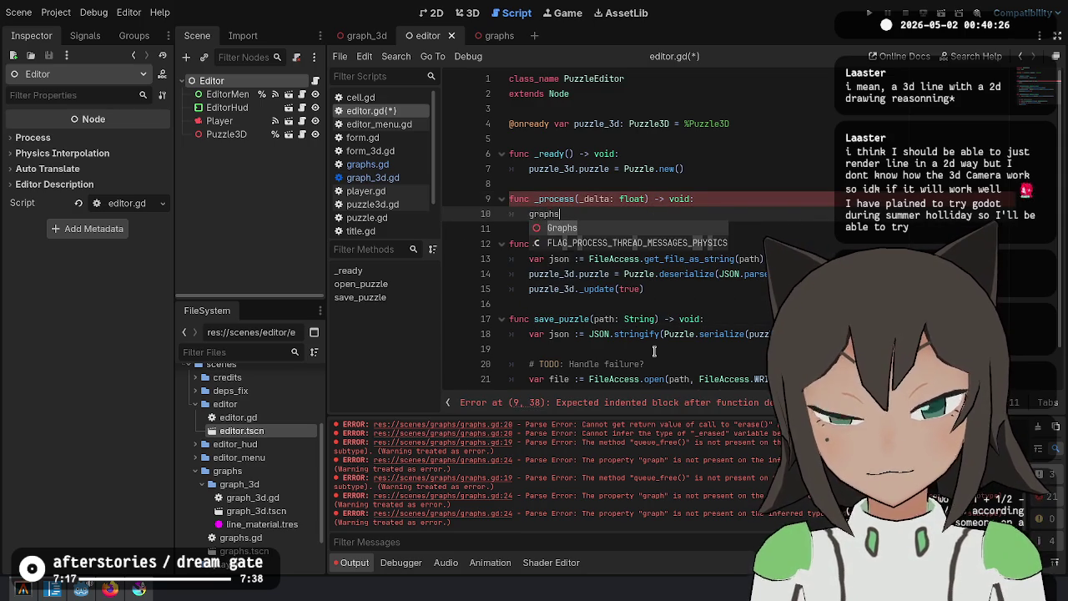
{"action": "right_click", "coordinate": [285, 75]}
{"action": "key", "text": "Escape"}
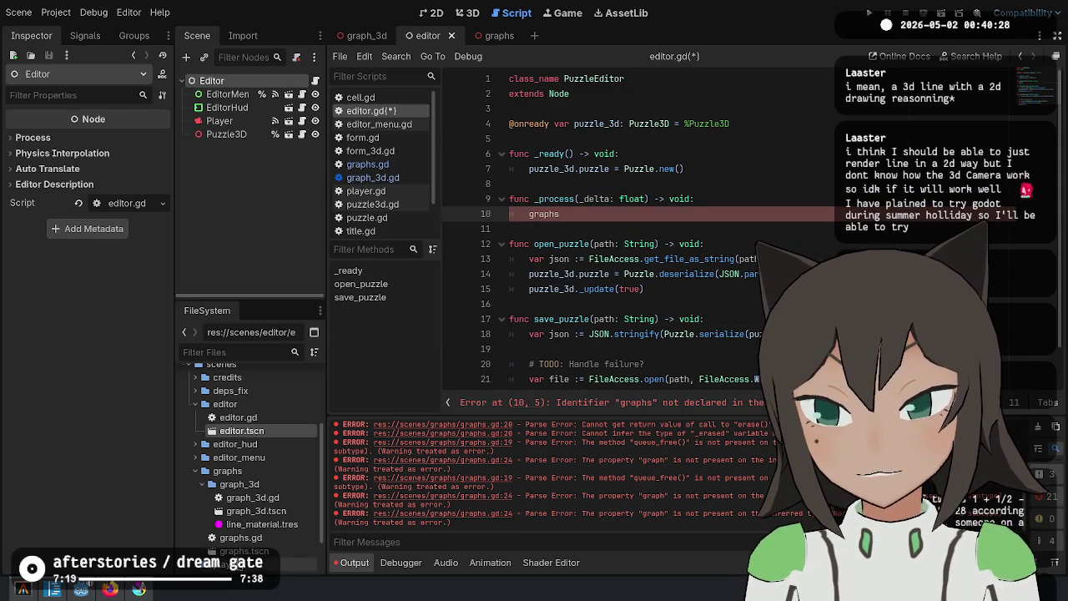
{"action": "left_click_drag", "start_coordinate": [243, 550], "coordinate": [238, 81]}
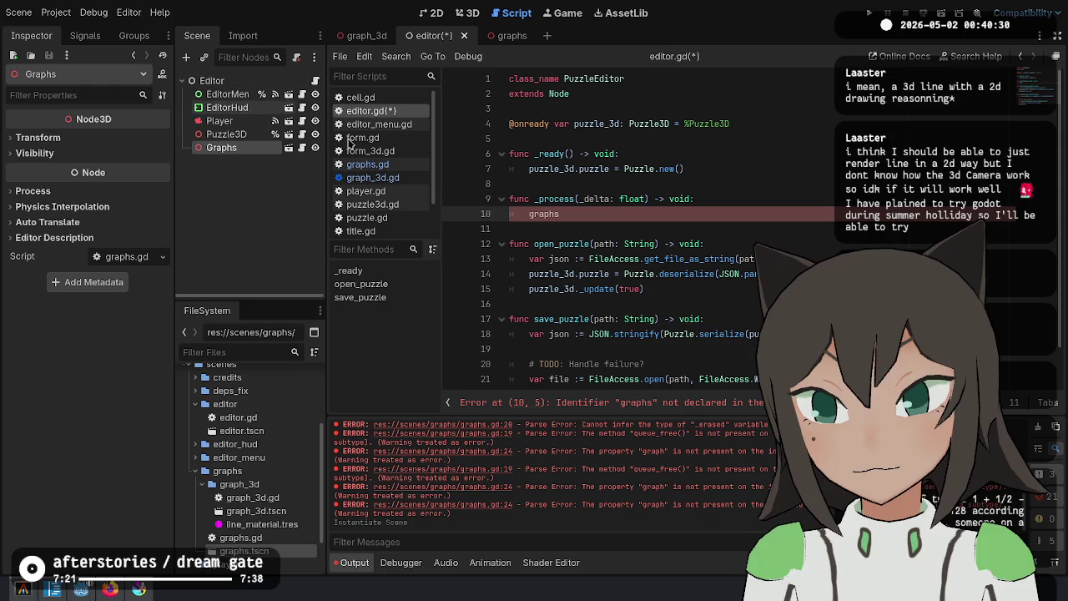
{"action": "left_click_drag", "start_coordinate": [242, 152], "coordinate": [582, 140], "text": "ctrl"}
{"action": "right_click", "coordinate": [233, 143]}
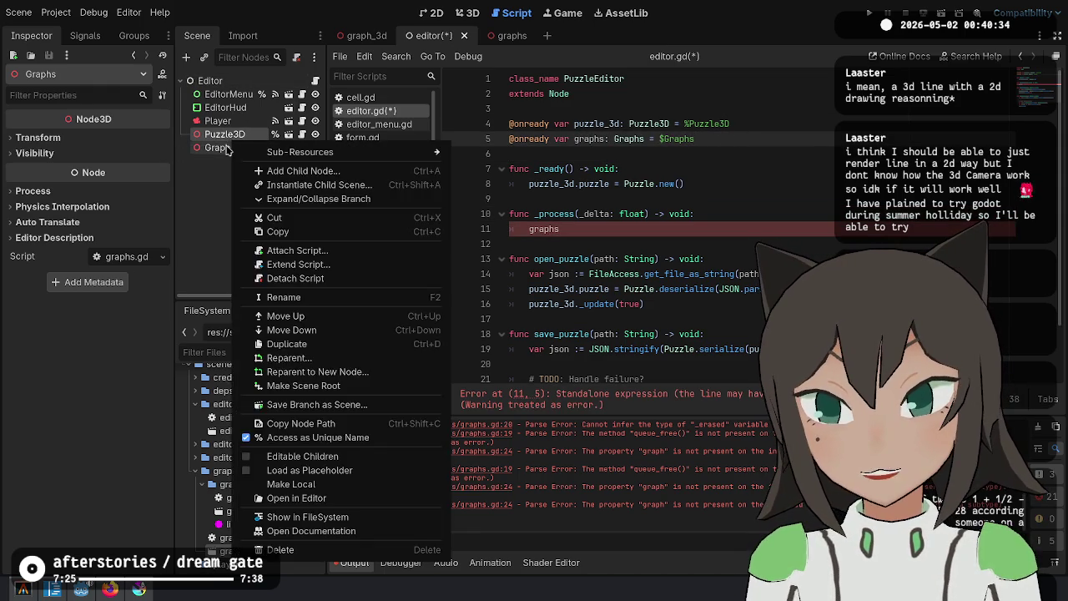
{"action": "key", "text": "Escape"}
Give Graphs a scene-unique name, reference it as %Graphs, and start typing puzzle_3d.puzzle.solv
{"action": "right_click", "coordinate": [230, 150]}
{"action": "left_click", "coordinate": [303, 452]}
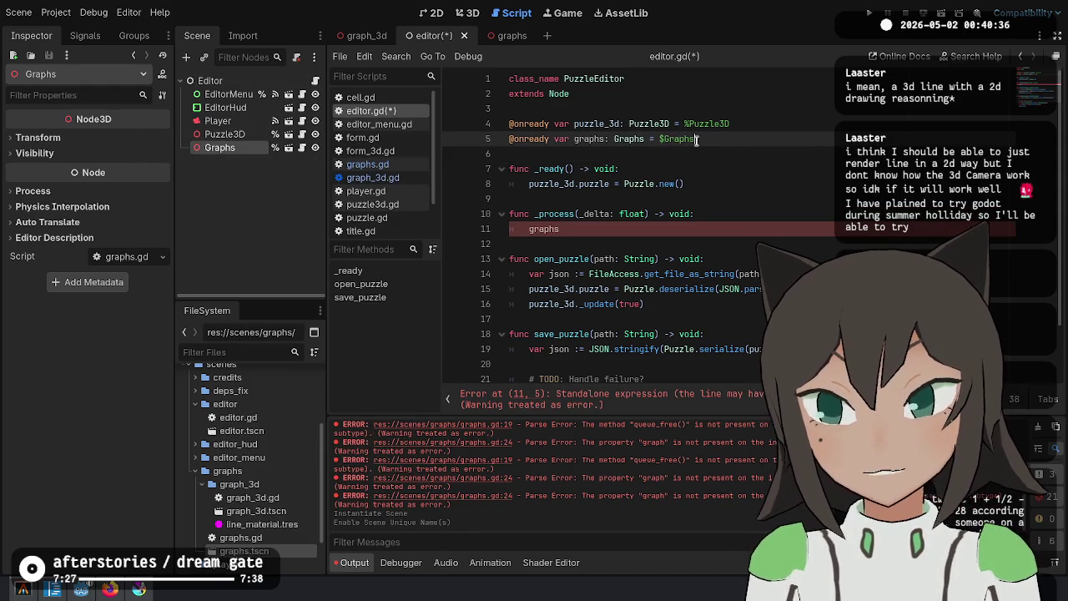
{"action": "key", "text": "BackSpace"}
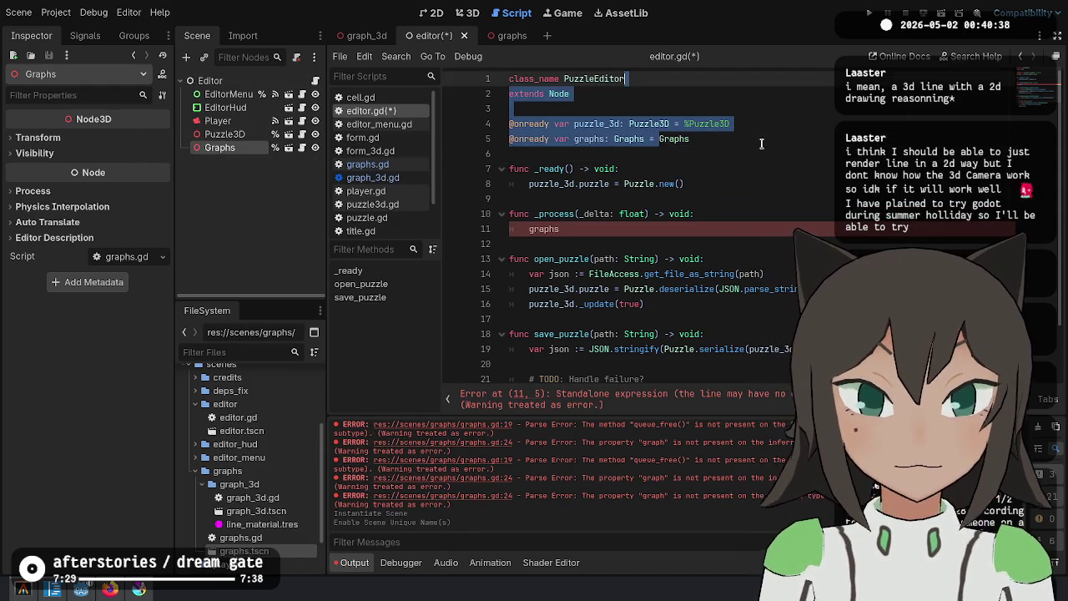
{"action": "type", "text": "%"}
{"action": "key", "text": "Down"}
{"action": "key", "text": "Down"}
{"action": "key", "text": "Down"}
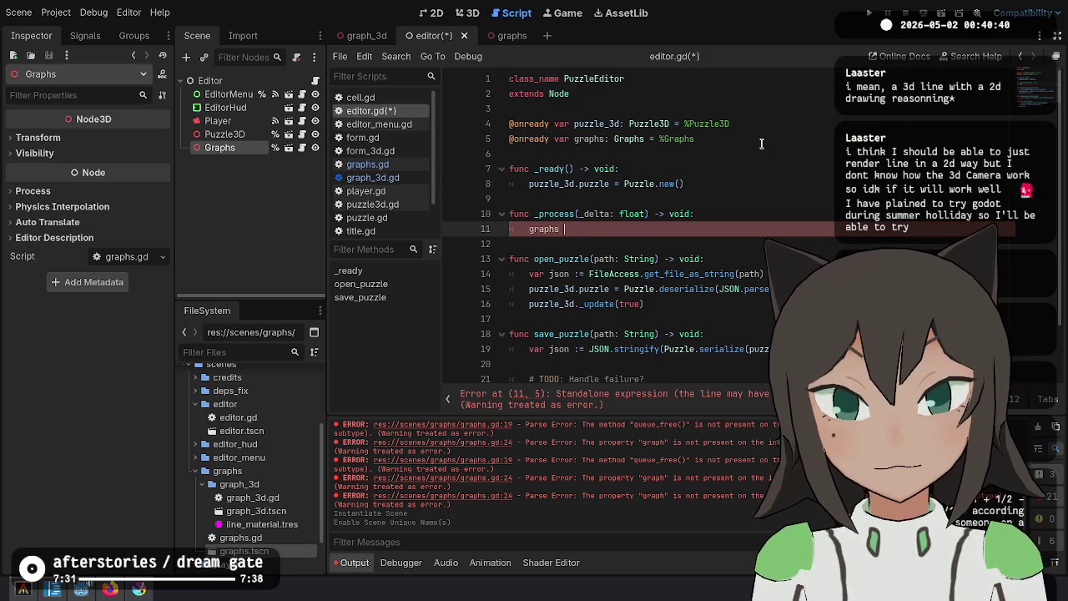
{"action": "type", "text": "= puzz"}
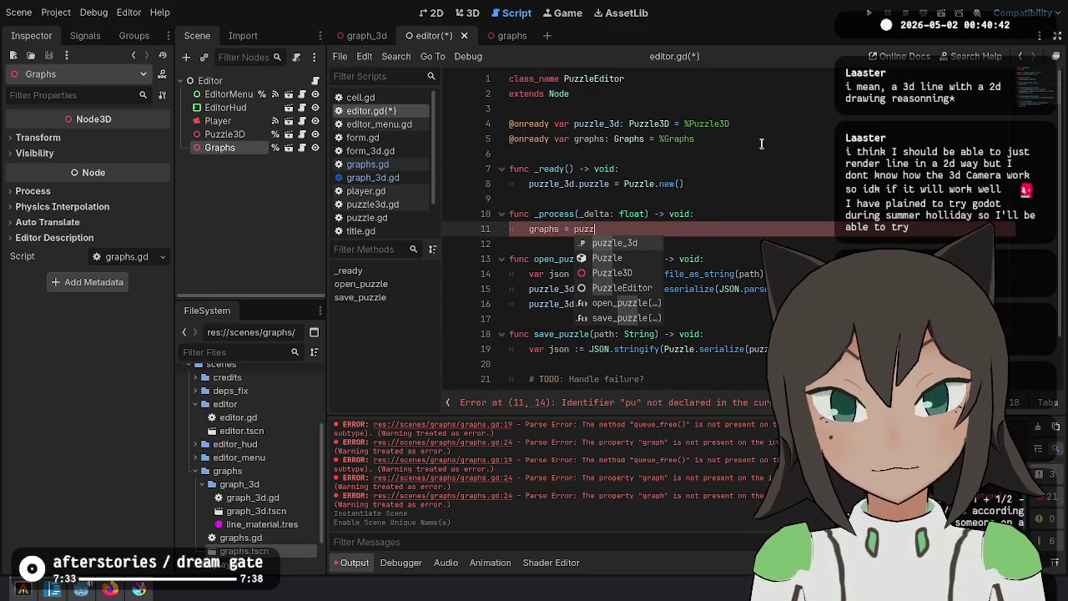
{"action": "type", "text": "le_3d.puzzle."}
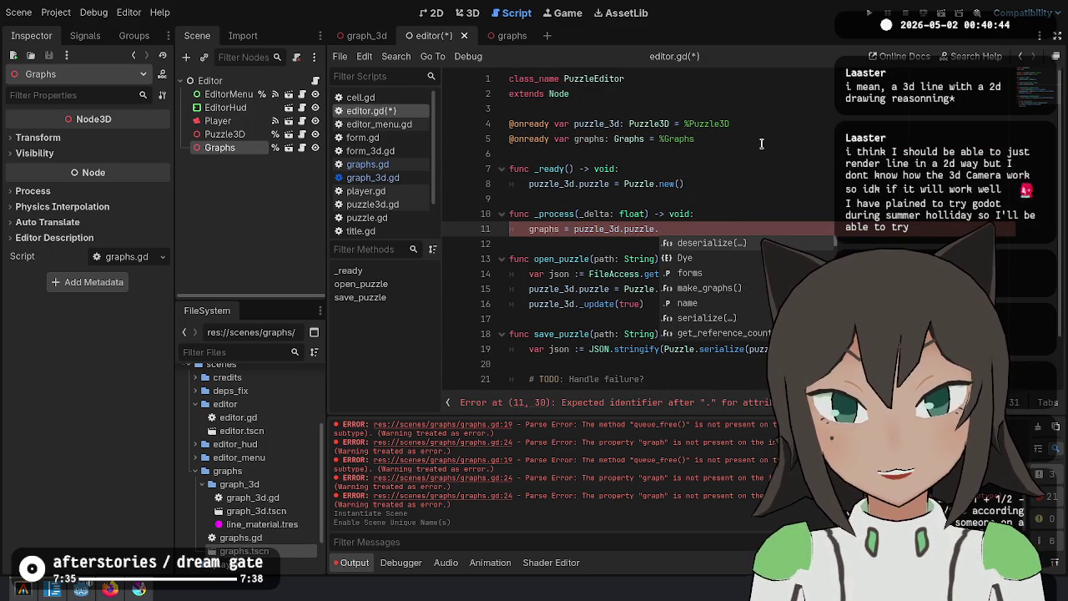
{"action": "type", "text": "solv"}
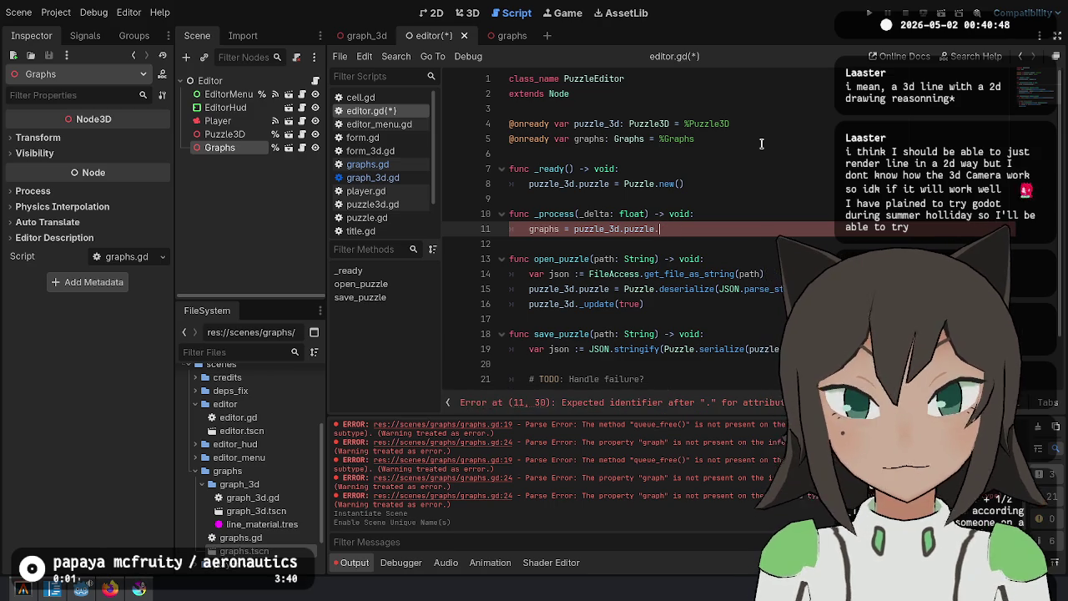
Copy make_graphs from puzzle.gd, complete line 11 as puzzle_3d.puzzle.make_graphs(), and save
{"action": "left_click", "coordinate": [639, 183], "text": "ctrl"}
{"action": "scroll", "coordinate": [625, 281], "scroll_direction": "down", "scroll_amount": 2}
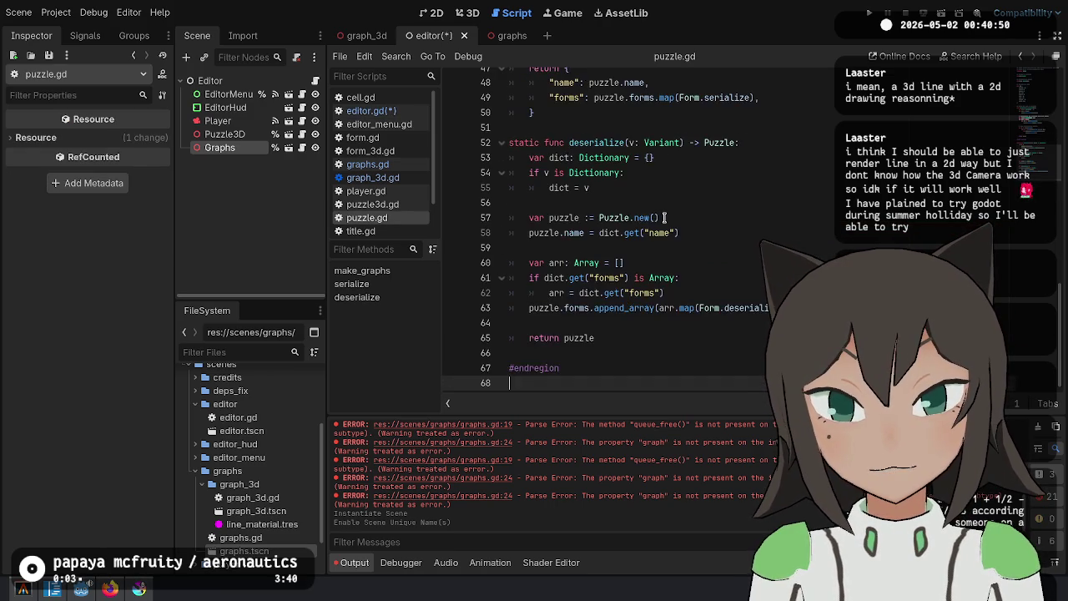
{"action": "scroll", "coordinate": [624, 282], "scroll_direction": "up", "scroll_amount": 8}
{"action": "double_click", "coordinate": [568, 97]}
{"action": "key", "text": "ctrl+c"}
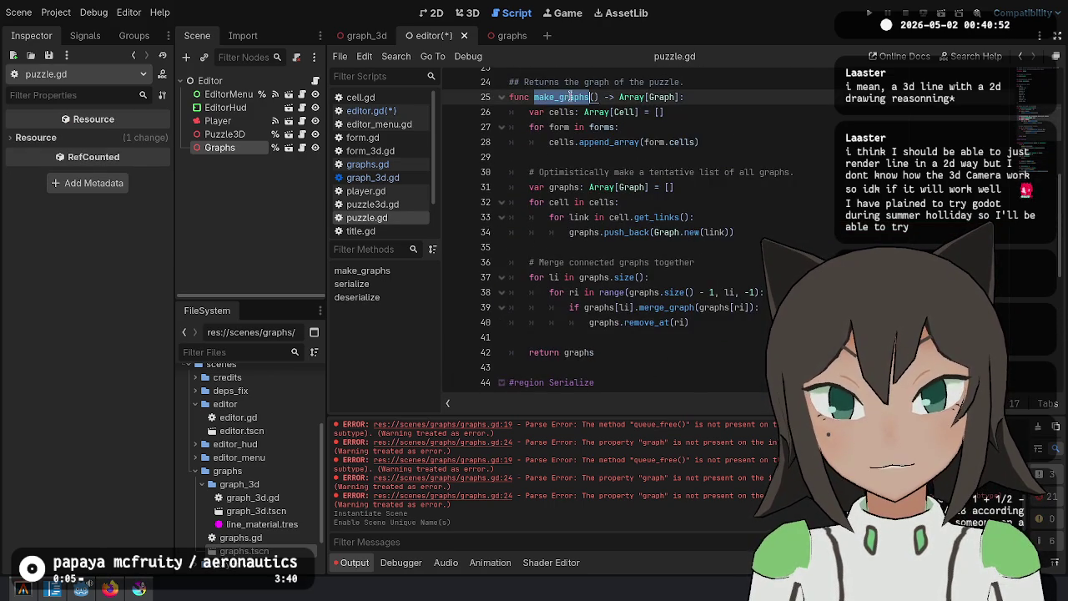
{"action": "key", "text": "alt+Left"}
{"action": "key", "text": "Down"}
{"action": "key", "text": "Down"}
{"action": "key", "text": "Down"}
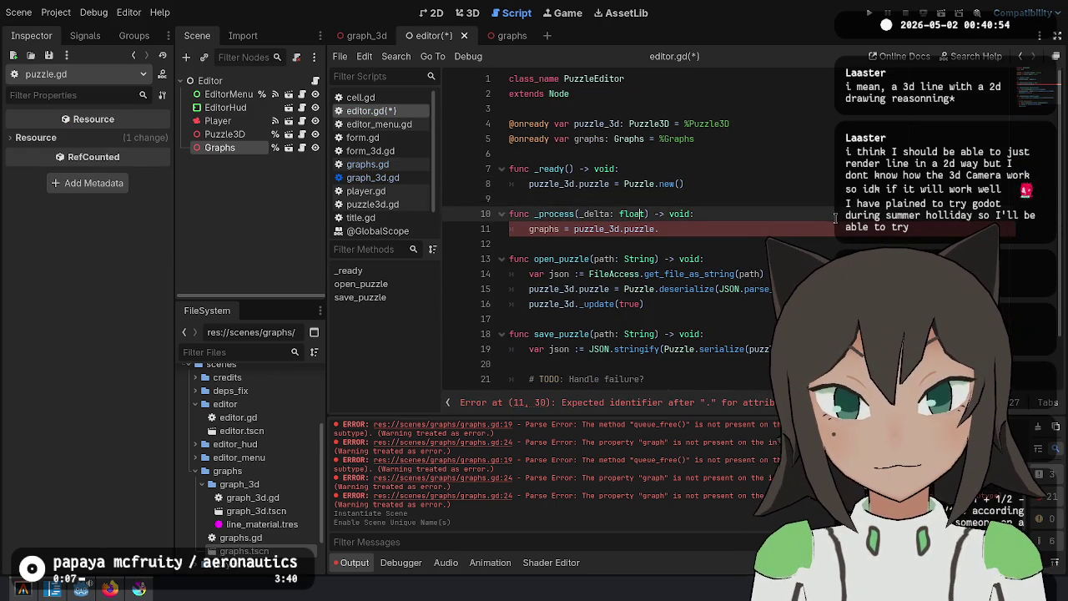
{"action": "key", "text": "End"}
{"action": "key", "text": "ctrl+v"}
{"action": "type", "text": "()"}
{"action": "key", "text": "ctrl+s"}
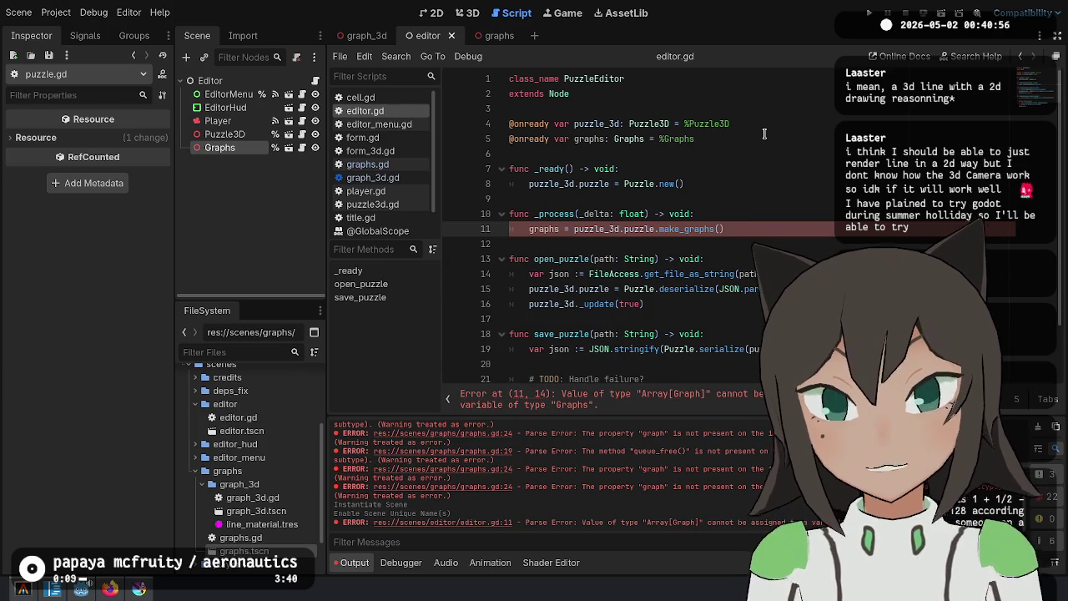
Assign the result to graphs.graphs and call graphs._update() on the next line
{"action": "key", "text": "Home"}
{"action": "key", "text": "ctrl+Right"}
{"action": "type", "text": ".graphs"}
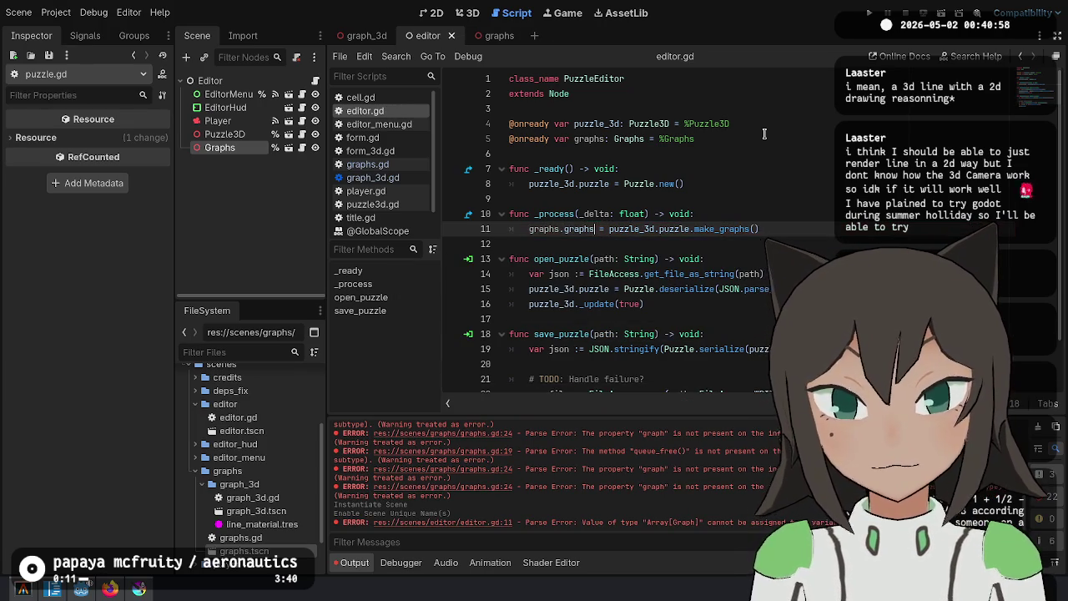
{"action": "key", "text": "End"}
{"action": "key", "text": "Return"}
{"action": "type", "text": "s"}
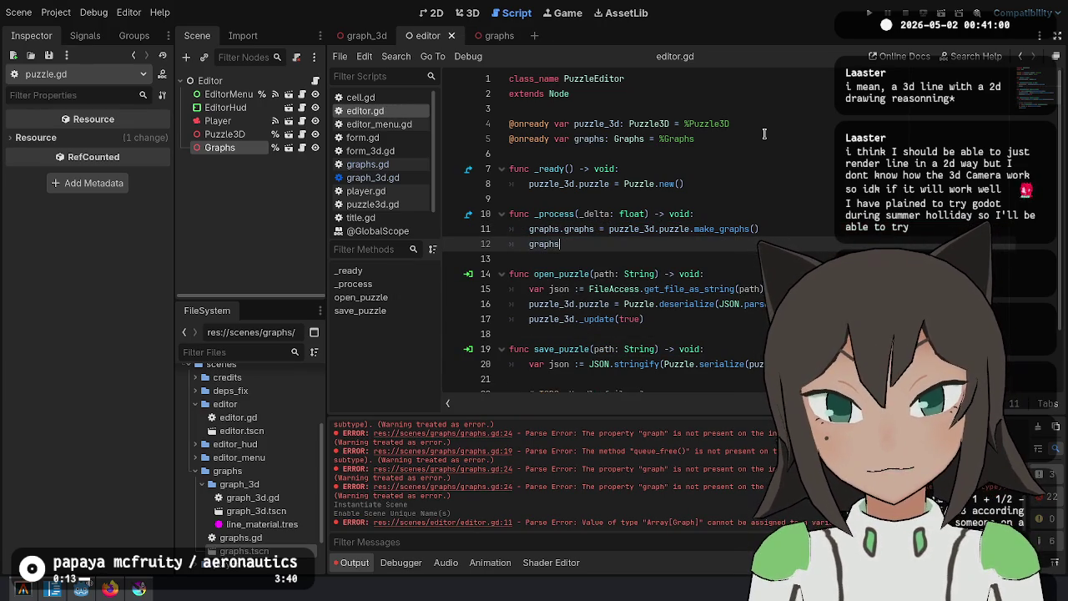
{"action": "type", "text": "_.update"}
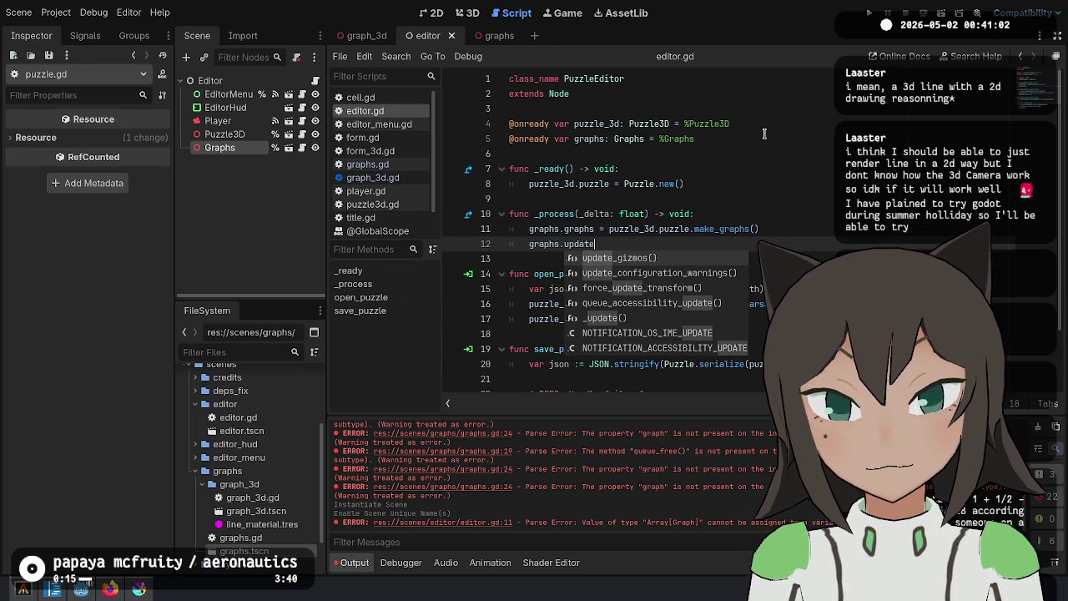
{"action": "key", "text": "Down"}
{"action": "key", "text": "Down"}
{"action": "key", "text": "Down"}
{"action": "key", "text": "Return"}
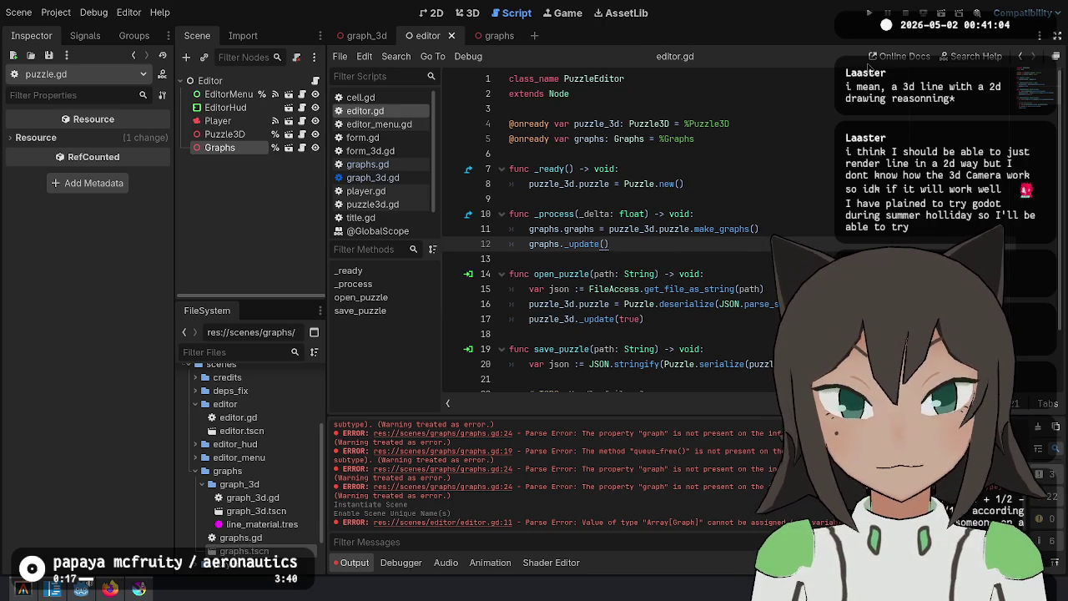
{"action": "left_click", "coordinate": [755, 171]}
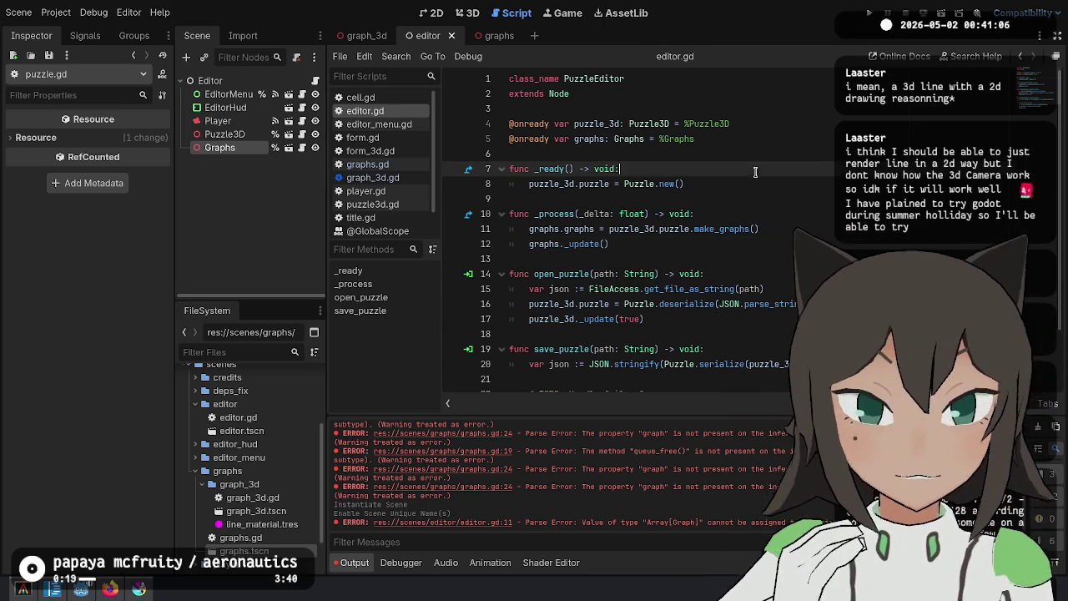
Run the project, open the puzzle editor, and switch from Form to Cell
{"action": "left_click", "coordinate": [870, 15]}
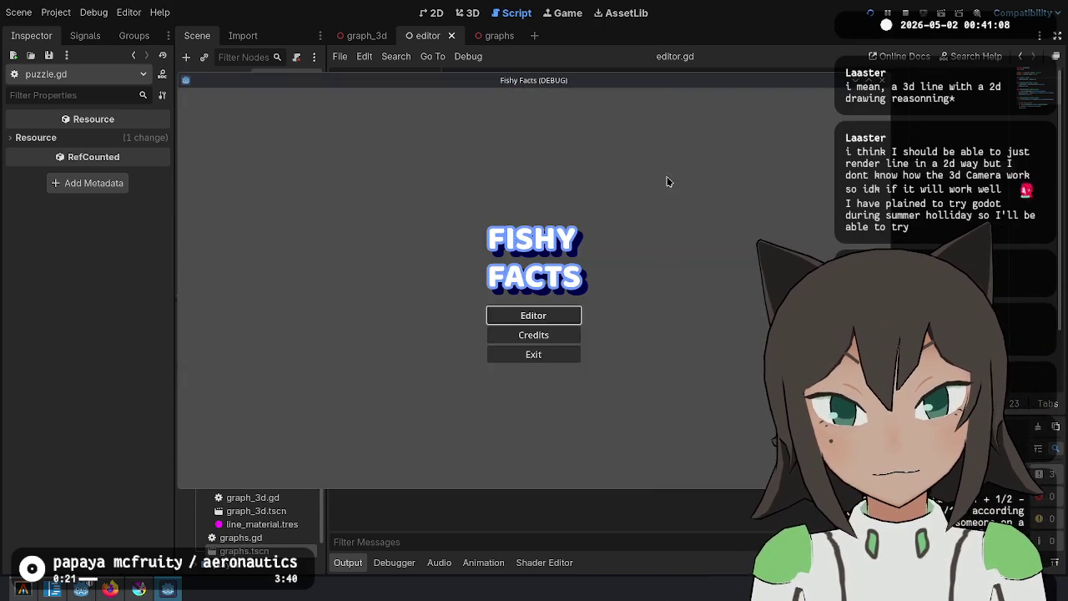
{"action": "left_click", "coordinate": [524, 324]}
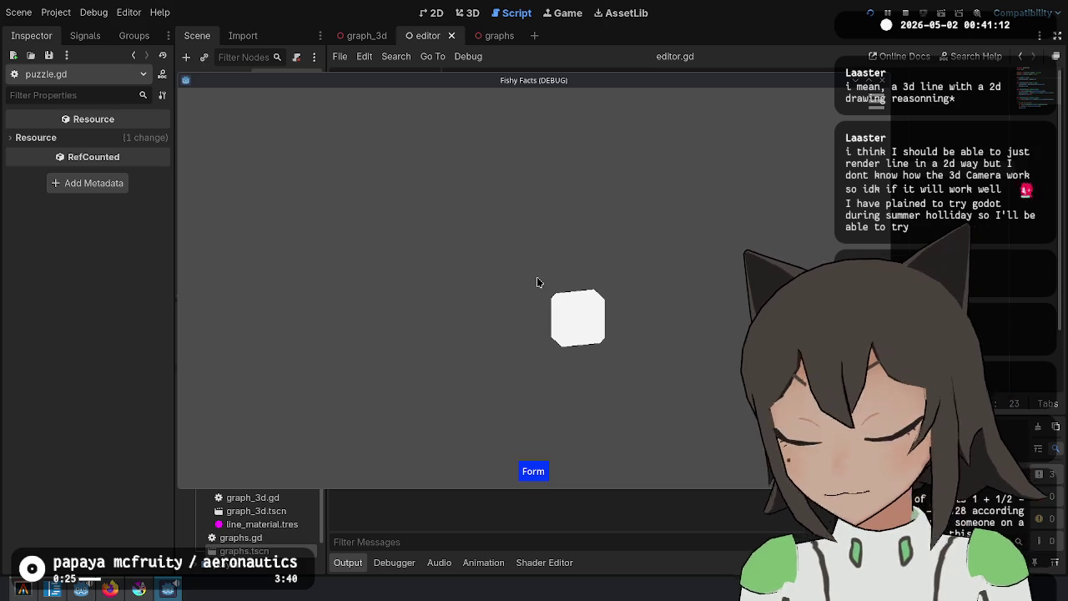
{"action": "key", "text": "Tab"}
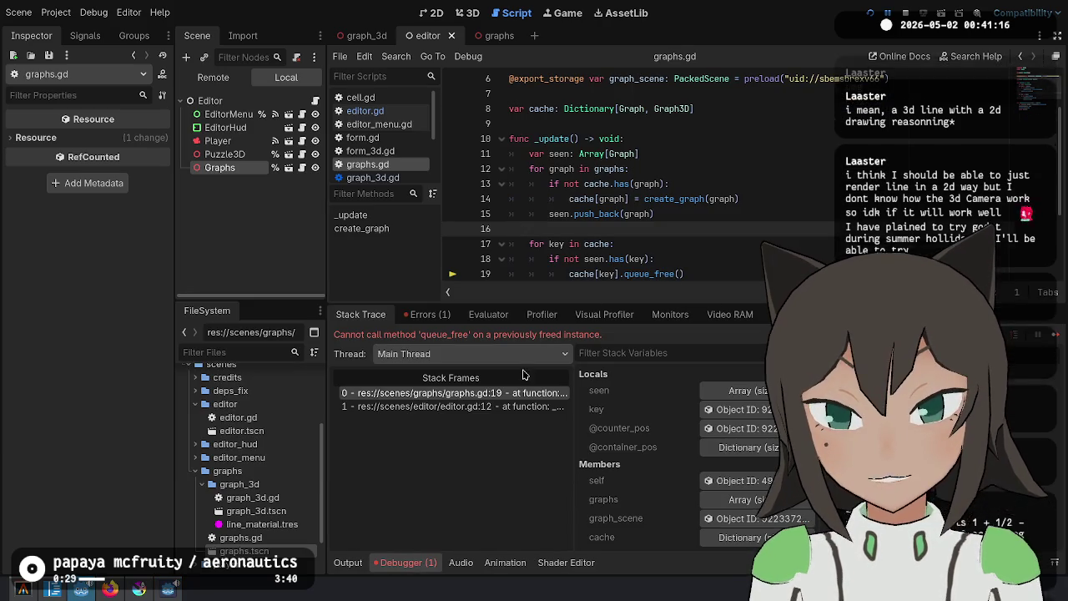
Write var _erased := cache.erase(key) on line 20 of graphs.gd and relaunch the game
{"action": "left_click", "coordinate": [617, 272]}
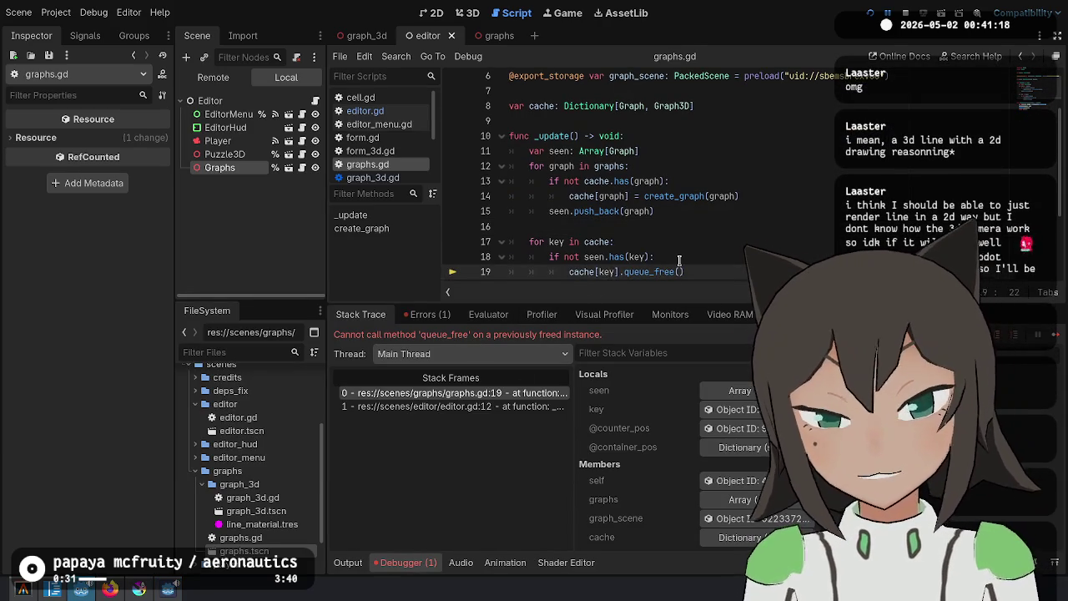
{"action": "key", "text": "Down"}
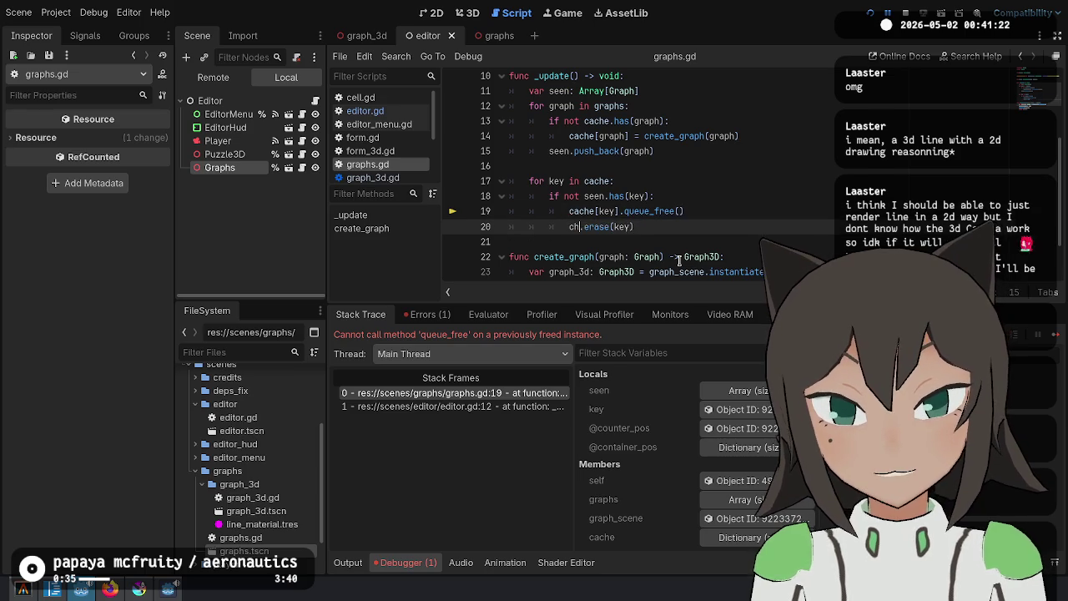
{"action": "key", "text": "BackSpace"}
{"action": "type", "text": "adhk"}
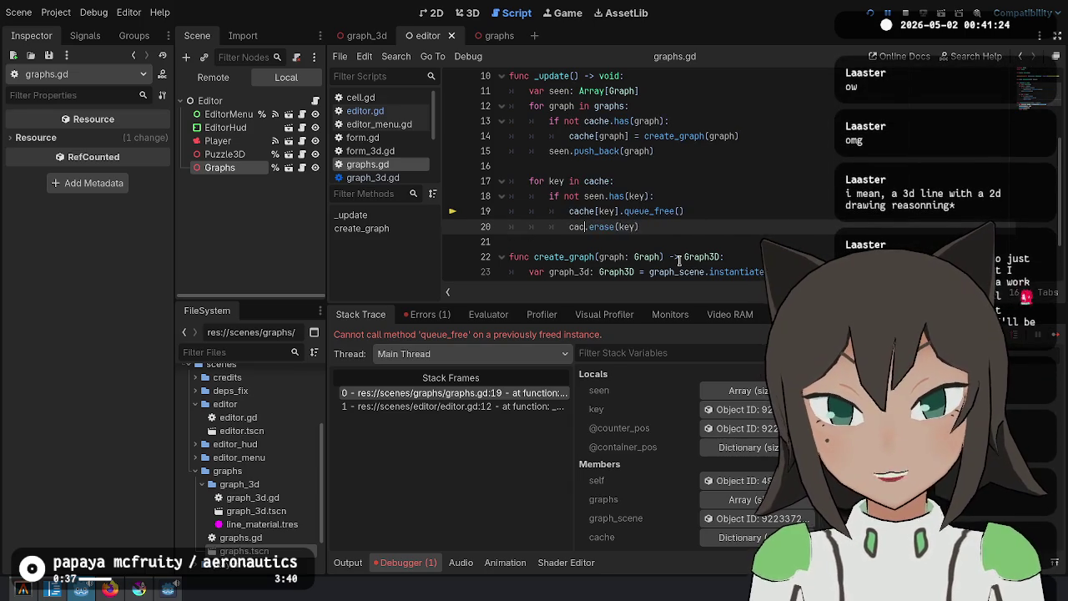
{"action": "type", "text": "he"}
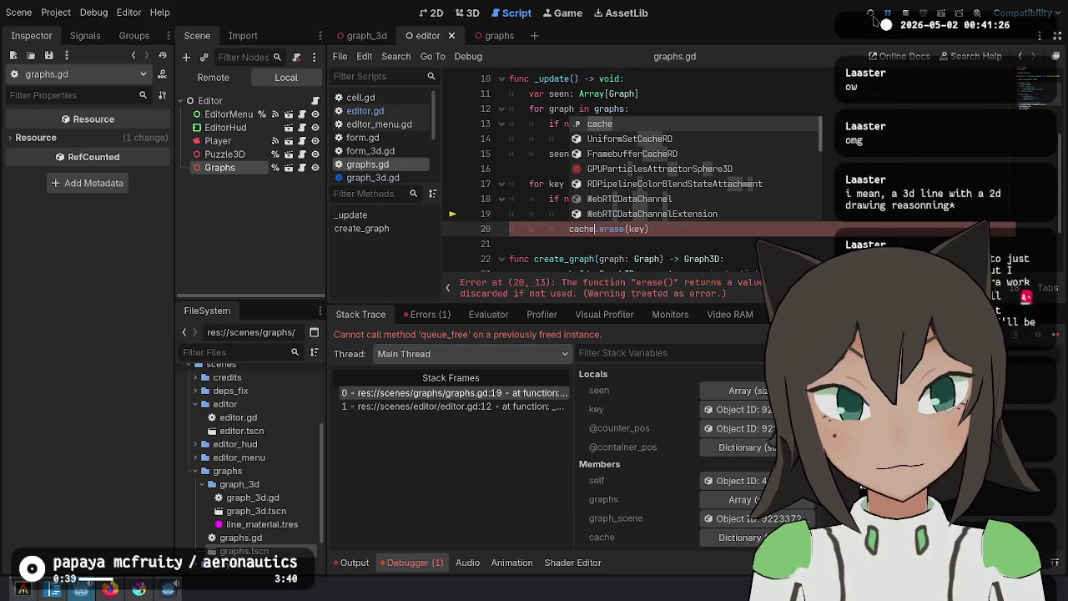
{"action": "left_click", "coordinate": [870, 14]}
{"action": "left_click", "coordinate": [732, 167]}
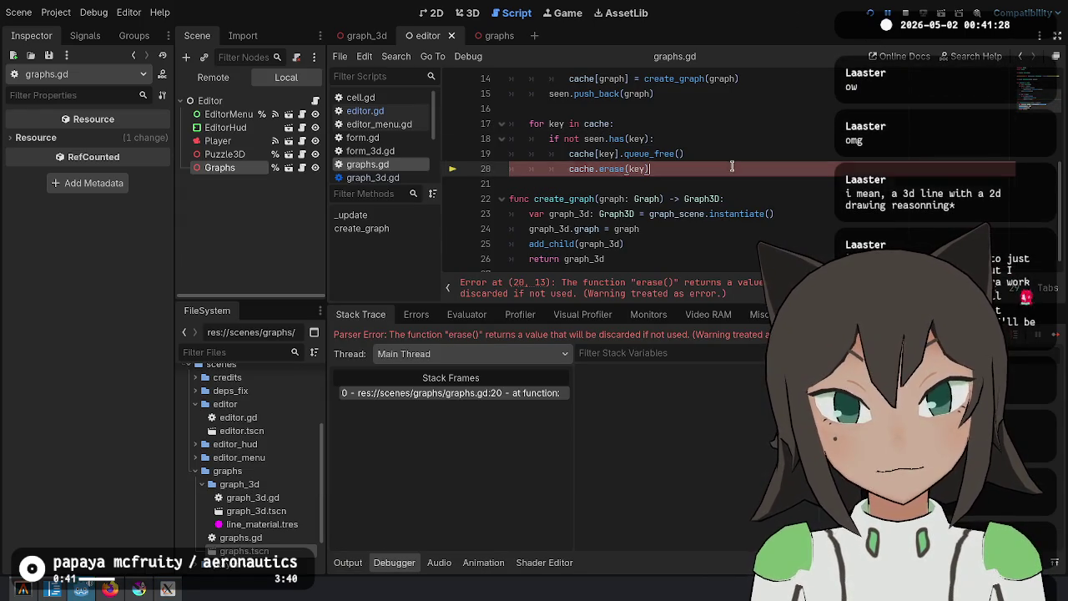
{"action": "type", "text": "var _era"}
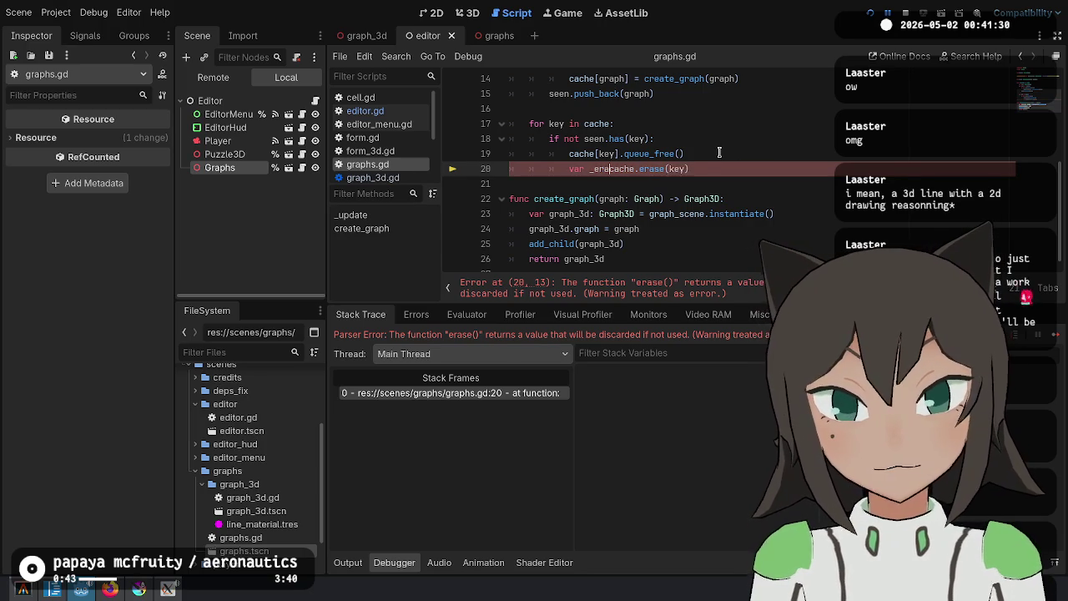
{"action": "type", "text": "sed :="}
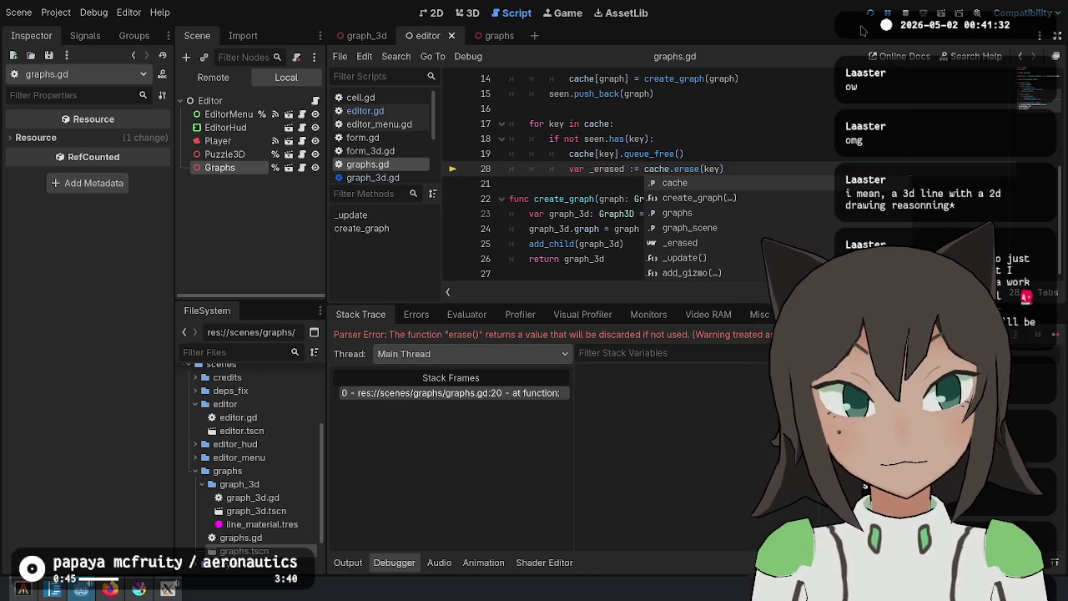
{"action": "left_click", "coordinate": [870, 14]}
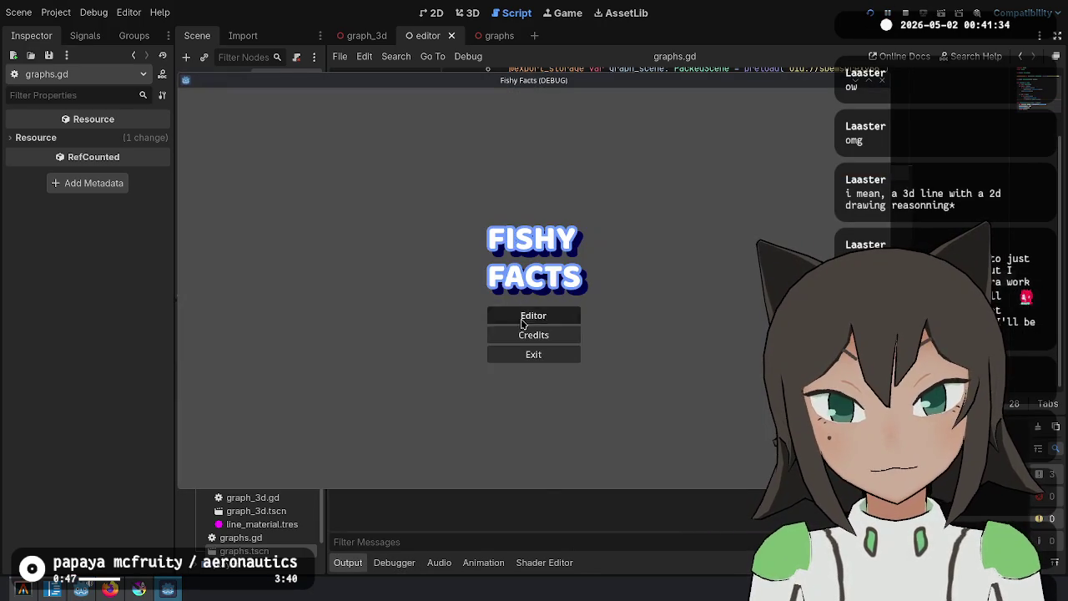
Try the in-game puzzle editor in Cell mode, then stop the game
{"action": "left_click", "coordinate": [523, 322]}
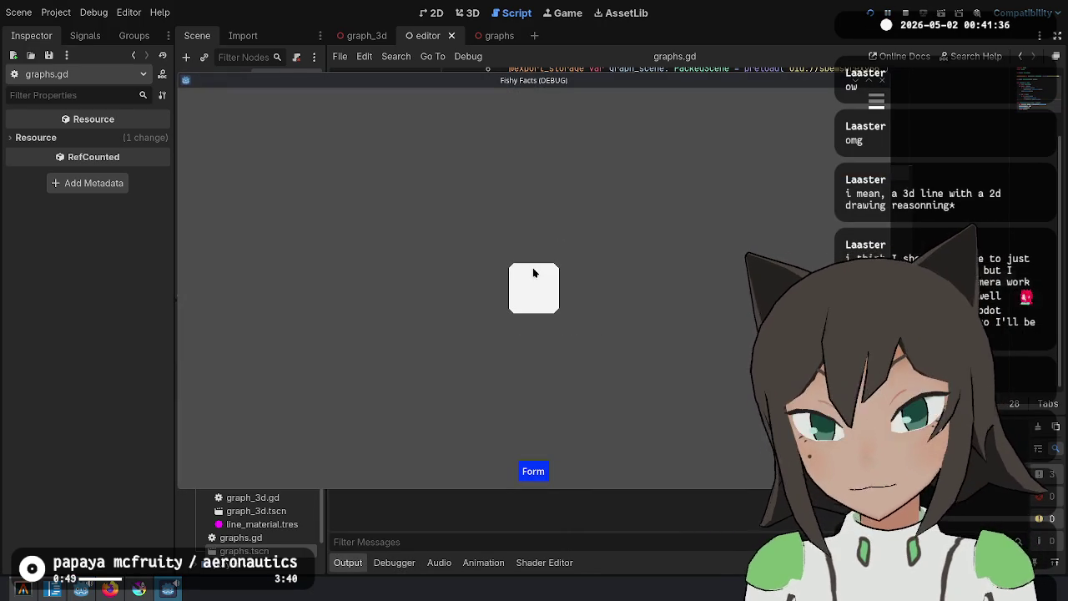
{"action": "left_click", "coordinate": [533, 273]}
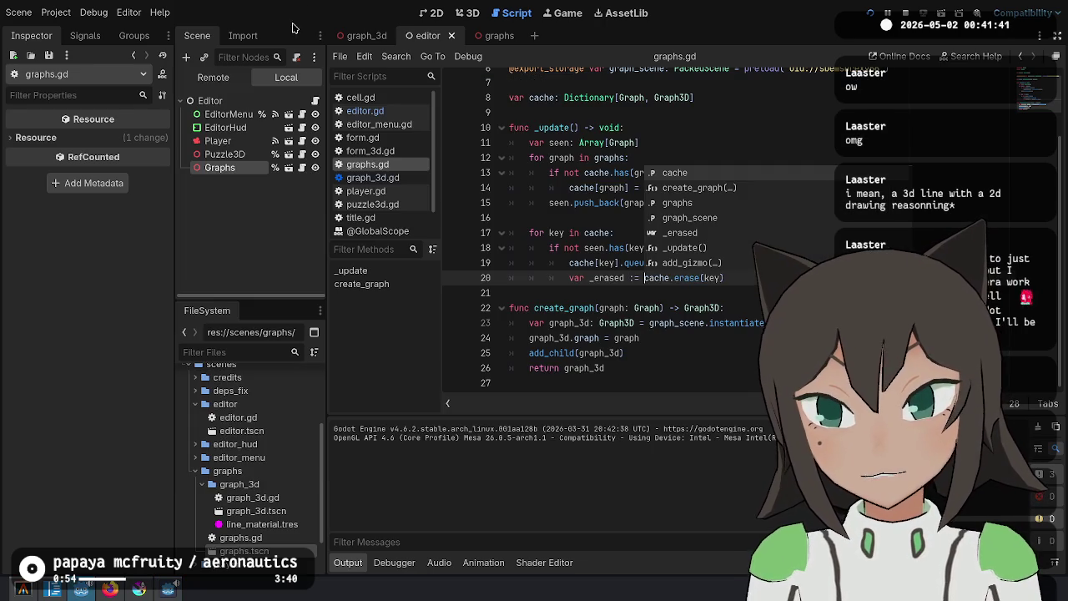
{"action": "key", "text": "F8"}
Set the Graphs node's z position to -2 and run the project
{"action": "left_click", "coordinate": [225, 156]}
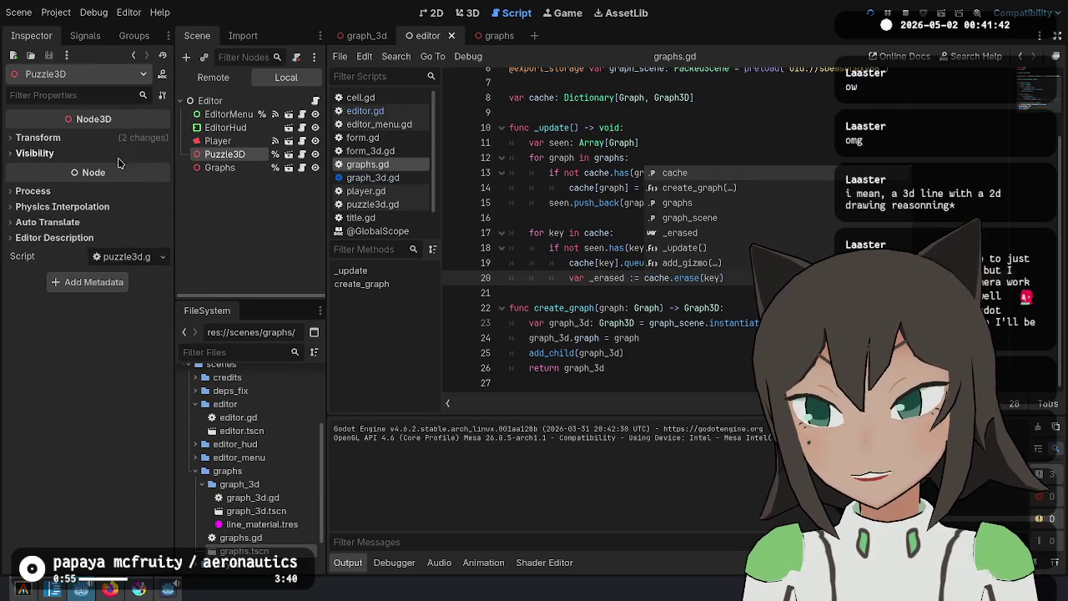
{"action": "left_click", "coordinate": [38, 137]}
{"action": "left_click", "coordinate": [219, 166]}
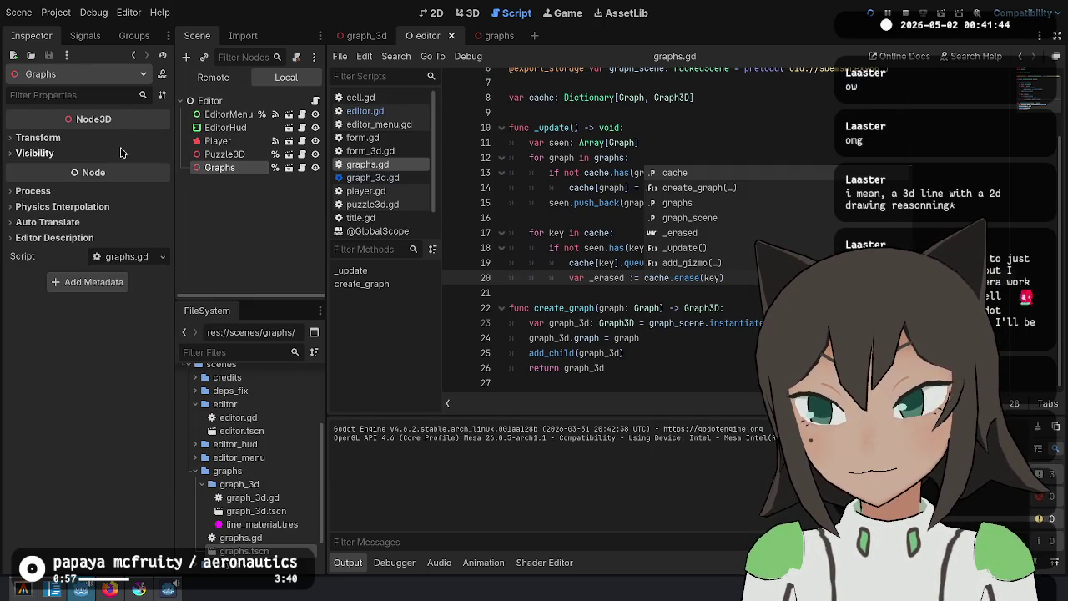
{"action": "left_click", "coordinate": [121, 138]}
{"action": "left_click", "coordinate": [146, 171]}
{"action": "type", "text": "-2"}
{"action": "key", "text": "Return"}
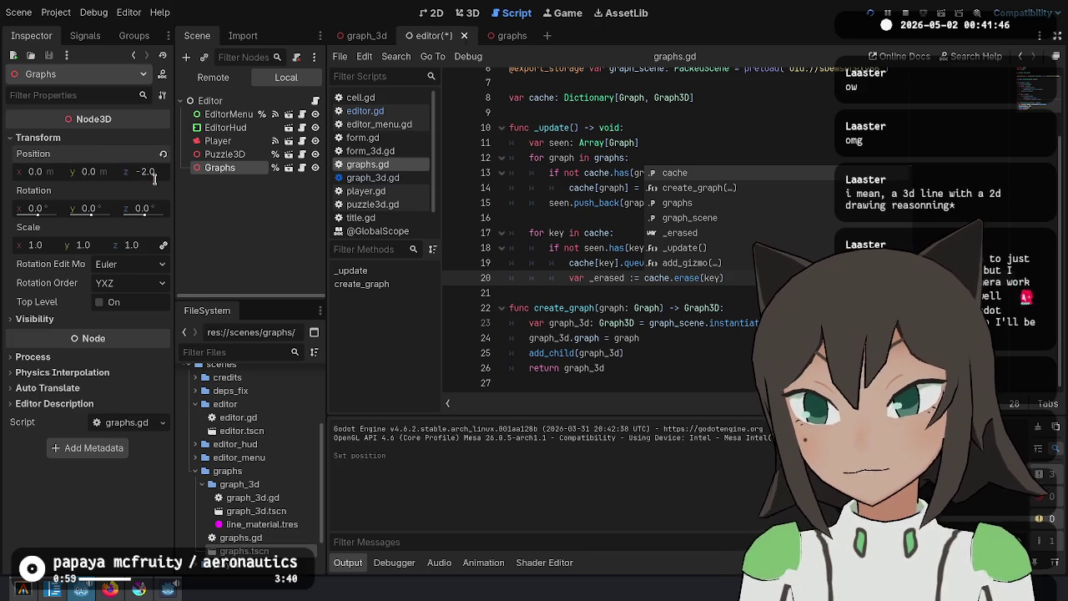
{"action": "key", "text": "ctrl+d"}
{"action": "key", "text": "ctrl+z"}
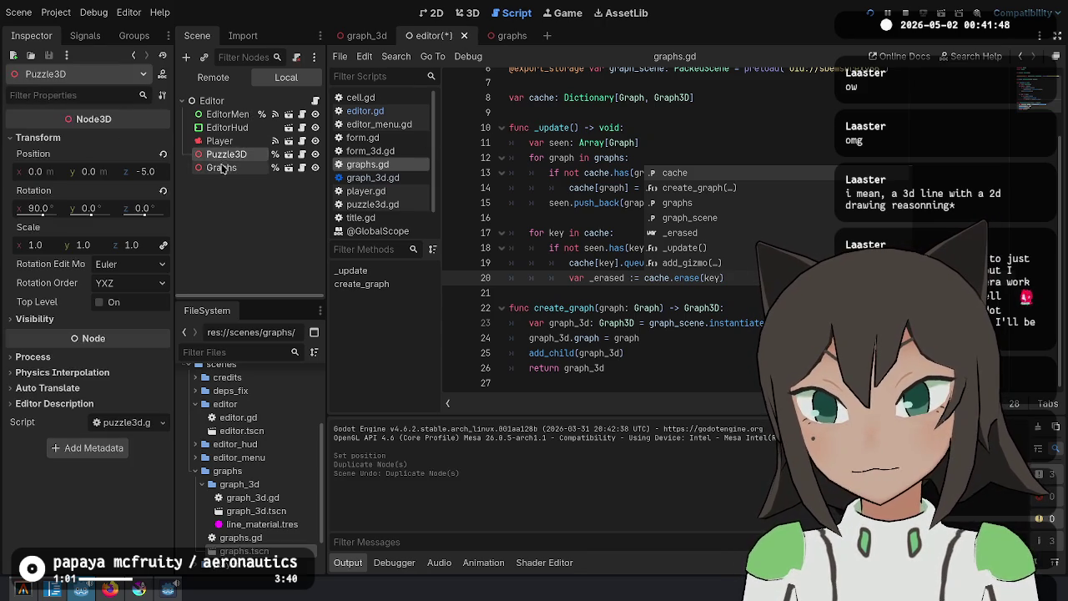
{"action": "left_click", "coordinate": [222, 168]}
{"action": "key", "text": "F5"}
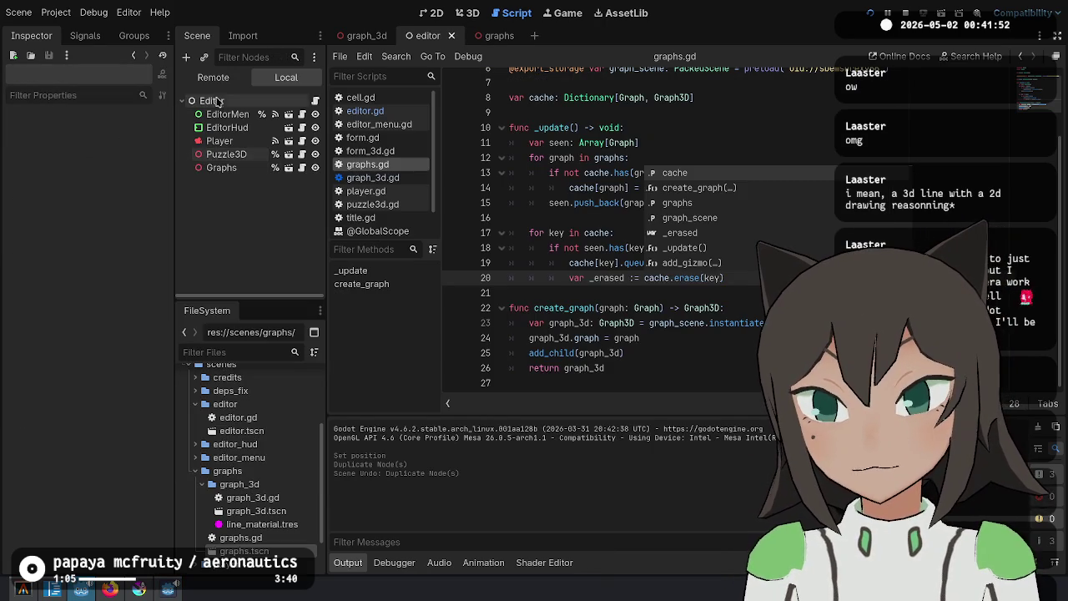
Inspect the running Graphs node in the remote tree and review graphs.gd's build and cleanup loops
{"action": "left_click", "coordinate": [209, 115]}
{"action": "left_click", "coordinate": [195, 182]}
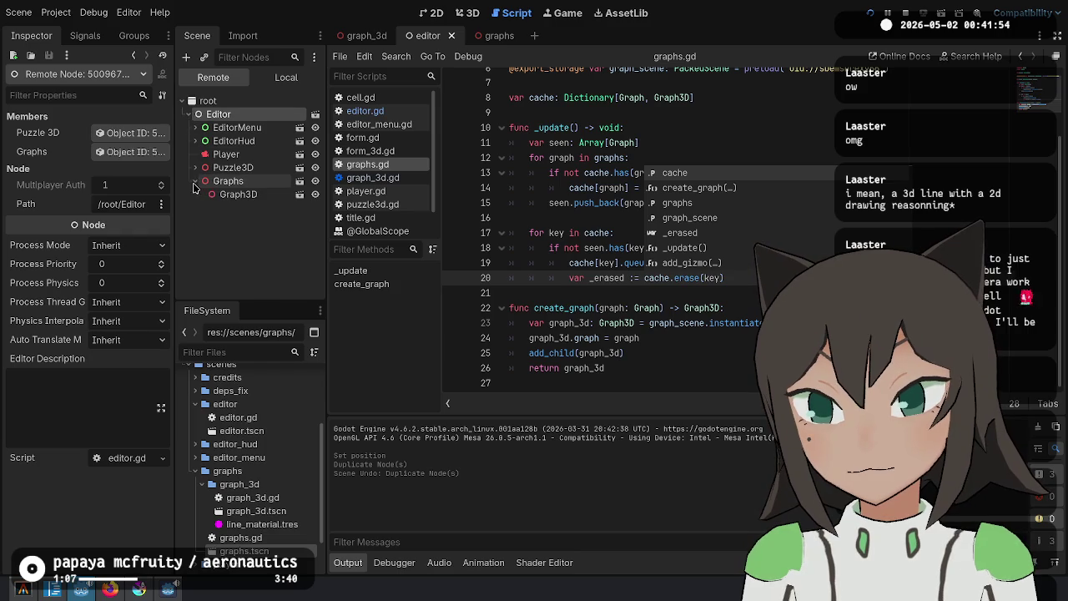
{"action": "left_click", "coordinate": [250, 181]}
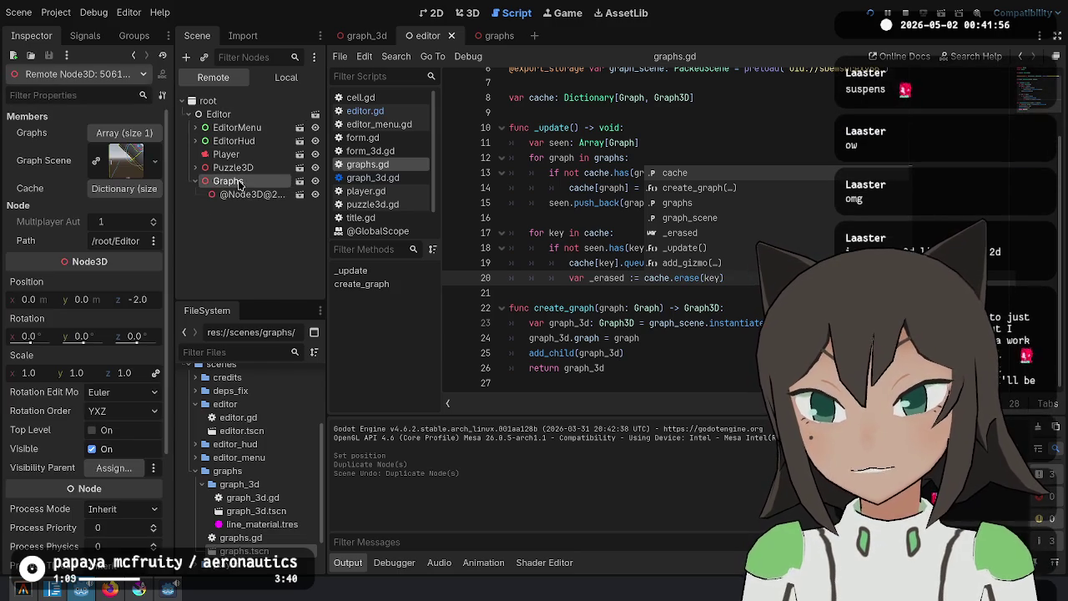
{"action": "key", "text": "Escape"}
{"action": "key", "text": "Up"}
{"action": "key", "text": "Up"}
{"action": "key", "text": "Up"}
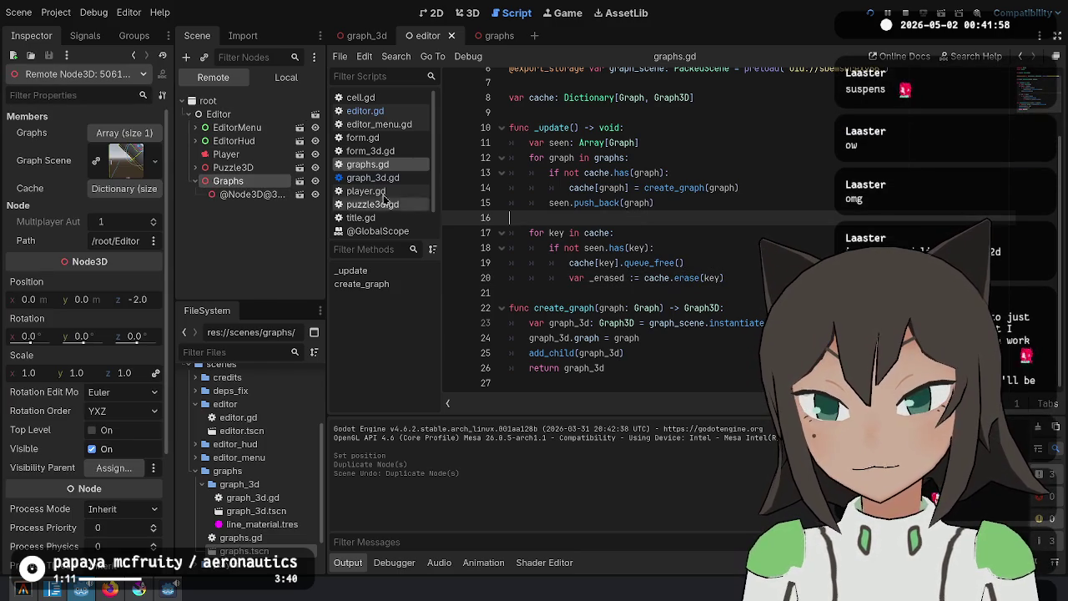
{"action": "left_click", "coordinate": [766, 164]}
{"action": "left_click", "coordinate": [657, 248]}
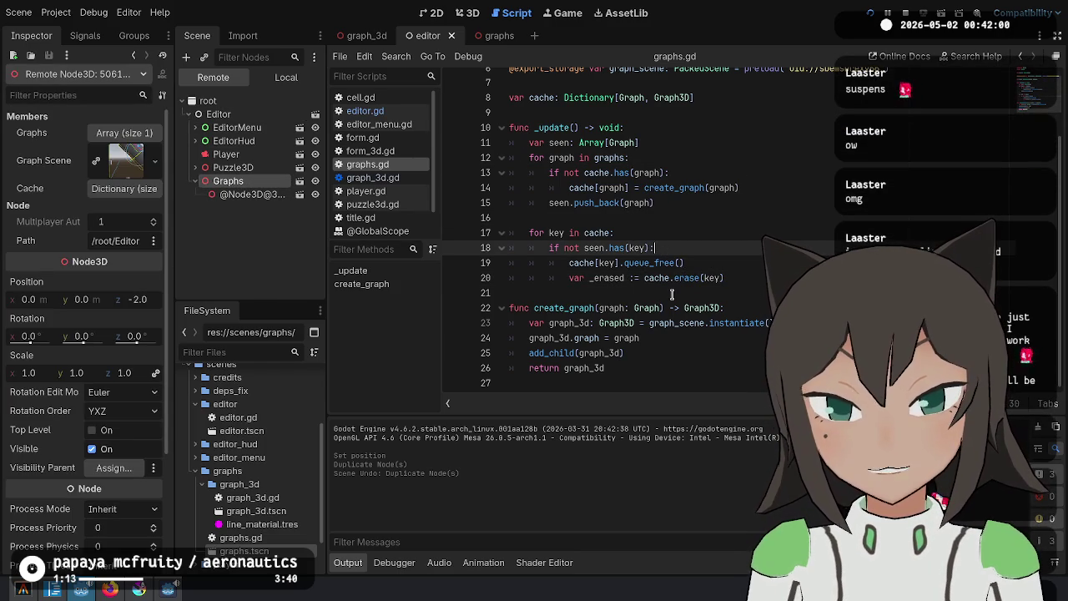
{"action": "scroll", "coordinate": [700, 247], "scroll_direction": "up", "scroll_amount": 2}
Rerun the game, stack a second cell onto the puzzle block, and return to the editor
{"action": "key", "text": "F5"}
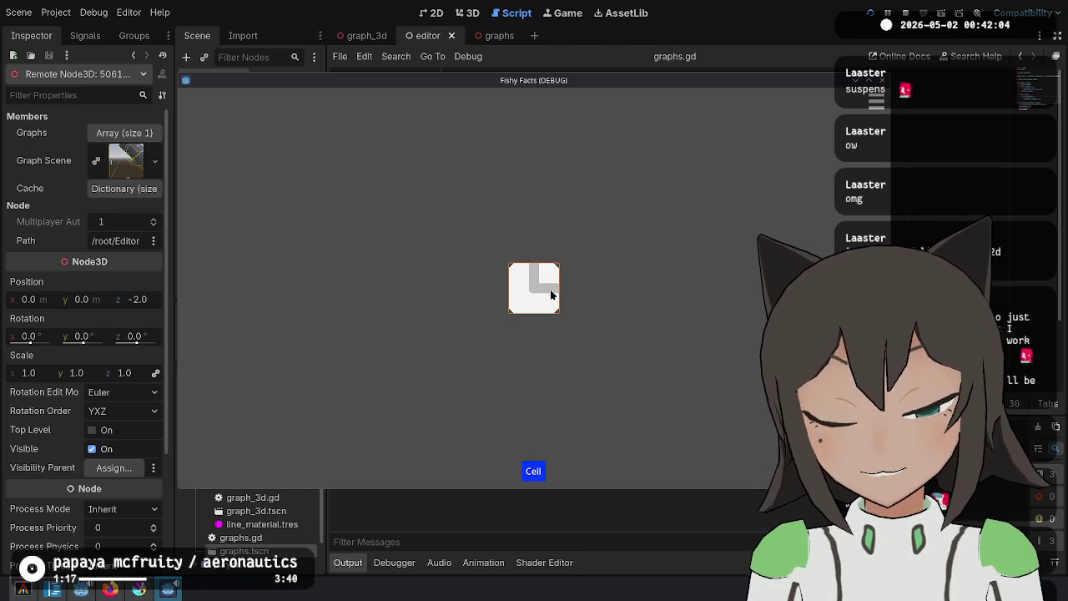
{"action": "left_click", "coordinate": [583, 296]}
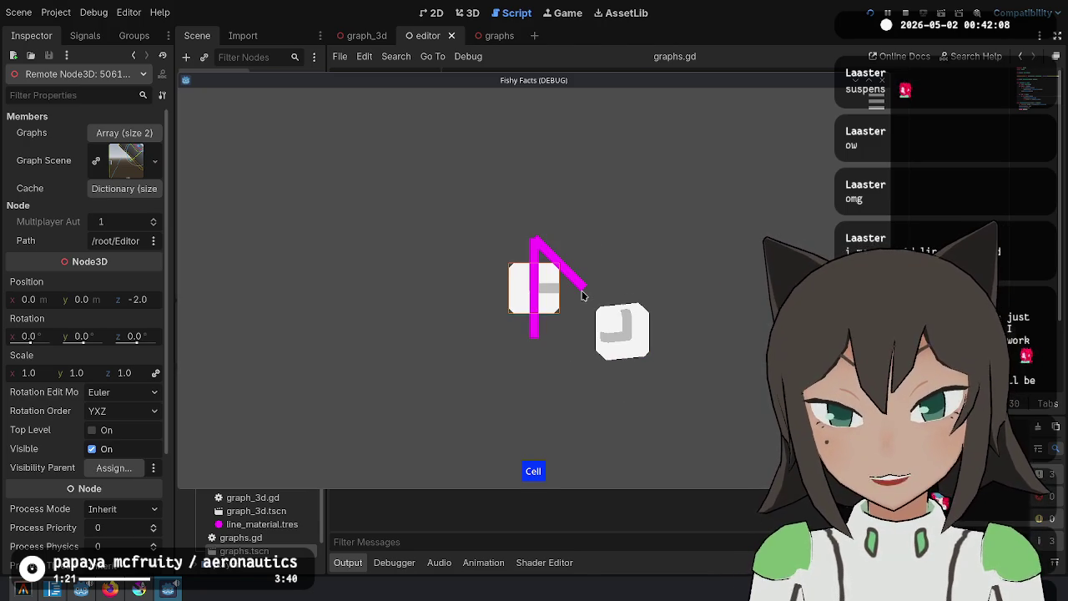
{"action": "left_click", "coordinate": [547, 298]}
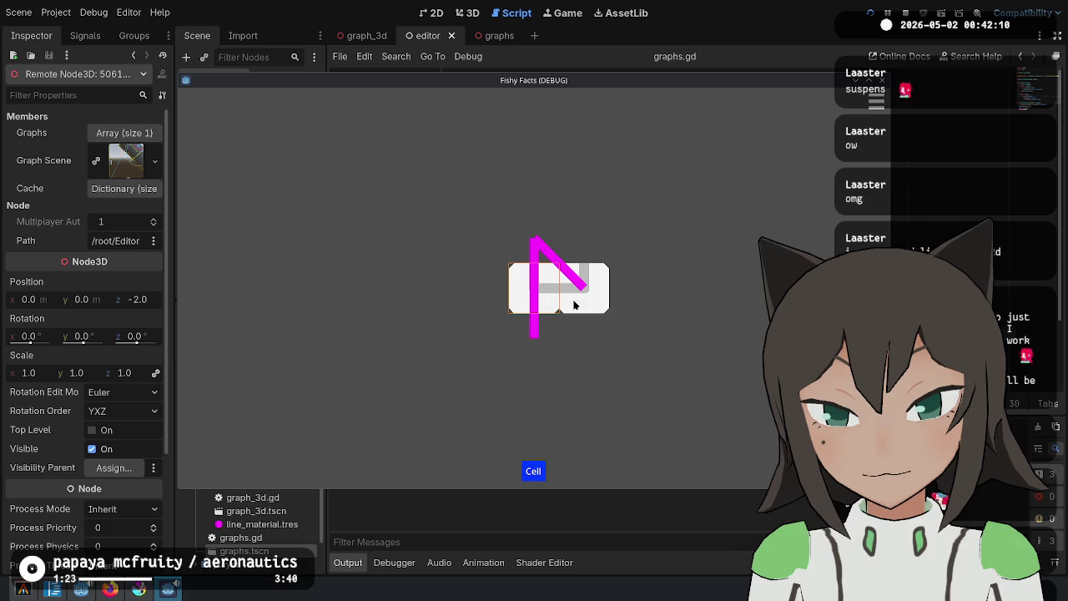
{"action": "left_click", "coordinate": [598, 299]}
{"action": "left_click", "coordinate": [608, 285]}
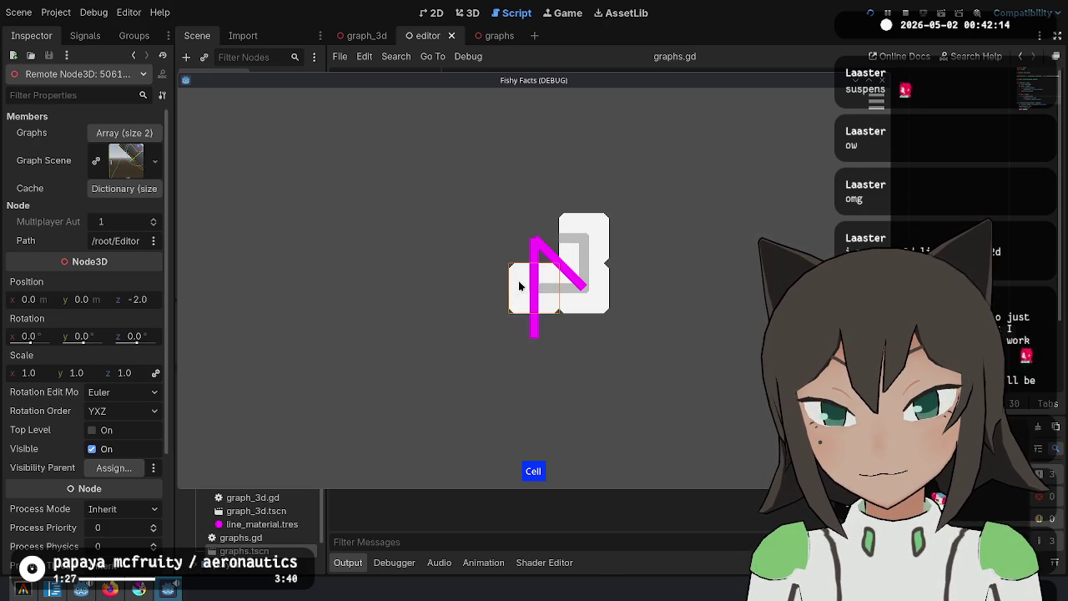
{"action": "key", "text": "alt+Tab"}
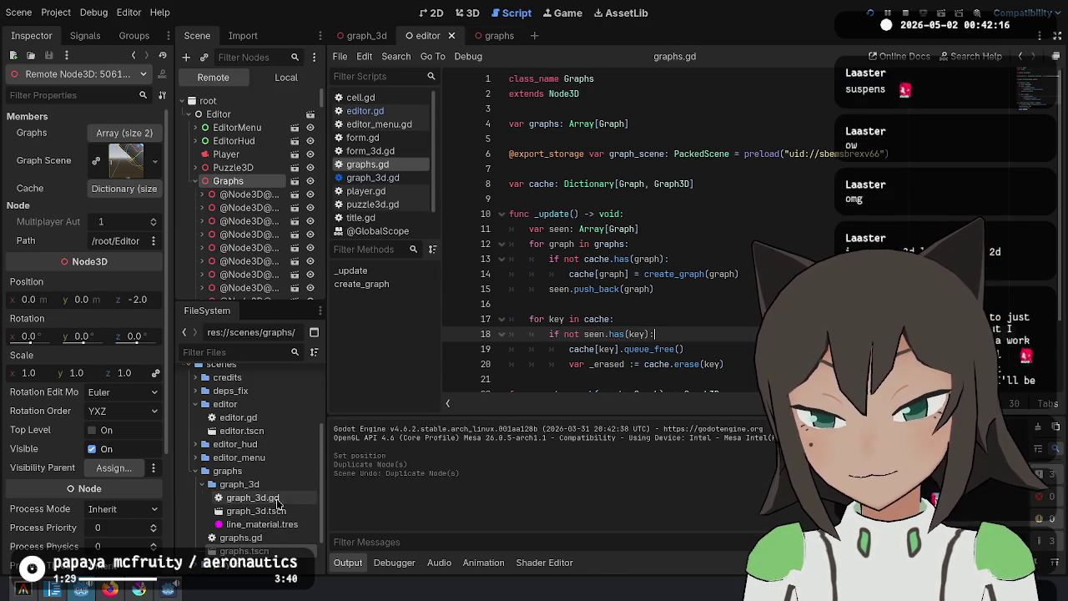
Open graph_3d.gd in the Graph3D scene, set the Scene dock to Local, and go to _update's link code
{"action": "double_click", "coordinate": [253, 497]}
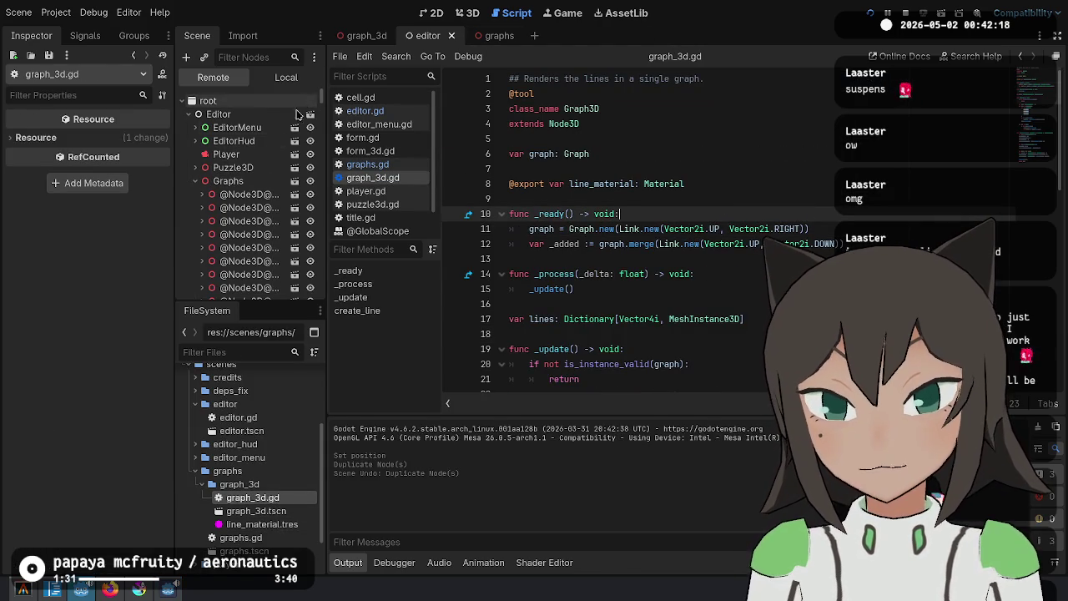
{"action": "scroll", "coordinate": [295, 138], "scroll_direction": "down", "scroll_amount": 5}
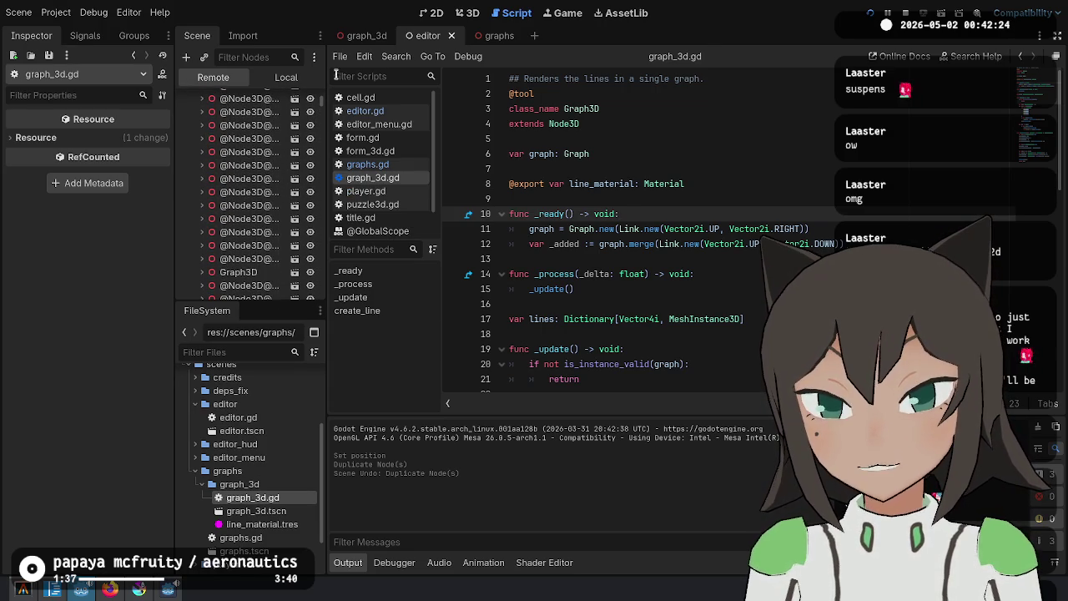
{"action": "left_click", "coordinate": [368, 35]}
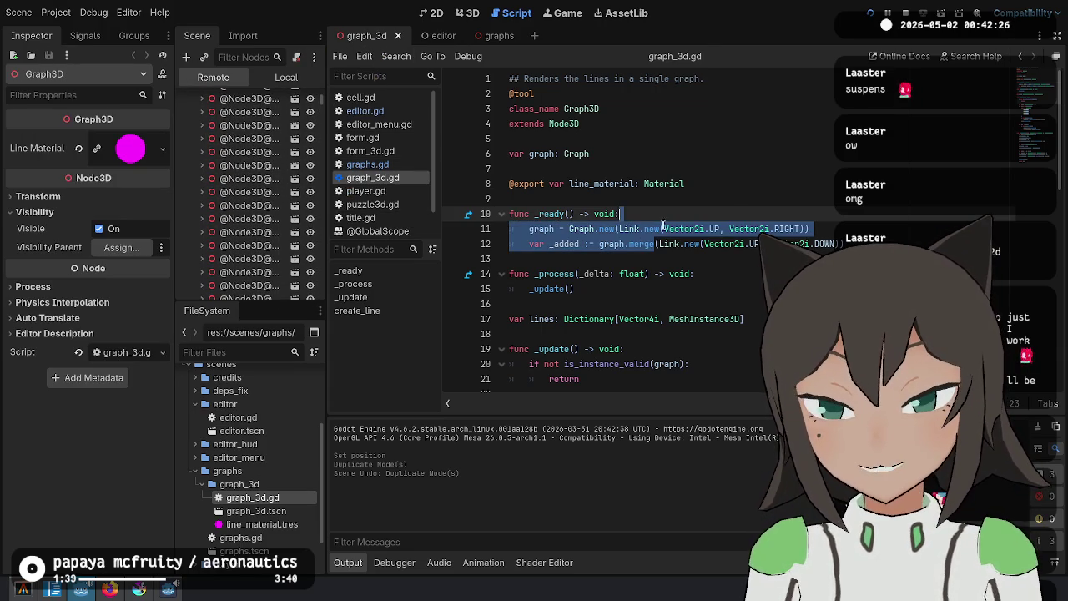
{"action": "left_click", "coordinate": [663, 227]}
{"action": "left_click", "coordinate": [286, 77]}
{"action": "left_click", "coordinate": [494, 35]}
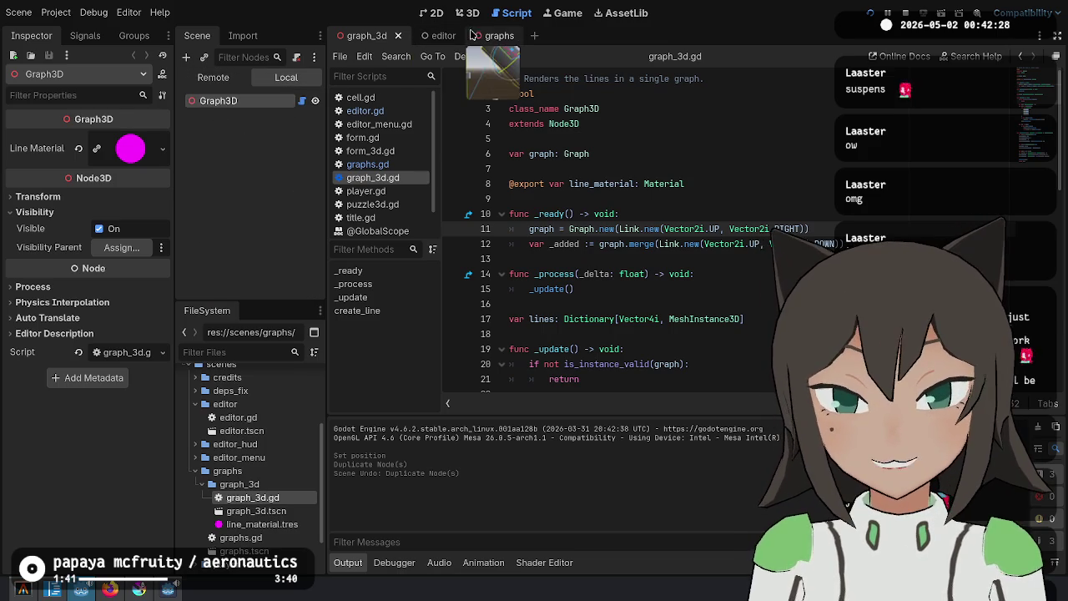
{"action": "key", "text": "alt+Left"}
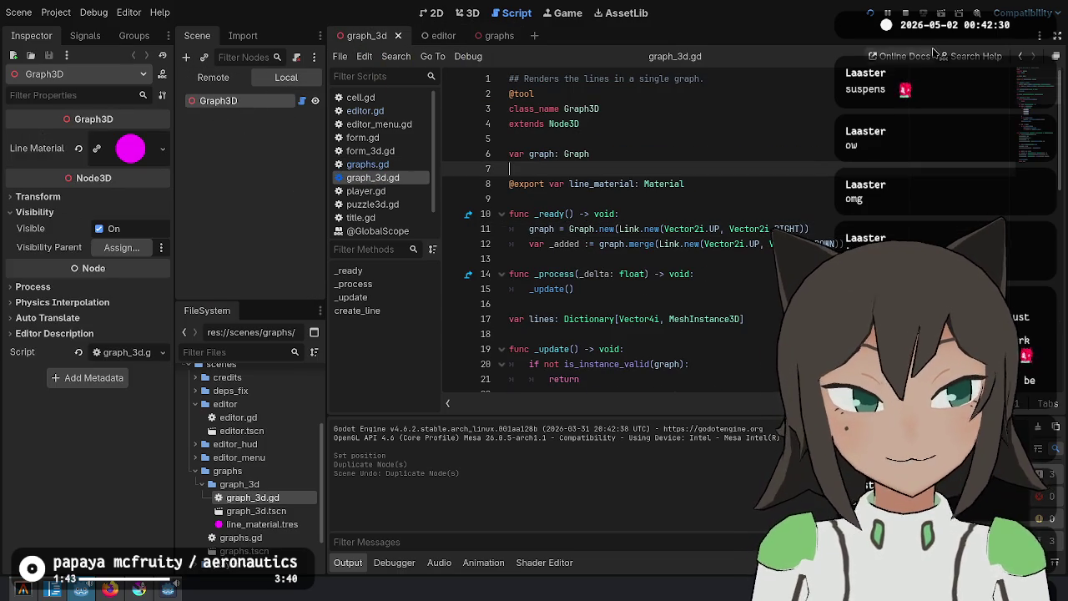
{"action": "scroll", "coordinate": [689, 295], "scroll_direction": "down", "scroll_amount": 4}
{"action": "left_click", "coordinate": [689, 292]}
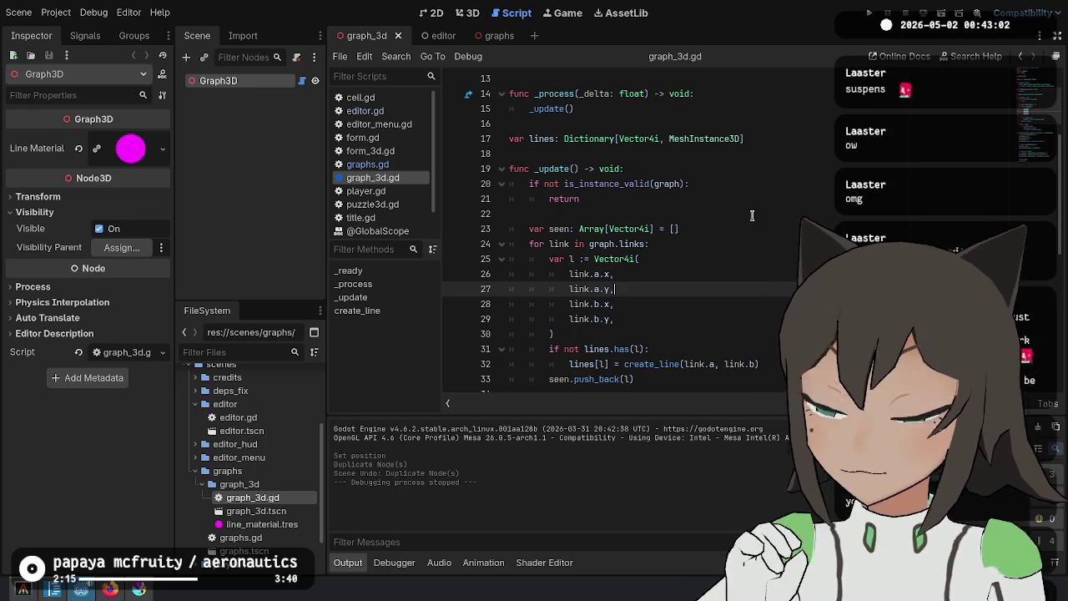
{"action": "left_click", "coordinate": [713, 247]}
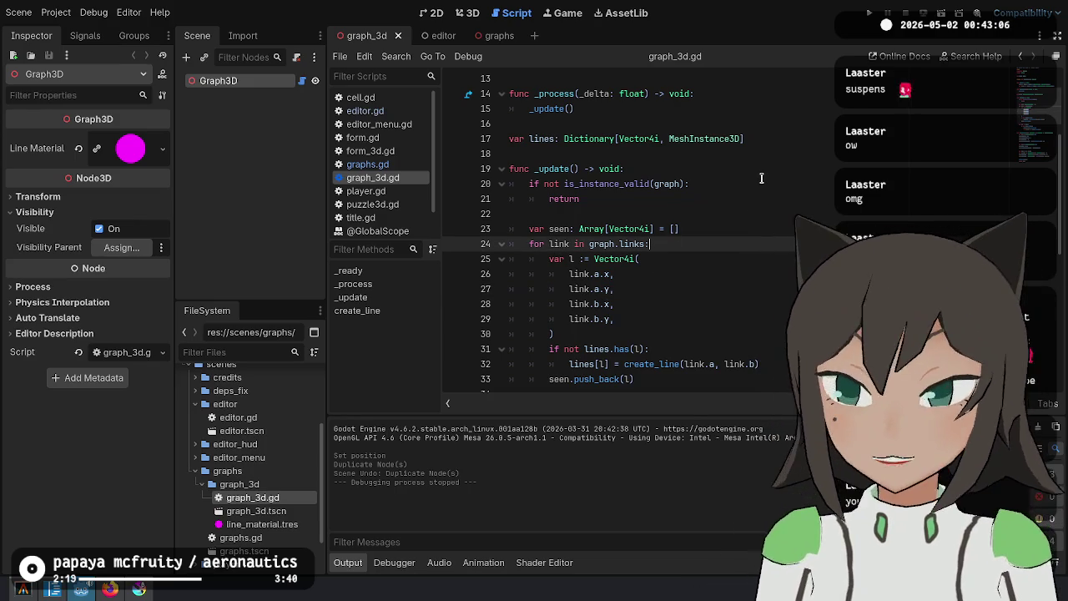
{"action": "left_click_drag", "start_coordinate": [722, 260], "coordinate": [727, 251]}
{"action": "left_click", "coordinate": [728, 250]}
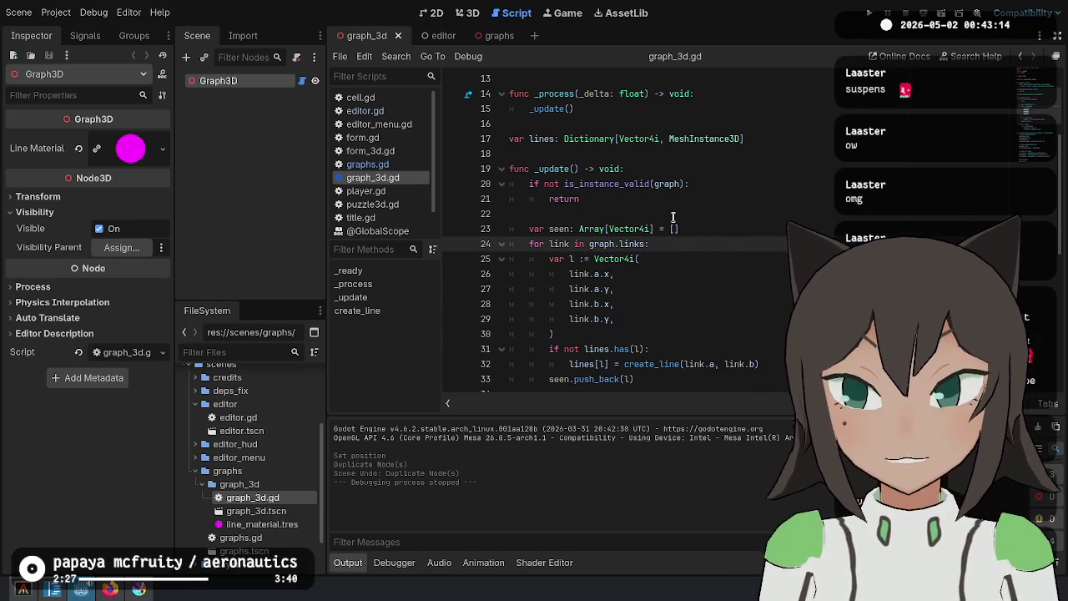
{"action": "left_click", "coordinate": [714, 227]}
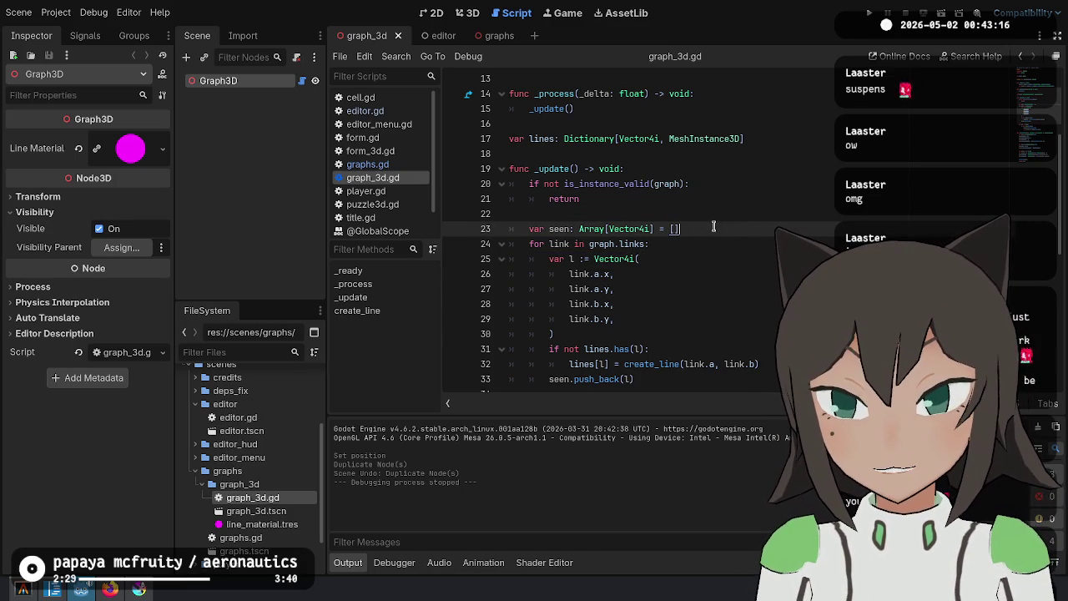
{"action": "scroll", "coordinate": [718, 250], "scroll_direction": "down", "scroll_amount": 3}
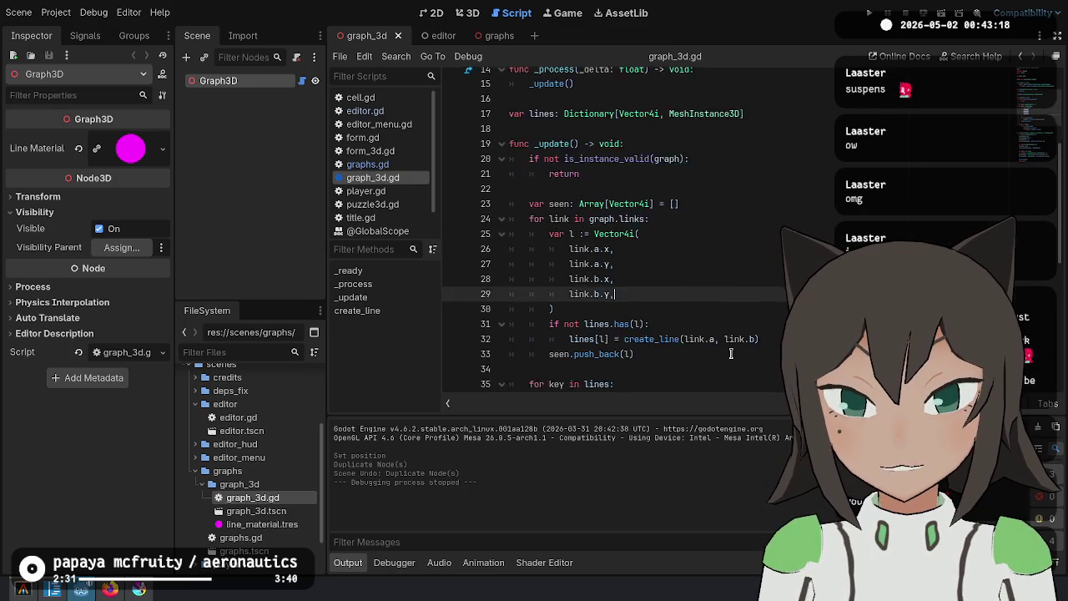
{"action": "left_click", "coordinate": [711, 303]}
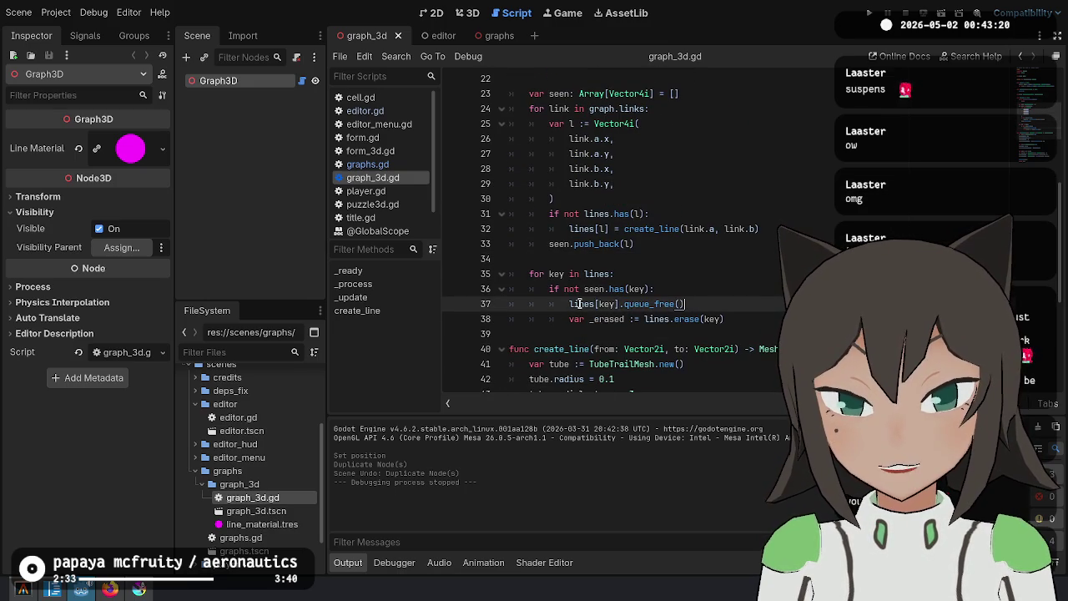
{"action": "left_click", "coordinate": [775, 288]}
{"action": "scroll", "coordinate": [601, 190], "scroll_direction": "up", "scroll_amount": 2}
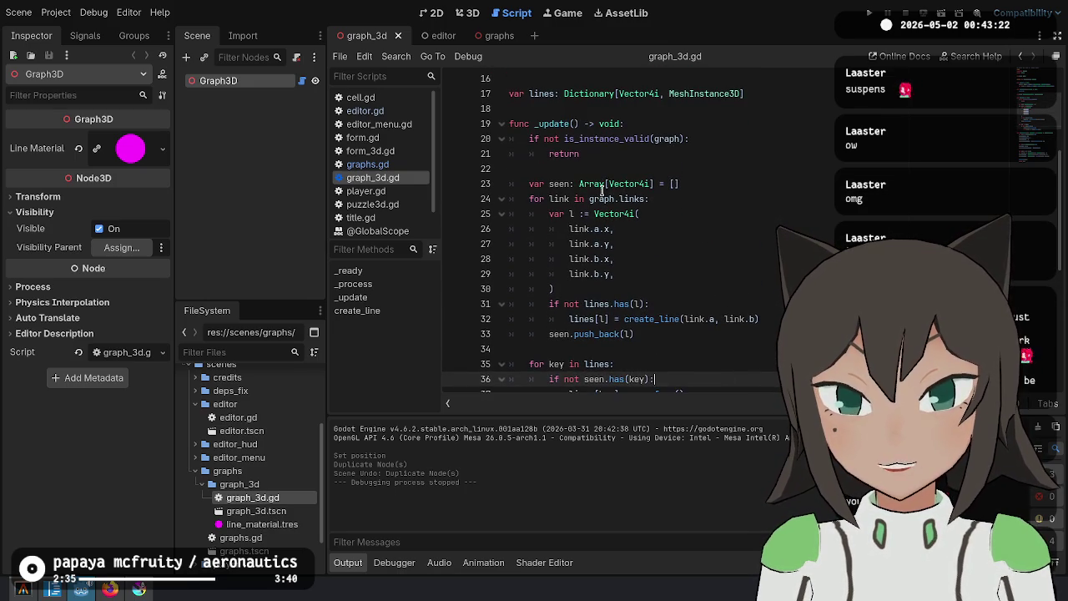
{"action": "scroll", "coordinate": [597, 136], "scroll_direction": "up", "scroll_amount": 5}
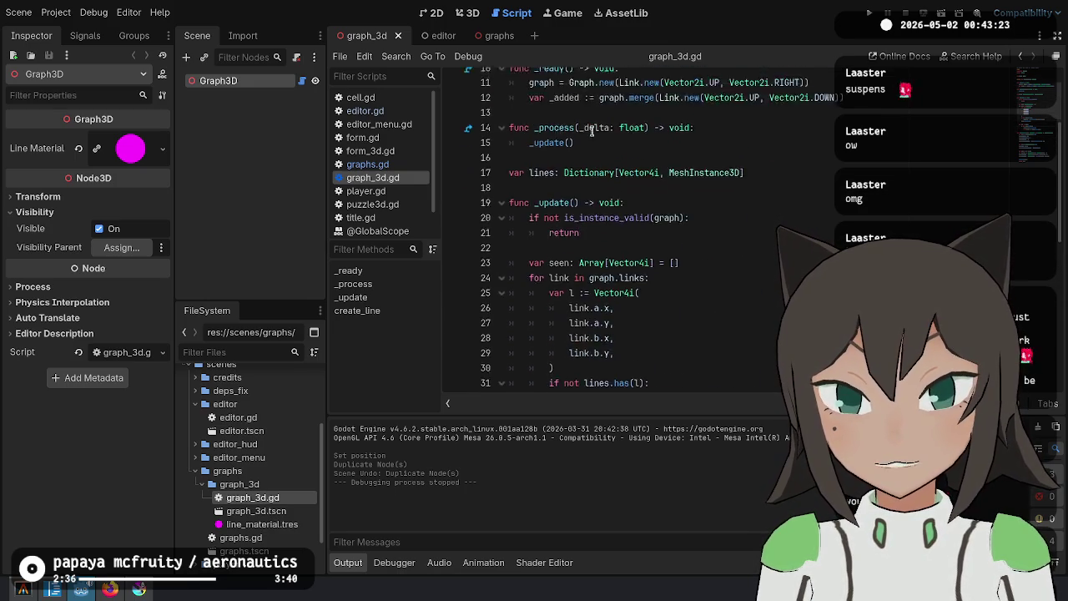
Check queue_free on line 19 of graphs.gd, run the project, then rerun it from editor.gd
{"action": "left_click", "coordinate": [367, 164]}
{"action": "scroll", "coordinate": [645, 263], "scroll_direction": "down", "scroll_amount": 2}
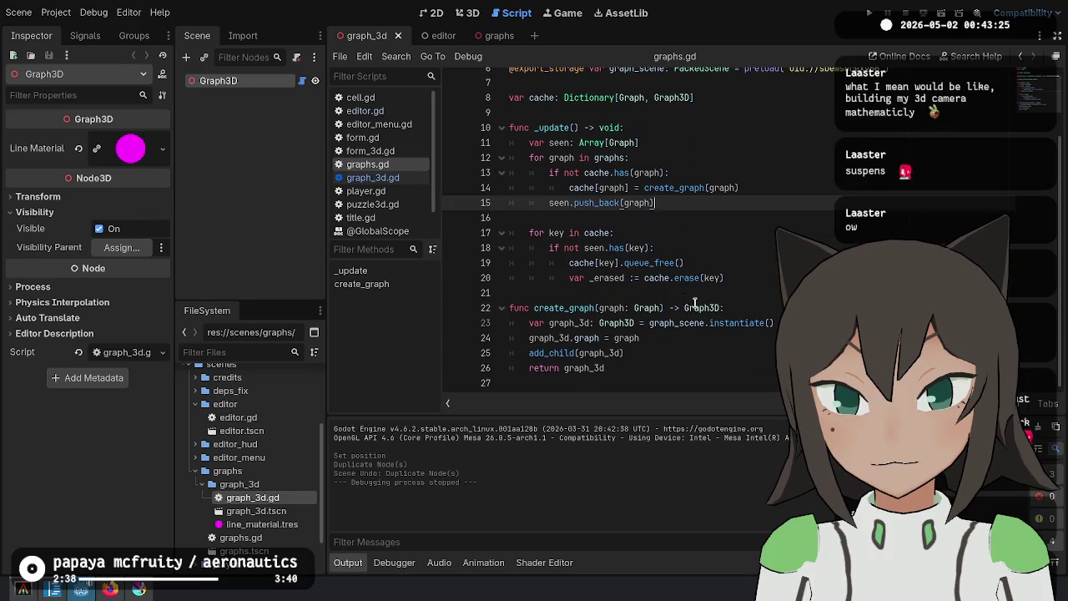
{"action": "double_click", "coordinate": [645, 263]}
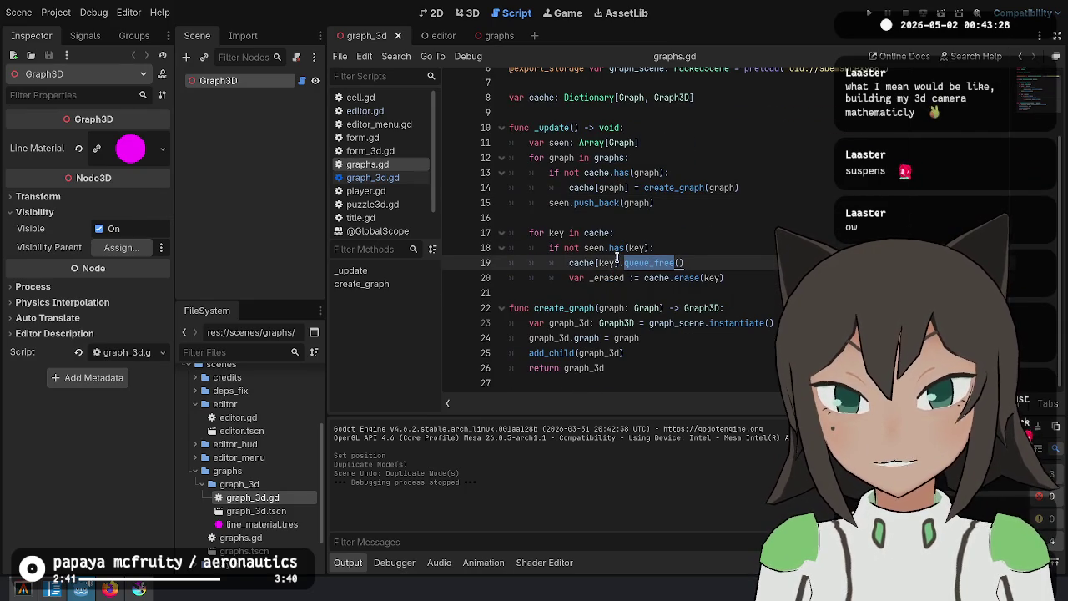
{"action": "left_click", "coordinate": [670, 260]}
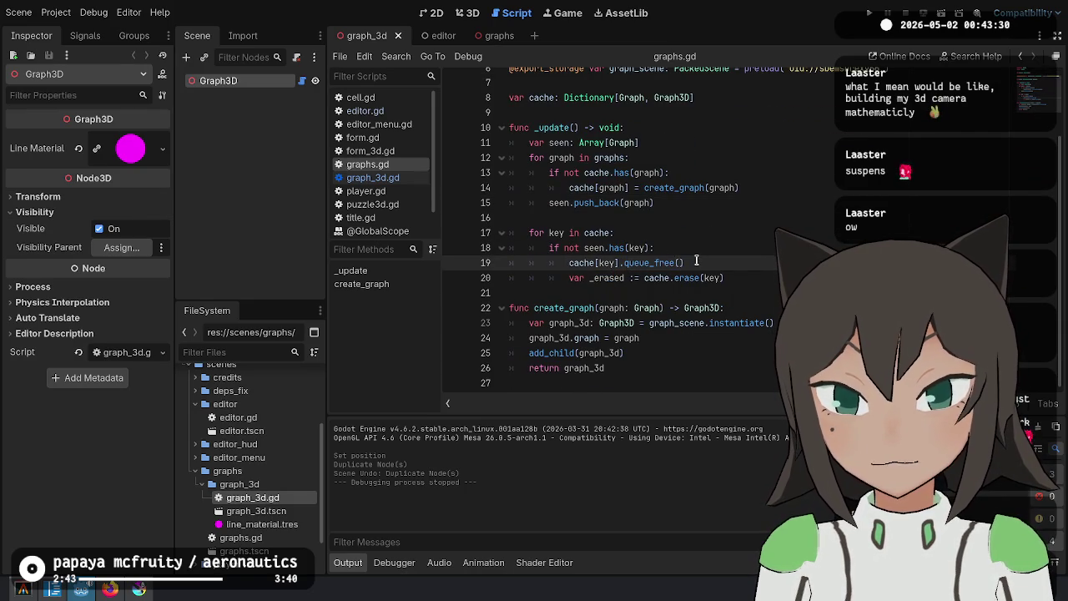
{"action": "left_click", "coordinate": [869, 13]}
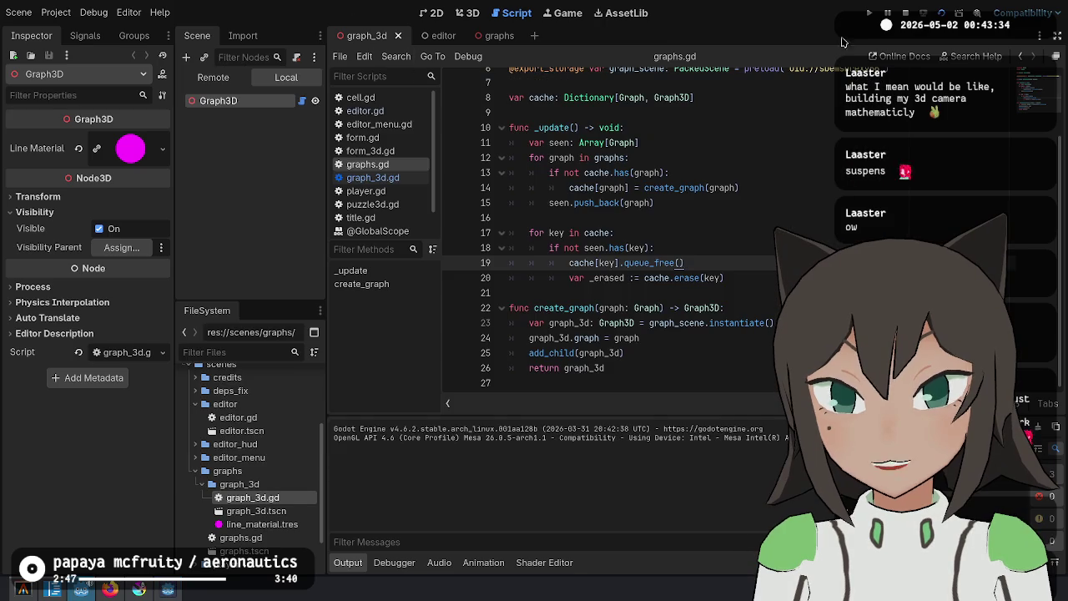
{"action": "left_click", "coordinate": [438, 35]}
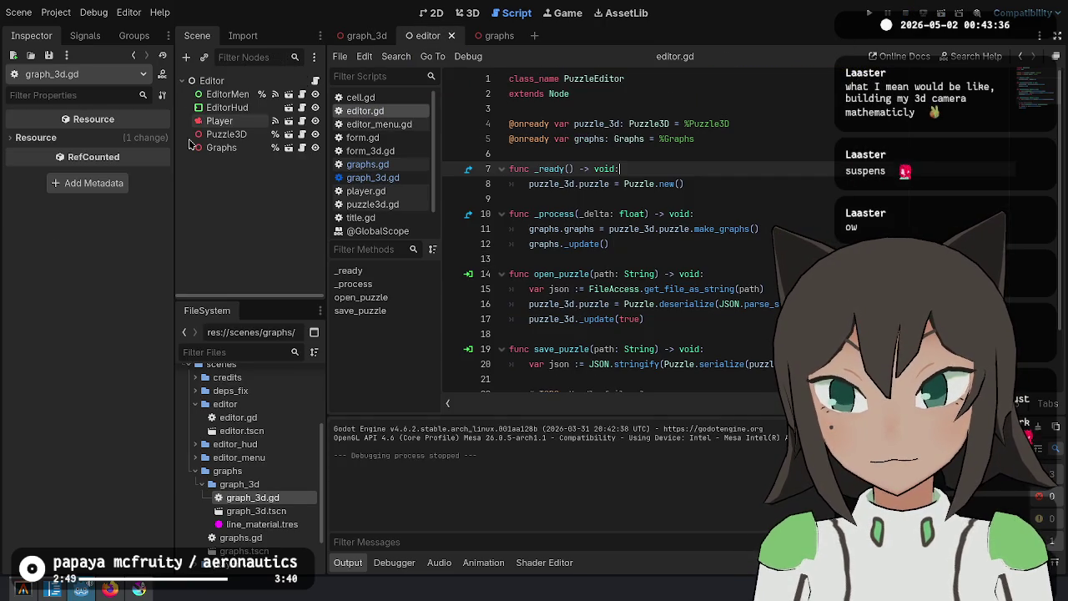
{"action": "key", "text": "F5"}
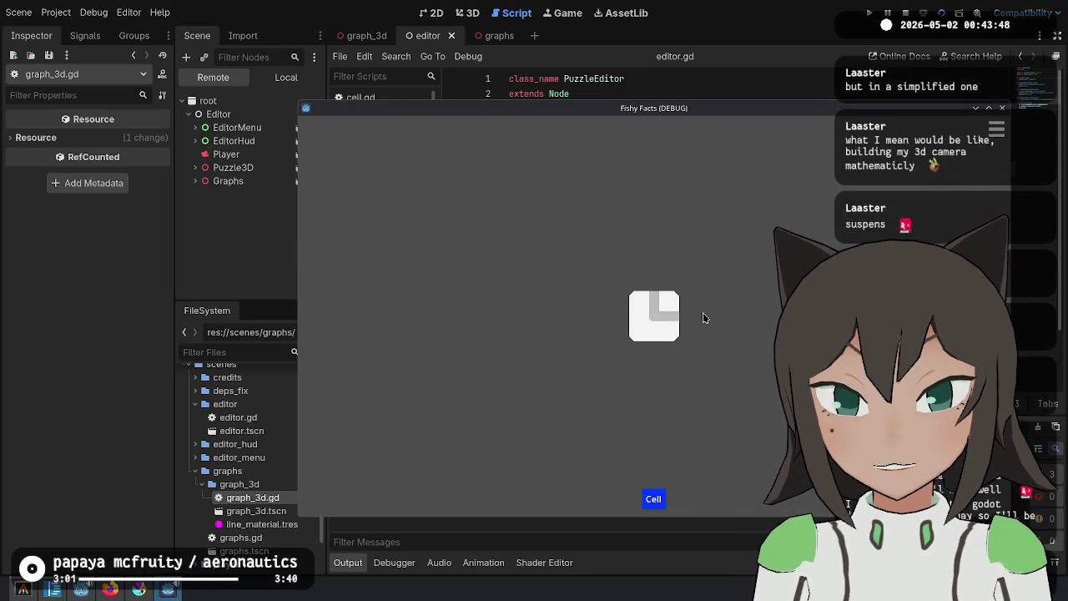
Place a second cell linked to the first, then expand the remote Graphs node
{"action": "left_click", "coordinate": [702, 313]}
{"action": "left_click", "coordinate": [703, 316]}
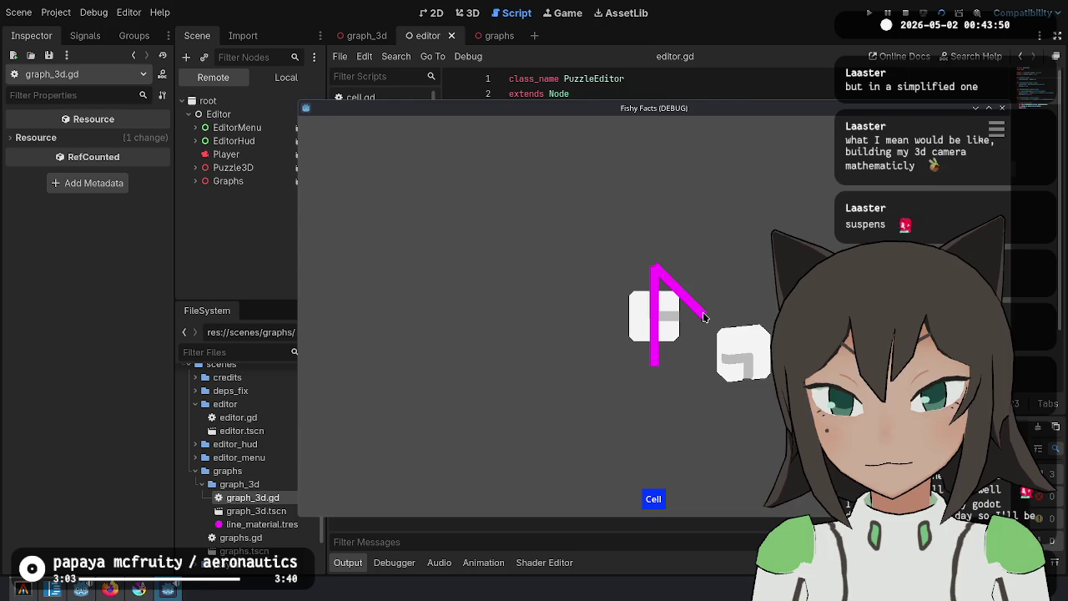
{"action": "left_click", "coordinate": [195, 181]}
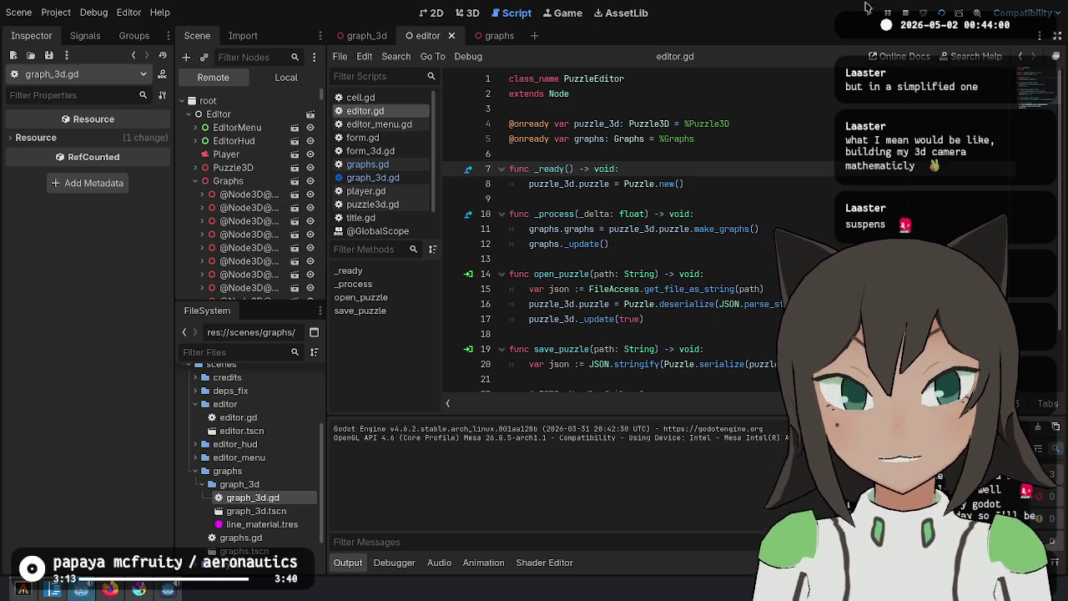
Stop the game and examine create_graph in graphs.gd, highlighting its uses
{"action": "key", "text": "F8"}
{"action": "left_click", "coordinate": [388, 164]}
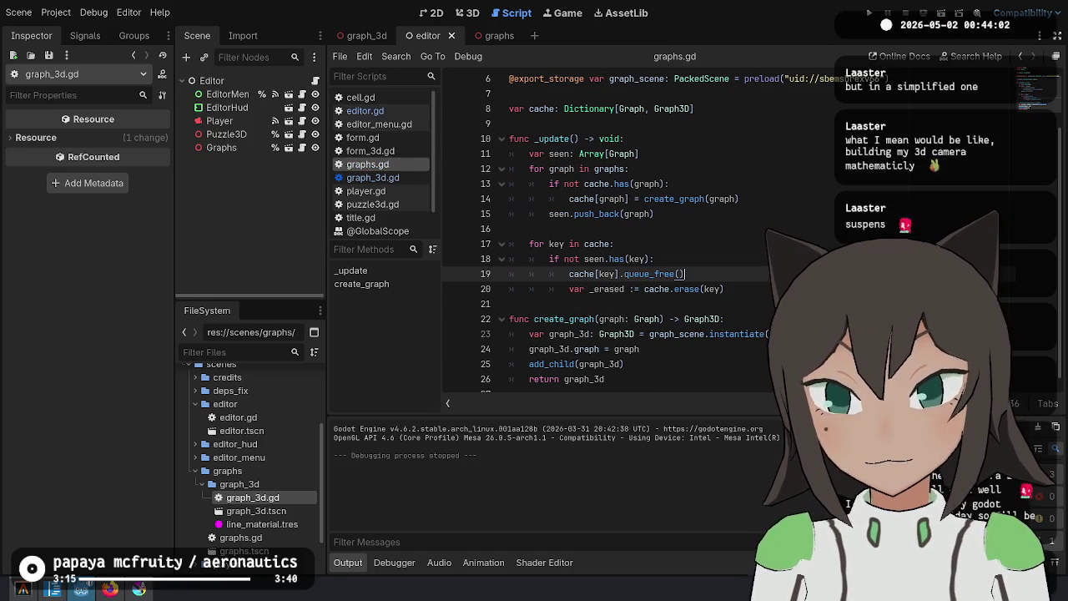
{"action": "scroll", "coordinate": [570, 307], "scroll_direction": "down", "scroll_amount": 1}
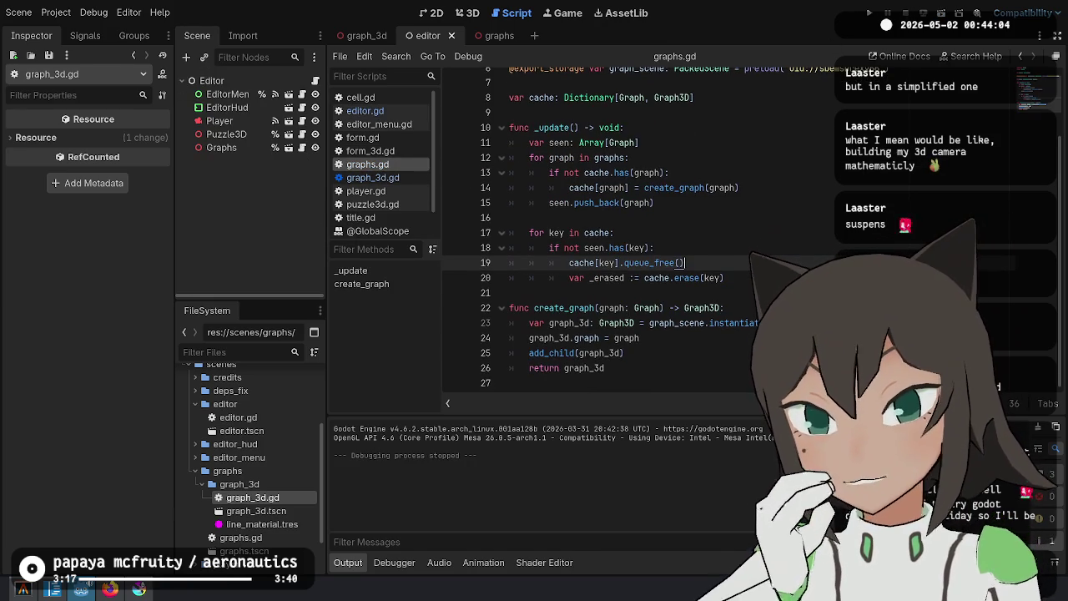
{"action": "double_click", "coordinate": [570, 307]}
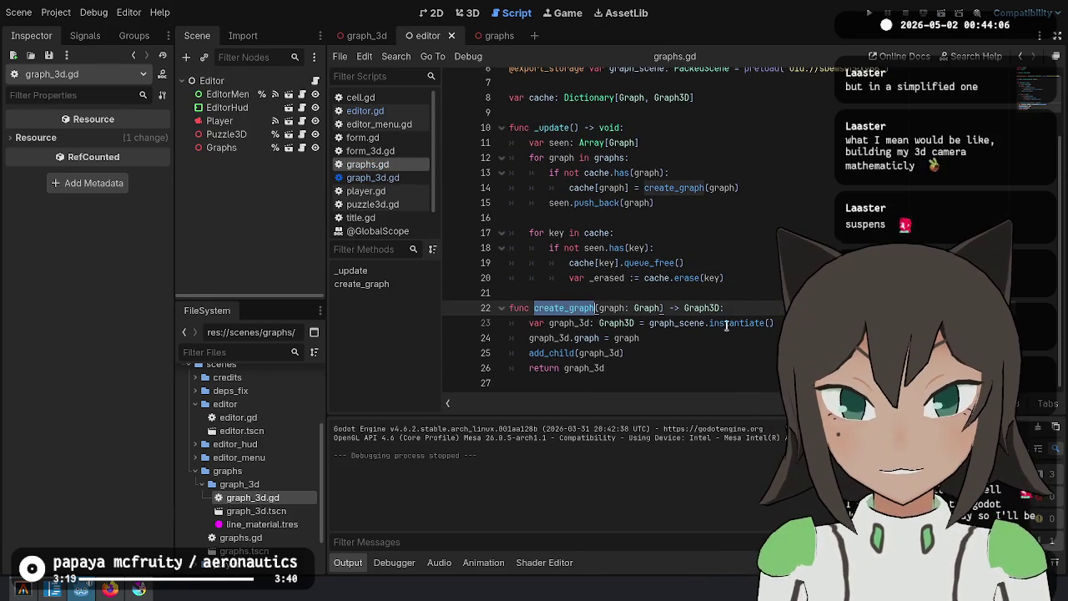
{"action": "left_click", "coordinate": [746, 308]}
{"action": "left_click", "coordinate": [636, 323]}
{"action": "left_click_drag", "start_coordinate": [636, 322], "coordinate": [641, 371]}
{"action": "left_click", "coordinate": [663, 322]}
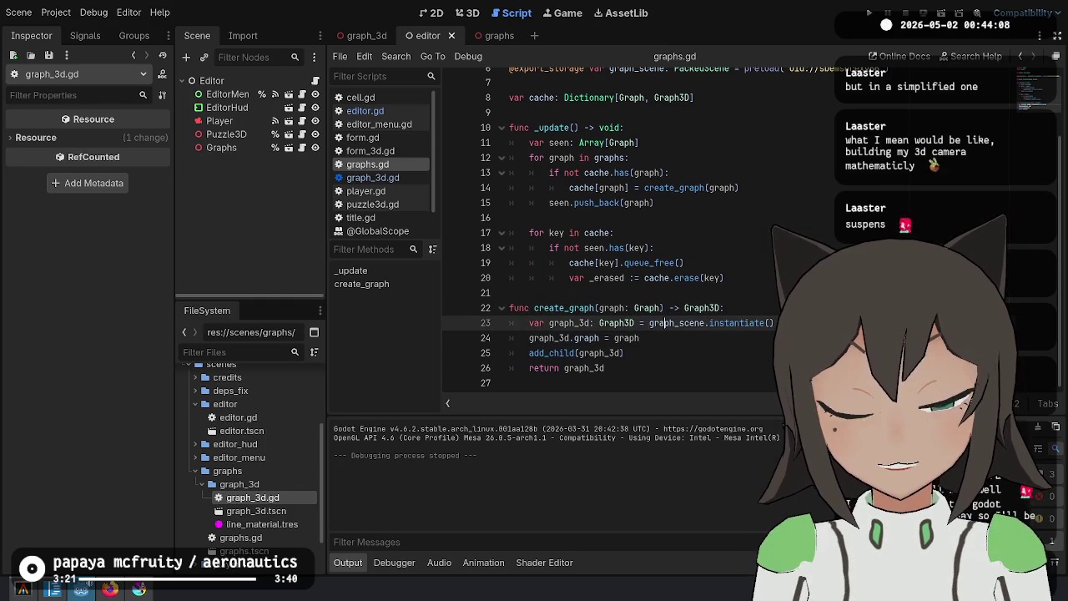
{"action": "left_click", "coordinate": [724, 308]}
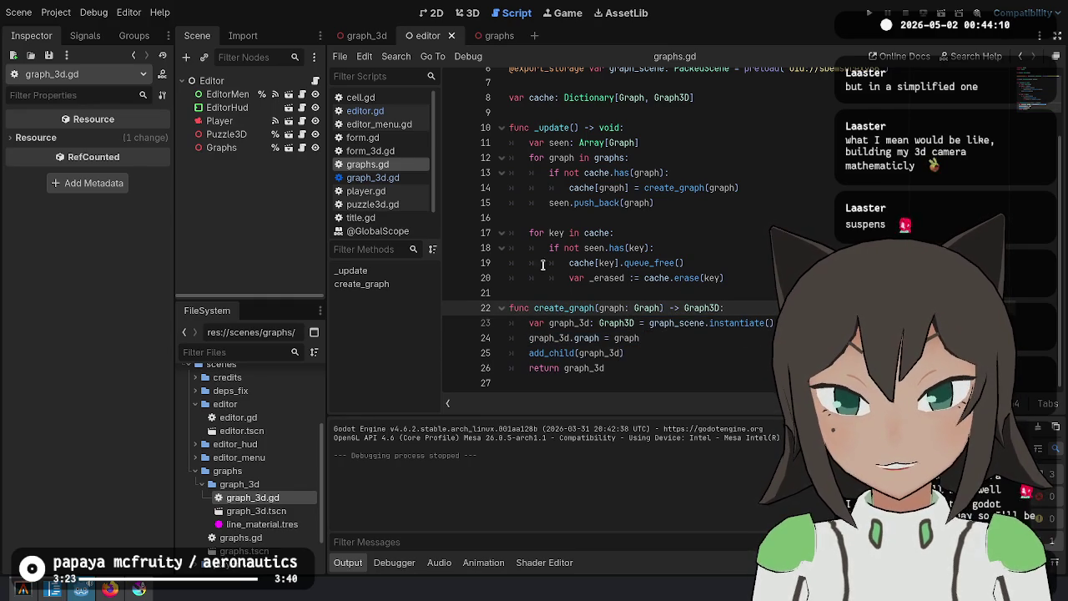
{"action": "double_click", "coordinate": [547, 308]}
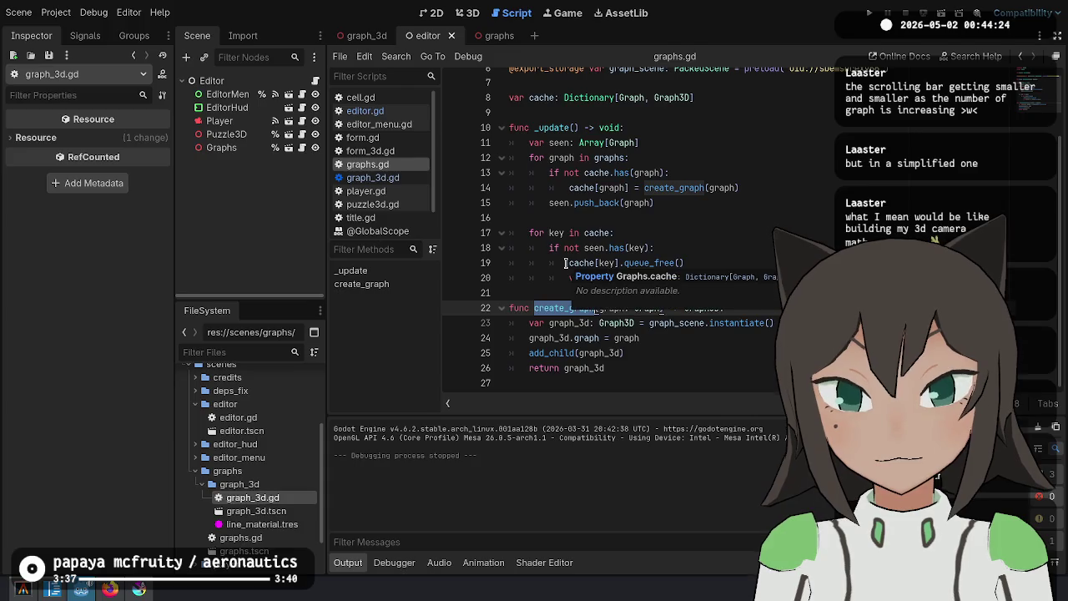
Review the cache cleanup loop on lines 17–20 of graphs.gd
{"action": "mouse_move", "coordinate": [549, 233]}
{"action": "left_mouse_down"}
{"action": "mouse_move", "coordinate": [723, 262]}
{"action": "mouse_move", "coordinate": [756, 284]}
{"action": "left_mouse_up"}
{"action": "left_click", "coordinate": [691, 246]}
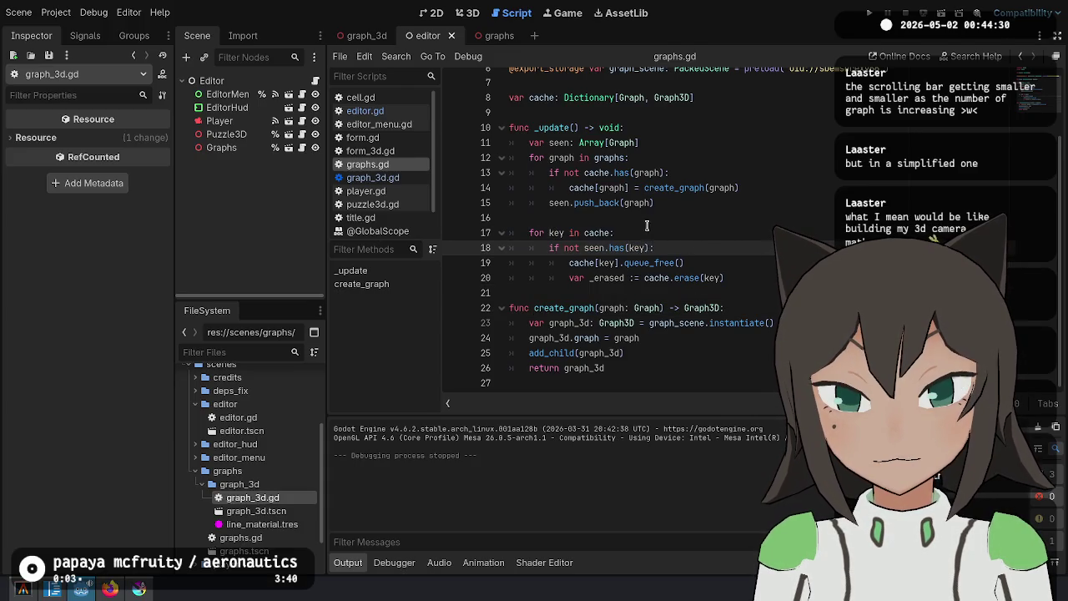
{"action": "scroll", "coordinate": [659, 209], "scroll_direction": "up", "scroll_amount": 1}
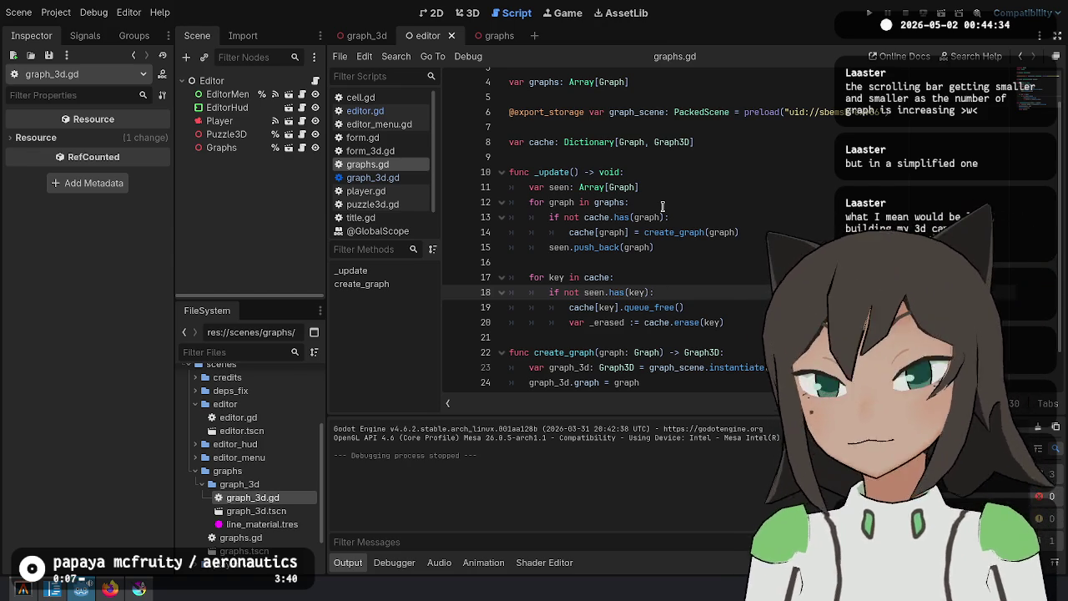
{"action": "scroll", "coordinate": [662, 206], "scroll_direction": "up", "scroll_amount": 1}
{"action": "scroll", "coordinate": [663, 206], "scroll_direction": "down", "scroll_amount": 1}
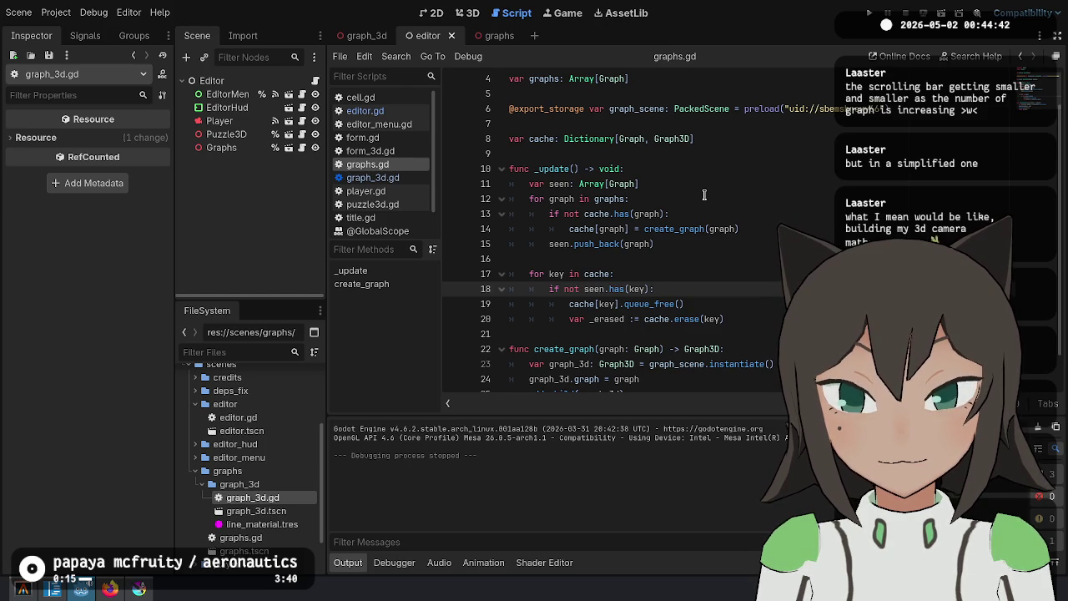
Add print(seen) on line 16 after the graph loop, then save and run with F5
{"action": "left_click", "coordinate": [702, 257]}
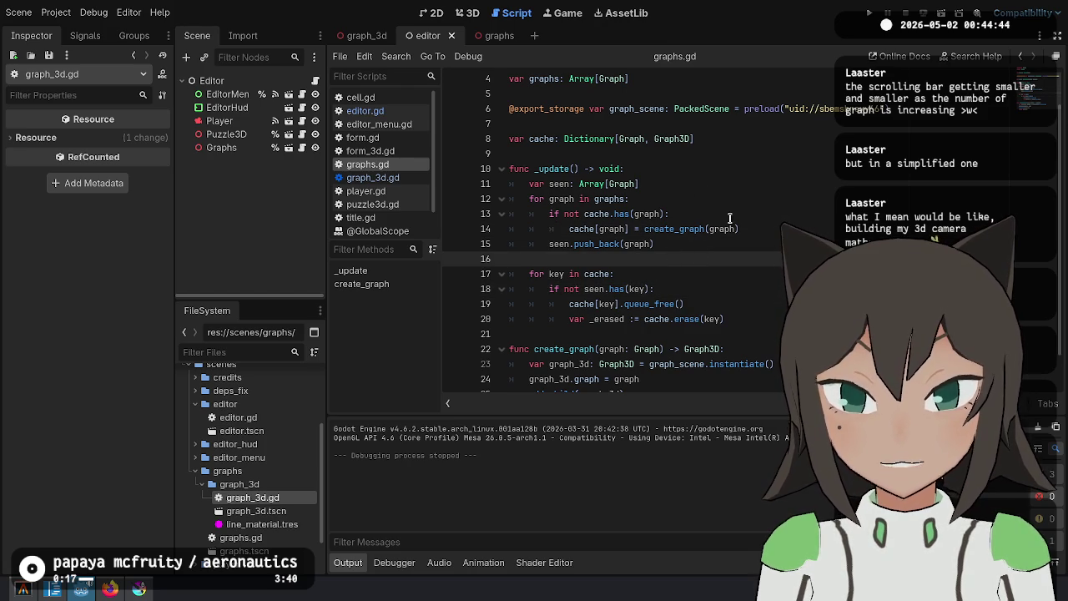
{"action": "key", "text": "Tab"}
{"action": "key", "text": "Tab"}
{"action": "key", "text": "Return"}
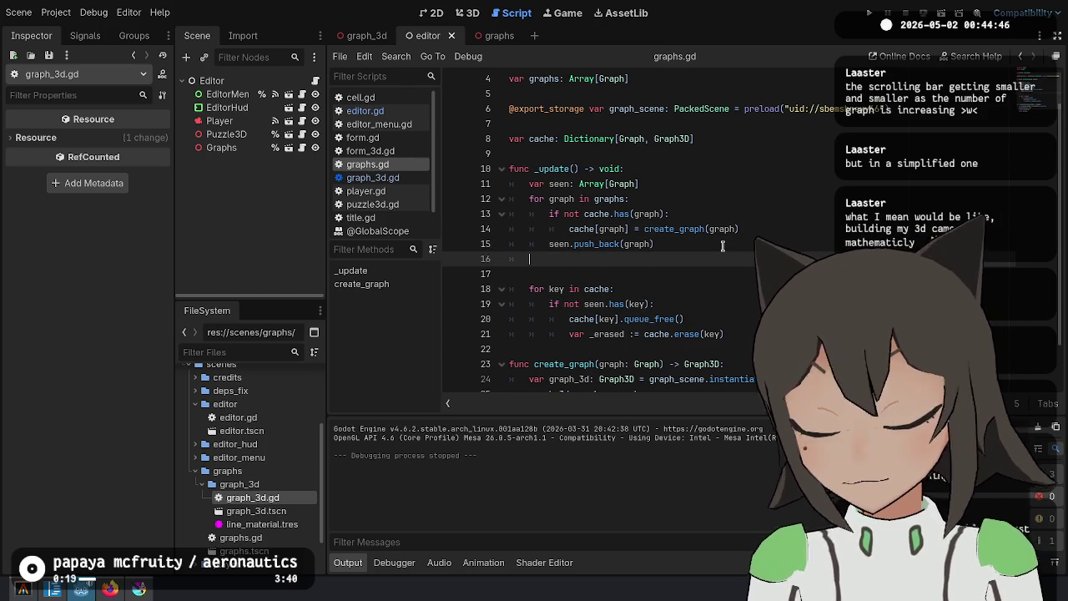
{"action": "type", "text": "seen)"}
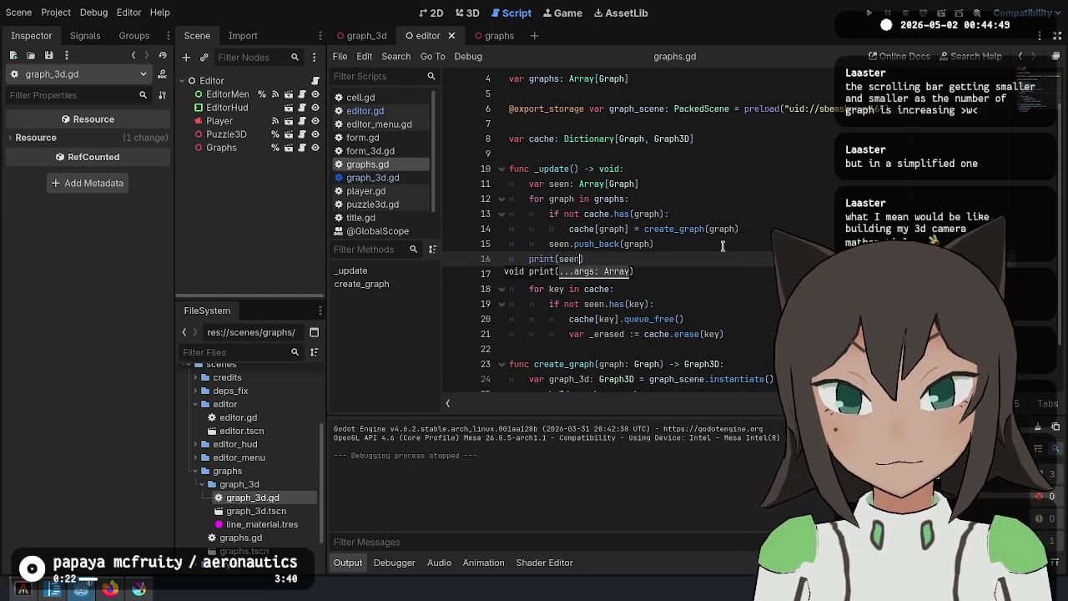
{"action": "key", "text": "F5"}
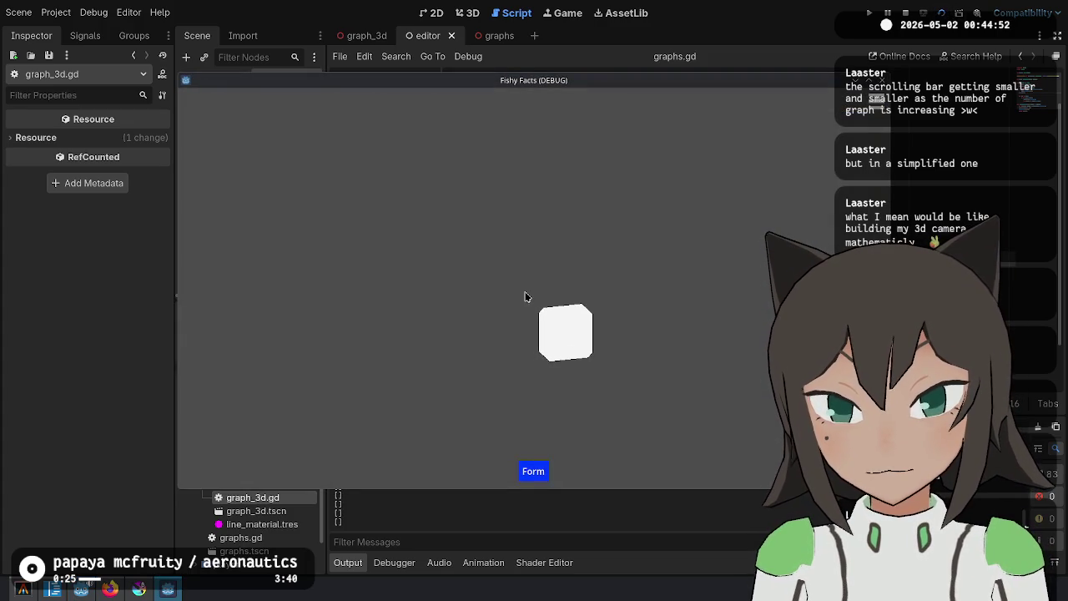
In the running game, add another white cube and split the two-cell block into separate cubes
{"action": "left_click", "coordinate": [526, 295]}
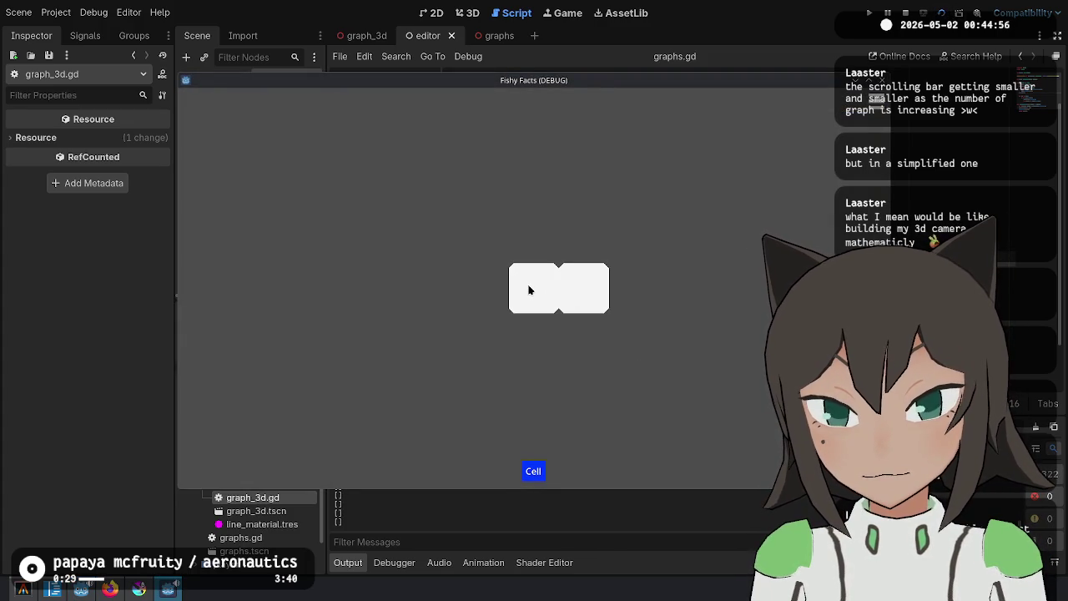
{"action": "left_click", "coordinate": [580, 283]}
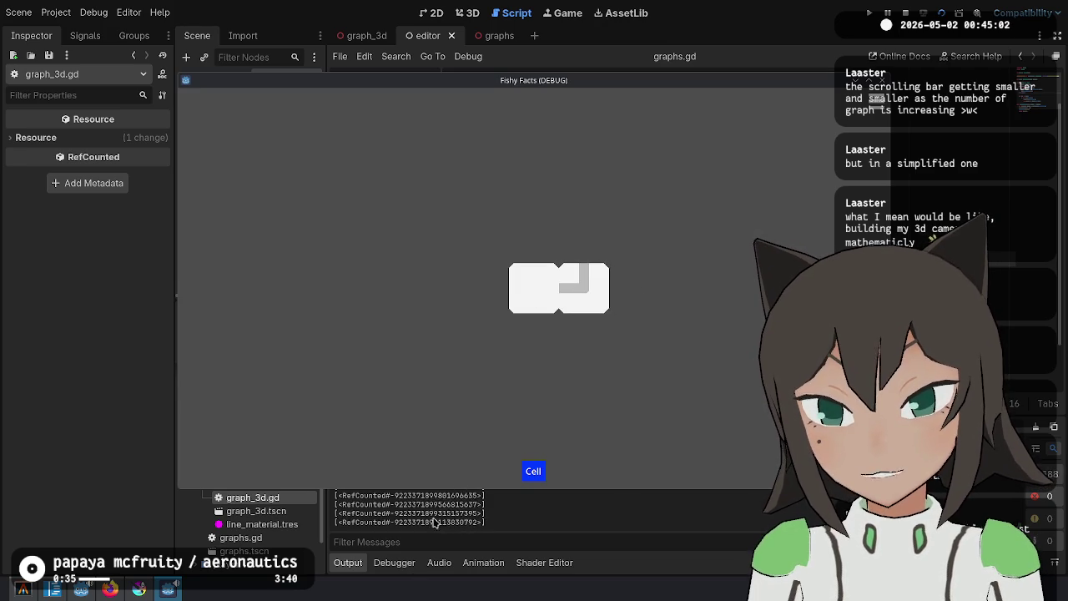
{"action": "left_click", "coordinate": [369, 12]}
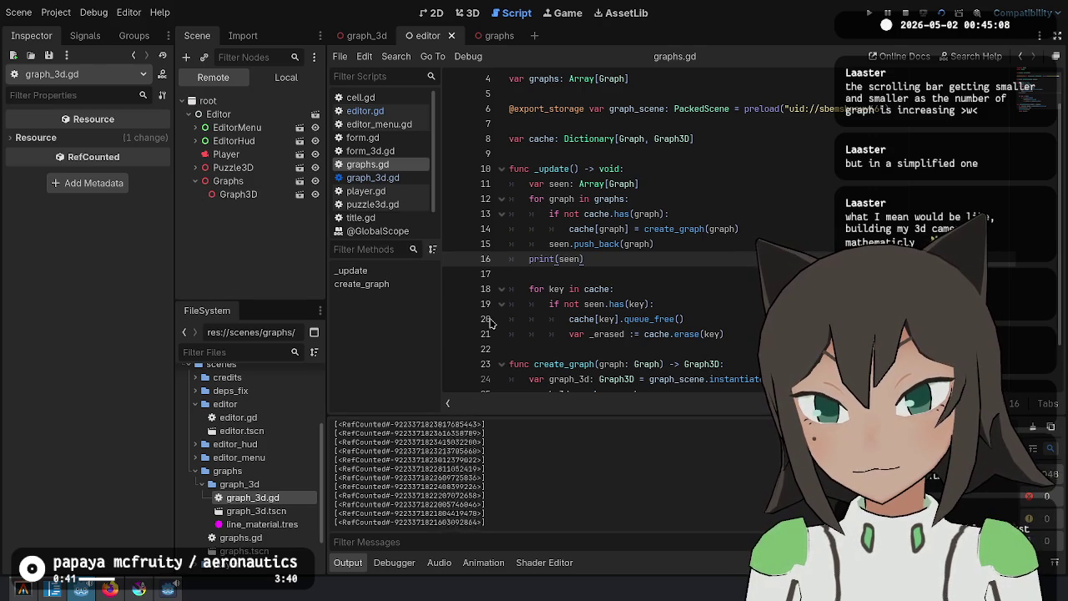
{"action": "key", "text": "alt+Tab"}
{"action": "key", "text": "alt+Tab"}
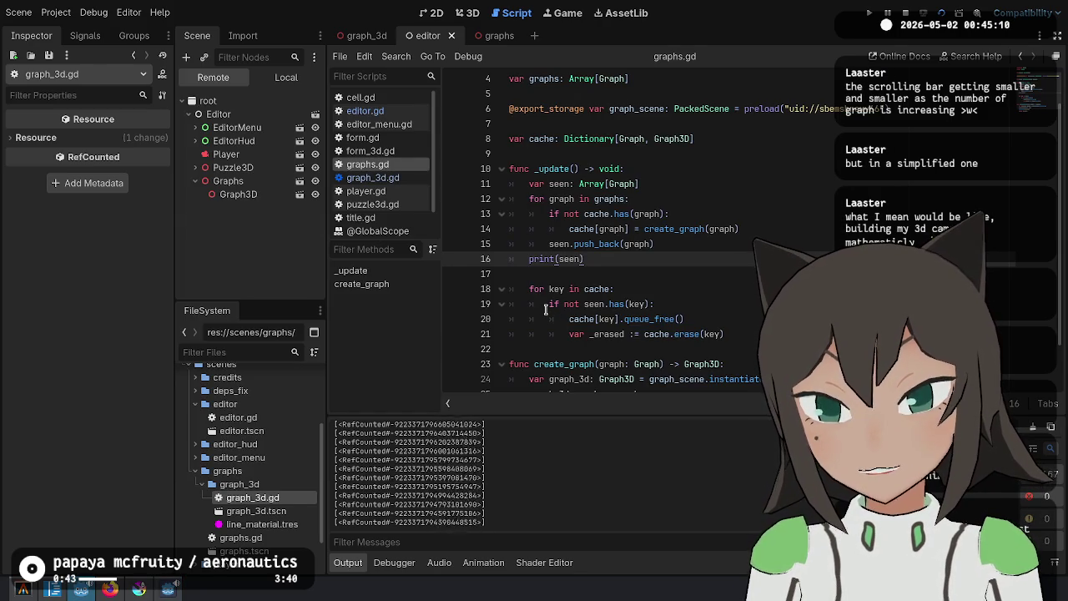
{"action": "key", "text": "alt+Tab"}
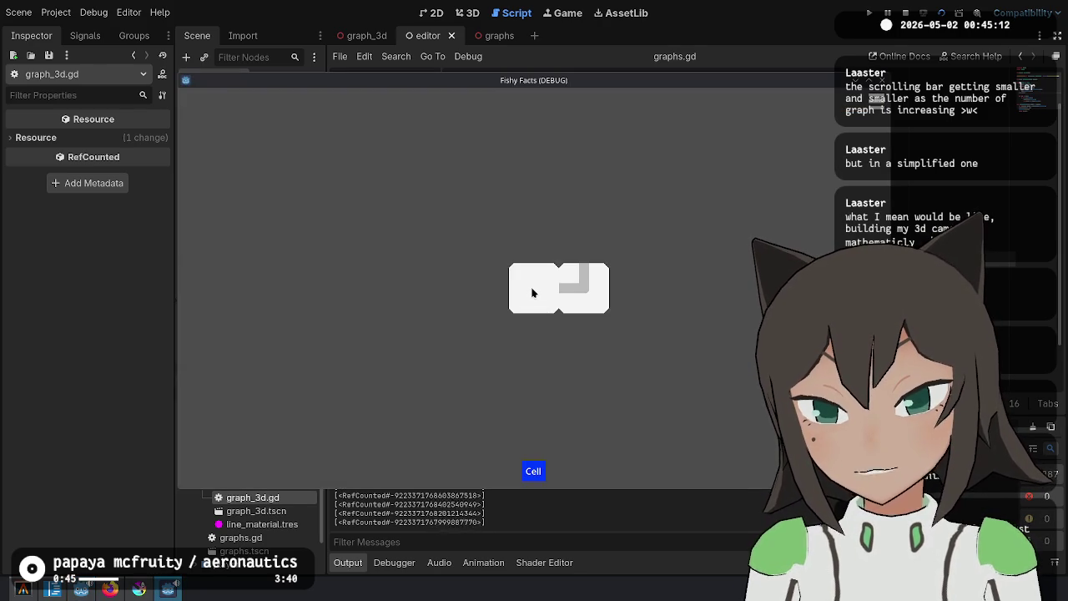
Join the loose tile to its partner and rotate the two-tile cell until a magenta graph appears
{"action": "mouse_move", "coordinate": [543, 289]}
{"action": "left_mouse_down"}
{"action": "mouse_move", "coordinate": [523, 276]}
{"action": "mouse_move", "coordinate": [470, 289]}
{"action": "mouse_move", "coordinate": [546, 290]}
{"action": "left_mouse_up"}
{"action": "left_click", "coordinate": [470, 289]}
{"action": "left_click", "coordinate": [544, 296]}
{"action": "left_click", "coordinate": [542, 303]}
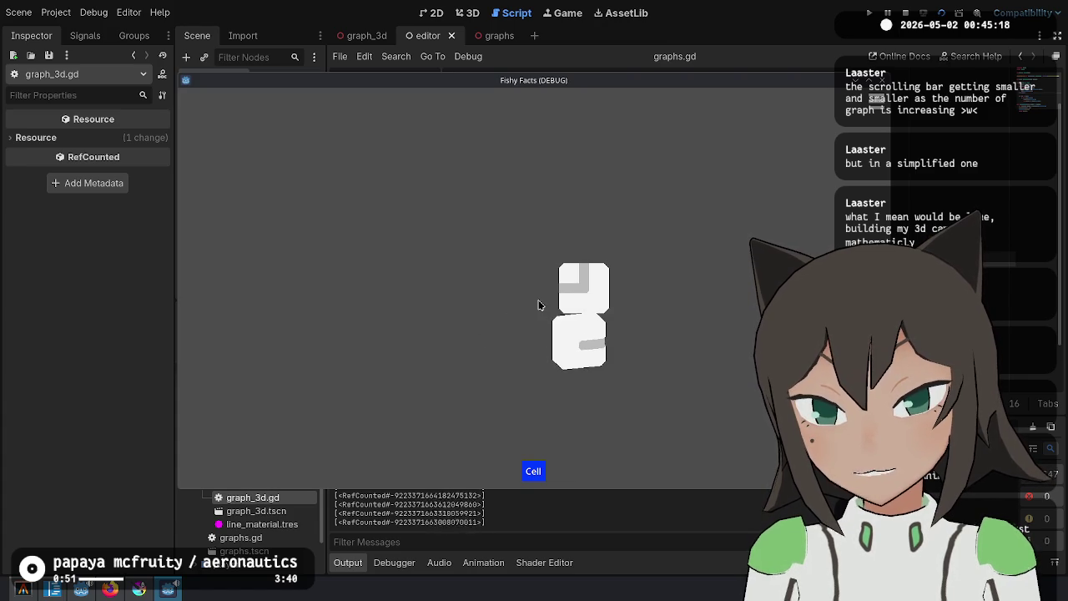
{"action": "left_click", "coordinate": [538, 306]}
{"action": "left_click", "coordinate": [538, 305]}
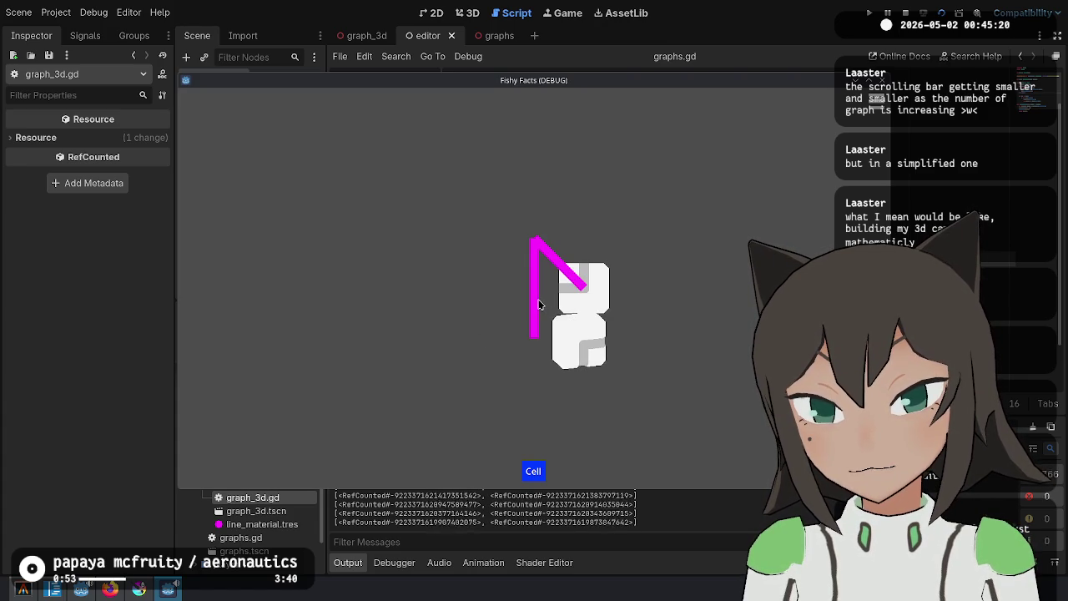
{"action": "left_click", "coordinate": [573, 357]}
Back in graphs.gd, step through the cleanup loop to the print(seen) and create_graph lines
{"action": "key", "text": "alt+Tab"}
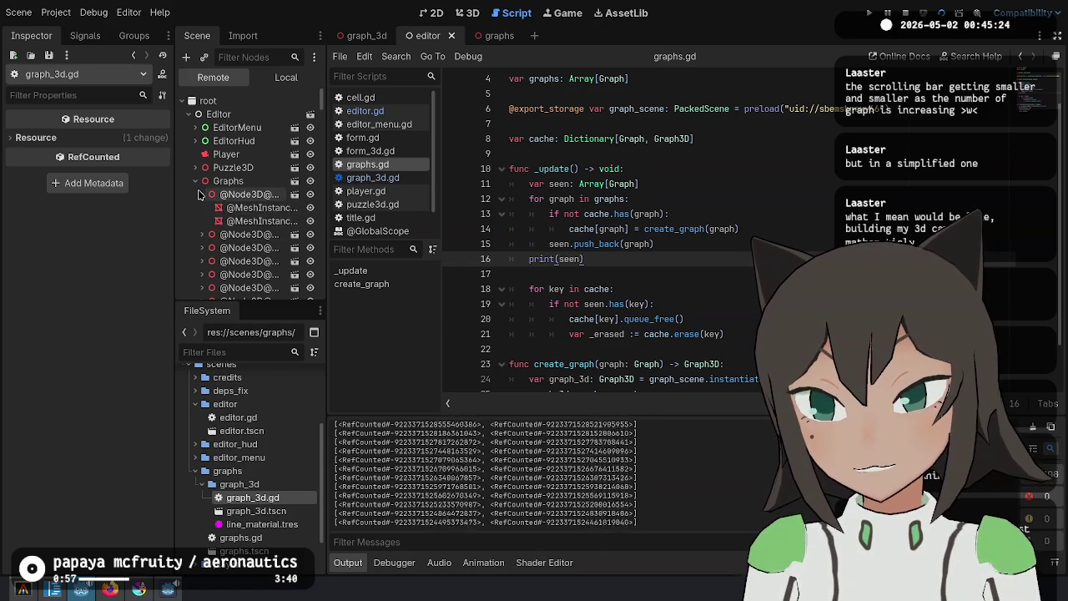
{"action": "key", "text": "Down"}
{"action": "key", "text": "Down"}
{"action": "key", "text": "Down"}
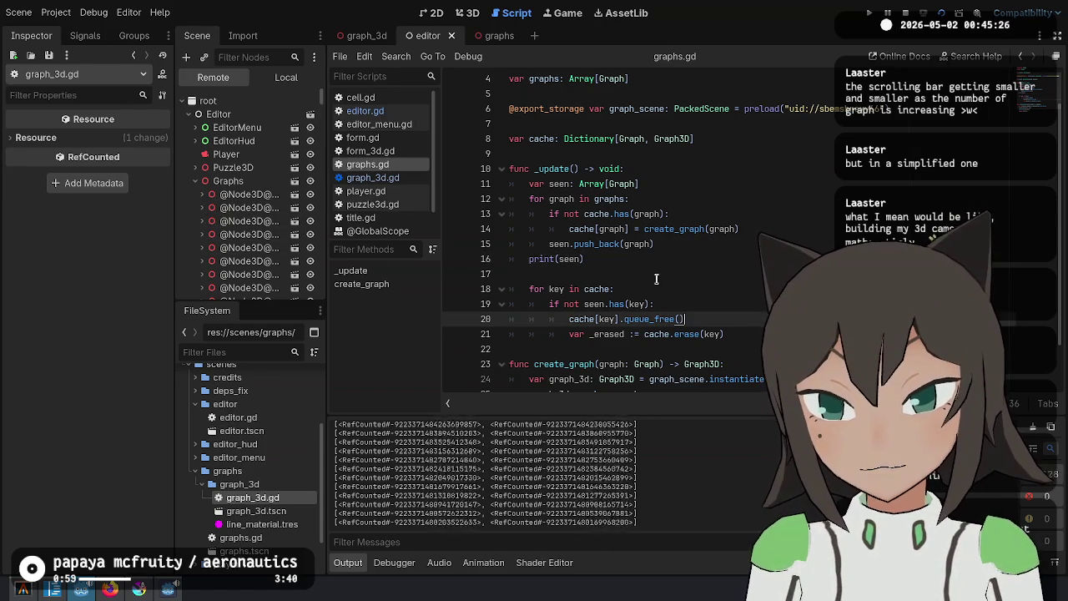
{"action": "key", "text": "Up"}
{"action": "key", "text": "Up"}
{"action": "key", "text": "Up"}
{"action": "key", "text": "Down"}
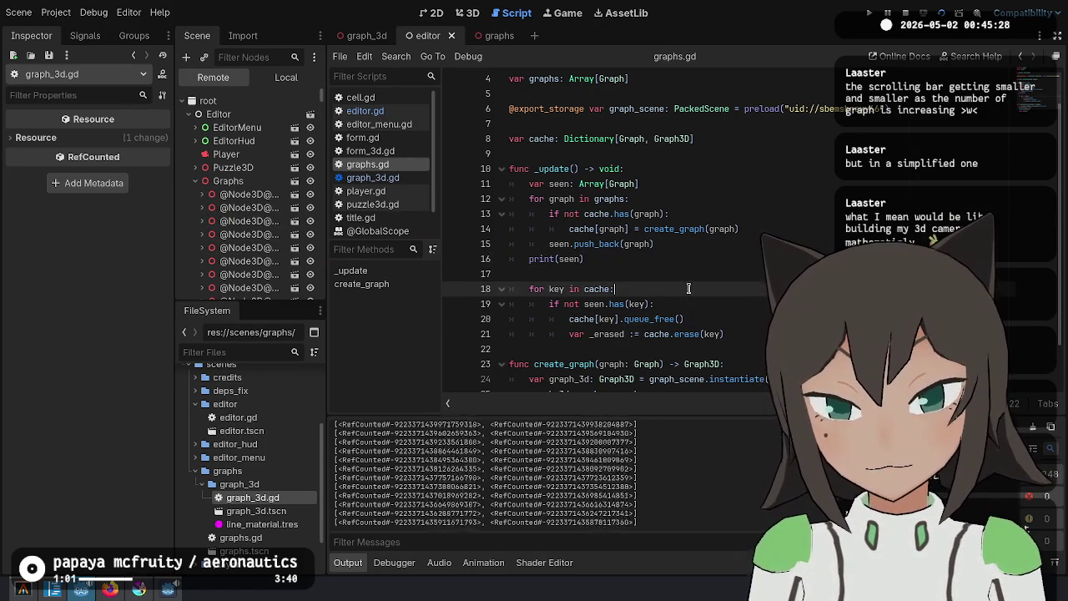
{"action": "left_click", "coordinate": [715, 258]}
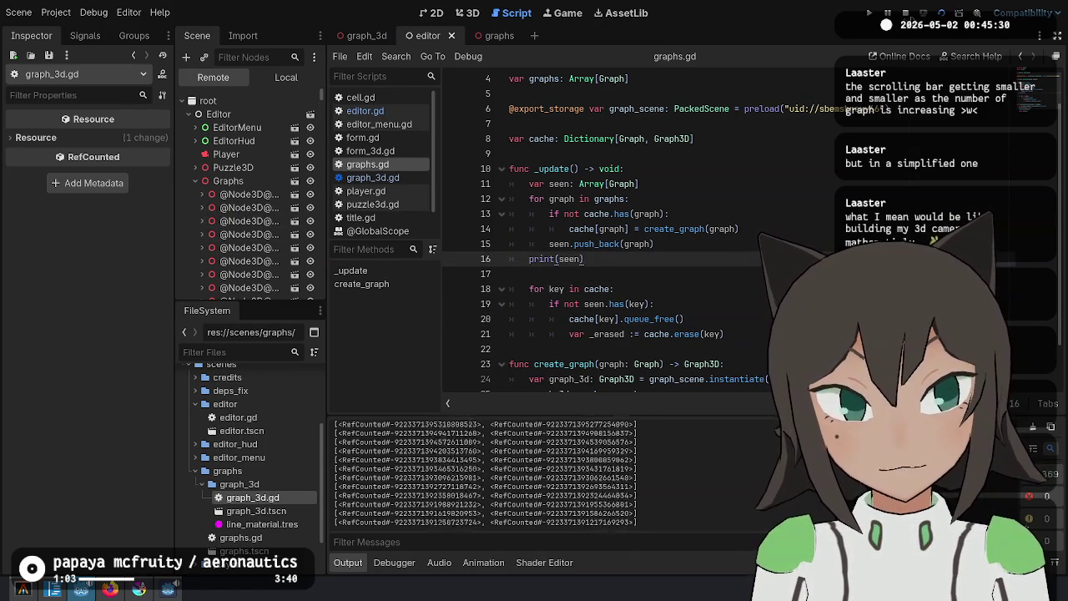
{"action": "left_click", "coordinate": [706, 228]}
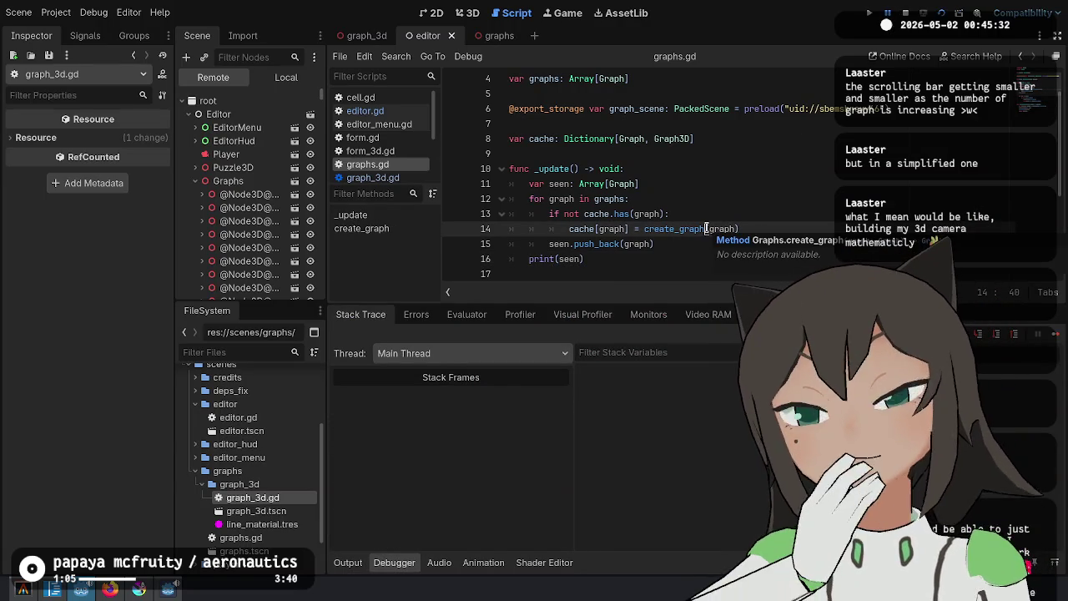
Read through the cleanup loop, selecting the loop variable key on line 18
{"action": "scroll", "coordinate": [680, 214], "scroll_direction": "down", "scroll_amount": 3}
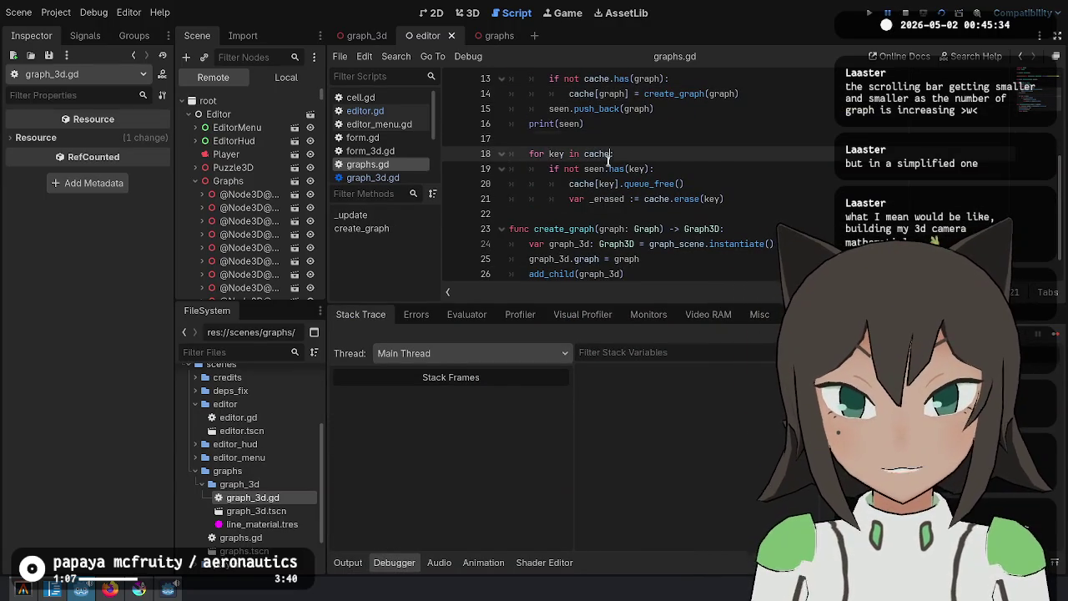
{"action": "left_click", "coordinate": [599, 172]}
{"action": "scroll", "coordinate": [593, 171], "scroll_direction": "up", "scroll_amount": 2}
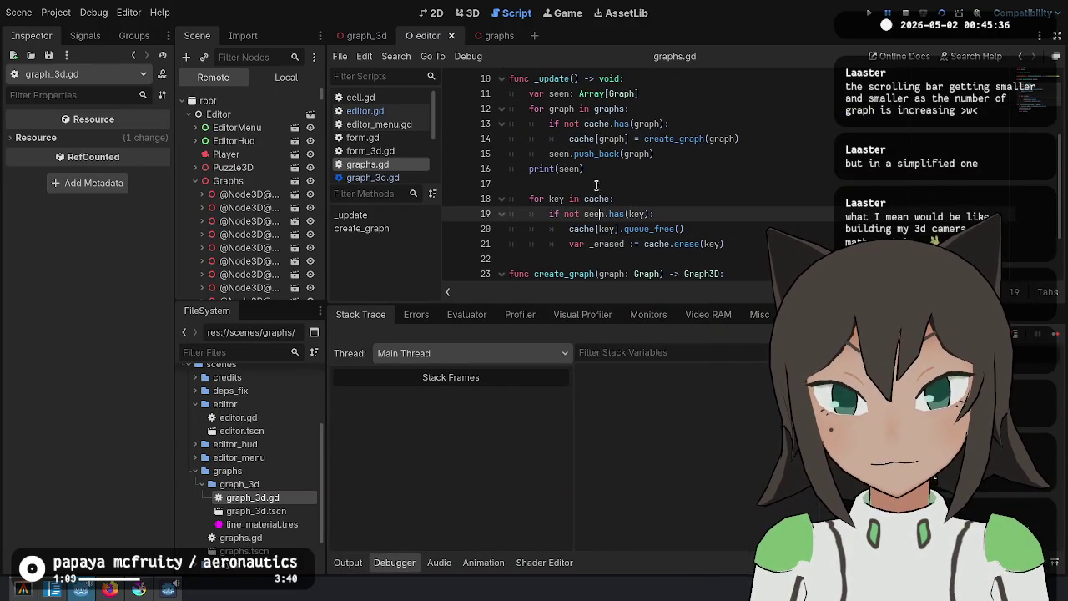
{"action": "scroll", "coordinate": [626, 175], "scroll_direction": "down", "scroll_amount": 1}
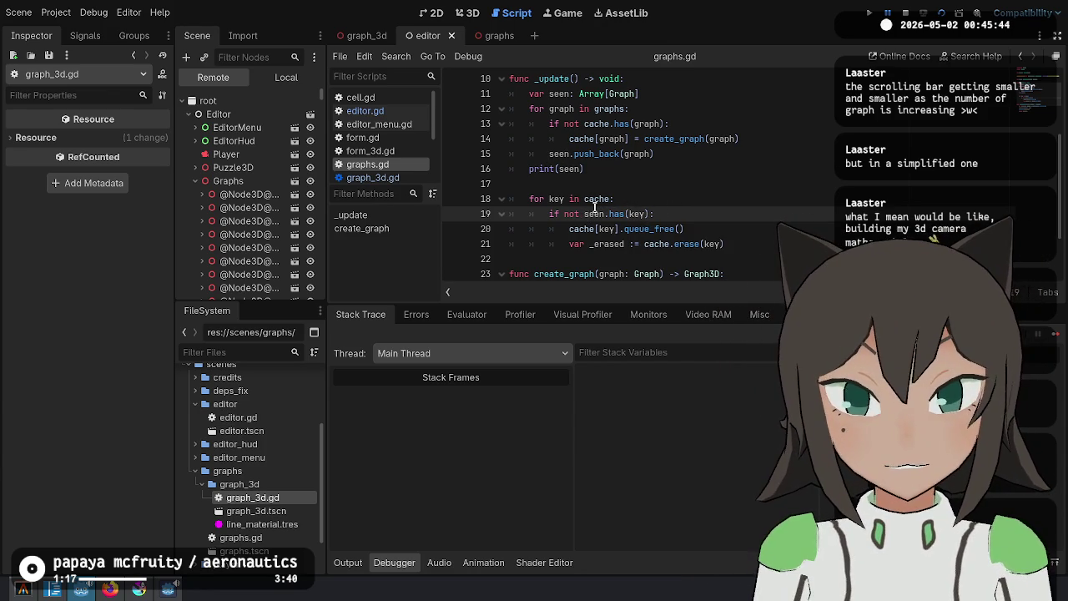
{"action": "double_click", "coordinate": [556, 199]}
{"action": "scroll", "coordinate": [599, 188], "scroll_direction": "up", "scroll_amount": 1}
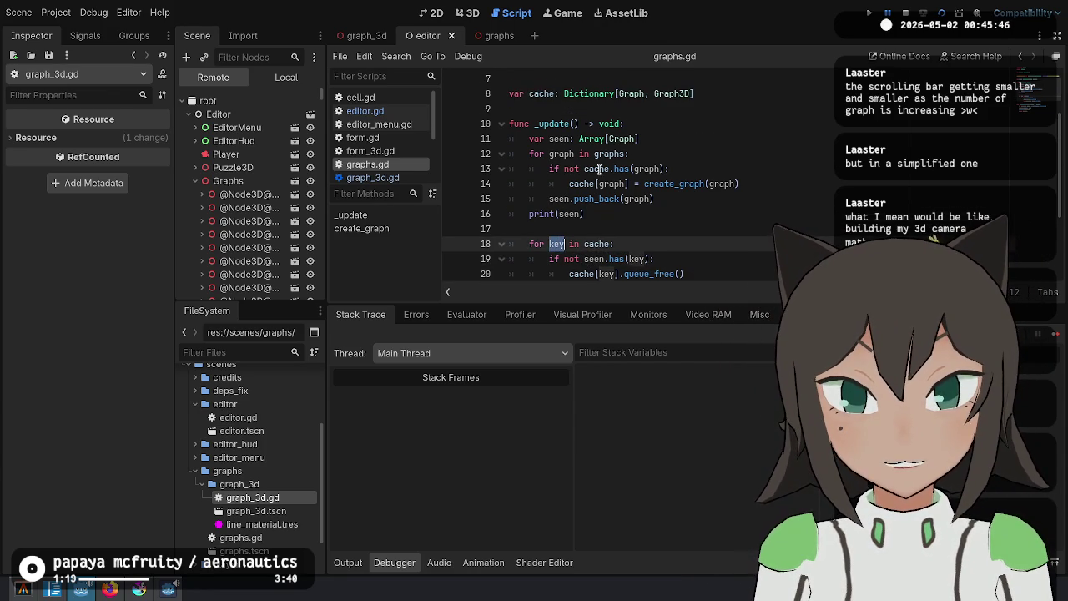
{"action": "scroll", "coordinate": [599, 176], "scroll_direction": "down", "scroll_amount": 1}
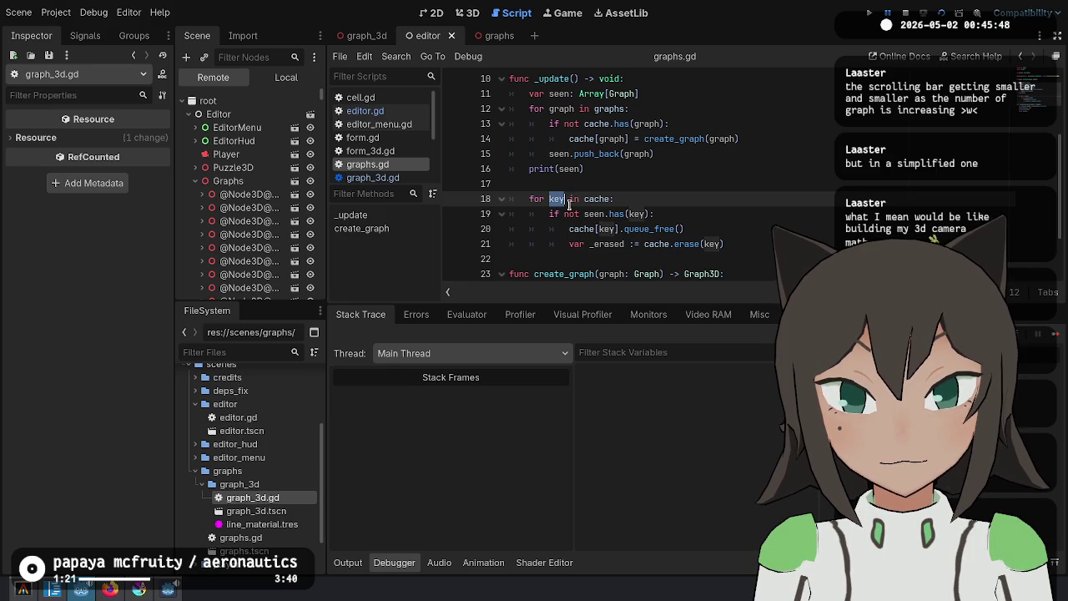
{"action": "left_click", "coordinate": [670, 216]}
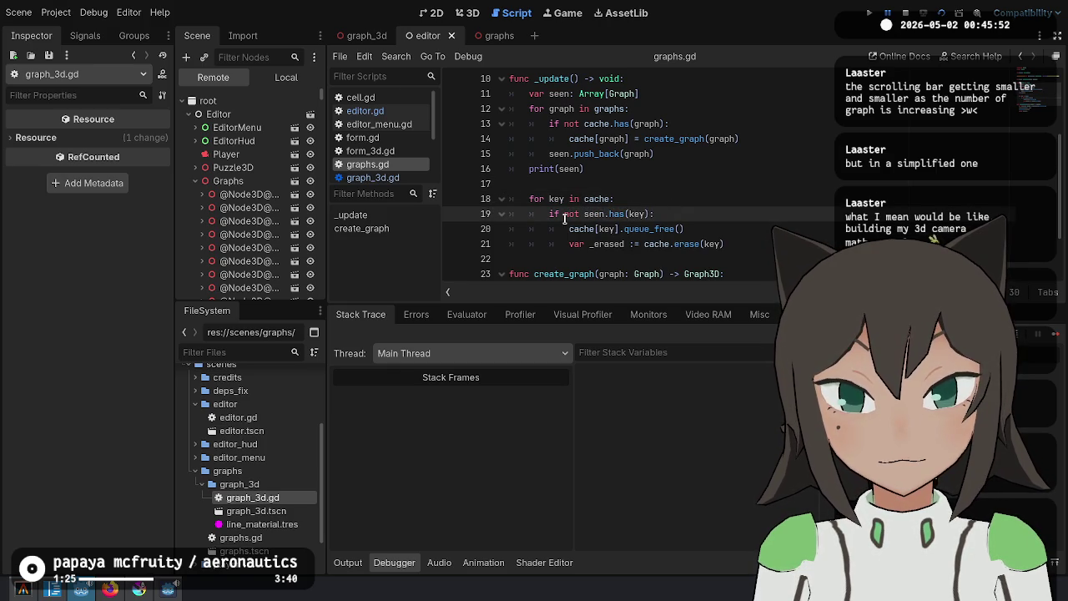
Open the Dictionary documentation for erase() from line 21 and highlight its description
{"action": "mouse_move", "coordinate": [574, 234]}
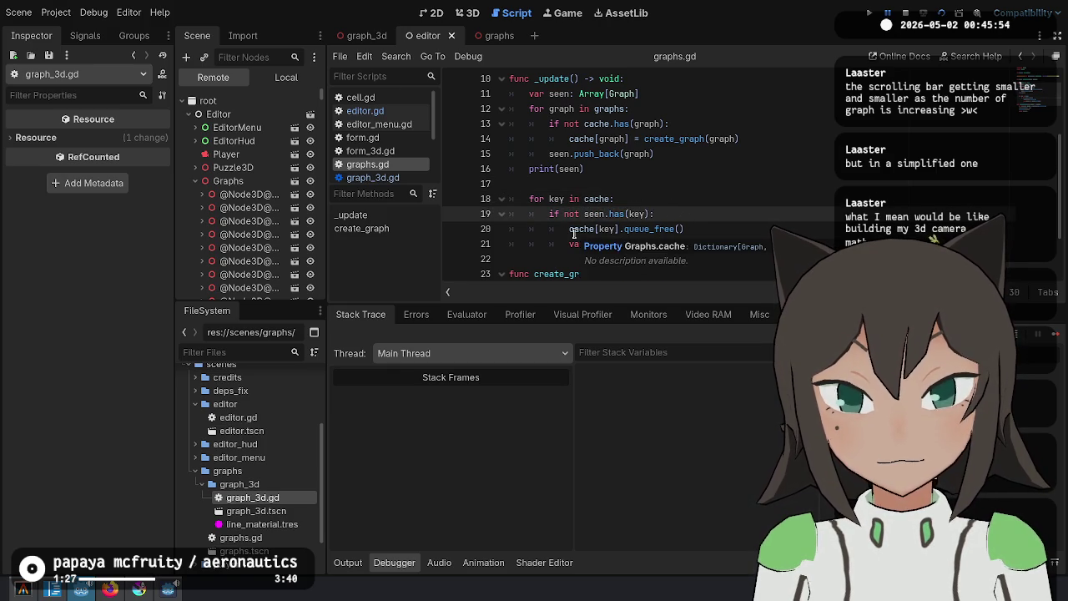
{"action": "left_click", "coordinate": [725, 232]}
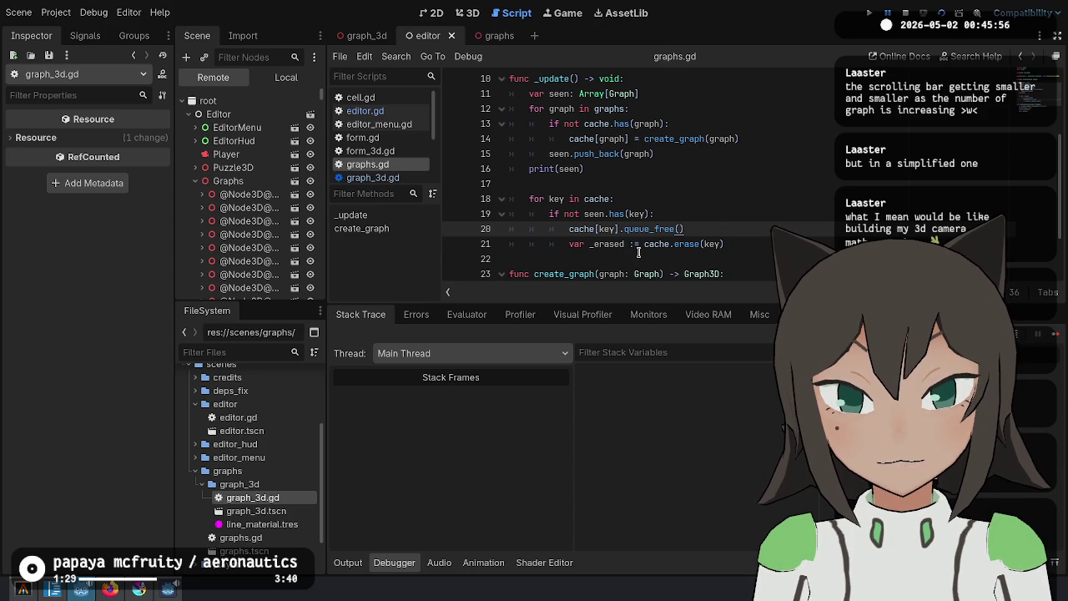
{"action": "left_click", "coordinate": [690, 244]}
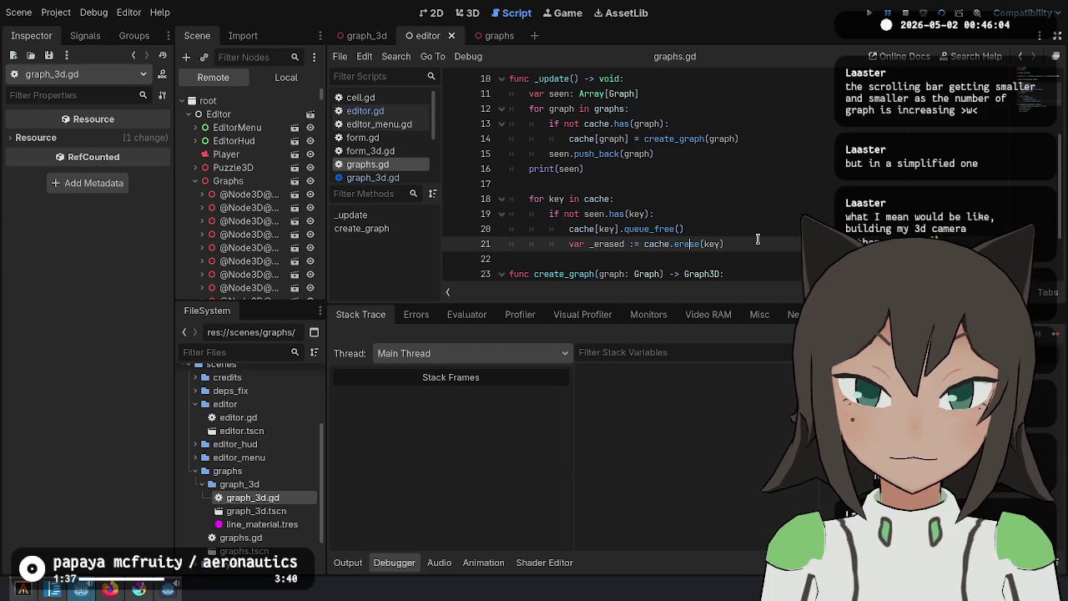
{"action": "left_click", "coordinate": [676, 247], "text": "ctrl"}
{"action": "mouse_move", "coordinate": [613, 118]}
{"action": "left_mouse_down"}
{"action": "mouse_move", "coordinate": [968, 125]}
{"action": "mouse_move", "coordinate": [921, 147]}
{"action": "mouse_move", "coordinate": [539, 147]}
{"action": "left_mouse_up"}
{"action": "left_click", "coordinate": [749, 147]}
Make graphs.gd's loop iterate over .keys() with a typed key: Graph variable, and save
{"action": "left_click", "coordinate": [971, 123]}
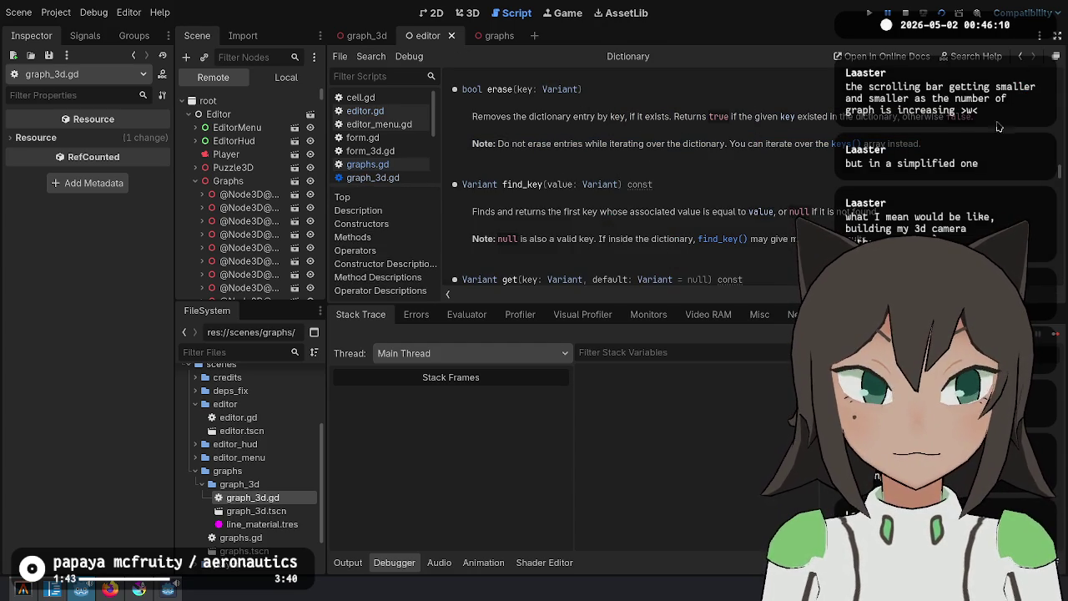
{"action": "key", "text": "alt+Left"}
{"action": "type", "text": ".nko"}
{"action": "type", "text": "s()"}
{"action": "key", "text": "ctrl+shift+Left"}
{"action": "key", "text": "ctrl+shift+Left"}
{"action": "key", "text": "ctrl+shift+Right"}
{"action": "key", "text": "ctrl+Left"}
{"action": "key", "text": "ctrl+Left"}
{"action": "type", "text": ": Graph"}
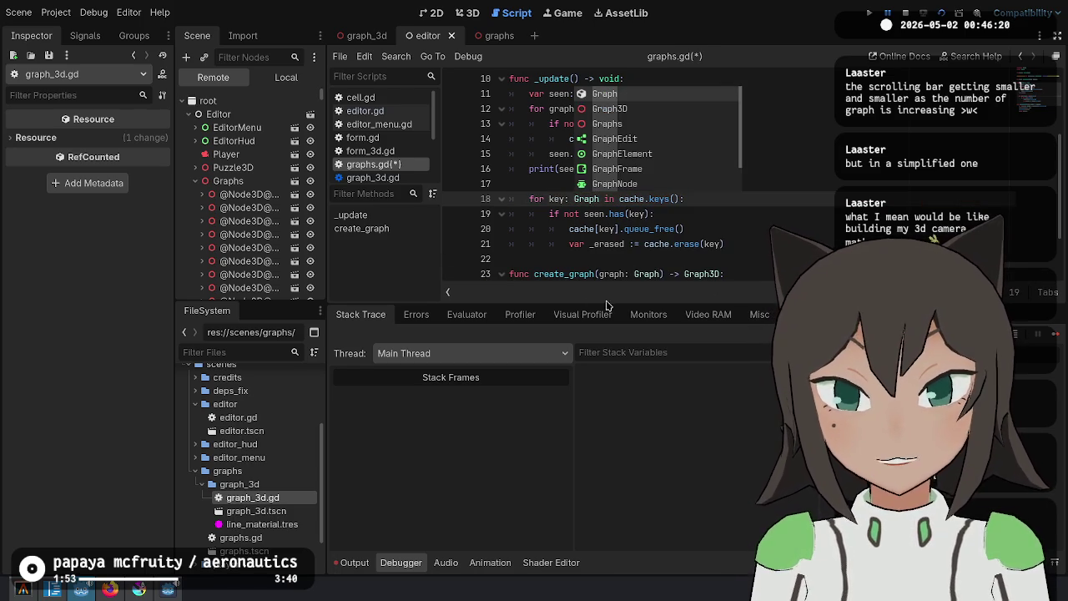
{"action": "left_click", "coordinate": [691, 228]}
{"action": "key", "text": "ctrl+s"}
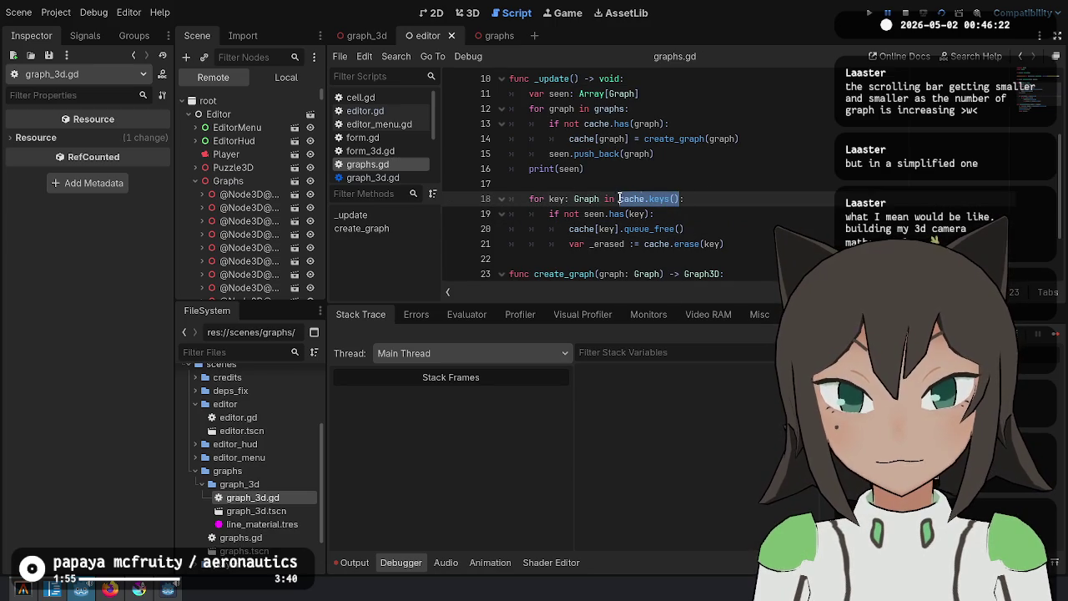
Look up keys() in the documentation, then return to line 18 of graphs.gd
{"action": "key", "text": "End"}
{"action": "left_click", "coordinate": [660, 203], "text": "ctrl"}
{"action": "key", "text": "alt+Left"}
{"action": "left_click", "coordinate": [648, 198]}
{"action": "double_click", "coordinate": [650, 198]}
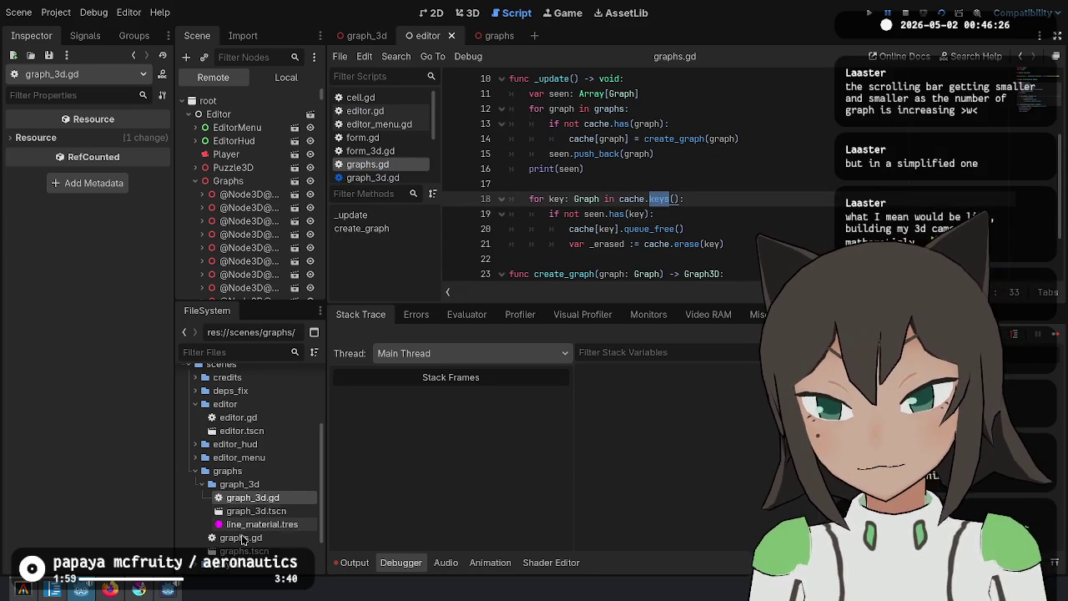
In graph_3d.gd, change the loop to 'for key: Vector4i in lines.keys():', save, and relaunch
{"action": "double_click", "coordinate": [253, 497]}
{"action": "scroll", "coordinate": [751, 241], "scroll_direction": "down", "scroll_amount": 8}
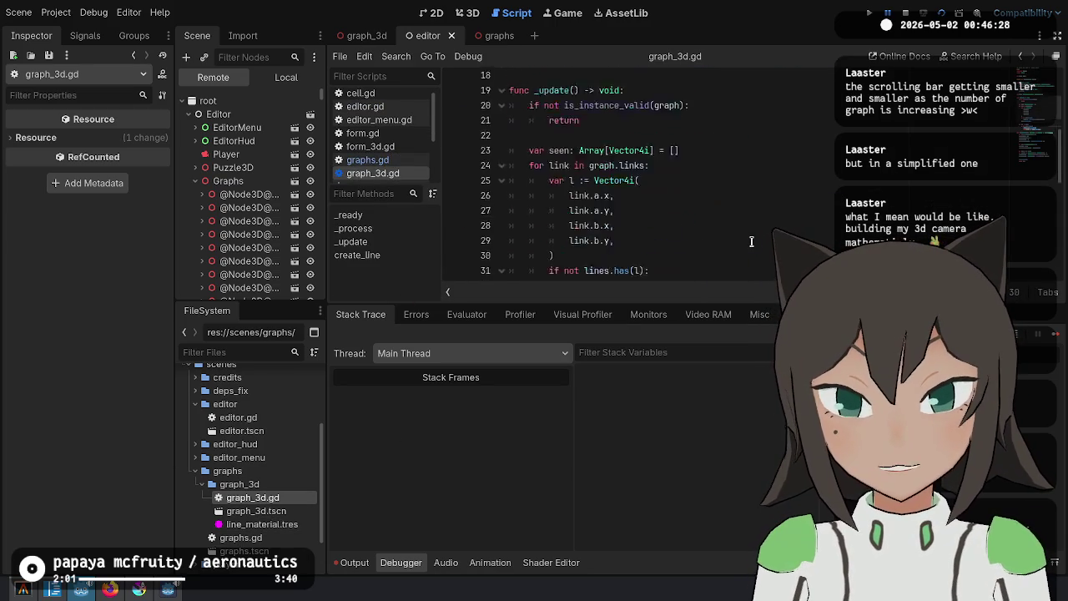
{"action": "left_click", "coordinate": [772, 191]}
{"action": "key", "text": "Left"}
{"action": "type", "text": "eys"}
{"action": "key", "text": "Return"}
{"action": "key", "text": "ctrl+Left"}
{"action": "key", "text": "ctrl+Left"}
{"action": "key", "text": "ctrl+Left"}
{"action": "key", "text": "ctrl+Left"}
{"action": "key", "text": "Left"}
{"action": "type", "text": ":"}
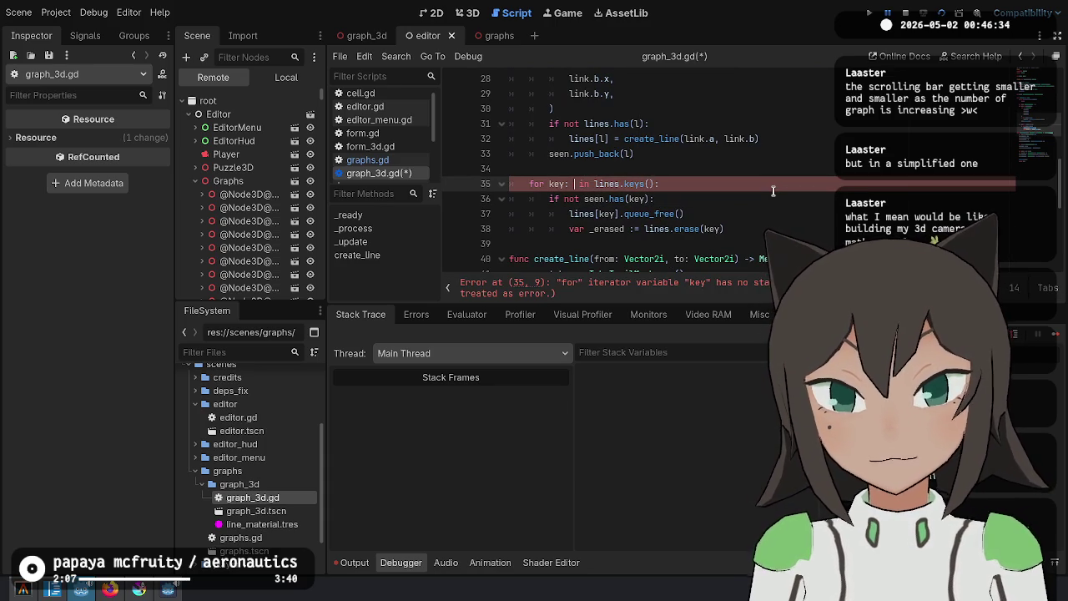
{"action": "type", "text": " Vector4i"}
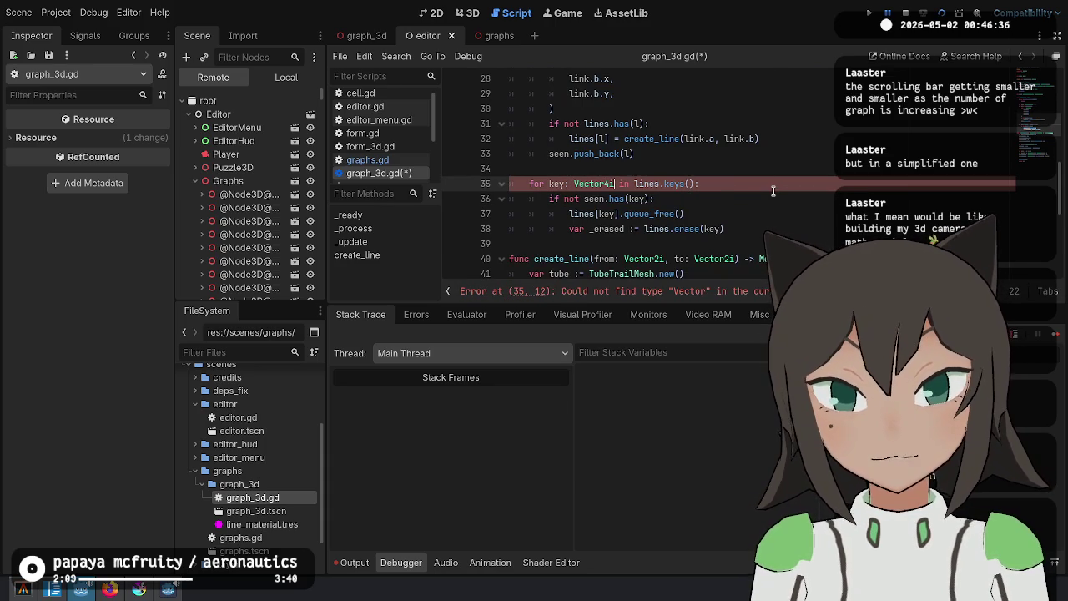
{"action": "key", "text": "ctrl+s"}
{"action": "left_click", "coordinate": [941, 12]}
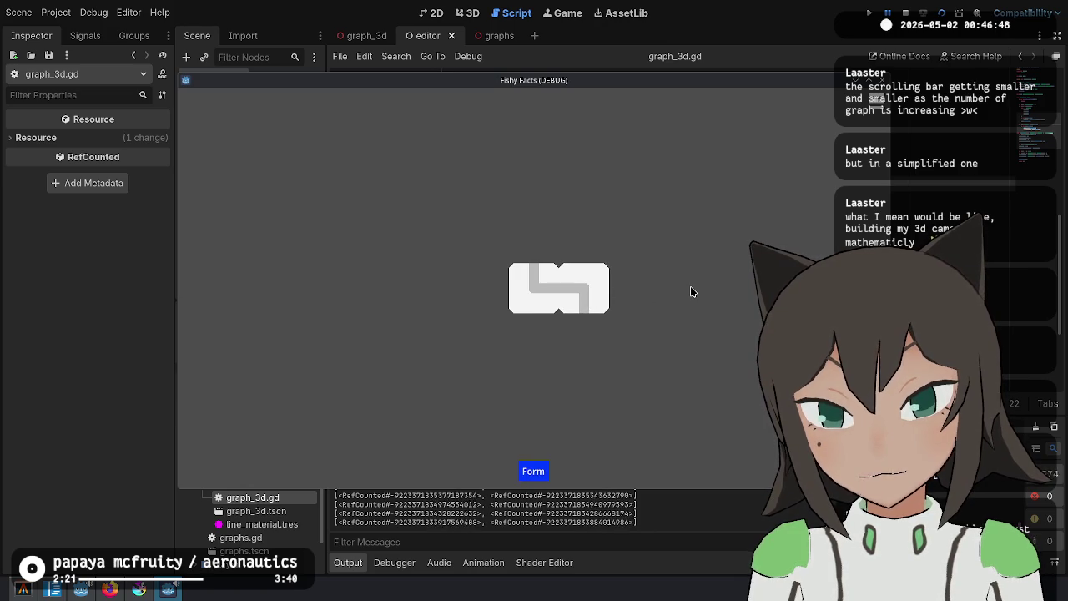
Bring the editor forward and inspect the running Graph3D node in the Remote tree
{"action": "left_click", "coordinate": [1039, 289]}
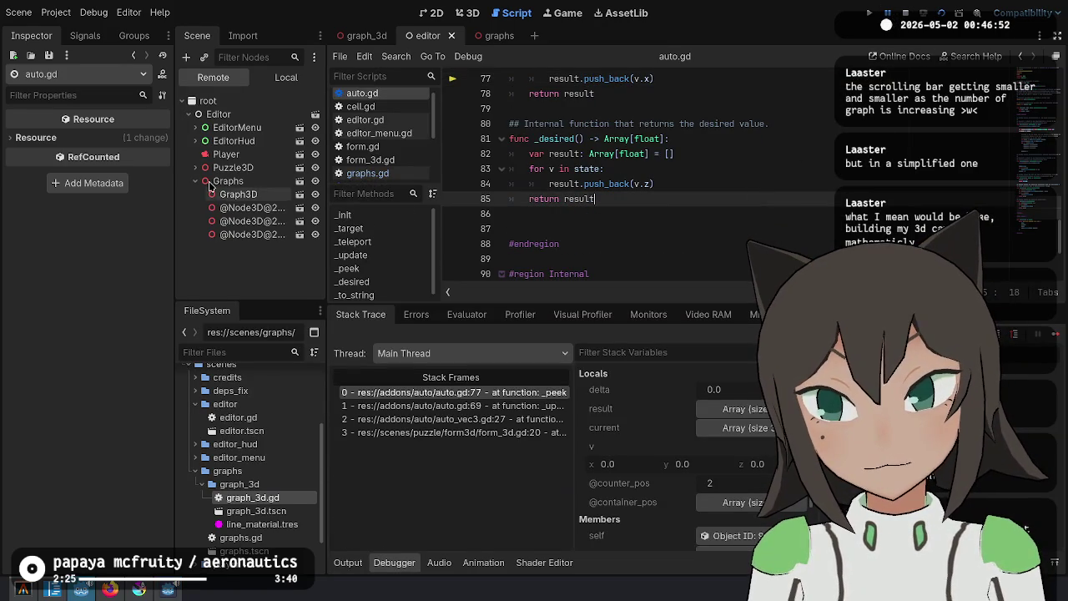
{"action": "left_click", "coordinate": [250, 220]}
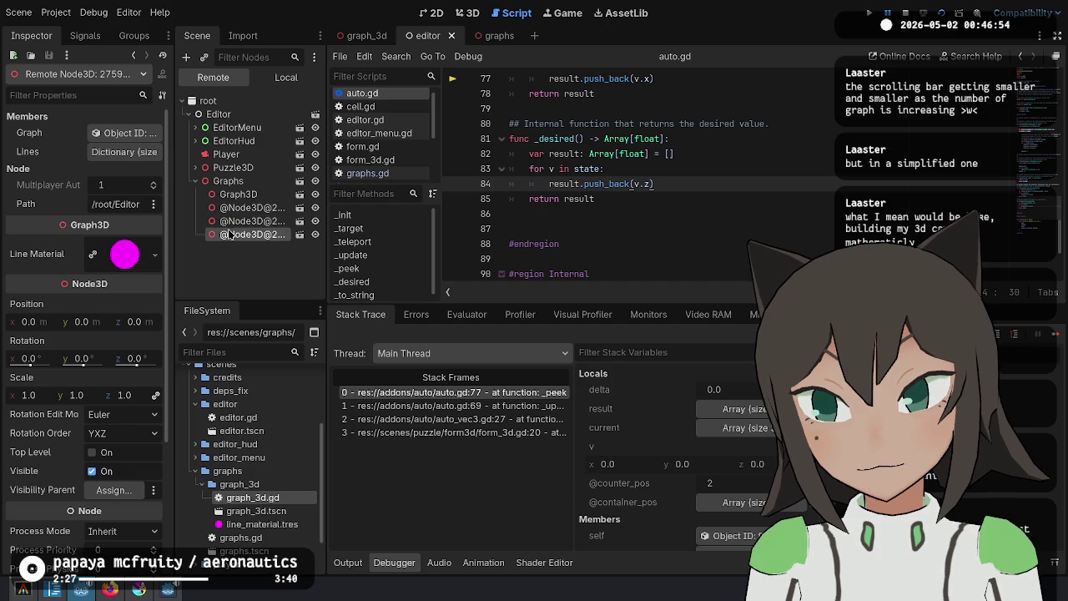
{"action": "left_click", "coordinate": [270, 195]}
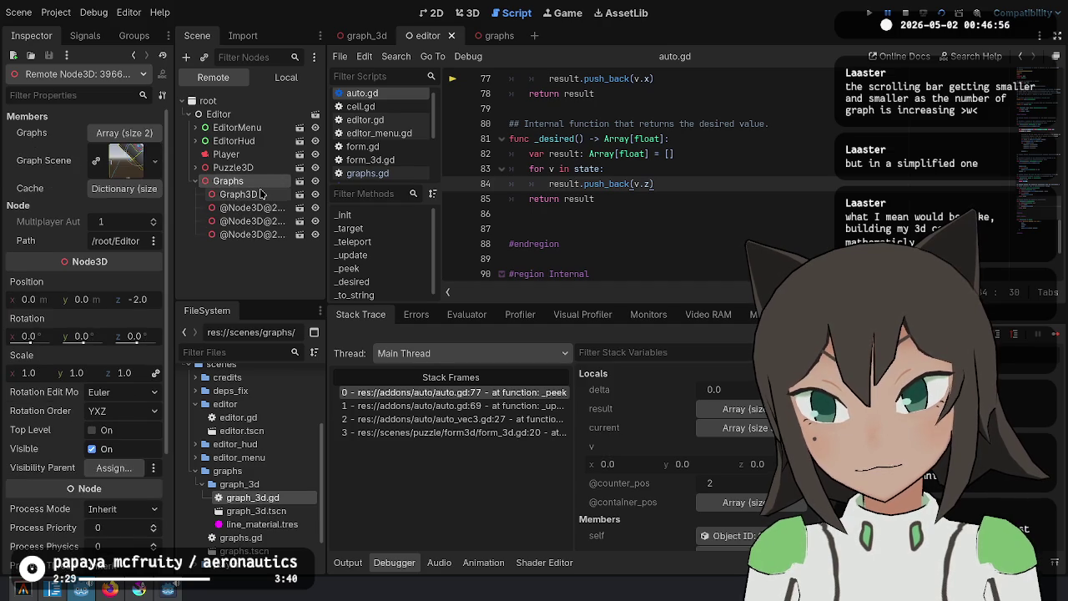
Remove the extra blank line before #endregion in auto.gd's _desired, then stop the game
{"action": "left_click", "coordinate": [697, 157]}
{"action": "left_click", "coordinate": [646, 215]}
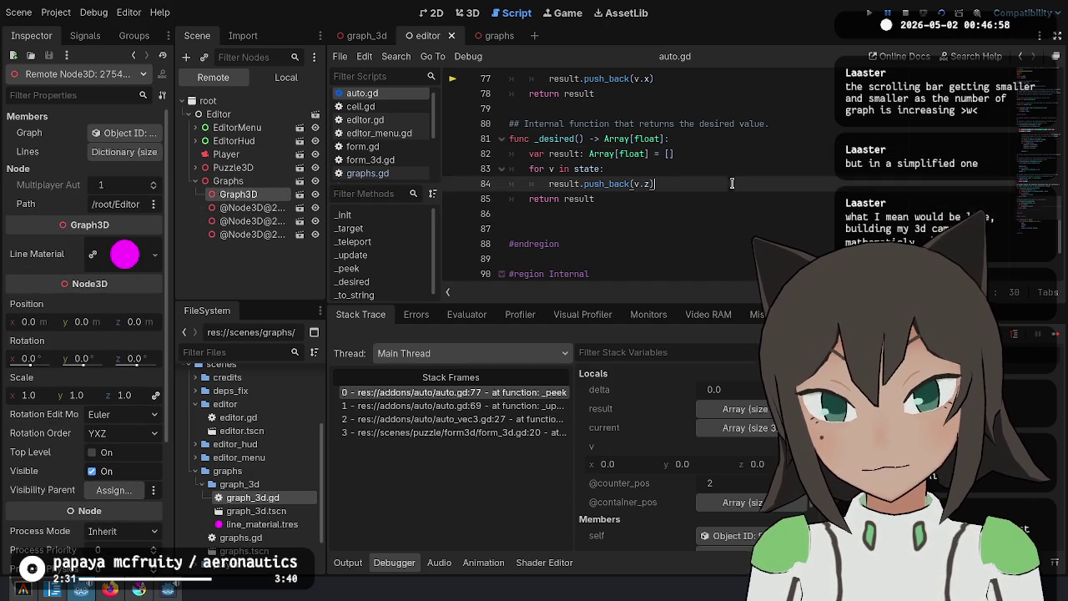
{"action": "left_click", "coordinate": [645, 229]}
{"action": "key", "text": "BackSpace"}
{"action": "left_click", "coordinate": [647, 168]}
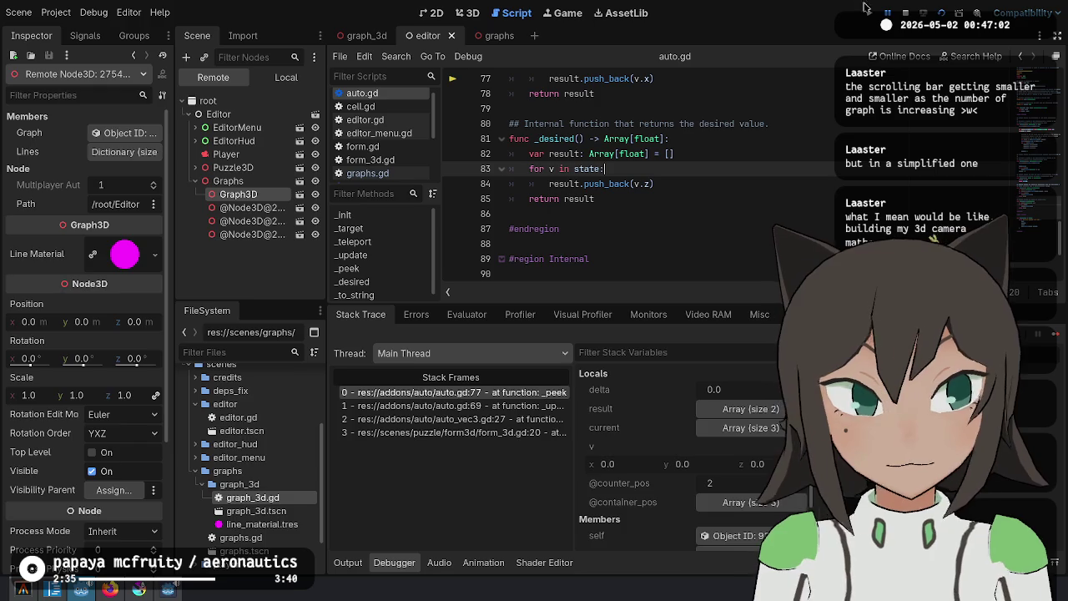
{"action": "left_click", "coordinate": [904, 11]}
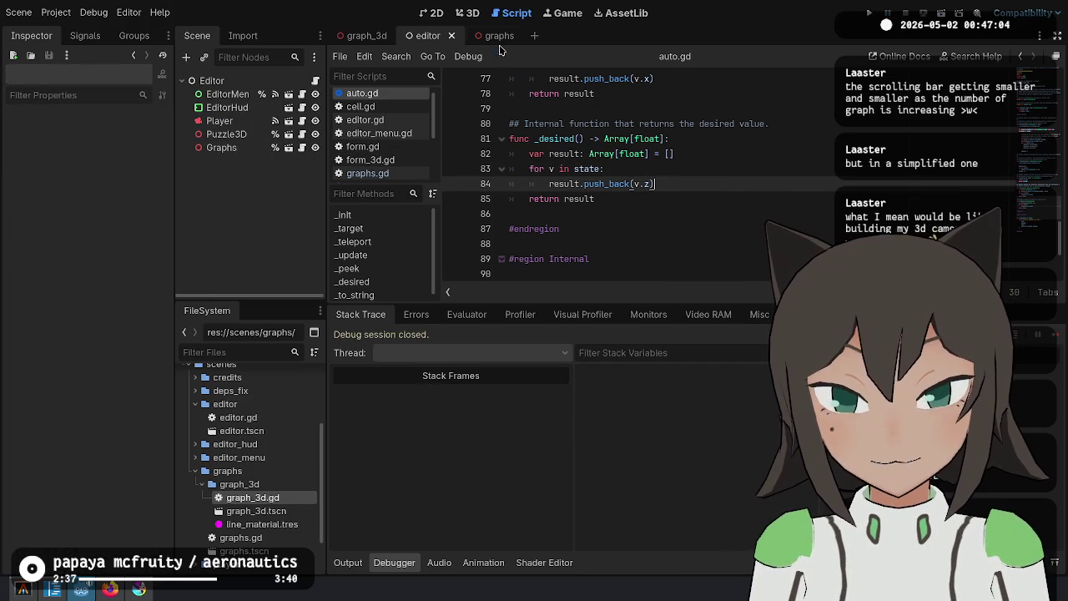
Review graphs.gd in the graphs scene, then show that scene in the 3D workspace
{"action": "left_click", "coordinate": [499, 36]}
{"action": "scroll", "coordinate": [630, 187], "scroll_direction": "up", "scroll_amount": 3}
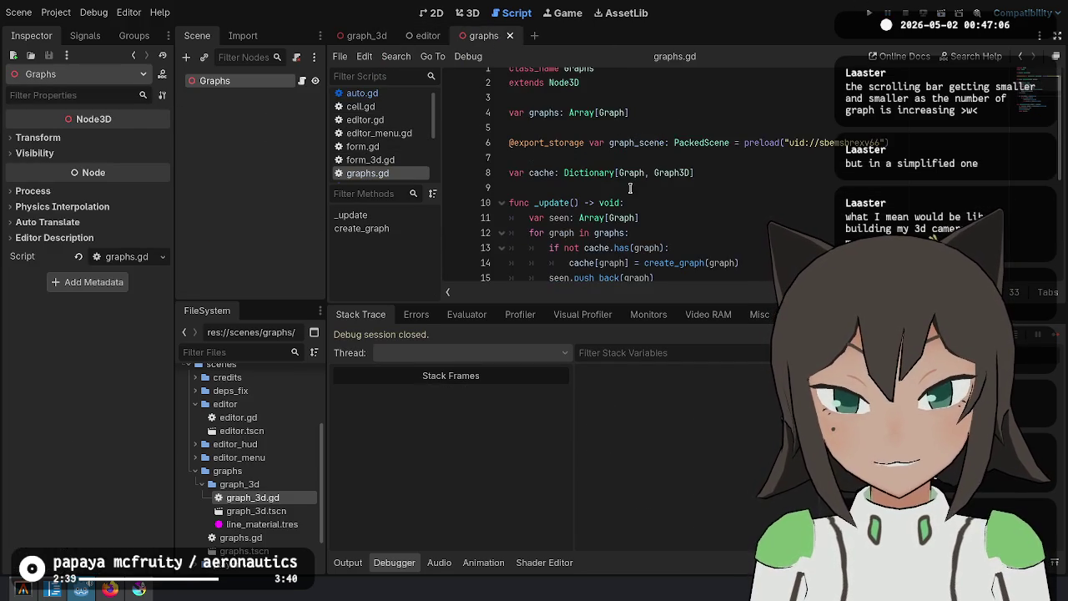
{"action": "scroll", "coordinate": [630, 188], "scroll_direction": "down", "scroll_amount": 3}
{"action": "left_click", "coordinate": [366, 36]}
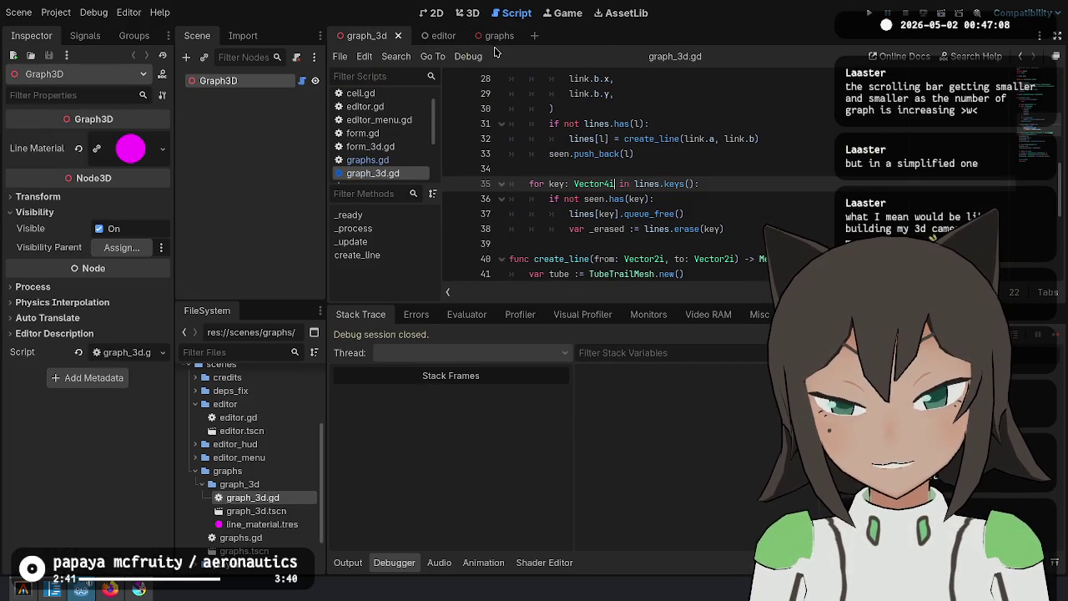
{"action": "left_click", "coordinate": [497, 36]}
{"action": "scroll", "coordinate": [692, 174], "scroll_direction": "up", "scroll_amount": 2}
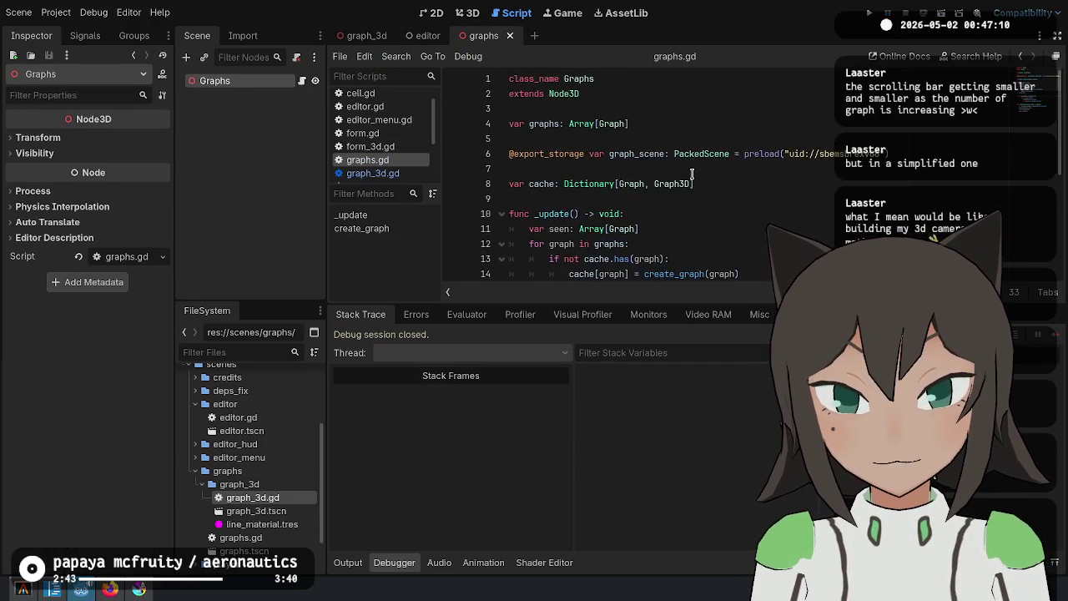
{"action": "scroll", "coordinate": [691, 173], "scroll_direction": "down", "scroll_amount": 3}
{"action": "left_click", "coordinate": [691, 168]}
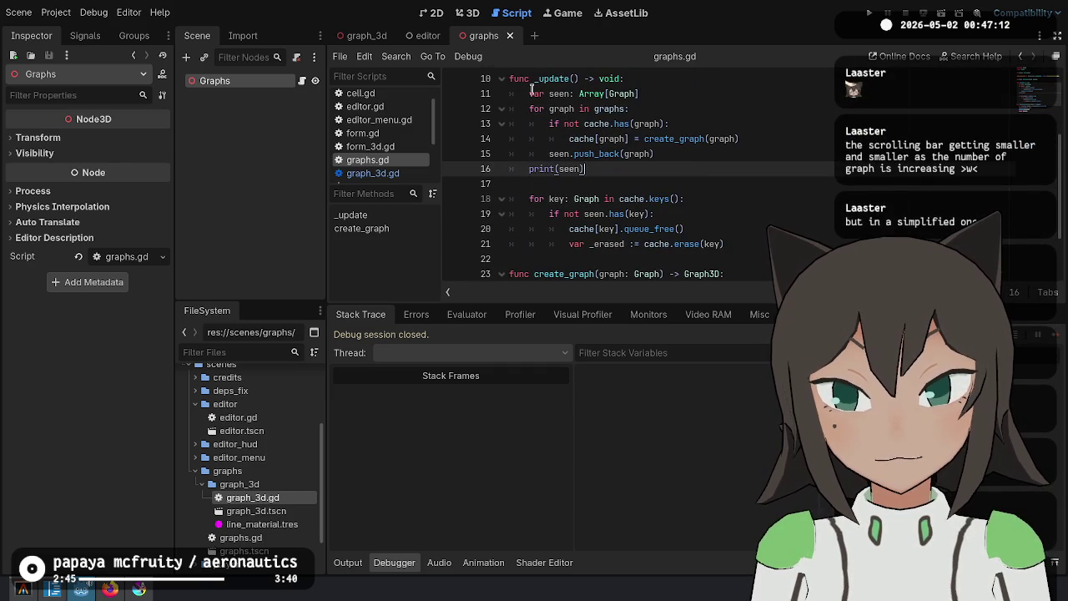
{"action": "left_click", "coordinate": [470, 11]}
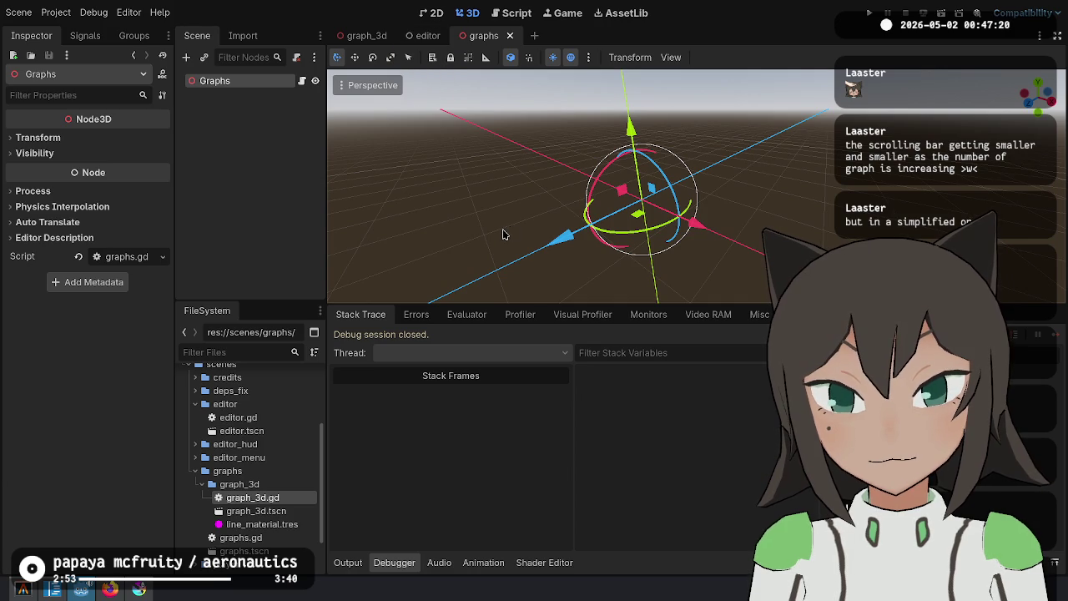
Add a Camera3D child under Graphs, move it 2 units along Z, and save the scene
{"action": "mouse_move", "coordinate": [562, 242]}
{"action": "left_mouse_down"}
{"action": "mouse_move", "coordinate": [466, 283]}
{"action": "mouse_move", "coordinate": [553, 239]}
{"action": "left_mouse_up"}
{"action": "key", "text": "Escape"}
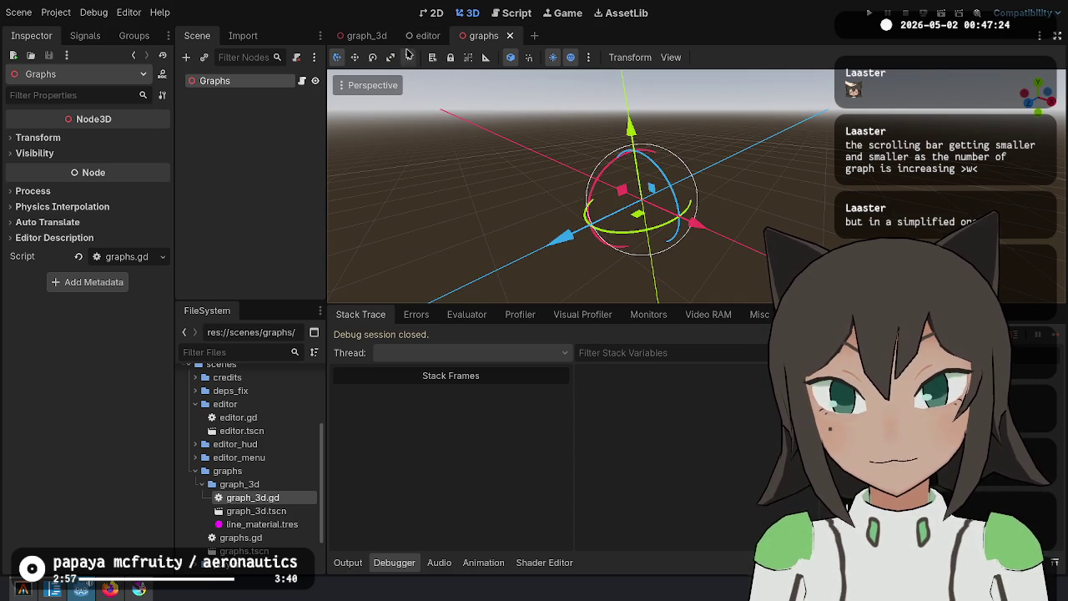
{"action": "right_click", "coordinate": [257, 83]}
{"action": "left_click", "coordinate": [304, 107]}
{"action": "type", "text": "camera"}
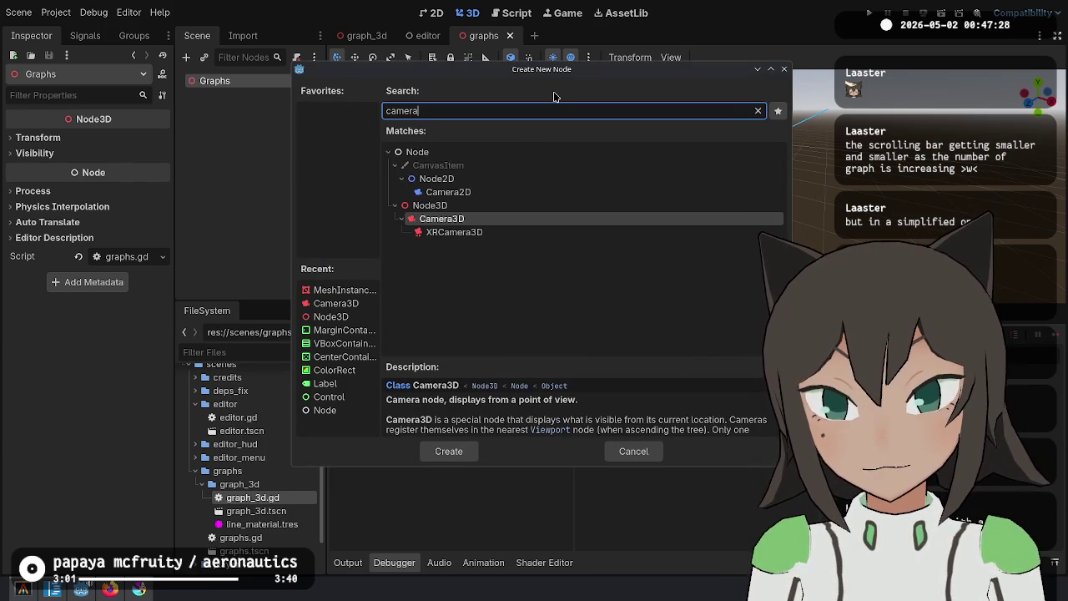
{"action": "key", "text": "Return"}
{"action": "left_click_drag", "start_coordinate": [555, 238], "coordinate": [236, 378]}
{"action": "key", "text": "f"}
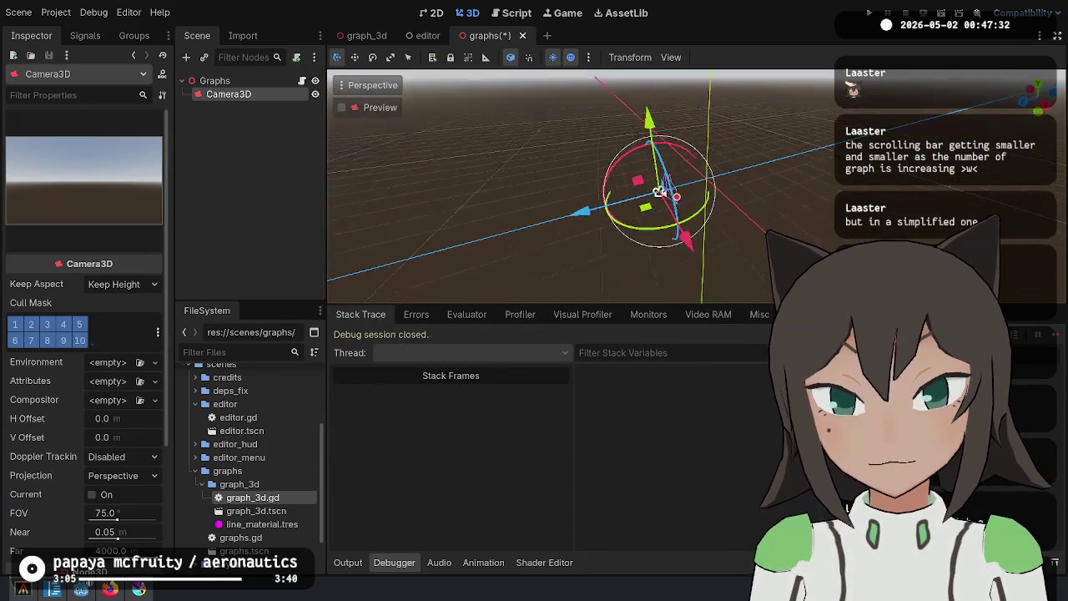
{"action": "mouse_move", "coordinate": [474, 248]}
{"action": "left_mouse_down"}
{"action": "mouse_move", "coordinate": [274, 296]}
{"action": "mouse_move", "coordinate": [417, 250]}
{"action": "mouse_move", "coordinate": [784, 176]}
{"action": "mouse_move", "coordinate": [584, 158]}
{"action": "mouse_move", "coordinate": [476, 135]}
{"action": "mouse_move", "coordinate": [535, 205]}
{"action": "mouse_move", "coordinate": [584, 234]}
{"action": "left_mouse_up"}
{"action": "key", "text": "ctrl+s"}
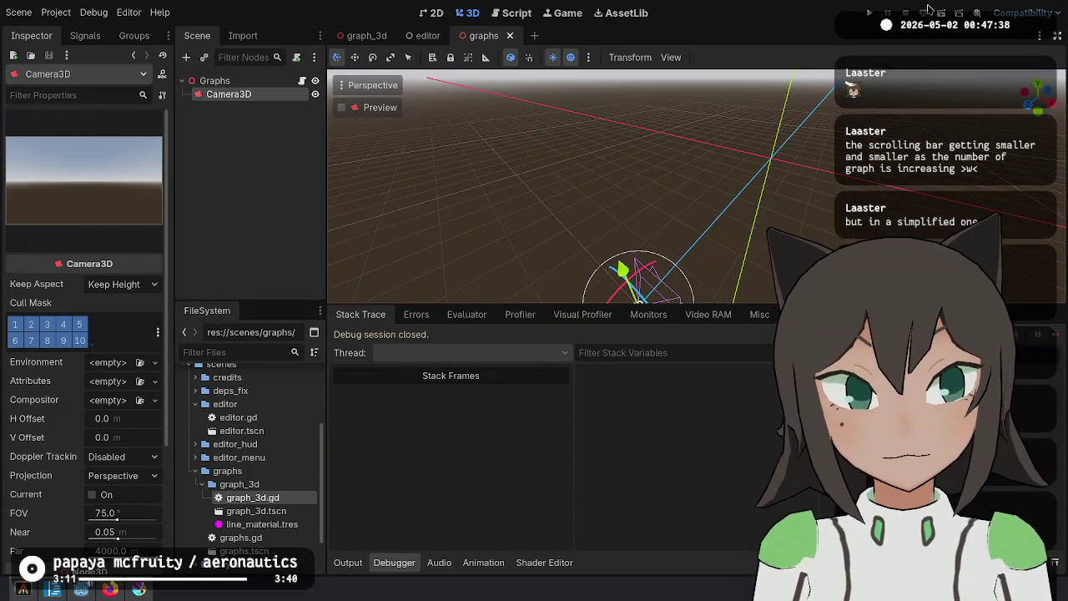
{"action": "left_click", "coordinate": [511, 14]}
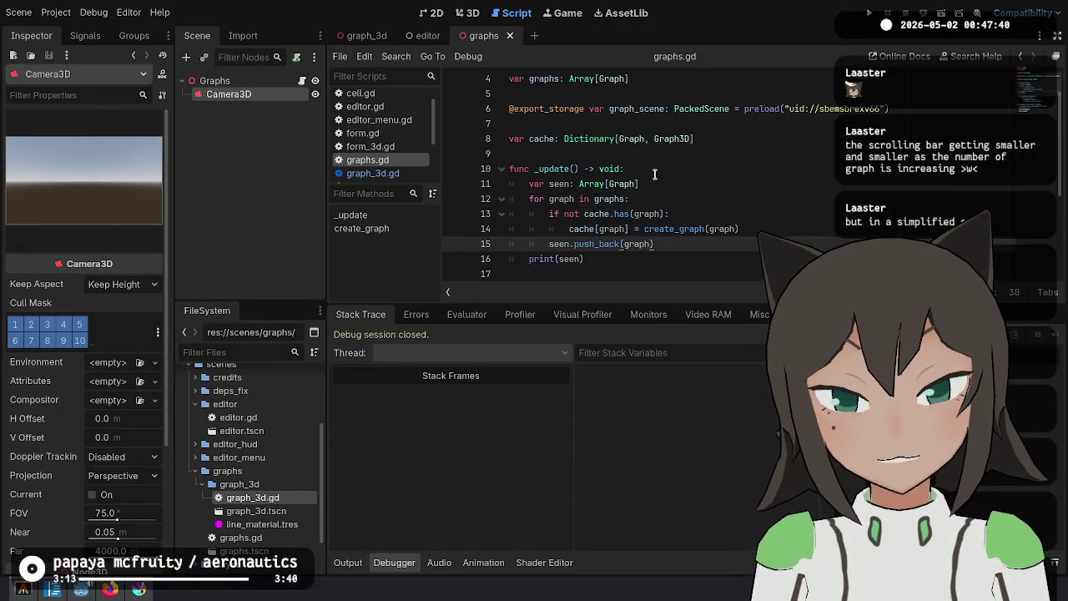
Delete the _ready function from graph_3d.gd and save the script
{"action": "left_click", "coordinate": [392, 173]}
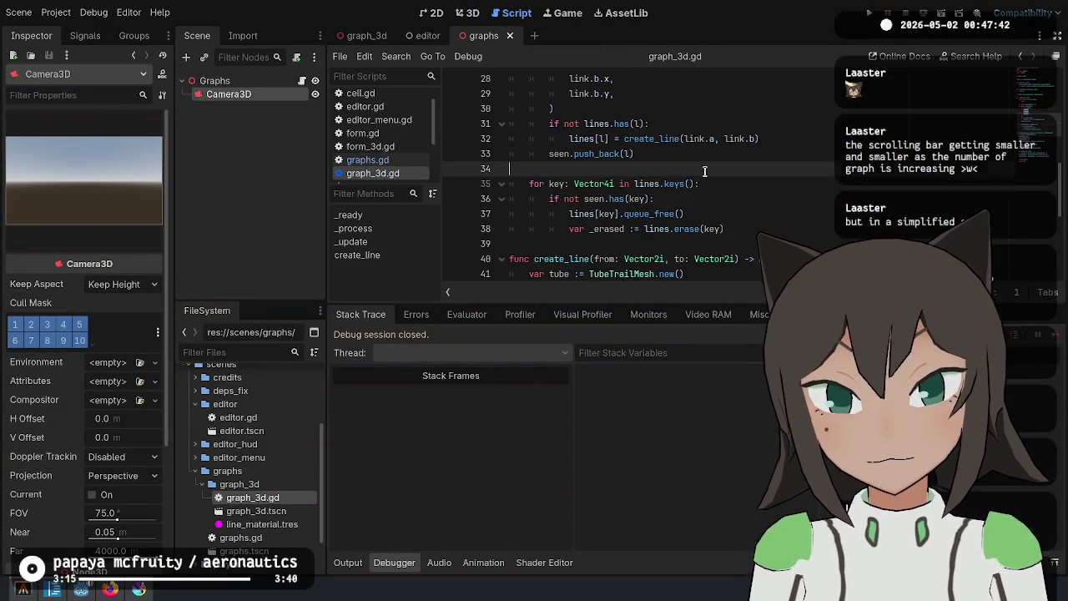
{"action": "scroll", "coordinate": [707, 170], "scroll_direction": "up", "scroll_amount": 5}
{"action": "left_click_drag", "start_coordinate": [651, 214], "coordinate": [655, 157]}
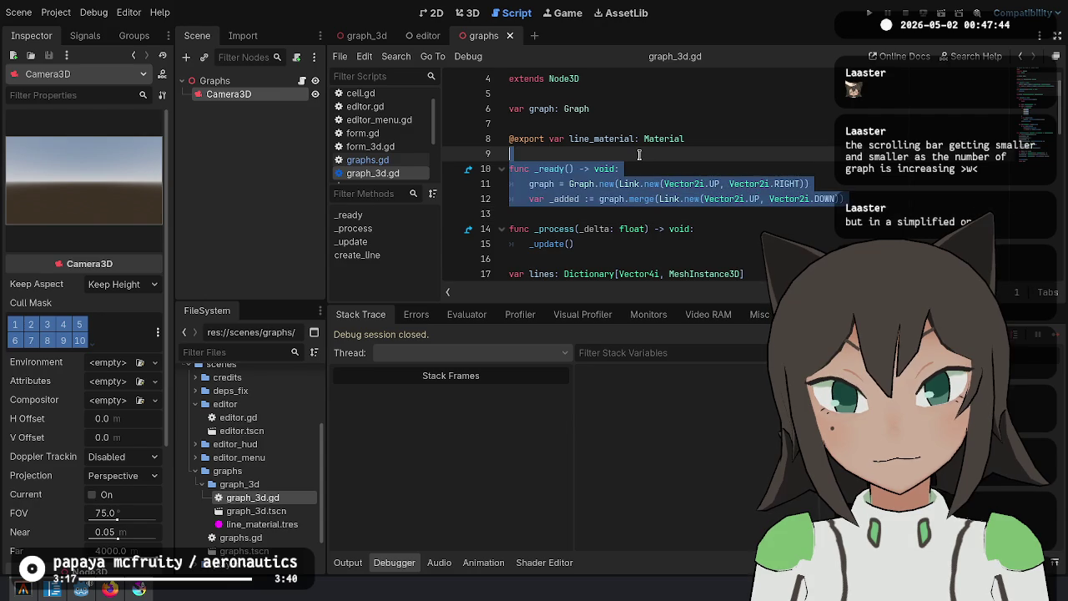
{"action": "key", "text": "BackSpace"}
{"action": "key", "text": "ctrl+s"}
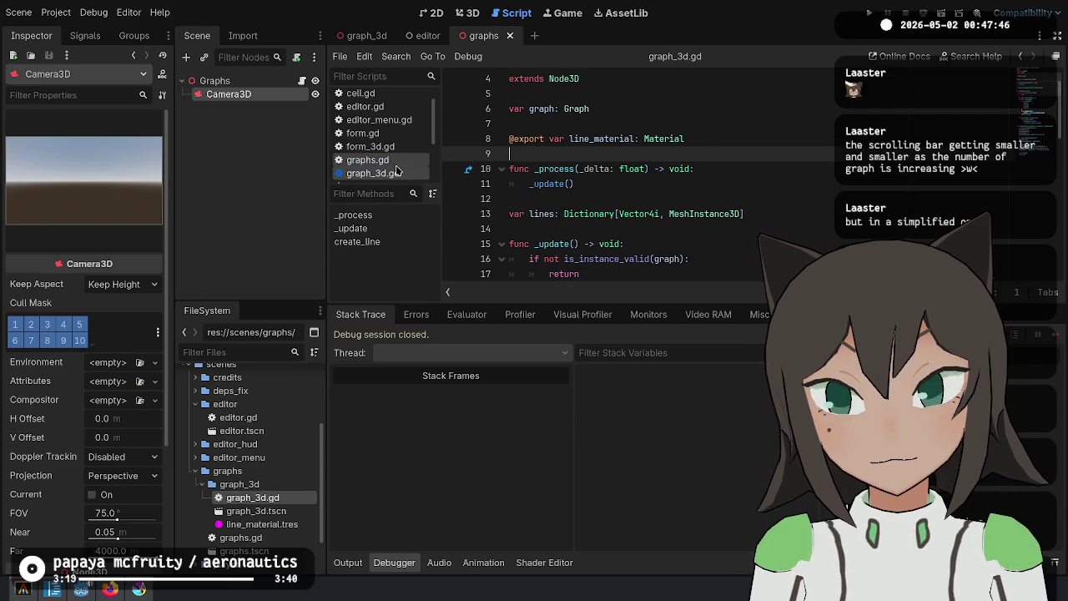
In graphs.gd, insert an empty func _ready() -> void above _update
{"action": "left_click", "coordinate": [396, 166]}
{"action": "left_click", "coordinate": [631, 148]}
{"action": "key", "text": "Return"}
{"action": "key", "text": "Return"}
{"action": "key", "text": "Up"}
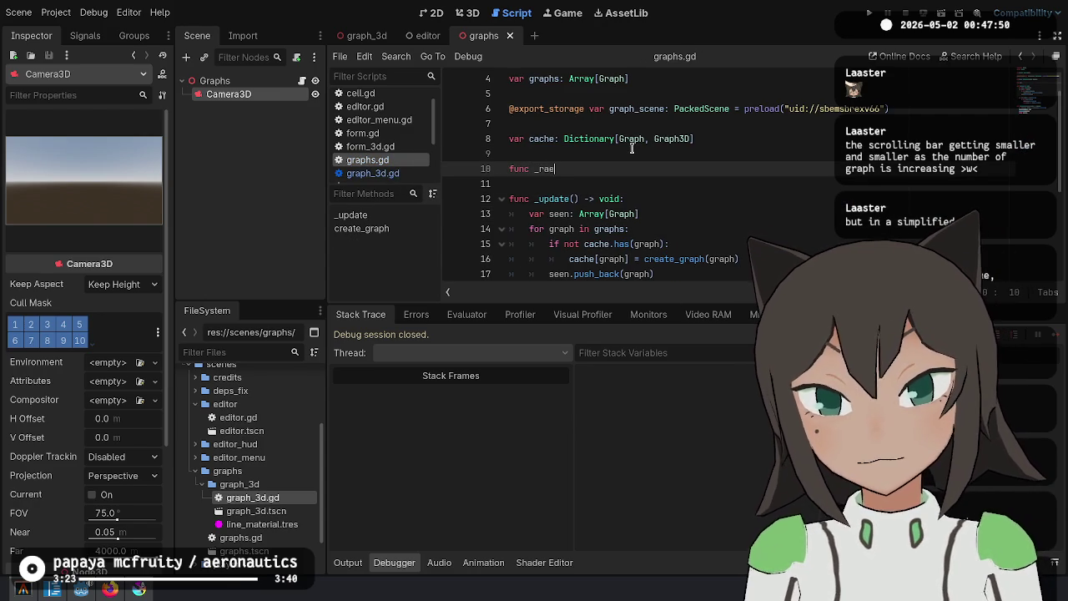
{"action": "type", "text": "dy"}
{"action": "key", "text": "Return"}
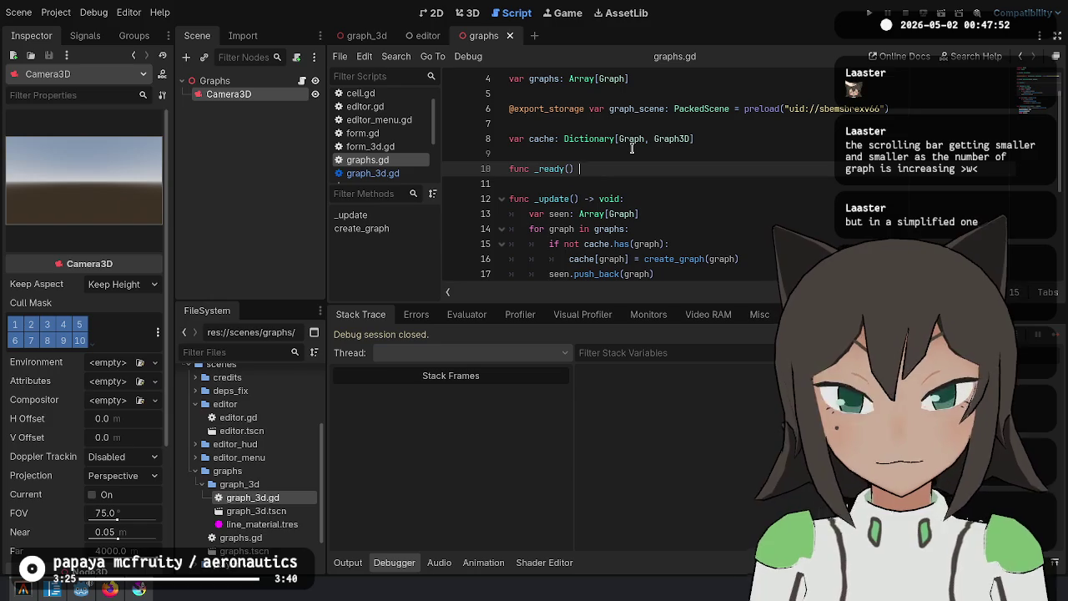
{"action": "type", "text": "-> void:"}
{"action": "key", "text": "Return"}
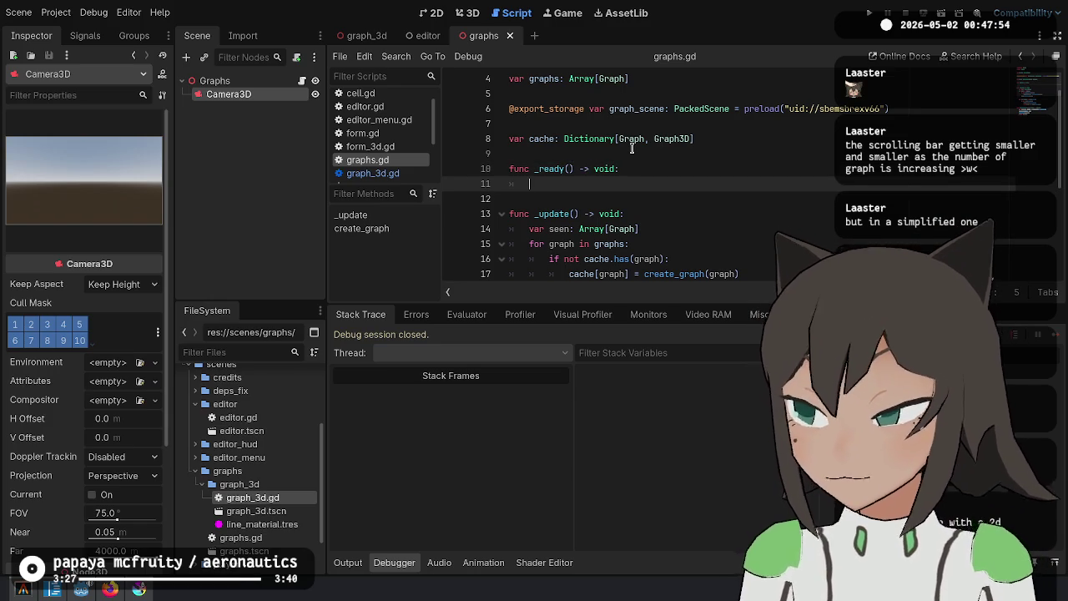
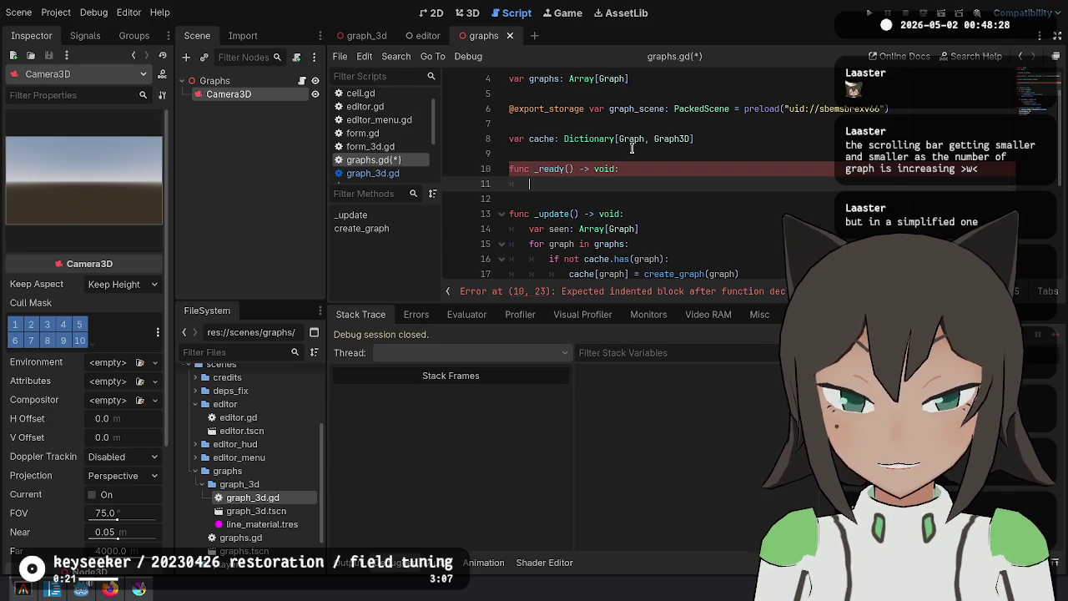
Paste the sample graph setup from graph_3d.gd into _ready, removing the duplicated lines
{"action": "key", "text": "BackSpace"}
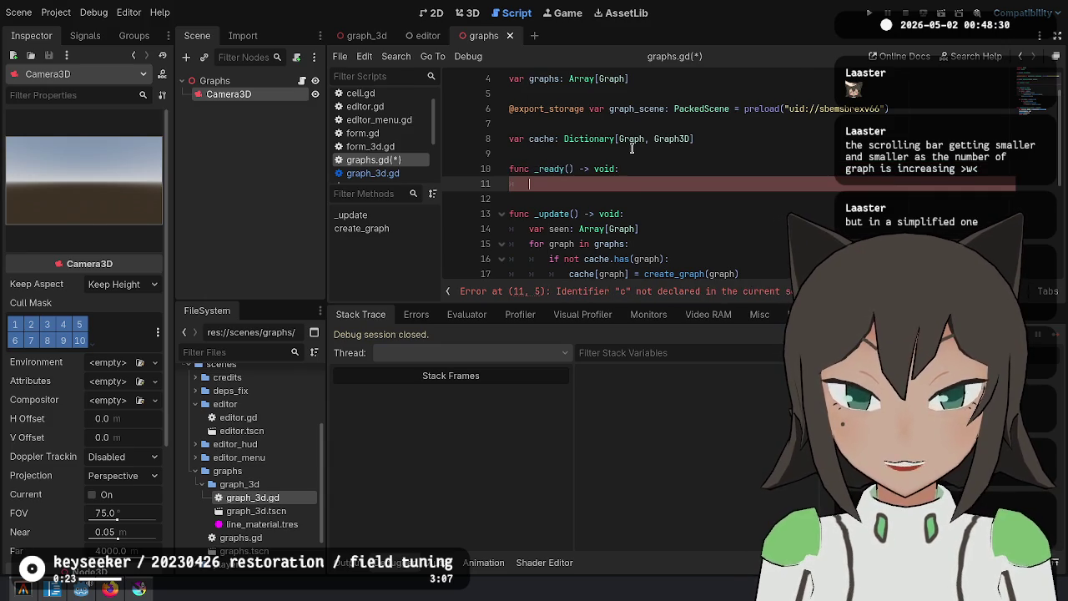
{"action": "left_click", "coordinate": [385, 557]}
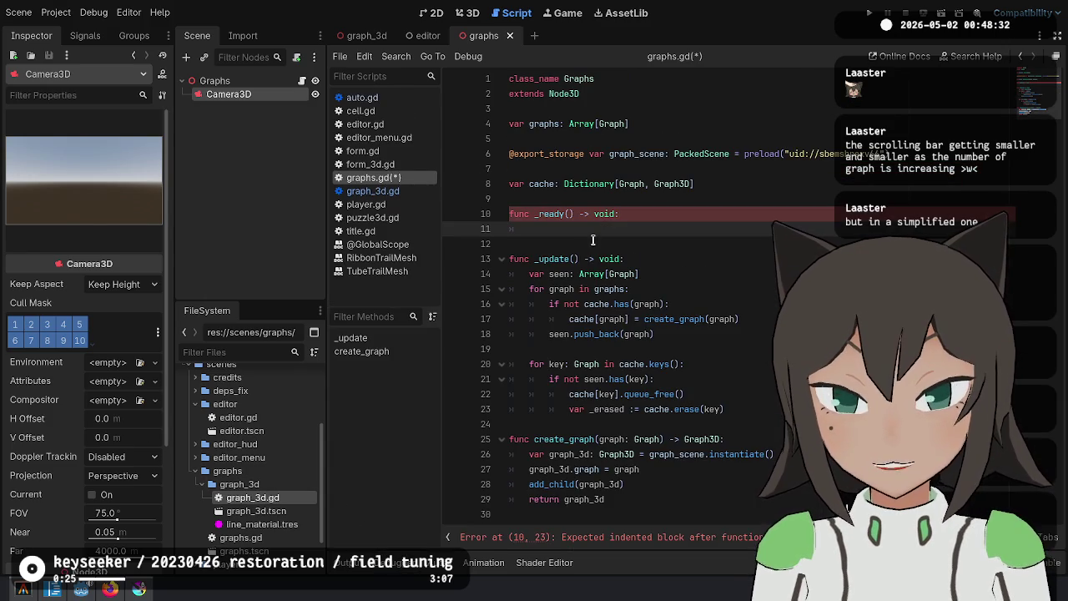
{"action": "type", "text": "graphs"}
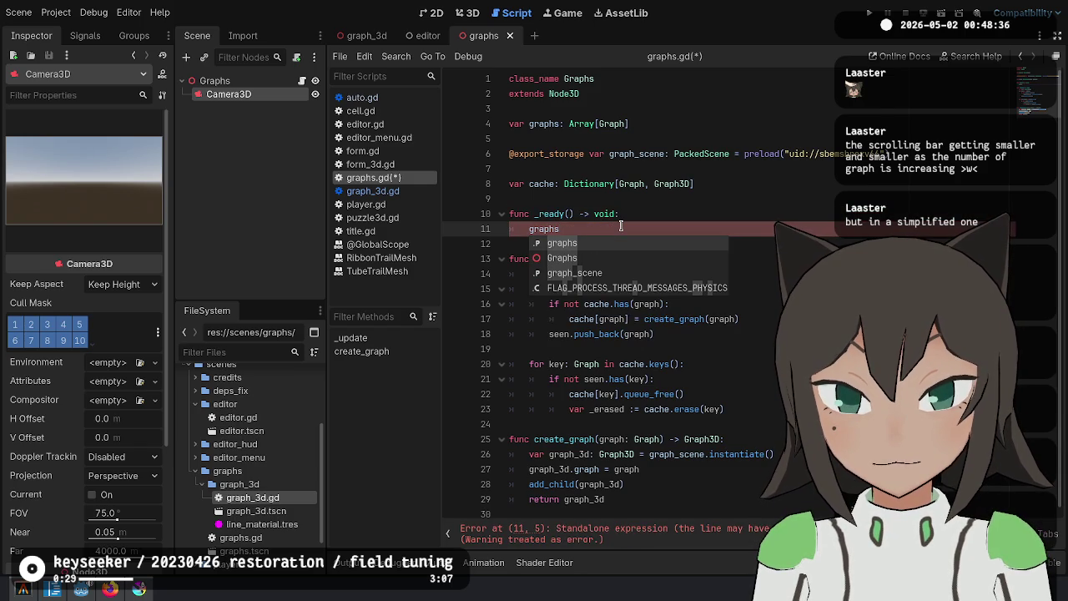
{"action": "type", "text": ".push_back"}
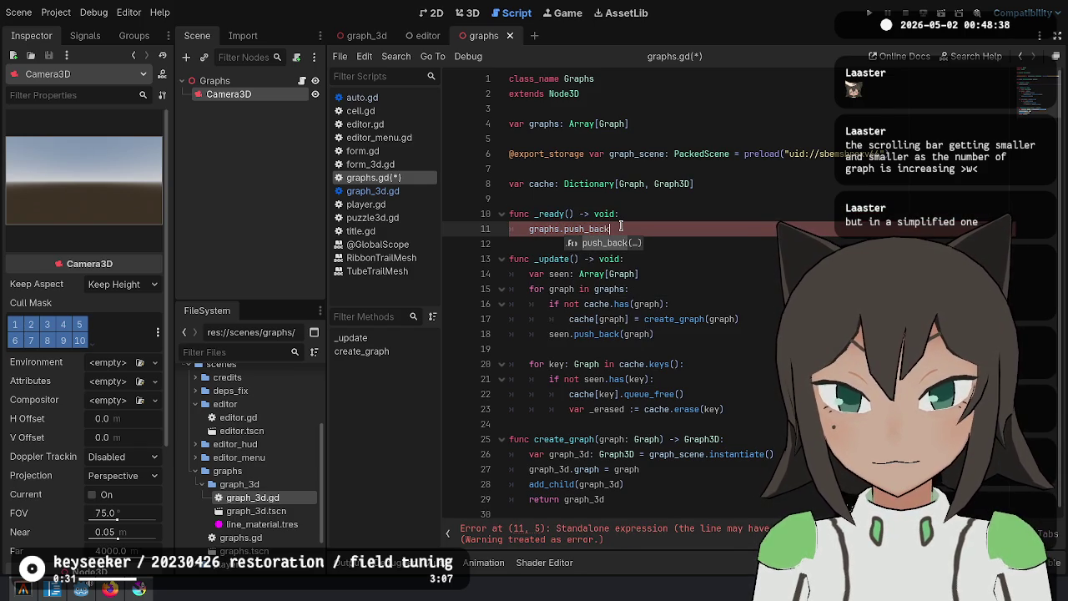
{"action": "key", "text": "Return"}
{"action": "key", "text": "ctrl+shift+Return"}
{"action": "type", "text": "var"}
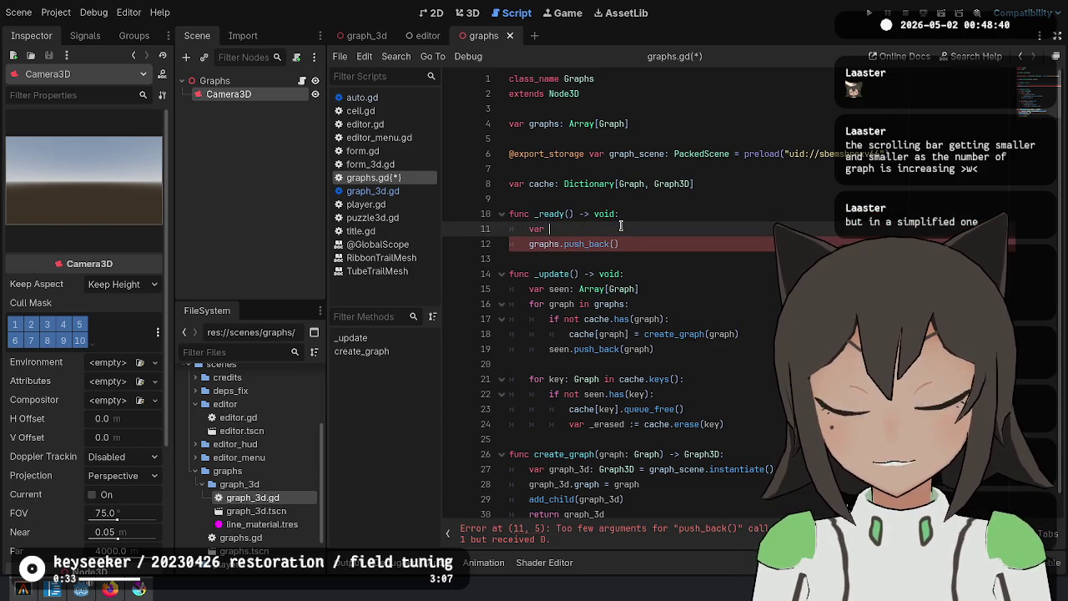
{"action": "left_click", "coordinate": [421, 191]}
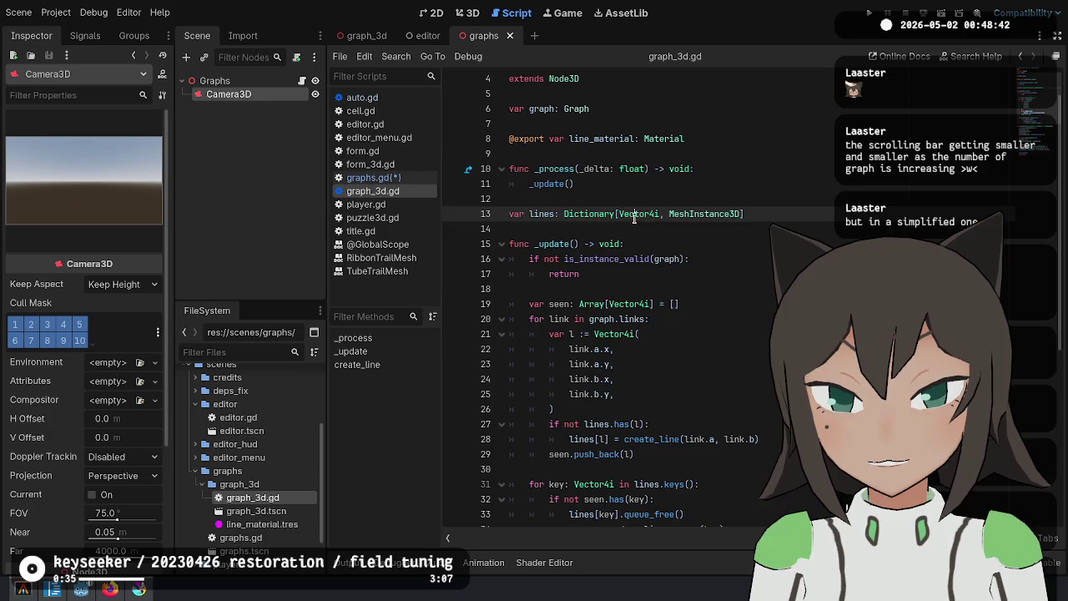
{"action": "key", "text": "ctrl+z"}
{"action": "key", "text": "ctrl+y"}
{"action": "key", "text": "alt+Left"}
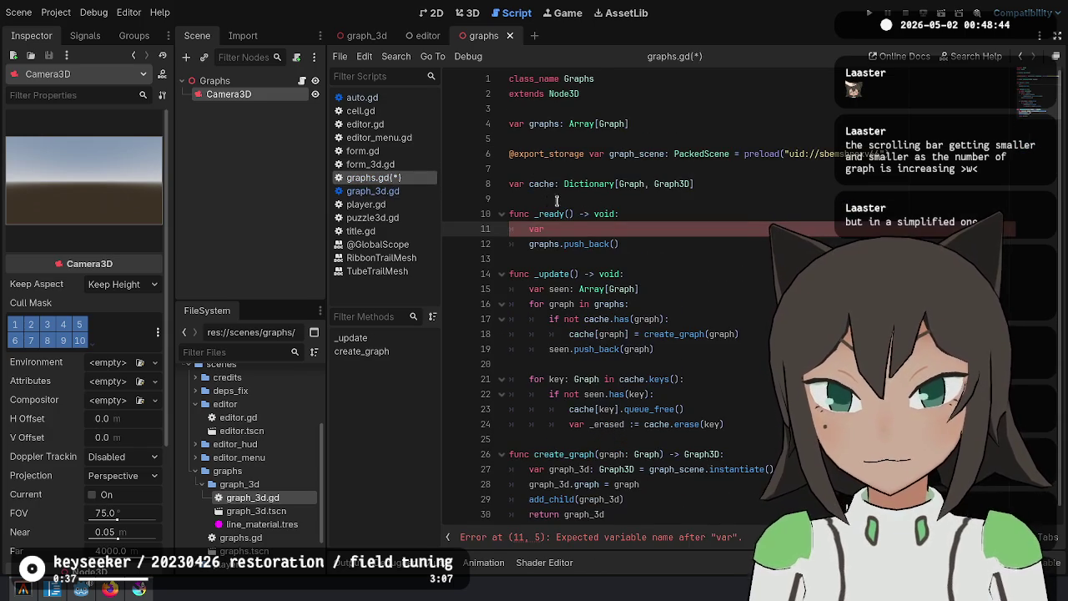
{"action": "key", "text": "ctrl+v"}
{"action": "left_click_drag", "start_coordinate": [648, 259], "coordinate": [650, 304]}
{"action": "key", "text": "BackSpace"}
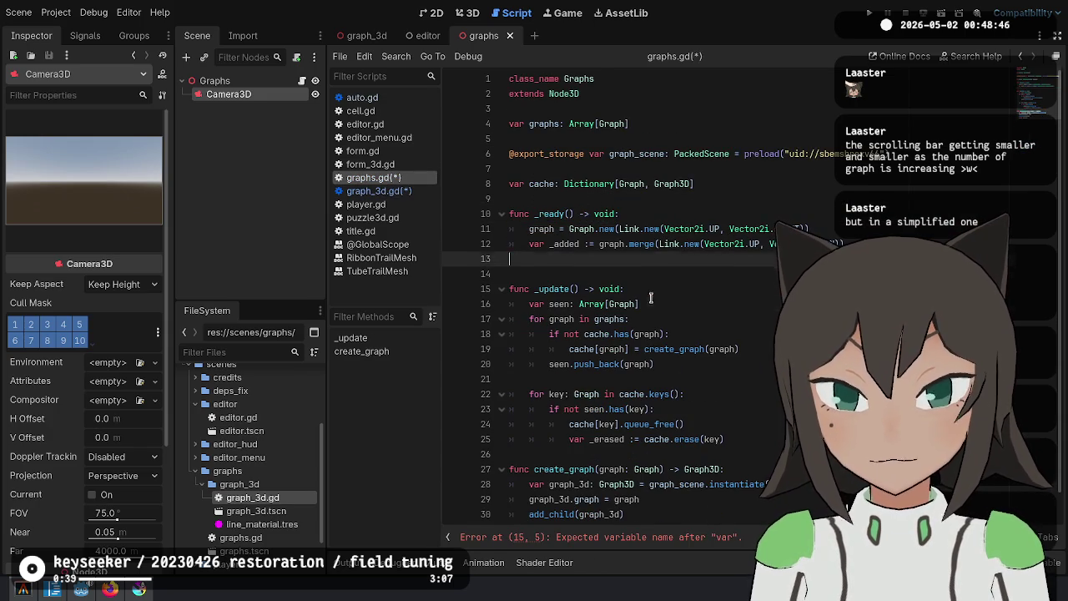
Duplicate the graph-building lines for a second graph and push the first graph into graphs
{"action": "left_click_drag", "start_coordinate": [868, 260], "coordinate": [868, 233]}
{"action": "key", "text": "ctrl+c"}
{"action": "key", "text": "Down"}
{"action": "key", "text": "Down"}
{"action": "key", "text": "Return"}
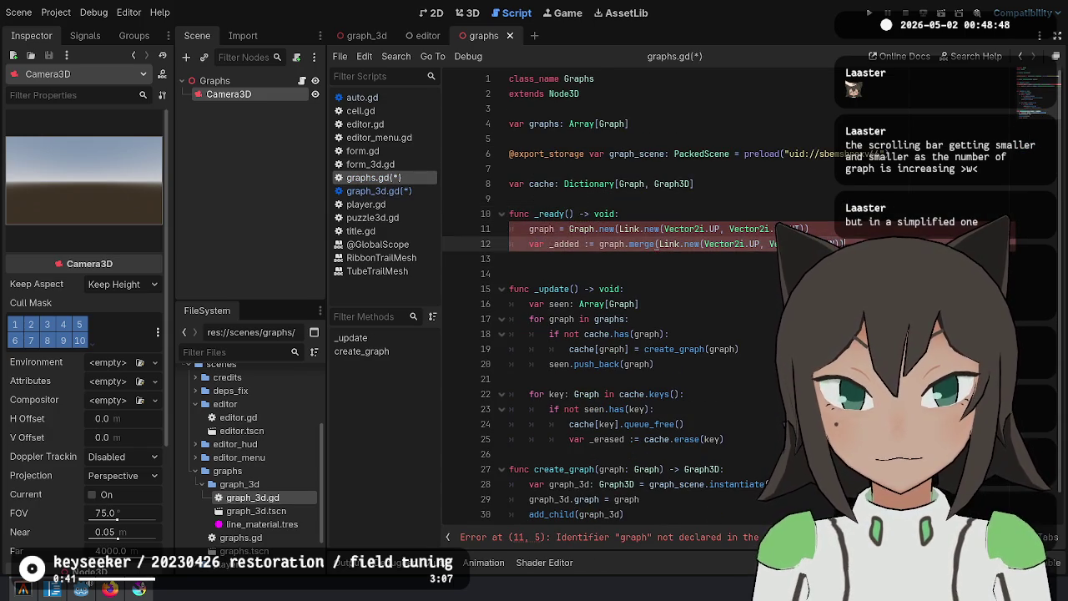
{"action": "key", "text": "ctrl+v"}
{"action": "key", "text": "Down"}
{"action": "key", "text": "Down"}
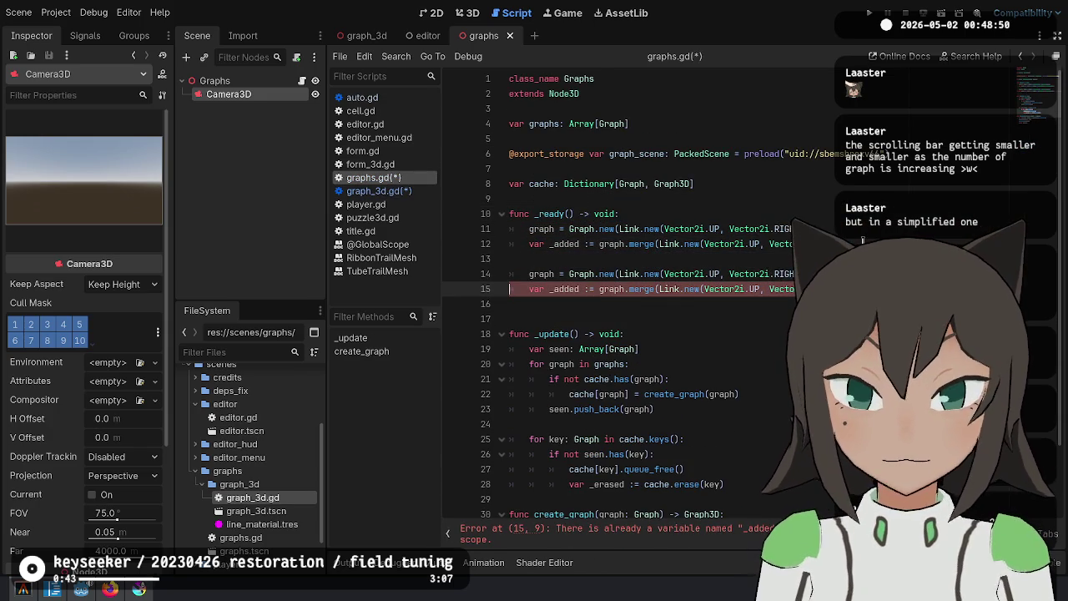
{"action": "key", "text": "Up"}
{"action": "key", "text": "Up"}
{"action": "key", "text": "Up"}
{"action": "key", "text": "End"}
{"action": "key", "text": "Return"}
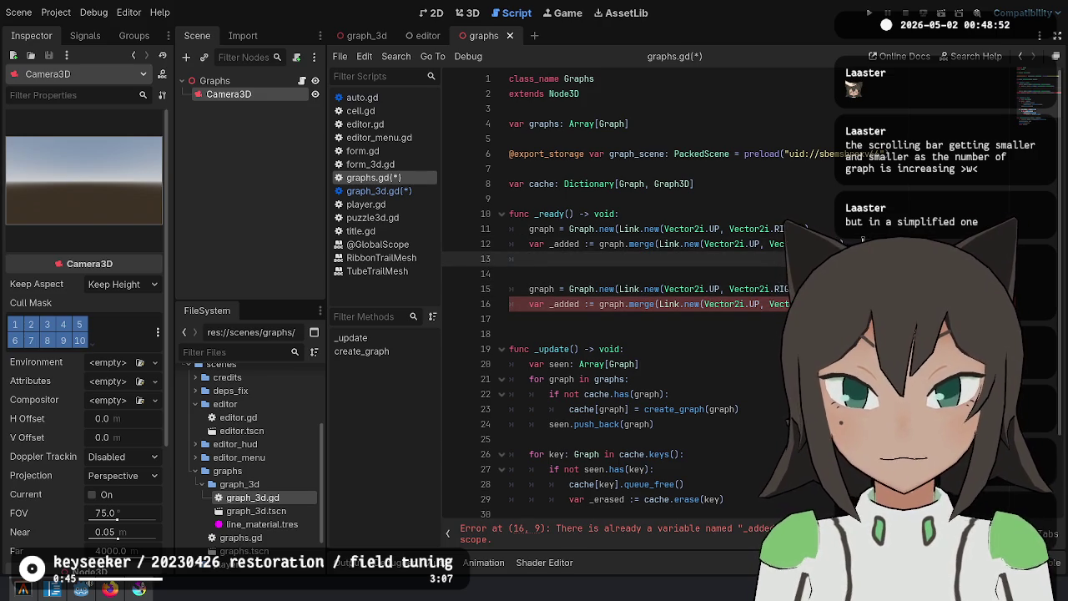
{"action": "type", "text": "graphs.push"}
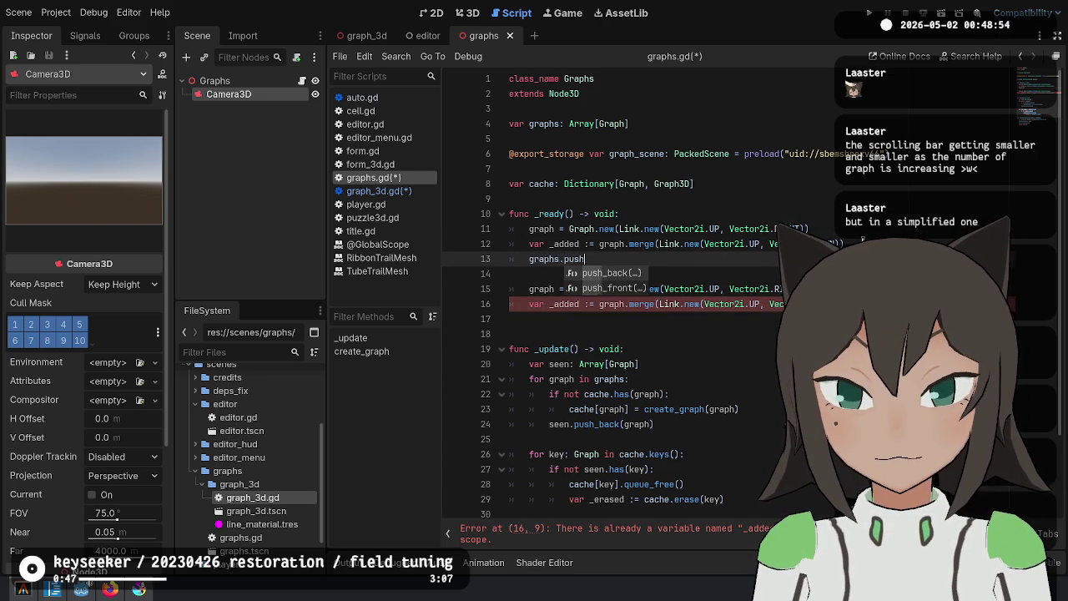
{"action": "key", "text": "Return"}
{"action": "type", "text": "graph"}
Declare the two graphs as 'var graph :' and 'var graph2 :', updating the second merge line
{"action": "key", "text": "Up"}
{"action": "key", "text": "Up"}
{"action": "key", "text": "Home"}
{"action": "type", "text": "var"}
{"action": "key", "text": "Down"}
{"action": "key", "text": "Down"}
{"action": "key", "text": "Up"}
{"action": "key", "text": "Up"}
{"action": "type", "text": ":"}
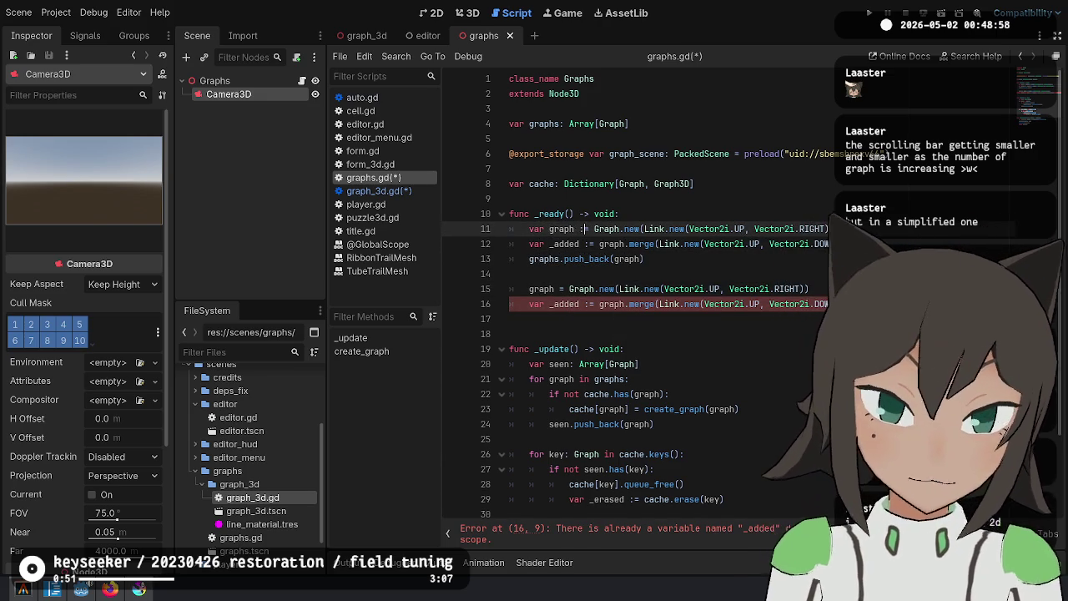
{"action": "key", "text": "Down"}
{"action": "key", "text": "Down"}
{"action": "key", "text": "Down"}
{"action": "key", "text": "Home"}
{"action": "type", "text": "var"}
{"action": "key", "text": "ctrl+Right"}
{"action": "type", "text": "2 :"}
{"action": "key", "text": "Down"}
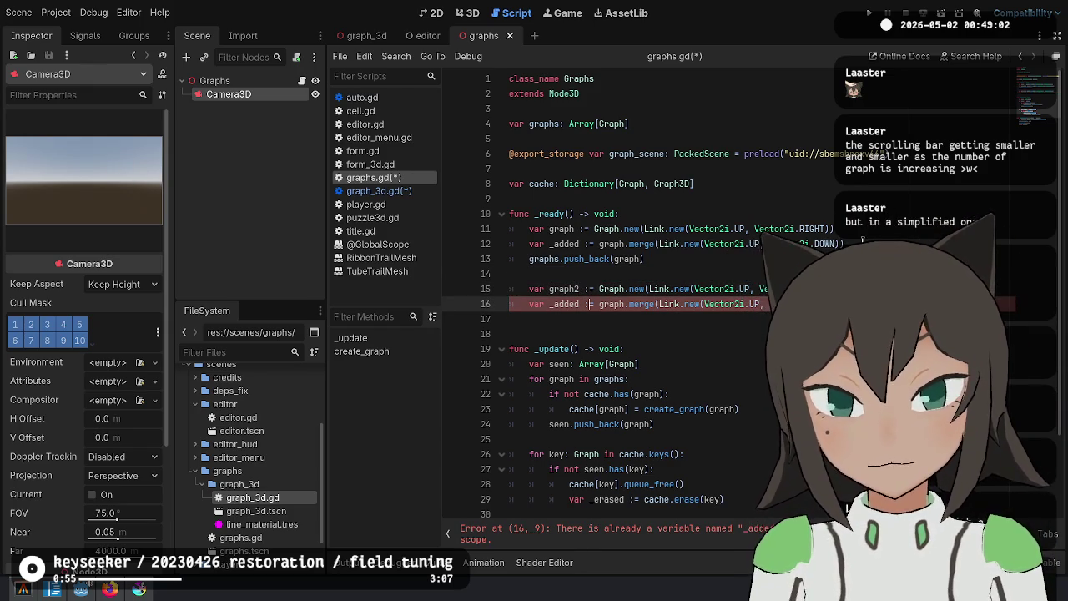
{"action": "type", "text": "2"}
{"action": "key", "text": "Up"}
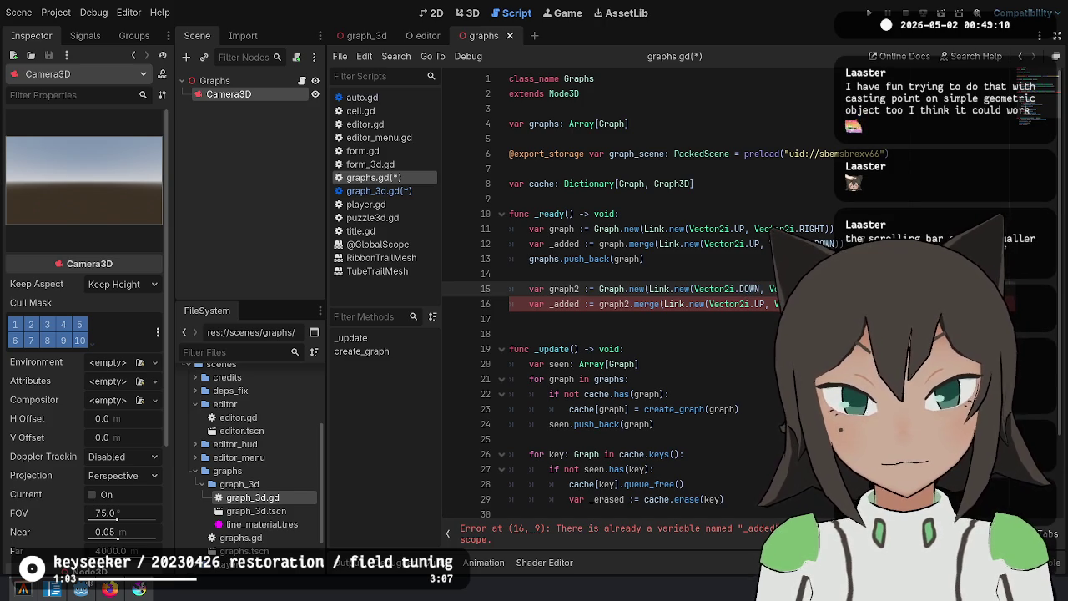
Add graphs.push_back(graph2), remove the extra blank line, and save graphs.gd
{"action": "left_click", "coordinate": [584, 303]}
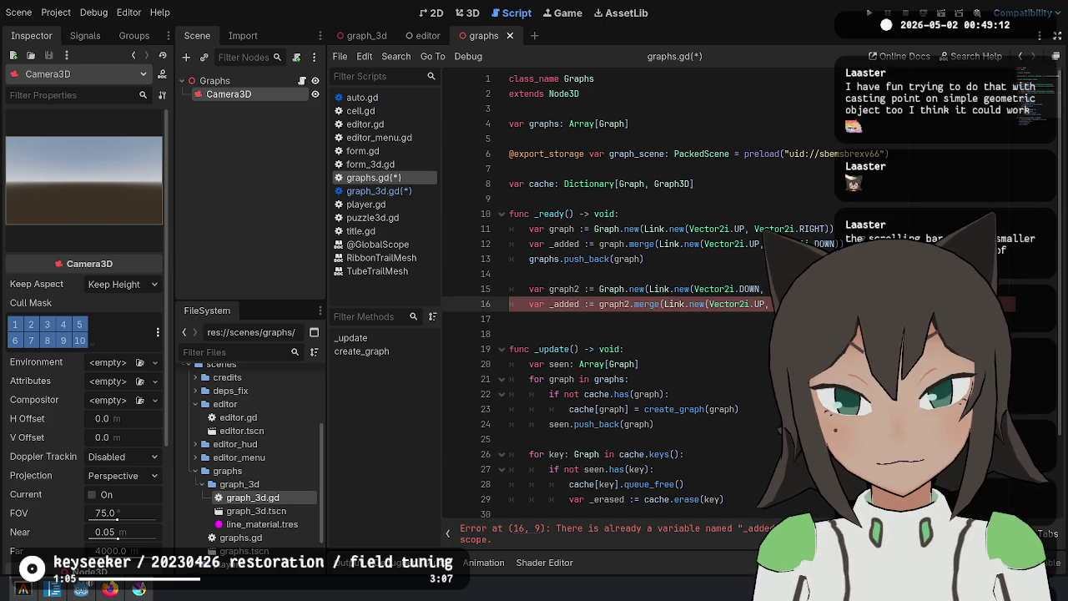
{"action": "key", "text": "ctrl+shift+k"}
{"action": "key", "text": "Up"}
{"action": "key", "text": "Up"}
{"action": "key", "text": "ctrl+c"}
{"action": "key", "text": "Down"}
{"action": "key", "text": "Down"}
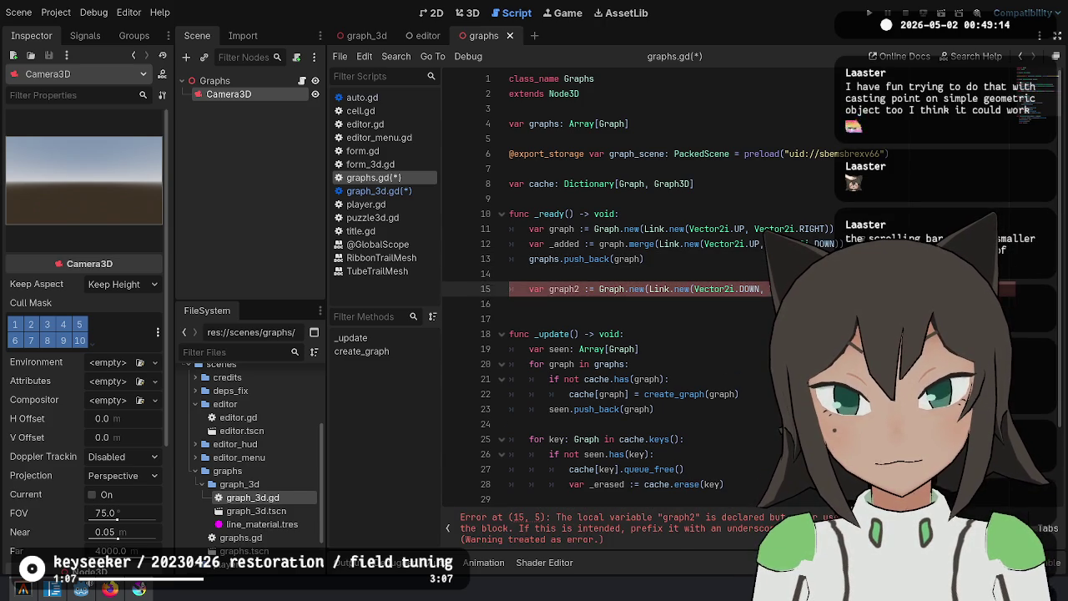
{"action": "key", "text": "Down"}
{"action": "key", "text": "ctrl+v"}
{"action": "key", "text": "Up"}
{"action": "type", "text": "h2)"}
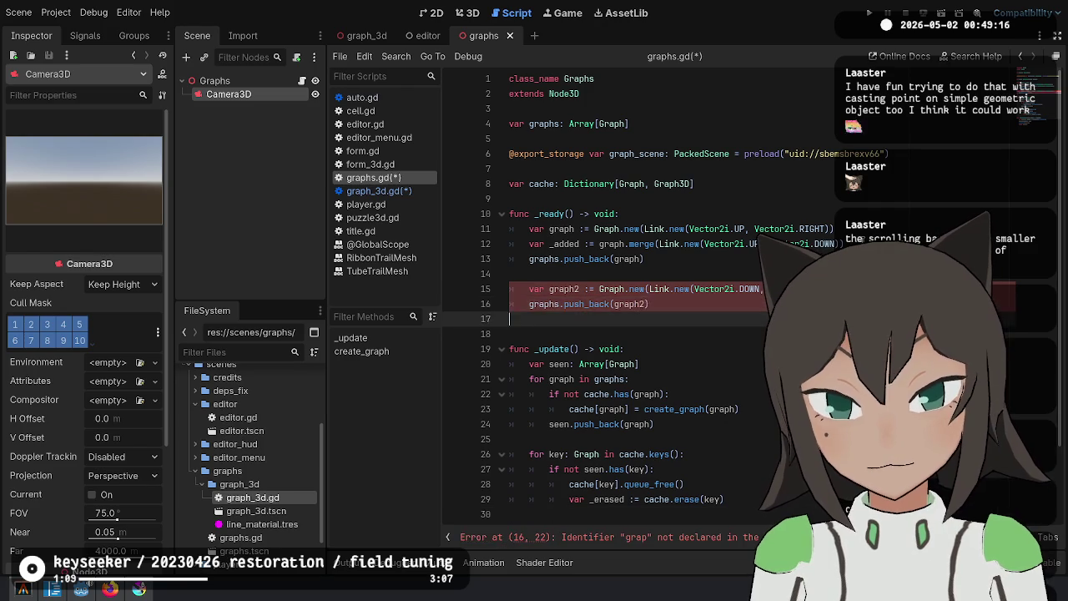
{"action": "key", "text": "Delete"}
{"action": "key", "text": "ctrl+s"}
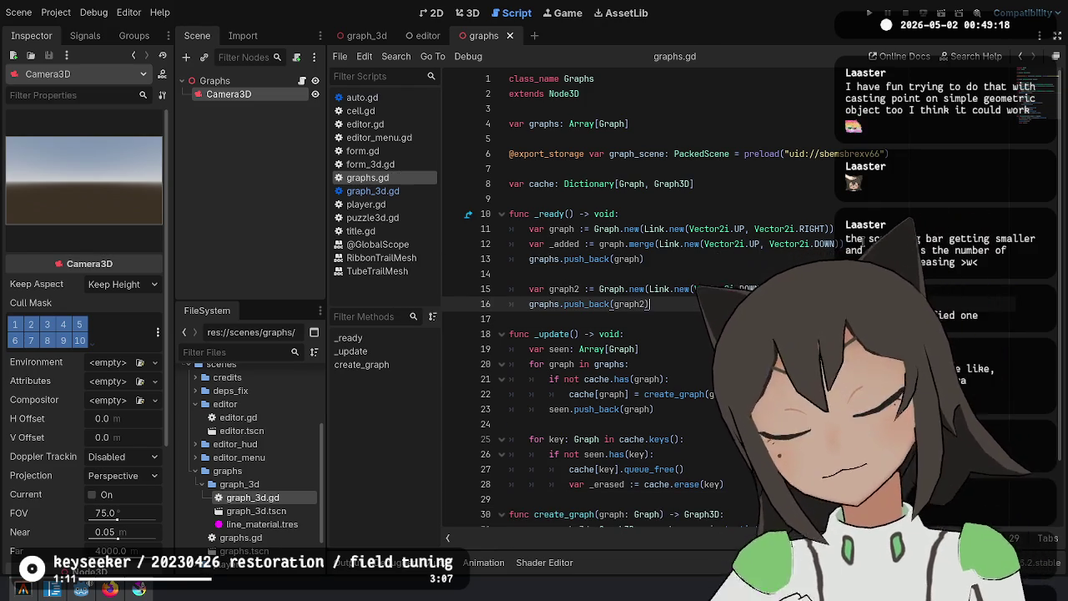
Call _update() at the end of _ready and run the current scene
{"action": "key", "text": "Return"}
{"action": "key", "text": "Return"}
{"action": "type", "text": "_updat"}
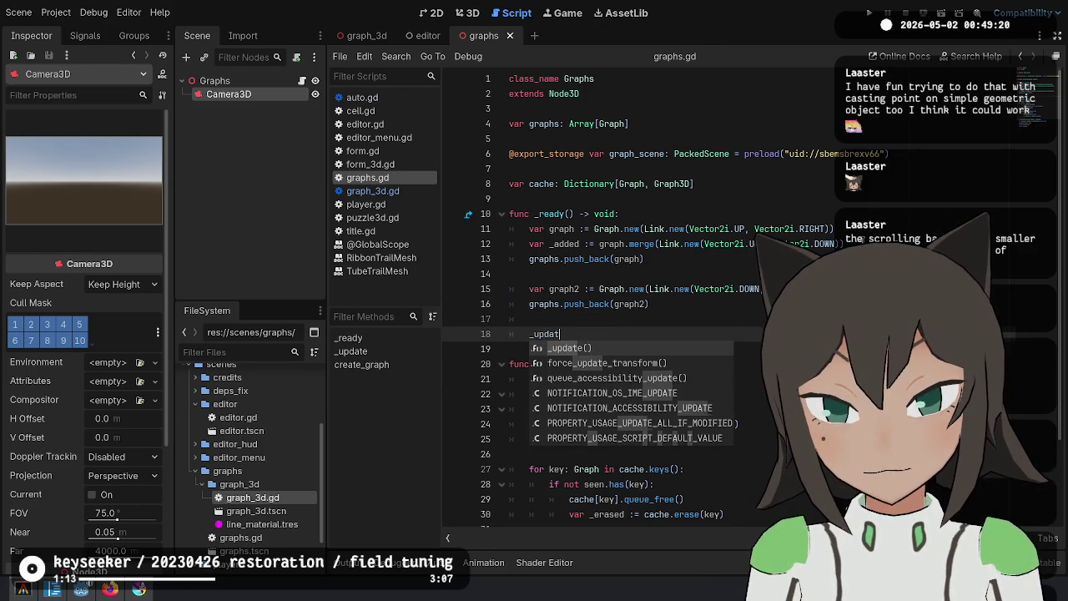
{"action": "key", "text": "Return"}
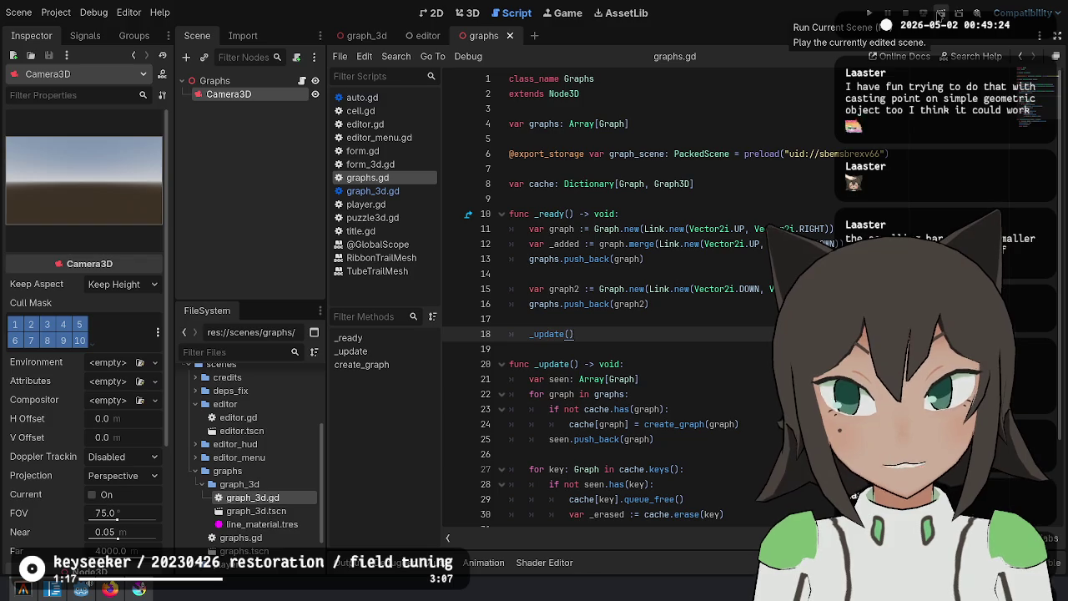
{"action": "left_click", "coordinate": [940, 14]}
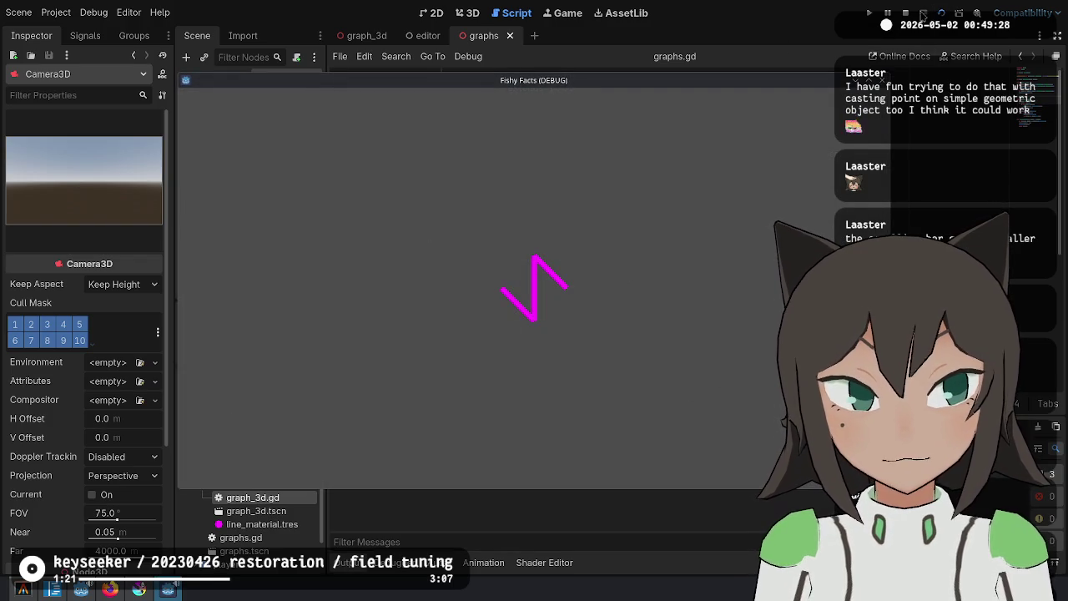
Close the test window and delete the temporary _ready function from graphs.gd
{"action": "left_click", "coordinate": [906, 13]}
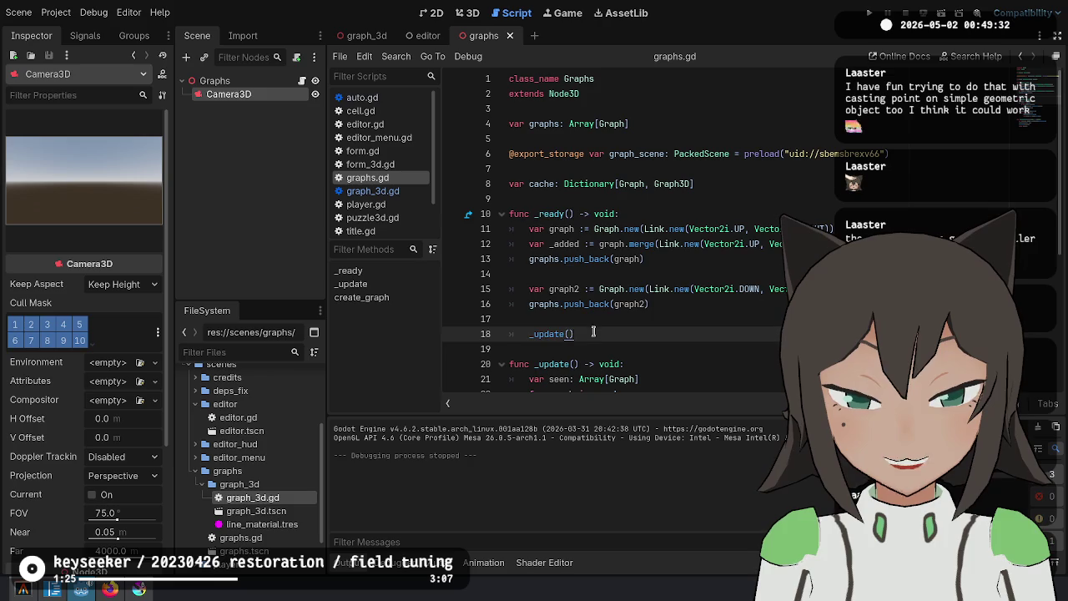
{"action": "left_click_drag", "start_coordinate": [592, 332], "coordinate": [766, 185]}
{"action": "key", "text": "BackSpace"}
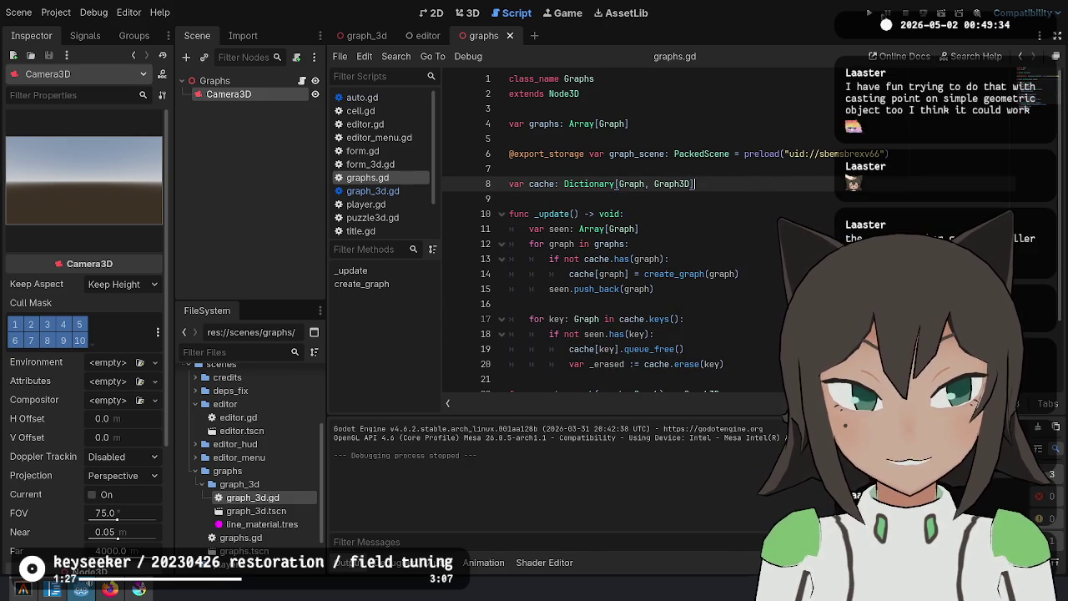
Run the project, place a block in the puzzle editor, then return to editor.gd
{"action": "left_click", "coordinate": [870, 14]}
{"action": "left_click", "coordinate": [534, 314]}
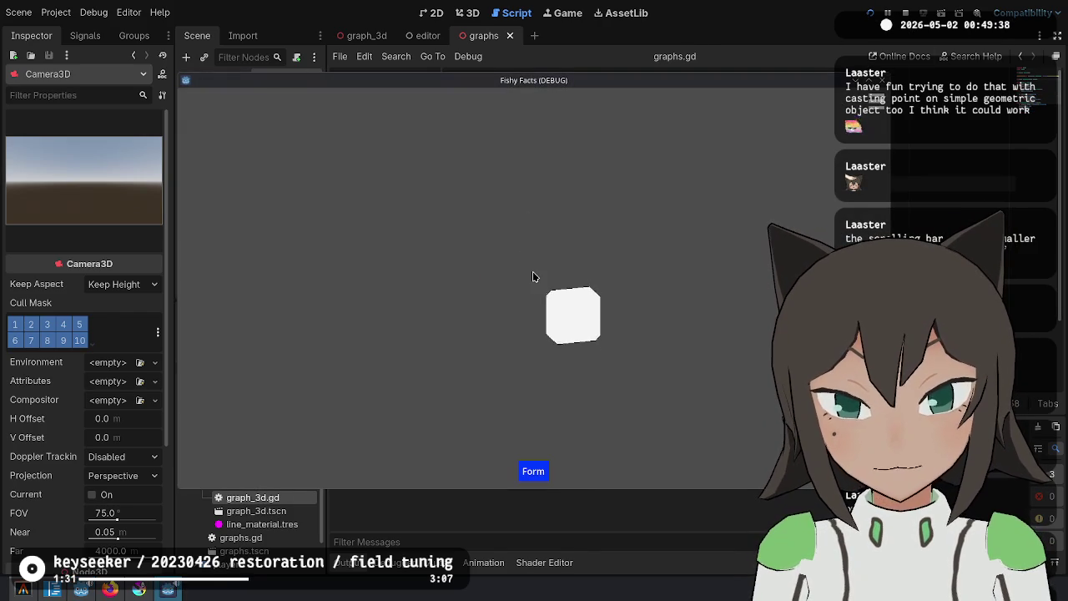
{"action": "left_click", "coordinate": [533, 277]}
{"action": "left_click", "coordinate": [533, 272]}
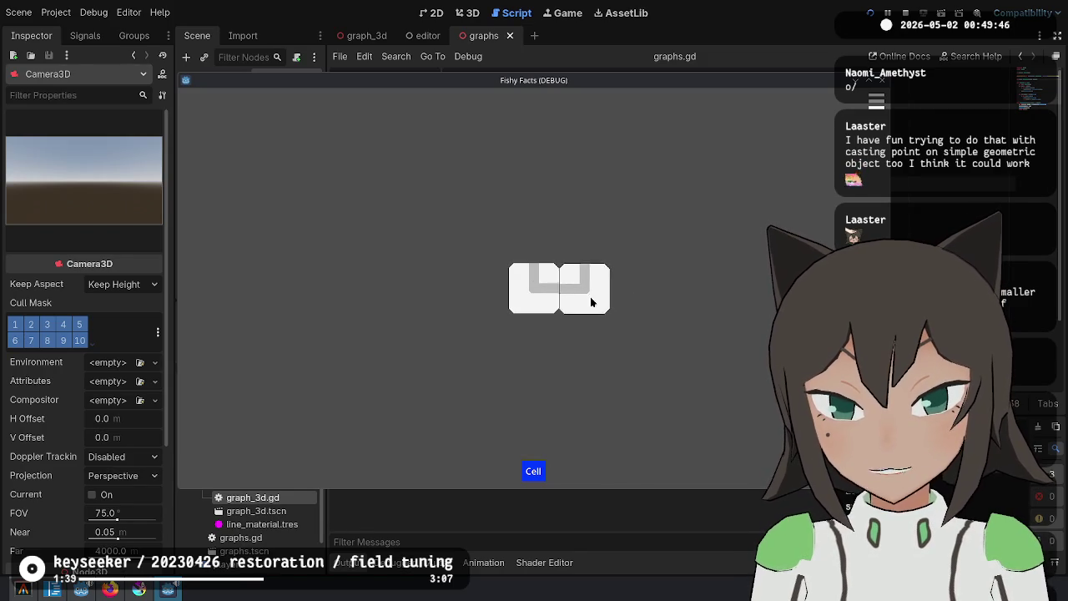
{"action": "left_click", "coordinate": [914, 90]}
{"action": "left_click", "coordinate": [425, 35]}
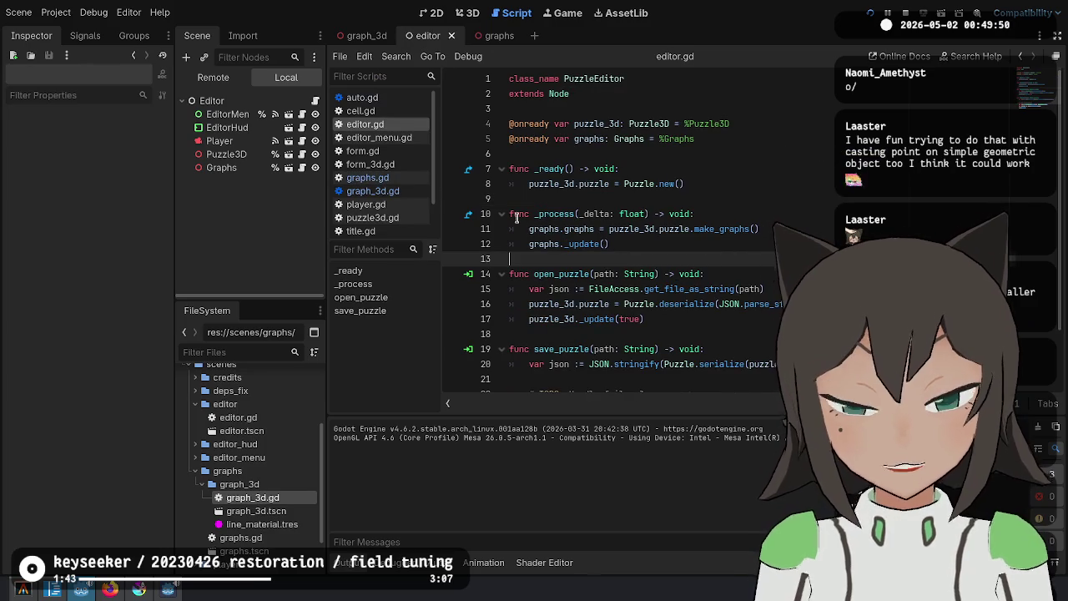
{"action": "left_click", "coordinate": [772, 229]}
Add print(graphs.graphs) to _process and run the project to inspect the output
{"action": "key", "text": "Return"}
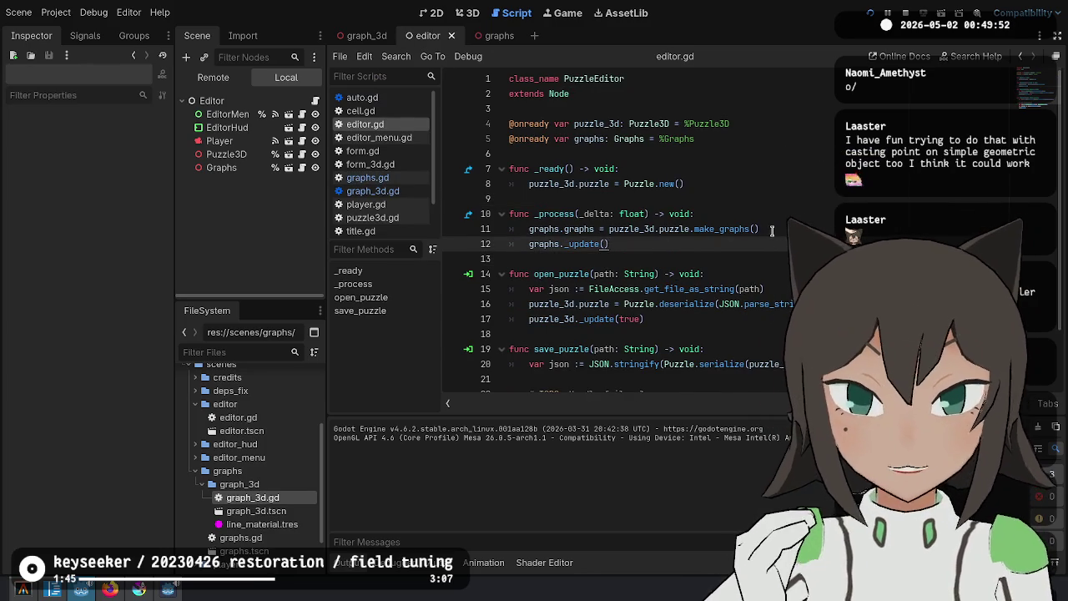
{"action": "type", "text": "rsl"}
{"action": "key", "text": "BackSpace"}
{"action": "key", "text": "BackSpace"}
{"action": "key", "text": "BackSpace"}
{"action": "type", "text": "print(gr"}
{"action": "type", "text": "aphs.grap"}
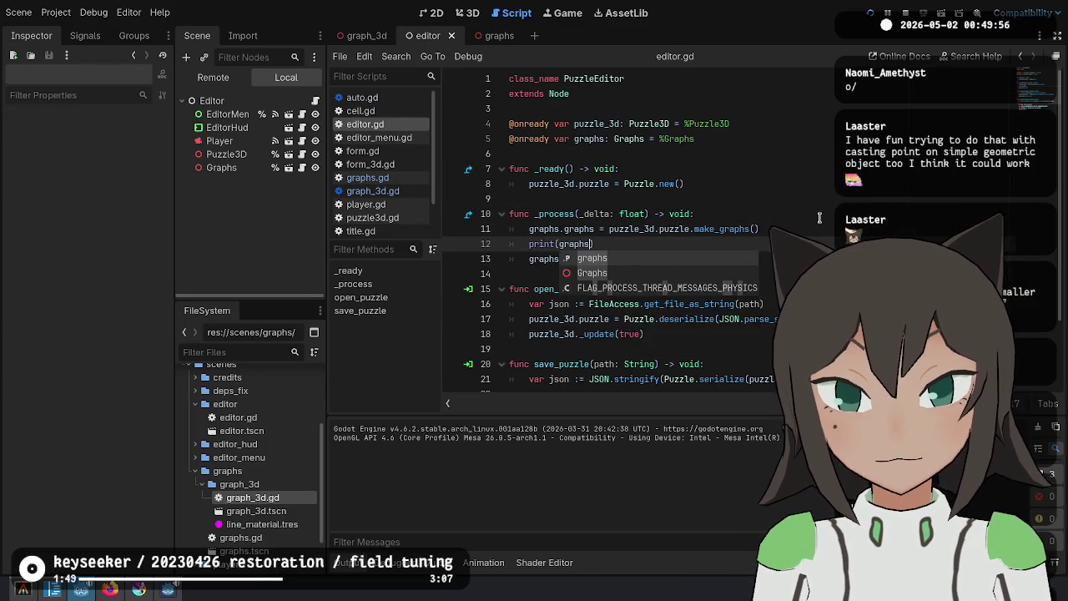
{"action": "type", "text": "hs"}
{"action": "key", "text": "F5"}
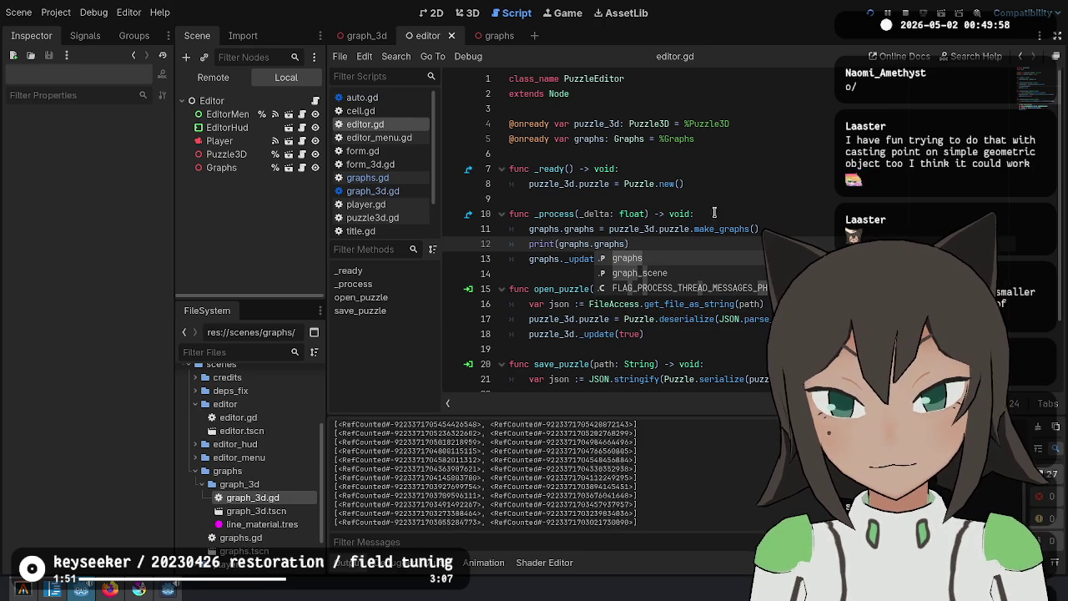
{"action": "type", "text": ".lin"}
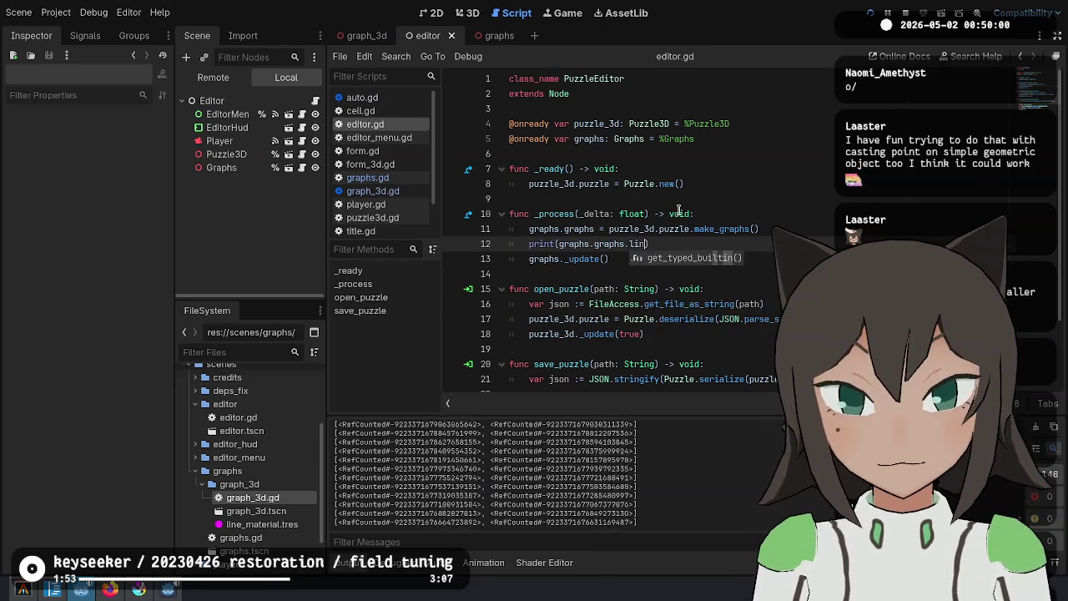
{"action": "key", "text": "Down"}
{"action": "key", "text": "Down"}
{"action": "key", "text": "Down"}
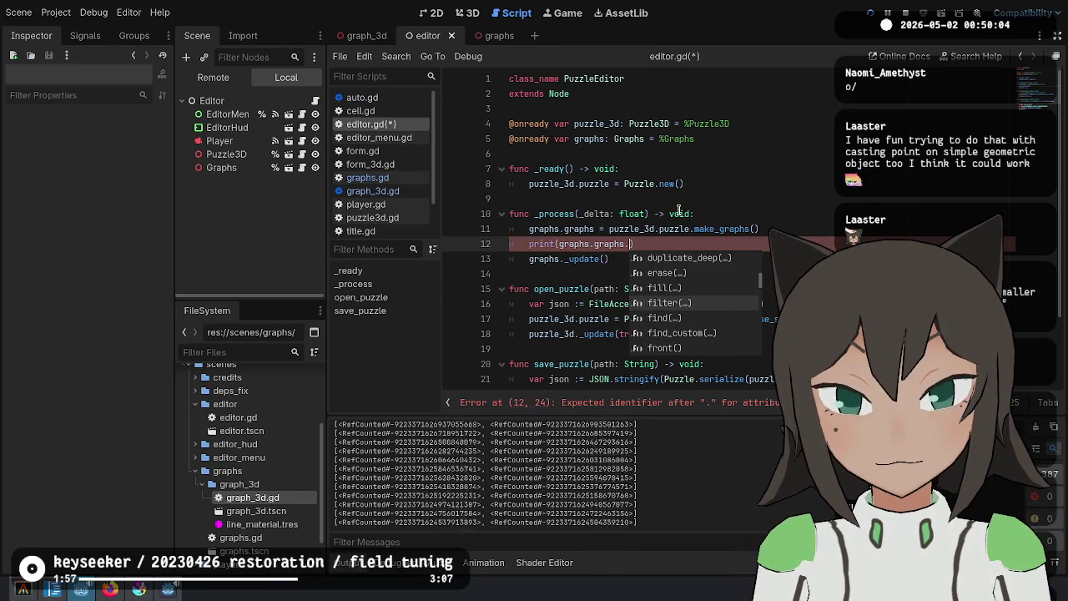
{"action": "key", "text": "BackSpace"}
{"action": "key", "text": "BackSpace"}
{"action": "key", "text": "BackSpace"}
{"action": "type", "text": "valu"}
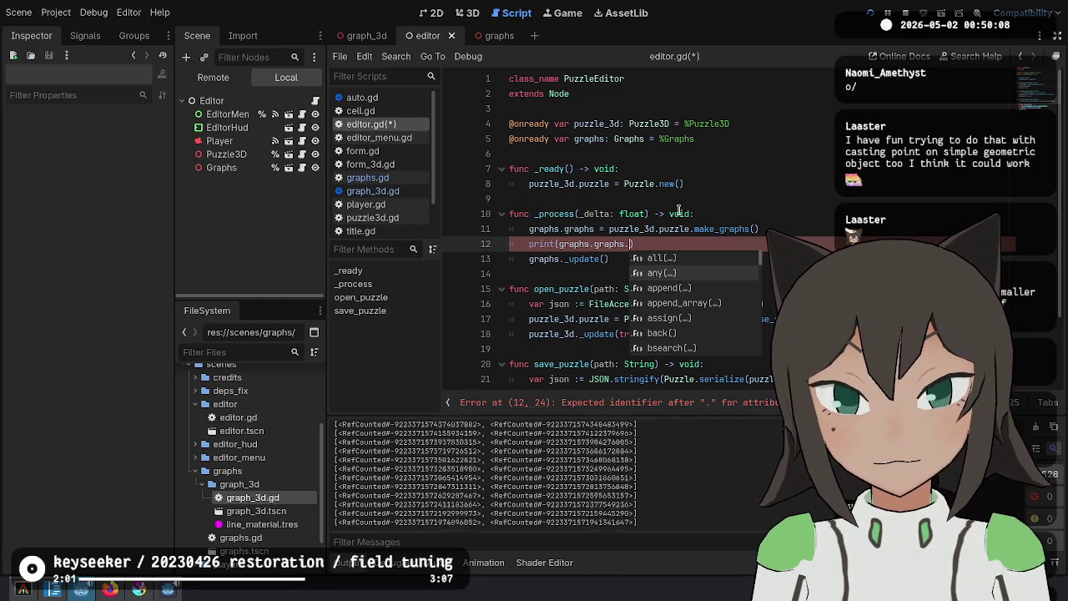
{"action": "key", "text": "BackSpace"}
Replace the print with a 'for graph in graphs.graphs:' loop
{"action": "key", "text": "Home"}
{"action": "key", "text": "ctrl+shift+Right"}
{"action": "key", "text": "BackSpace"}
{"action": "key", "text": "Delete"}
{"action": "key", "text": "Return"}
{"action": "key", "text": "Up"}
{"action": "type", "text": "f"}
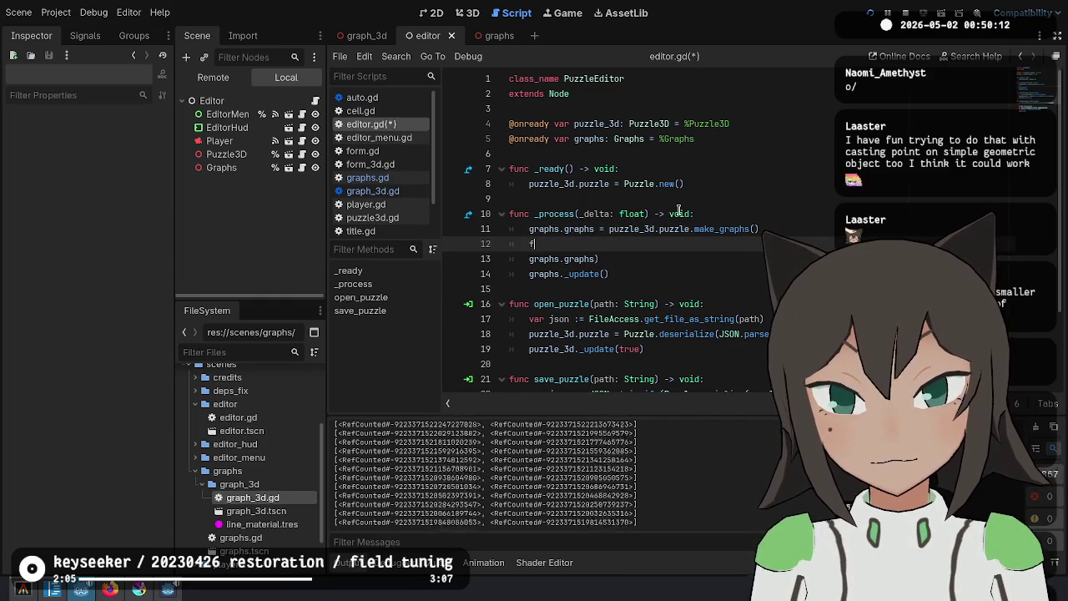
{"action": "type", "text": "or graph in graphs:"}
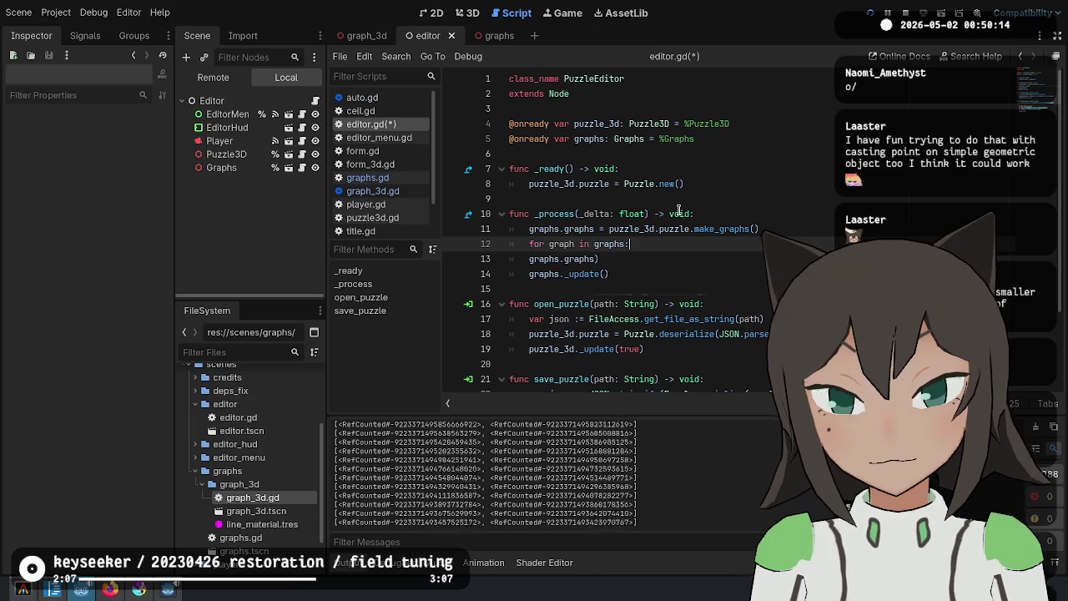
{"action": "key", "text": "Down"}
{"action": "key", "text": "shift+Home"}
{"action": "key", "text": "BackSpace"}
{"action": "key", "text": "Tab"}
{"action": "type", "text": "gr"}
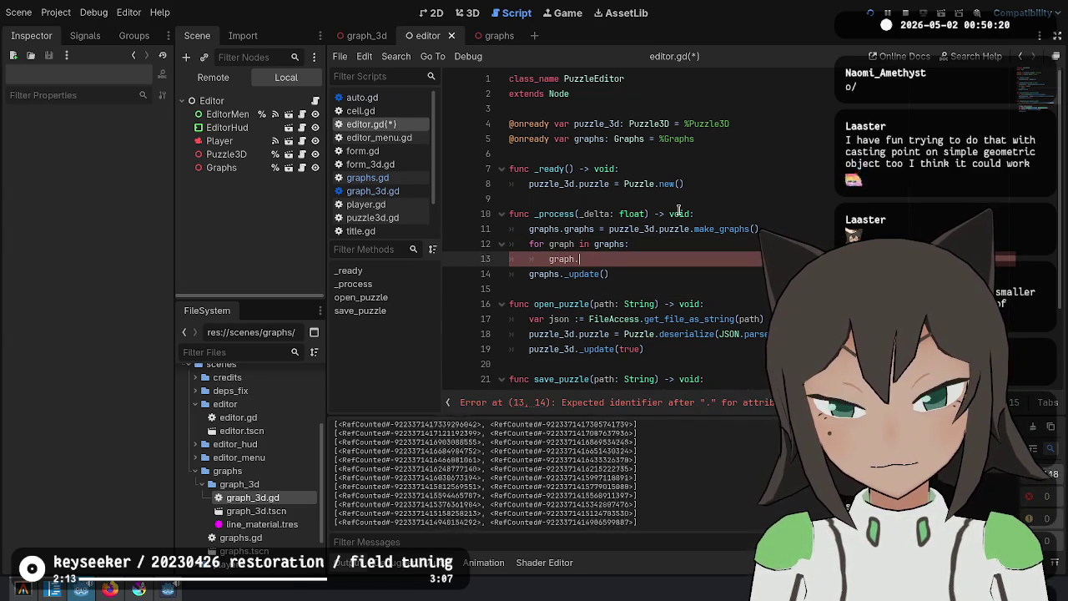
{"action": "key", "text": "Up"}
{"action": "key", "text": "End"}
{"action": "type", "text": "graphs:"}
{"action": "key", "text": "Down"}
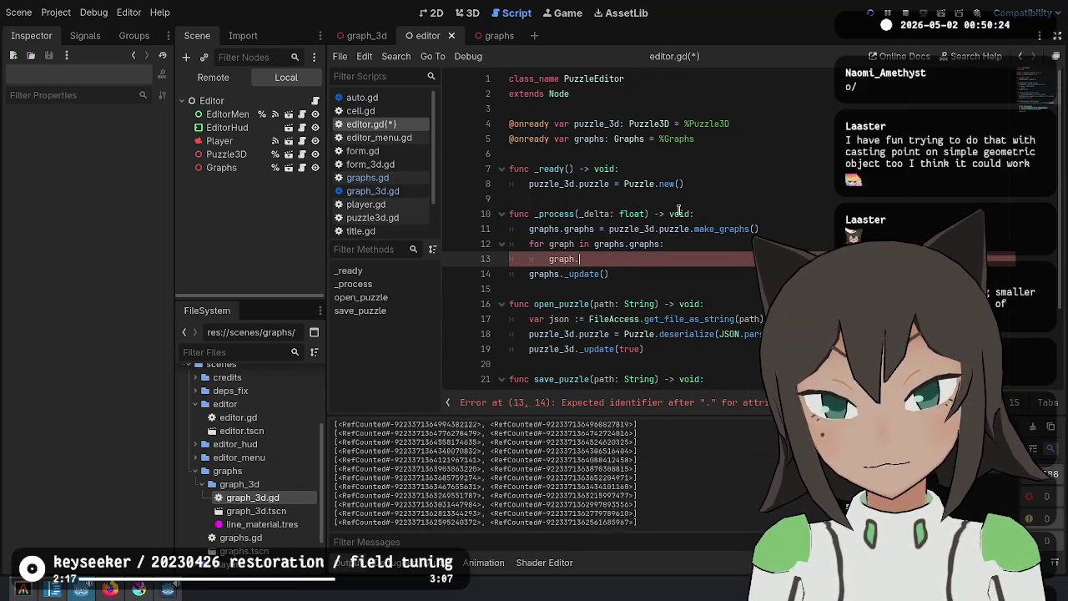
Print graph.links inside the loop and save the script
{"action": "key", "text": "ctrl+space"}
{"action": "key", "text": "Down"}
{"action": "key", "text": "Return"}
{"action": "key", "text": "Home"}
{"action": "type", "text": "print("}
{"action": "key", "text": "End"}
{"action": "type", "text": ")"}
{"action": "key", "text": "ctrl+s"}
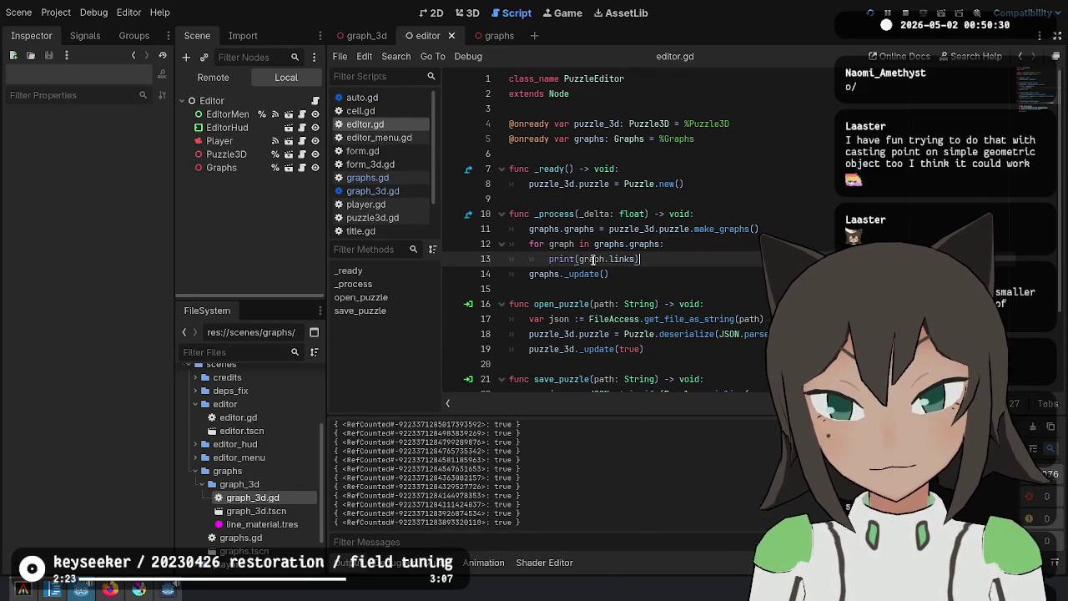
Declare str = "" before the loop and accumulate graph.links plus "\n" into it
{"action": "key", "text": "Up"}
{"action": "key", "text": "Up"}
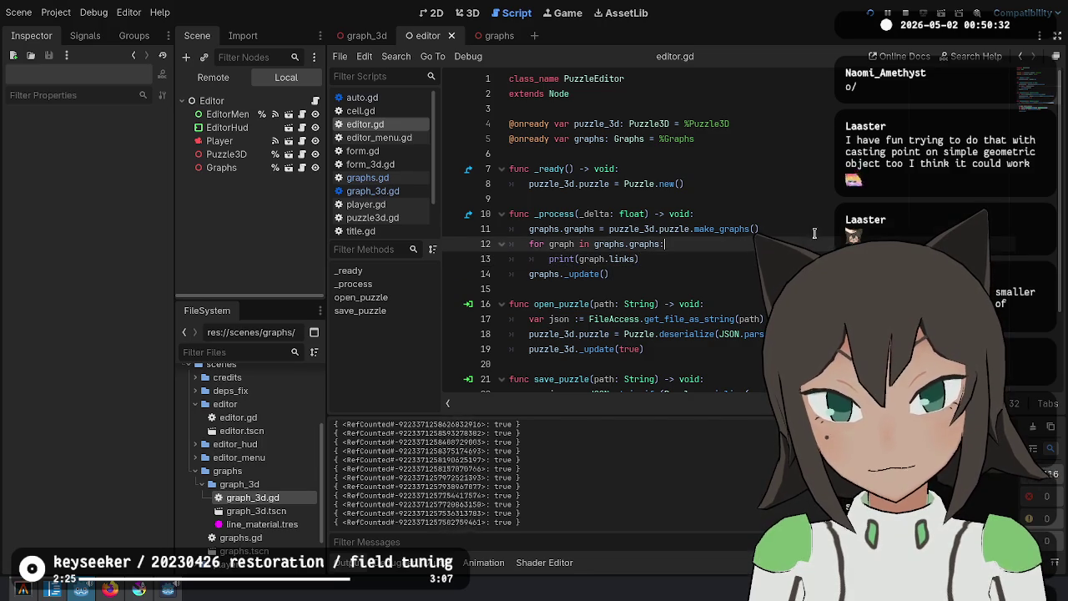
{"action": "key", "text": "End"}
{"action": "key", "text": "Return"}
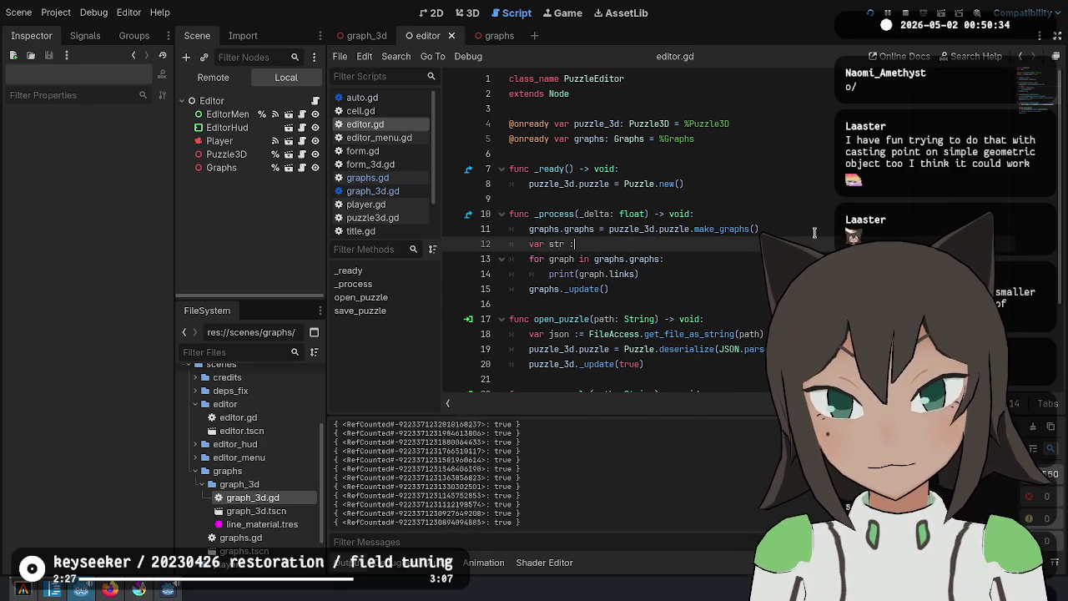
{"action": "type", "text": "\"\""}
{"action": "key", "text": "Down"}
{"action": "key", "text": "Down"}
{"action": "key", "text": "Home"}
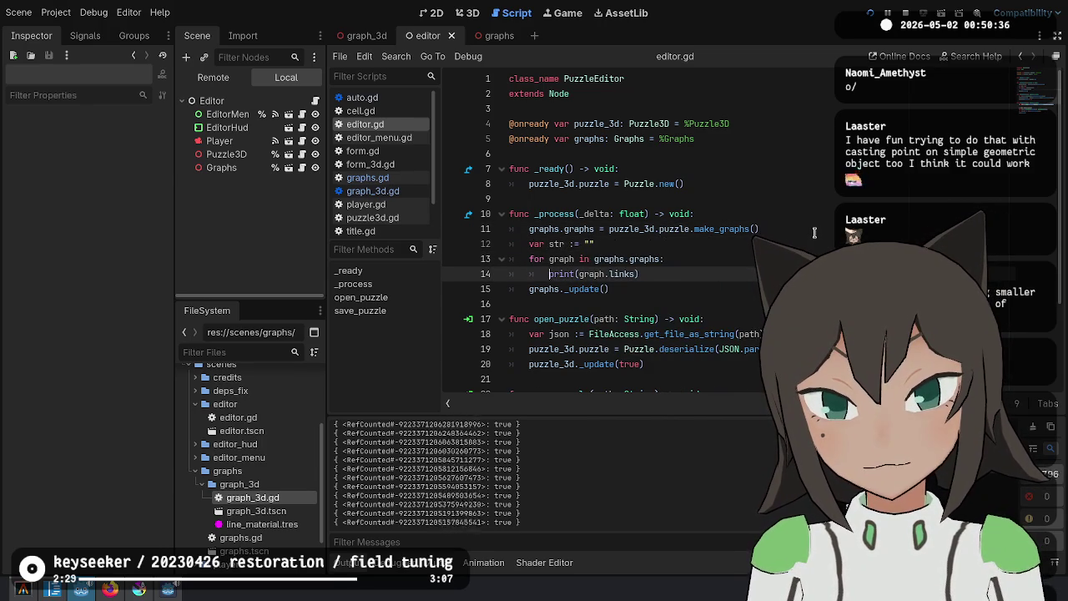
{"action": "key", "text": "ctrl+shift+Right"}
{"action": "type", "text": "str +="}
{"action": "key", "text": "Delete"}
{"action": "key", "text": "End"}
{"action": "key", "text": "BackSpace"}
{"action": "type", "text": "+ \""}
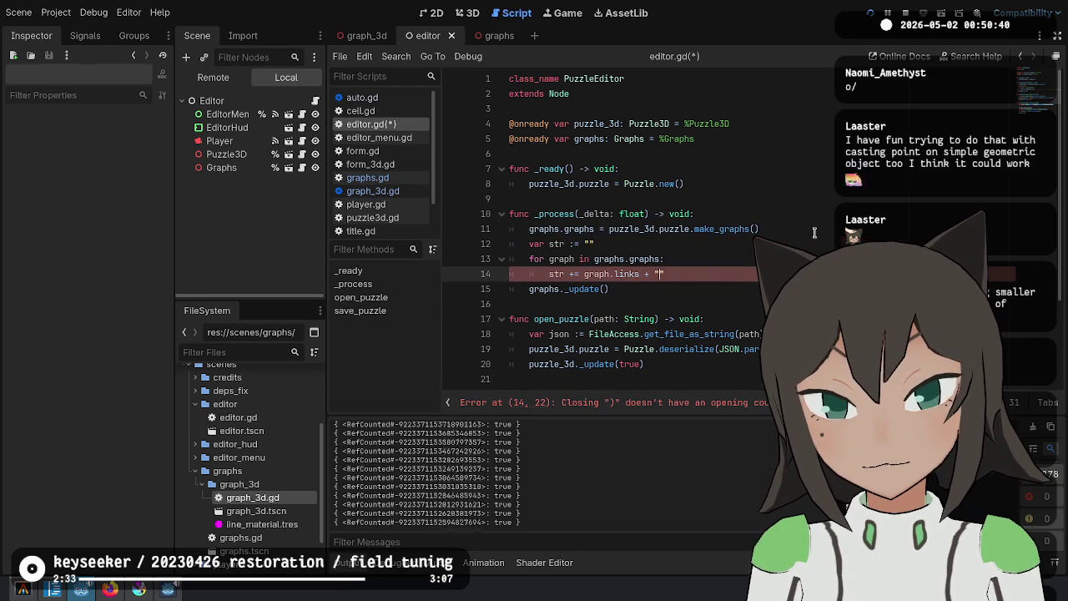
{"action": "type", "text": "\\n"}
{"action": "key", "text": "ctrl+s"}
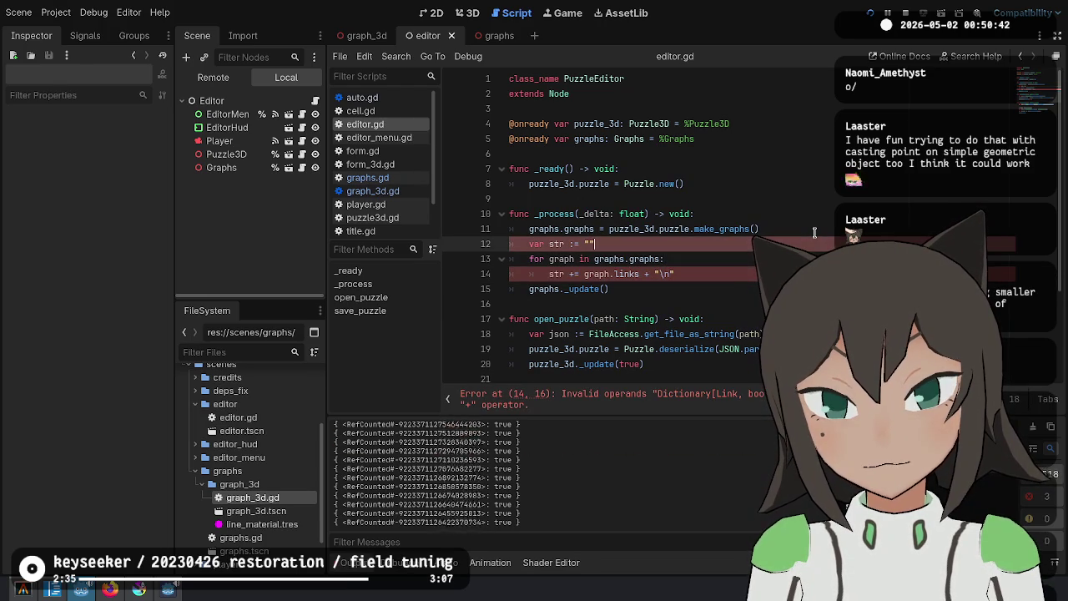
Print the accumulated string after the loop, wrapping graph.links in str()
{"action": "key", "text": "Up"}
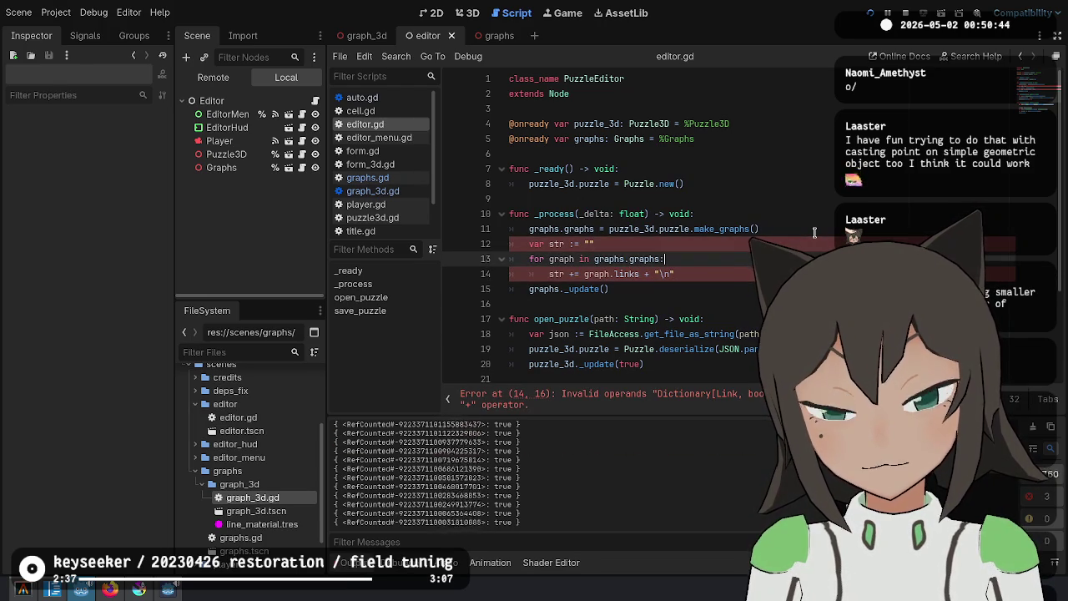
{"action": "key", "text": "Down"}
{"action": "key", "text": "shift+End"}
{"action": "key", "text": "Delete"}
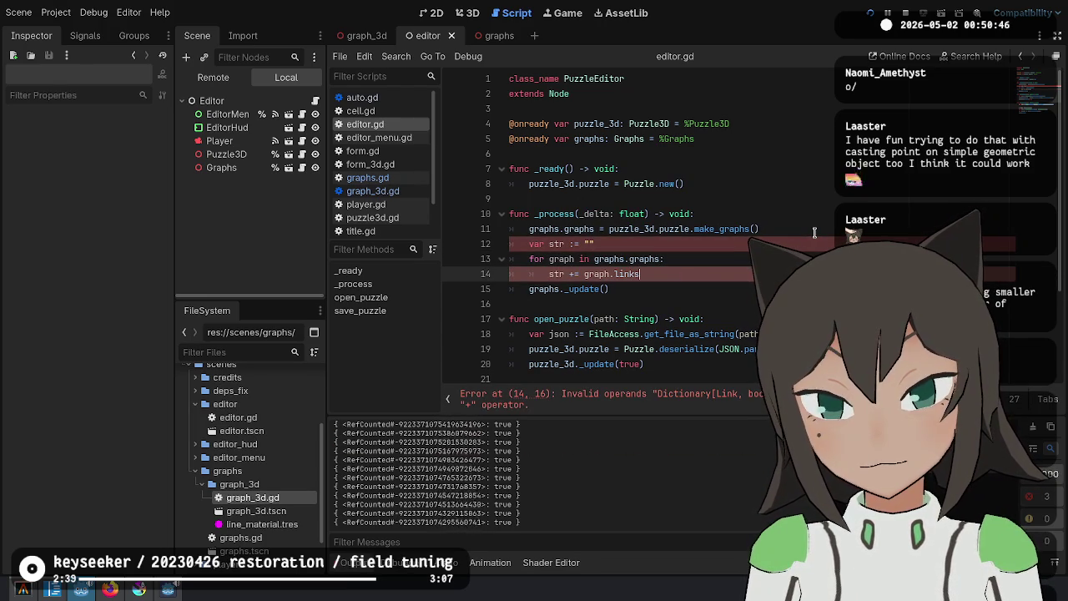
{"action": "key", "text": "Return"}
{"action": "type", "text": "print(str"}
{"action": "key", "text": "Up"}
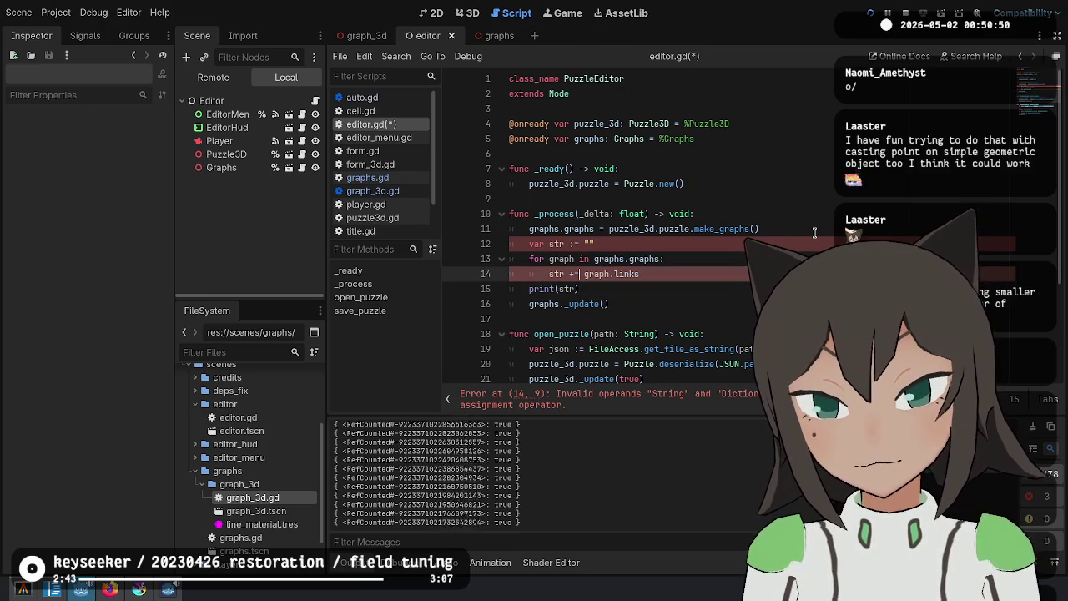
{"action": "type", "text": "str("}
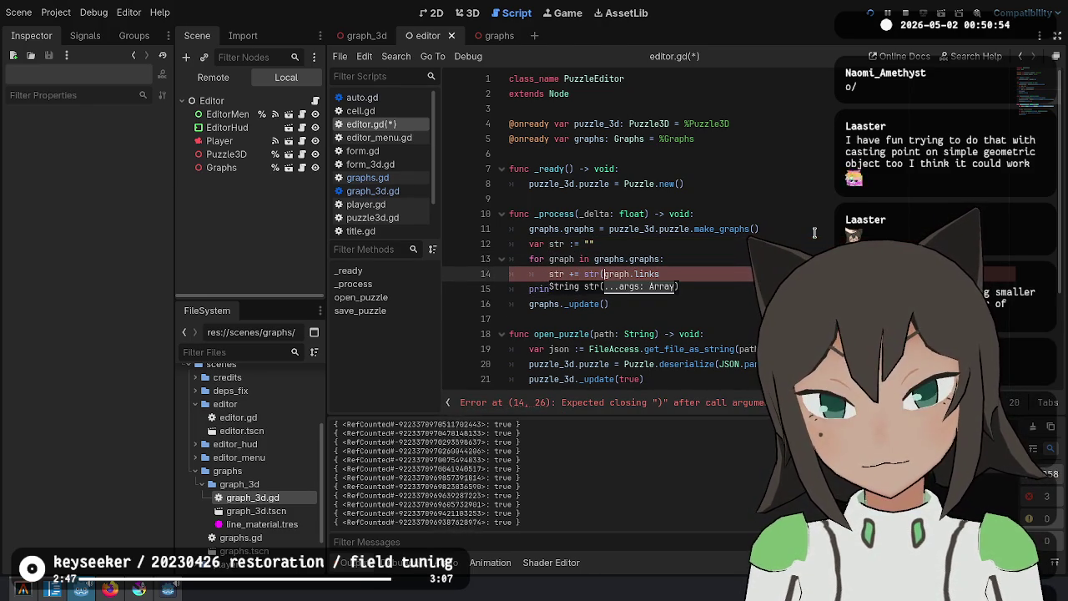
{"action": "key", "text": "End"}
{"action": "type", "text": ")"}
Rename the string variable to s, add a " " separator, and save
{"action": "key", "text": "Up"}
{"action": "key", "text": "Up"}
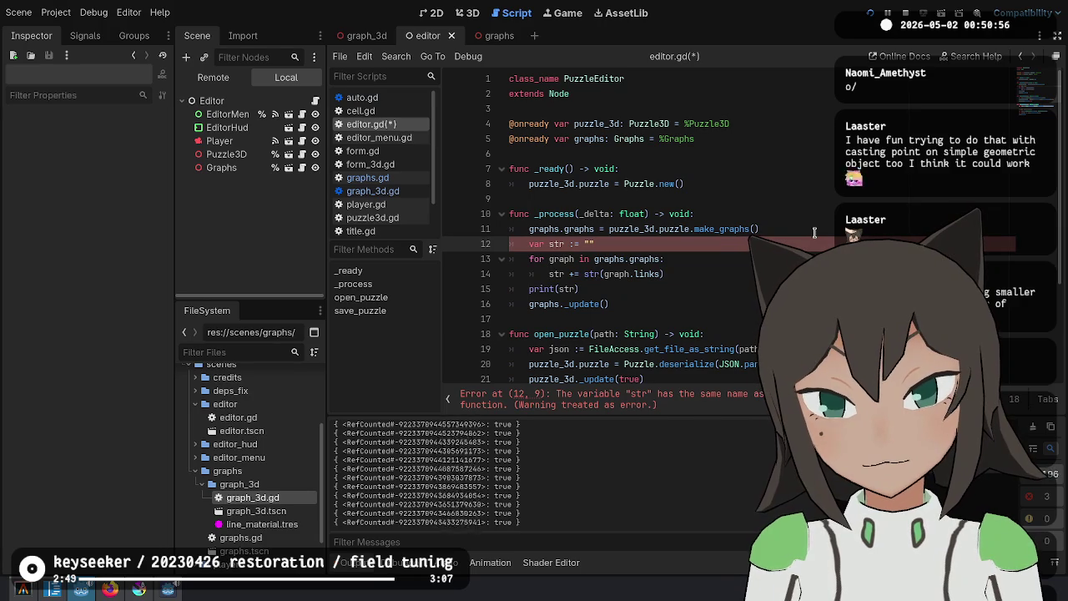
{"action": "key", "text": "BackSpace"}
{"action": "key", "text": "BackSpace"}
{"action": "key", "text": "Down"}
{"action": "key", "text": "Down"}
{"action": "key", "text": "Delete"}
{"action": "key", "text": "Delete"}
{"action": "key", "text": "Down"}
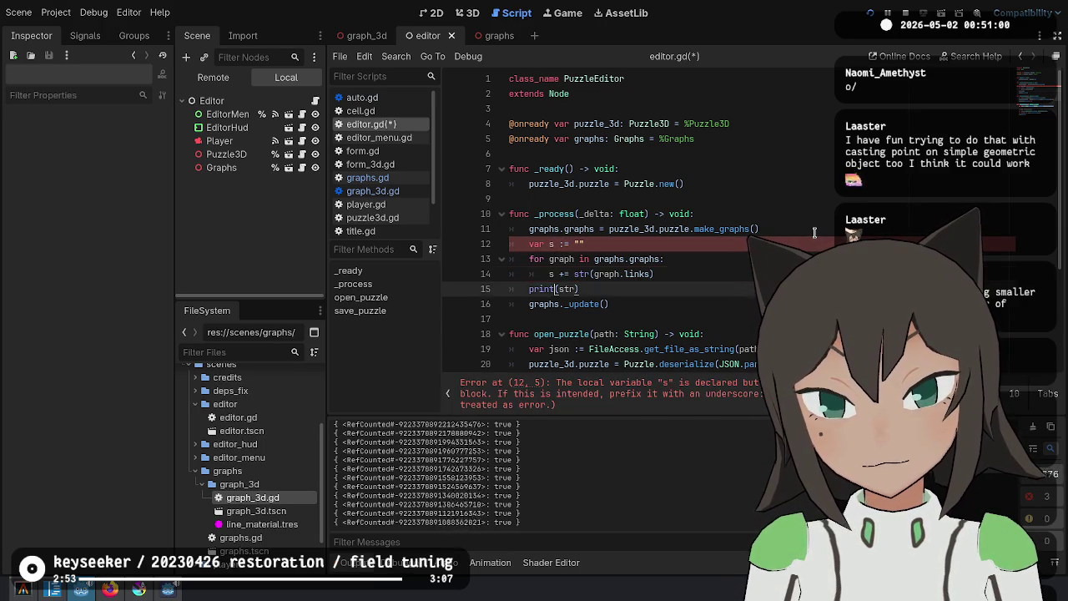
{"action": "key", "text": "Delete"}
{"action": "key", "text": "Delete"}
{"action": "key", "text": "ctrl+s"}
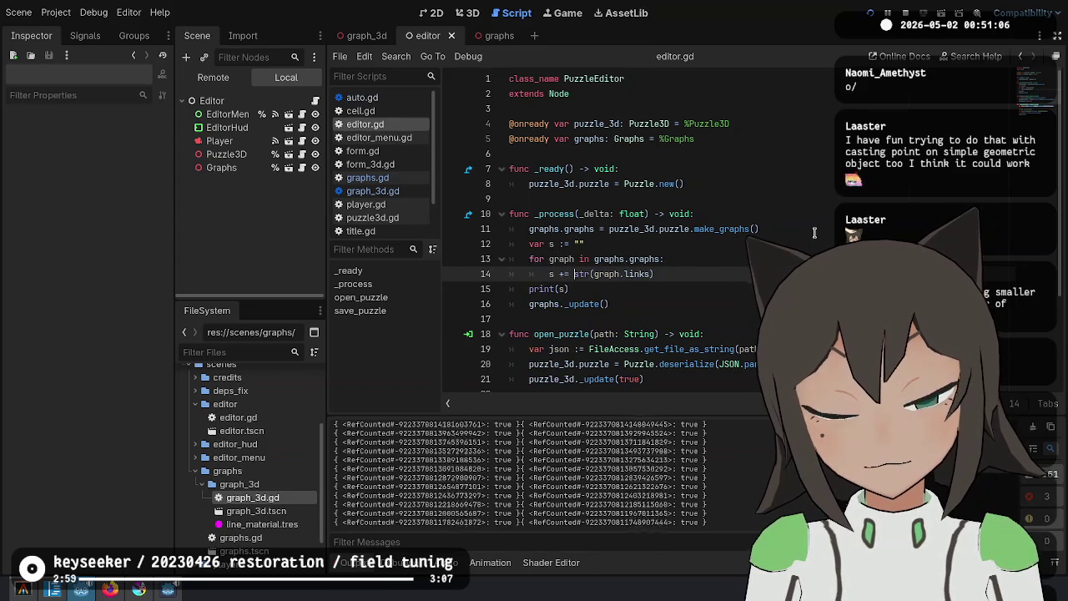
{"action": "type", "text": "+ \" \""}
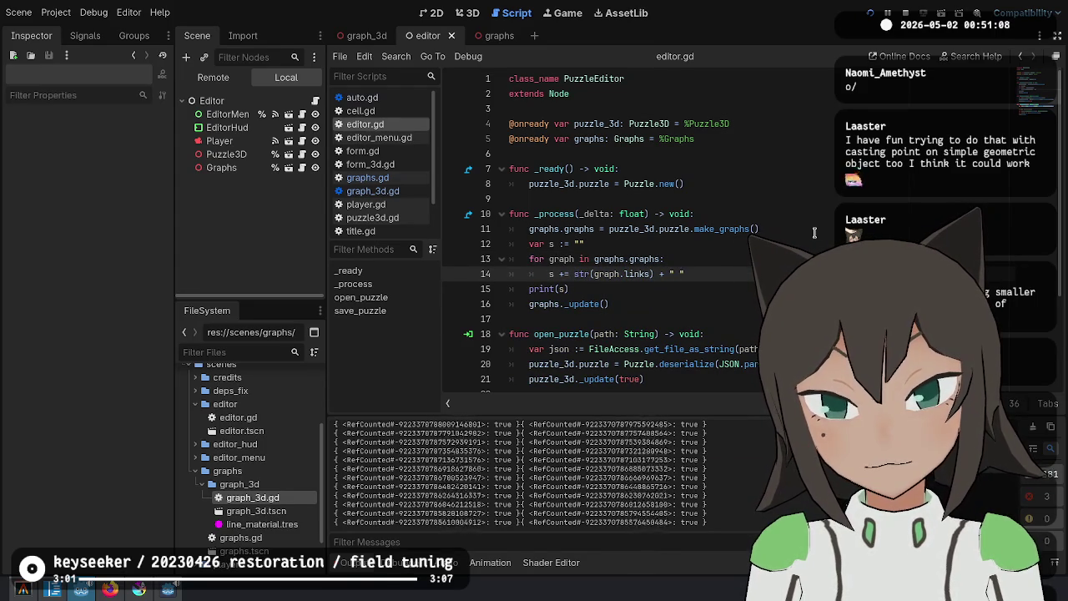
{"action": "key", "text": "Down"}
{"action": "key", "text": "ctrl+s"}
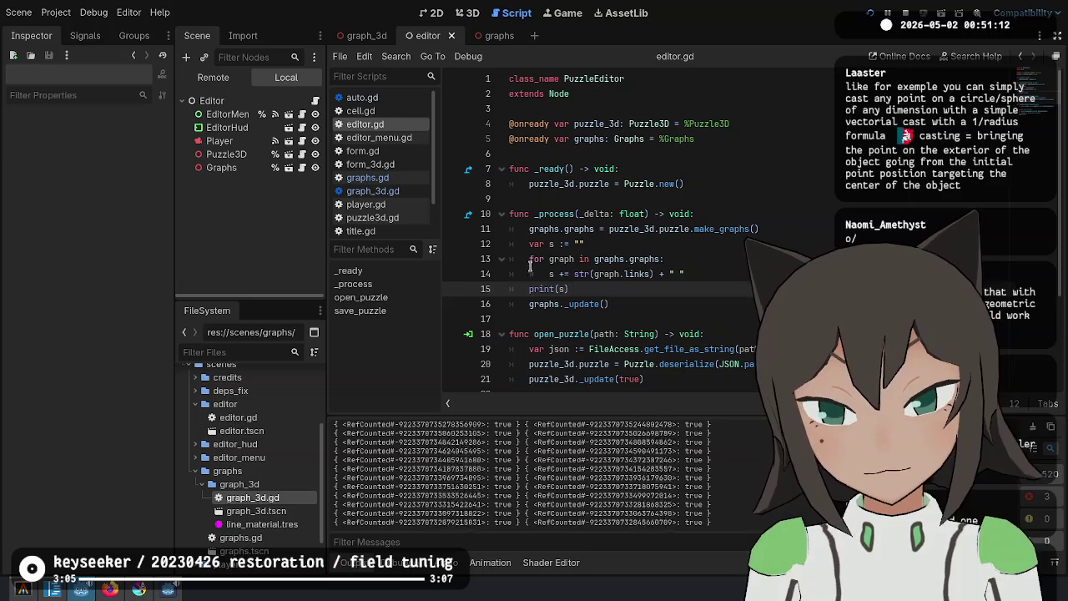
Try graph.links.keys(), undo it, and begin a nested 'for link in graph.links:' loop
{"action": "left_click", "coordinate": [623, 274]}
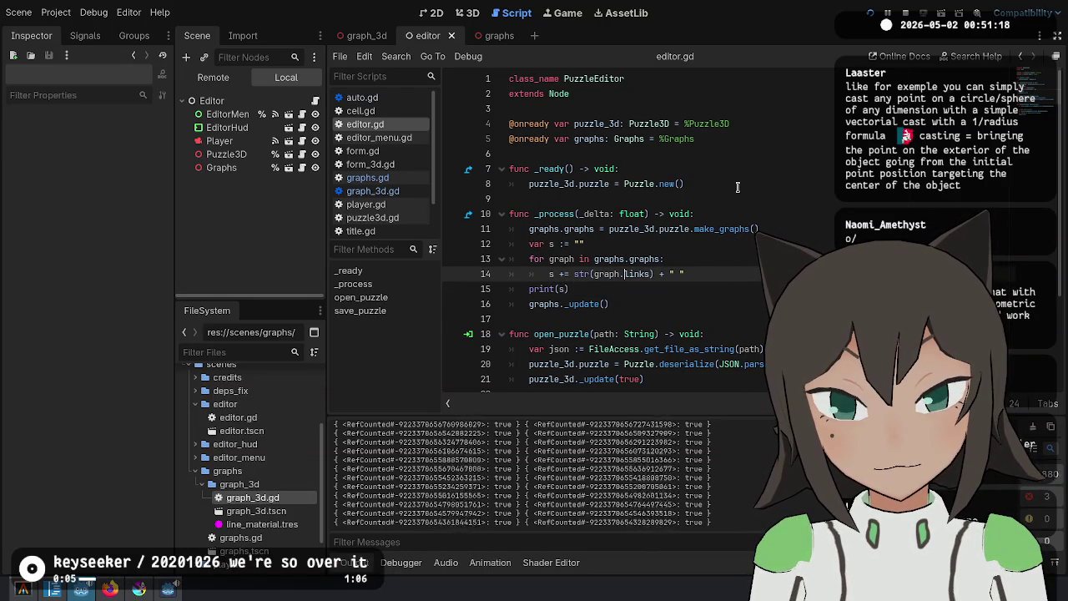
{"action": "type", "text": ".key"}
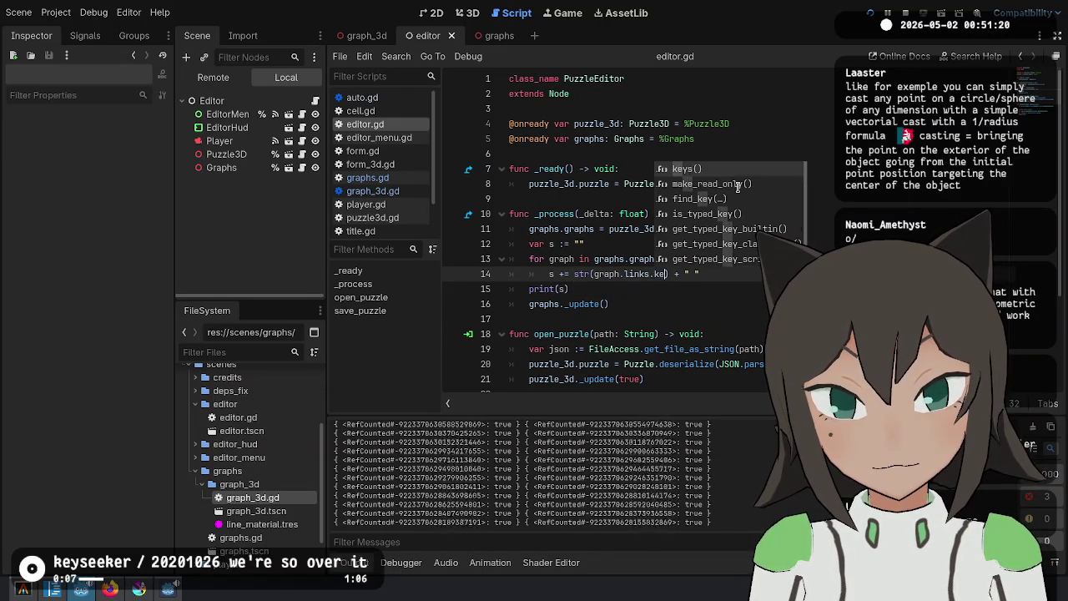
{"action": "key", "text": "Return"}
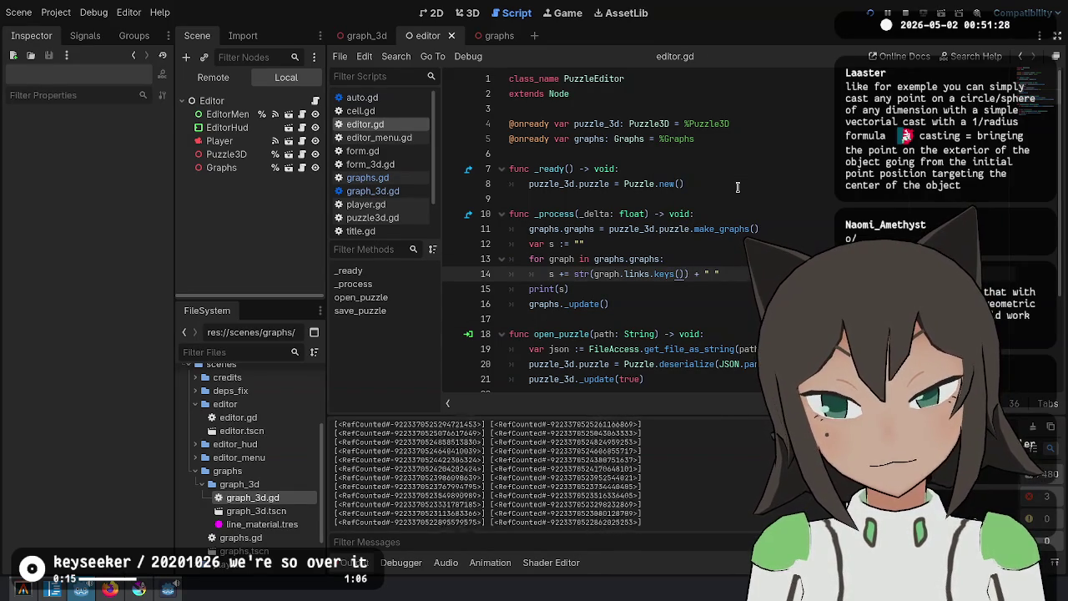
{"action": "key", "text": "ctrl+z"}
{"action": "key", "text": "ctrl+z"}
{"action": "key", "text": "ctrl+z"}
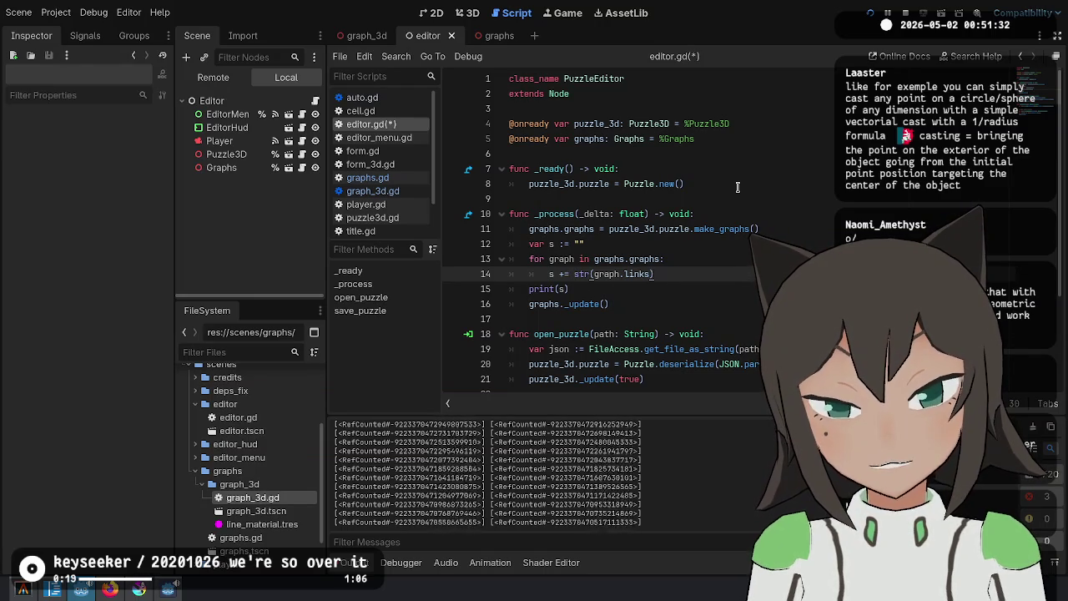
{"action": "key", "text": "Return"}
{"action": "type", "text": "for link"}
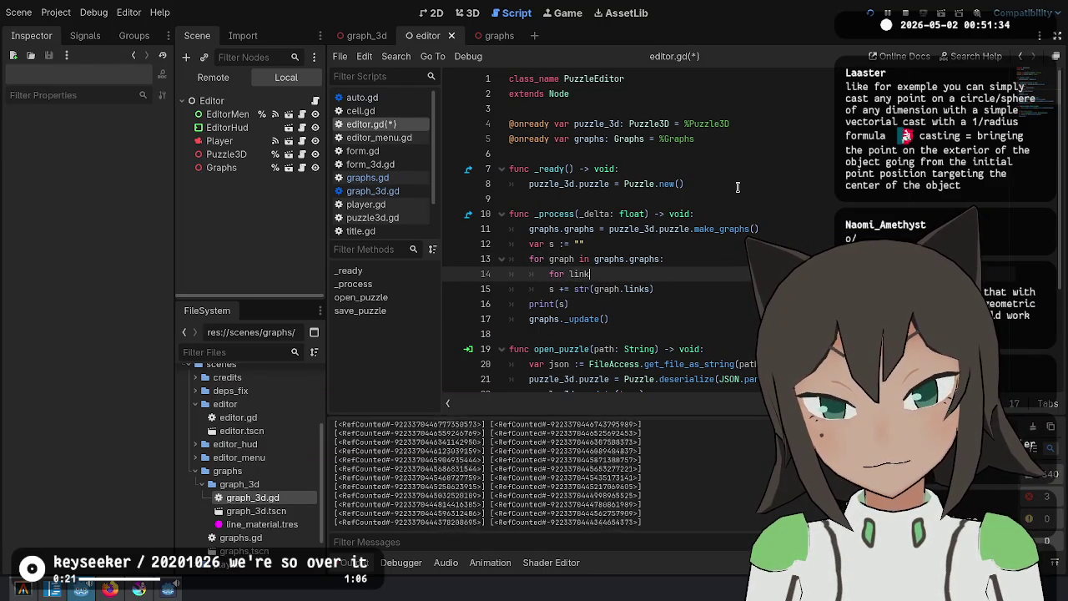
{"action": "type", "text": " in graph"}
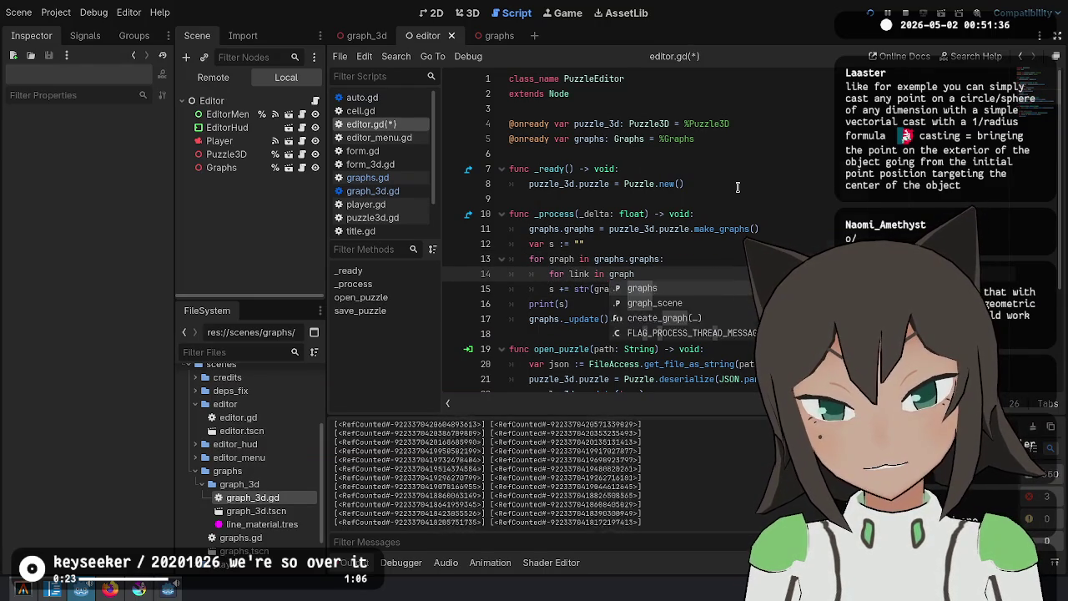
{"action": "type", "text": ".links:"}
In the links loop body, write s += str(link.a) + "->" + link.b
{"action": "key", "text": "Return"}
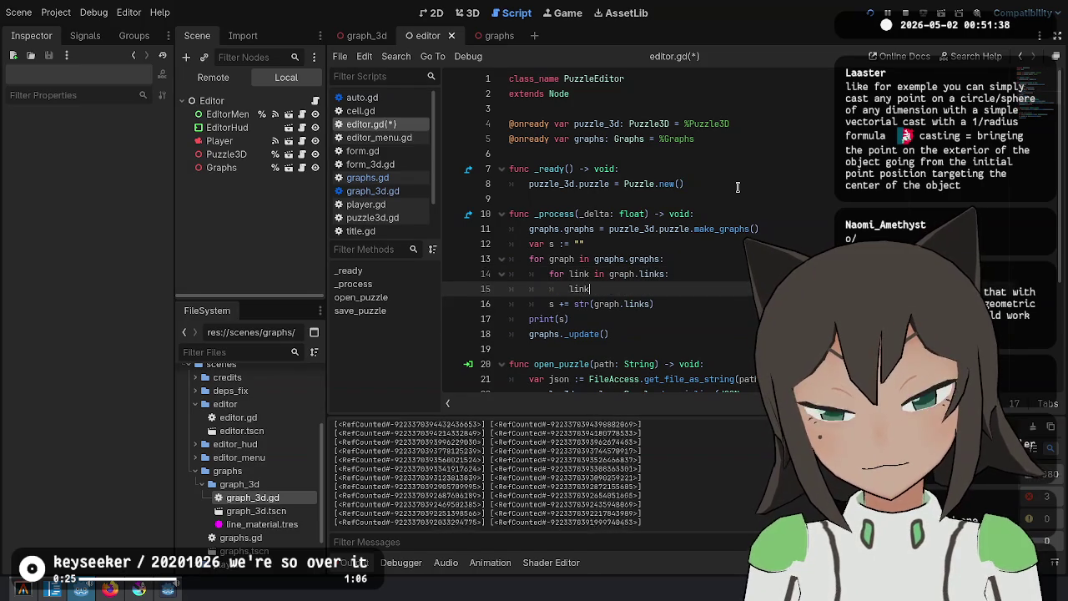
{"action": "type", "text": "k."}
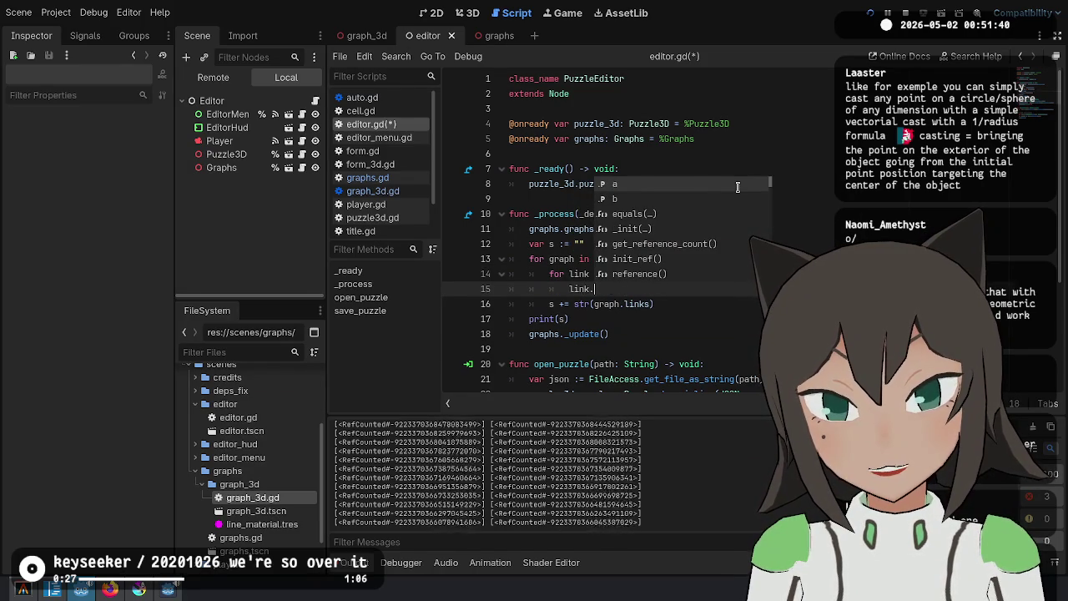
{"action": "type", "text": "a + link.b"}
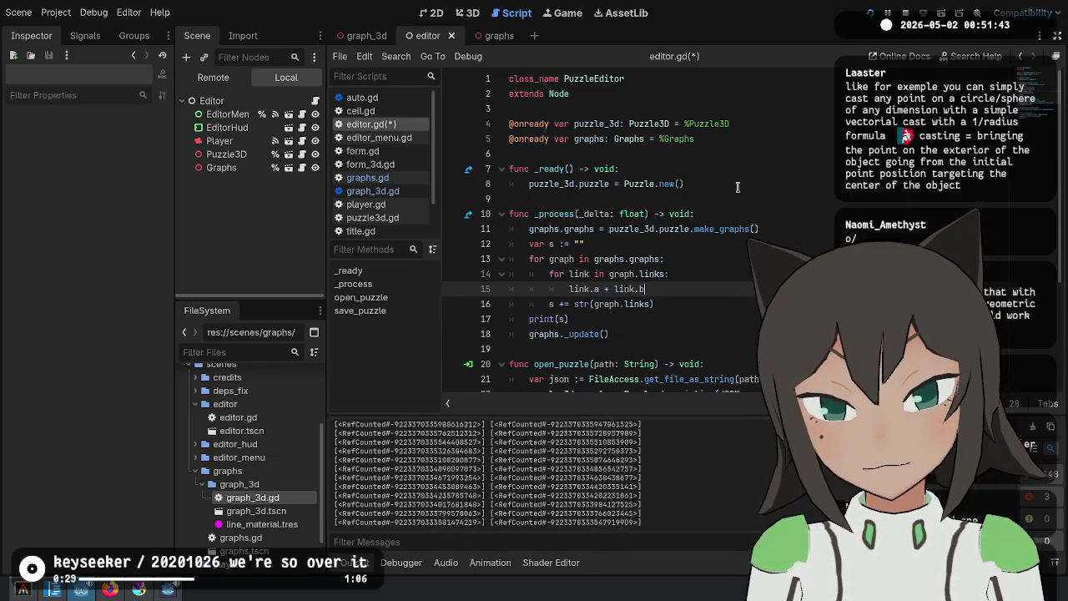
{"action": "key", "text": "Home"}
{"action": "type", "text": "s +="}
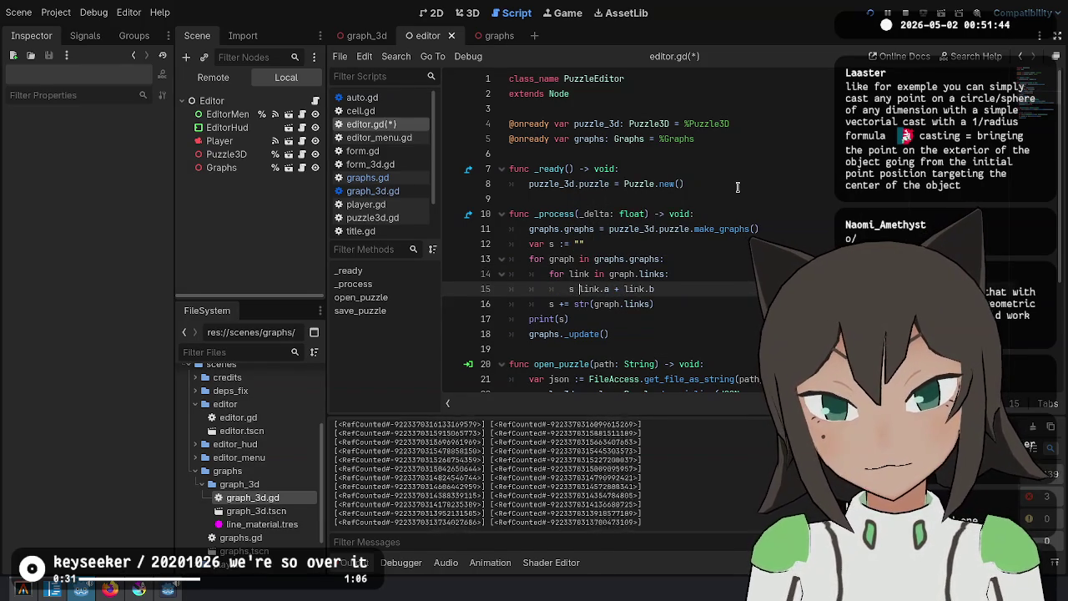
{"action": "key", "text": "Right"}
{"action": "key", "text": "Right"}
{"action": "type", "text": "\" >+"}
{"action": "key", "text": "ctrl+Left"}
{"action": "key", "text": "ctrl+Left"}
{"action": "key", "text": "ctrl+Left"}
{"action": "type", "text": "str("}
{"action": "key", "text": "ctrl+Right"}
{"action": "key", "text": "ctrl+Right"}
{"action": "type", "text": ")"}
Wrap link.b in str(), delete the old s += str(graph.links) line, and save
{"action": "key", "text": "End"}
{"action": "key", "text": "Left"}
{"action": "key", "text": "Left"}
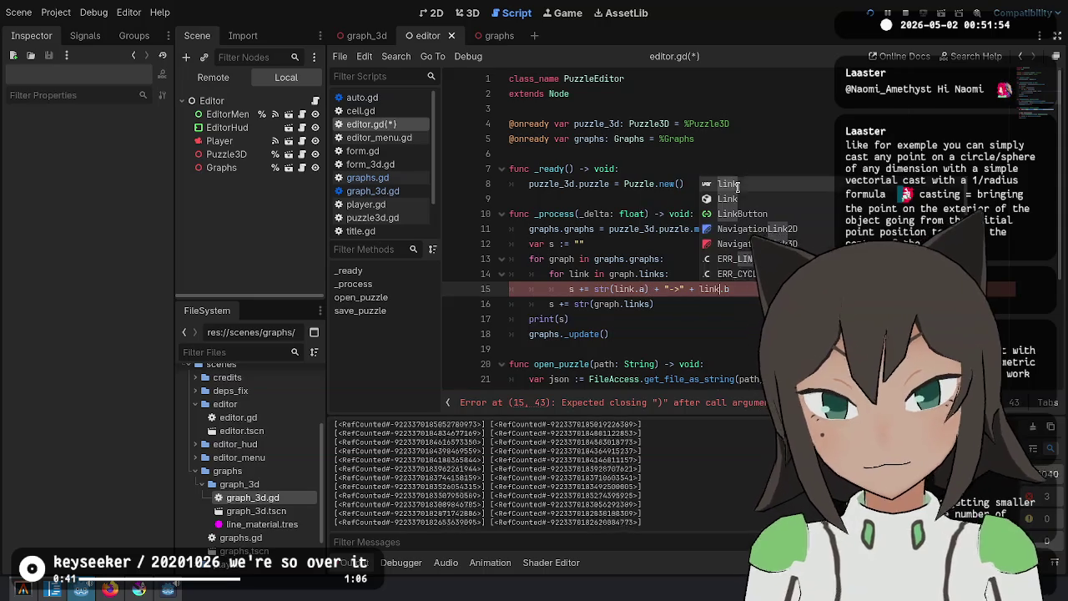
{"action": "key", "text": "ctrl+Left"}
{"action": "type", "text": "str("}
{"action": "key", "text": "End"}
{"action": "type", "text": ")"}
{"action": "key", "text": "Down"}
{"action": "key", "text": "ctrl+shift+k"}
{"action": "key", "text": "ctrl+s"}
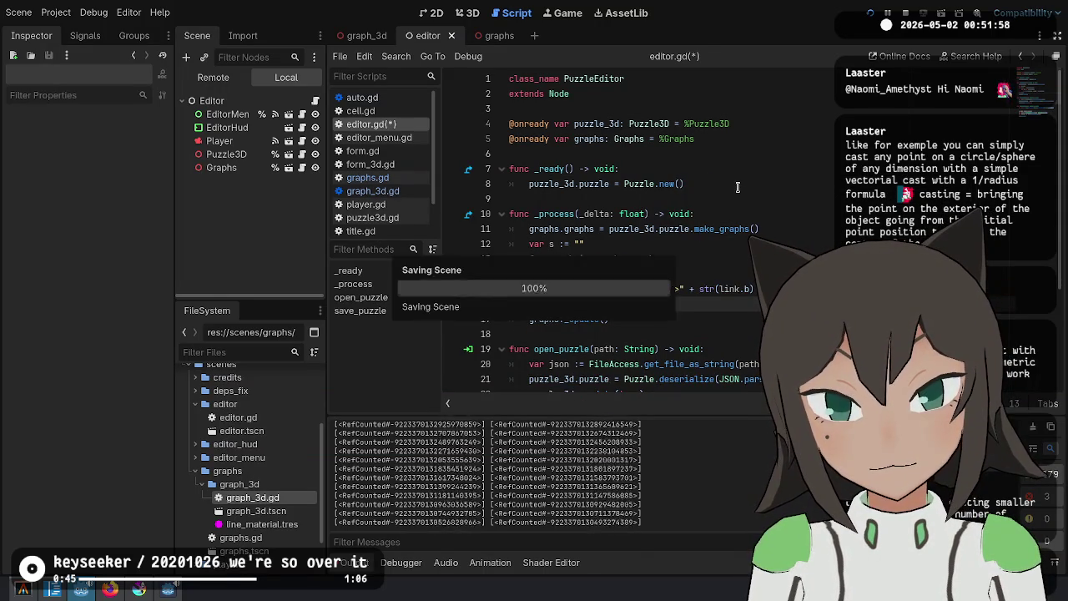
Run the game with F5 to check the printed a->b link pairs
{"action": "key", "text": "Up"}
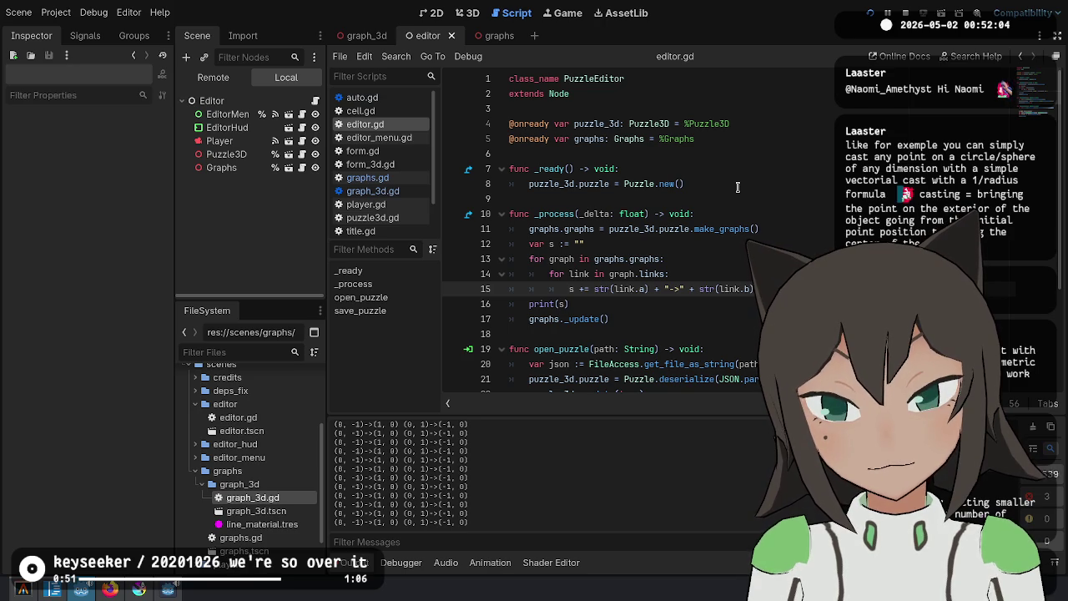
{"action": "key", "text": "F5"}
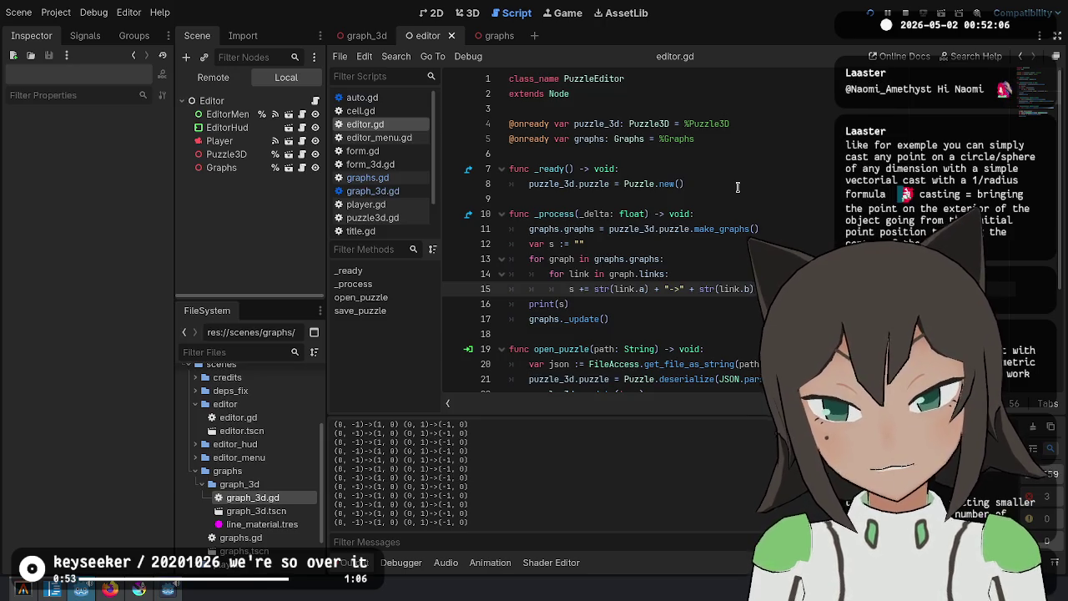
{"action": "left_click", "coordinate": [589, 304]}
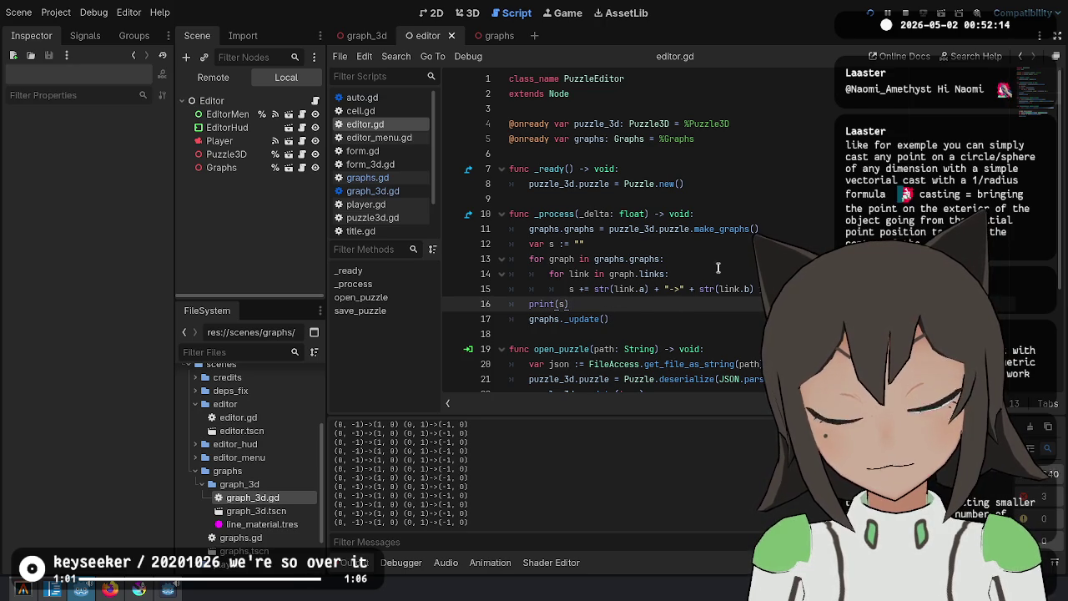
{"action": "left_click", "coordinate": [784, 289]}
Add s += "| " in the outer loop, after the inner links loop
{"action": "key", "text": "Return"}
{"action": "key", "text": "BackSpace"}
{"action": "type", "text": "s + \""}
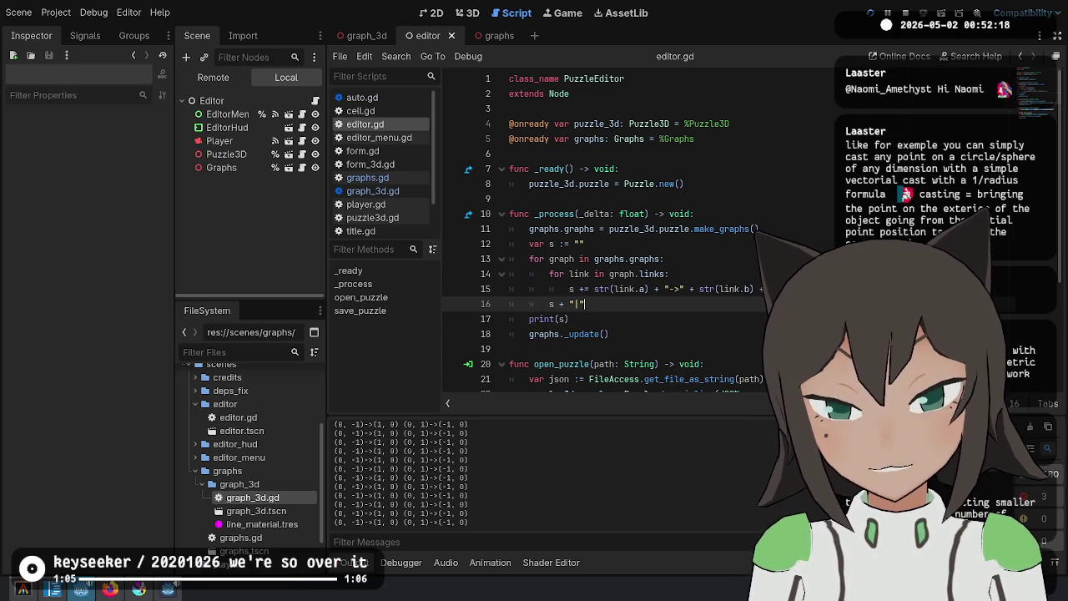
{"action": "type", "text": "|"}
{"action": "key", "text": "Left"}
{"action": "key", "text": "Left"}
{"action": "key", "text": "Left"}
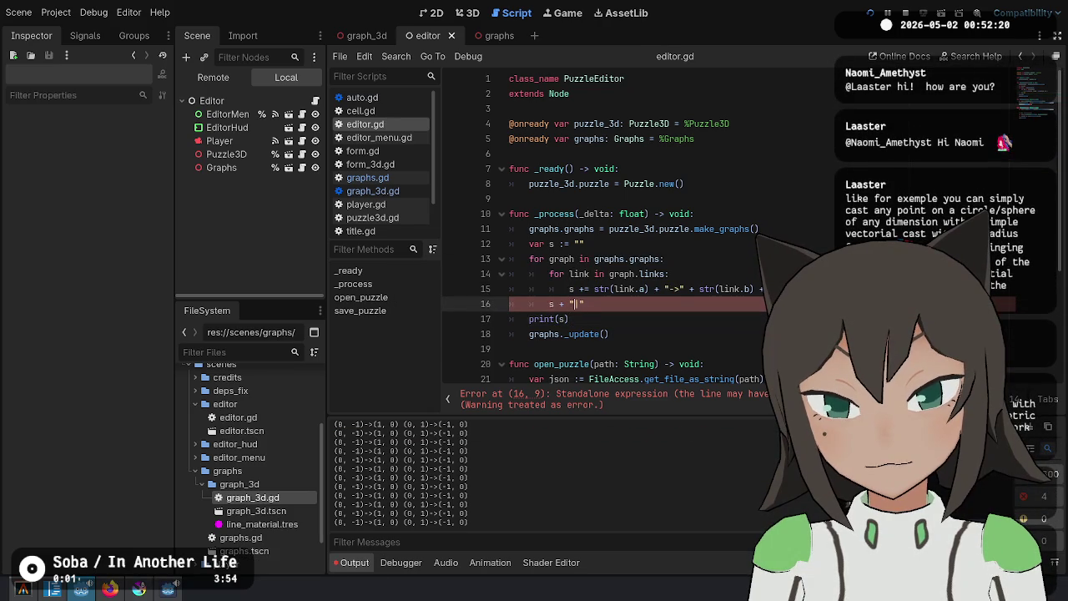
{"action": "type", "text": "="}
{"action": "key", "text": "Right"}
{"action": "key", "text": "Right"}
{"action": "key", "text": "Right"}
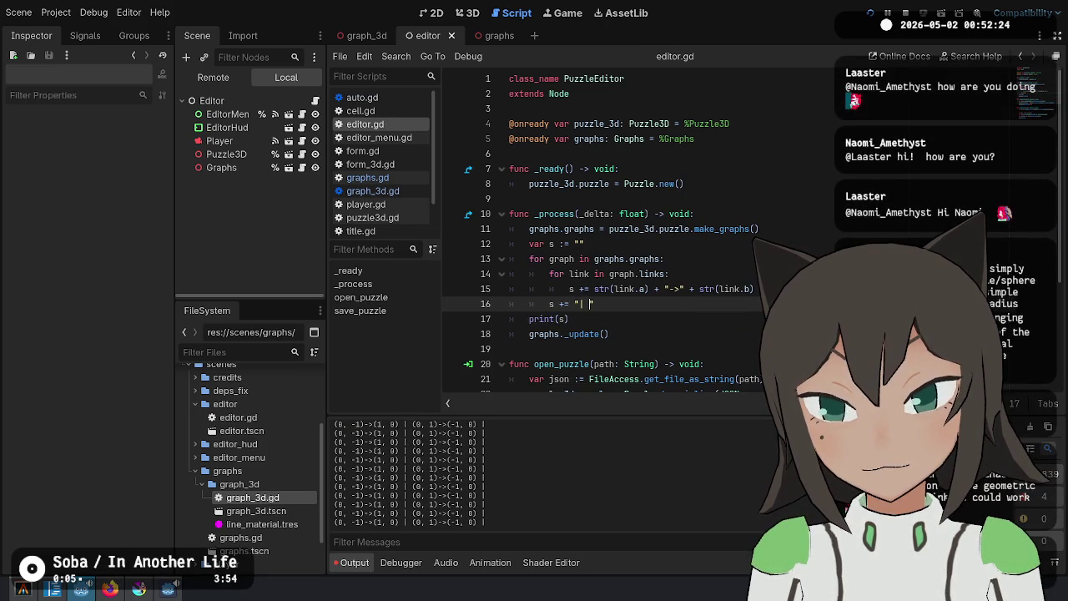
{"action": "left_click", "coordinate": [614, 324]}
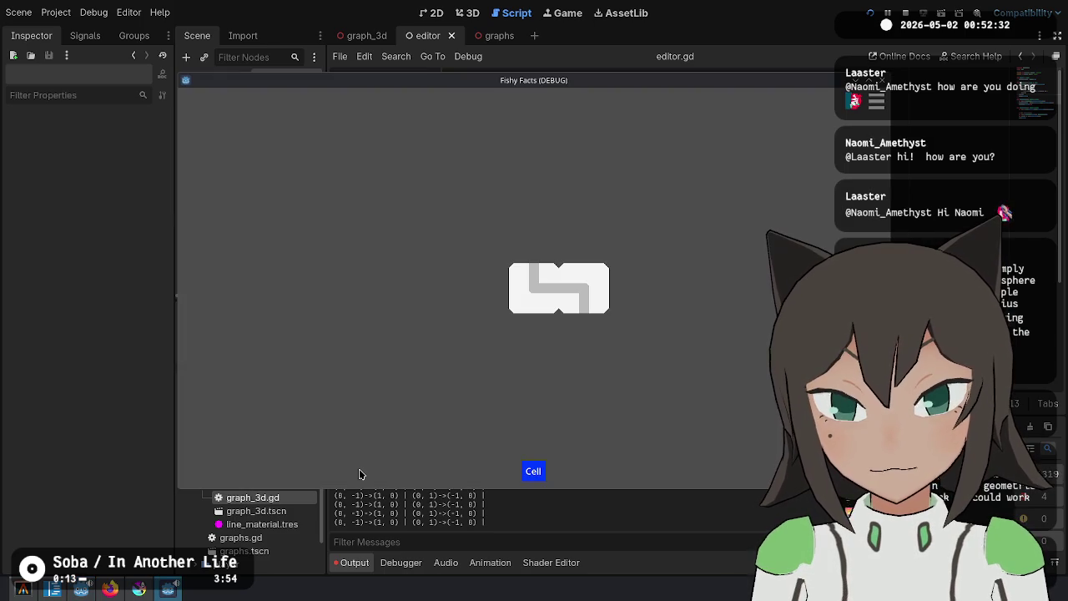
Check the output shows the graphs separated by bars, then view the live scene tree
{"action": "key", "text": "alt+Tab"}
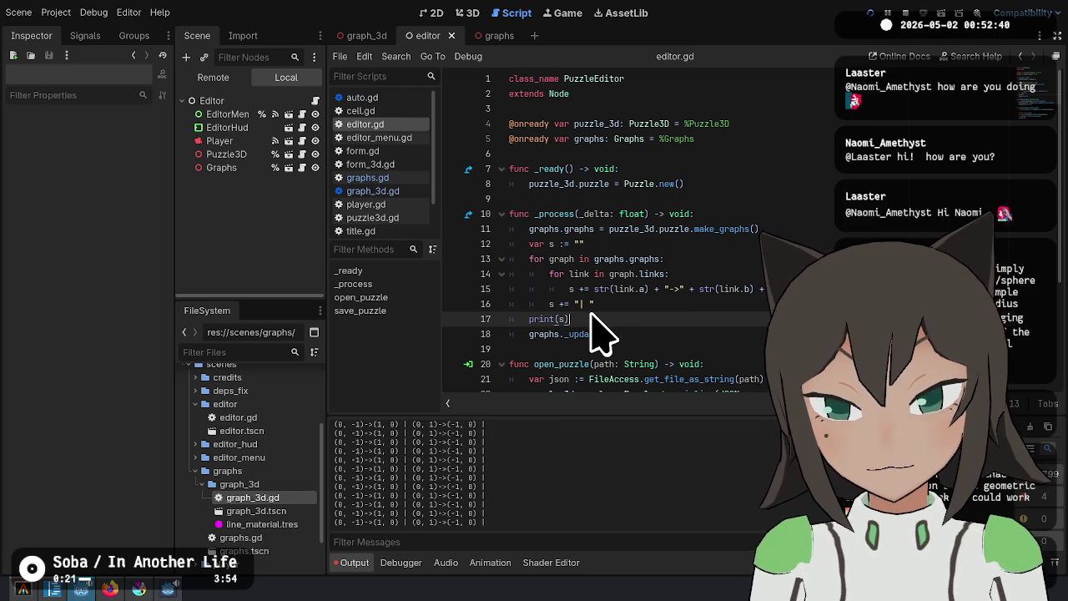
{"action": "key", "text": "alt+Tab"}
{"action": "key", "text": "alt+Tab"}
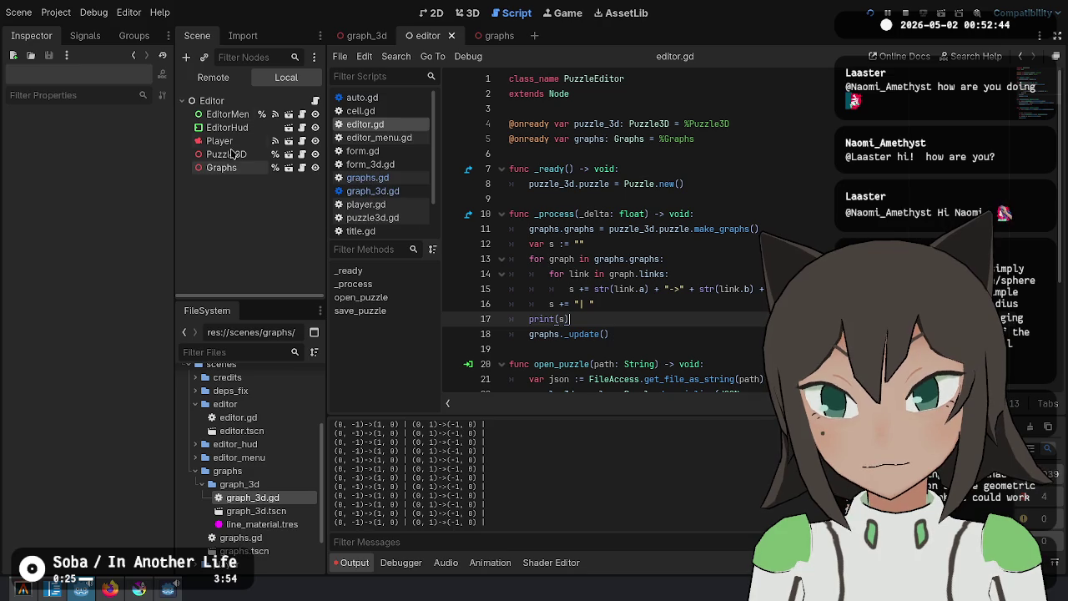
{"action": "left_click", "coordinate": [212, 77]}
Expand Editor > Graphs in the remote tree, select Graph3D, and open graphs.gd
{"action": "left_click", "coordinate": [188, 114]}
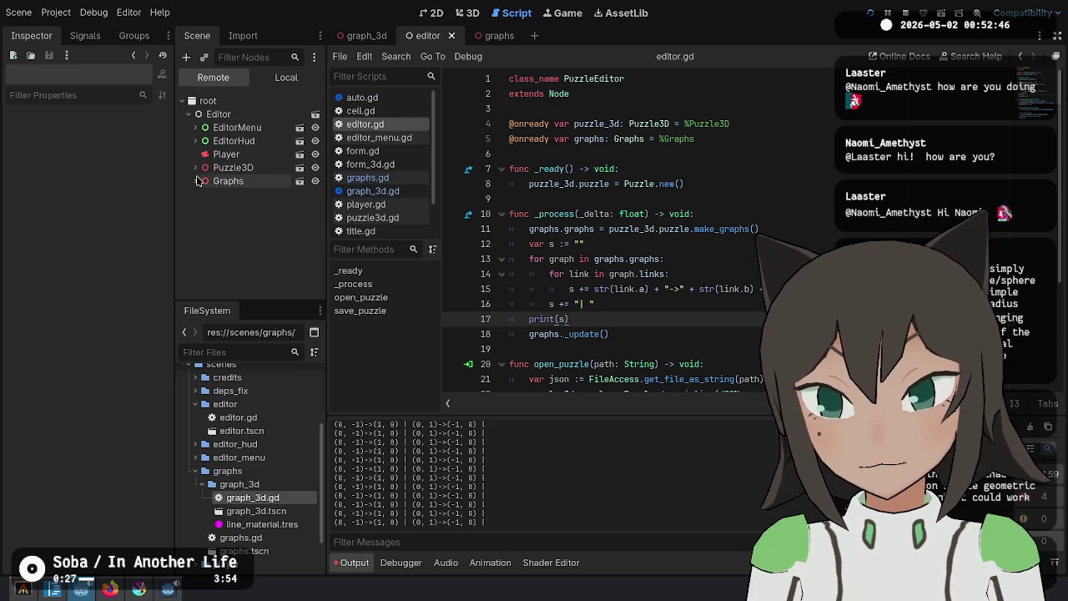
{"action": "left_click", "coordinate": [195, 181]}
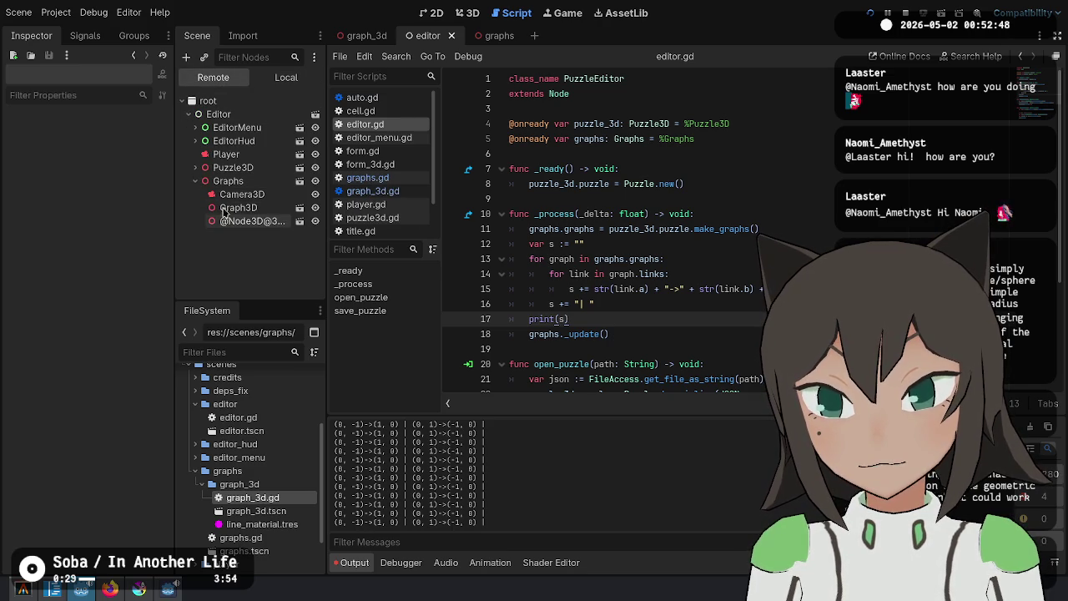
{"action": "left_click", "coordinate": [250, 211]}
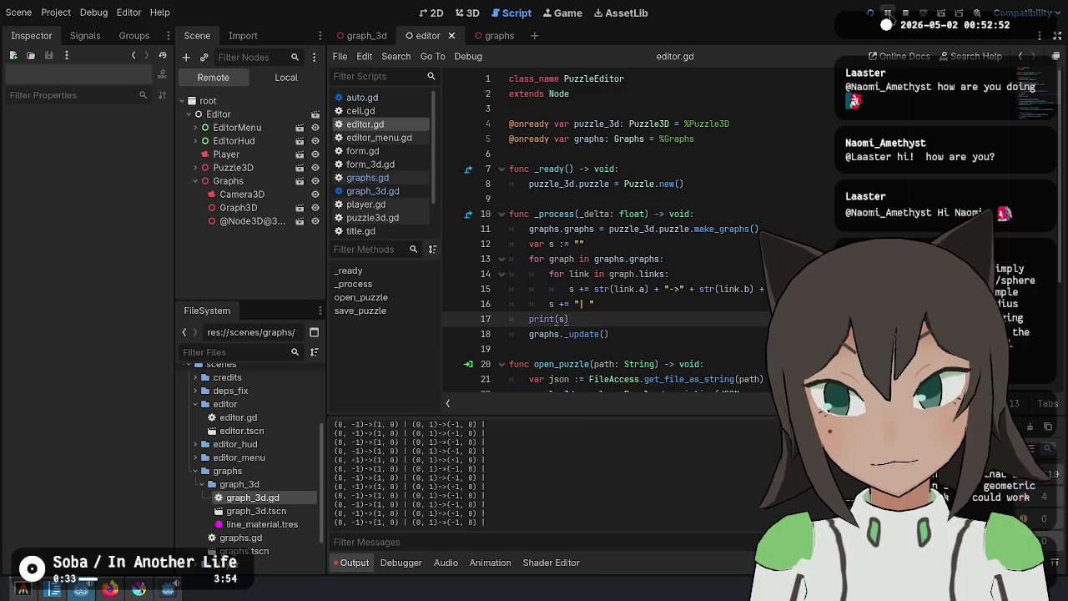
{"action": "left_click", "coordinate": [534, 168]}
{"action": "left_click", "coordinate": [619, 276]}
{"action": "left_click", "coordinate": [371, 178]}
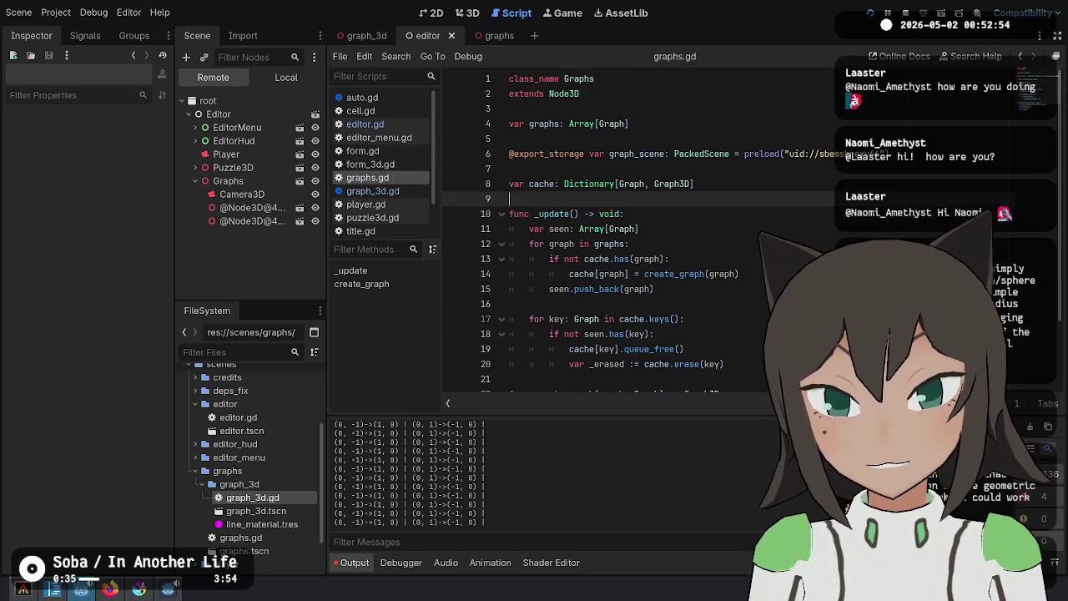
{"action": "left_click", "coordinate": [664, 289]}
{"action": "scroll", "coordinate": [668, 253], "scroll_direction": "down", "scroll_amount": 2}
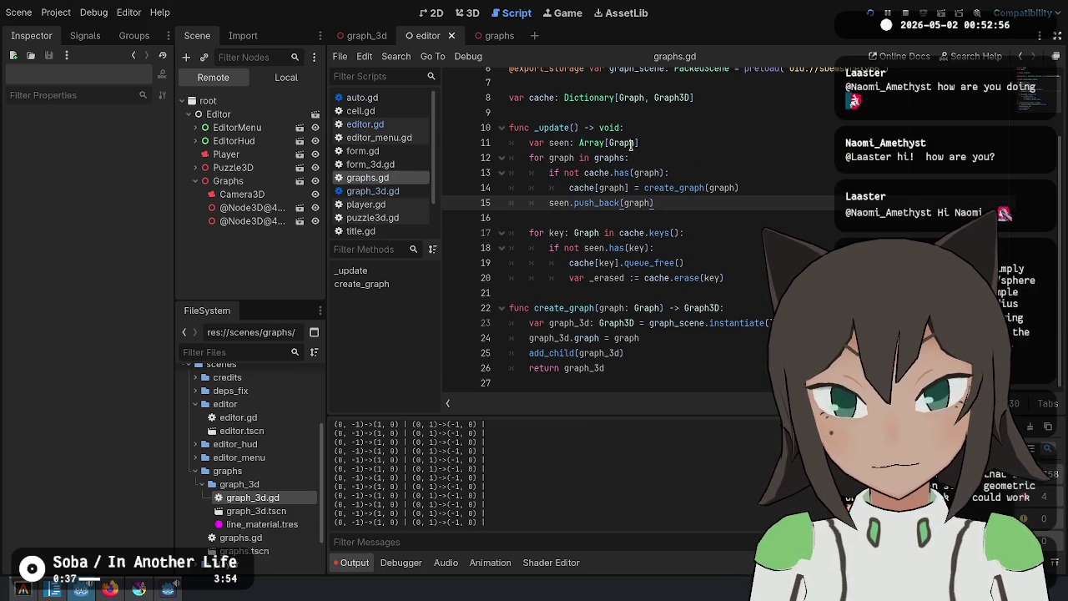
Open graph_3d.gd and review the link loop's Vector4i construction in _update, down to line 29
{"action": "left_click", "coordinate": [373, 191]}
{"action": "scroll", "coordinate": [718, 192], "scroll_direction": "down", "scroll_amount": 4}
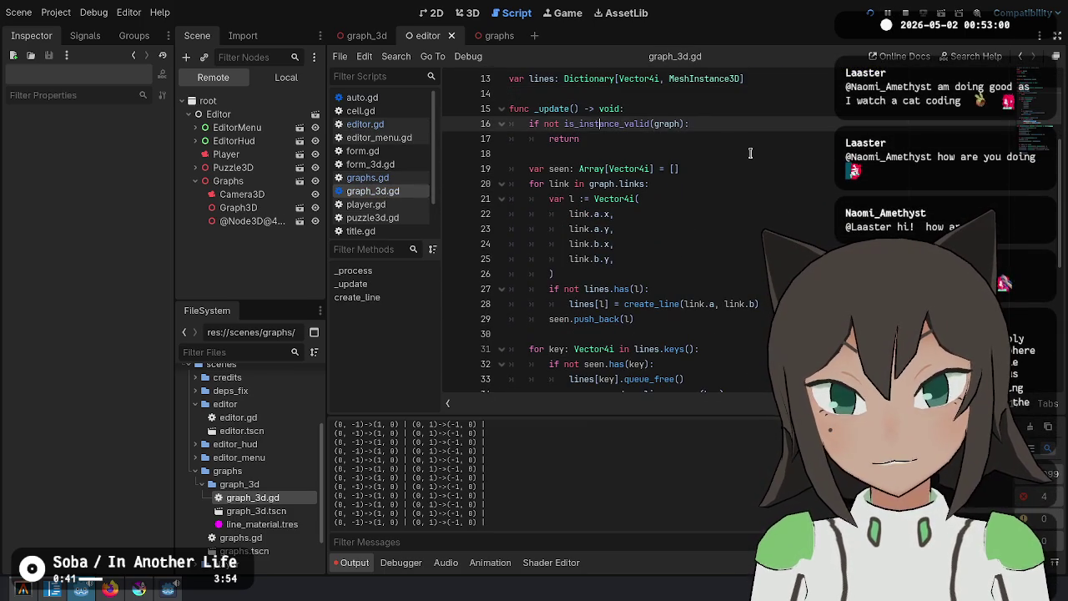
{"action": "double_click", "coordinate": [565, 184]}
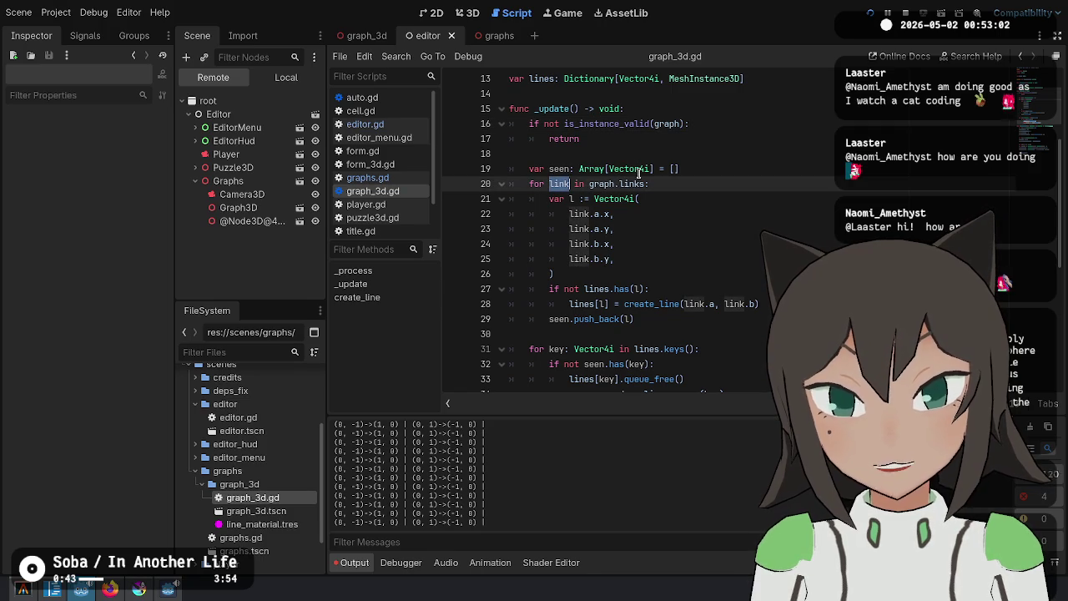
{"action": "double_click", "coordinate": [632, 184]}
{"action": "left_click", "coordinate": [620, 273]}
{"action": "left_click_drag", "start_coordinate": [660, 197], "coordinate": [655, 272]}
{"action": "left_click", "coordinate": [704, 292]}
{"action": "left_click", "coordinate": [723, 319]}
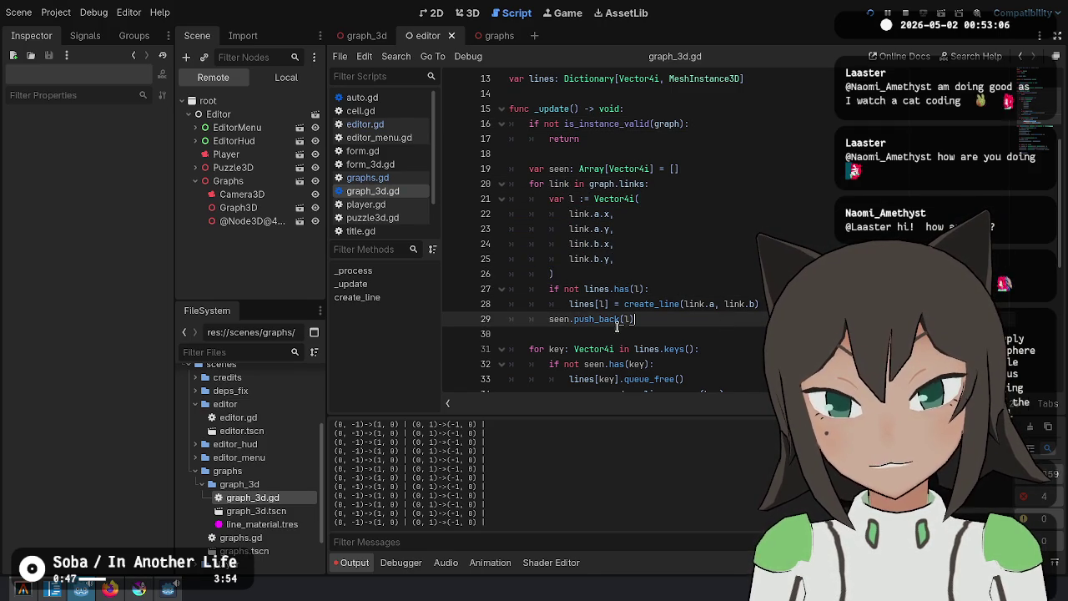
{"action": "left_click", "coordinate": [766, 304]}
{"action": "scroll", "coordinate": [765, 304], "scroll_direction": "down", "scroll_amount": 7}
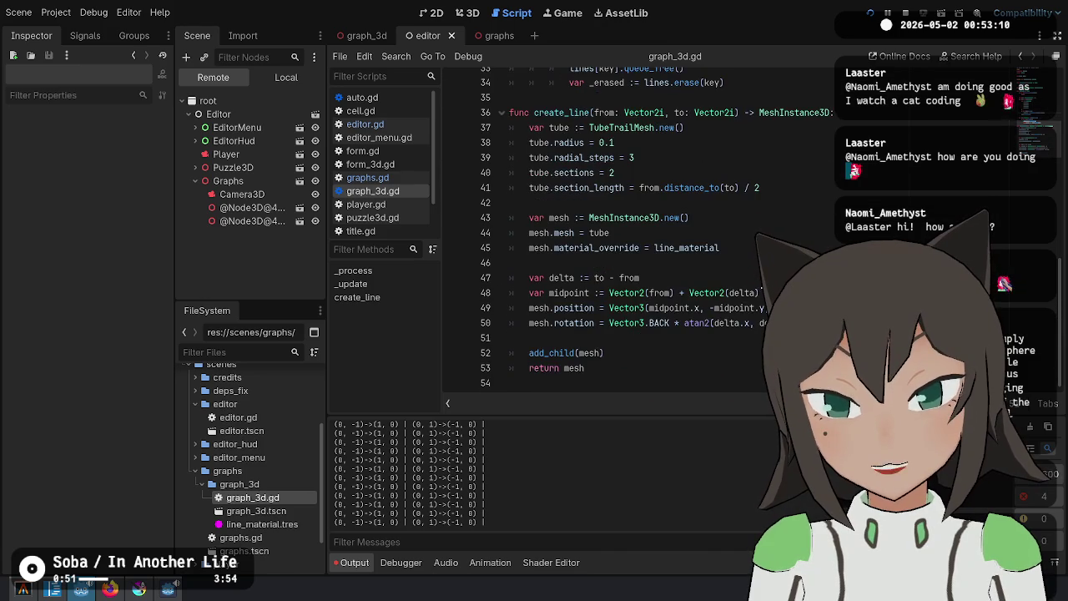
{"action": "scroll", "coordinate": [634, 225], "scroll_direction": "up", "scroll_amount": 6}
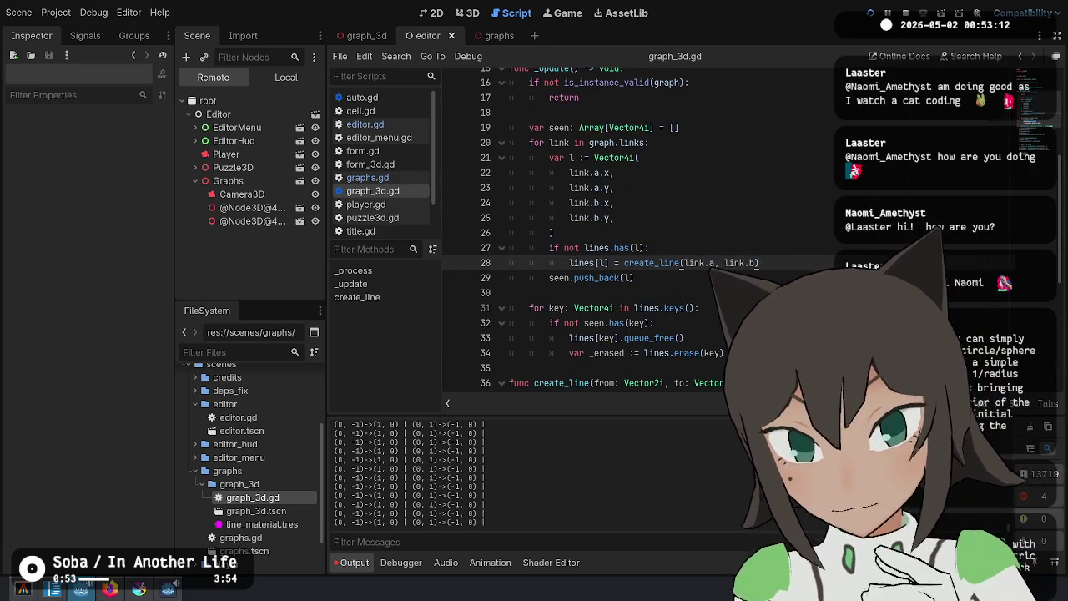
{"action": "key", "text": "Down"}
Add a temporary print(seen) after the loop, save to check output, then delete it
{"action": "key", "text": "Return"}
{"action": "key", "text": "Return"}
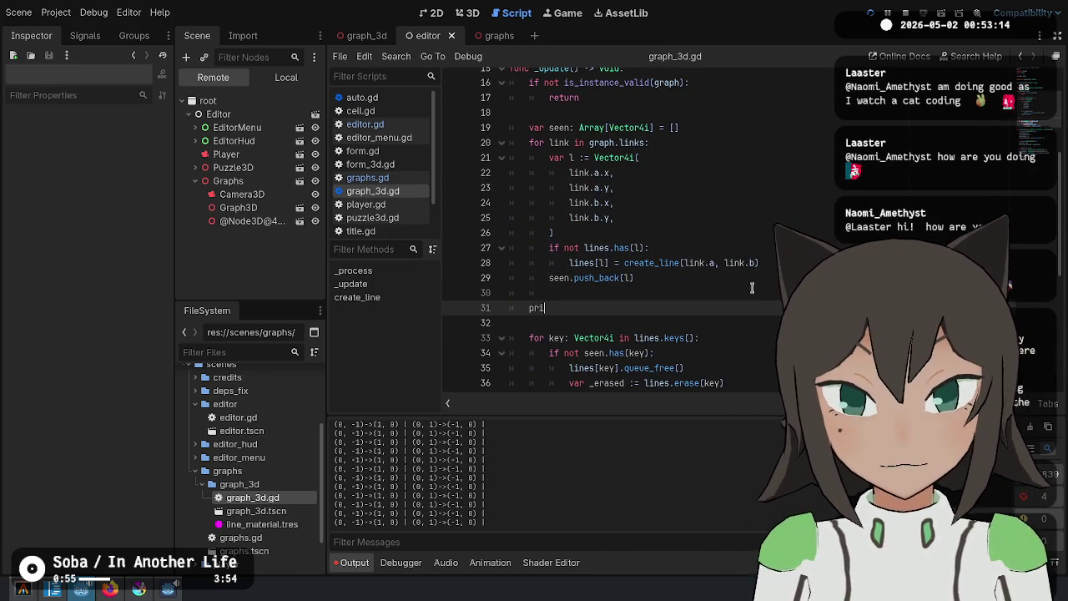
{"action": "type", "text": "int(seen"}
{"action": "key", "text": "ctrl+s"}
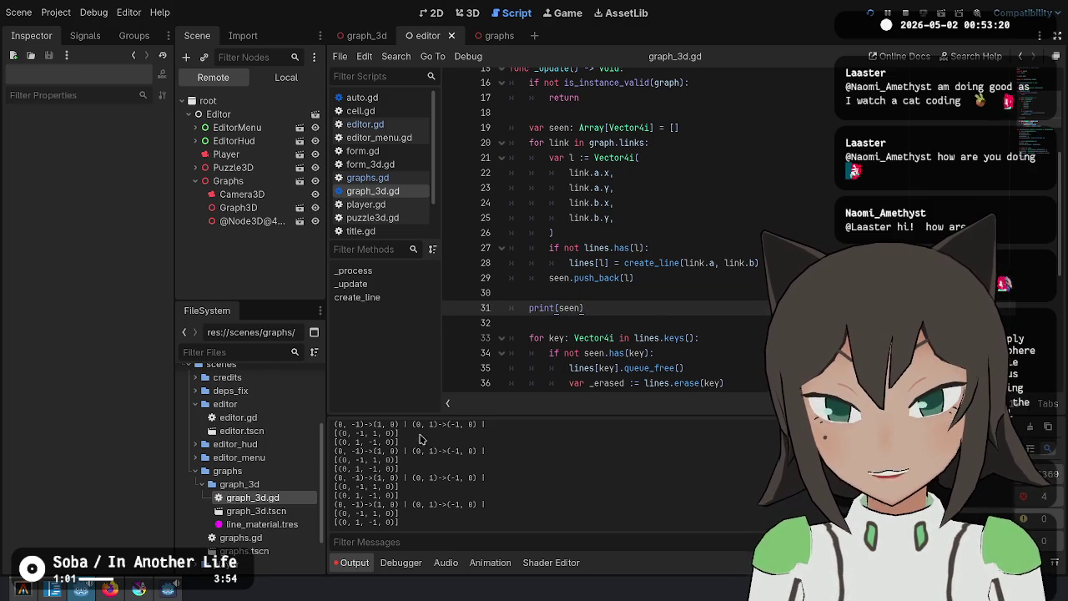
{"action": "key", "text": "ctrl+shift+k"}
{"action": "key", "text": "ctrl+shift+k"}
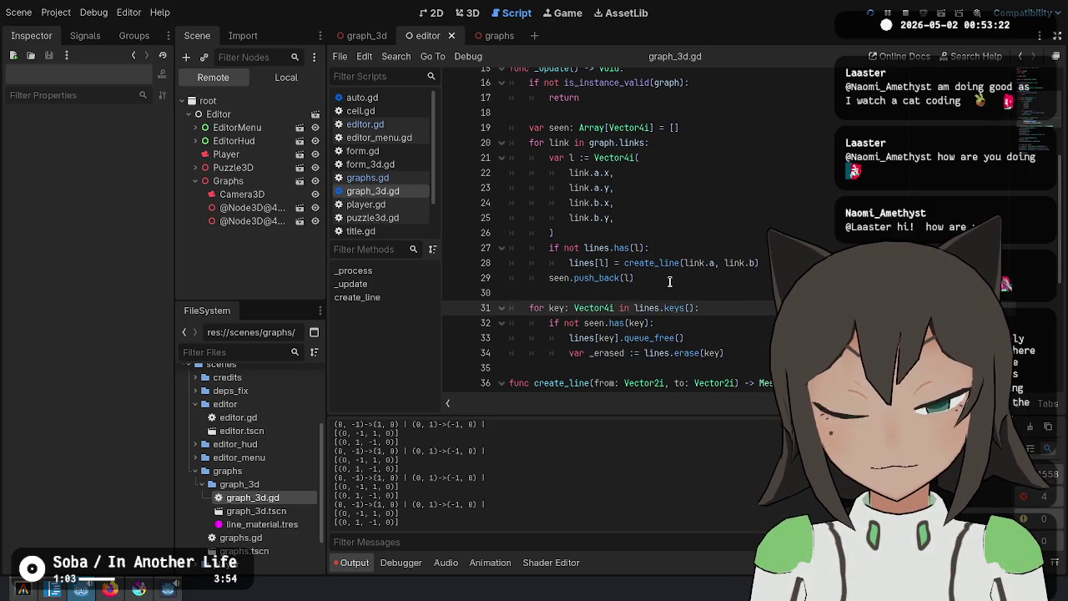
Highlight every use of lines around _update's cleanup loop
{"action": "left_click", "coordinate": [669, 282]}
{"action": "scroll", "coordinate": [669, 282], "scroll_direction": "down", "scroll_amount": 4}
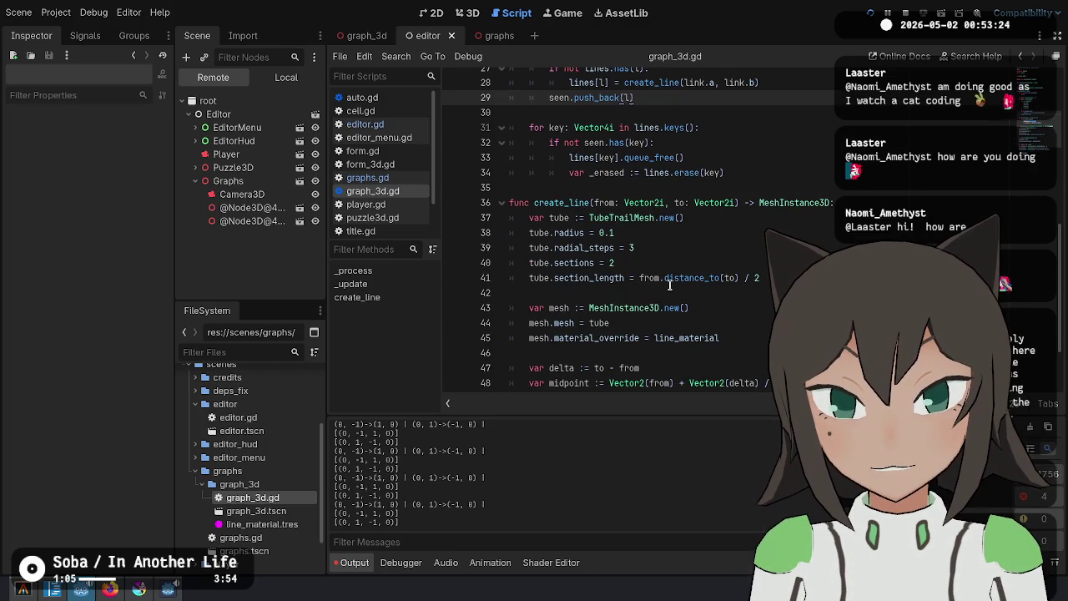
{"action": "scroll", "coordinate": [669, 286], "scroll_direction": "up", "scroll_amount": 2}
{"action": "scroll", "coordinate": [669, 285], "scroll_direction": "up", "scroll_amount": 1}
{"action": "mouse_move", "coordinate": [724, 307]}
{"action": "left_mouse_down"}
{"action": "mouse_move", "coordinate": [601, 294]}
{"action": "mouse_move", "coordinate": [553, 275]}
{"action": "left_mouse_up"}
{"action": "left_click", "coordinate": [652, 274]}
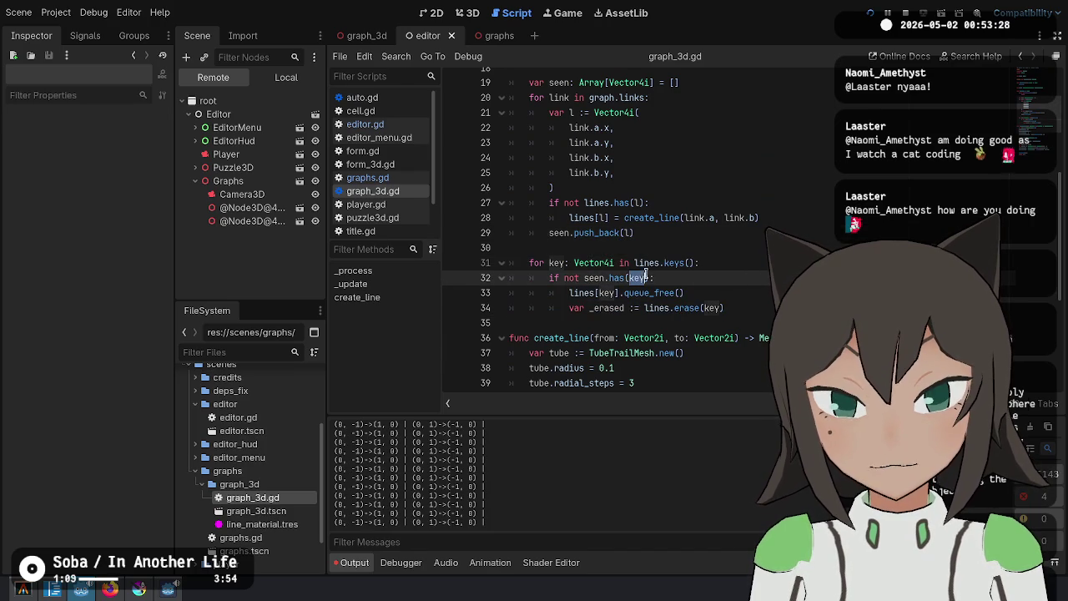
{"action": "double_click", "coordinate": [648, 264]}
{"action": "scroll", "coordinate": [790, 235], "scroll_direction": "up", "scroll_amount": 2}
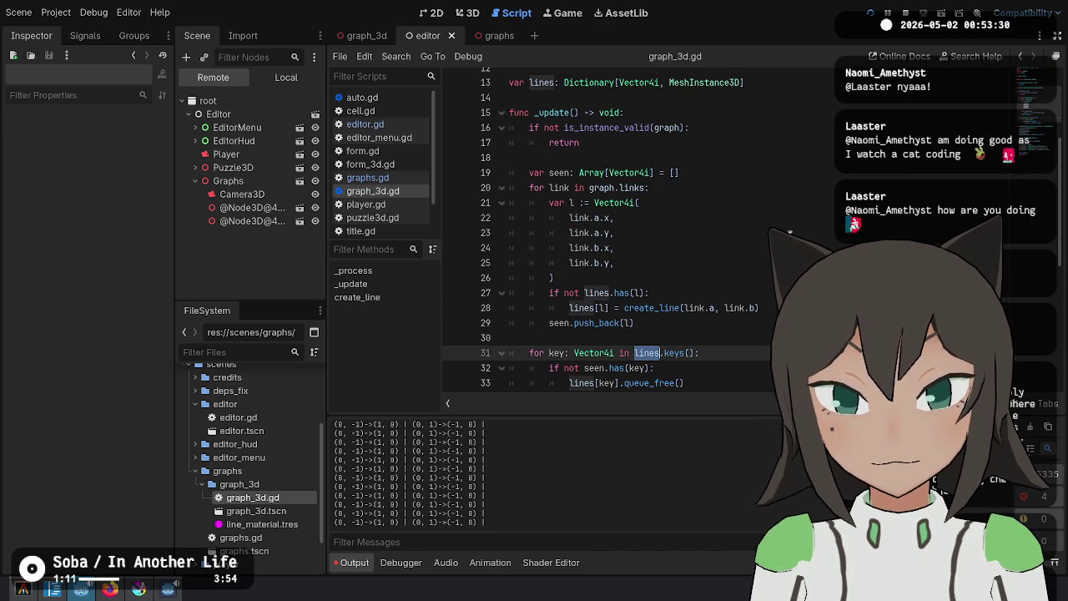
{"action": "scroll", "coordinate": [789, 235], "scroll_direction": "up", "scroll_amount": 1}
{"action": "scroll", "coordinate": [749, 292], "scroll_direction": "down", "scroll_amount": 2}
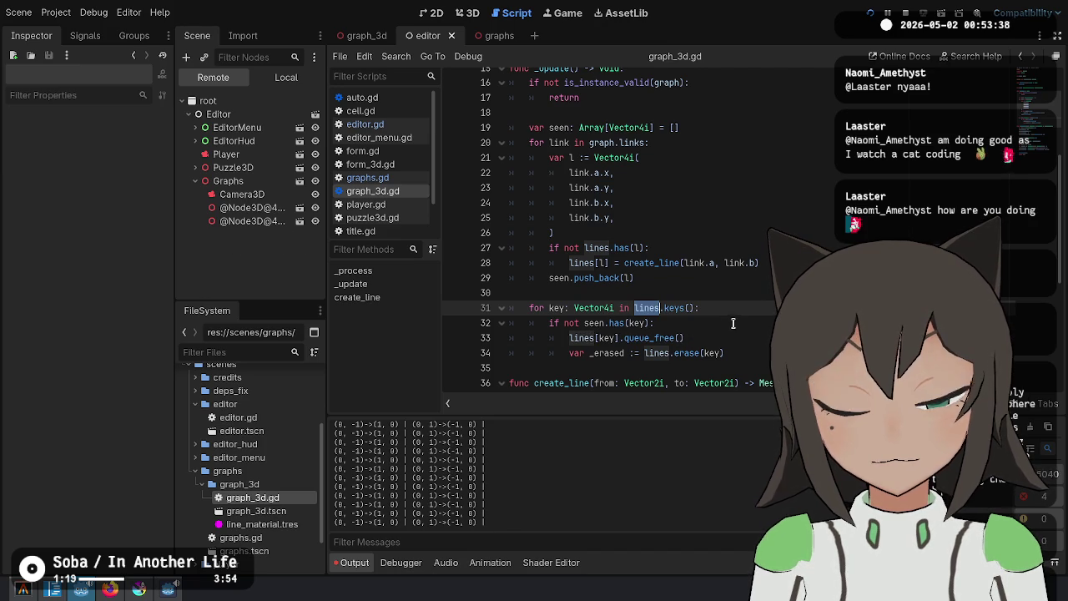
Add a temporary print(lines) after the erase loop, then cut it again
{"action": "left_click", "coordinate": [741, 349]}
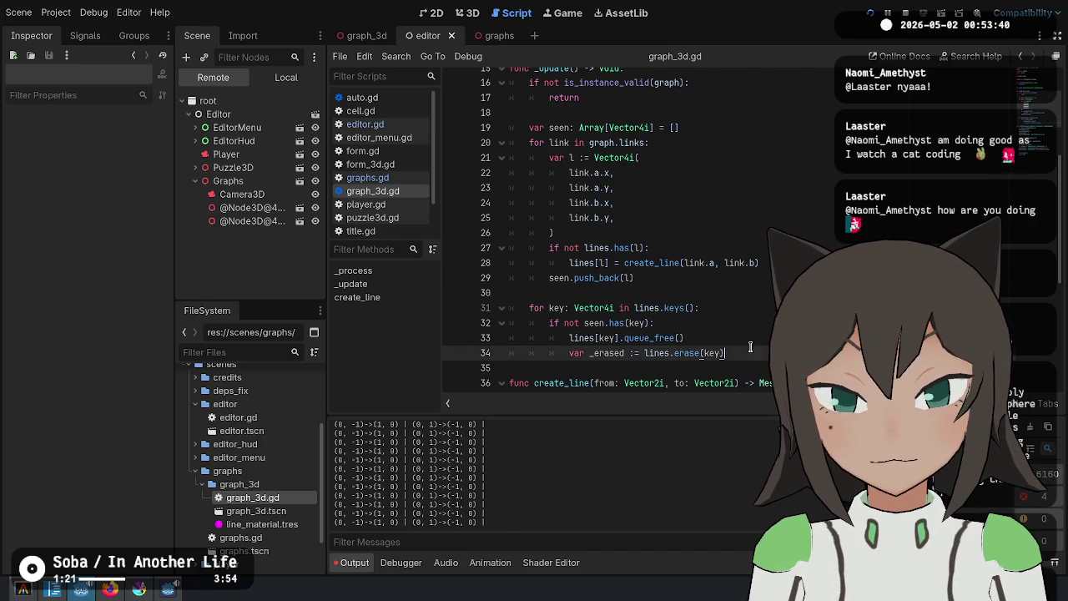
{"action": "key", "text": "Return"}
{"action": "key", "text": "BackSpace"}
{"action": "key", "text": "BackSpace"}
{"action": "type", "text": "print(lines"}
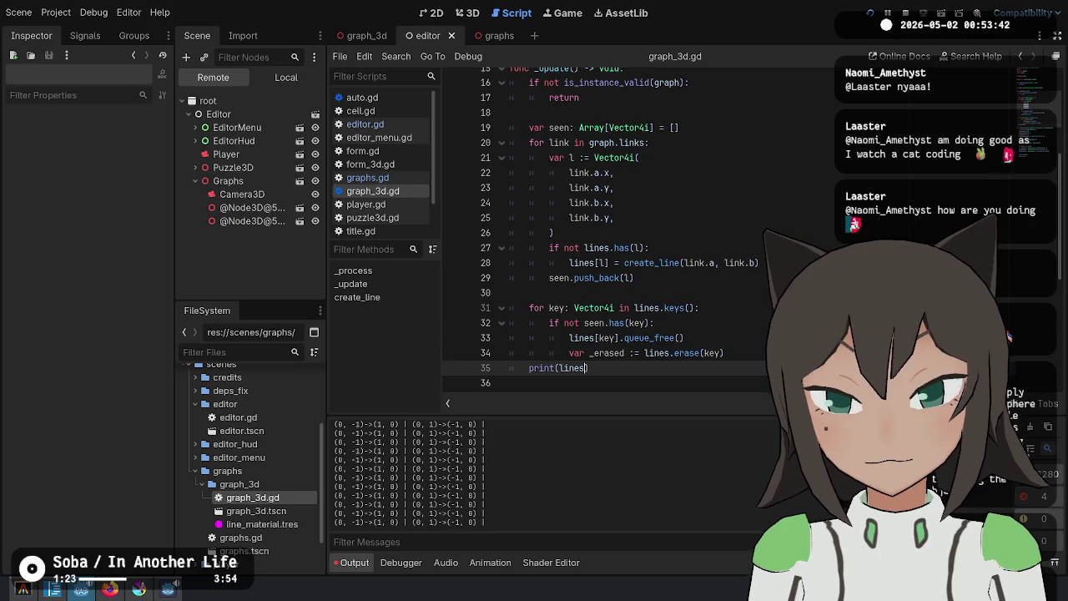
{"action": "left_click", "coordinate": [700, 308]}
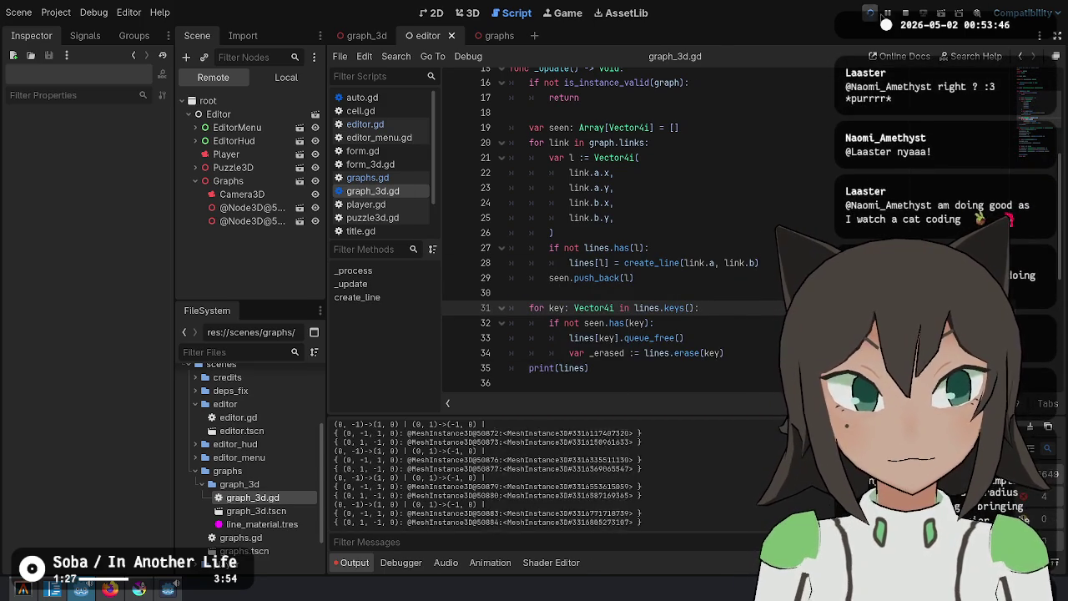
{"action": "left_click", "coordinate": [613, 373]}
{"action": "key", "text": "ctrl+x"}
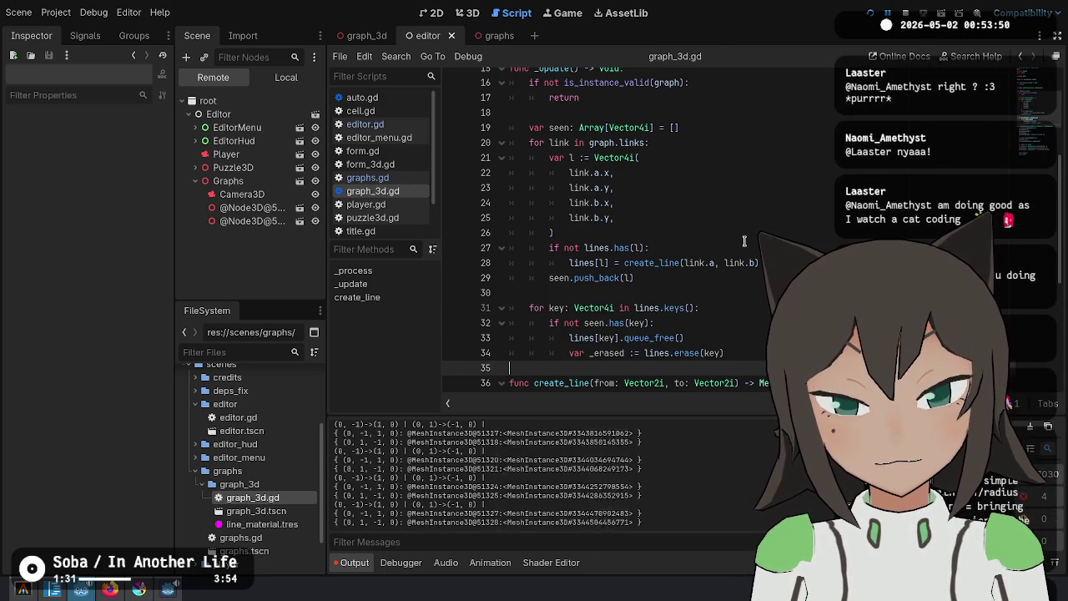
Move the caret into the first line of create_line
{"action": "scroll", "coordinate": [634, 234], "scroll_direction": "down", "scroll_amount": 5}
{"action": "key", "text": "Down"}
{"action": "key", "text": "Down"}
{"action": "key", "text": "Up"}
{"action": "key", "text": "Up"}
{"action": "scroll", "coordinate": [635, 233], "scroll_direction": "up", "scroll_amount": 3}
{"action": "key", "text": "Down"}
{"action": "key", "text": "Down"}
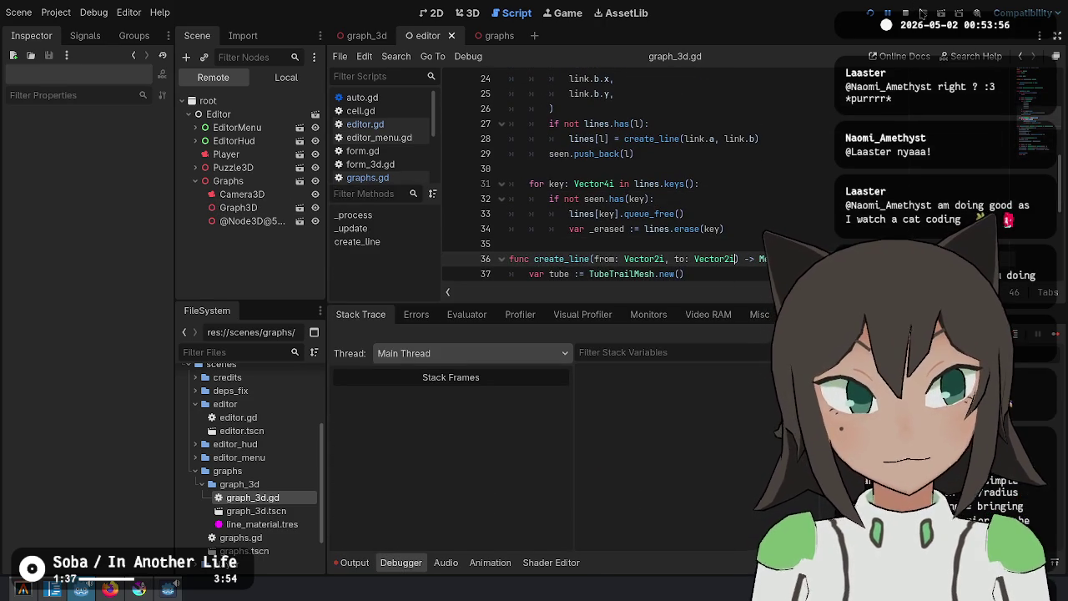
Inspect the running Graph3D node and the other node under Graphs in the Remote tree
{"action": "left_click", "coordinate": [238, 209]}
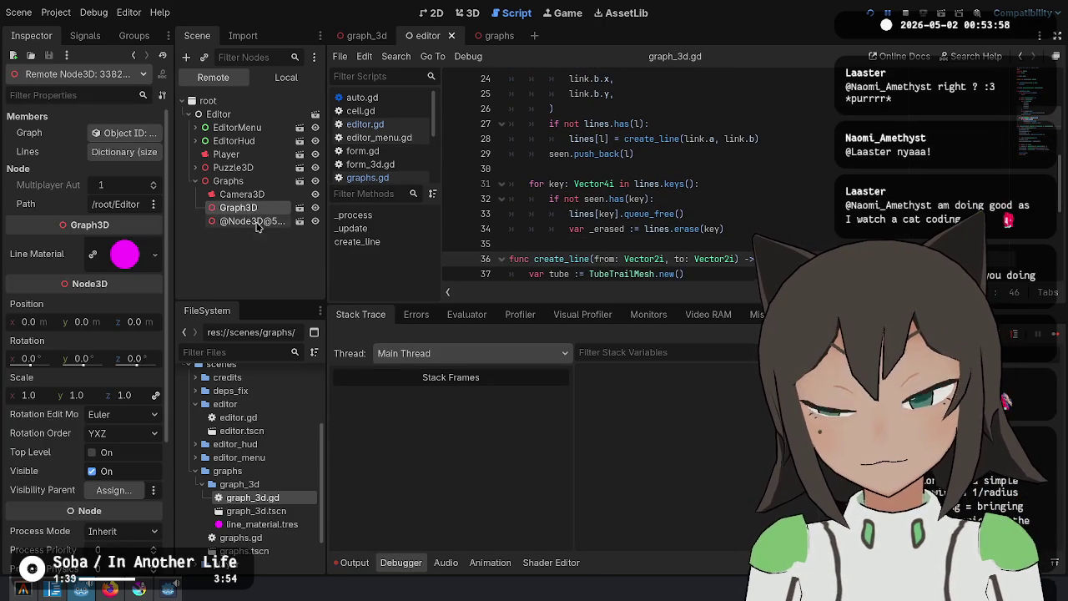
{"action": "left_click", "coordinate": [251, 220]}
{"action": "scroll", "coordinate": [623, 244], "scroll_direction": "down", "scroll_amount": 6}
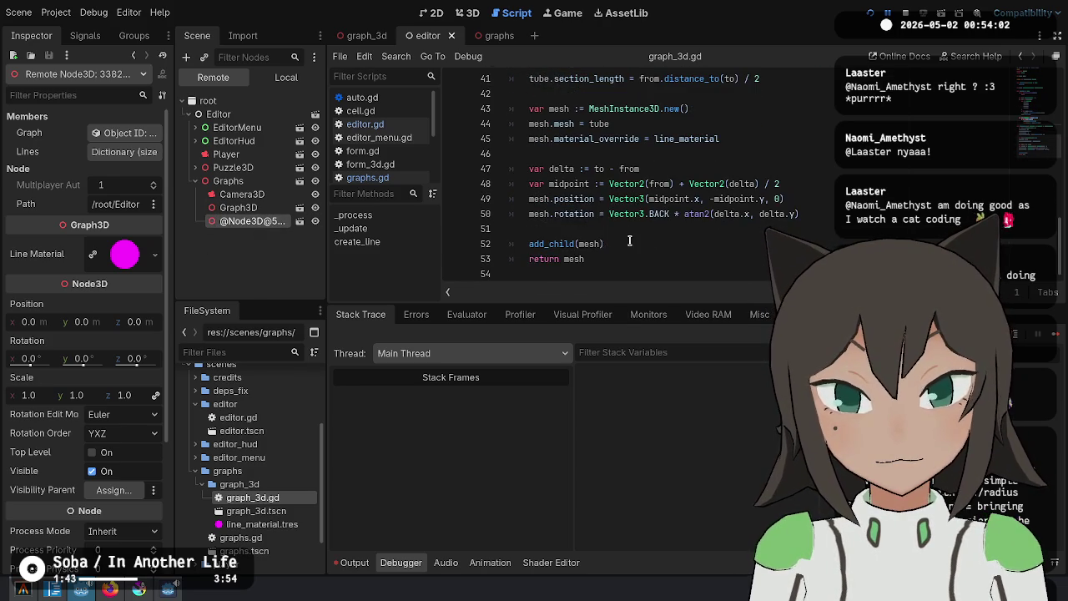
{"action": "scroll", "coordinate": [624, 243], "scroll_direction": "up", "scroll_amount": 6}
{"action": "scroll", "coordinate": [808, 185], "scroll_direction": "up", "scroll_amount": 4}
{"action": "scroll", "coordinate": [808, 186], "scroll_direction": "down", "scroll_amount": 8}
{"action": "scroll", "coordinate": [731, 220], "scroll_direction": "up", "scroll_amount": 4}
{"action": "left_click", "coordinate": [716, 169]}
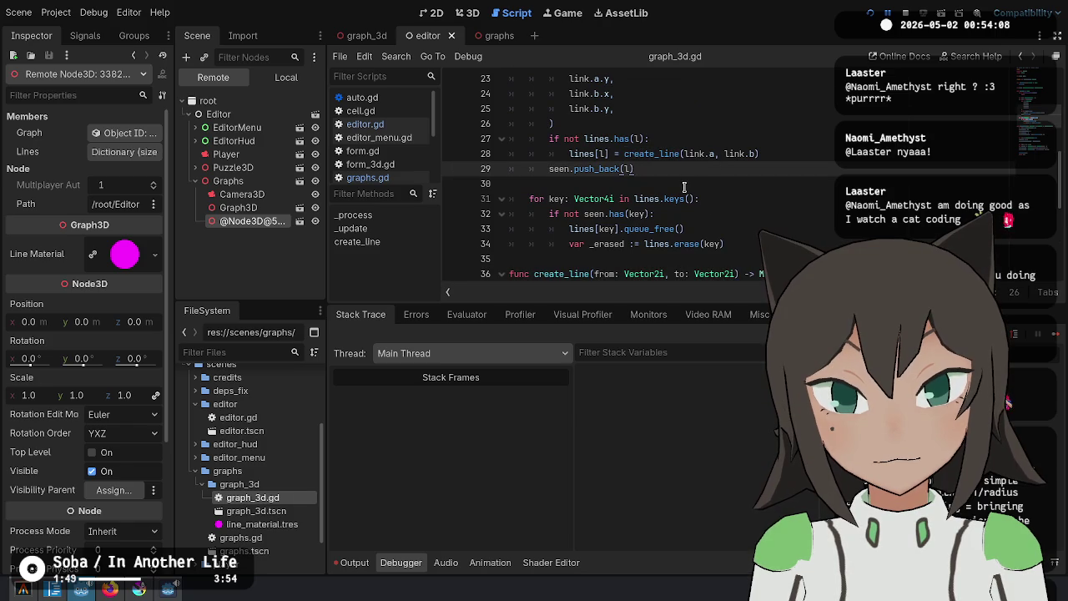
{"action": "scroll", "coordinate": [668, 192], "scroll_direction": "up", "scroll_amount": 5}
{"action": "scroll", "coordinate": [609, 217], "scroll_direction": "down", "scroll_amount": 1}
{"action": "scroll", "coordinate": [609, 217], "scroll_direction": "down", "scroll_amount": 6}
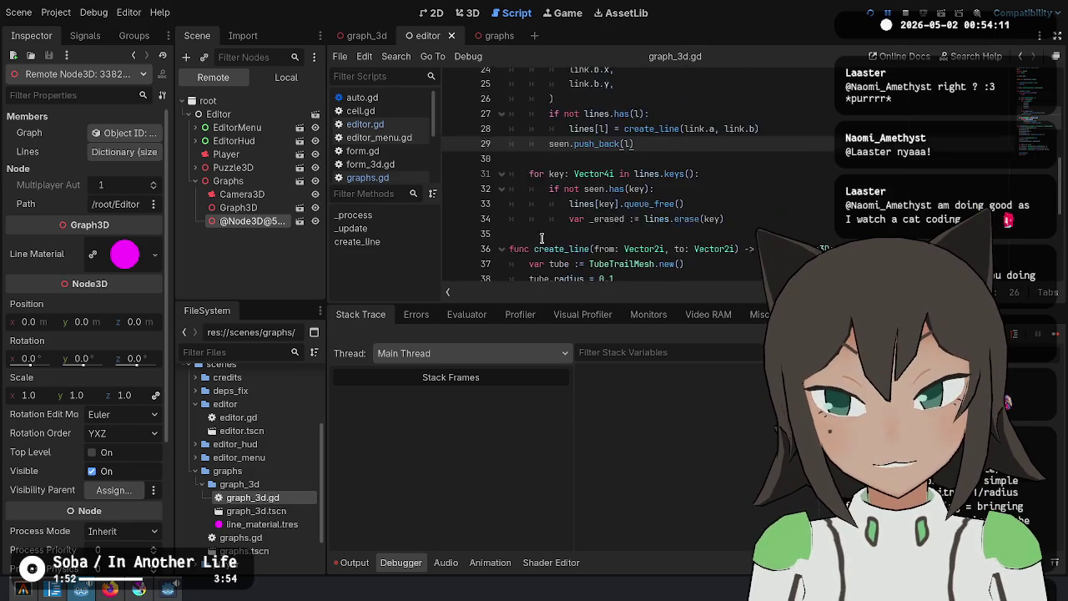
Inspect Camera3D, stop the game, and open the graph_3d scene
{"action": "left_click", "coordinate": [253, 195]}
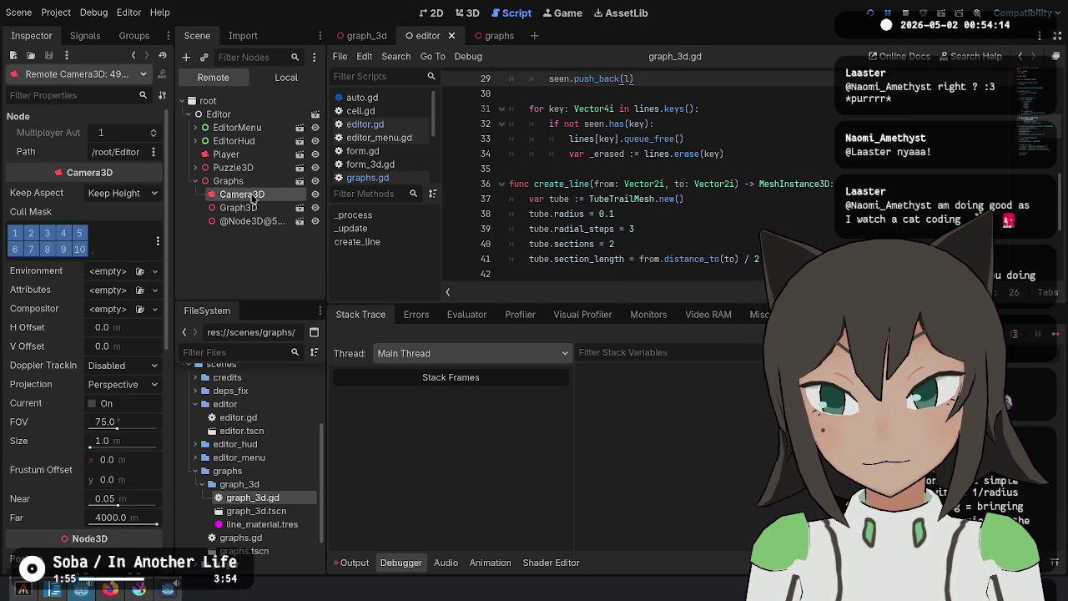
{"action": "left_click", "coordinate": [887, 12]}
{"action": "left_click", "coordinate": [359, 42]}
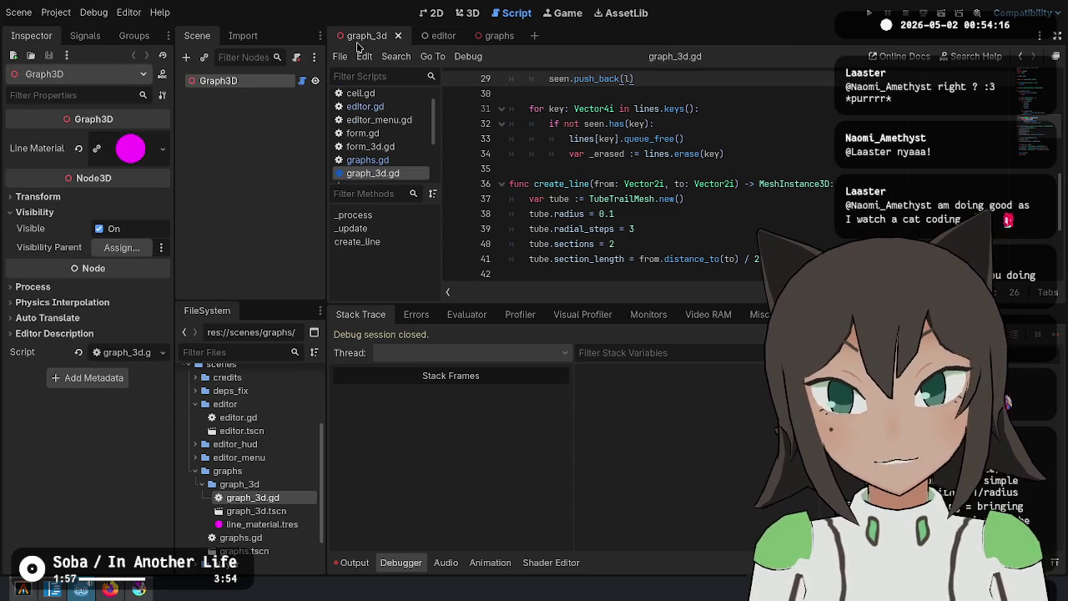
Delete the Camera3D node from the graphs scene, save it, and run with F6
{"action": "left_click", "coordinate": [235, 95]}
{"action": "left_click", "coordinate": [476, 37]}
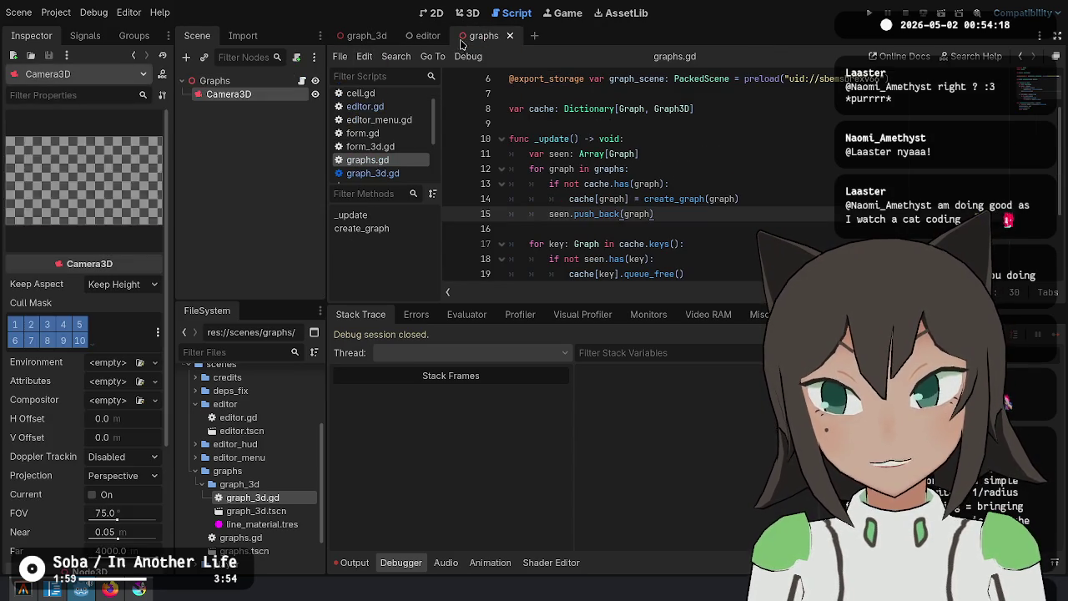
{"action": "left_click", "coordinate": [260, 82]}
{"action": "left_click", "coordinate": [258, 95]}
{"action": "key", "text": "Delete"}
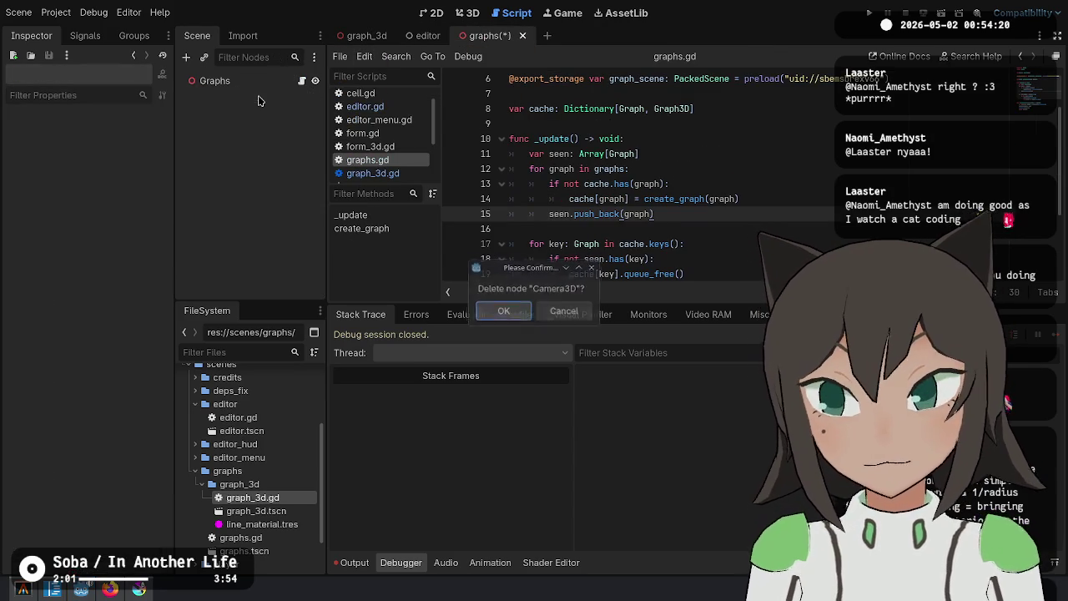
{"action": "key", "text": "Return"}
{"action": "key", "text": "ctrl+s"}
{"action": "key", "text": "ctrl+Tab"}
{"action": "key", "text": "ctrl+Tab"}
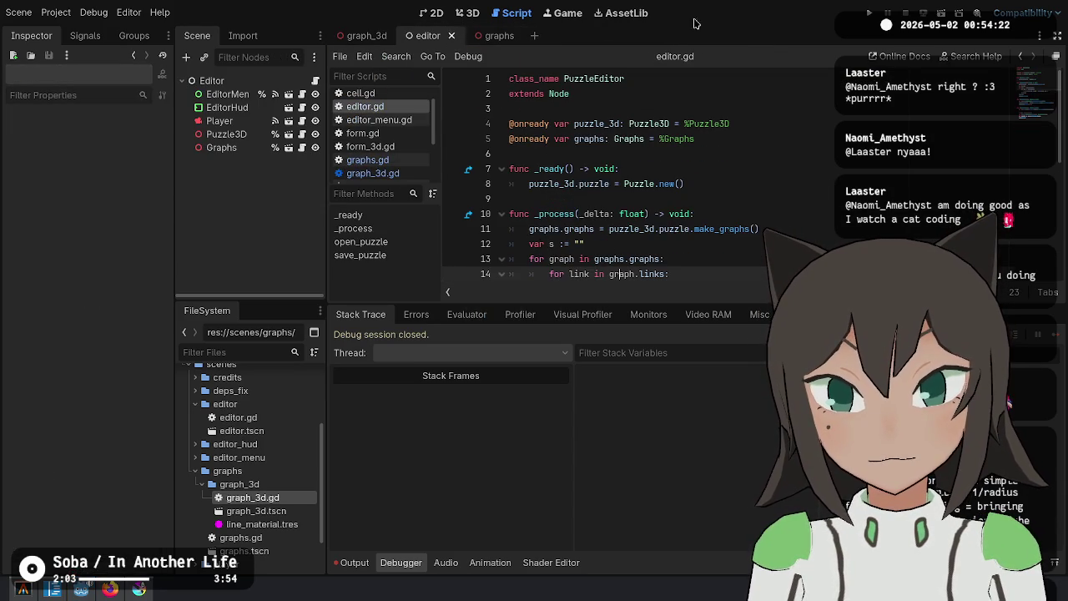
{"action": "key", "text": "F6"}
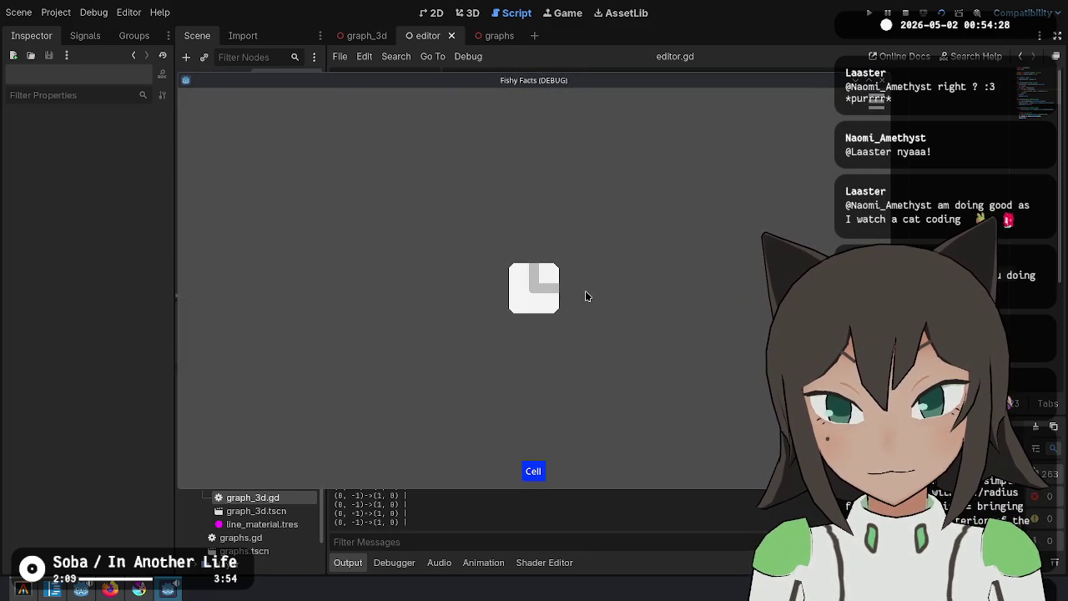
Return to the script and expand Editor > Graphs in the running scene tree
{"action": "left_click", "coordinate": [544, 509]}
{"action": "left_click", "coordinate": [687, 315]}
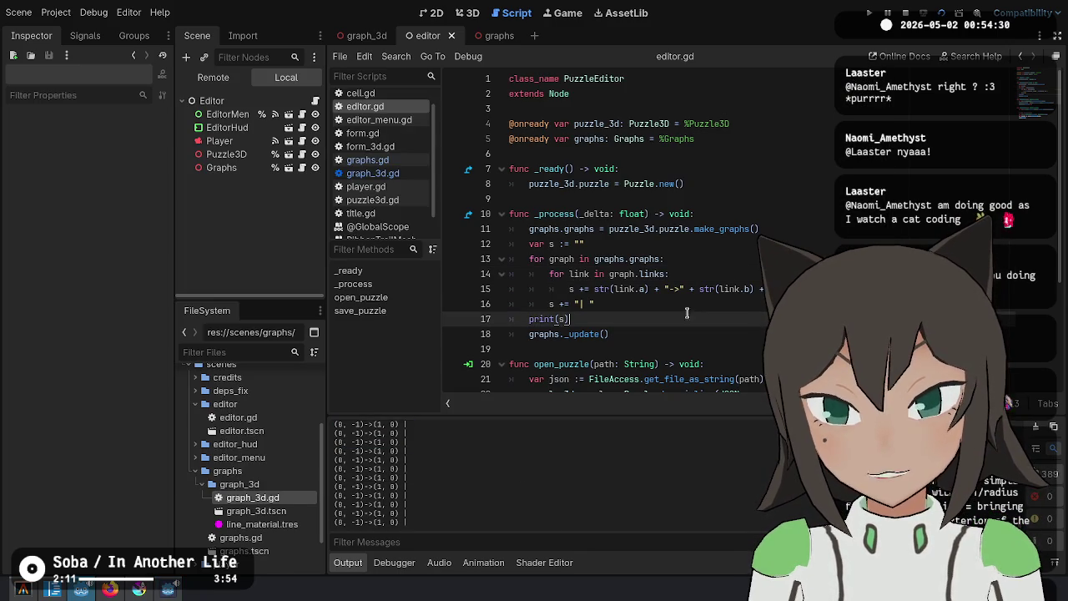
{"action": "left_click", "coordinate": [212, 76]}
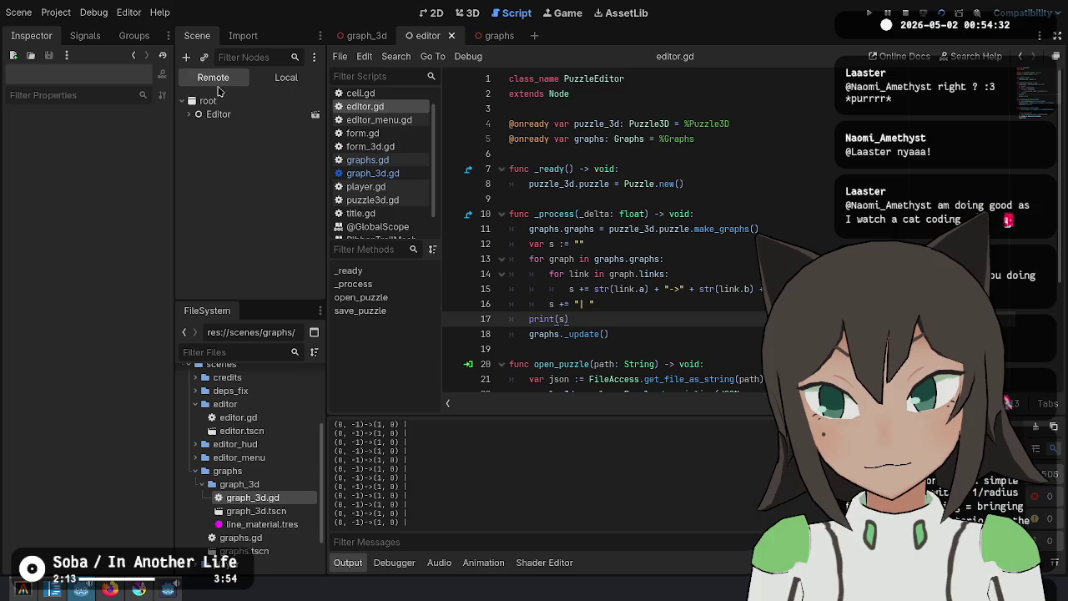
{"action": "left_click", "coordinate": [189, 114]}
{"action": "left_click", "coordinate": [195, 181]}
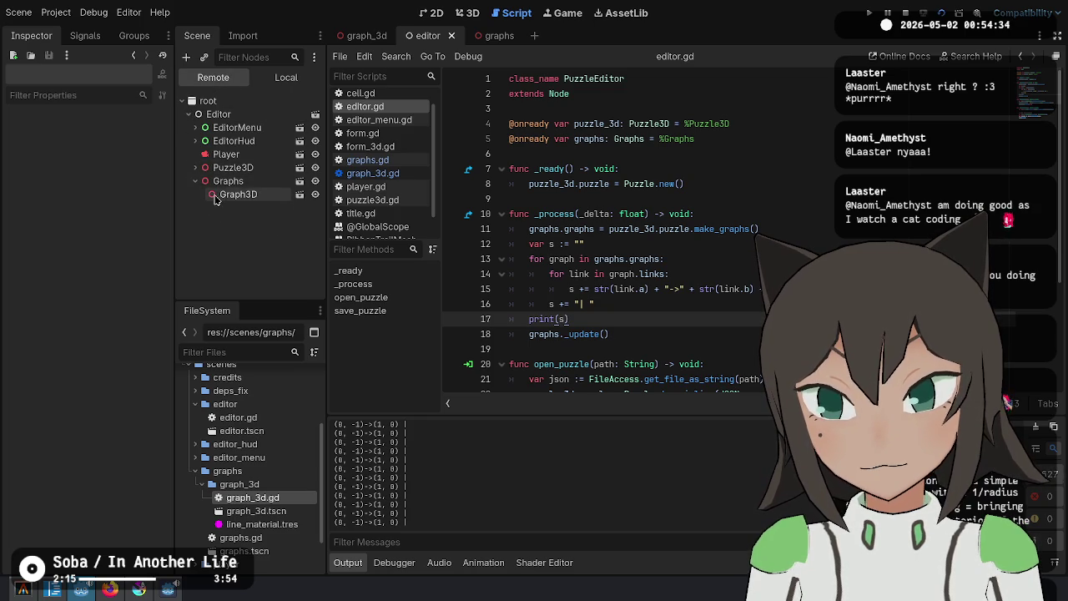
Open graph_3d.gd and review the tube.radius, section_length and add_child lines
{"action": "left_click", "coordinate": [527, 230]}
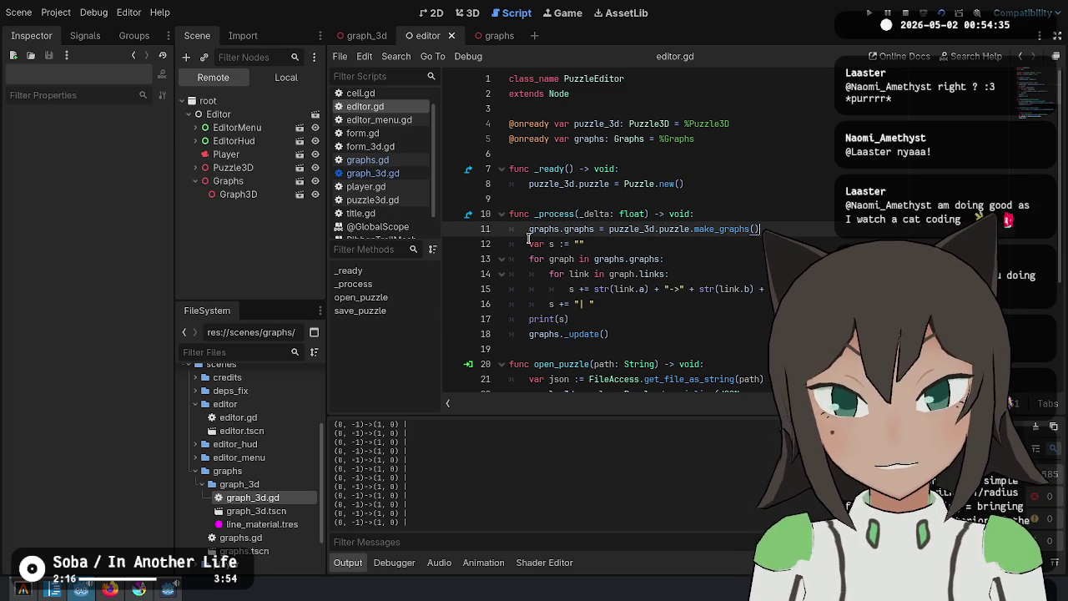
{"action": "left_click", "coordinate": [409, 173]}
{"action": "left_click", "coordinate": [751, 214]}
{"action": "left_click", "coordinate": [711, 259]}
{"action": "left_click", "coordinate": [743, 213]}
{"action": "scroll", "coordinate": [646, 244], "scroll_direction": "down", "scroll_amount": 2}
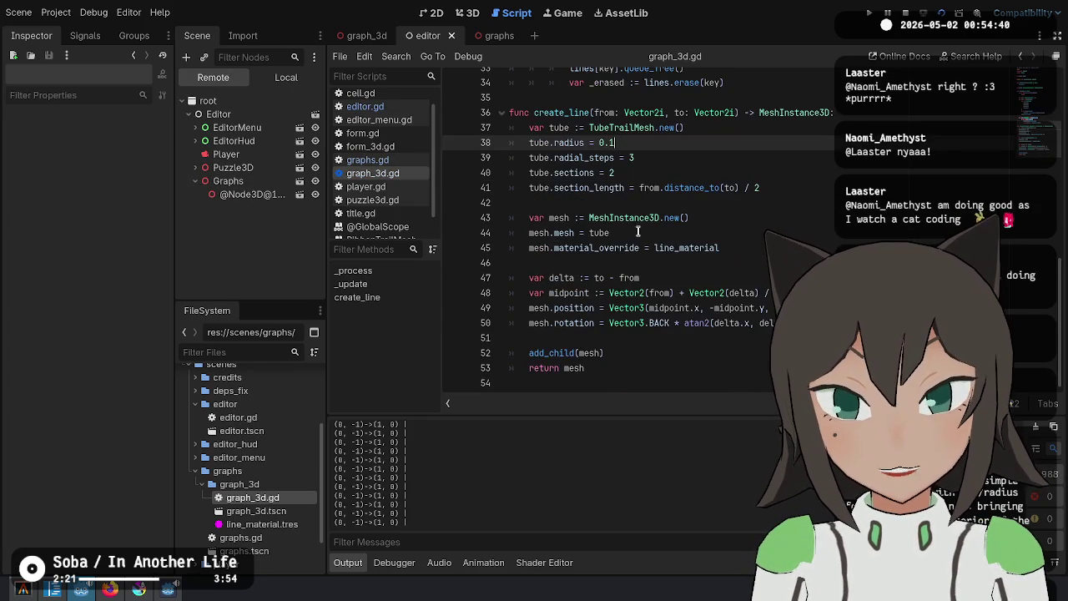
{"action": "double_click", "coordinate": [559, 353]}
{"action": "scroll", "coordinate": [665, 268], "scroll_direction": "up", "scroll_amount": 3}
{"action": "scroll", "coordinate": [578, 236], "scroll_direction": "up", "scroll_amount": 2}
{"action": "scroll", "coordinate": [608, 241], "scroll_direction": "up", "scroll_amount": 1}
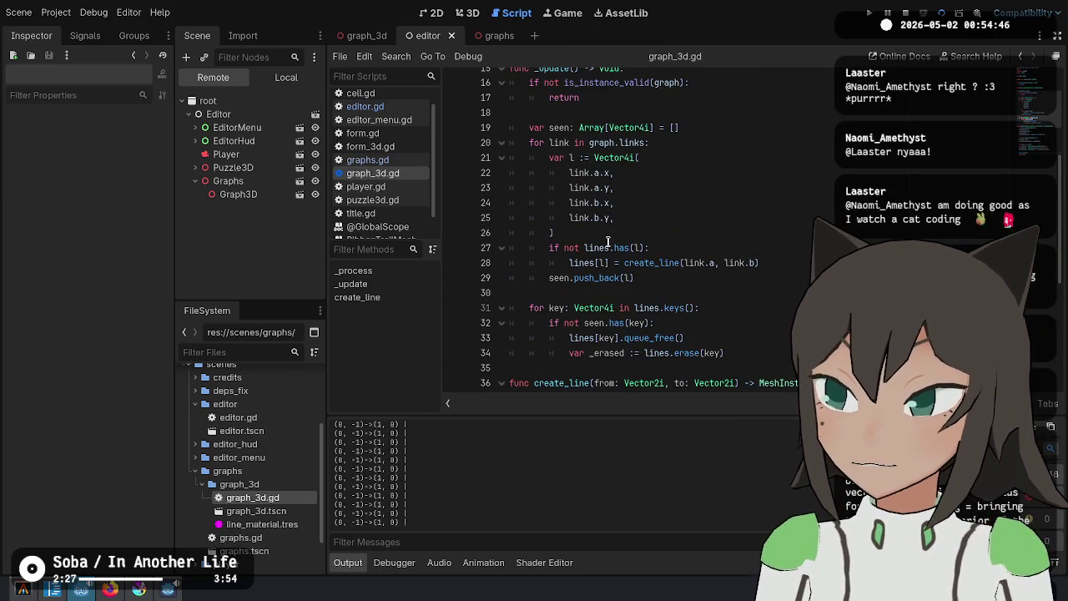
Switch to Firefox and show the image.png puzzle tile diagram
{"action": "mouse_move", "coordinate": [608, 242]}
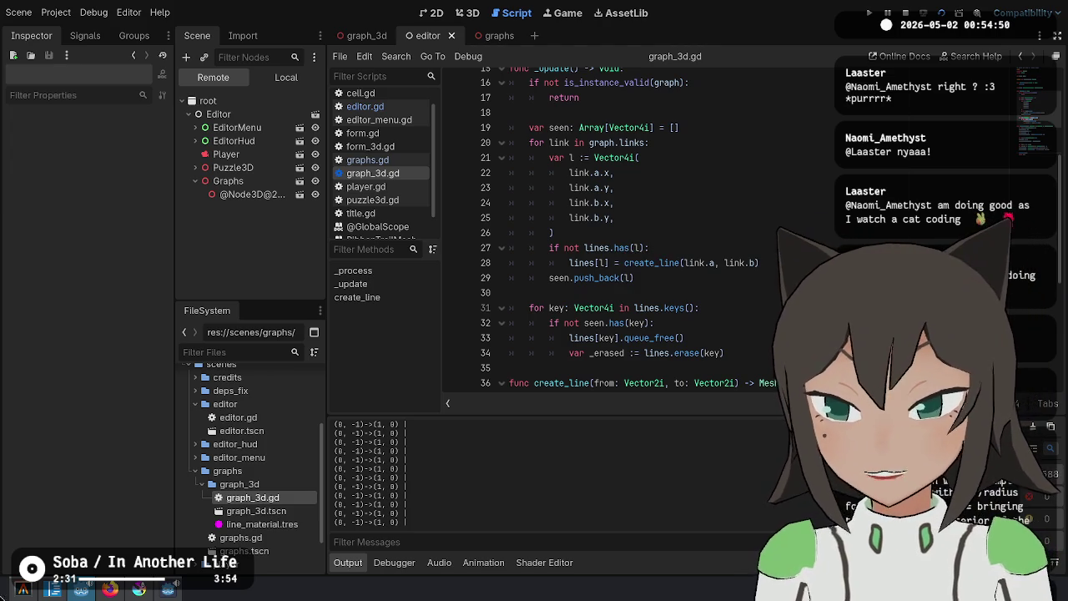
{"action": "left_click", "coordinate": [110, 589]}
{"action": "left_click", "coordinate": [73, 33]}
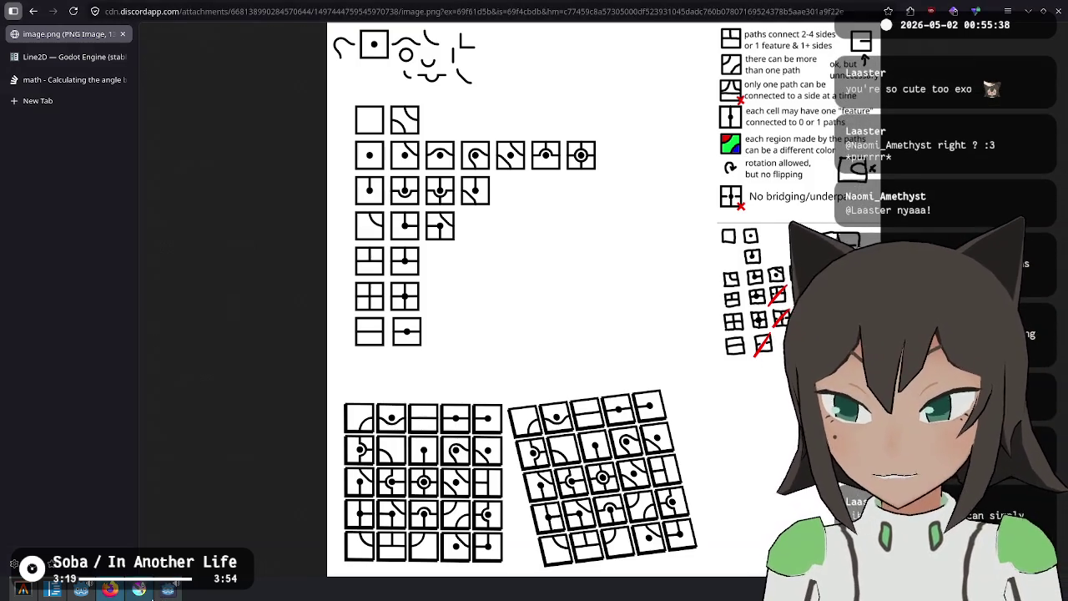
Return to Godot and bring the Fishy Facts (DEBUG) game window forward
{"action": "left_click", "coordinate": [140, 590]}
{"action": "left_click", "coordinate": [168, 590]}
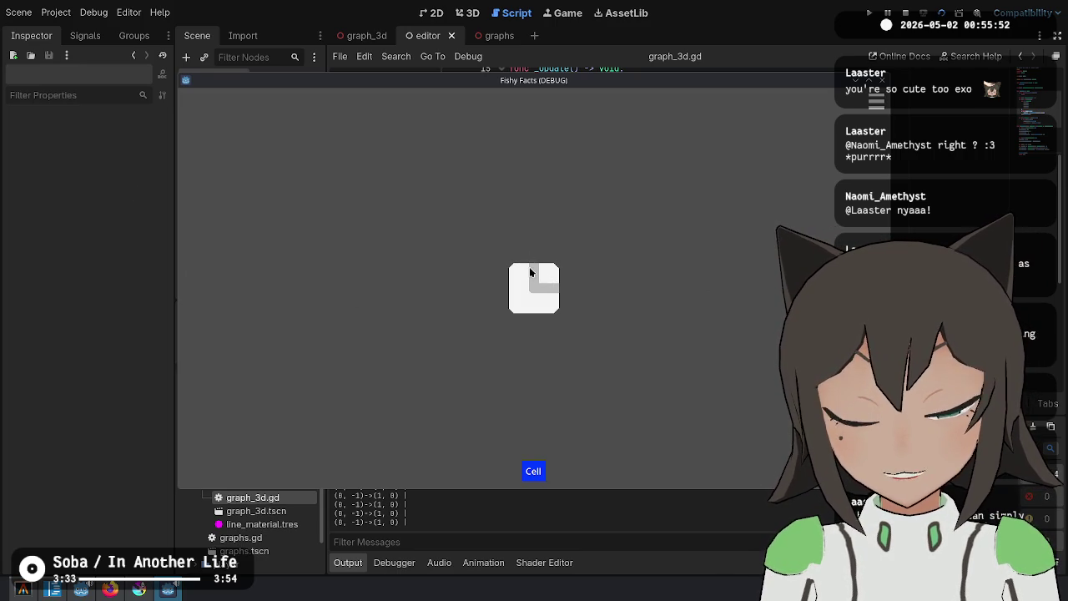
Add a temporary print(get_child_count()) after the lines.erase loop in graph_3d.gd
{"action": "left_click", "coordinate": [119, 250]}
{"action": "left_click", "coordinate": [709, 262]}
{"action": "left_click", "coordinate": [667, 157]}
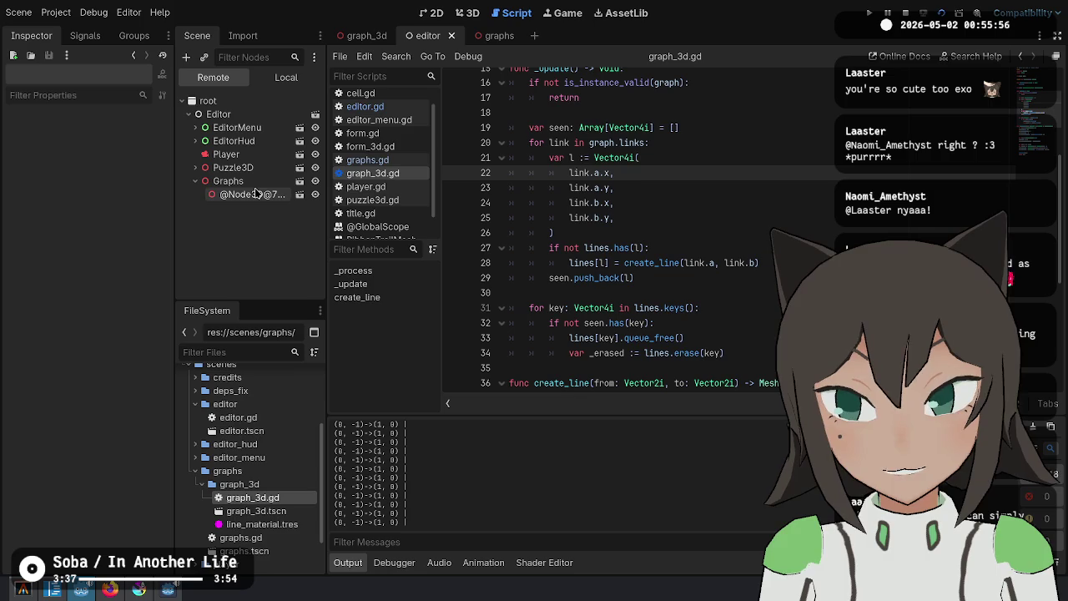
{"action": "scroll", "coordinate": [637, 239], "scroll_direction": "down", "scroll_amount": 2}
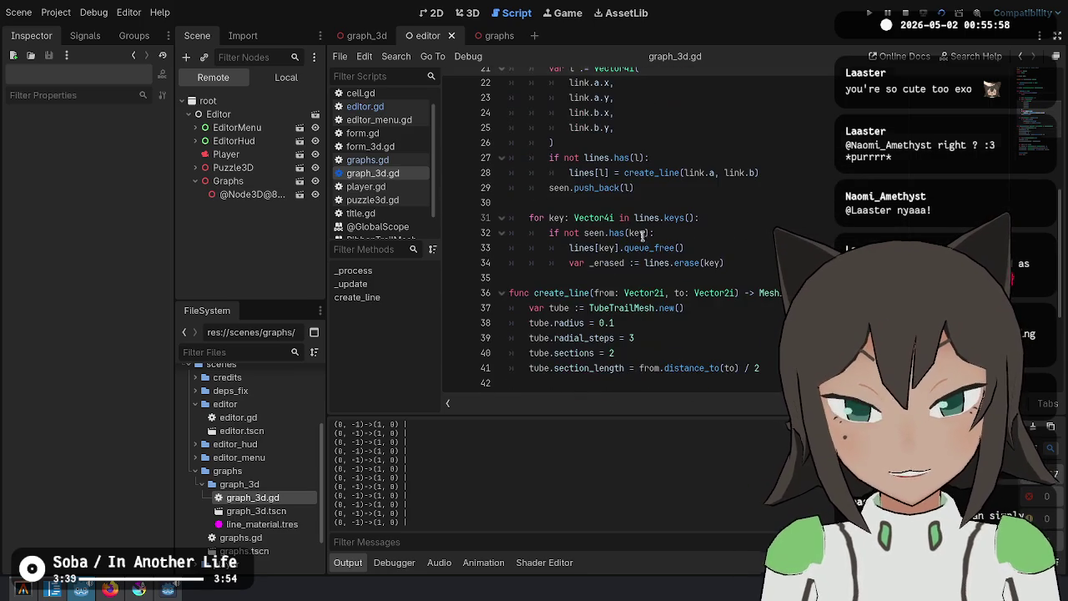
{"action": "left_click", "coordinate": [734, 263]}
{"action": "key", "text": "Return"}
{"action": "key", "text": "Return"}
{"action": "key", "text": "ctrl+BackSpace"}
{"action": "type", "text": "print(get_chil"}
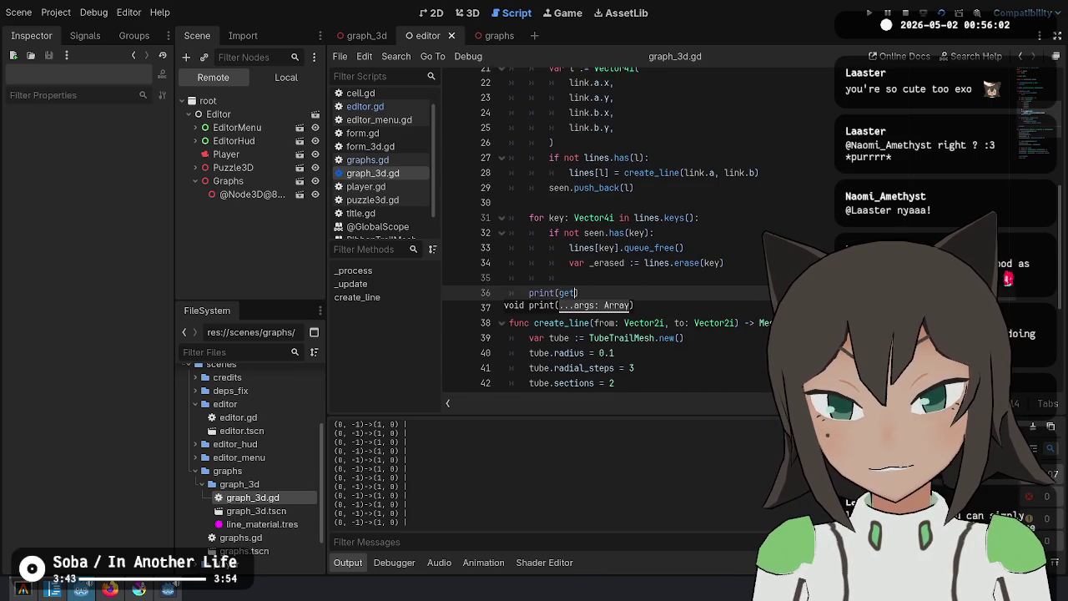
{"action": "type", "text": "d_c"}
{"action": "key", "text": "Return"}
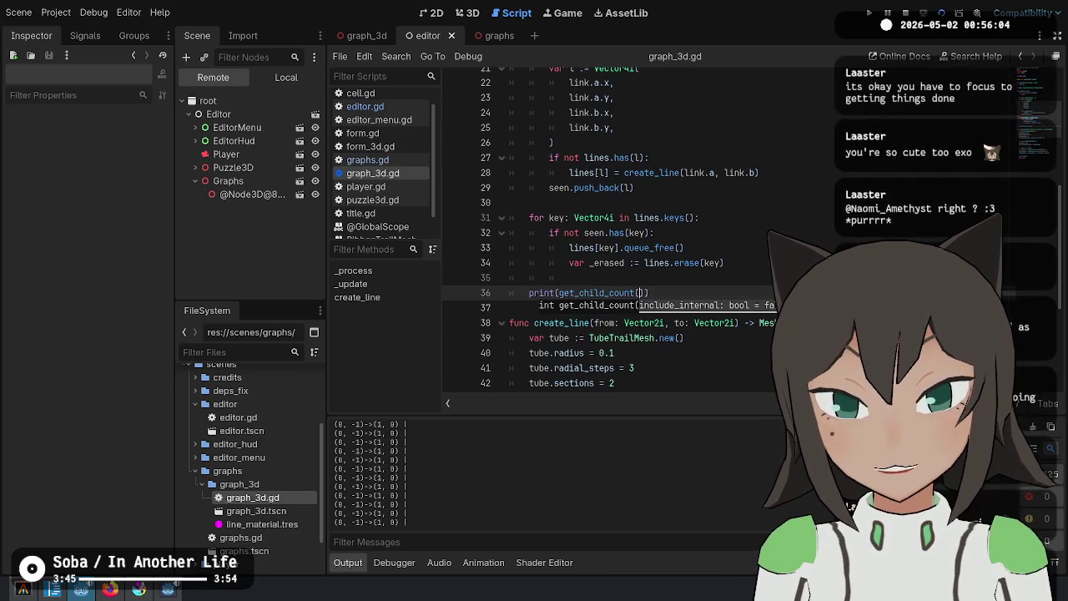
{"action": "type", "text": ")"}
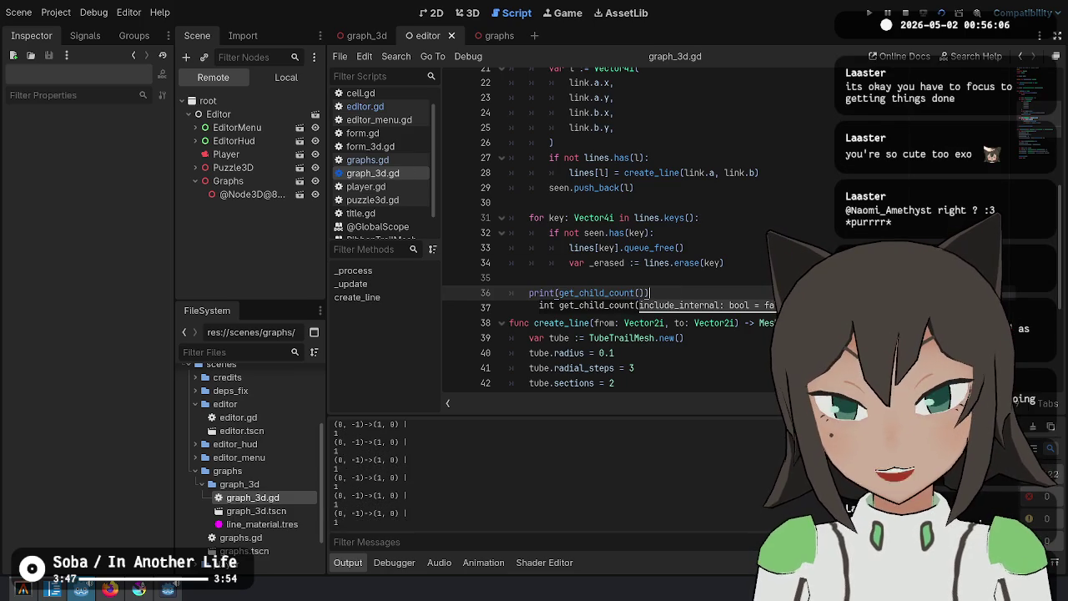
Remove the blank line and cut the print(get_child_count()) line
{"action": "key", "text": "shift+Home"}
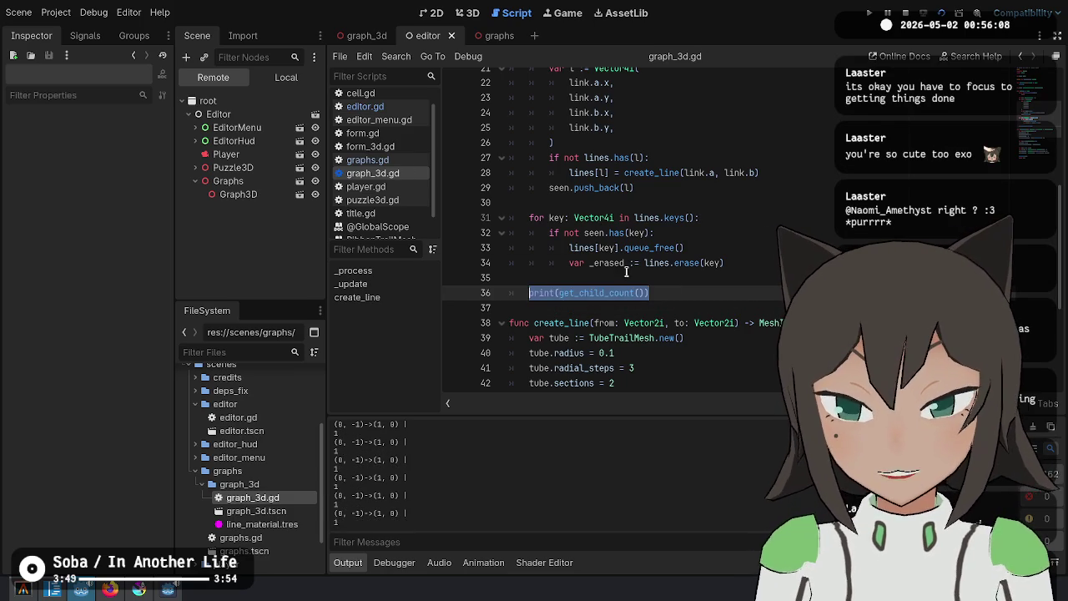
{"action": "left_click", "coordinate": [691, 266]}
{"action": "left_click", "coordinate": [683, 292]}
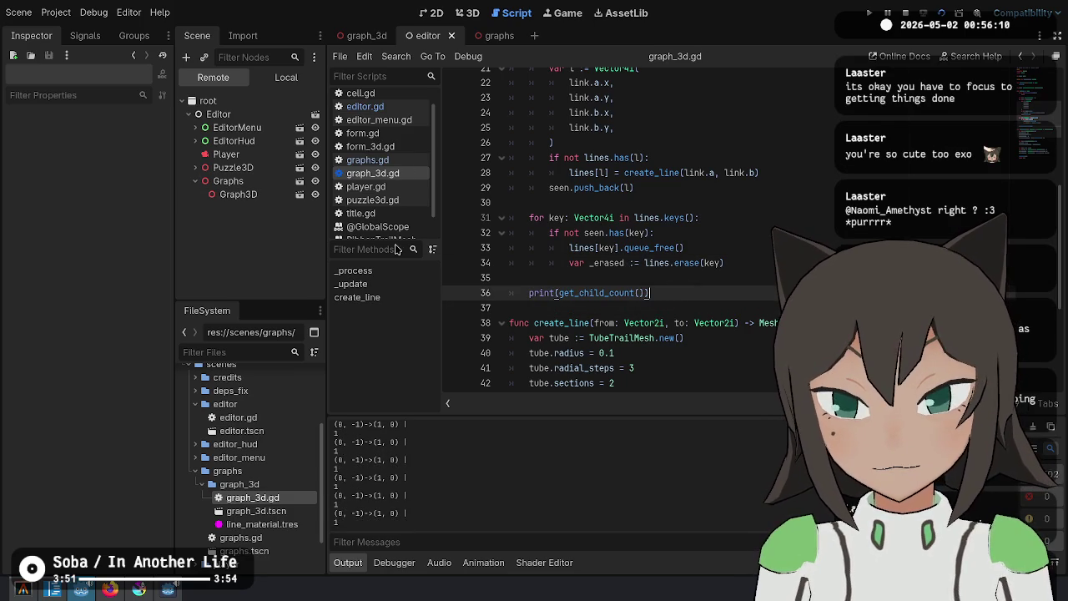
{"action": "key", "text": "Home"}
{"action": "key", "text": "Home"}
{"action": "key", "text": "BackSpace"}
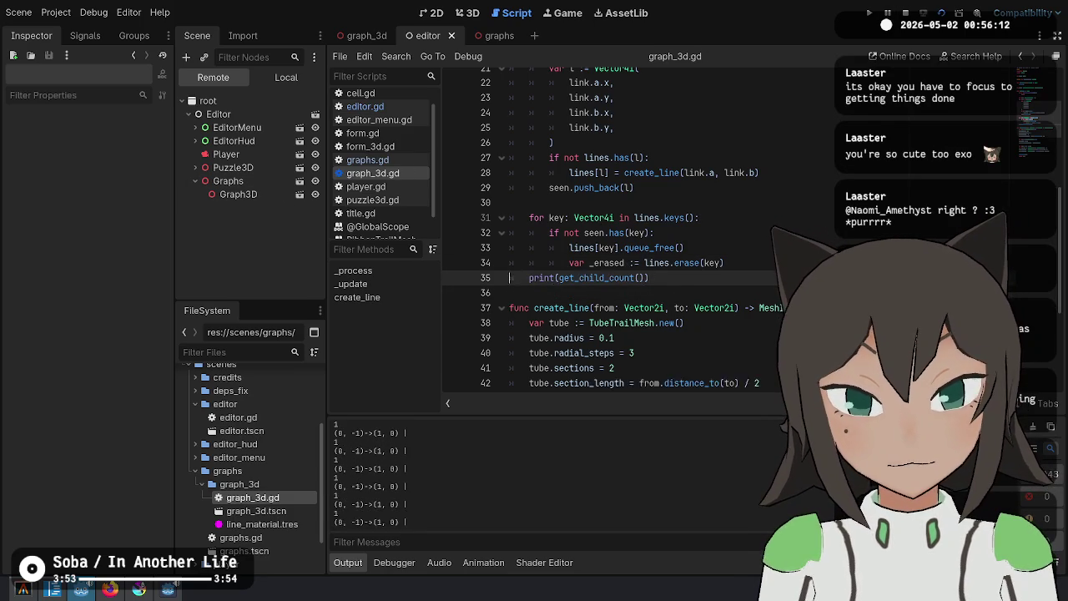
{"action": "key", "text": "ctrl+x"}
{"action": "key", "text": "Up"}
{"action": "key", "text": "Up"}
{"action": "key", "text": "Up"}
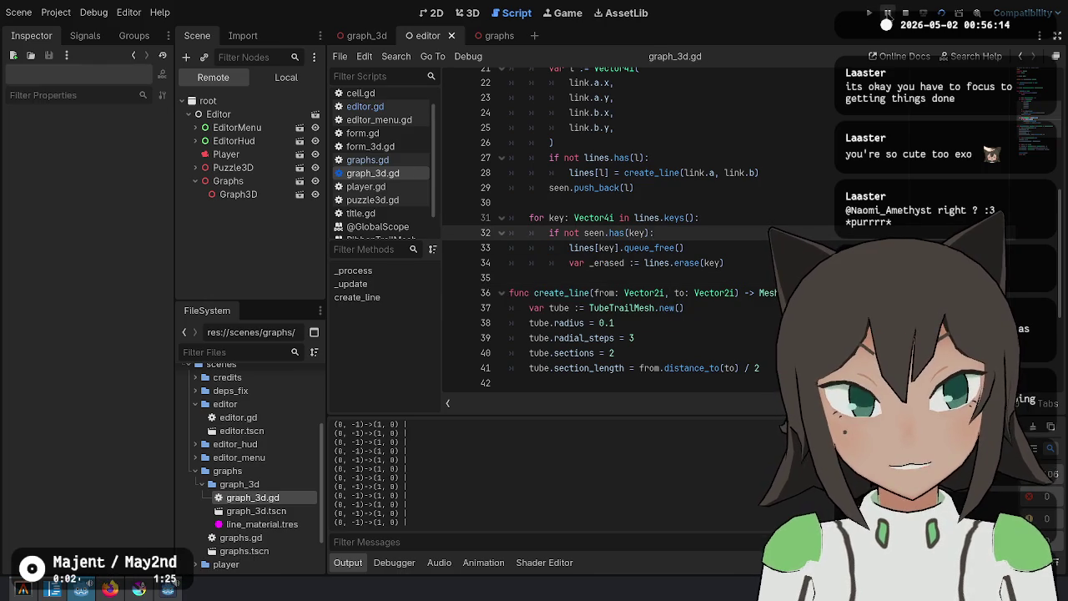
Pause the game and inspect the remote graph node's Lines dictionary and linked Graph object
{"action": "left_click", "coordinate": [888, 14]}
{"action": "left_click", "coordinate": [257, 195]}
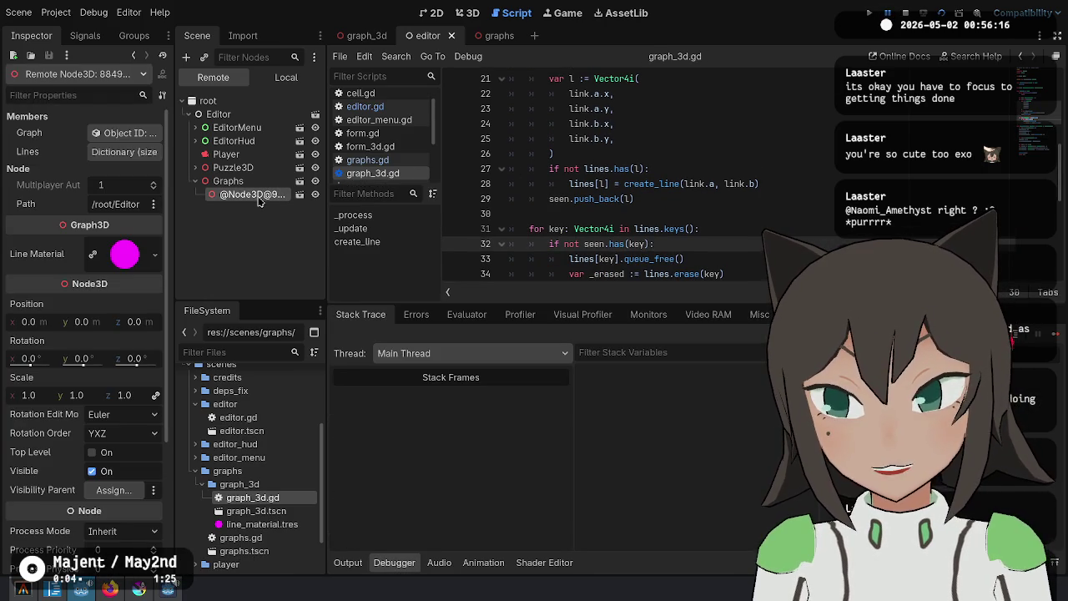
{"action": "left_click", "coordinate": [132, 153]}
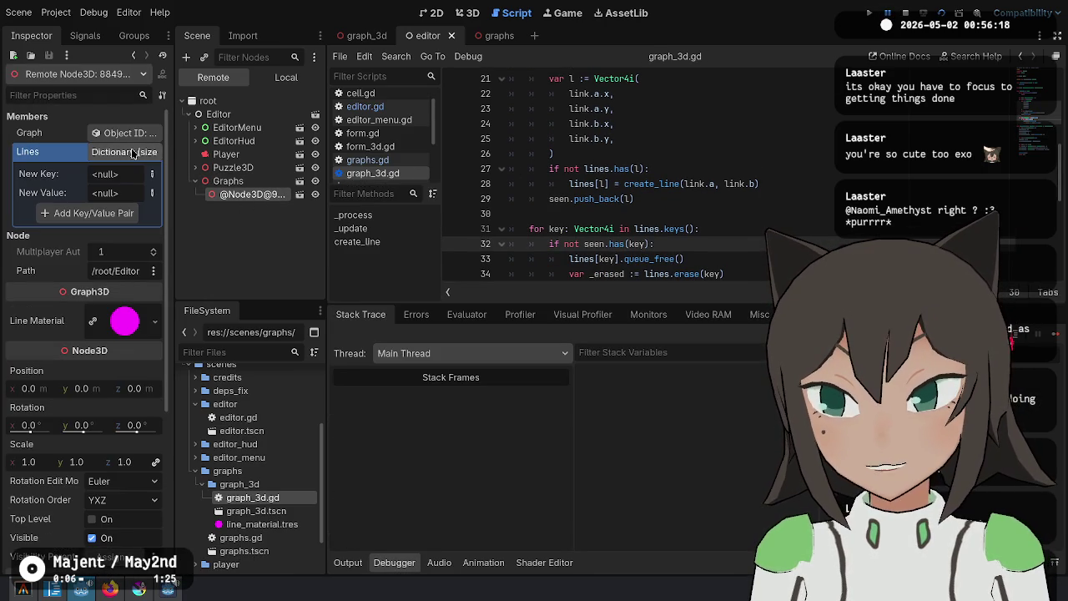
{"action": "left_click", "coordinate": [125, 133]}
{"action": "left_click", "coordinate": [261, 197]}
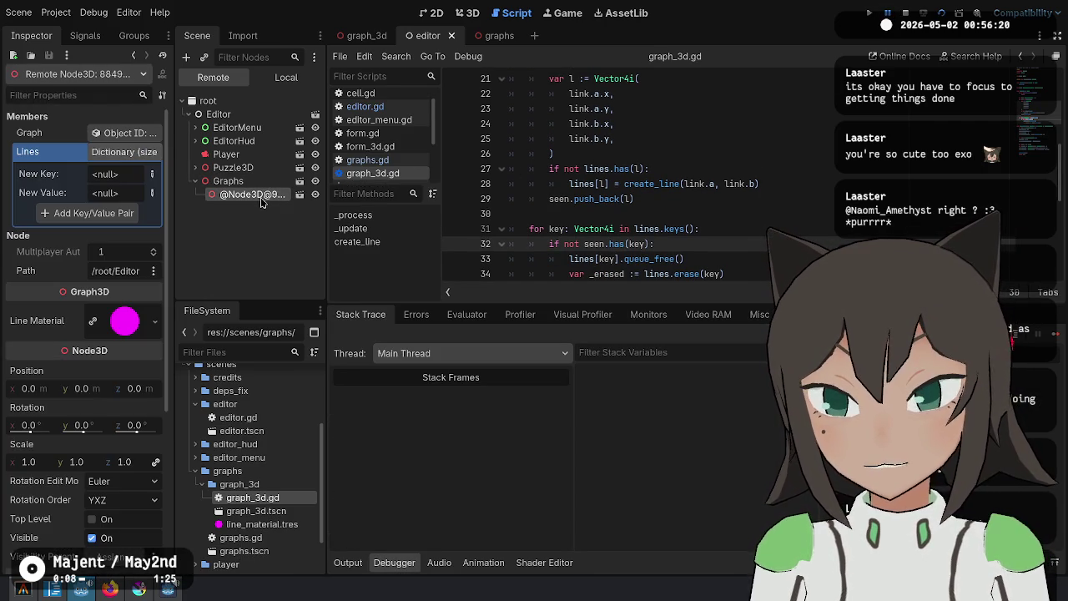
{"action": "scroll", "coordinate": [584, 168], "scroll_direction": "down", "scroll_amount": 5}
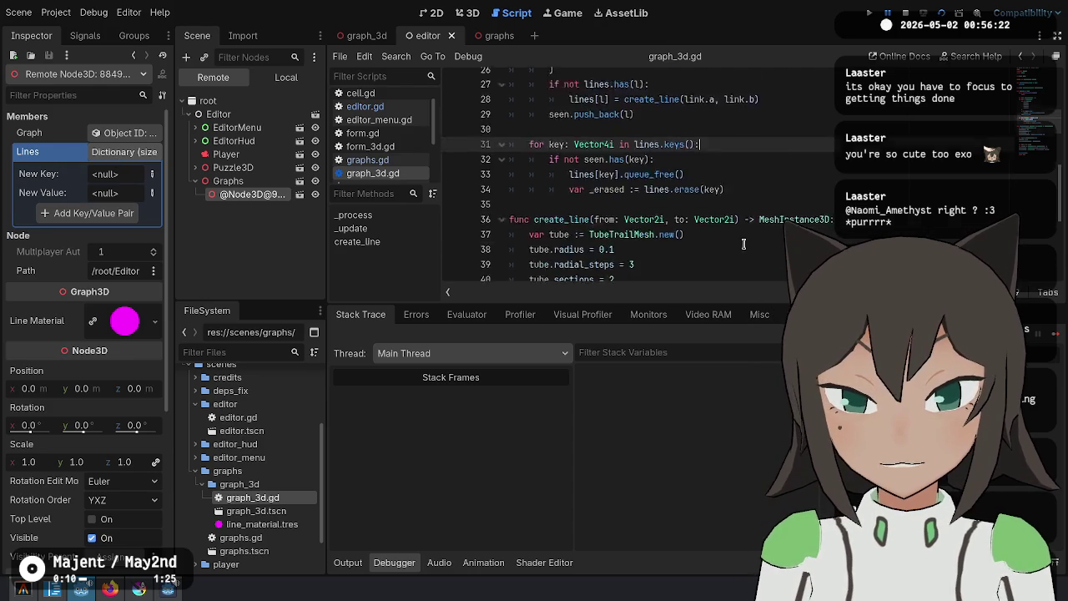
{"action": "scroll", "coordinate": [584, 170], "scroll_direction": "up", "scroll_amount": 10}
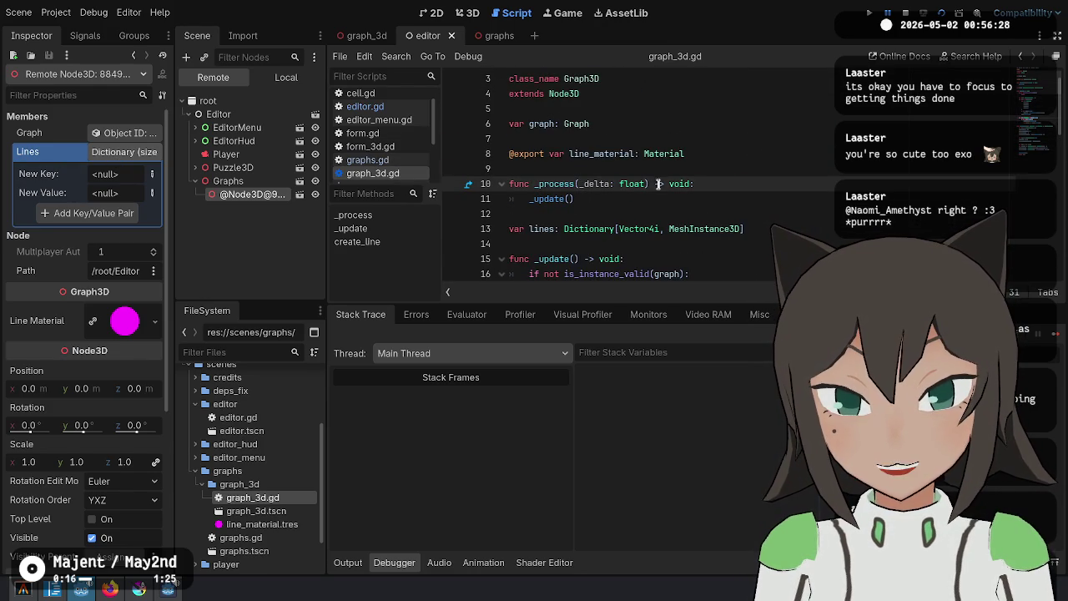
Add print("FREEING LINE") on a new line after the erase call in _update
{"action": "left_click", "coordinate": [543, 227]}
{"action": "double_click", "coordinate": [543, 228]}
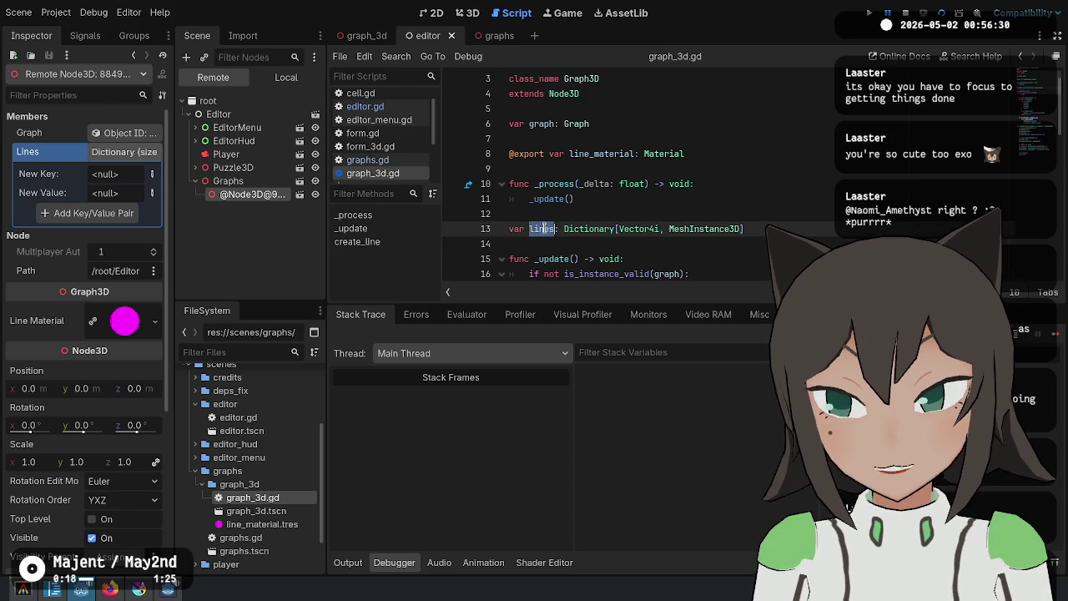
{"action": "scroll", "coordinate": [667, 184], "scroll_direction": "down", "scroll_amount": 8}
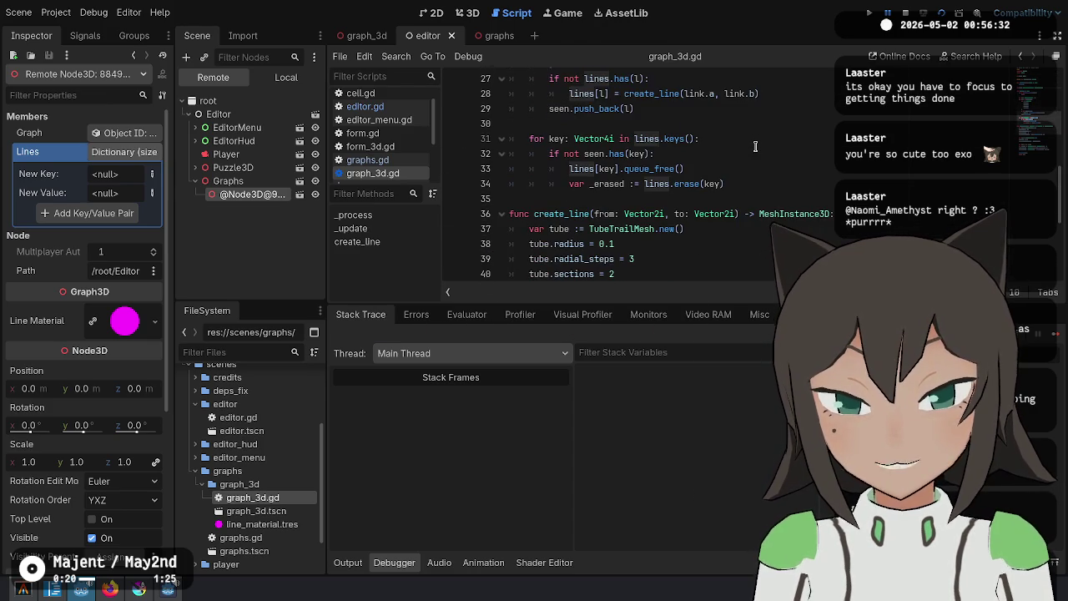
{"action": "left_click", "coordinate": [738, 183]}
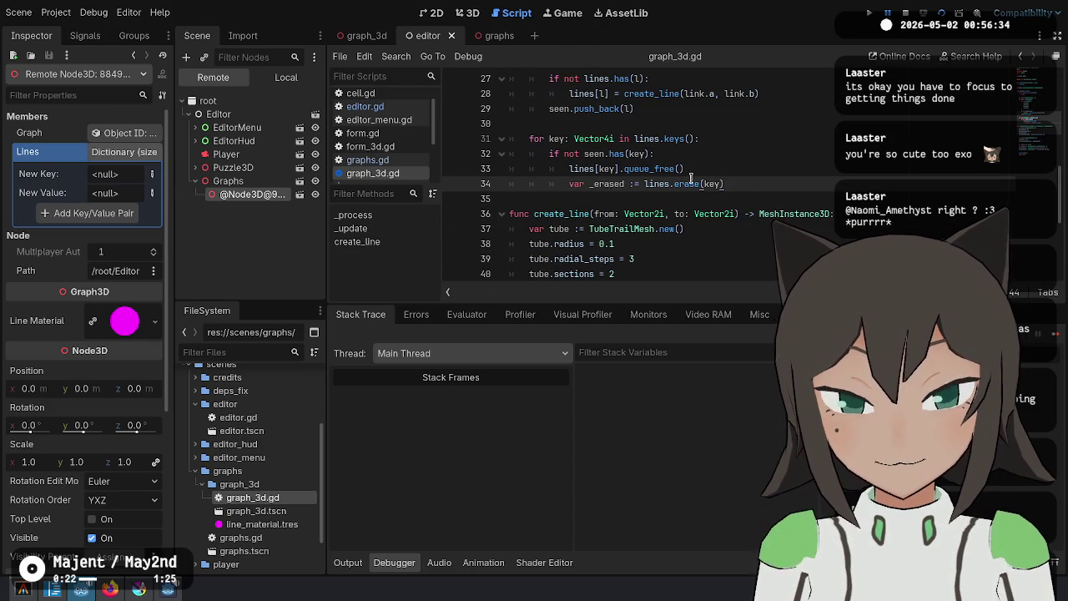
{"action": "left_click", "coordinate": [746, 169]}
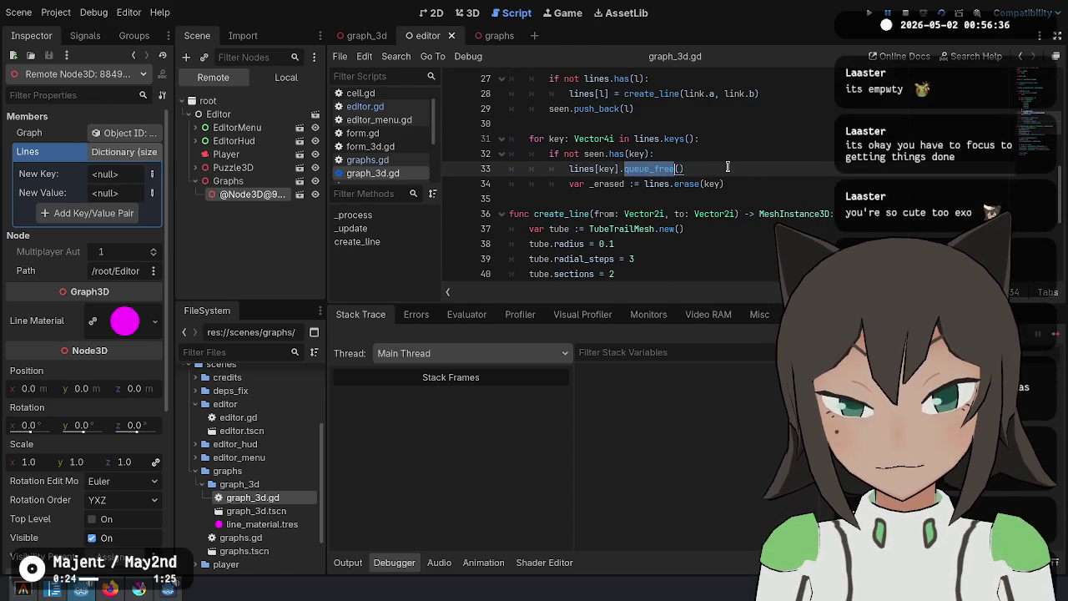
{"action": "key", "text": "Down"}
{"action": "key", "text": "End"}
{"action": "key", "text": "Return"}
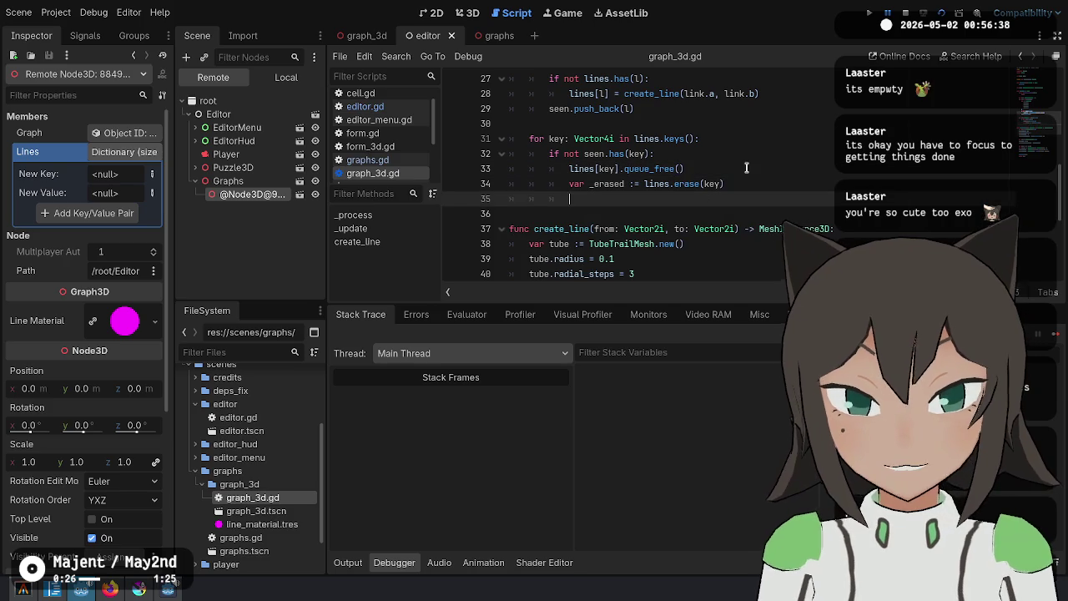
{"action": "type", "text": "(\""}
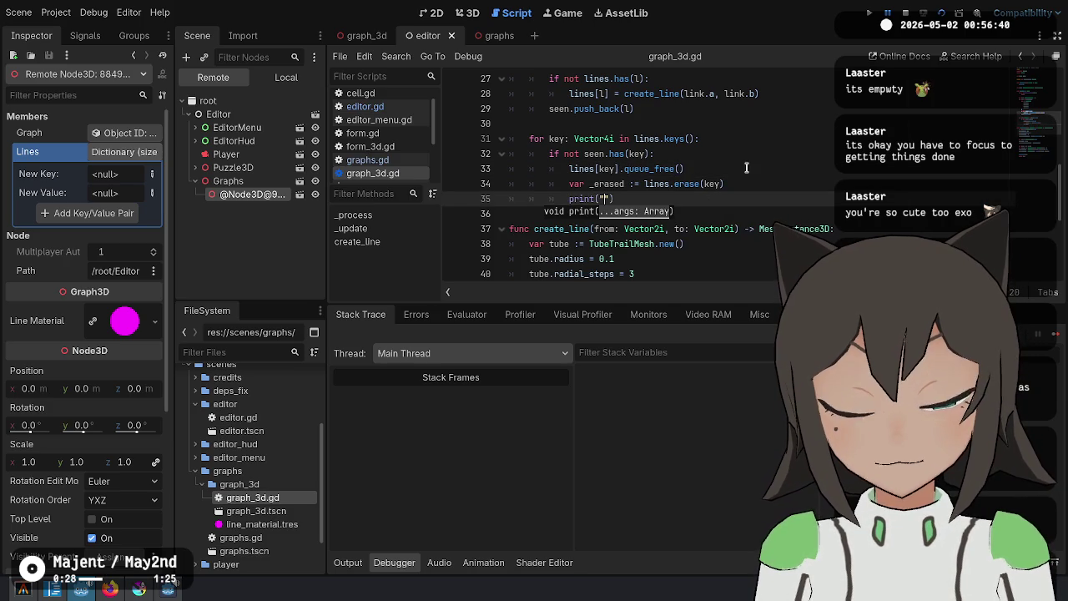
{"action": "type", "text": "FREEING LINE"}
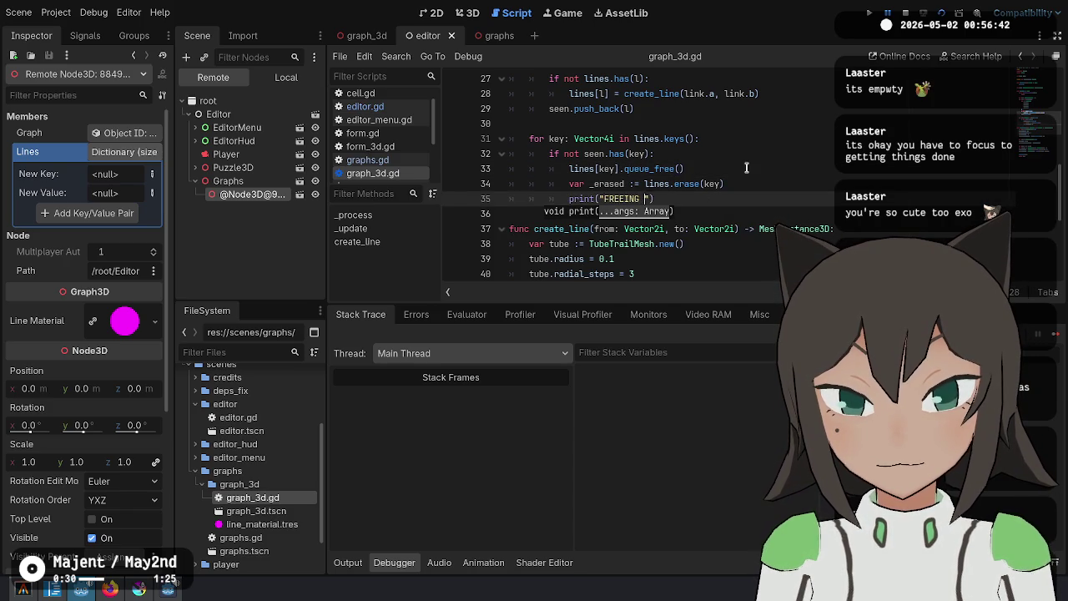
Copy the print under create_line as print("CREATING LINE") and save the script
{"action": "key", "text": "ctrl+shift+d"}
{"action": "key", "text": "alt+Up"}
{"action": "key", "text": "alt+Up"}
{"action": "key", "text": "alt+Up"}
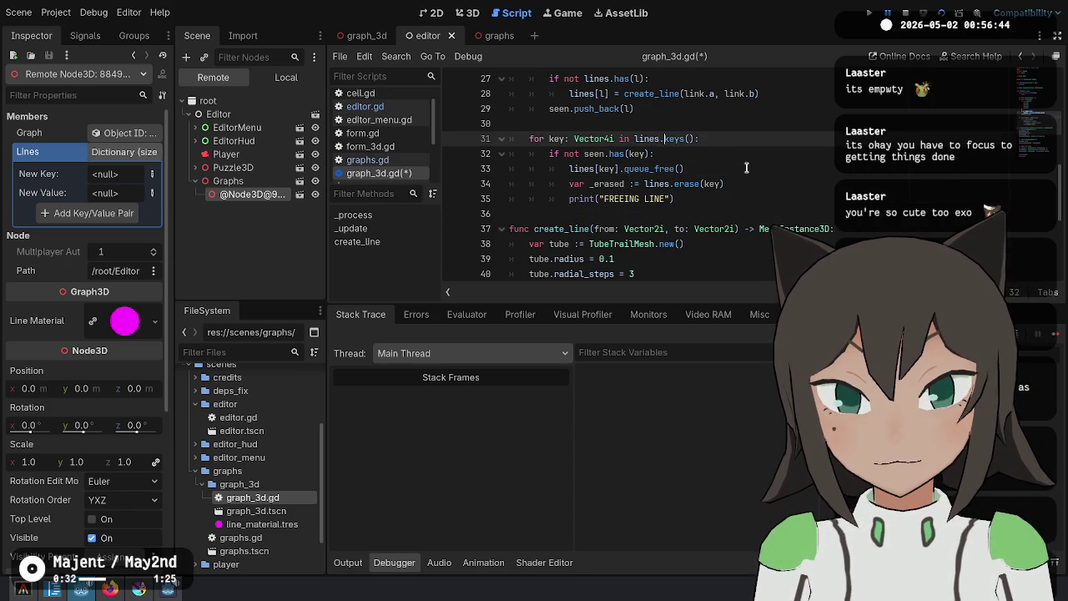
{"action": "key", "text": "ctrl+BackSpace"}
{"action": "type", "text": "CREATING"}
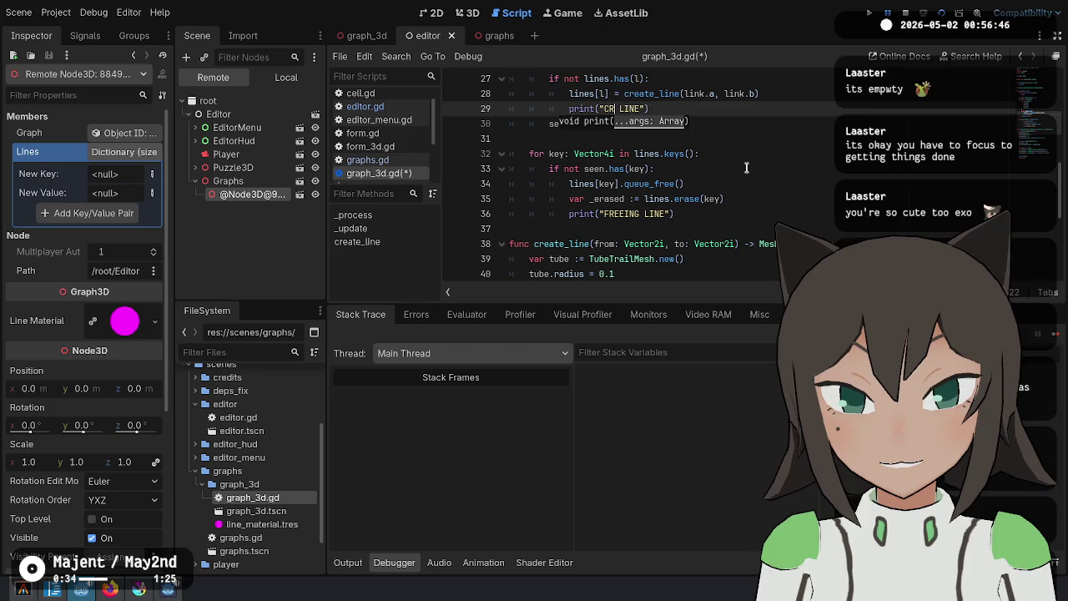
{"action": "key", "text": "ctrl+s"}
{"action": "key", "text": "Down"}
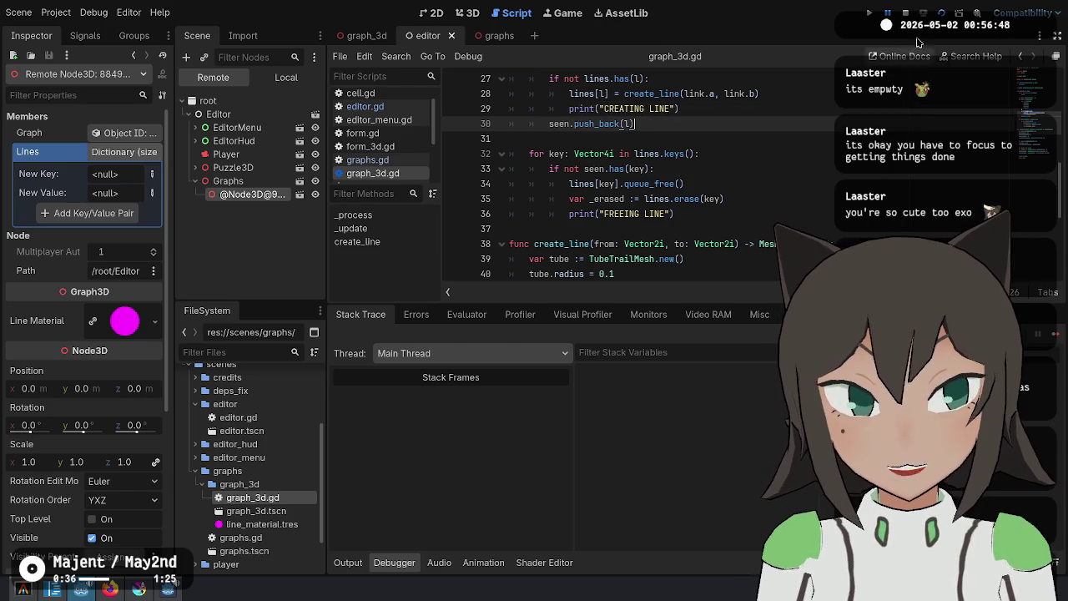
Run the game, check the output log, and run it again
{"action": "left_click", "coordinate": [887, 12]}
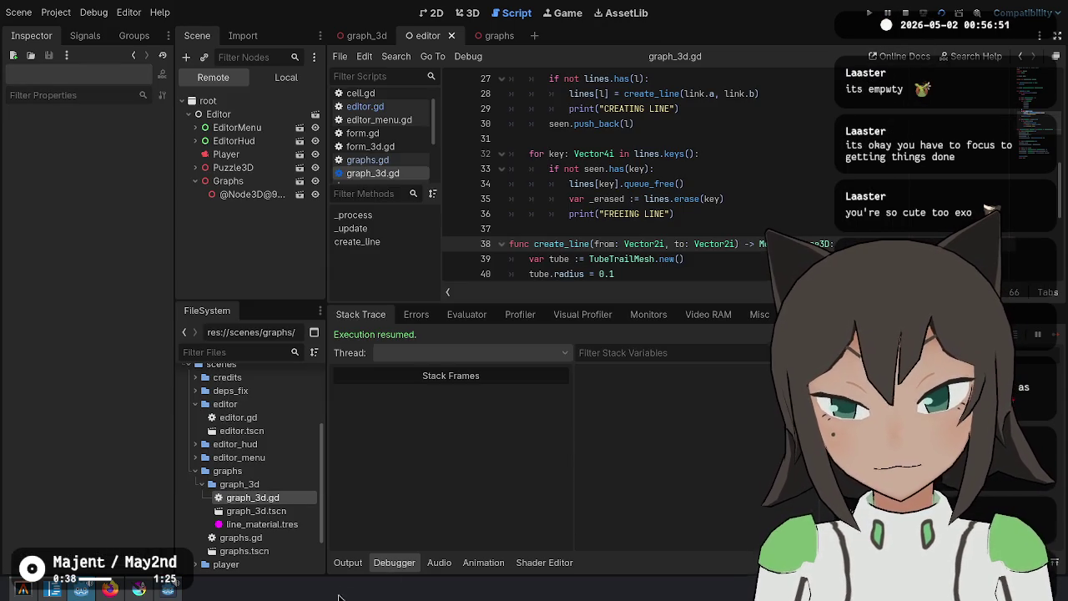
{"action": "left_click", "coordinate": [363, 564]}
{"action": "left_click", "coordinate": [764, 318]}
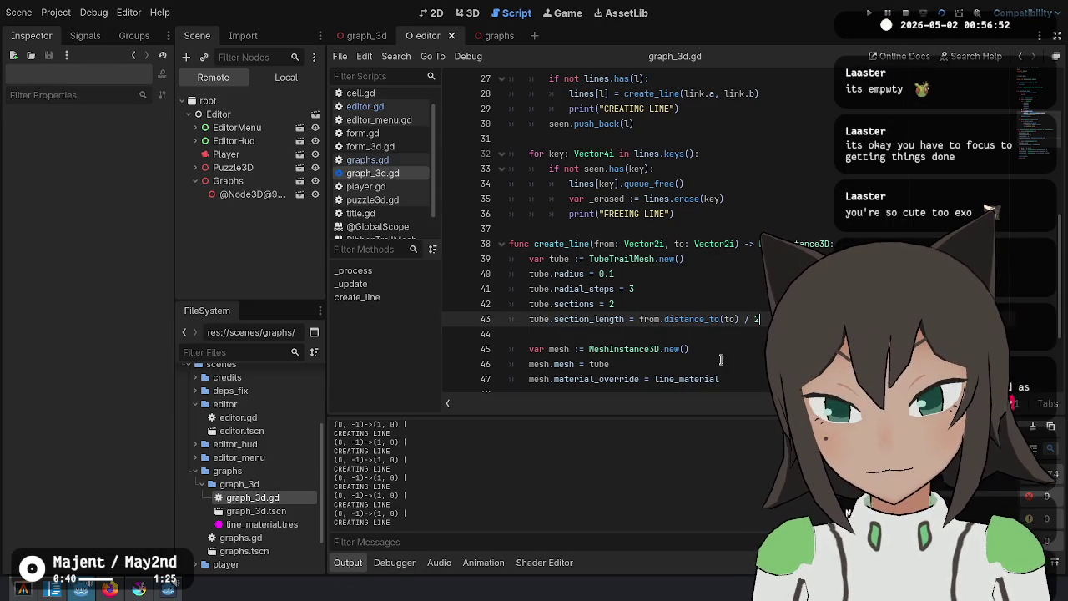
{"action": "left_click", "coordinate": [887, 11]}
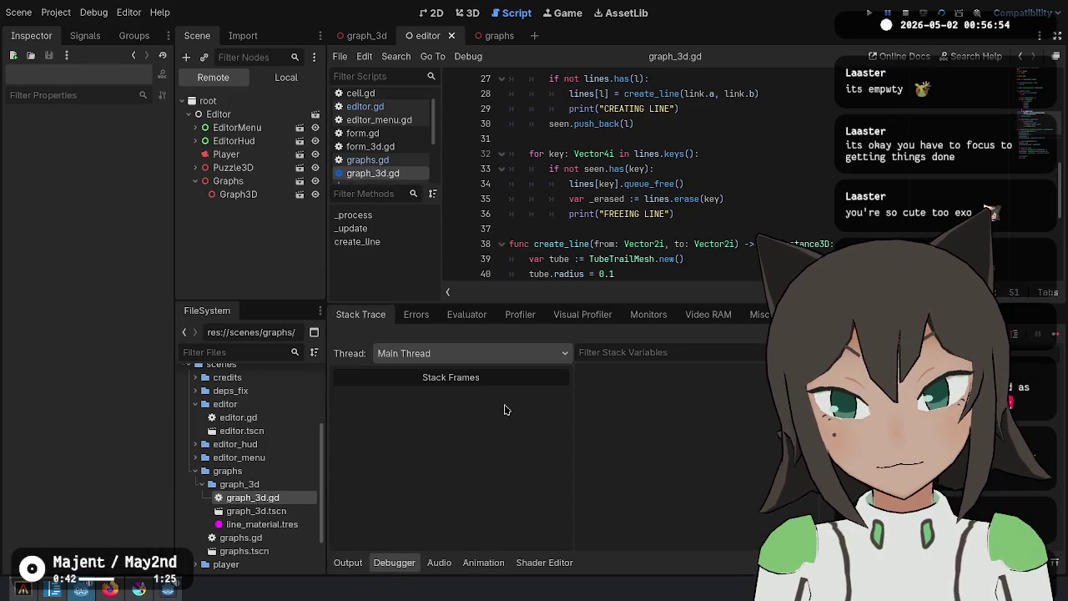
Stop the game, then delete the CREATING LINE and FREEING LINE prints and save
{"action": "left_click", "coordinate": [348, 562]}
{"action": "left_click", "coordinate": [714, 199]}
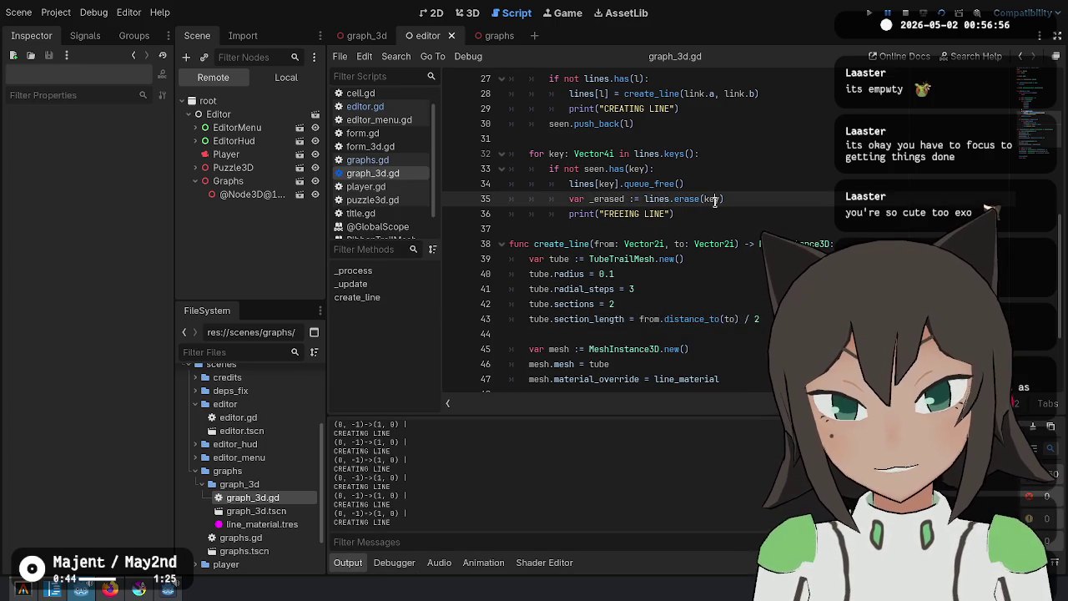
{"action": "scroll", "coordinate": [737, 200], "scroll_direction": "up", "scroll_amount": 2}
{"action": "left_click", "coordinate": [775, 197]}
{"action": "key", "text": "ctrl+shift+k"}
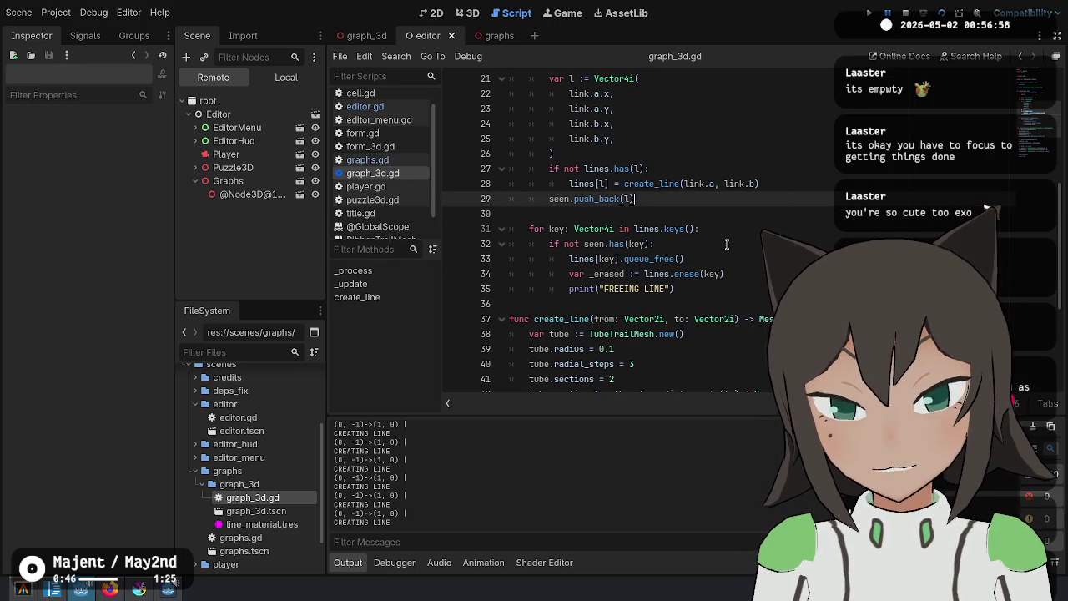
{"action": "left_click", "coordinate": [690, 286]}
{"action": "key", "text": "ctrl+shift+k"}
{"action": "key", "text": "ctrl+s"}
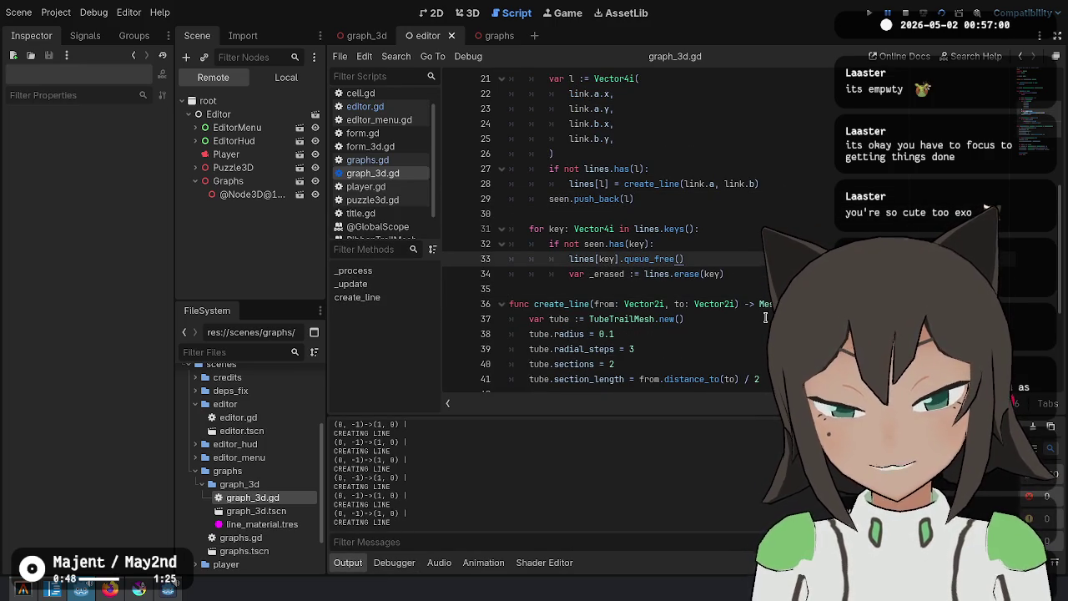
Find where _update is called and delete the _process function in graph_3d.gd
{"action": "key", "text": "Up"}
{"action": "key", "text": "Up"}
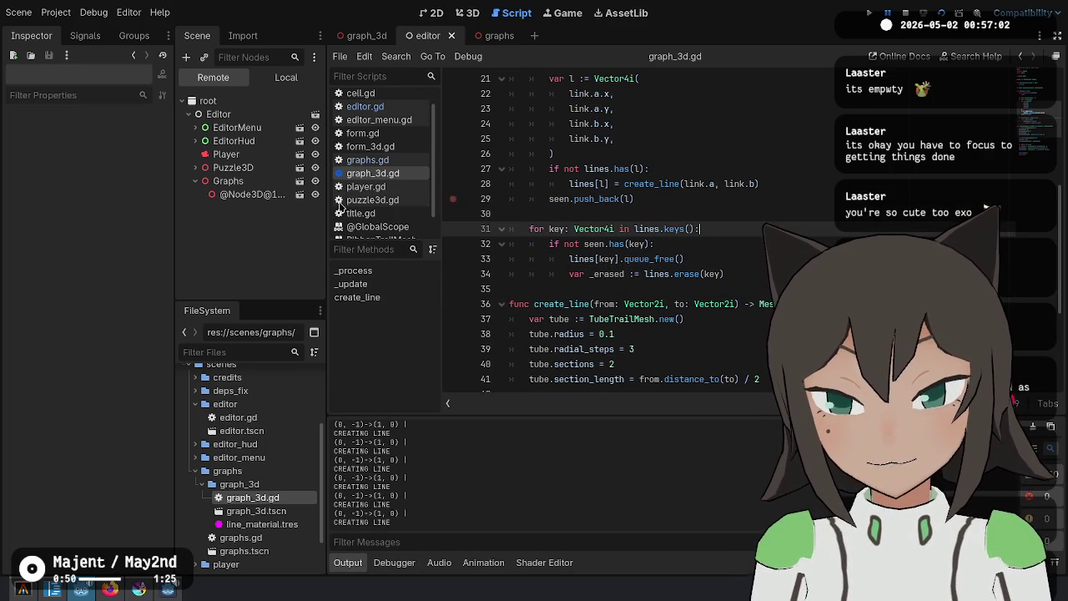
{"action": "key", "text": "Up"}
{"action": "key", "text": "Up"}
{"action": "key", "text": "Up"}
{"action": "scroll", "coordinate": [802, 156], "scroll_direction": "up", "scroll_amount": 2}
{"action": "left_click", "coordinate": [802, 157]}
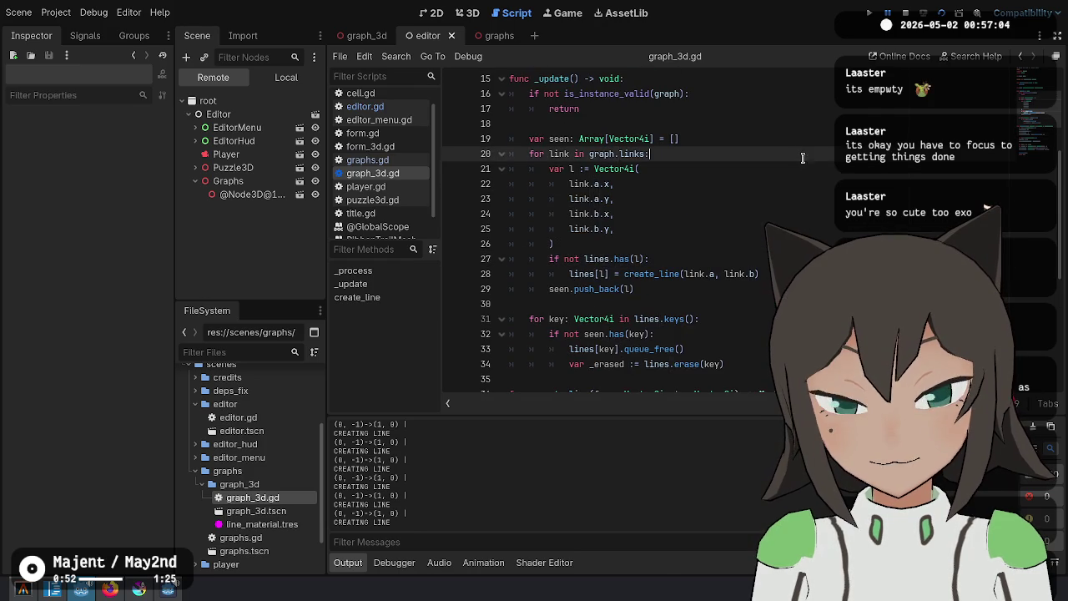
{"action": "scroll", "coordinate": [771, 216], "scroll_direction": "down", "scroll_amount": 1}
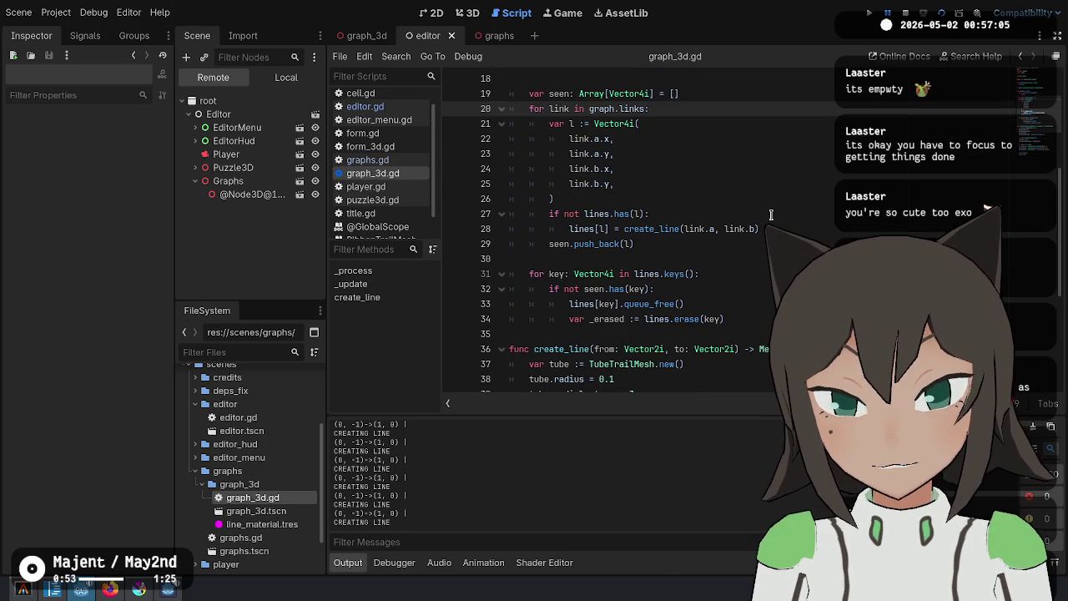
{"action": "left_click", "coordinate": [364, 35]}
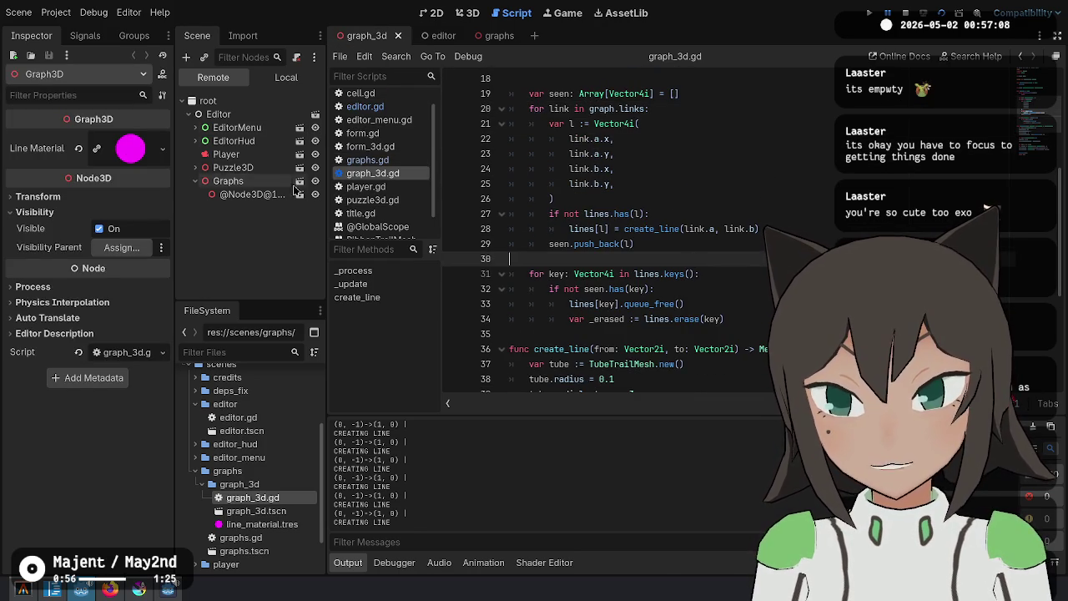
{"action": "left_click", "coordinate": [675, 234]}
{"action": "scroll", "coordinate": [675, 234], "scroll_direction": "up", "scroll_amount": 4}
{"action": "double_click", "coordinate": [554, 214]}
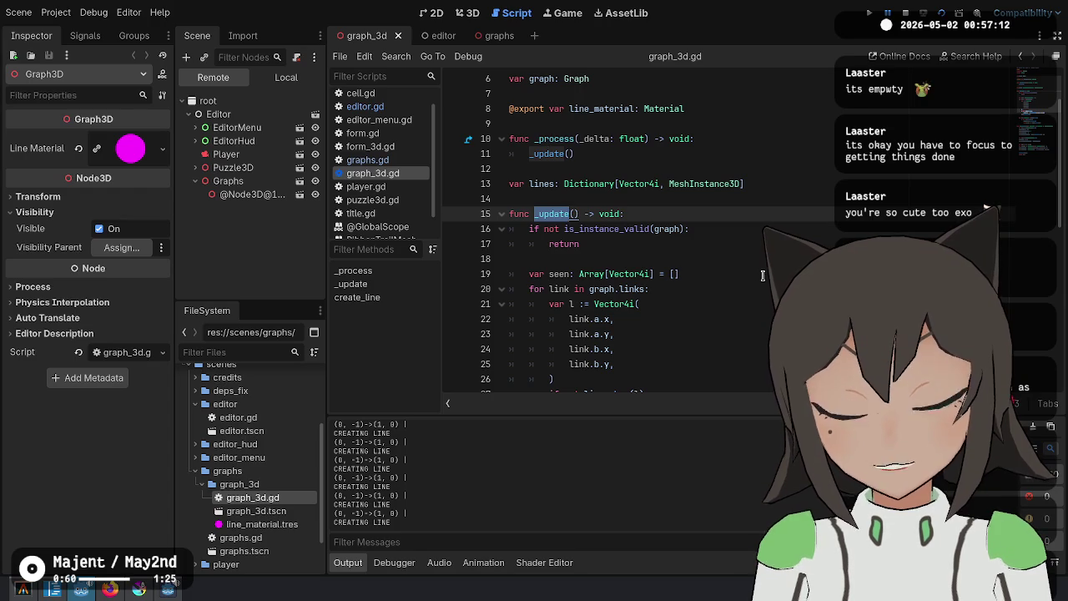
{"action": "scroll", "coordinate": [649, 157], "scroll_direction": "up", "scroll_amount": 2}
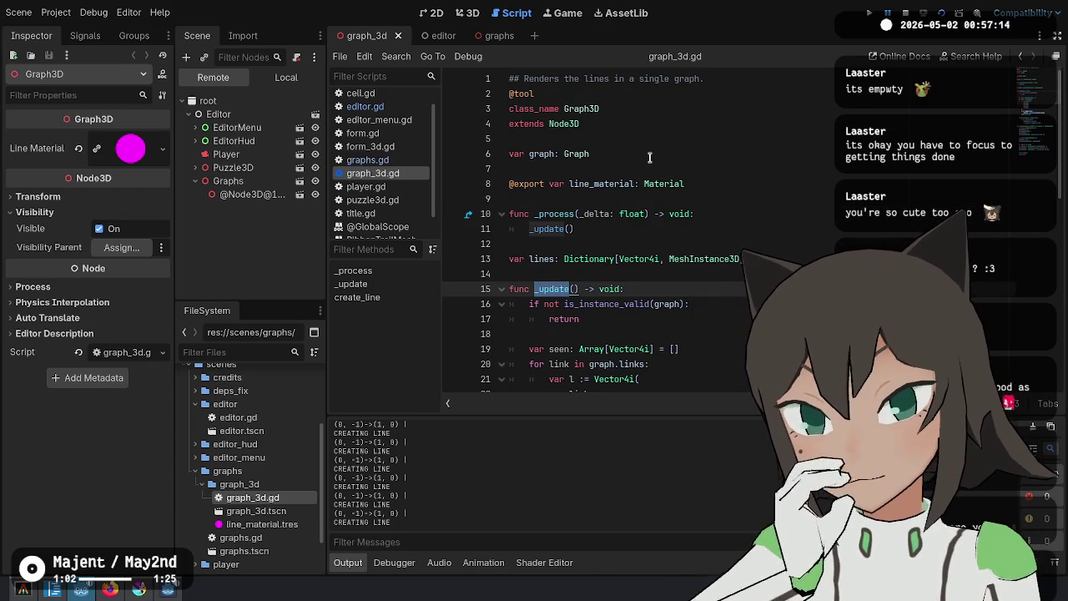
{"action": "left_click_drag", "start_coordinate": [574, 234], "coordinate": [587, 203]}
{"action": "key", "text": "BackSpace"}
Open graphs.gd from the script list
{"action": "left_click", "coordinate": [599, 258]}
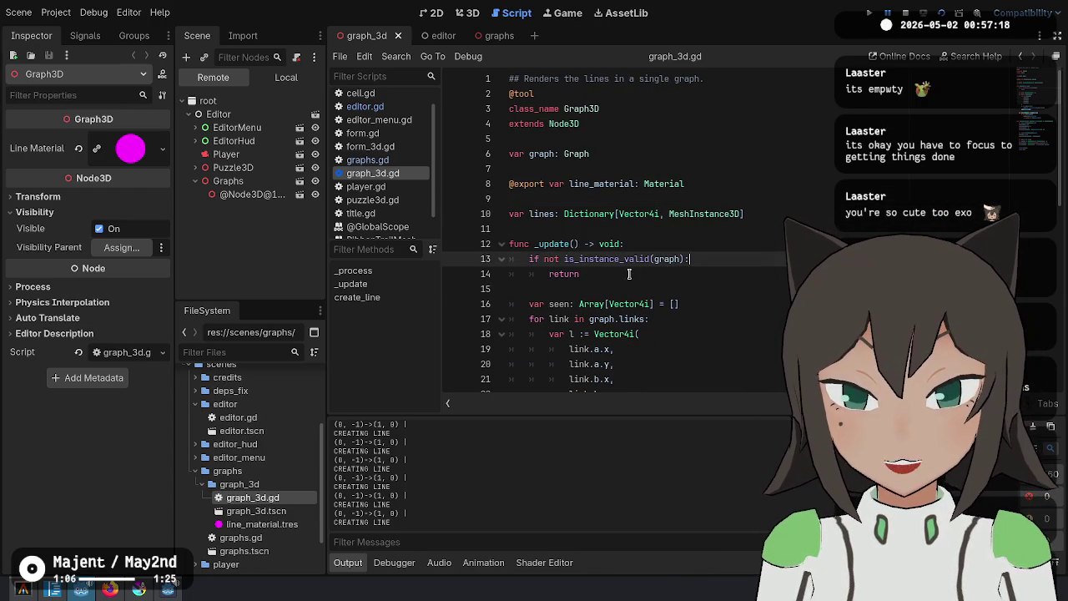
{"action": "left_click", "coordinate": [409, 160]}
{"action": "left_click", "coordinate": [660, 242]}
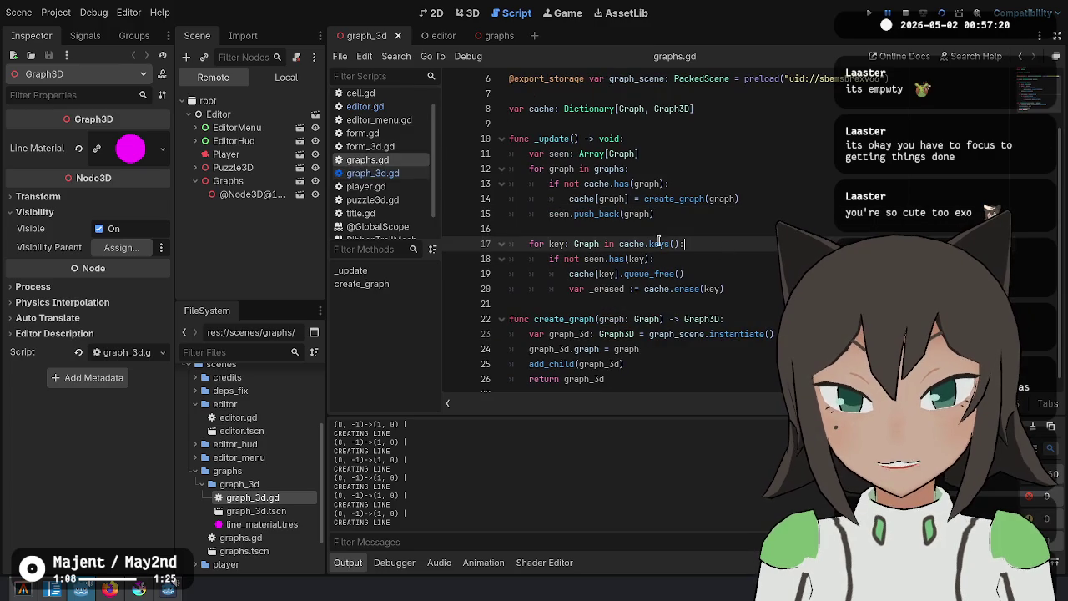
In create_graph, insert graph_3d._update() after add_child(graph_3d) and run the project to test it
{"action": "double_click", "coordinate": [549, 140]}
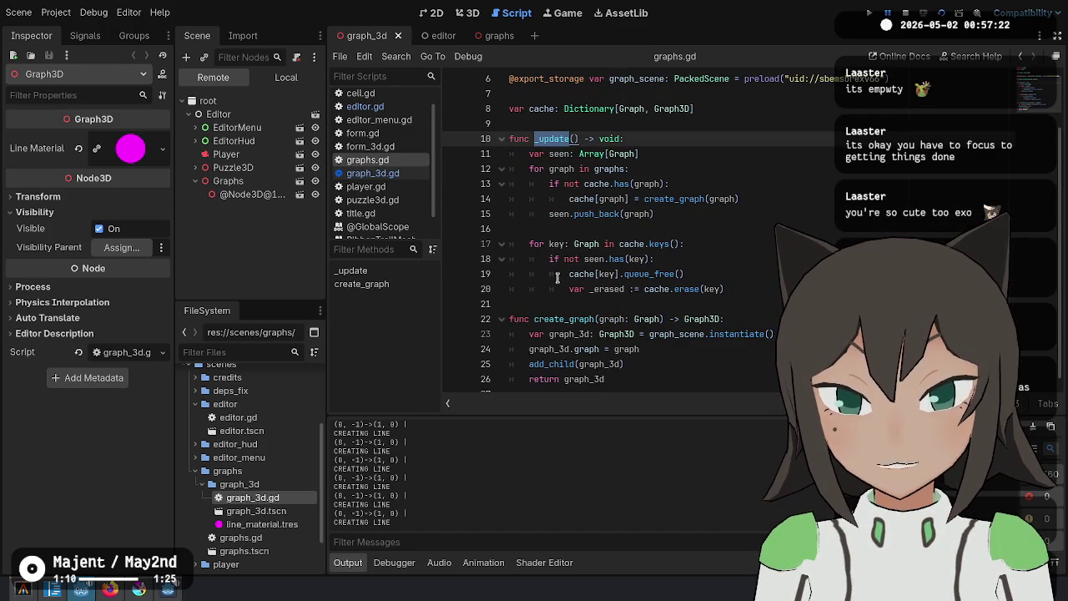
{"action": "left_click", "coordinate": [591, 244]}
{"action": "double_click", "coordinate": [676, 200]}
{"action": "scroll", "coordinate": [674, 212], "scroll_direction": "down", "scroll_amount": 1}
{"action": "left_click", "coordinate": [667, 334]}
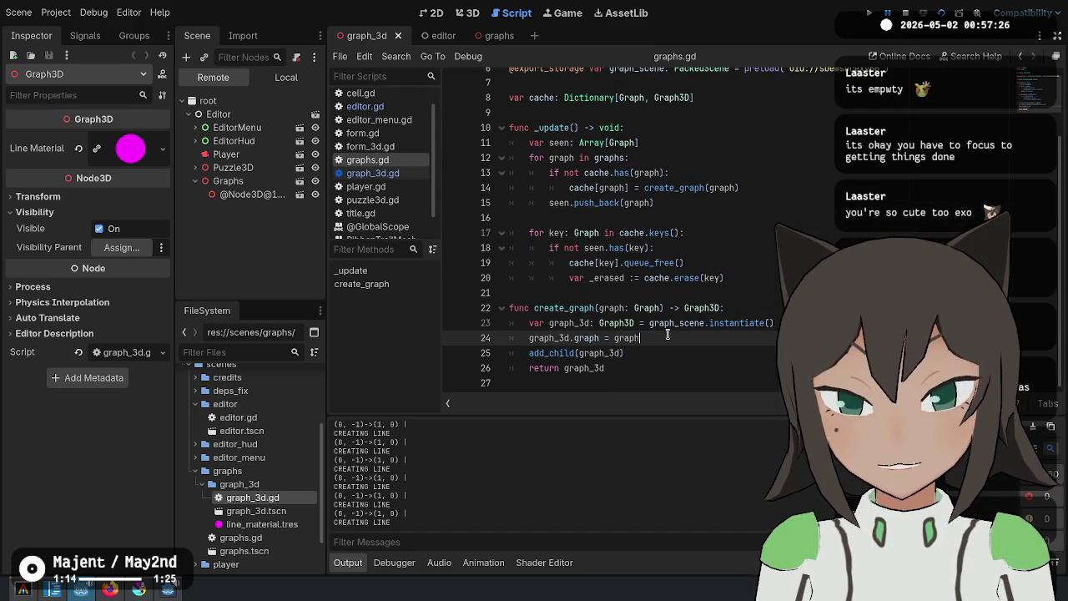
{"action": "key", "text": "Down"}
{"action": "key", "text": "Return"}
{"action": "type", "text": "graph_3d.up"}
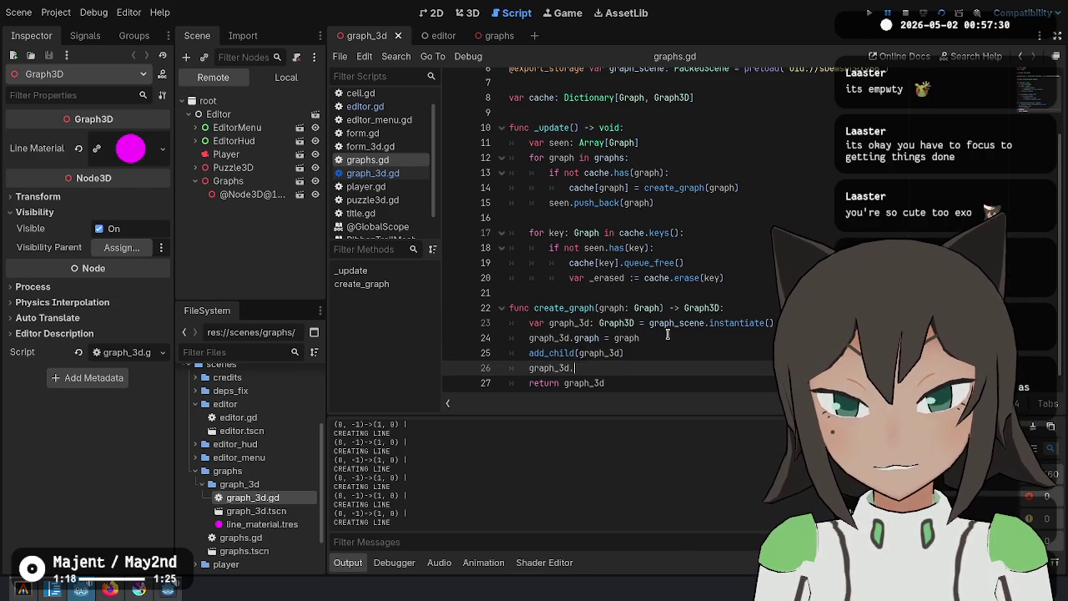
{"action": "key", "text": "Down"}
{"action": "key", "text": "Down"}
{"action": "key", "text": "Return"}
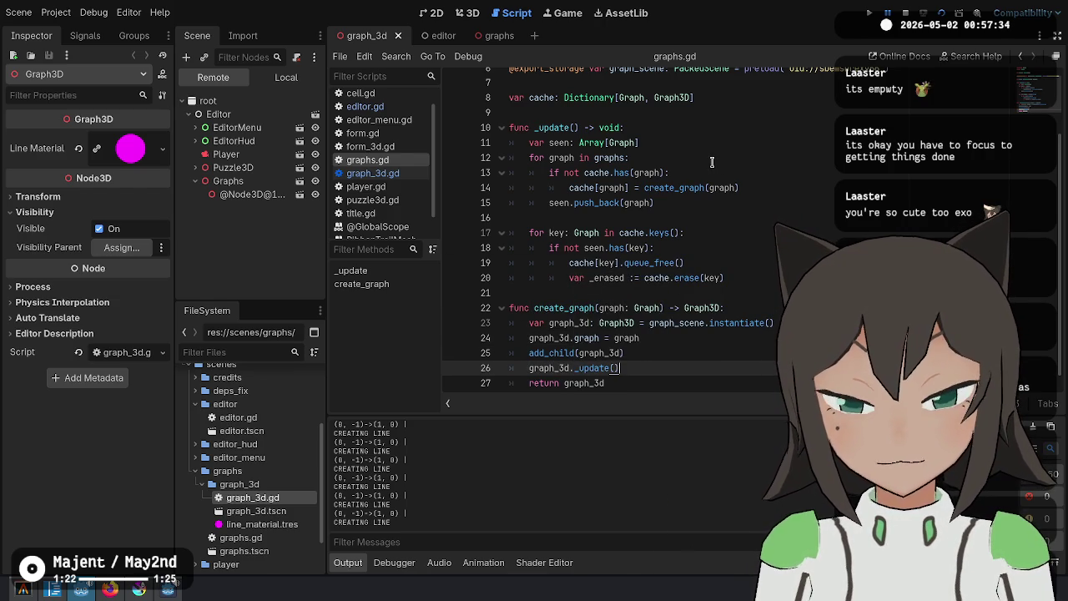
{"action": "scroll", "coordinate": [712, 161], "scroll_direction": "up", "scroll_amount": 2}
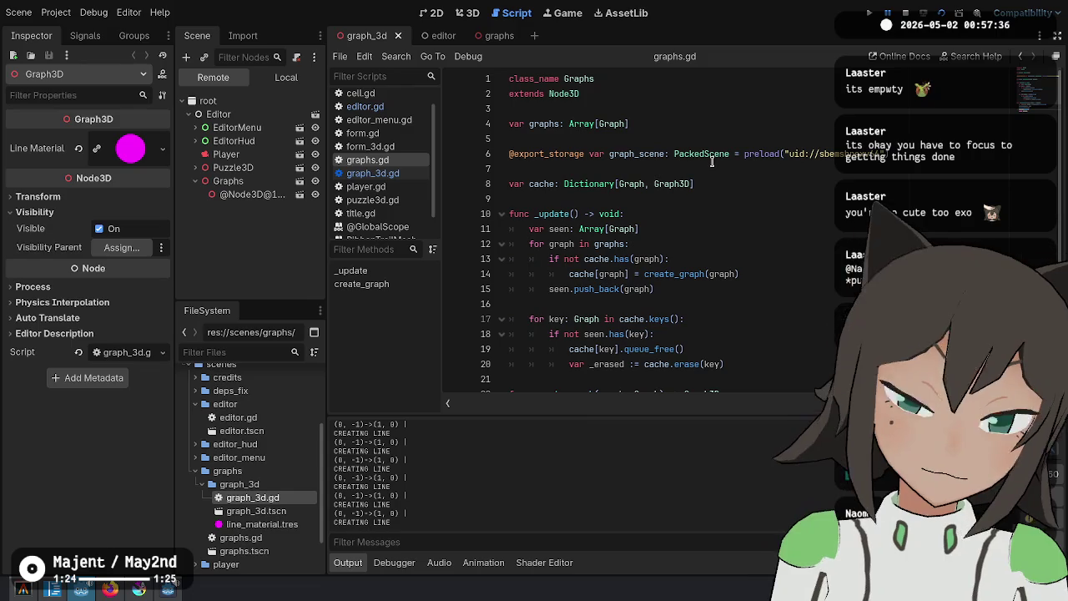
{"action": "left_click", "coordinate": [940, 14]}
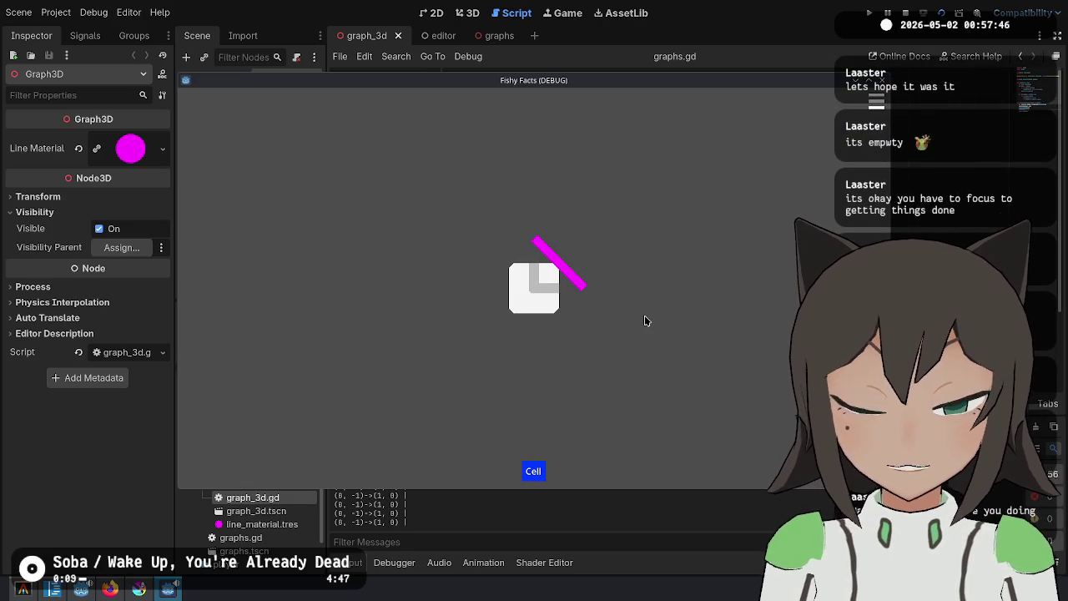
Stop the test run with F8, save everything, and switch to the graphs scene
{"action": "key", "text": "F8"}
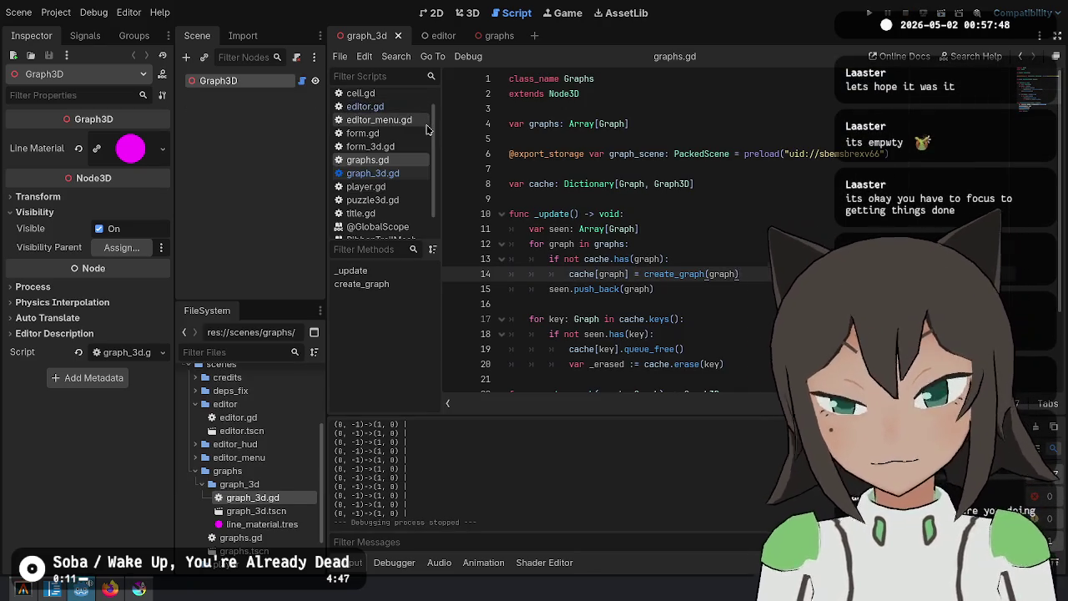
{"action": "key", "text": "ctrl+s"}
{"action": "left_click", "coordinate": [476, 168]}
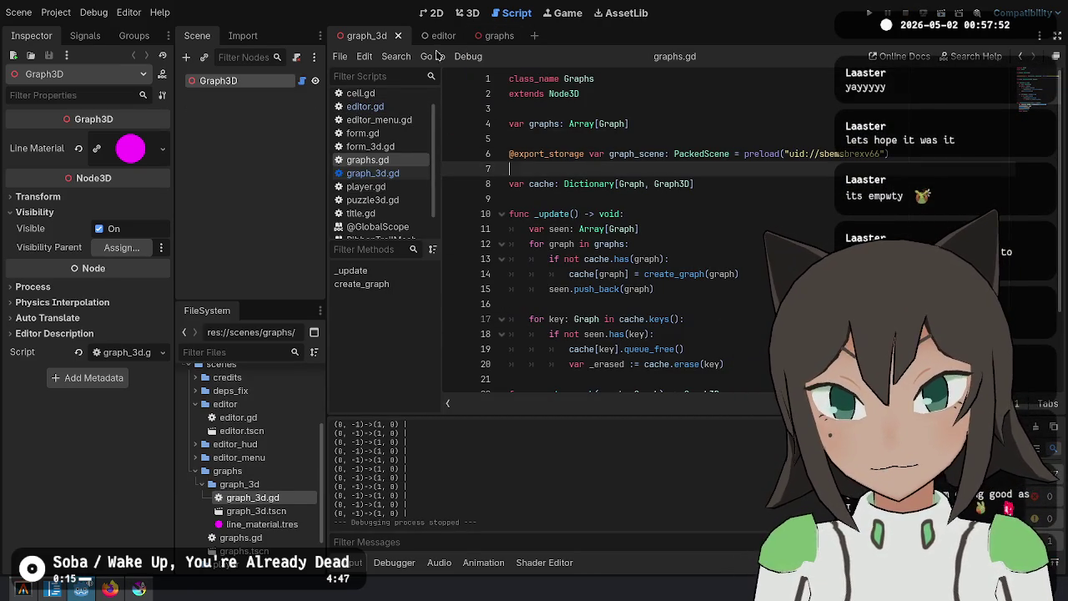
{"action": "left_click", "coordinate": [490, 37]}
{"action": "left_click", "coordinate": [628, 213]}
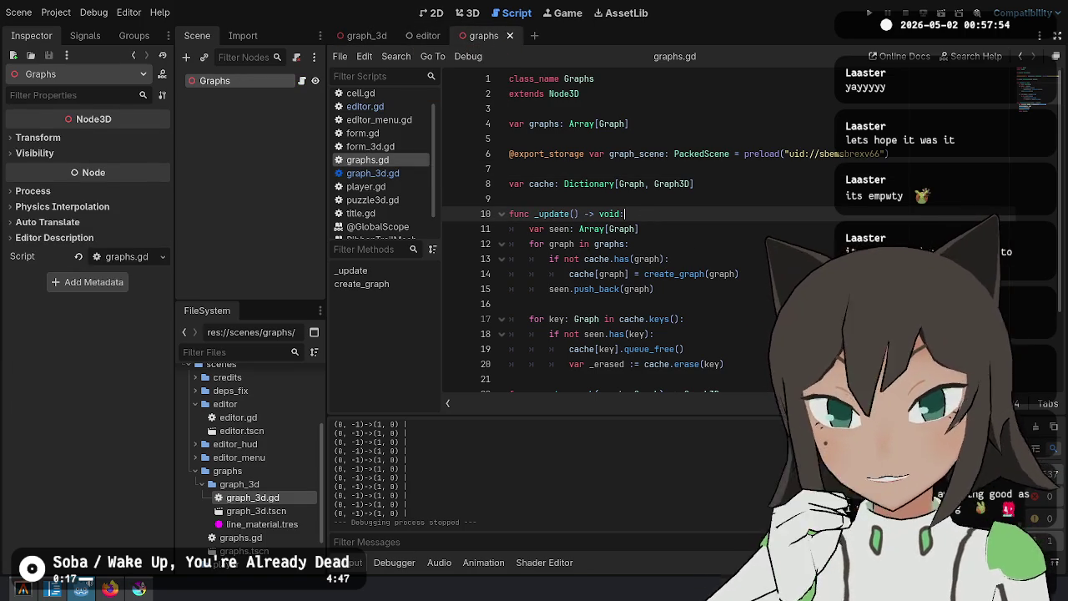
In graph_3d.gd, change create_line's parameter type from Vector2i to Vector2
{"action": "left_click", "coordinate": [365, 35]}
{"action": "left_click", "coordinate": [734, 241]}
{"action": "scroll", "coordinate": [717, 251], "scroll_direction": "down", "scroll_amount": 6}
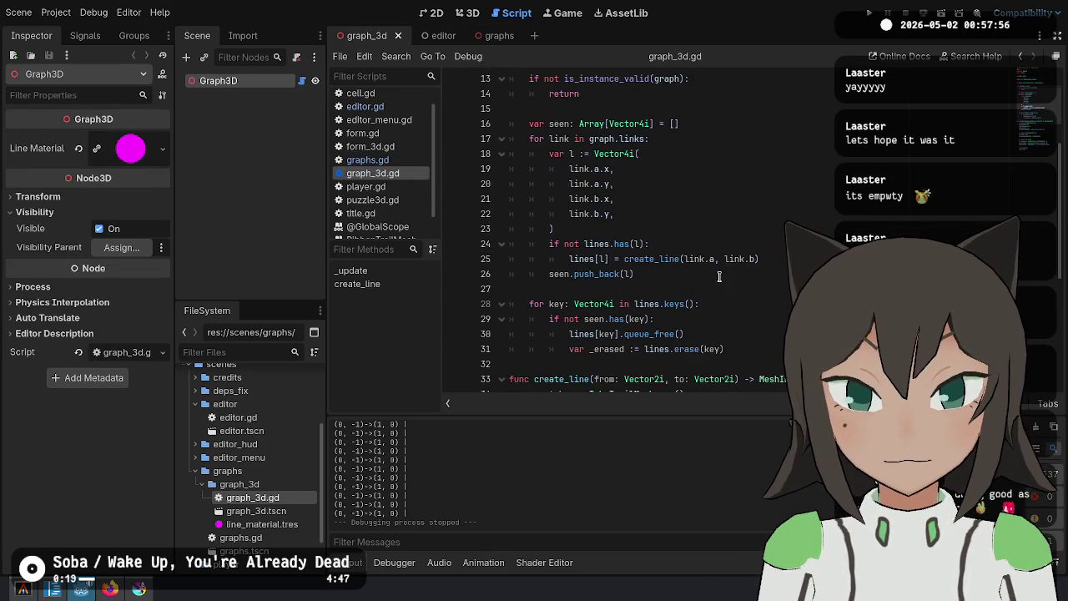
{"action": "double_click", "coordinate": [659, 169]}
{"action": "scroll", "coordinate": [701, 287], "scroll_direction": "down", "scroll_amount": 2}
{"action": "left_click", "coordinate": [702, 259]}
{"action": "double_click", "coordinate": [604, 200]}
{"action": "scroll", "coordinate": [607, 259], "scroll_direction": "down", "scroll_amount": 2}
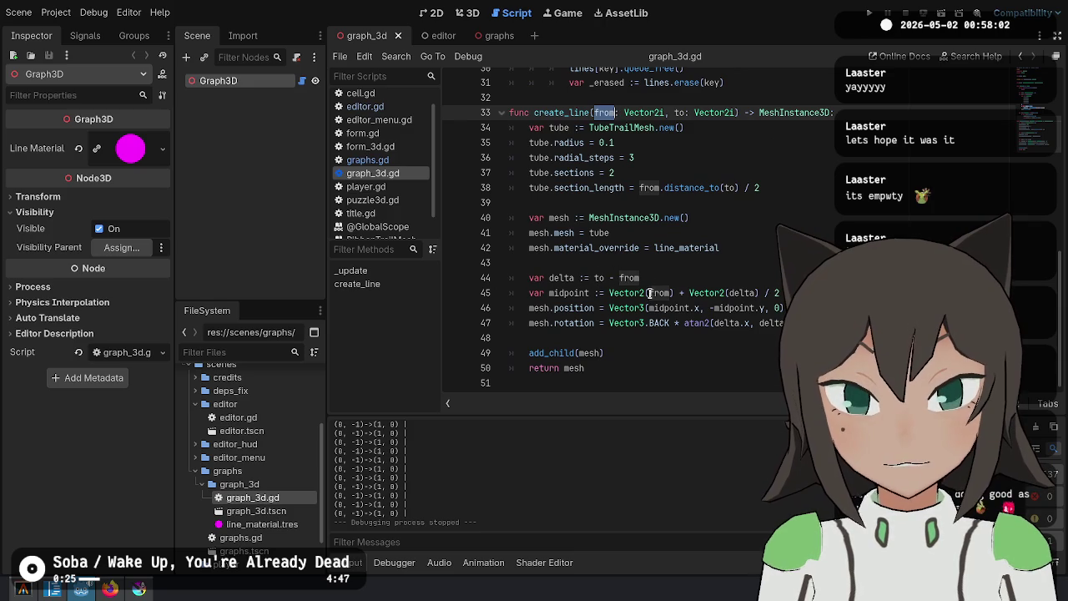
{"action": "scroll", "coordinate": [661, 195], "scroll_direction": "up", "scroll_amount": 3}
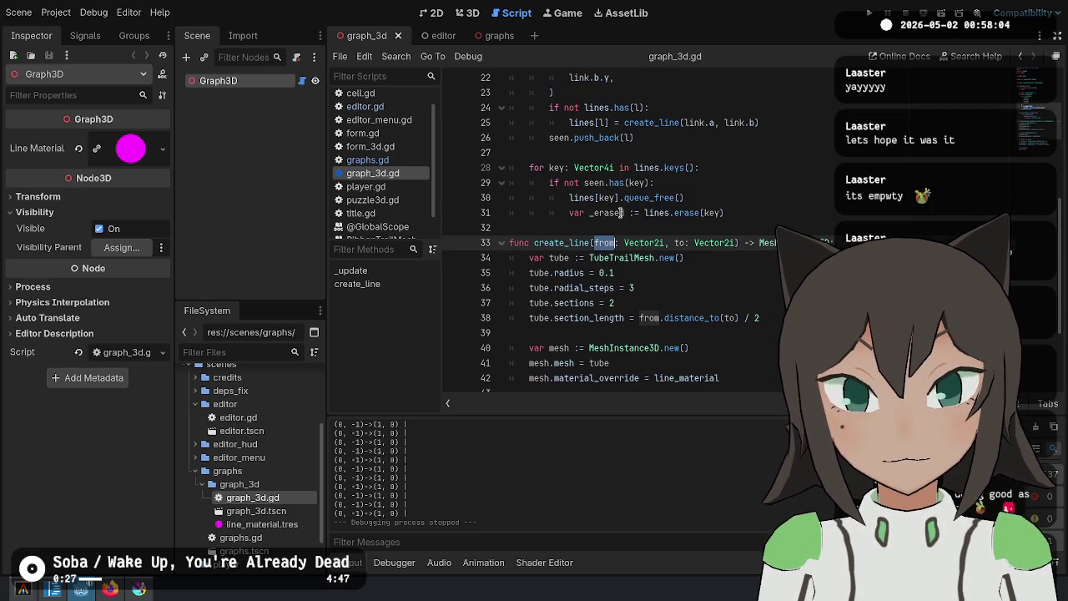
{"action": "double_click", "coordinate": [561, 248]}
{"action": "left_click", "coordinate": [625, 248]}
{"action": "key", "text": "BackSpace"}
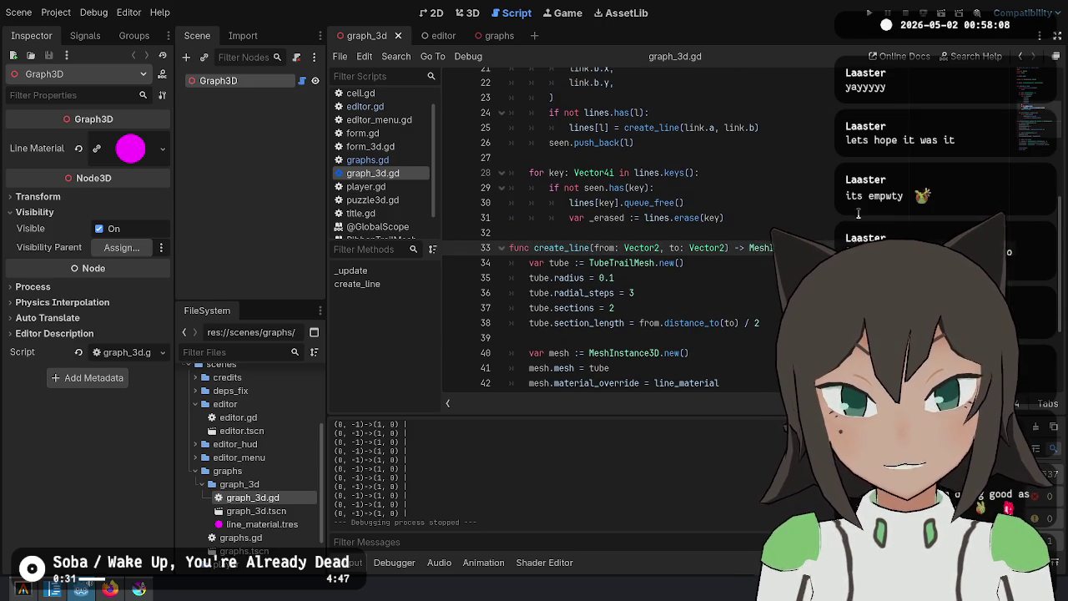
Pass Vector2(link.a) / 2 and Vector2(link.b) / 2 to create_line, then run the project
{"action": "scroll", "coordinate": [706, 183], "scroll_direction": "up", "scroll_amount": 4}
{"action": "scroll", "coordinate": [692, 208], "scroll_direction": "down", "scroll_amount": 2}
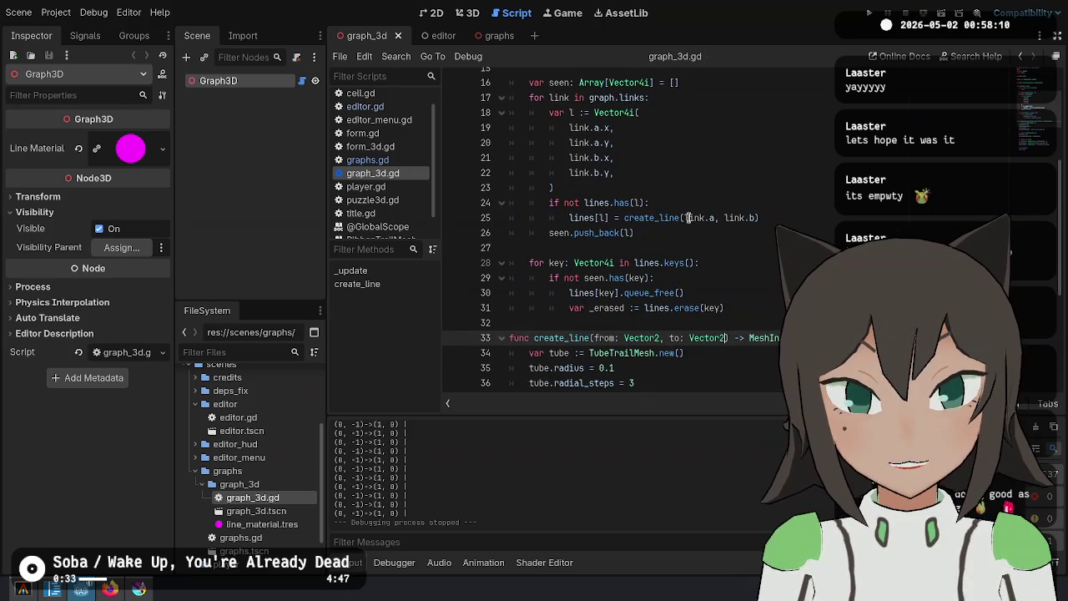
{"action": "left_click", "coordinate": [688, 218]}
{"action": "type", "text": "Vector2"}
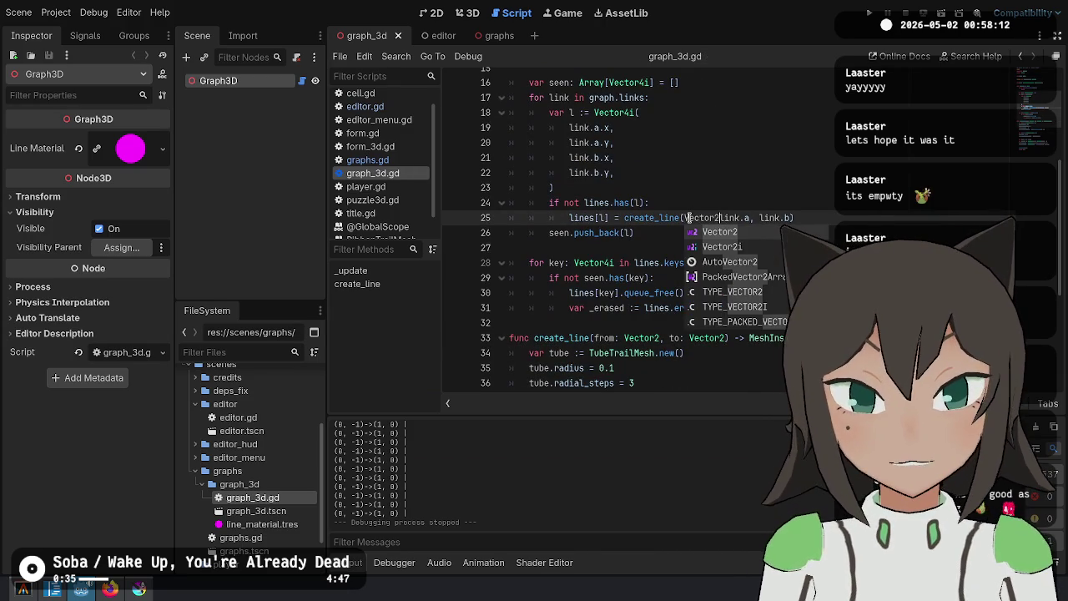
{"action": "type", "text": "(link."}
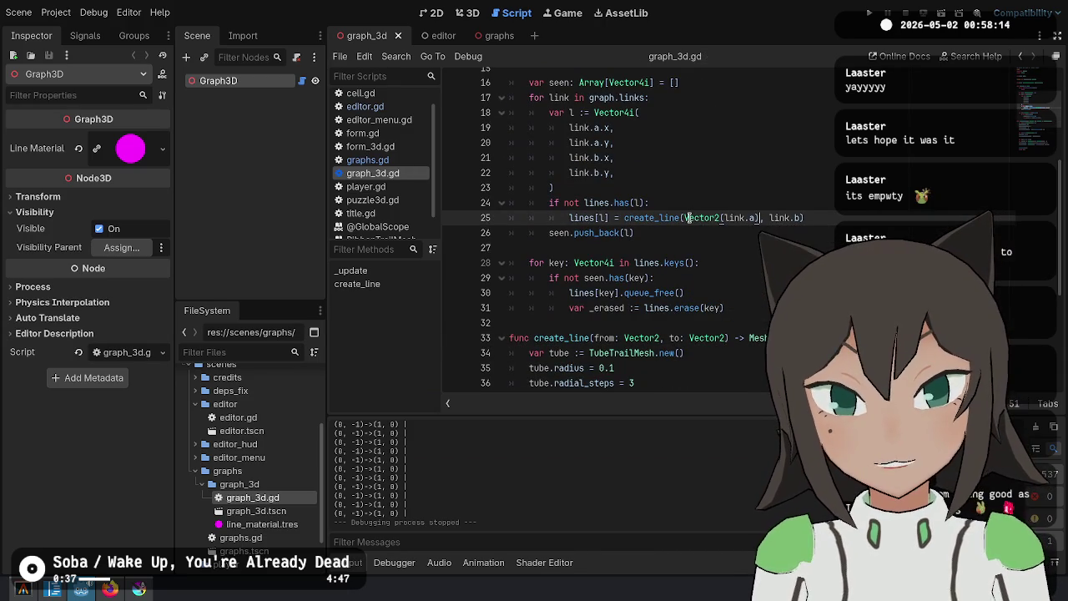
{"action": "type", "text": "a"}
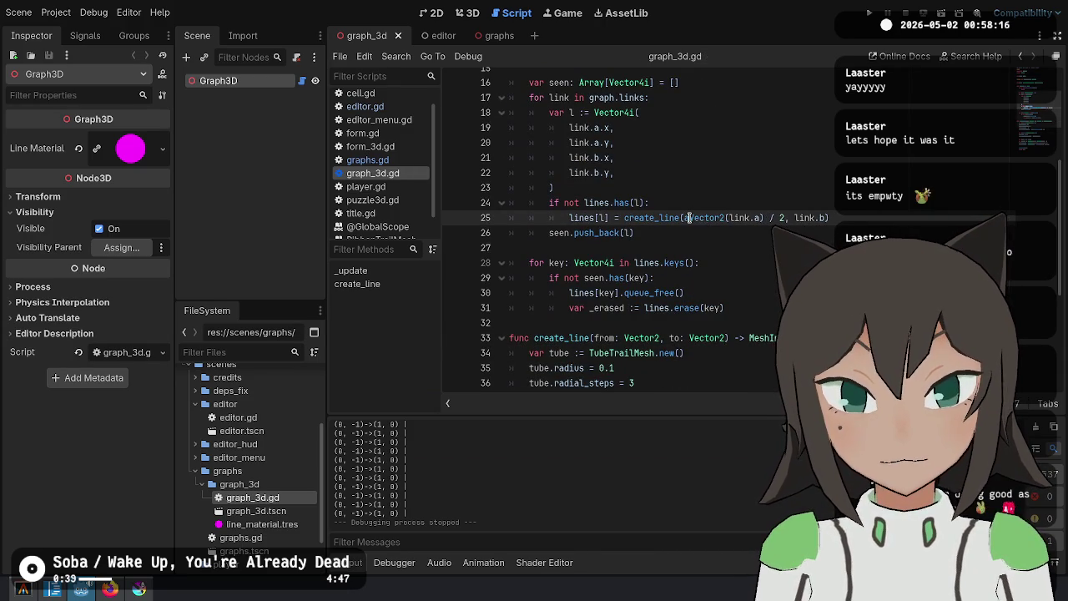
{"action": "left_click", "coordinate": [687, 217]}
{"action": "key", "text": "Return"}
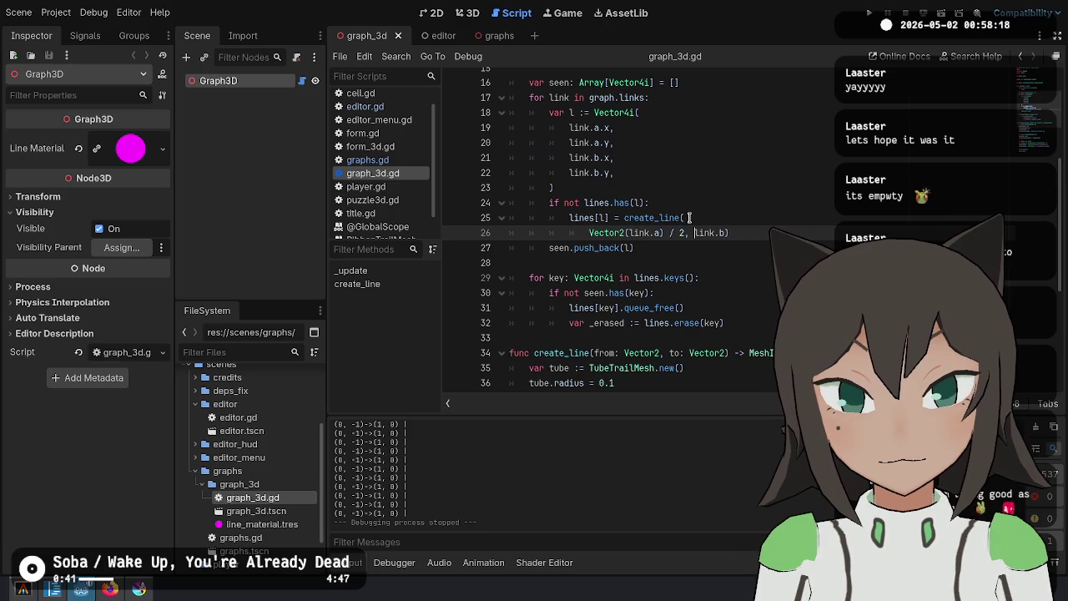
{"action": "key", "text": "Return"}
{"action": "type", "text": "Vector2("}
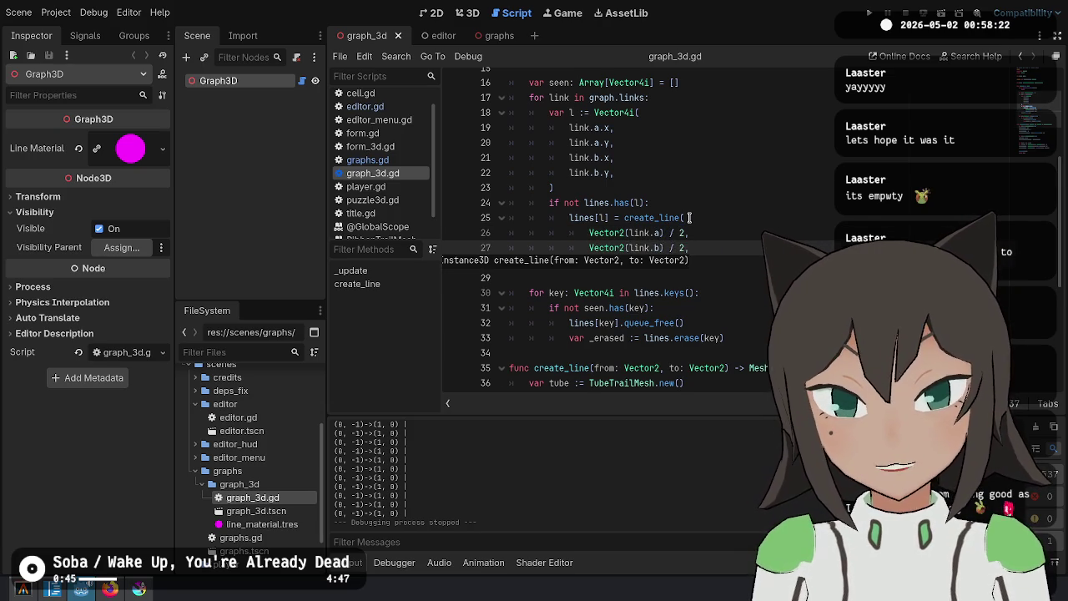
{"action": "key", "text": "Return"}
{"action": "type", "text": ")"}
{"action": "key", "text": "F5"}
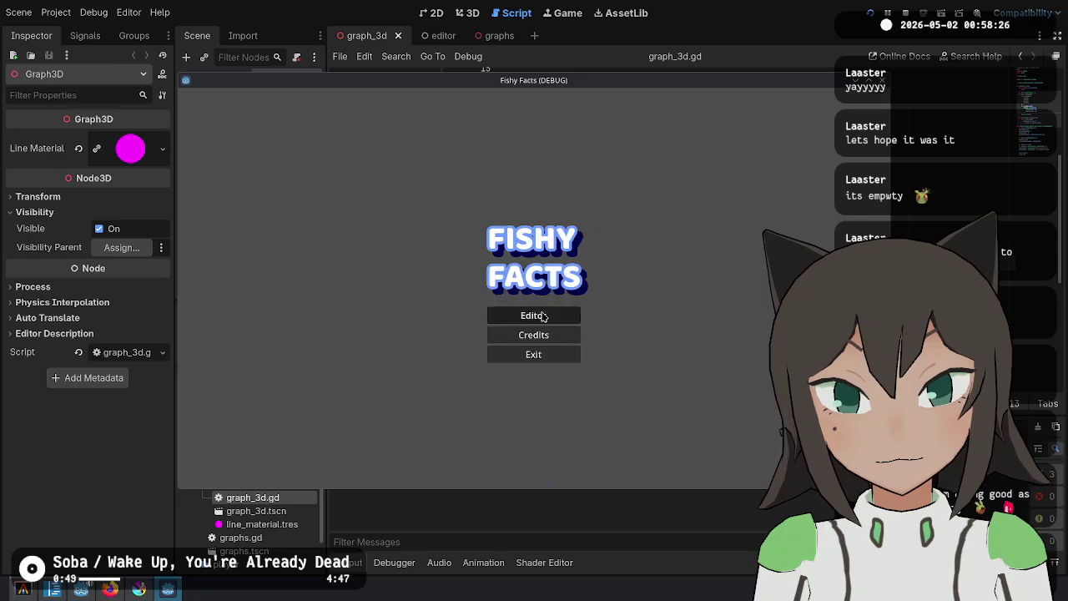
In the game's puzzle editor, add cells in Cell mode and drag a loose cell to check the magenta links, then stop
{"action": "left_click", "coordinate": [541, 314]}
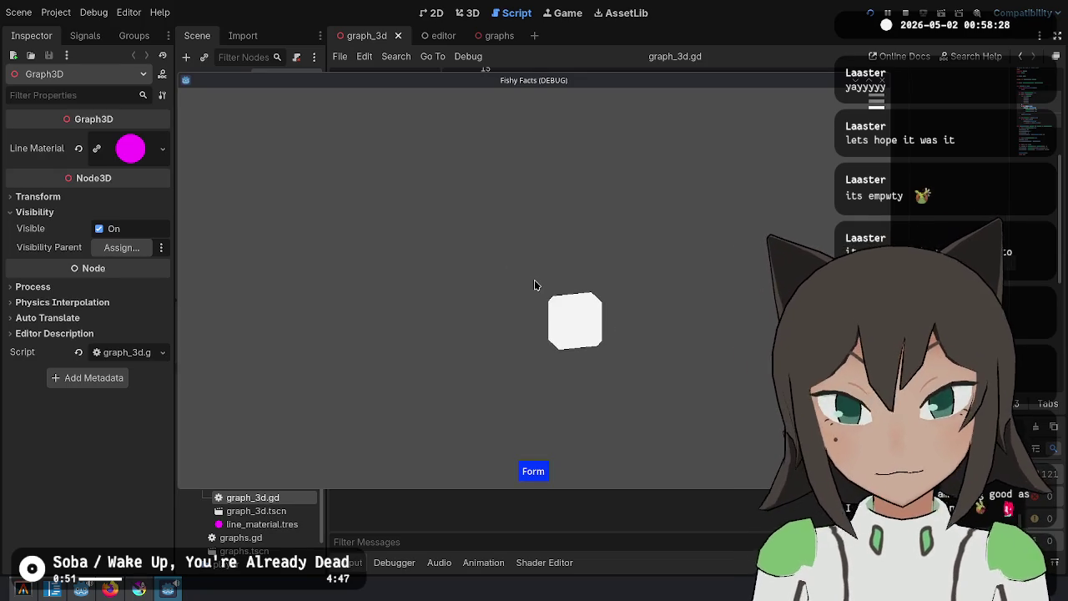
{"action": "left_click", "coordinate": [535, 285]}
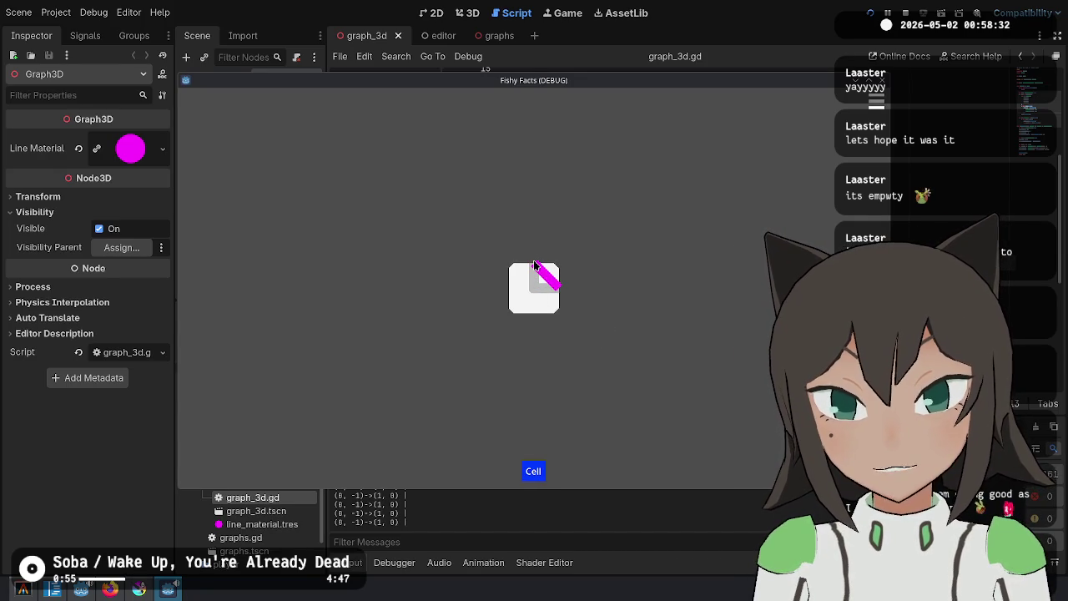
{"action": "left_click", "coordinate": [584, 288]}
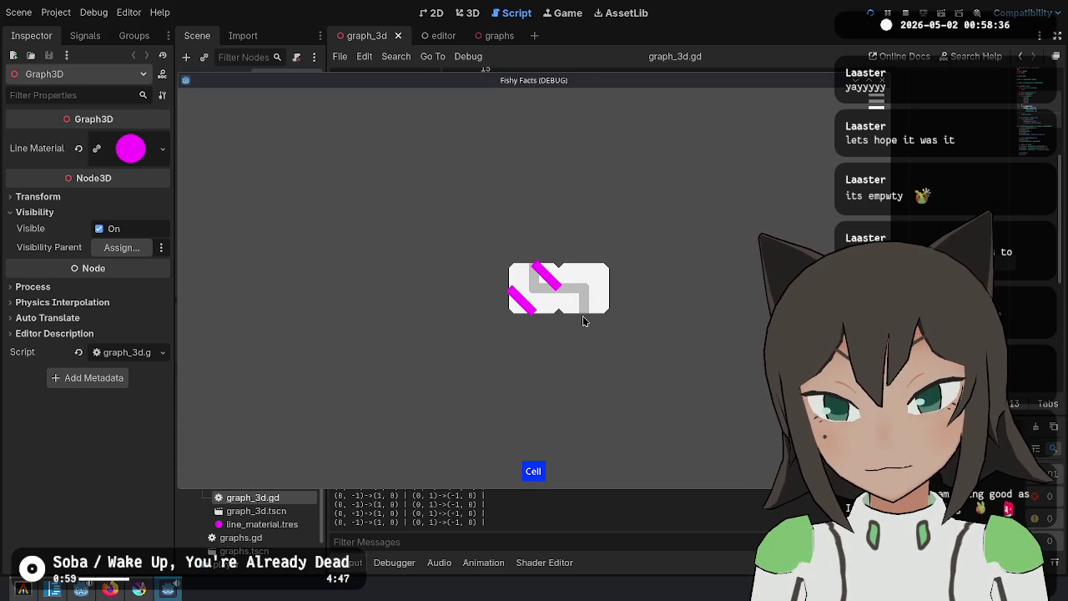
{"action": "left_click", "coordinate": [593, 301]}
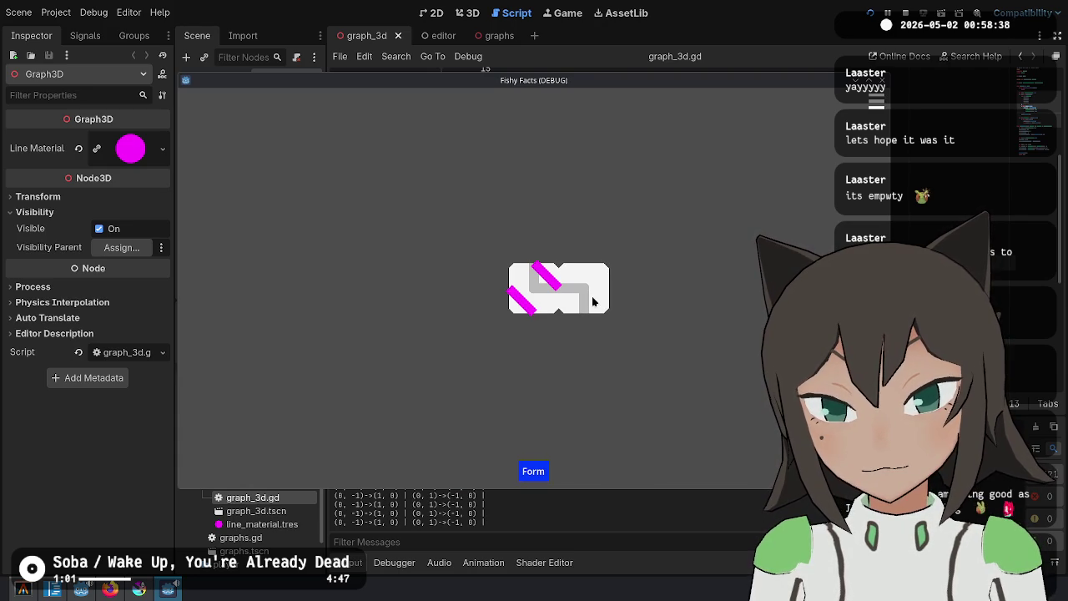
{"action": "left_click", "coordinate": [593, 301]}
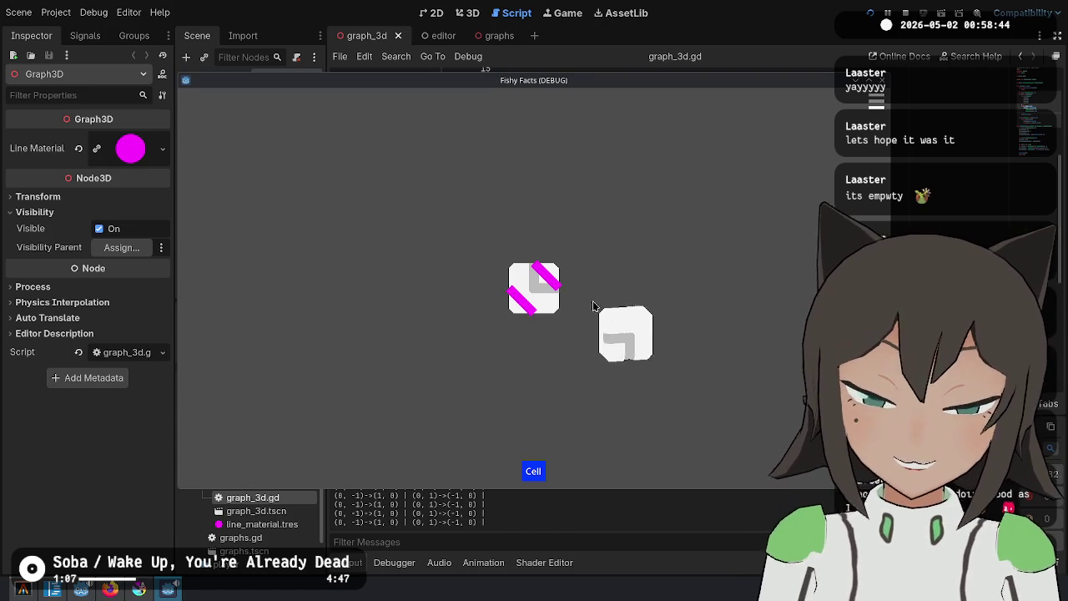
{"action": "left_click", "coordinate": [644, 290]}
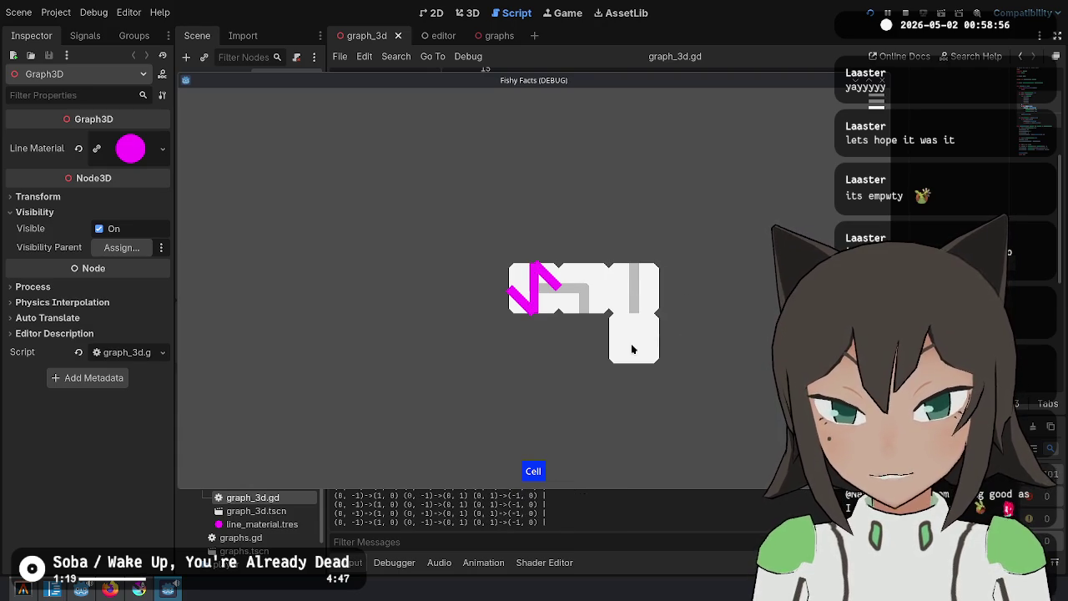
{"action": "mouse_move", "coordinate": [632, 349]}
{"action": "left_mouse_down"}
{"action": "mouse_move", "coordinate": [518, 356]}
{"action": "mouse_move", "coordinate": [535, 386]}
{"action": "left_mouse_up"}
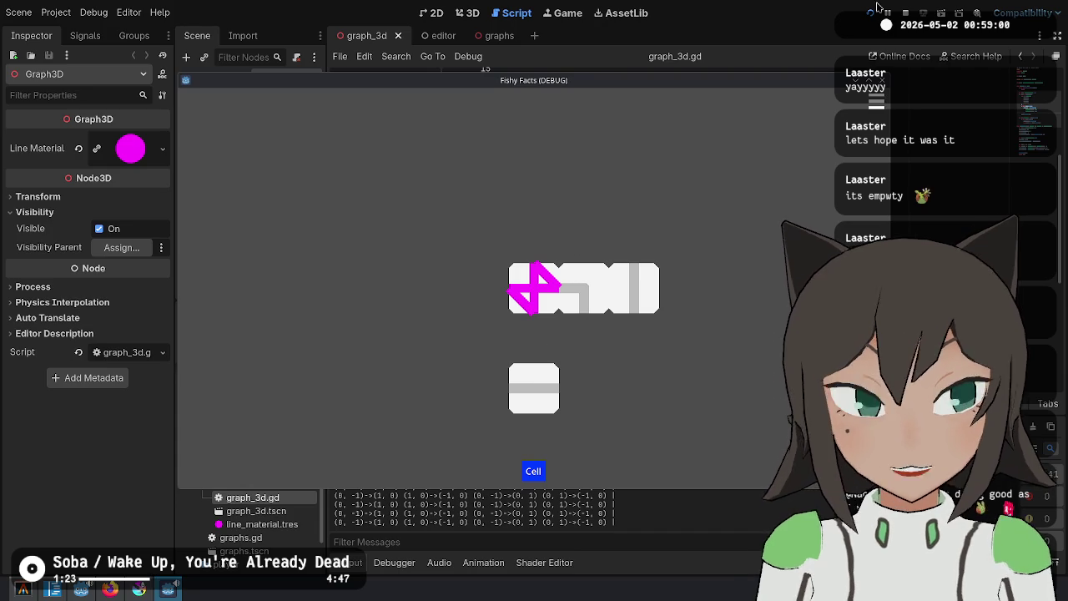
{"action": "left_click", "coordinate": [904, 13]}
{"action": "left_click", "coordinate": [647, 203]}
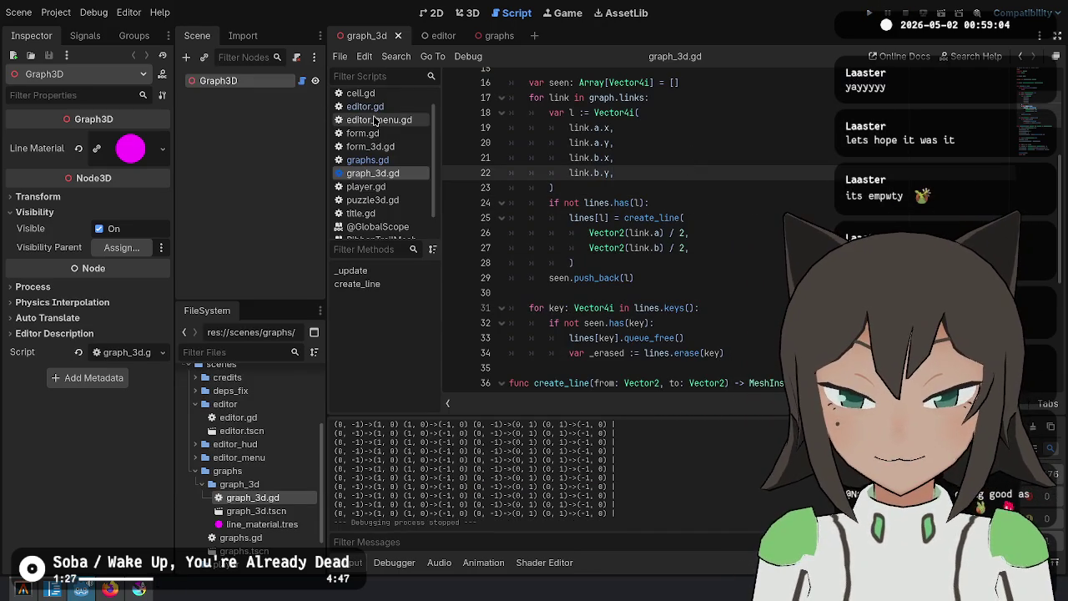
In editor.gd, delete the debug string-building lines 12–16 and the print(s) line
{"action": "left_click", "coordinate": [435, 37]}
{"action": "left_click", "coordinate": [718, 259]}
{"action": "left_click", "coordinate": [669, 354]}
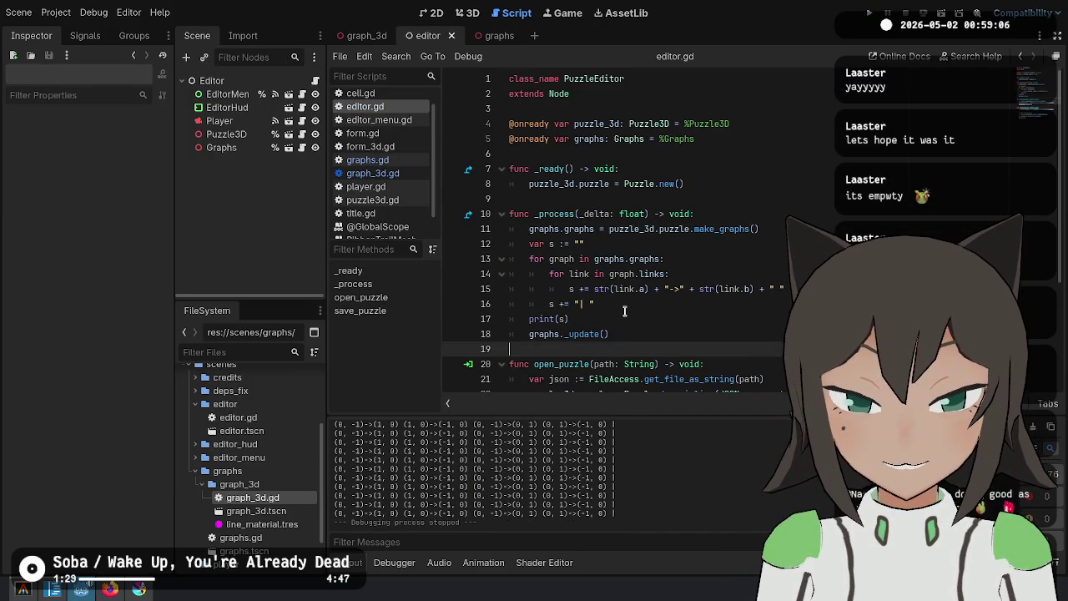
{"action": "left_click", "coordinate": [758, 303]}
{"action": "mouse_move", "coordinate": [761, 303]}
{"action": "left_mouse_down"}
{"action": "mouse_move", "coordinate": [793, 258]}
{"action": "mouse_move", "coordinate": [839, 230]}
{"action": "left_mouse_up"}
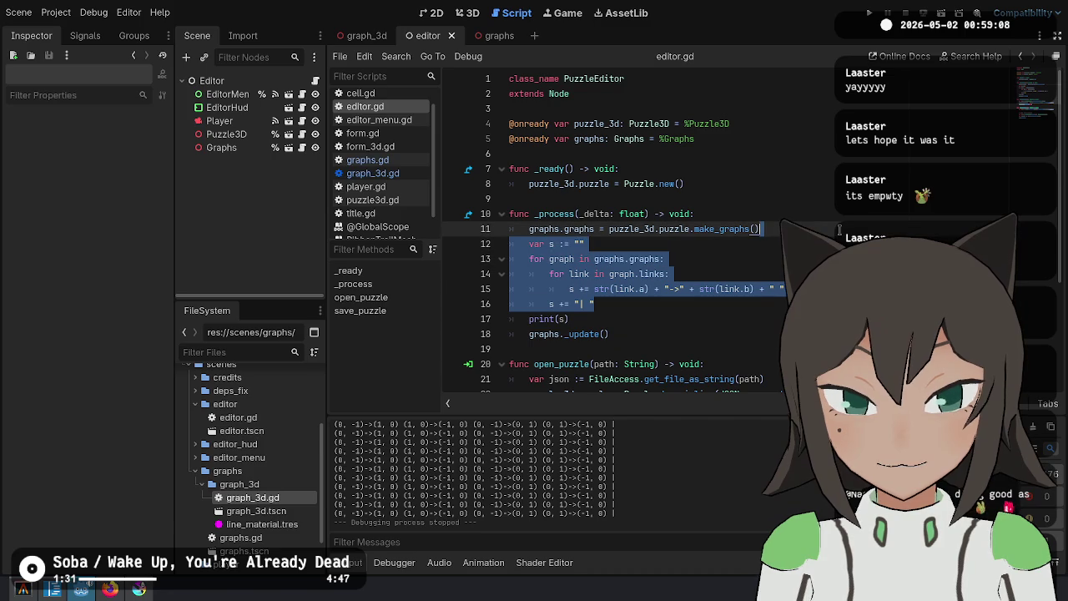
{"action": "key", "text": "BackSpace"}
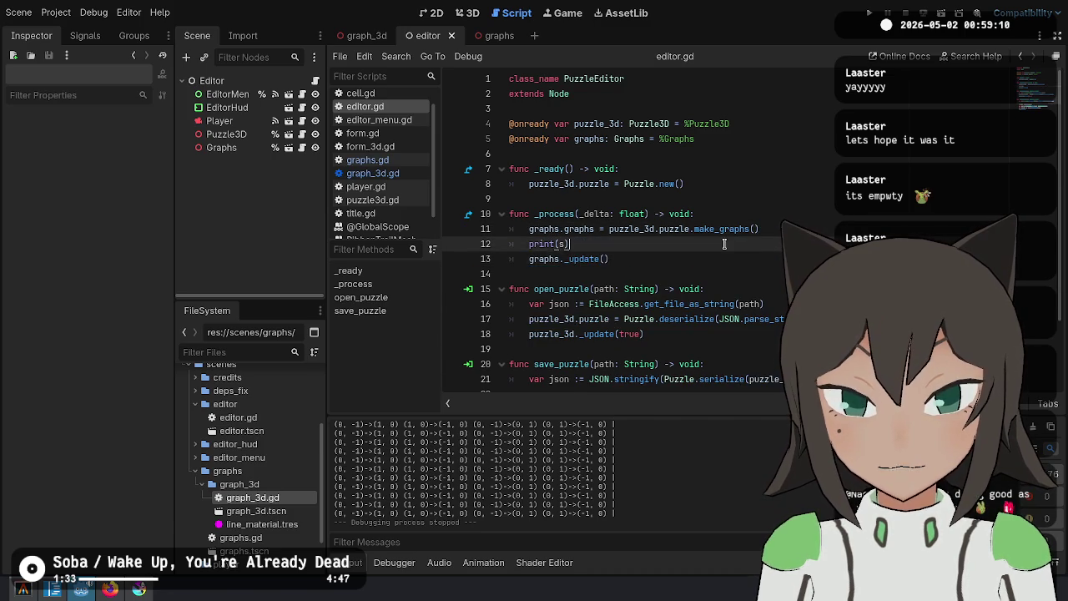
{"action": "key", "text": "ctrl+shift+k"}
Follow make_graphs into puzzle.gd, then get_links to its definition in cell.gd
{"action": "left_click", "coordinate": [739, 227]}
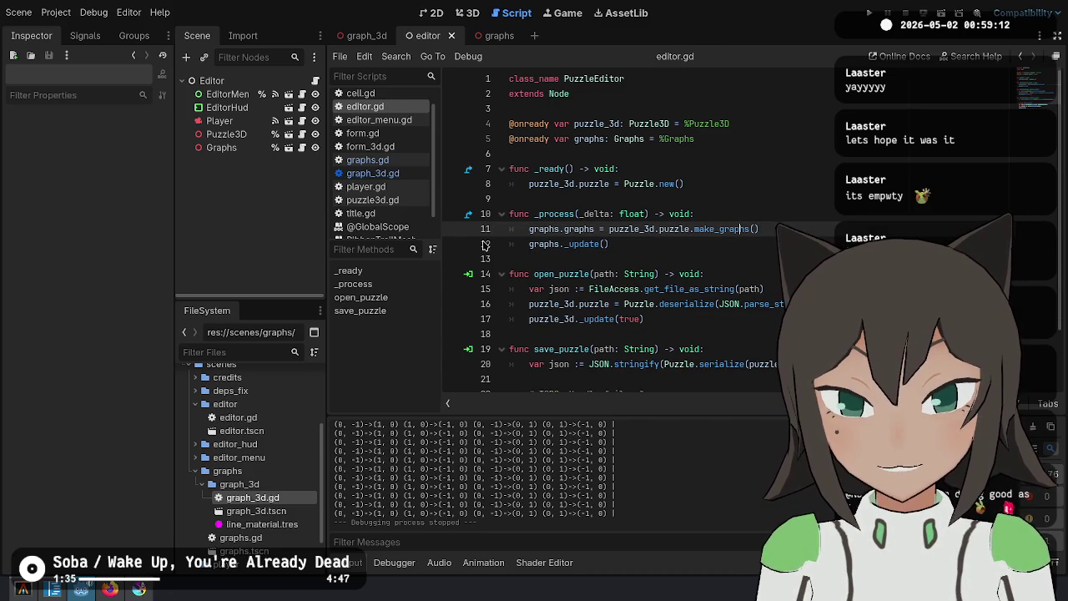
{"action": "left_click", "coordinate": [743, 231], "text": "ctrl"}
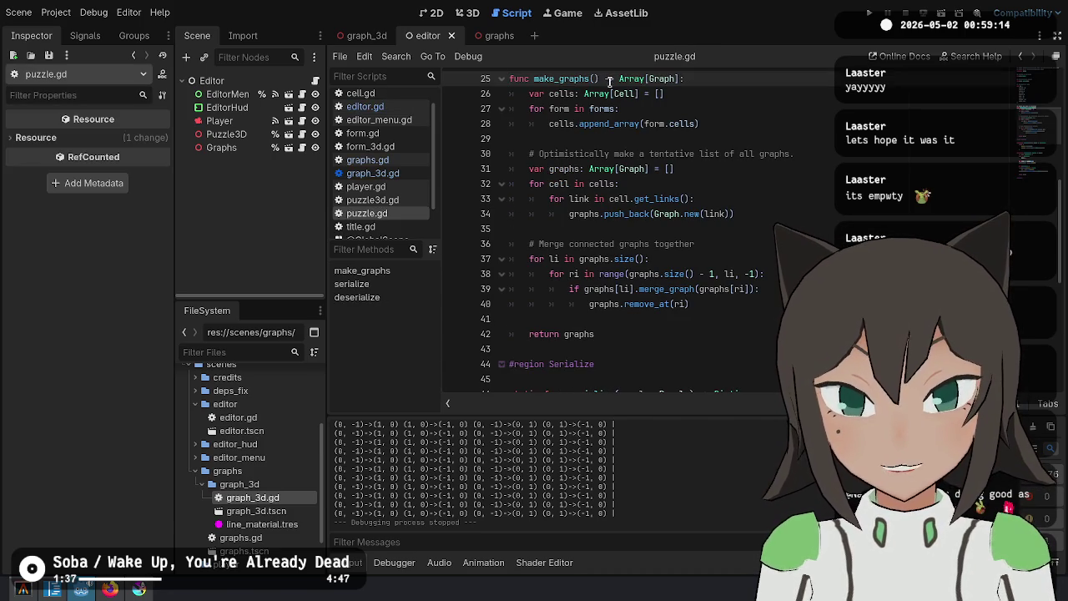
{"action": "left_click", "coordinate": [634, 124]}
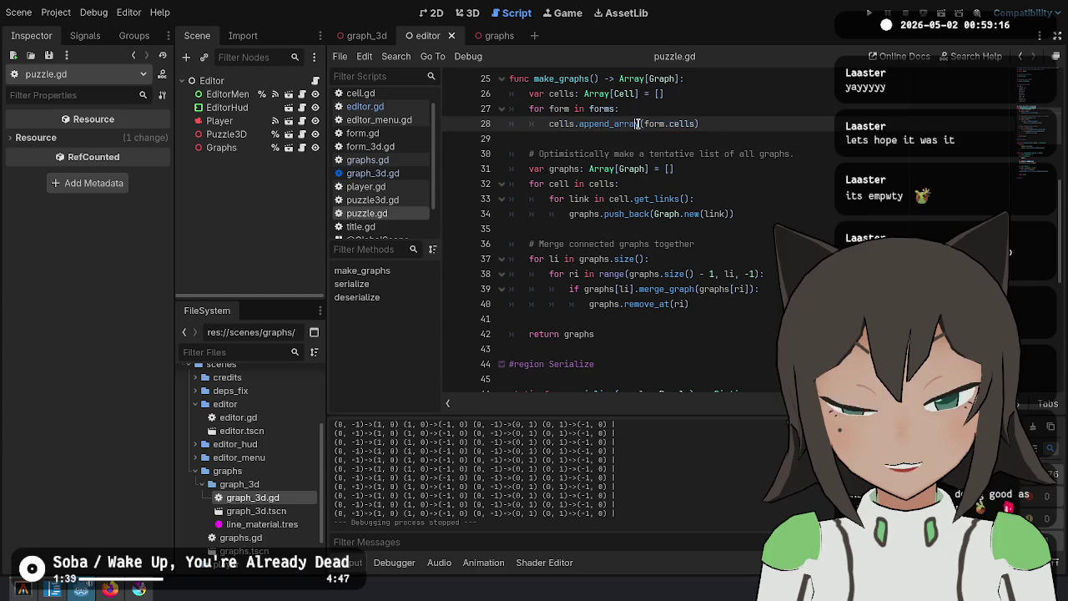
{"action": "double_click", "coordinate": [675, 123]}
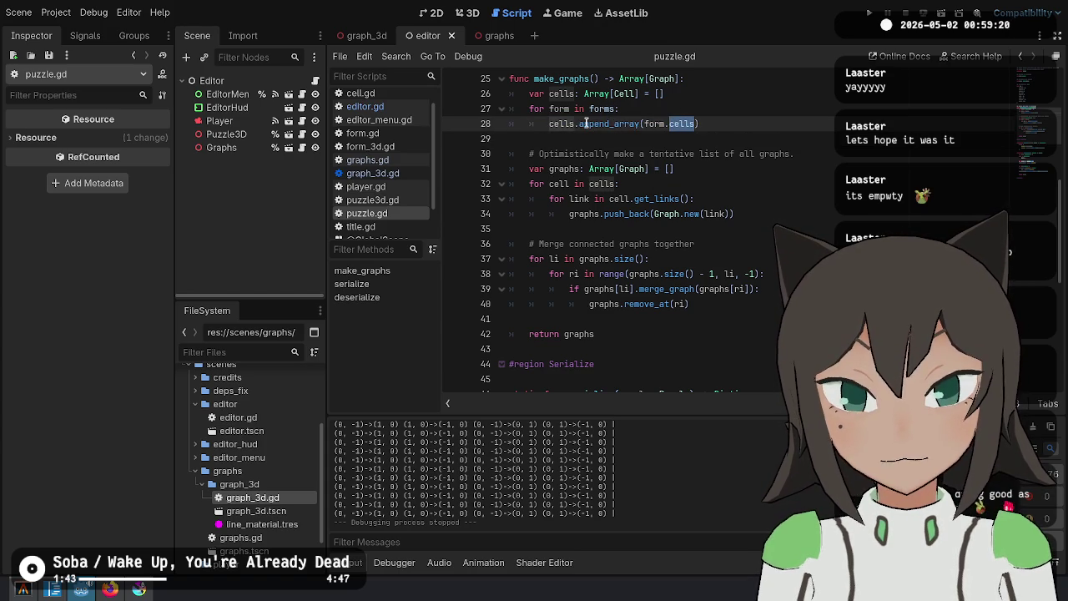
{"action": "left_click", "coordinate": [634, 199]}
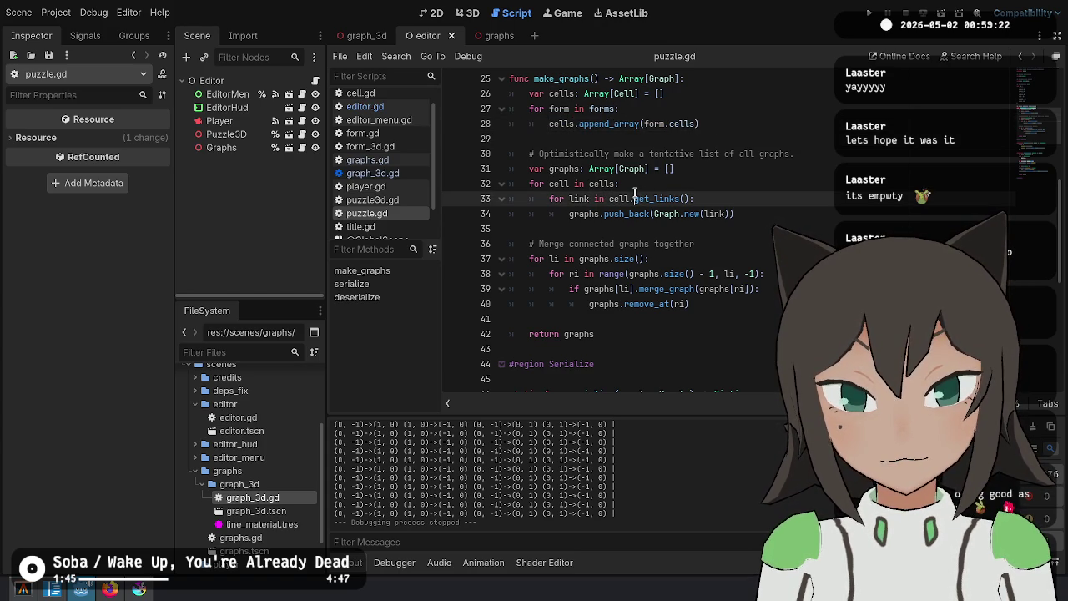
{"action": "left_click", "coordinate": [660, 198], "text": "ctrl"}
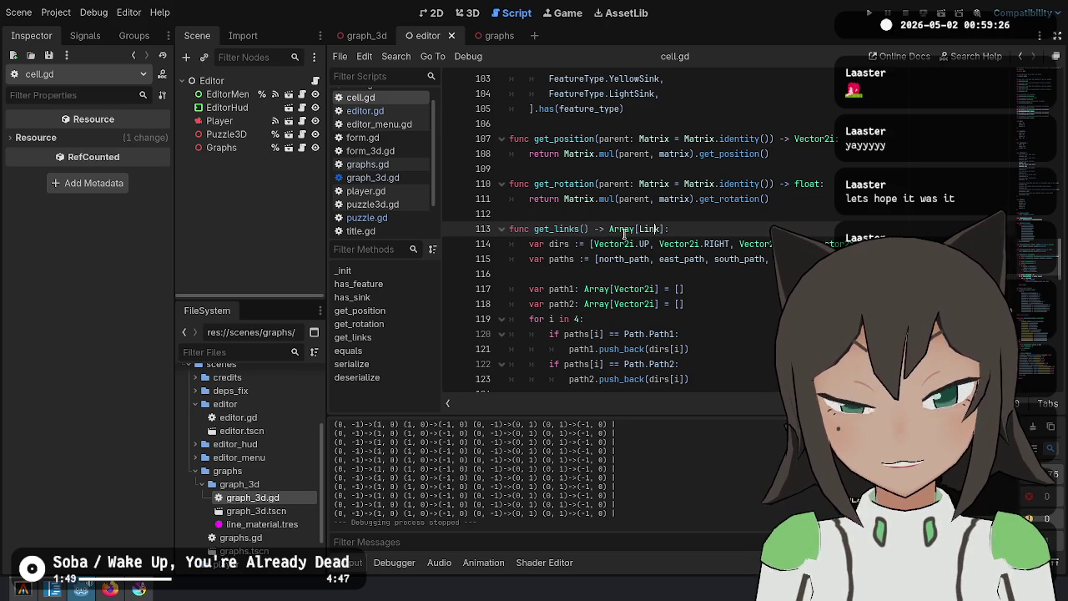
Add a 'parent: Matrix = Matrix.identity()' parameter to the function signature
{"action": "type", "text": "parent: Matrix = Matrix.identit"}
{"action": "key", "text": "Return"}
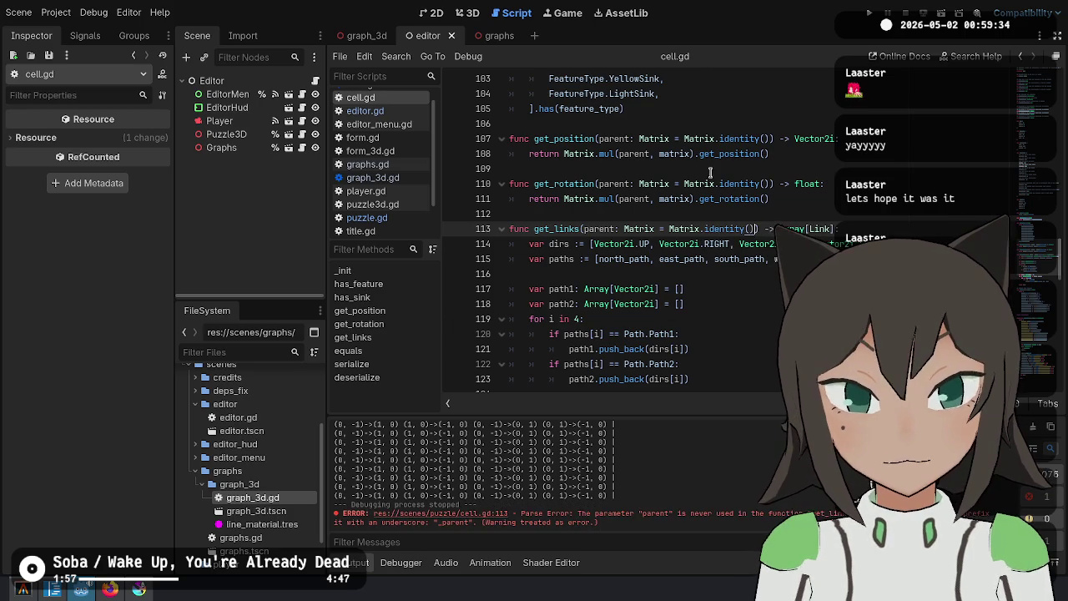
{"action": "left_click", "coordinate": [704, 286]}
{"action": "double_click", "coordinate": [596, 228]}
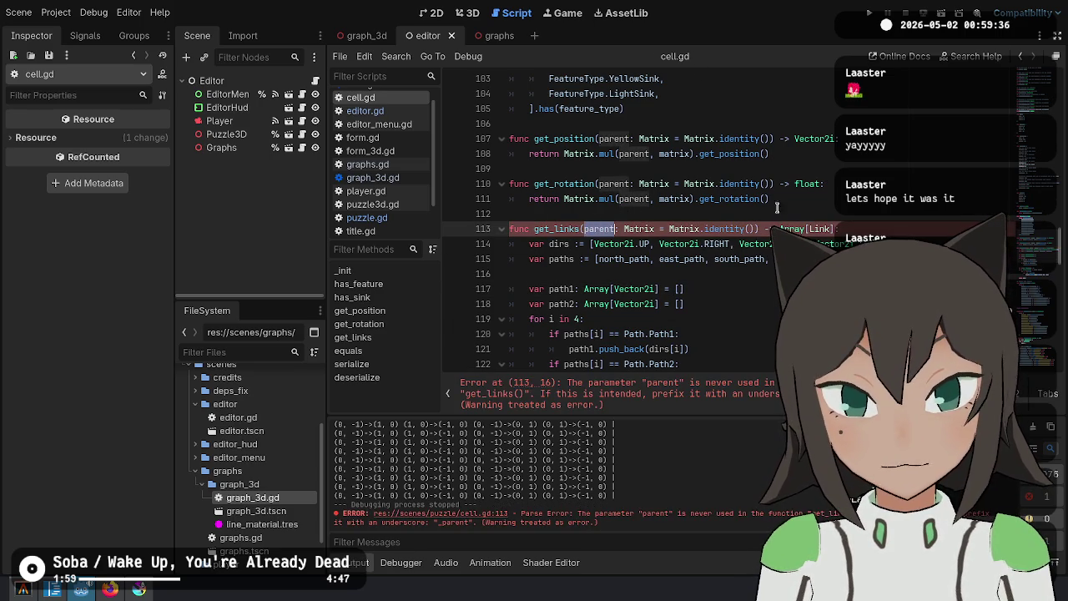
Transform the pushed path and dirs values with Matrix.mul(parent, ...), then save to check for errors
{"action": "scroll", "coordinate": [771, 234], "scroll_direction": "down", "scroll_amount": 2}
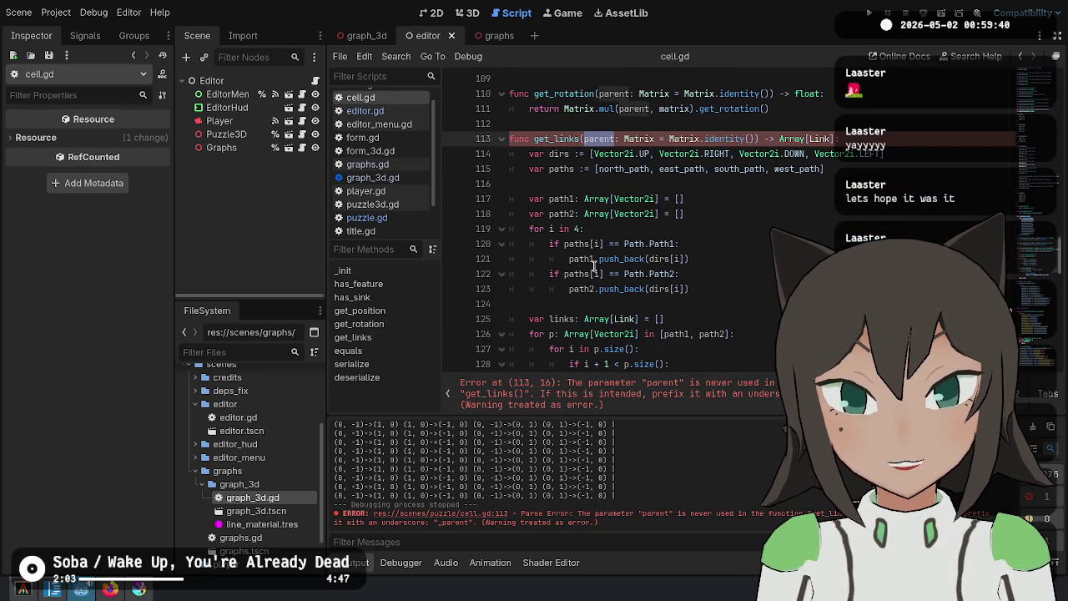
{"action": "double_click", "coordinate": [578, 259]}
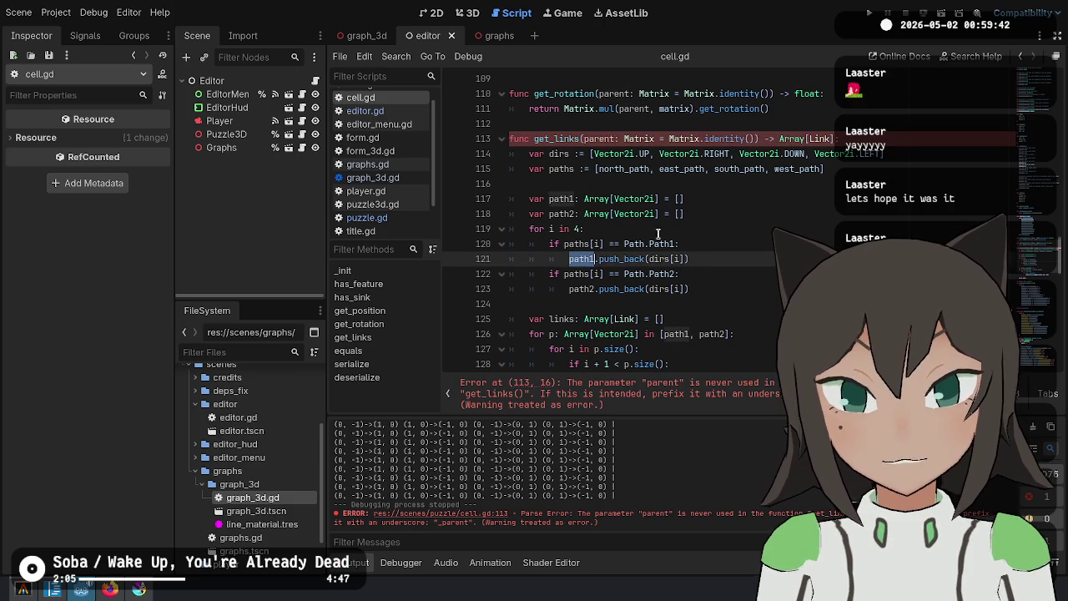
{"action": "left_click", "coordinate": [649, 260]}
{"action": "type", "text": "parent"}
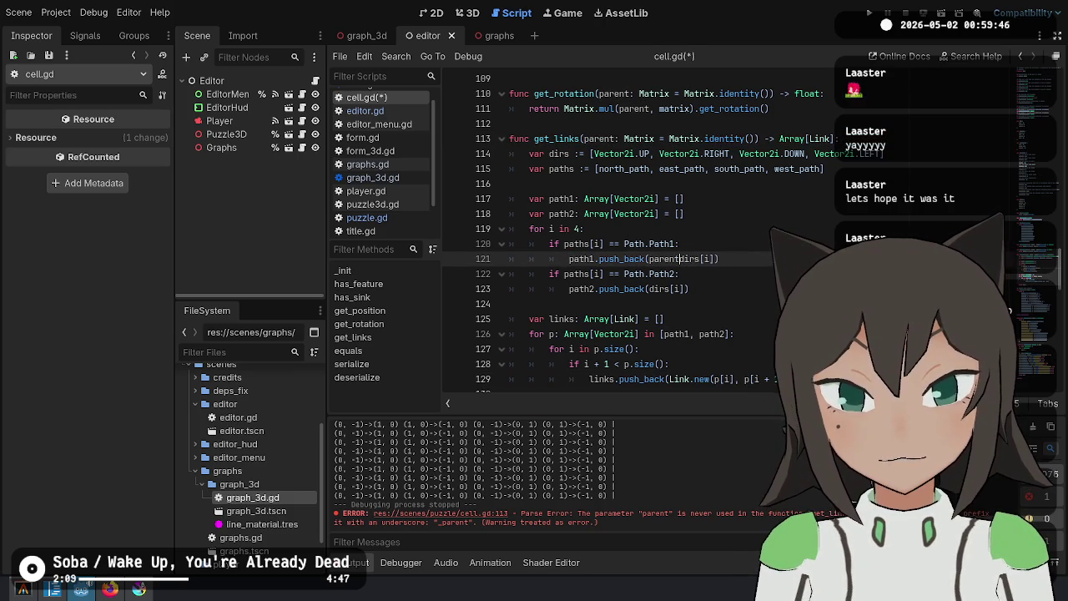
{"action": "type", "text": "Matrix.mul"}
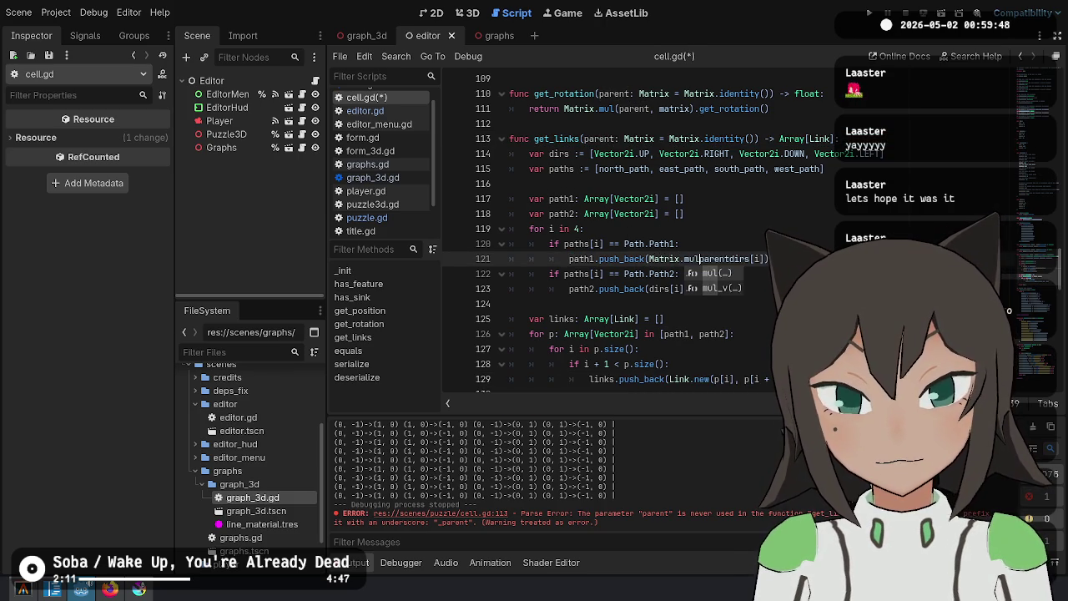
{"action": "type", "text": "("}
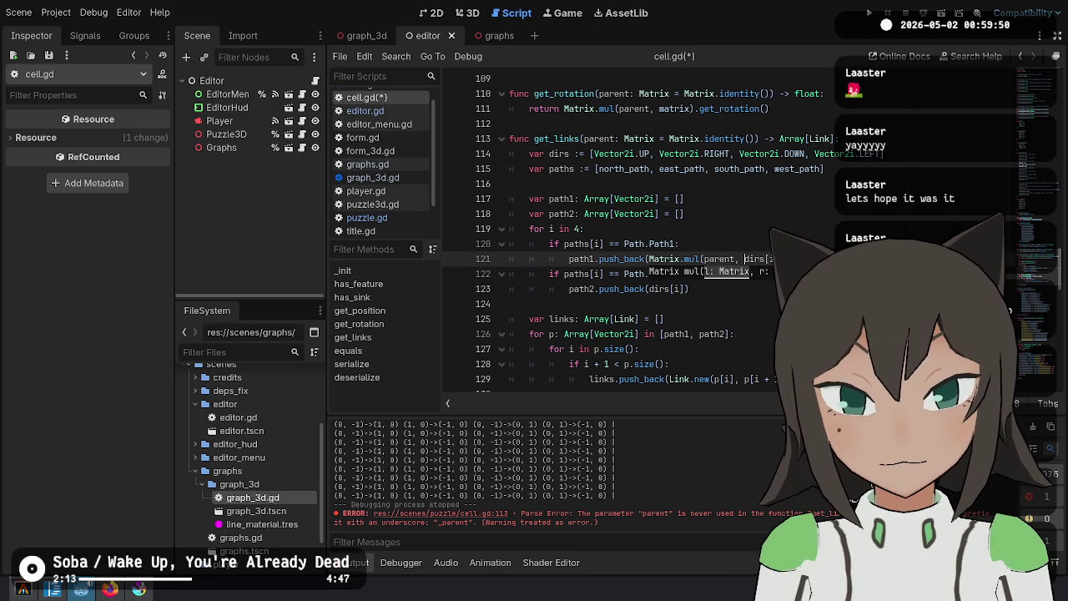
{"action": "left_click", "coordinate": [649, 289]}
{"action": "type", "text": "Matrix.mul(parent,"}
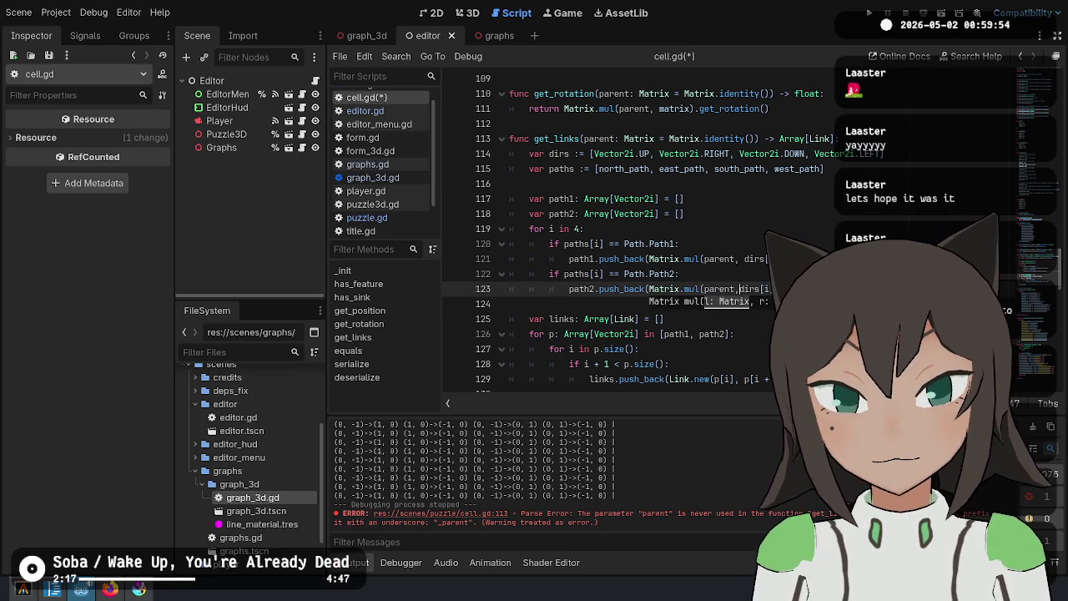
{"action": "key", "text": "ctrl+s"}
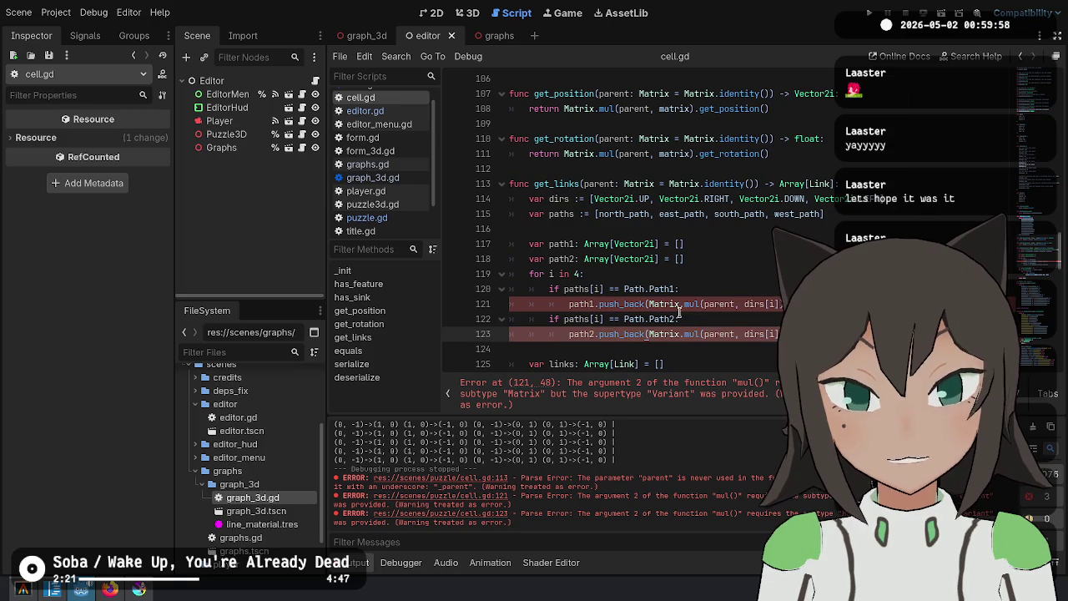
Switch the calls to Matrix.mul_v and check its definition in matrix.gd
{"action": "left_click", "coordinate": [697, 303]}
{"action": "type", "text": "_v"}
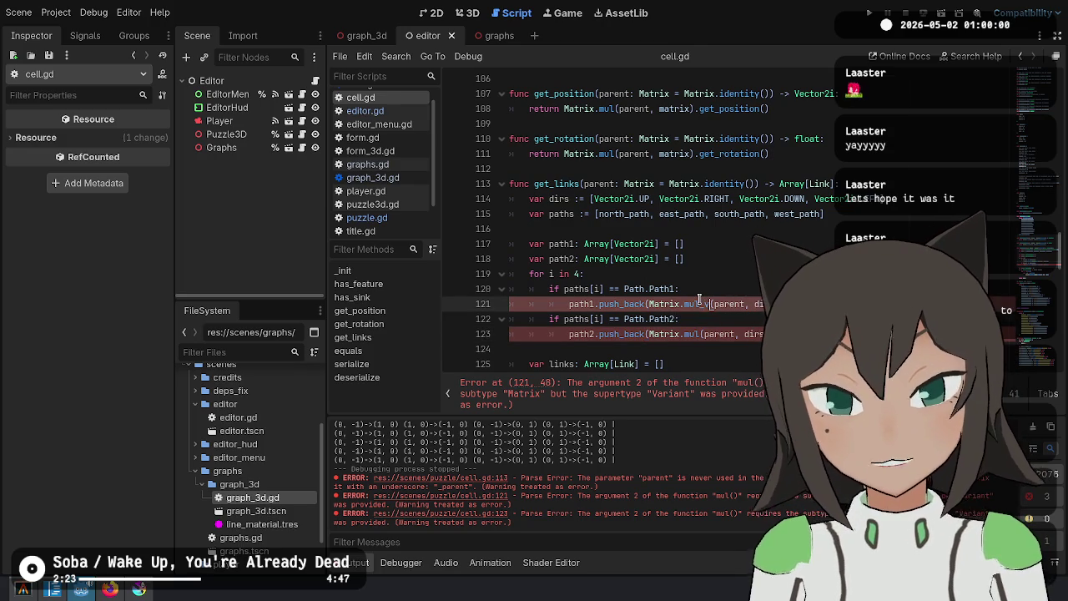
{"action": "key", "text": "Down"}
{"action": "key", "text": "Down"}
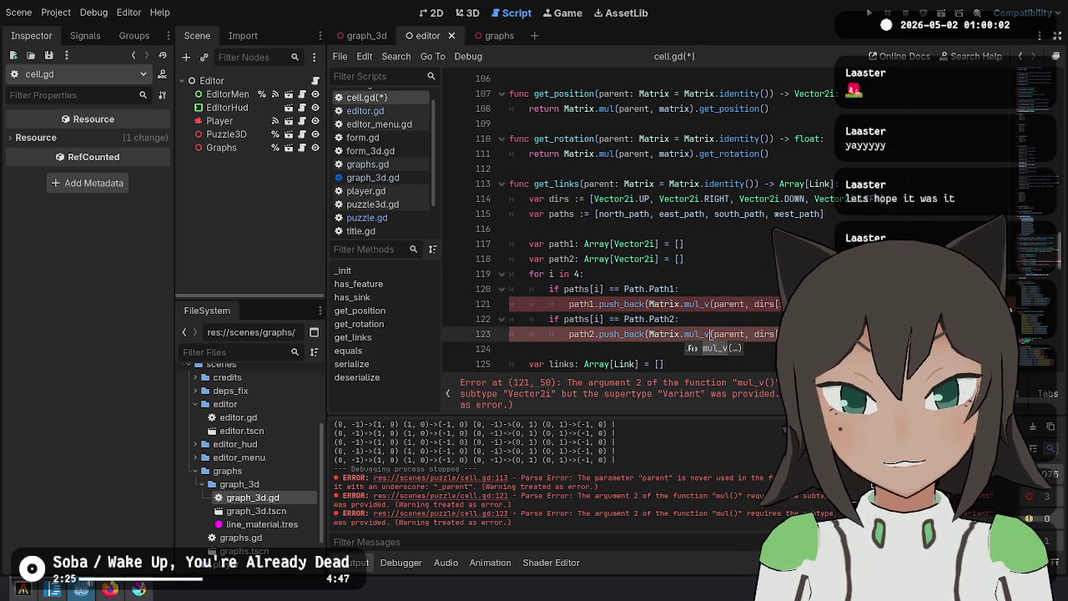
{"action": "left_click", "coordinate": [681, 274]}
{"action": "key", "text": "Down"}
{"action": "key", "text": "Down"}
{"action": "scroll", "coordinate": [681, 266], "scroll_direction": "down", "scroll_amount": 1}
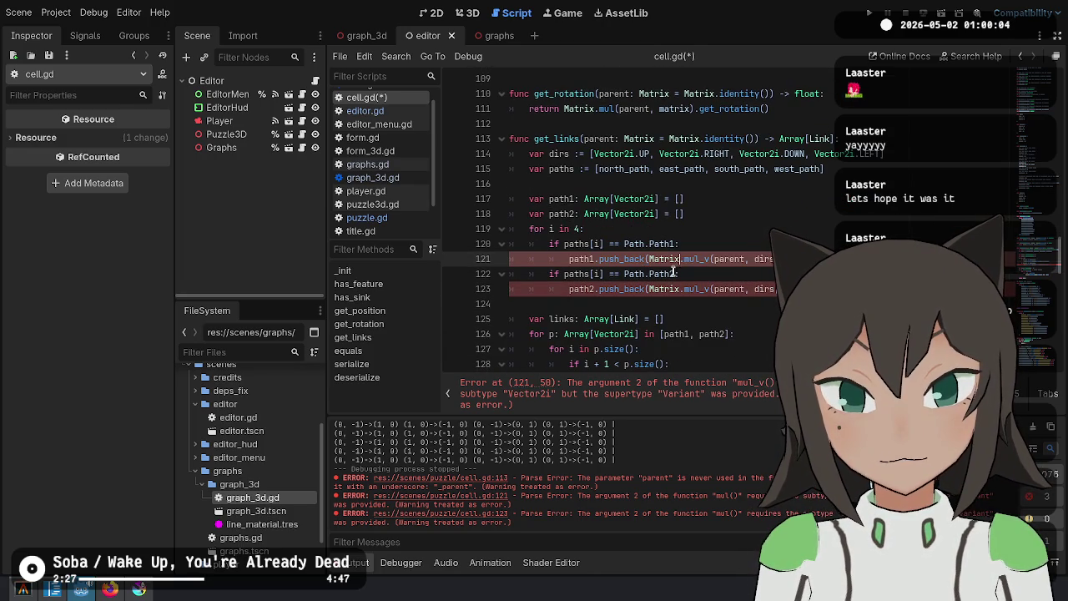
{"action": "double_click", "coordinate": [696, 264]}
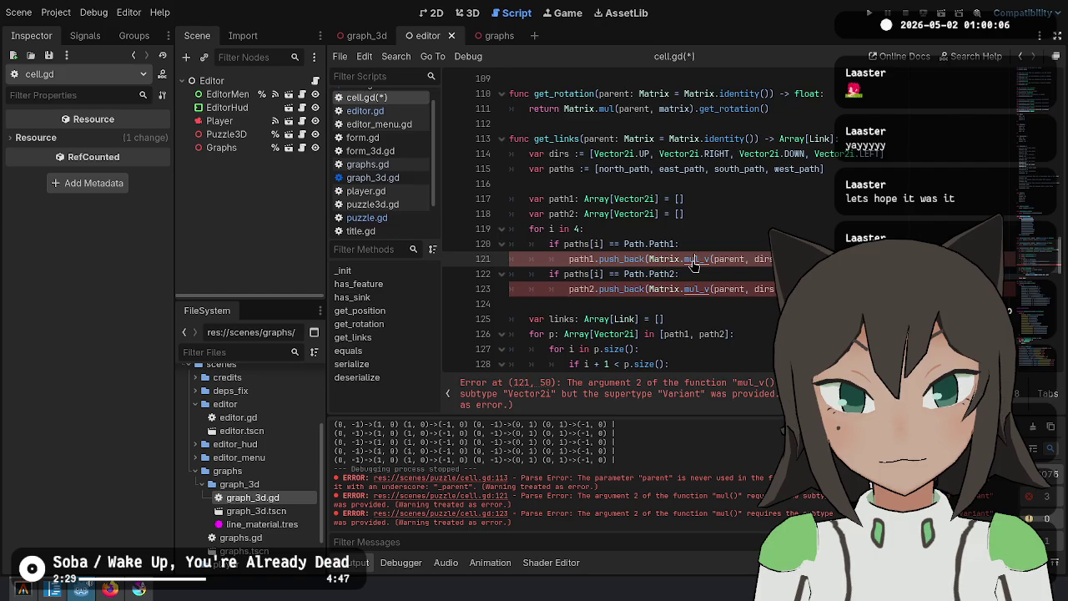
{"action": "left_click", "coordinate": [695, 260], "text": "ctrl"}
{"action": "key", "text": "alt+Left"}
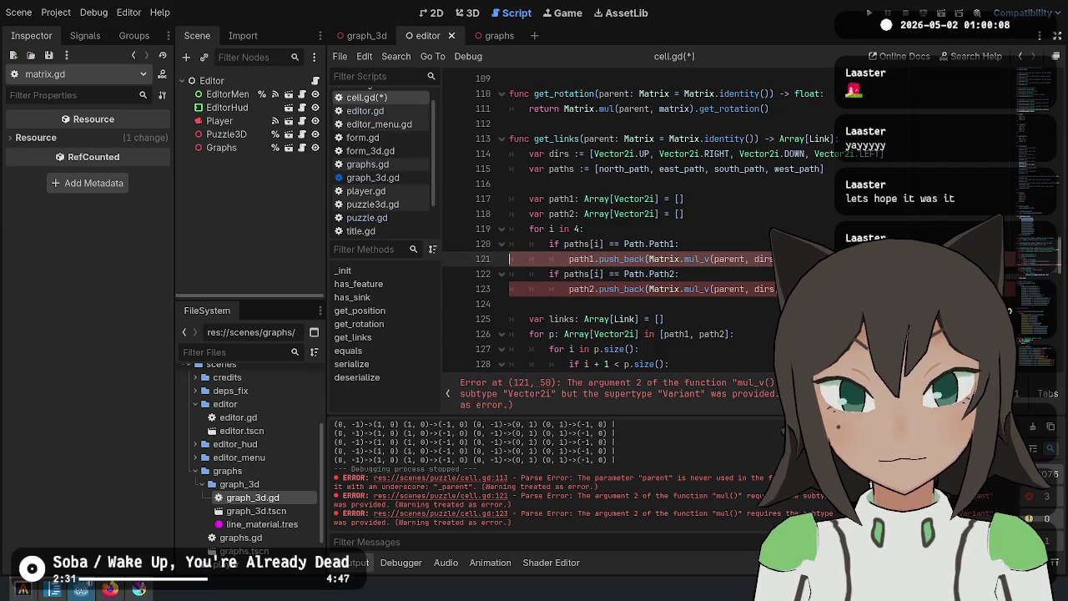
Give dirs an explicit Array[Vector2i] type annotation
{"action": "double_click", "coordinate": [762, 259]}
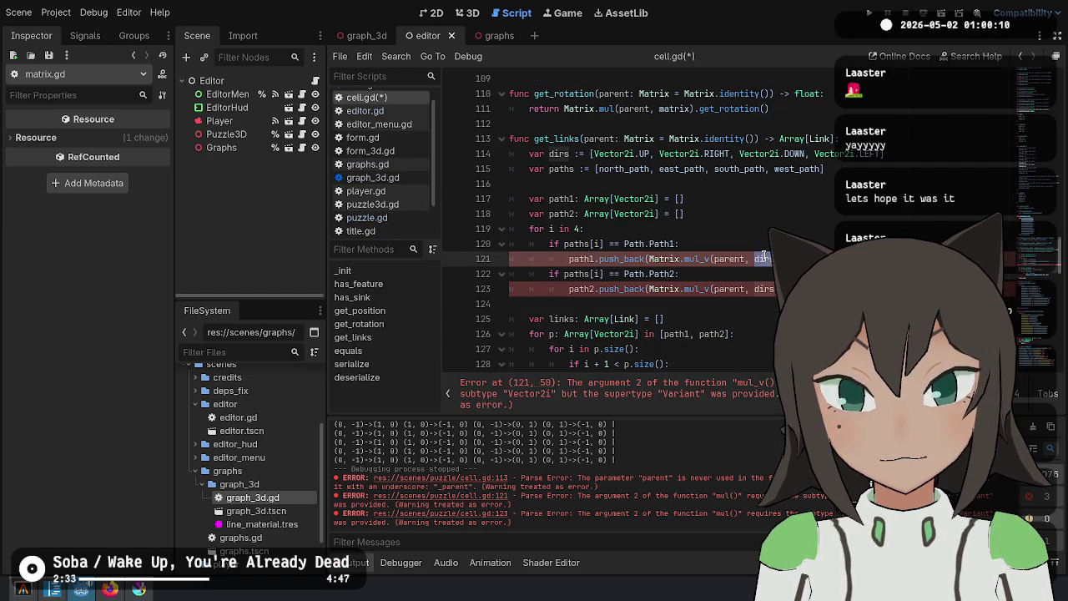
{"action": "left_click", "coordinate": [577, 153]}
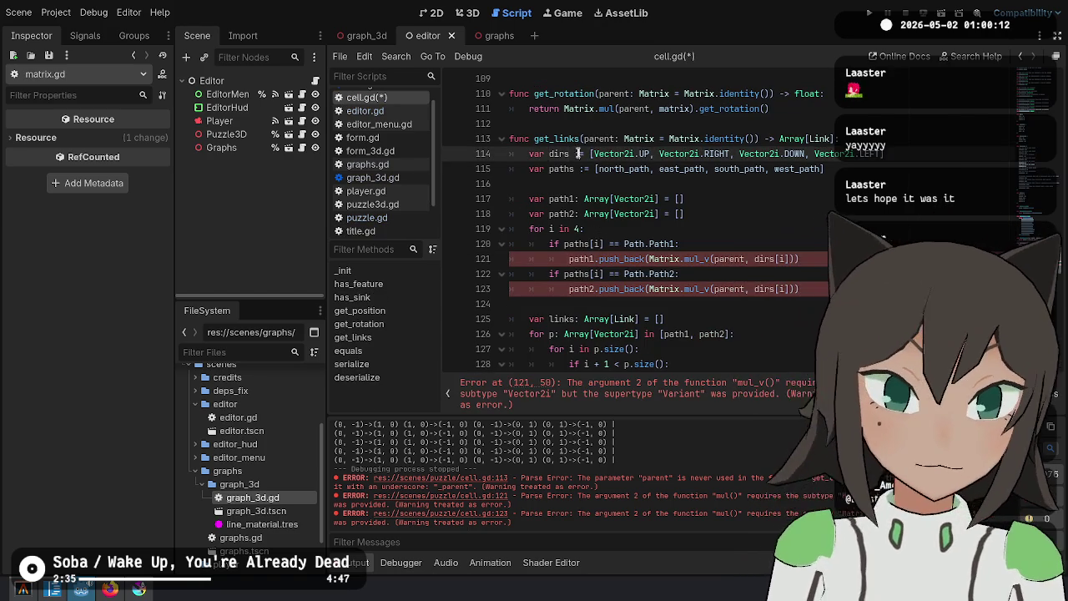
{"action": "key", "text": "Delete"}
{"action": "key", "text": "BackSpace"}
{"action": "type", "text": ": Array["}
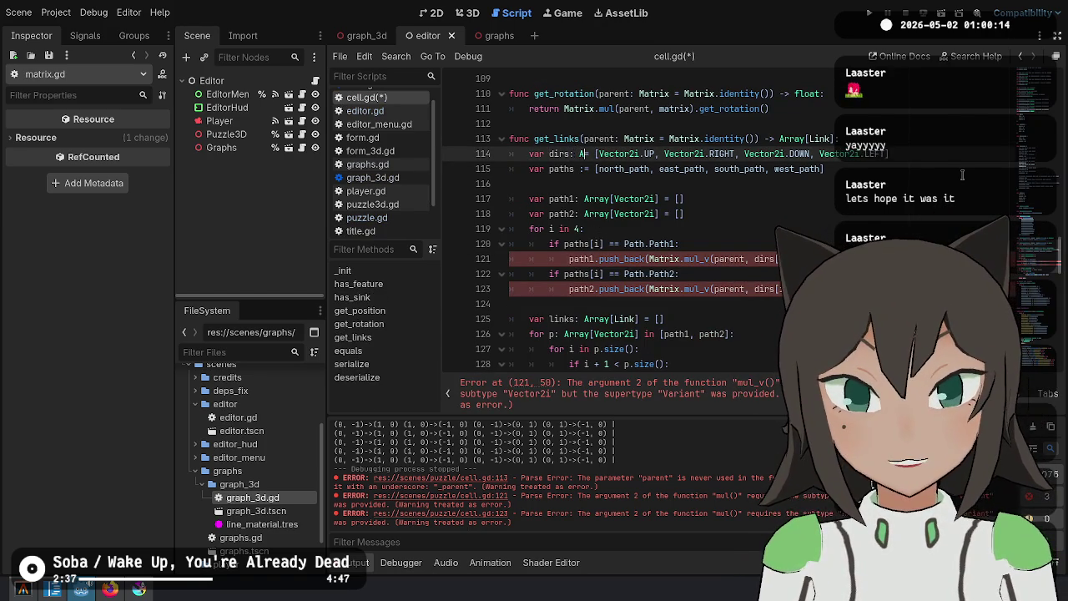
{"action": "type", "text": "Vector2i"}
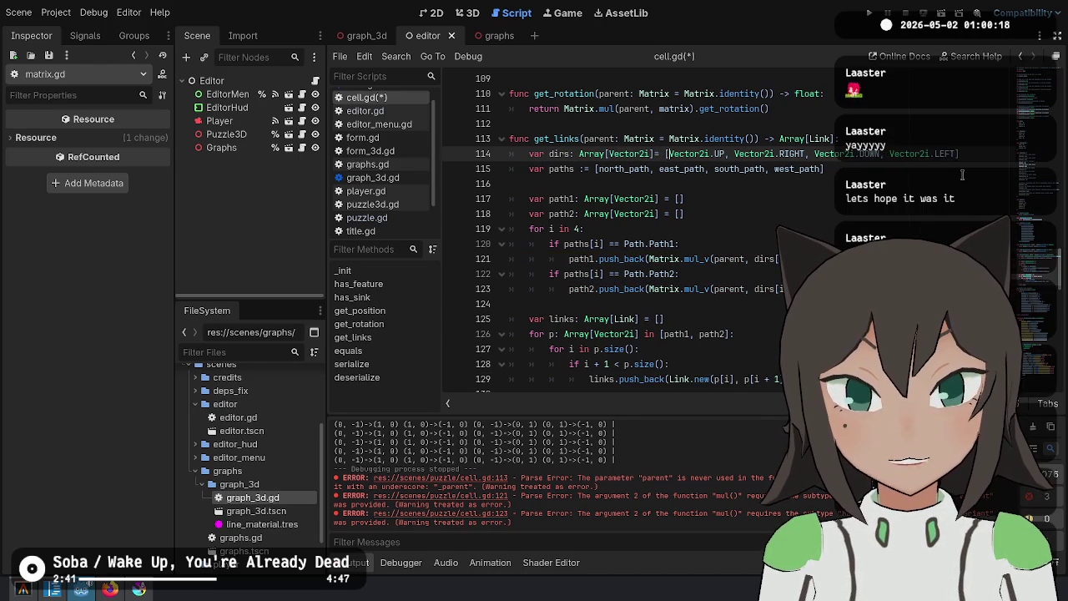
Put each Vector2i direction of dirs on its own line, and save
{"action": "key", "text": "Return"}
{"action": "key", "text": "End"}
{"action": "key", "text": "Return"}
{"action": "key", "text": "BackSpace"}
{"action": "key", "text": "Up"}
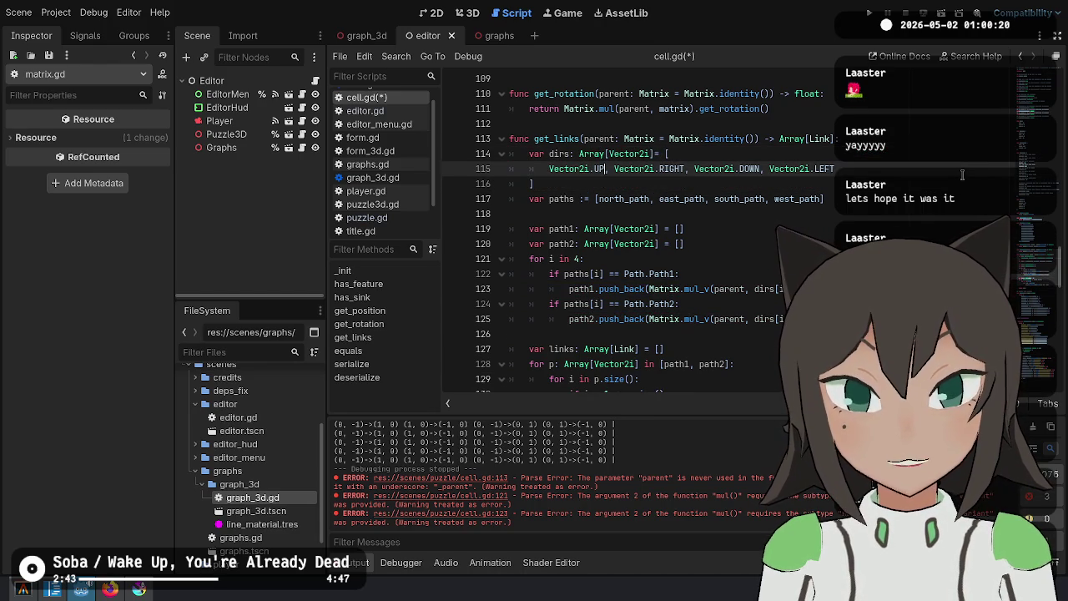
{"action": "key", "text": "Return"}
{"action": "key", "text": "ctrl+Right"}
{"action": "key", "text": "Return"}
{"action": "key", "text": "ctrl+Right"}
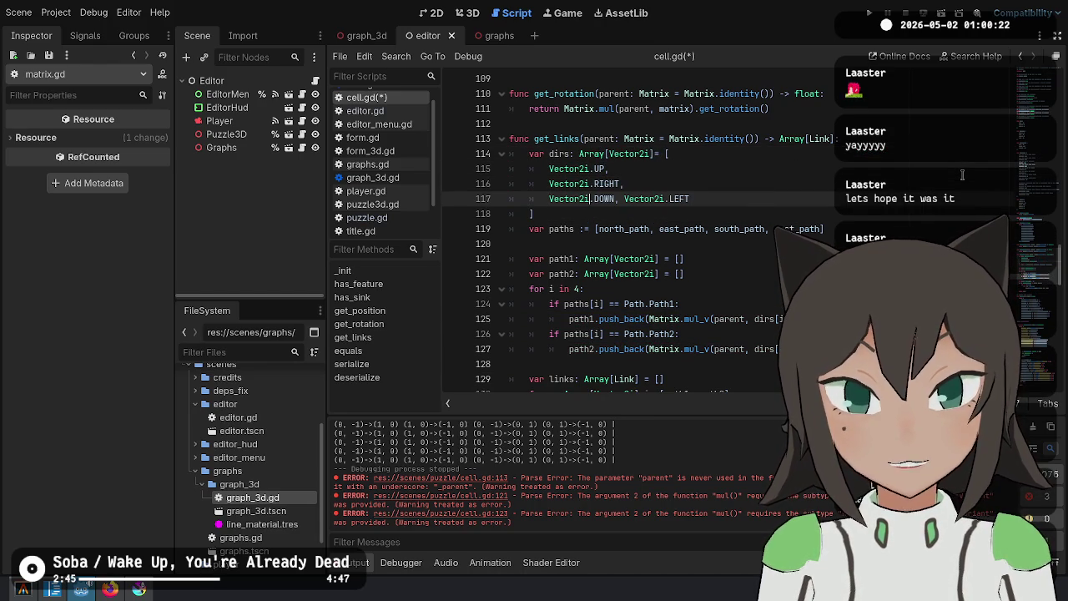
{"action": "key", "text": "Return"}
{"action": "key", "text": "ctrl+s"}
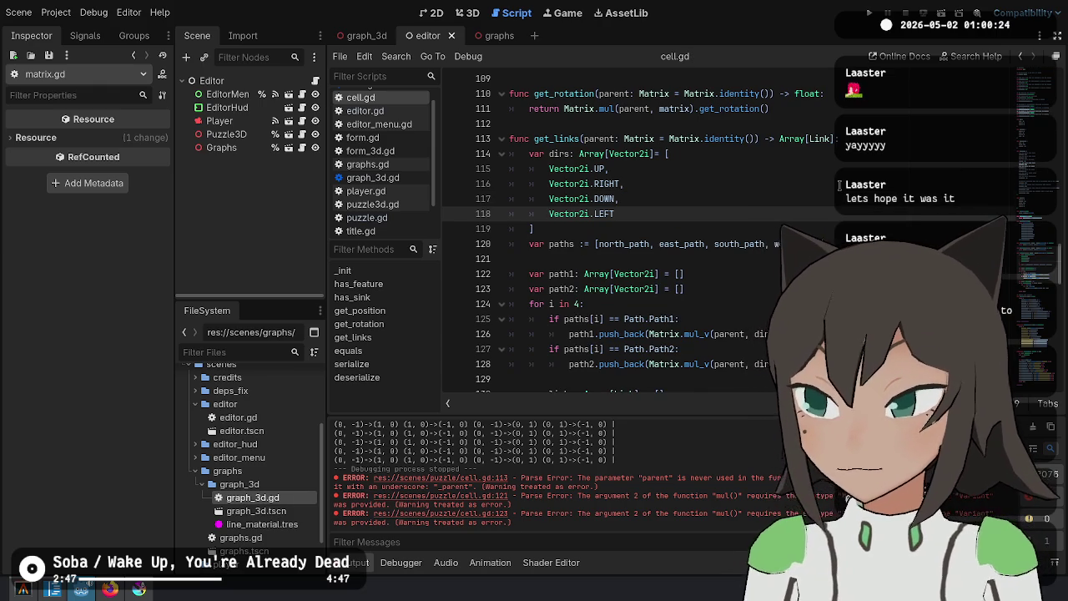
Break the paths list so north, east, south and west paths each sit on their own line
{"action": "scroll", "coordinate": [838, 186], "scroll_direction": "down", "scroll_amount": 2}
{"action": "left_click", "coordinate": [830, 200]}
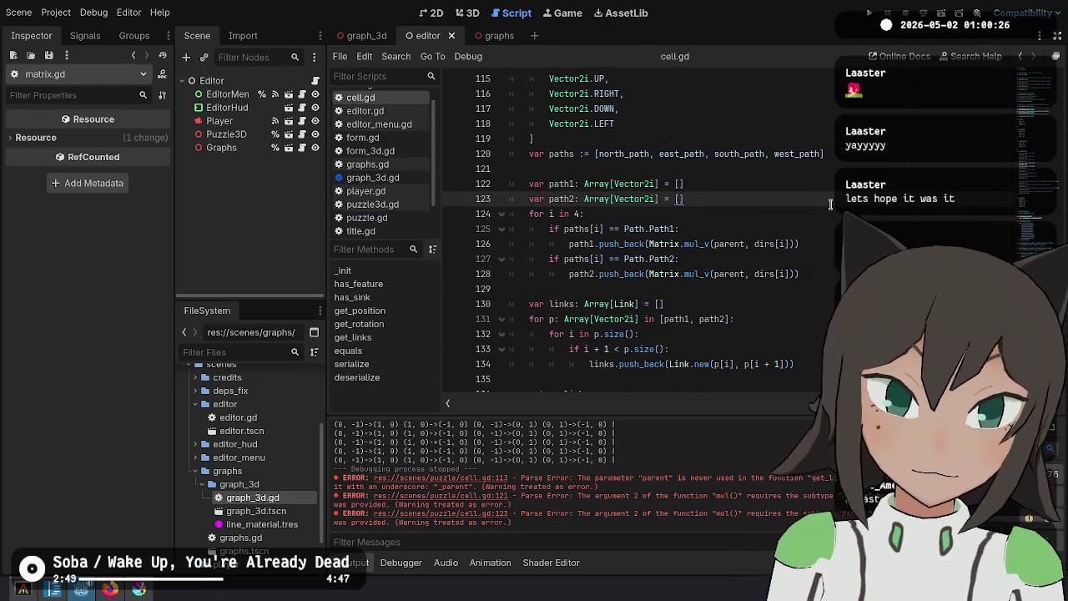
{"action": "scroll", "coordinate": [830, 200], "scroll_direction": "up", "scroll_amount": 2}
{"action": "left_click", "coordinate": [596, 245]}
{"action": "key", "text": "Return"}
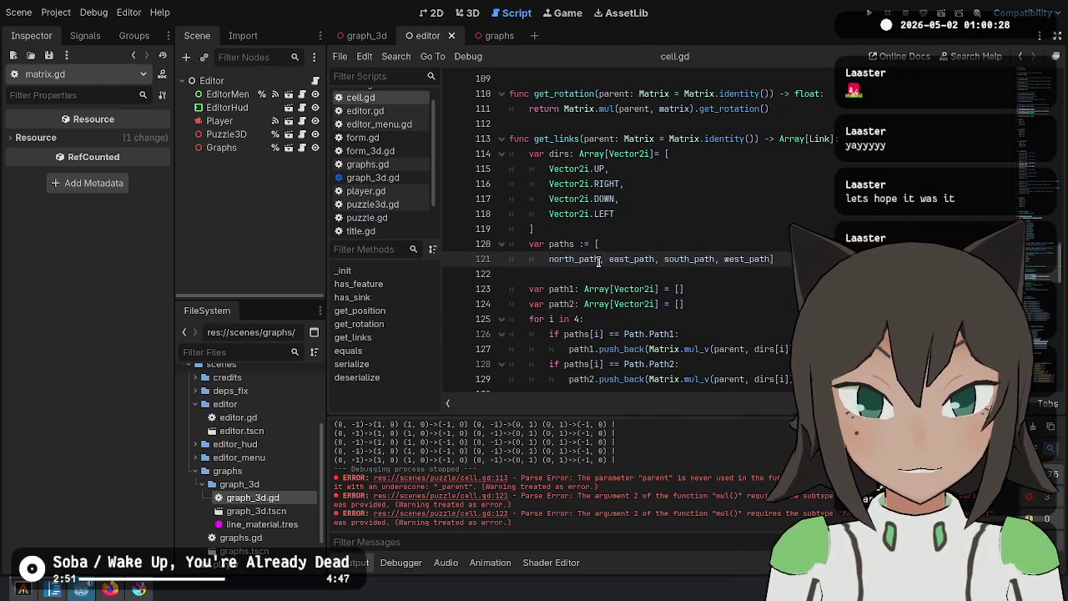
{"action": "key", "text": "Return"}
{"action": "left_click", "coordinate": [604, 274]}
{"action": "key", "text": "Return"}
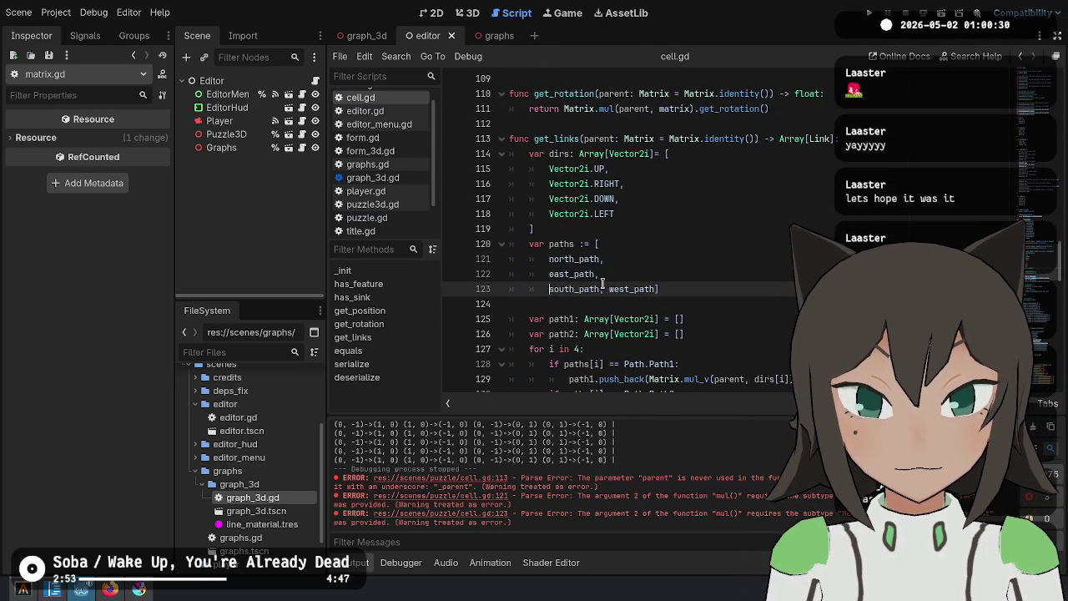
{"action": "left_click", "coordinate": [607, 288]}
{"action": "key", "text": "Return"}
{"action": "left_click", "coordinate": [596, 303]}
{"action": "key", "text": "Return"}
{"action": "key", "text": "BackSpace"}
Add a trailing comma after west_path and save cell.gd
{"action": "left_click", "coordinate": [668, 304]}
{"action": "type", "text": ","}
{"action": "left_click", "coordinate": [674, 294]}
{"action": "key", "text": "ctrl+s"}
Jump to where get_links is used in puzzle.gd
{"action": "scroll", "coordinate": [674, 294], "scroll_direction": "down", "scroll_amount": 5}
{"action": "left_click", "coordinate": [653, 228]}
{"action": "key", "text": "alt+Left"}
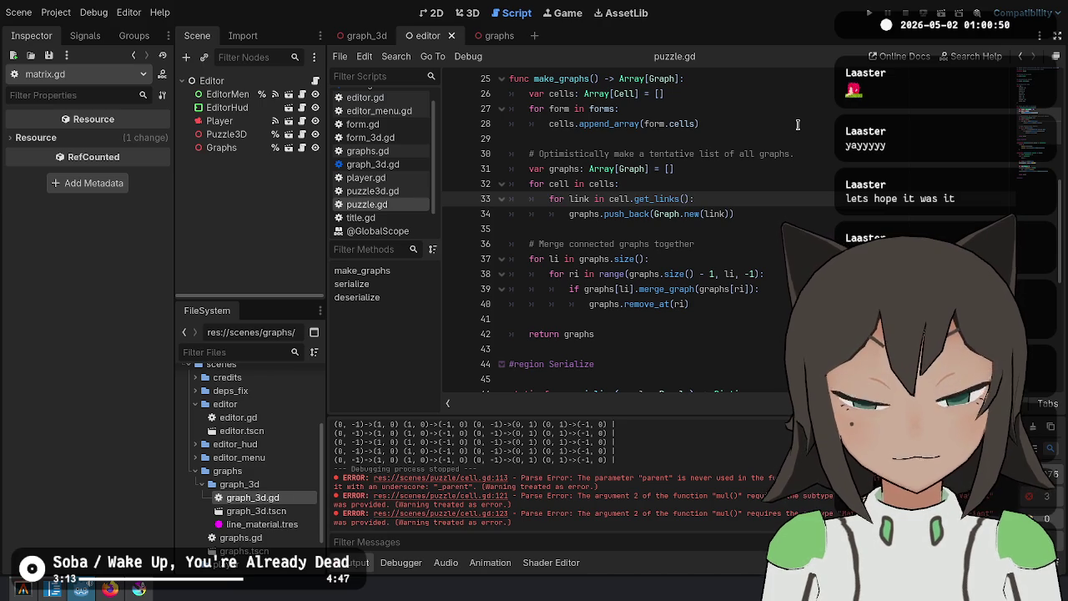
Nest the cell loop inside the form loop and pass form.matrix to get_links
{"action": "scroll", "coordinate": [656, 217], "scroll_direction": "up", "scroll_amount": 2}
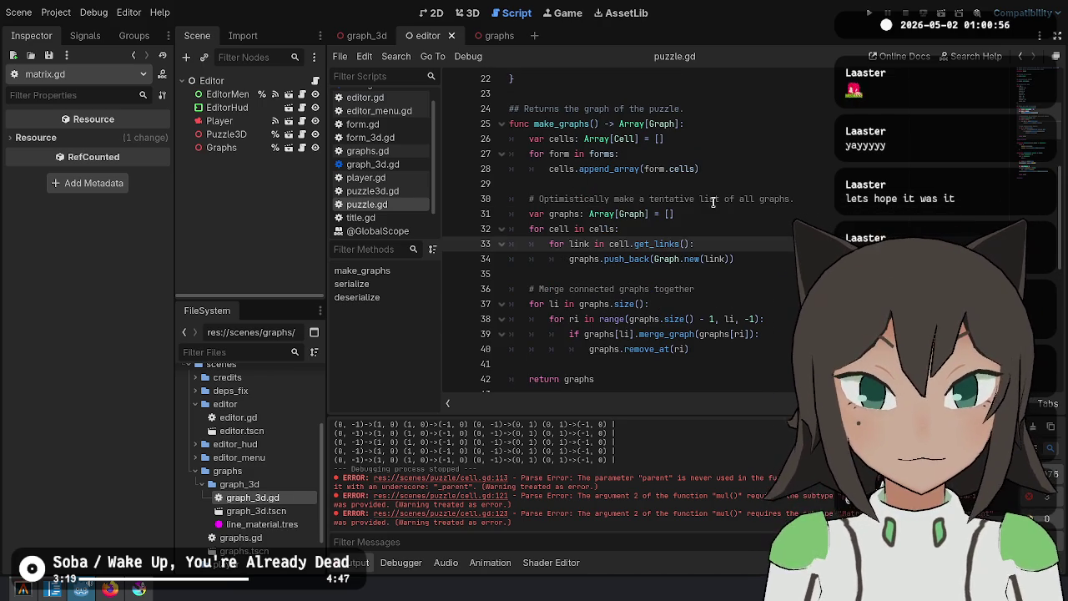
{"action": "key", "text": "Up"}
{"action": "key", "text": "Up"}
{"action": "key", "text": "Up"}
{"action": "key", "text": "Down"}
{"action": "key", "text": "Down"}
{"action": "key", "text": "Down"}
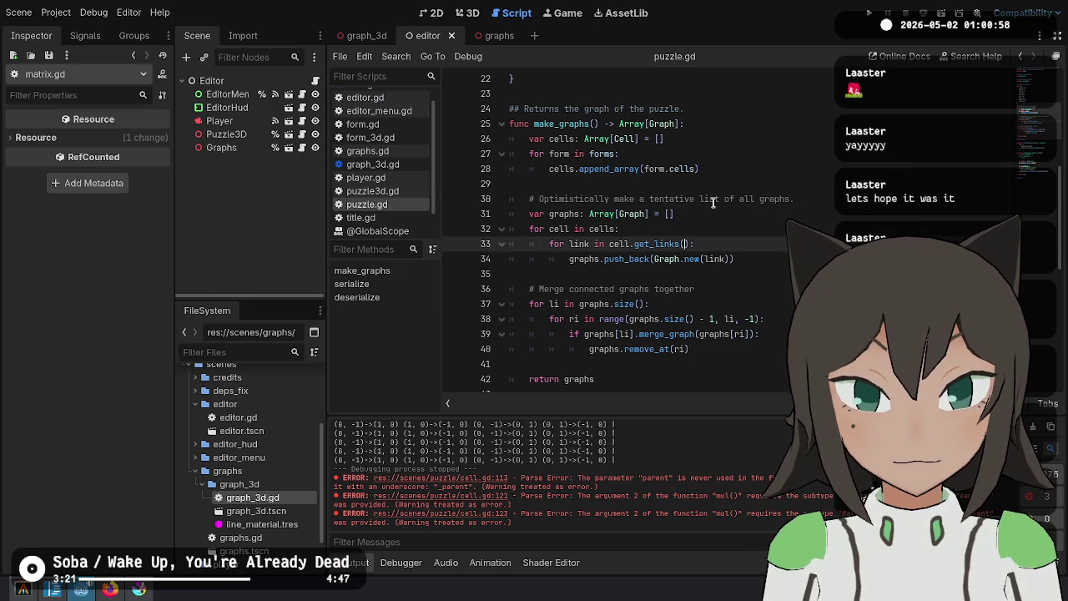
{"action": "key", "text": "shift+Up"}
{"action": "key", "text": "shift+Up"}
{"action": "key", "text": "shift+Up"}
{"action": "key", "text": "alt+Up"}
{"action": "key", "text": "alt+Up"}
{"action": "key", "text": "alt+Up"}
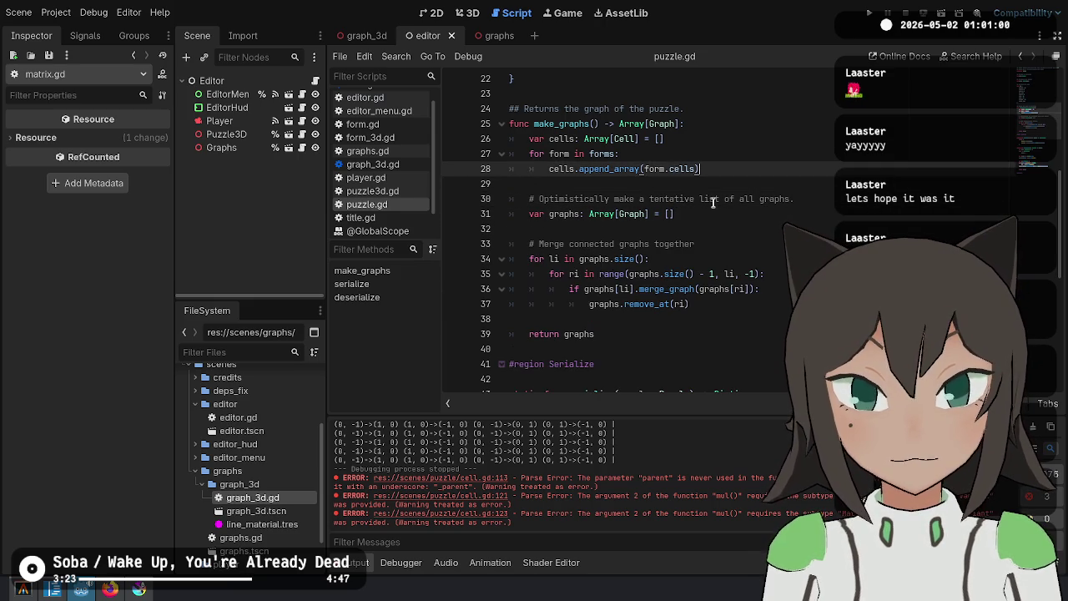
{"action": "key", "text": "shift+Up"}
{"action": "key", "text": "shift+Up"}
{"action": "key", "text": "Tab"}
{"action": "key", "text": "Down"}
{"action": "key", "text": "Down"}
{"action": "key", "text": "Up"}
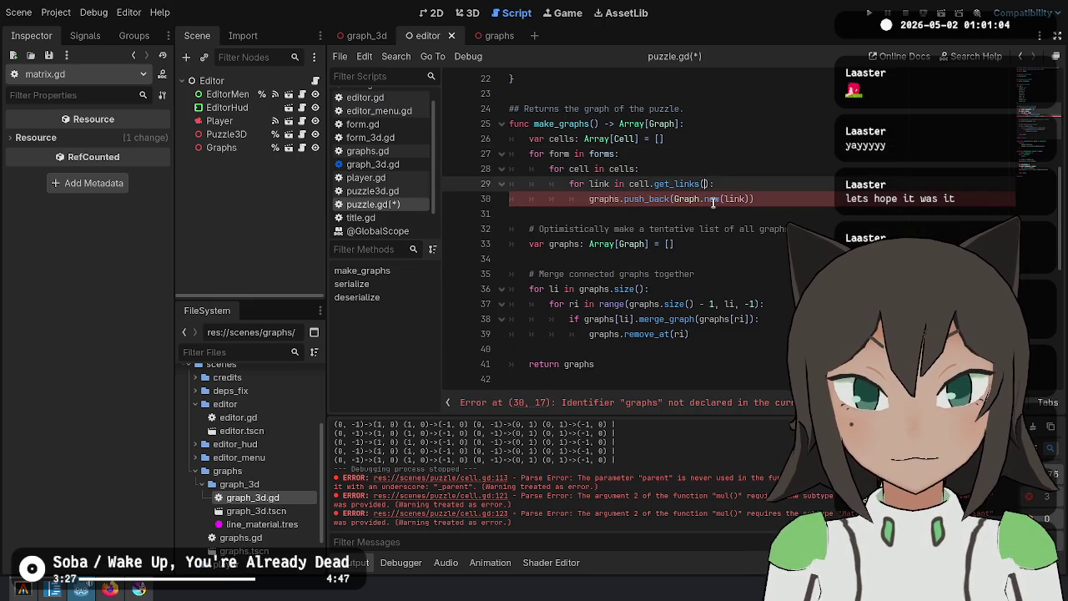
{"action": "type", "text": "form.matrix"}
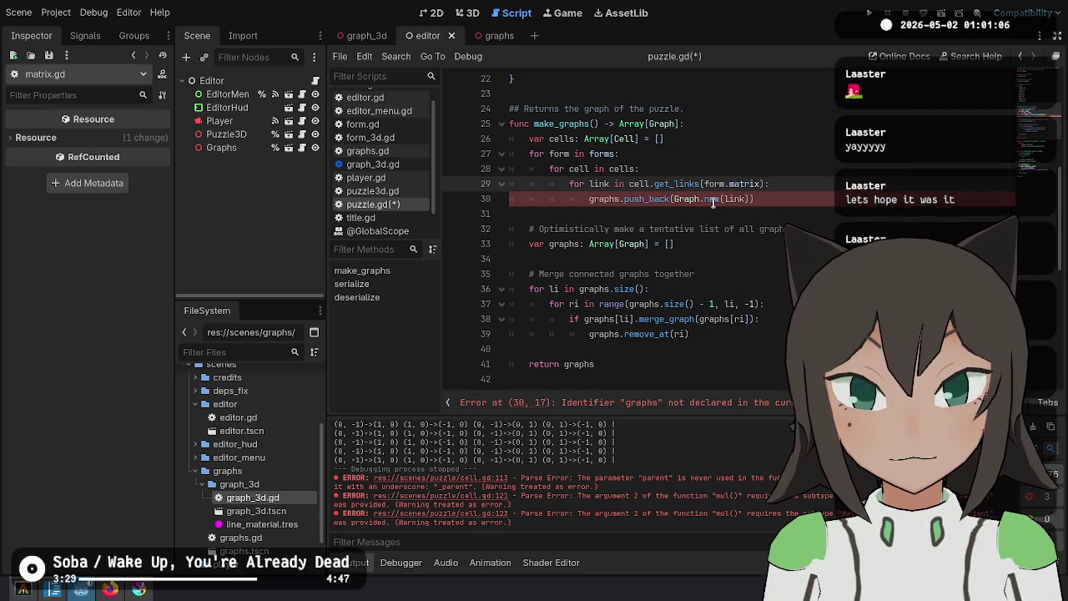
Rename the cells declaration to links, typed as an array of Link
{"action": "key", "text": "Up"}
{"action": "key", "text": "Up"}
{"action": "key", "text": "Up"}
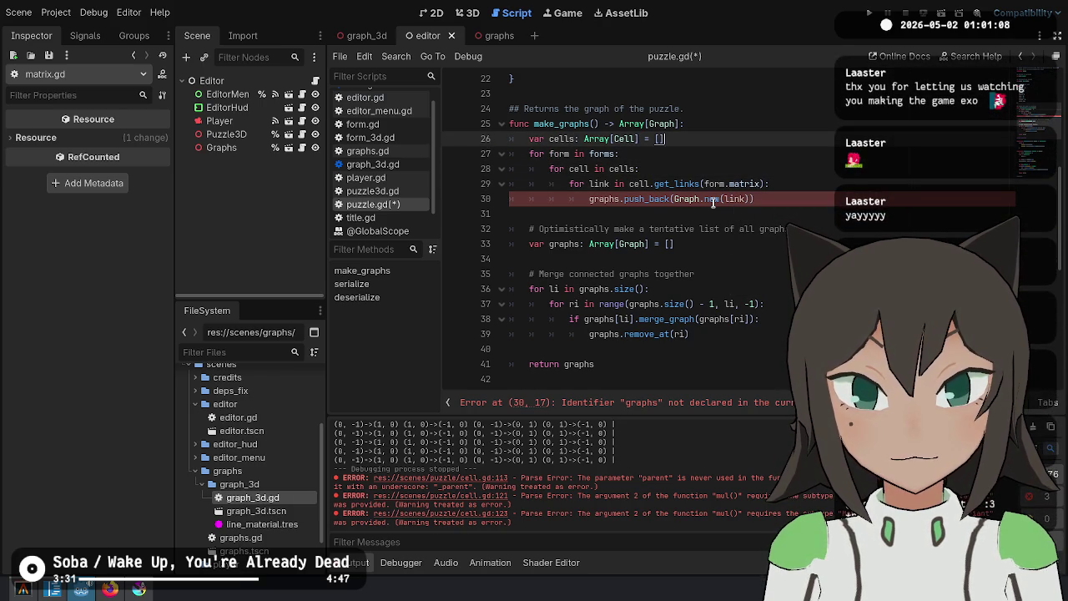
{"action": "key", "text": "shift+Home"}
{"action": "key", "text": "Left"}
{"action": "key", "text": "ctrl+BackSpace"}
{"action": "type", "text": "links"}
{"action": "key", "text": "ctrl+Right"}
{"action": "key", "text": "ctrl+Right"}
{"action": "key", "text": "ctrl+Right"}
{"action": "key", "text": "ctrl+BackSpace"}
{"action": "type", "text": "Link"}
Try moving the graphs declaration, then undo back to the original declarations and comment
{"action": "key", "text": "Down"}
{"action": "key", "text": "Down"}
{"action": "key", "text": "Down"}
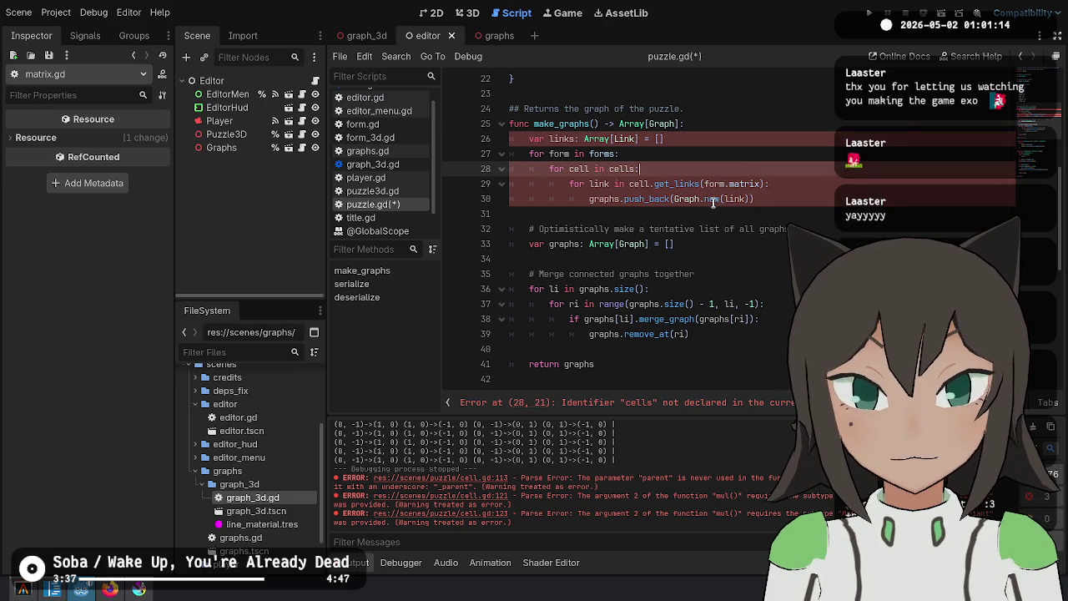
{"action": "key", "text": "Up"}
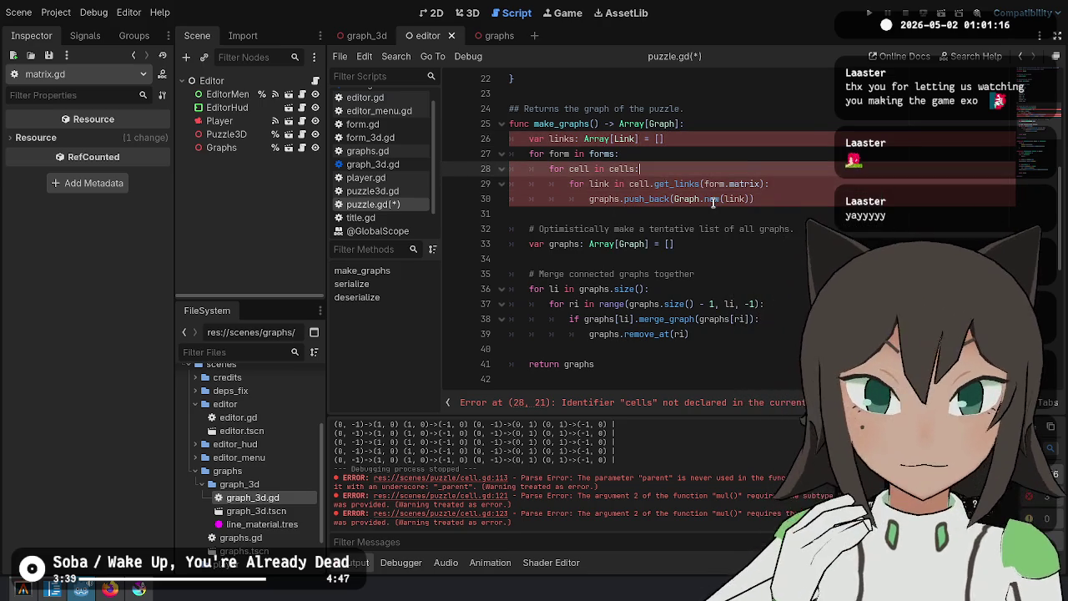
{"action": "key", "text": "Down"}
{"action": "key", "text": "Down"}
{"action": "key", "text": "Down"}
{"action": "key", "text": "Down"}
{"action": "key", "text": "Down"}
{"action": "key", "text": "ctrl+shift+k"}
{"action": "key", "text": "Up"}
{"action": "key", "text": "Up"}
{"action": "key", "text": "Up"}
{"action": "key", "text": "ctrl+z"}
{"action": "key", "text": "ctrl+z"}
{"action": "key", "text": "ctrl+z"}
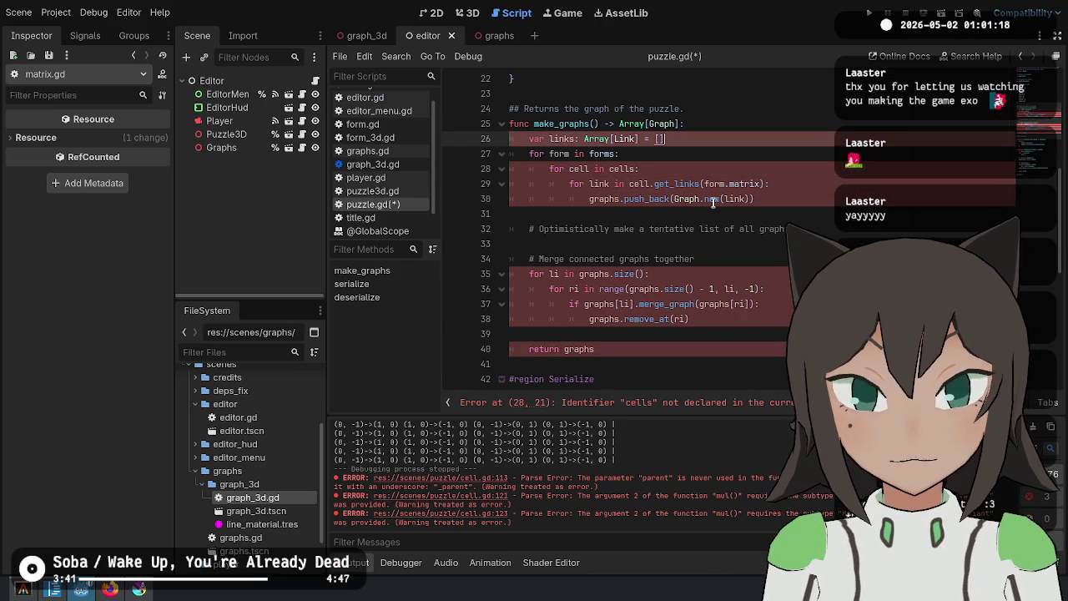
{"action": "key", "text": "ctrl+z"}
{"action": "key", "text": "ctrl+z"}
{"action": "key", "text": "ctrl+z"}
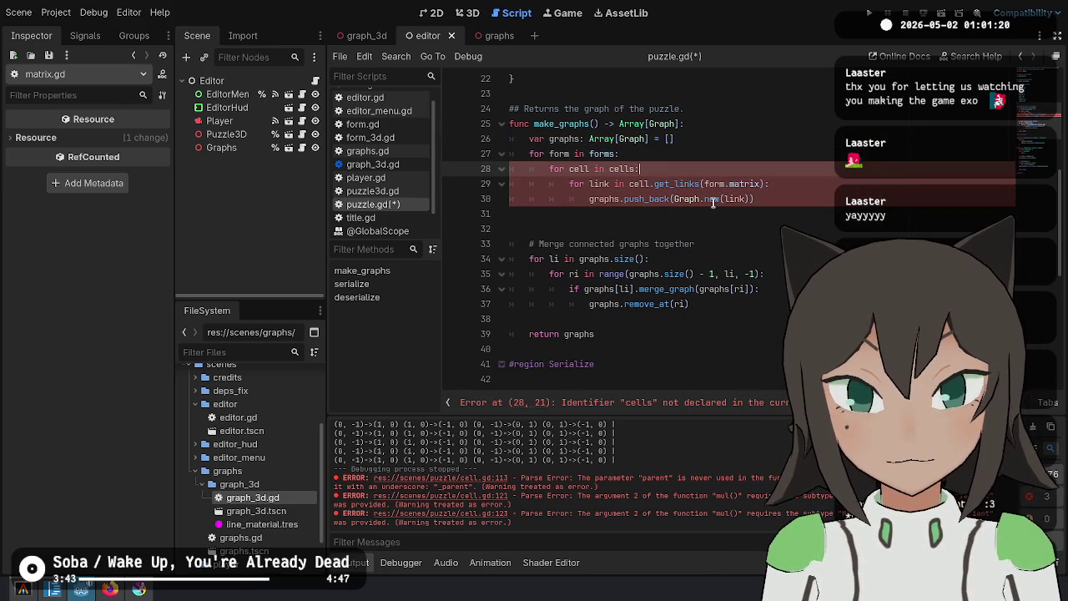
{"action": "key", "text": "Down"}
{"action": "key", "text": "Down"}
{"action": "key", "text": "ctrl+z"}
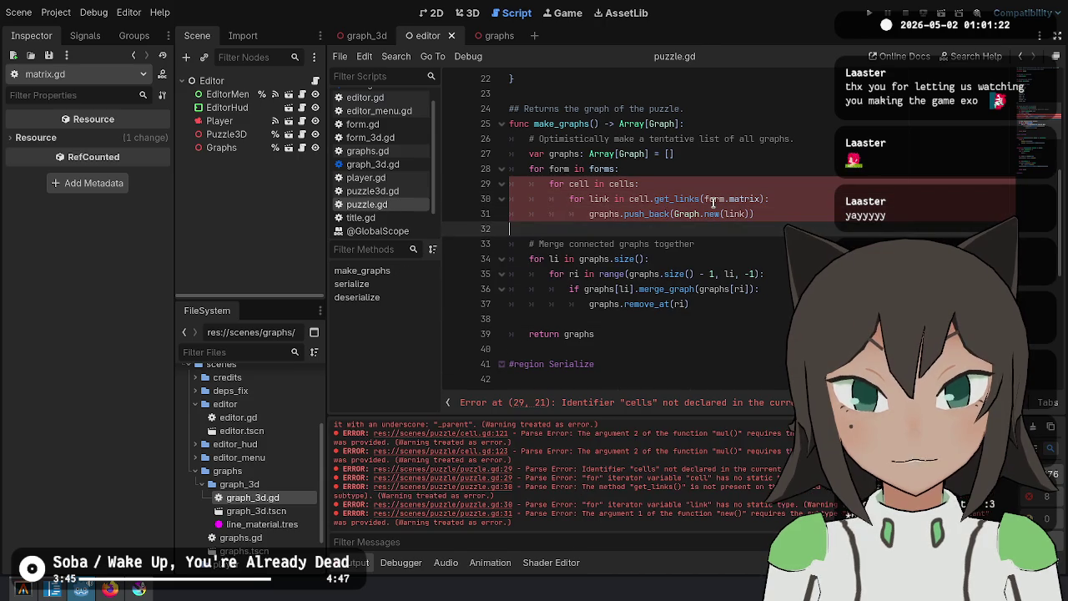
{"action": "key", "text": "Up"}
{"action": "key", "text": "Up"}
{"action": "key", "text": "Up"}
Make the inner loop iterate form.cells and save puzzle.gd
{"action": "key", "text": "ctrl+Right"}
{"action": "key", "text": "ctrl+space"}
{"action": "type", "text": "forms."}
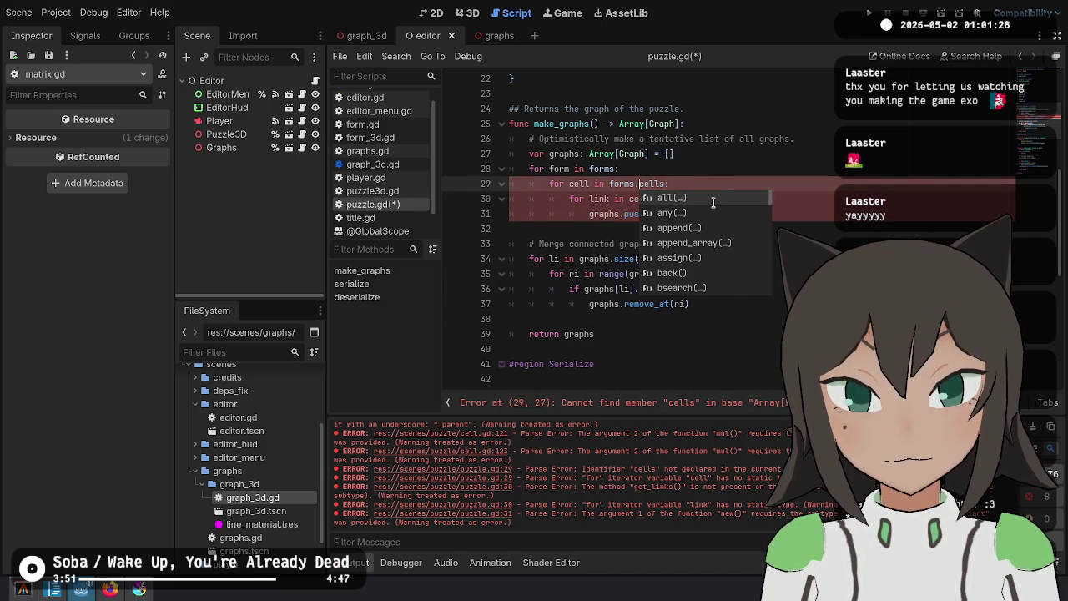
{"action": "key", "text": "Escape"}
{"action": "key", "text": "Left"}
{"action": "key", "text": "BackSpace"}
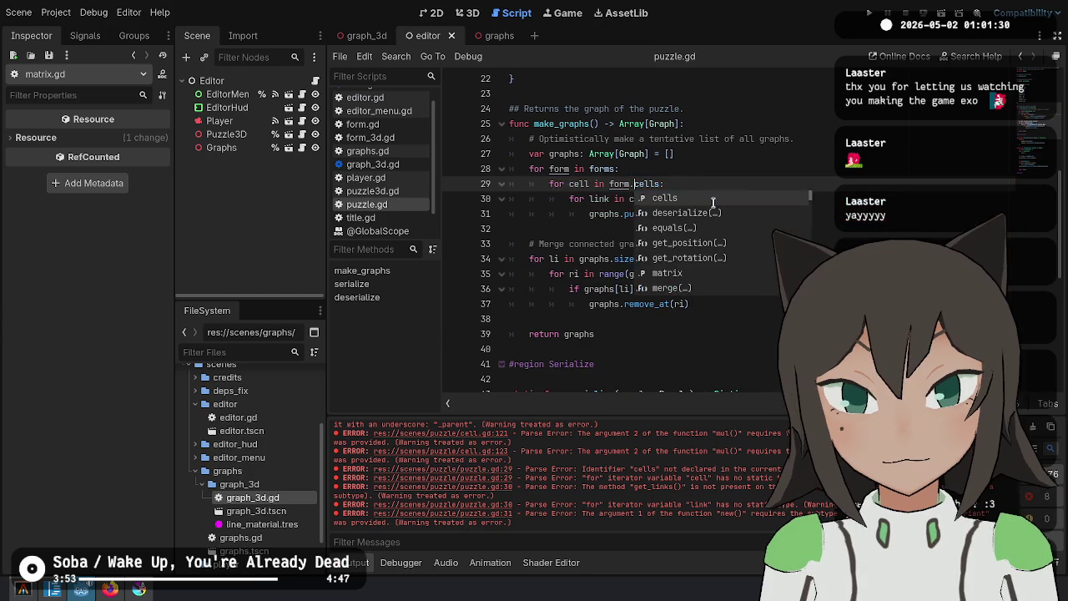
{"action": "key", "text": "ctrl+s"}
Review the make_graphs body and run the game
{"action": "left_click", "coordinate": [764, 260]}
{"action": "mouse_move", "coordinate": [648, 346]}
{"action": "left_mouse_down"}
{"action": "mouse_move", "coordinate": [905, 104]}
{"action": "mouse_move", "coordinate": [960, 133]}
{"action": "left_mouse_up"}
{"action": "left_click", "coordinate": [960, 125]}
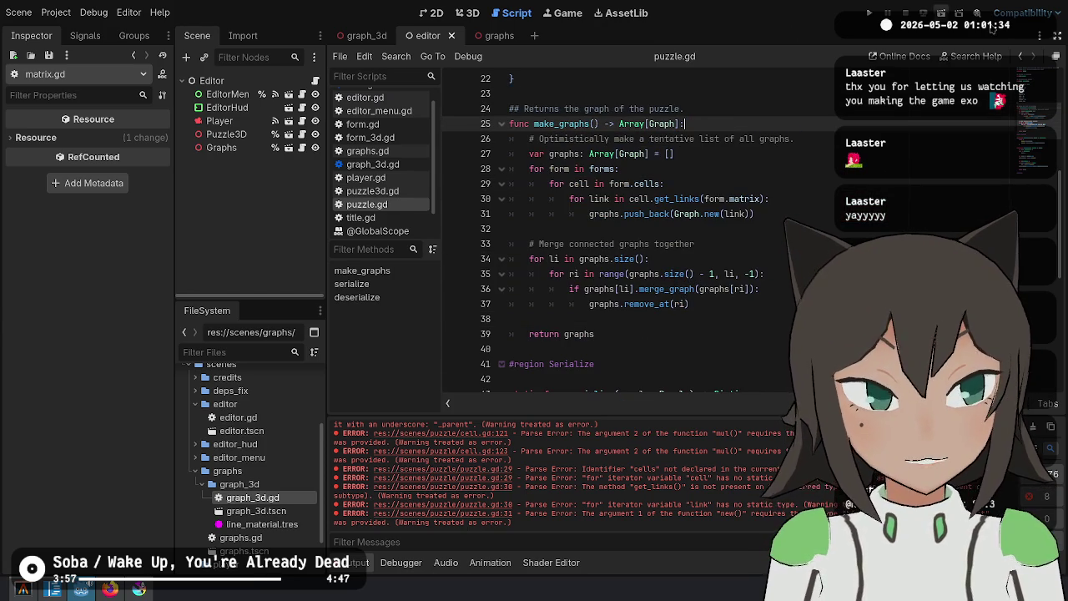
{"action": "left_click", "coordinate": [868, 12]}
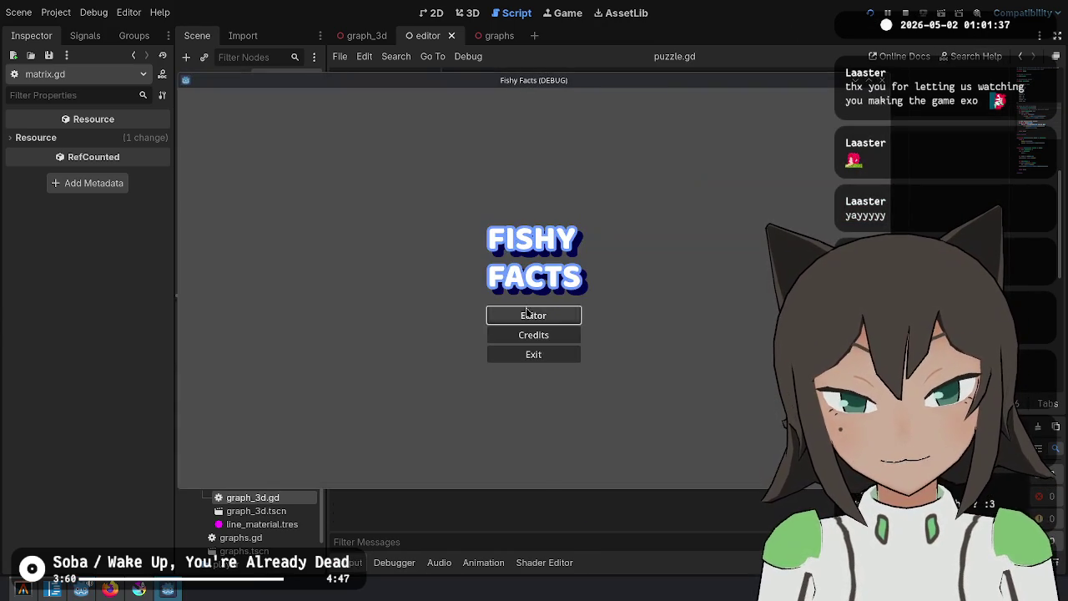
Open the puzzle editor, pull a second cube beside the first, and switch to Cell mode
{"action": "left_click", "coordinate": [526, 314]}
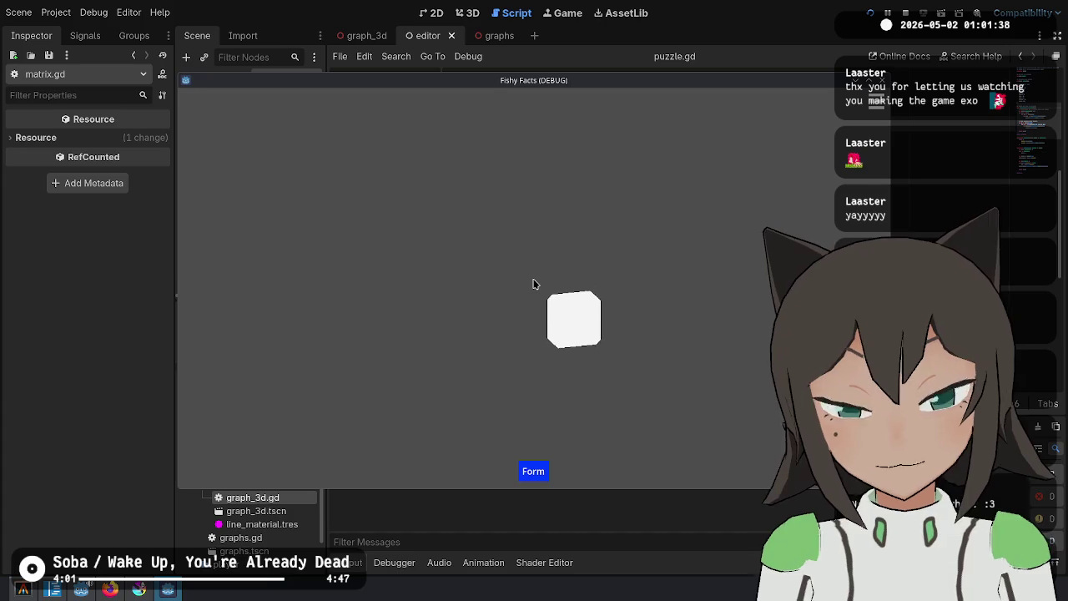
{"action": "left_click_drag", "start_coordinate": [534, 284], "coordinate": [590, 285]}
{"action": "key", "text": "Tab"}
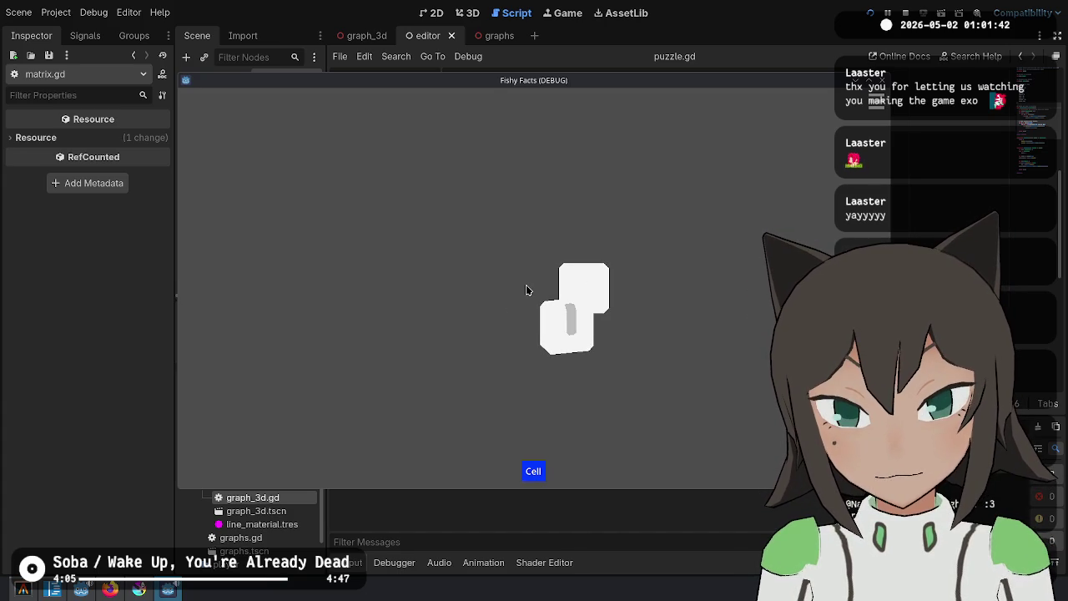
Repeatedly split and rejoin the right cube, checking the magenta links follow
{"action": "left_click", "coordinate": [587, 294]}
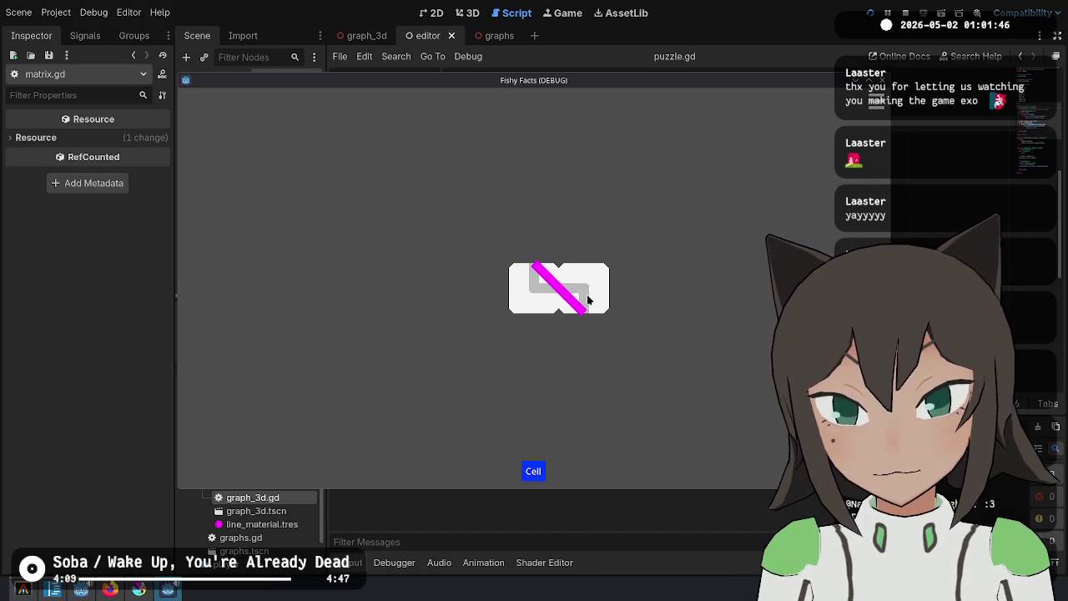
{"action": "left_click", "coordinate": [590, 294]}
{"action": "left_click", "coordinate": [590, 294]}
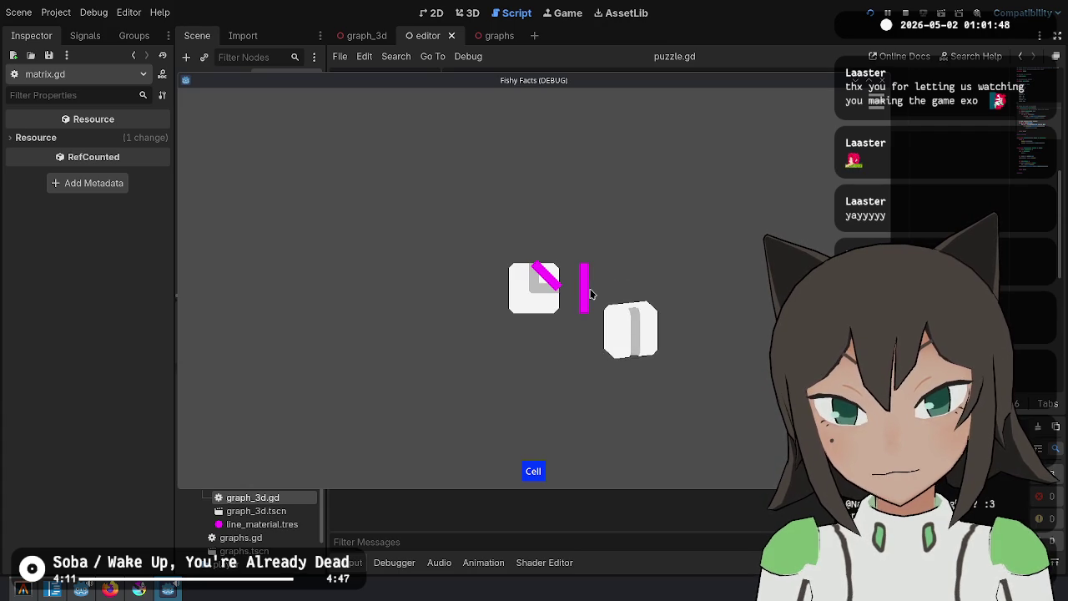
{"action": "left_click", "coordinate": [588, 292]}
{"action": "left_click", "coordinate": [587, 293]}
{"action": "left_click", "coordinate": [588, 292]}
{"action": "left_click", "coordinate": [588, 291]}
{"action": "left_click", "coordinate": [587, 291]}
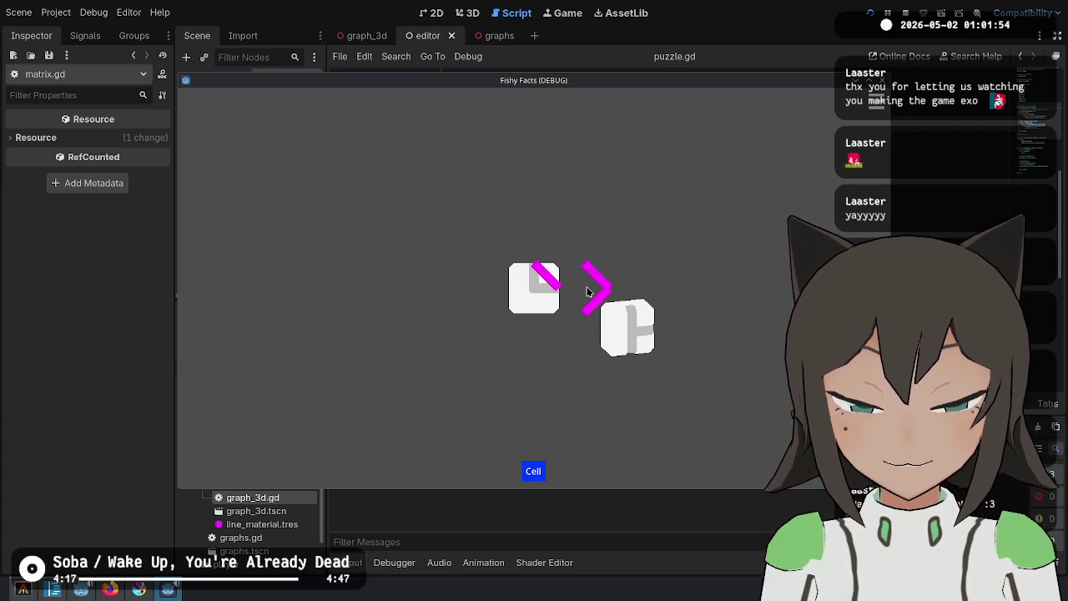
{"action": "left_click", "coordinate": [587, 291]}
{"action": "left_click", "coordinate": [579, 301]}
{"action": "left_click", "coordinate": [579, 299]}
{"action": "left_click", "coordinate": [581, 298]}
{"action": "left_click", "coordinate": [582, 297]}
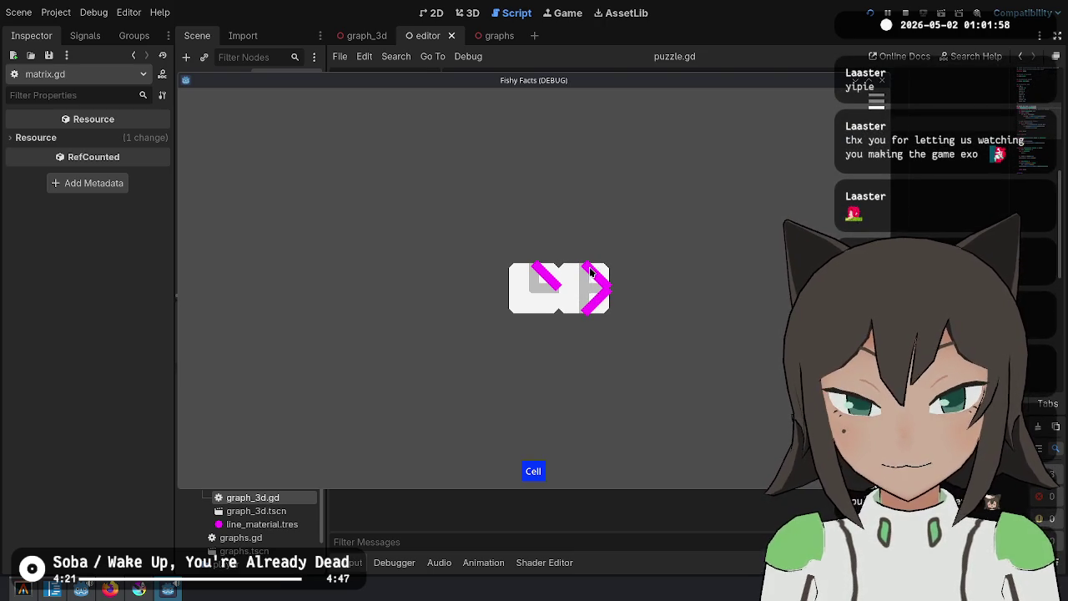
Raise, roll and restack the cubes, then move the right form out in Form mode
{"action": "left_click", "coordinate": [531, 240]}
{"action": "left_click", "coordinate": [532, 239]}
{"action": "left_click", "coordinate": [530, 237]}
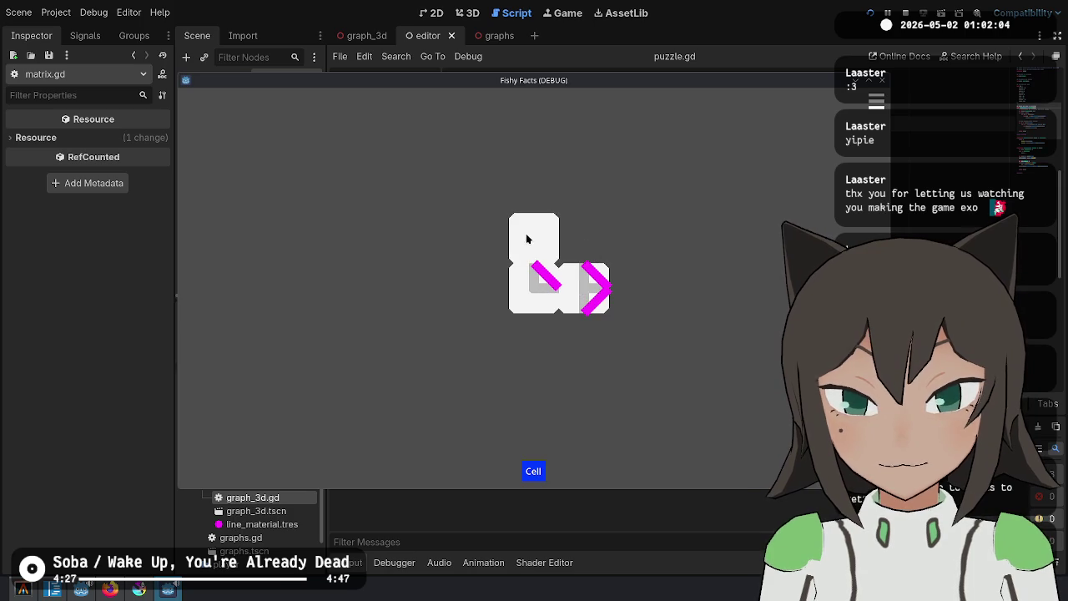
{"action": "left_click", "coordinate": [580, 239]}
{"action": "left_click", "coordinate": [579, 240]}
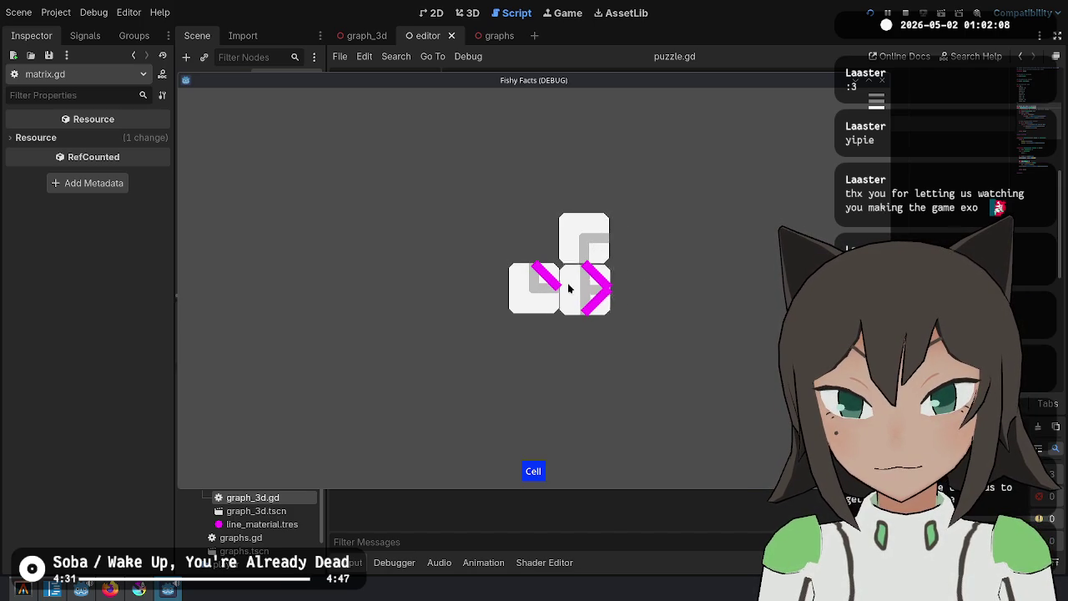
{"action": "left_click", "coordinate": [584, 213]}
{"action": "left_click", "coordinate": [568, 232]}
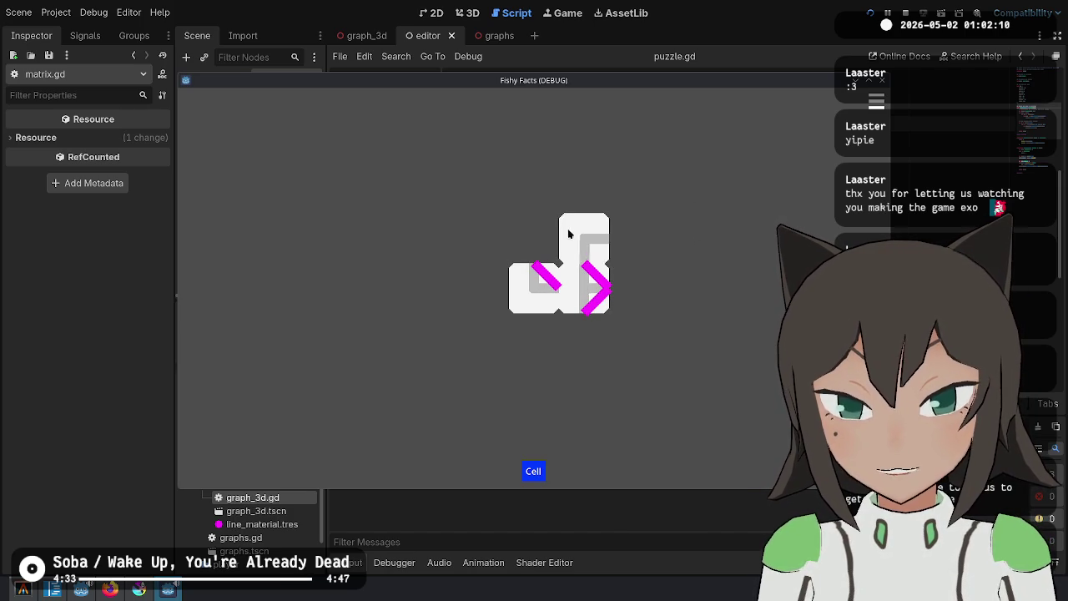
{"action": "left_click", "coordinate": [628, 292]}
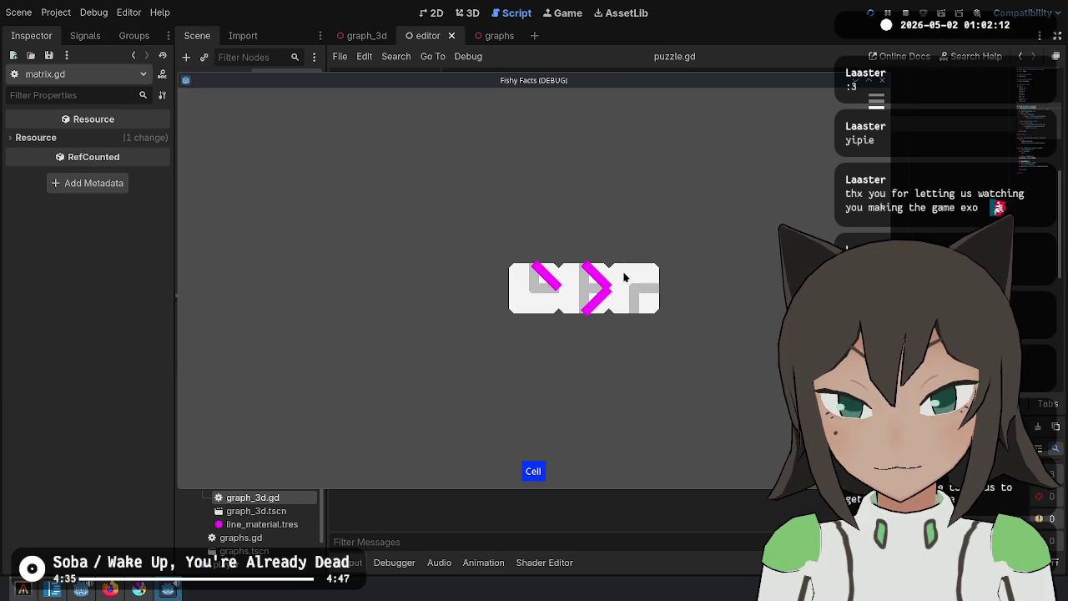
{"action": "left_click", "coordinate": [596, 239]}
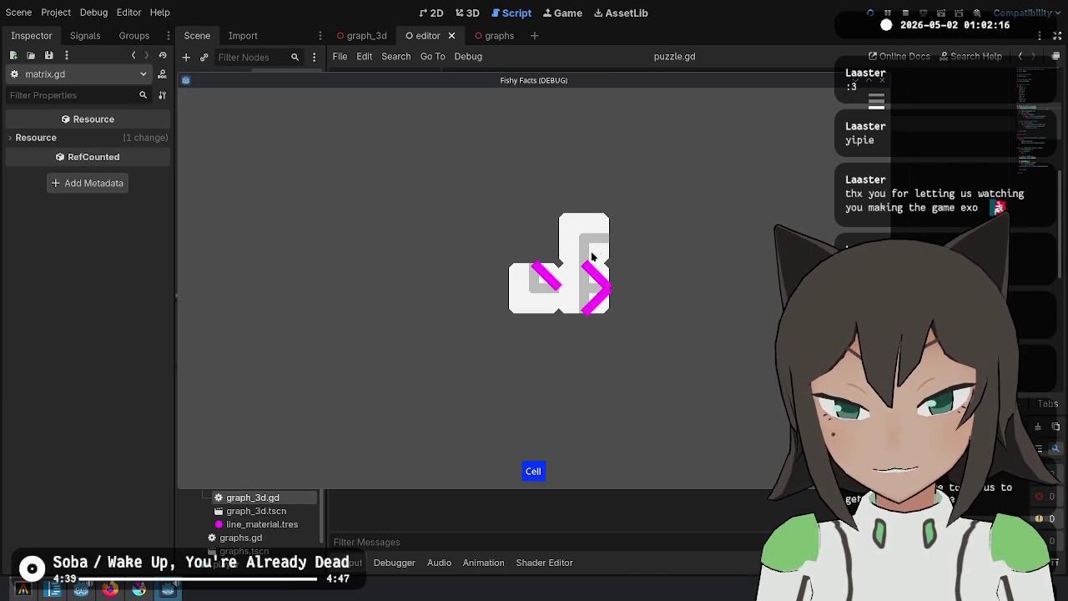
{"action": "left_click", "coordinate": [580, 290]}
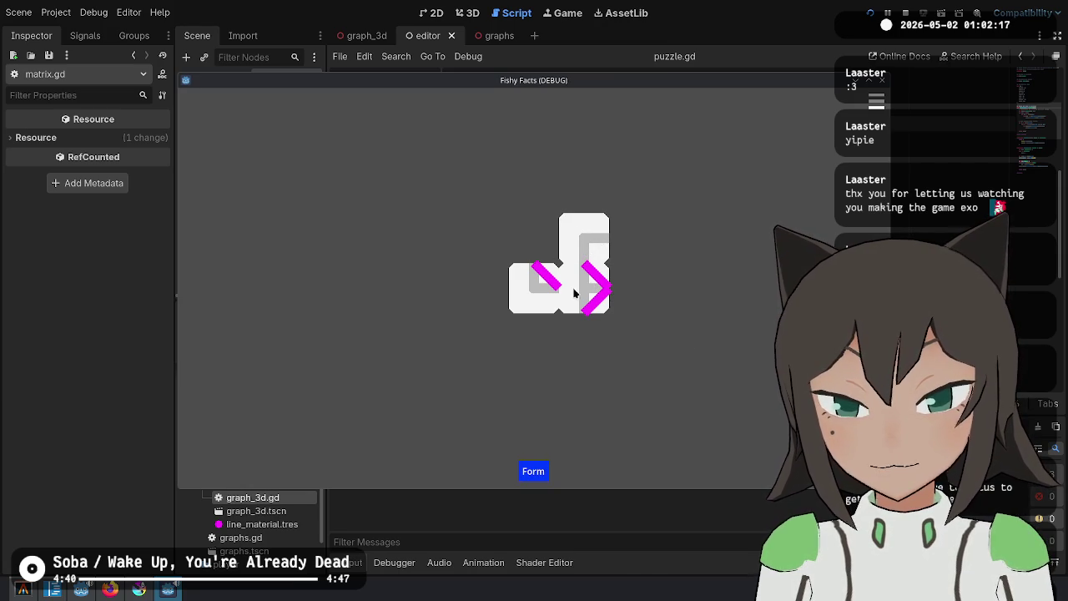
Rotate the detached form into a column, move it back, and turn the upper form horizontal
{"action": "left_click", "coordinate": [628, 291]}
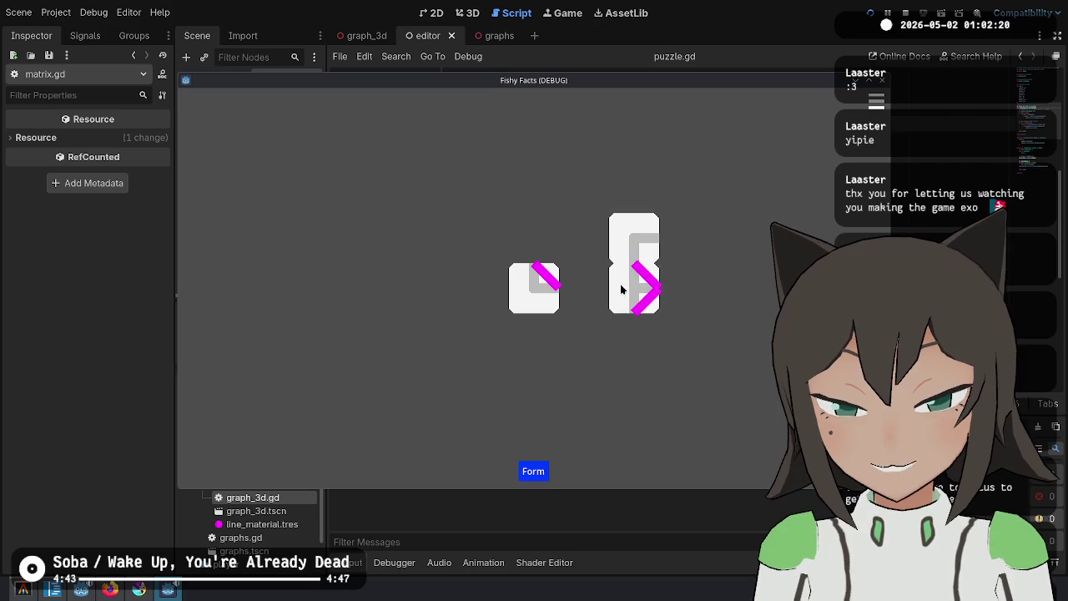
{"action": "left_click", "coordinate": [573, 286]}
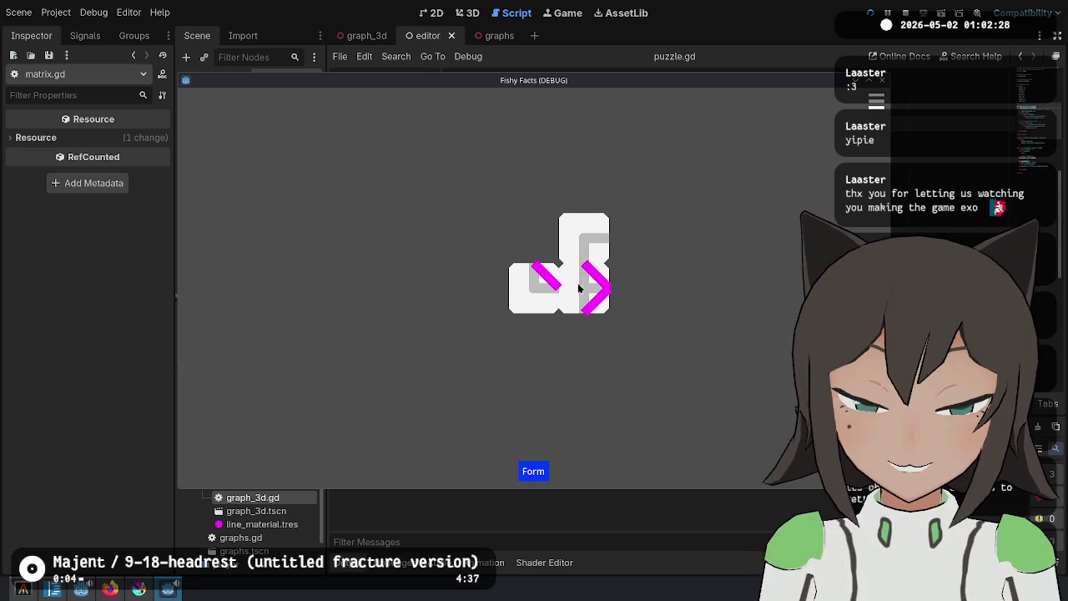
{"action": "left_click_drag", "start_coordinate": [579, 254], "coordinate": [576, 300]}
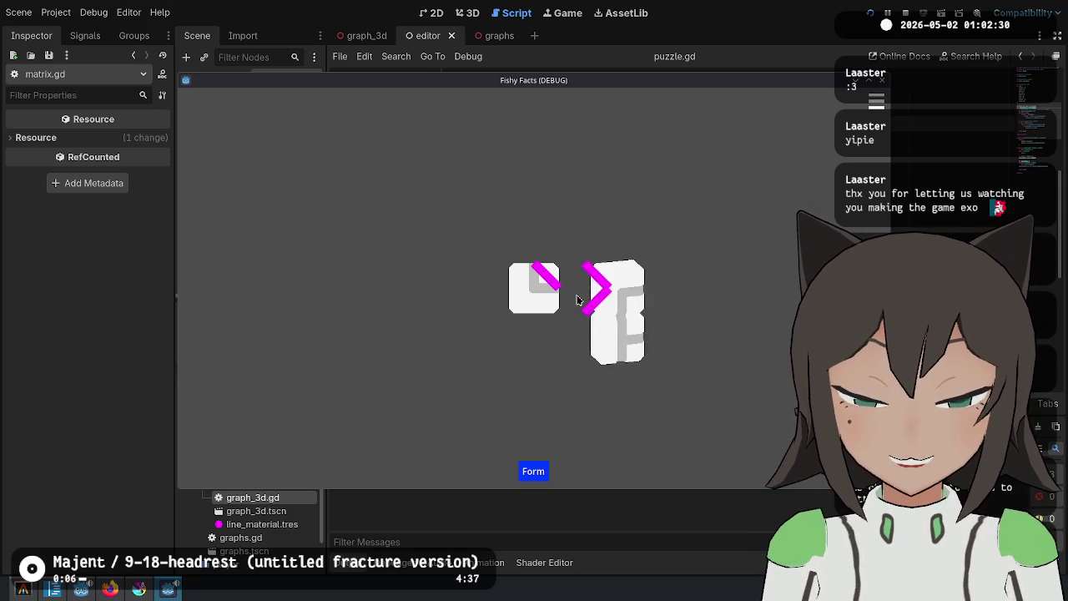
{"action": "left_click", "coordinate": [577, 301]}
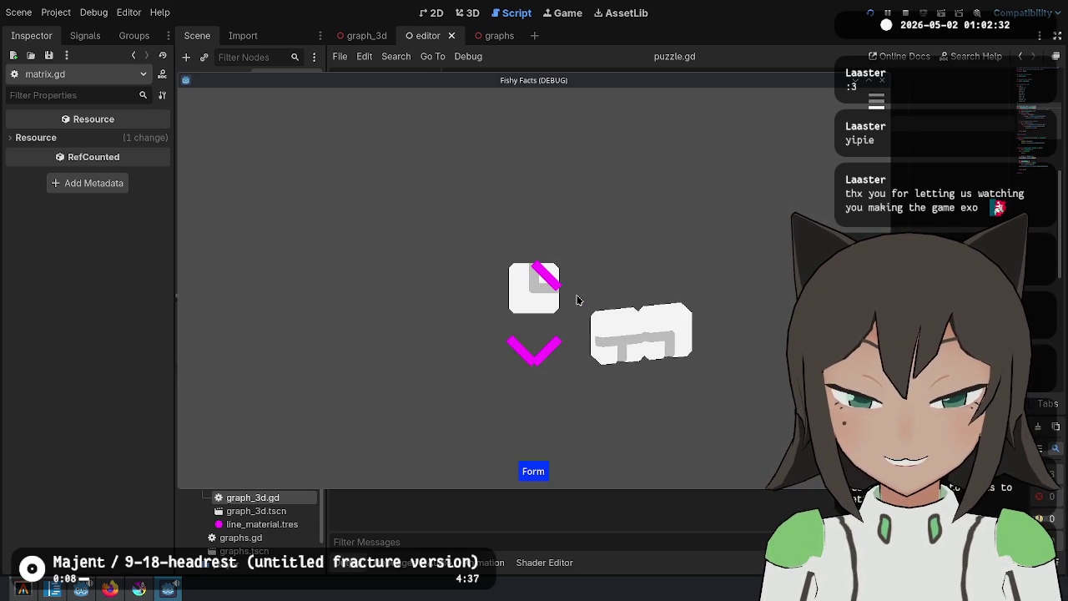
Repeatedly split off the right half upright and rotate it back into the wide block
{"action": "left_click", "coordinate": [577, 301]}
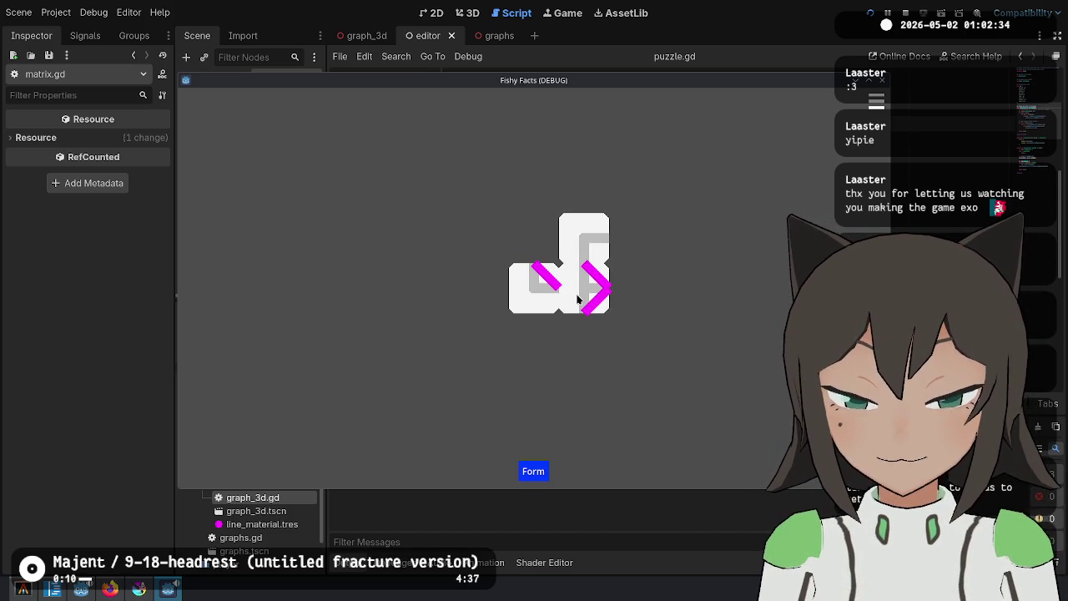
{"action": "left_click", "coordinate": [577, 301]}
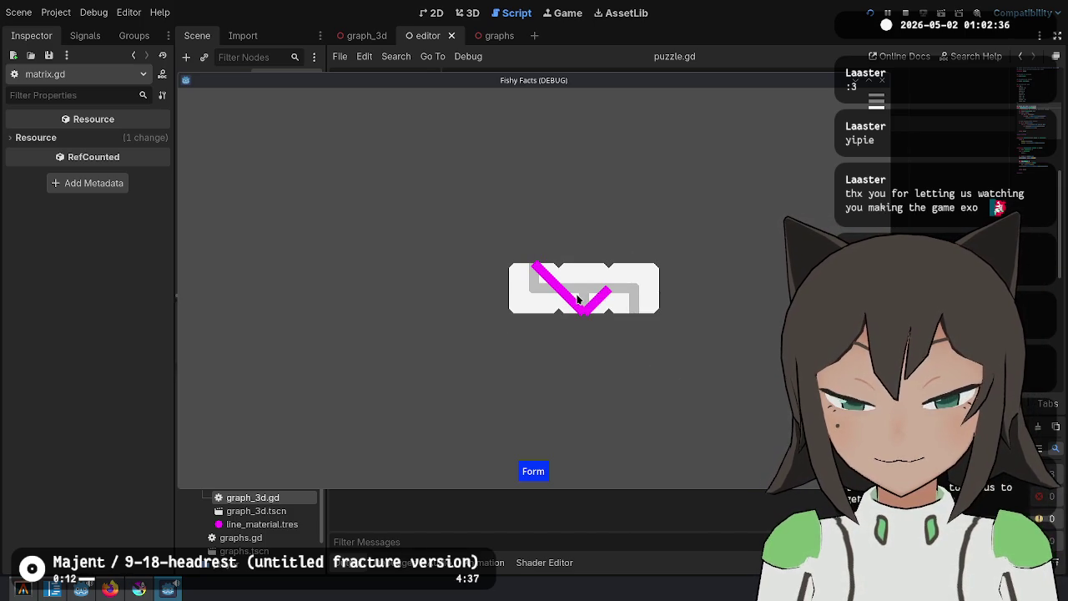
{"action": "left_click", "coordinate": [576, 300]}
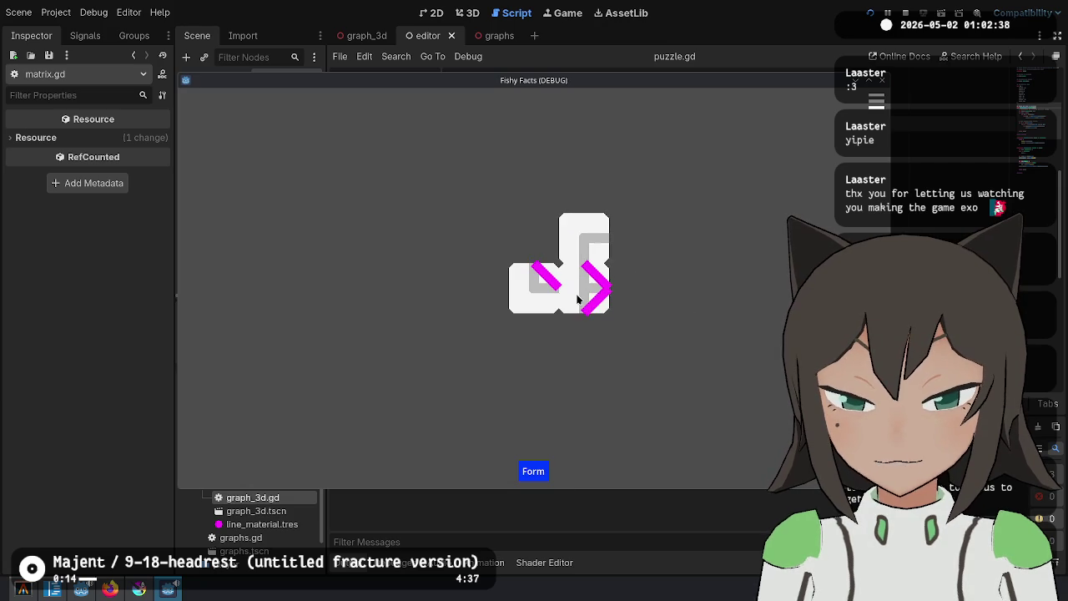
{"action": "left_click", "coordinate": [577, 301]}
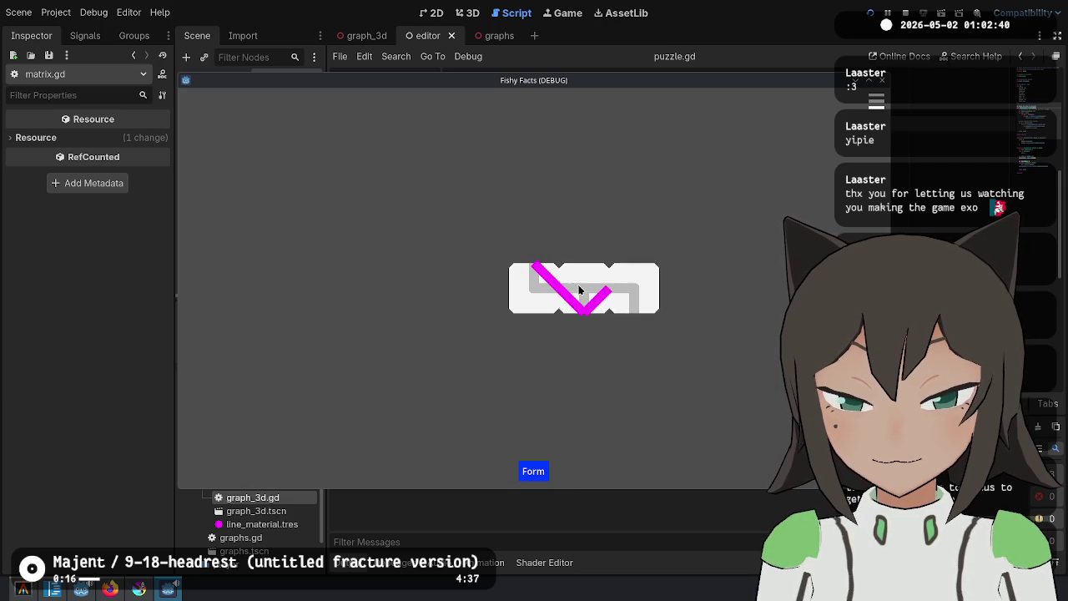
{"action": "left_click", "coordinate": [579, 290]}
{"action": "left_click", "coordinate": [581, 282]}
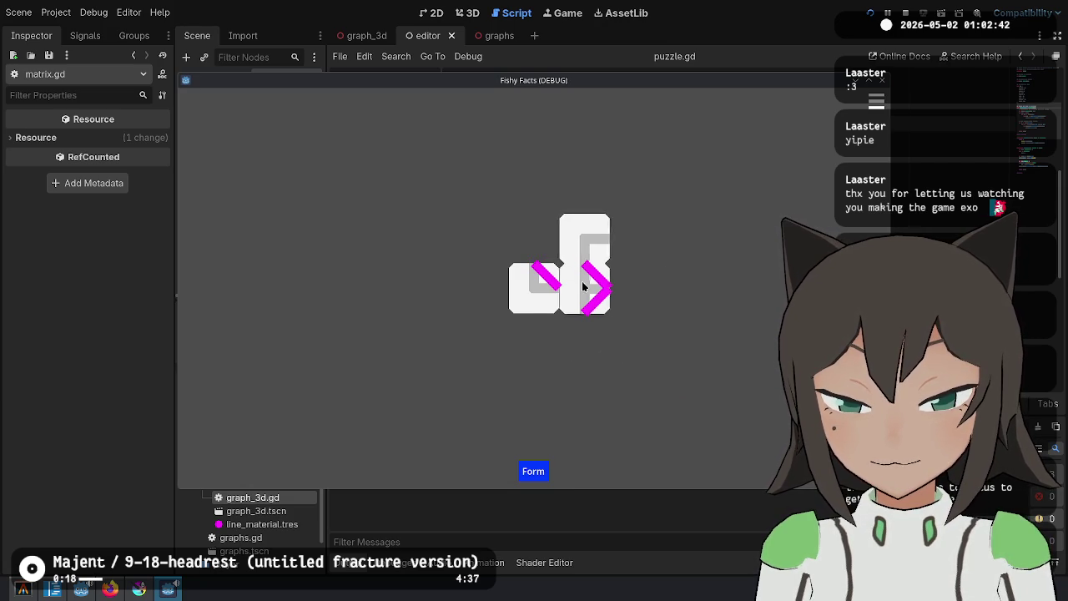
Rotate the top cell's track right in Cell mode, then rejoin the right form to the left piece
{"action": "left_click", "coordinate": [586, 238]}
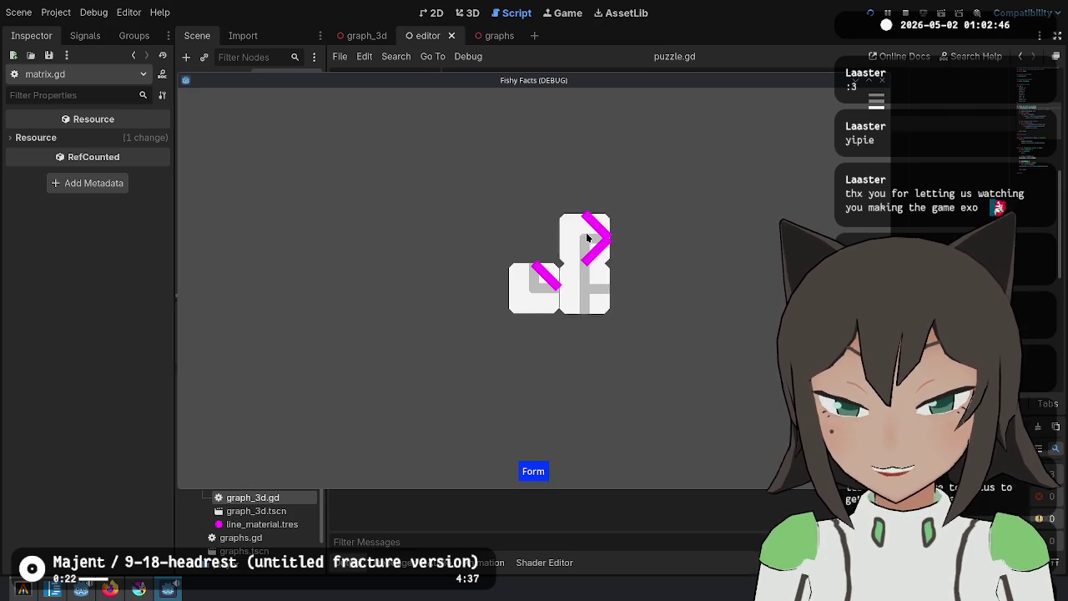
{"action": "left_click", "coordinate": [586, 238]}
{"action": "left_click", "coordinate": [581, 286]}
{"action": "left_click", "coordinate": [582, 286]}
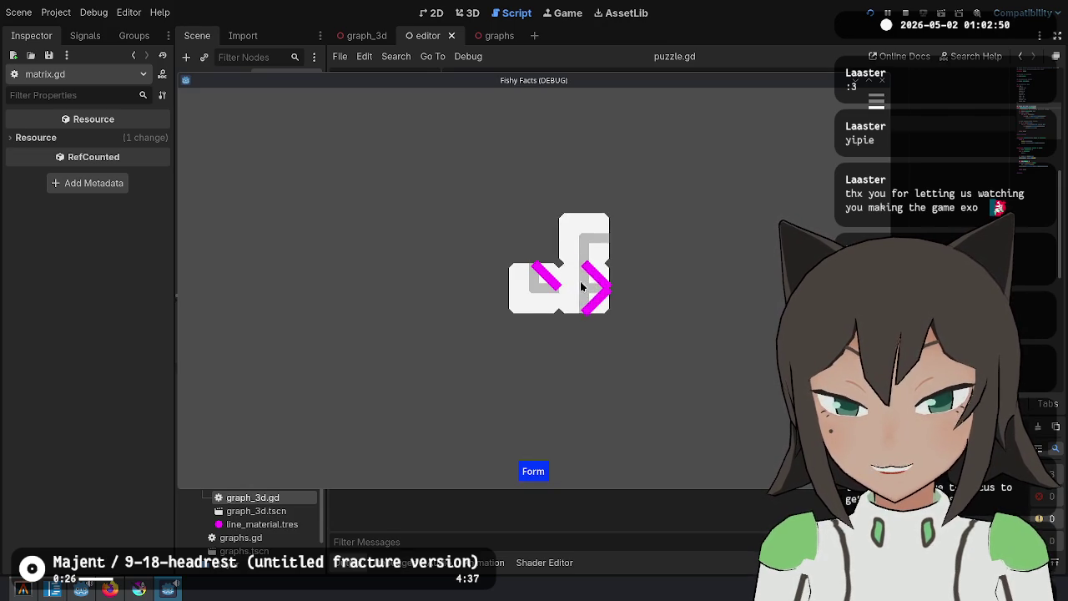
{"action": "left_click", "coordinate": [589, 254]}
{"action": "left_click", "coordinate": [582, 291]}
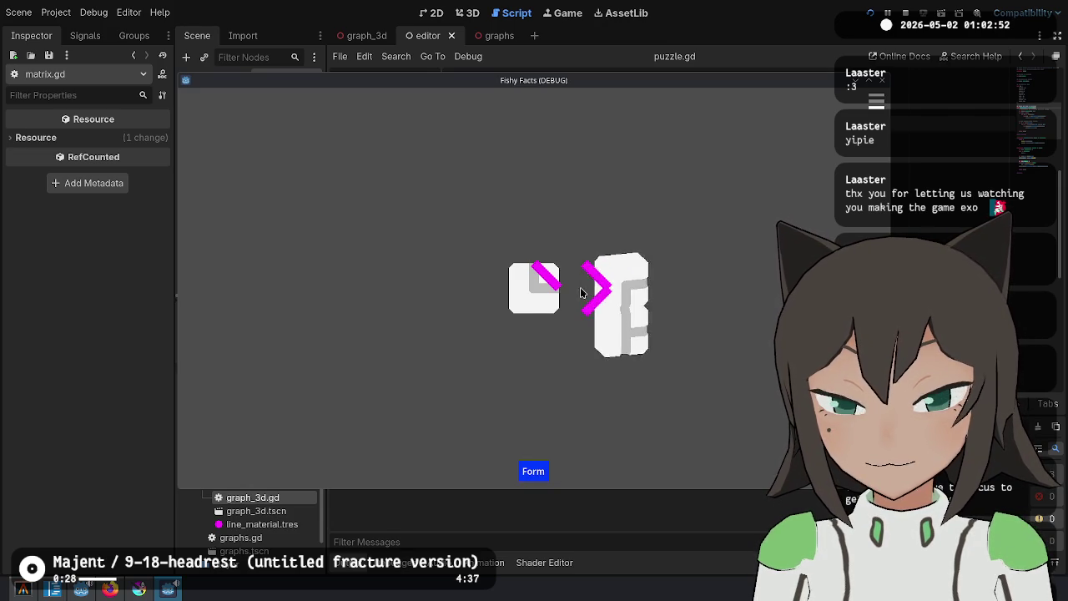
{"action": "left_click", "coordinate": [588, 238]}
{"action": "left_click", "coordinate": [588, 233]}
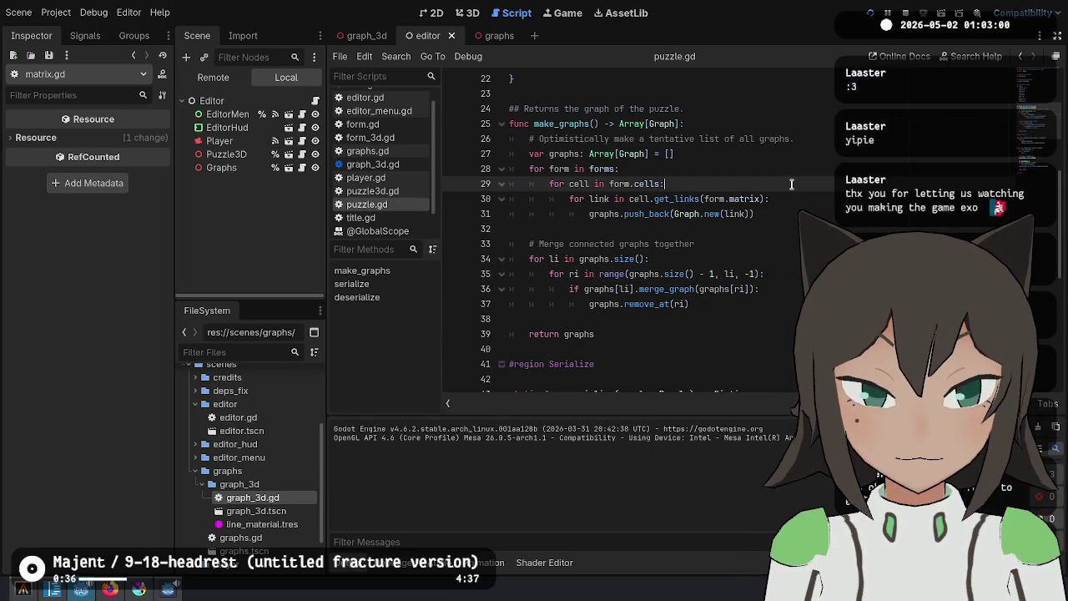
Close the running game and look through graphs.gd, puzzle.gd and title.gd
{"action": "left_click", "coordinate": [763, 215]}
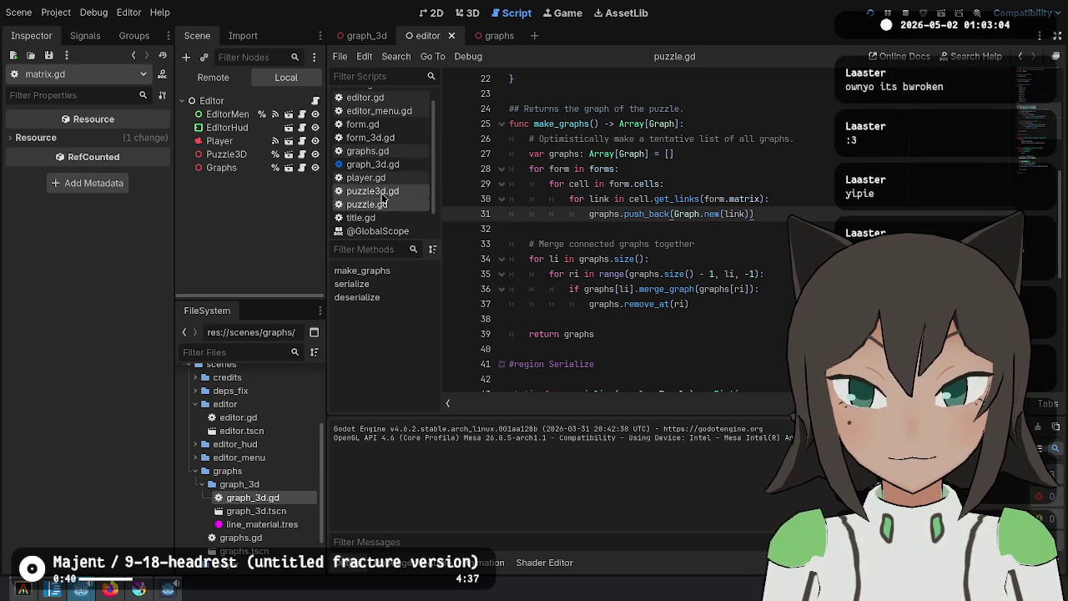
{"action": "left_click", "coordinate": [397, 151]}
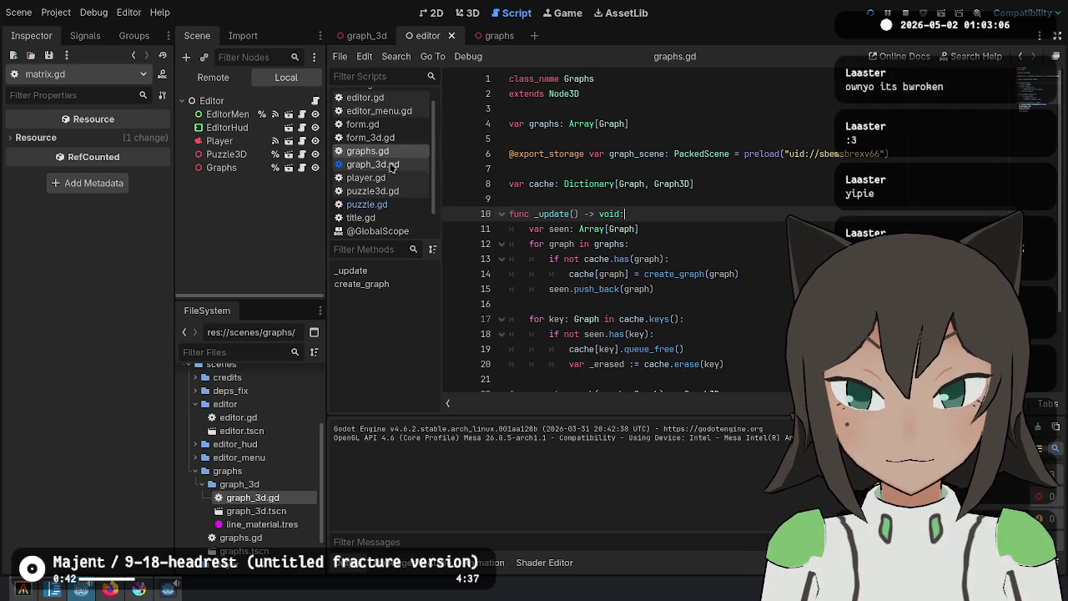
{"action": "left_click", "coordinate": [389, 204]}
{"action": "left_click", "coordinate": [386, 219]}
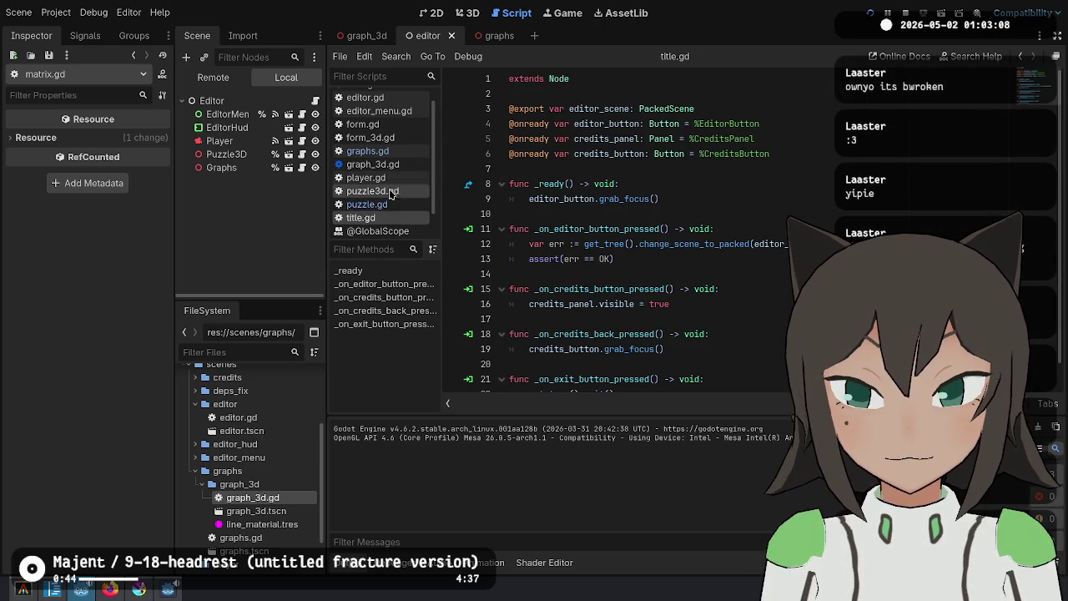
{"action": "scroll", "coordinate": [385, 148], "scroll_direction": "down", "scroll_amount": 2}
{"action": "scroll", "coordinate": [385, 136], "scroll_direction": "down", "scroll_amount": 1}
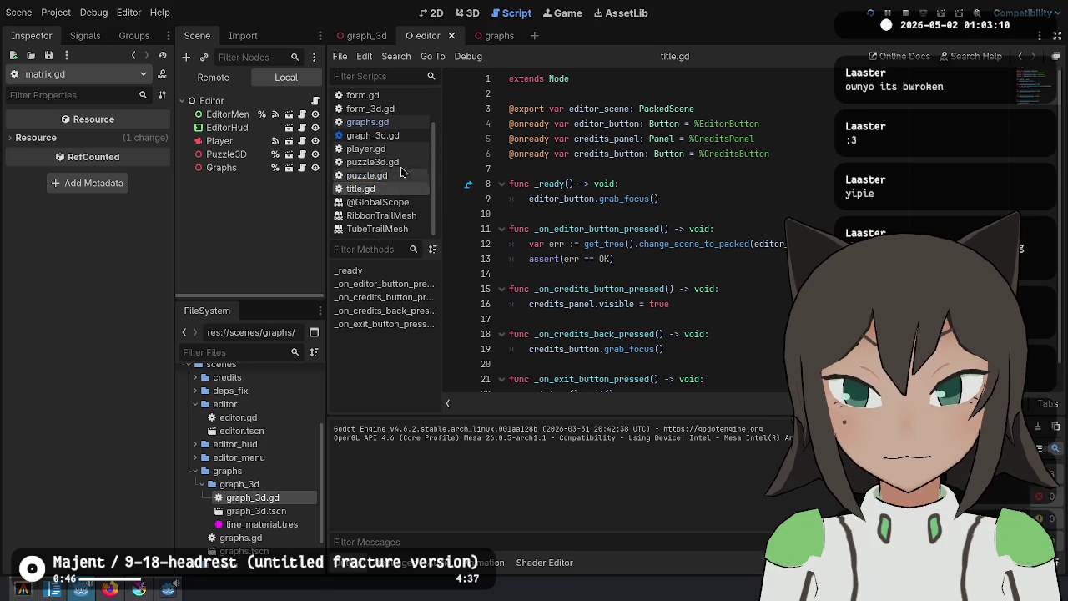
Check form_3d.gd and puzzle3d.gd, then return to puzzle.gd's form-cell loop at line 29
{"action": "left_click", "coordinate": [405, 112]}
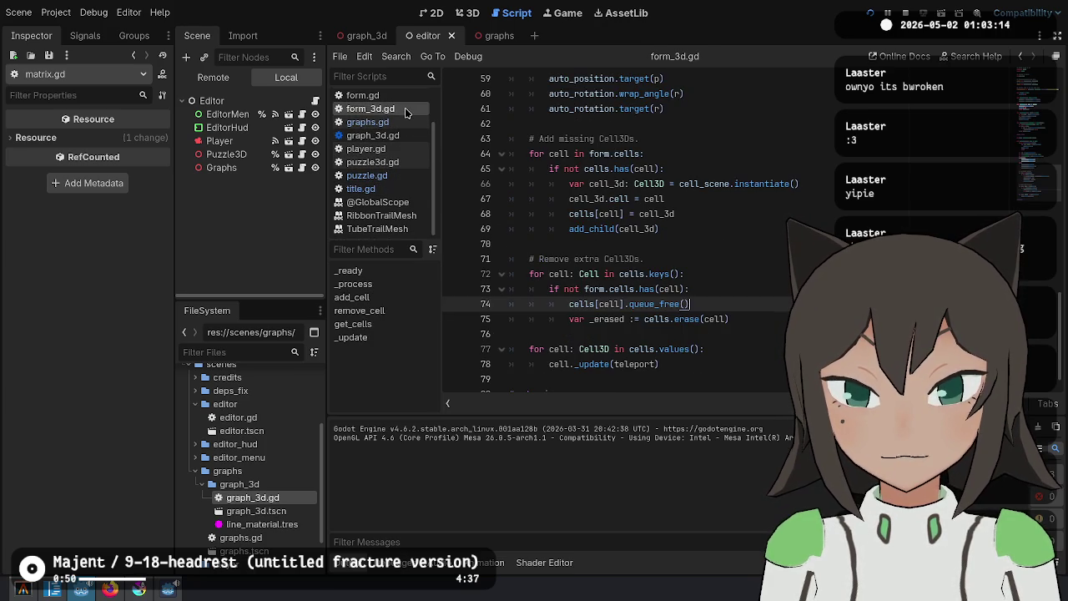
{"action": "left_click", "coordinate": [398, 162]}
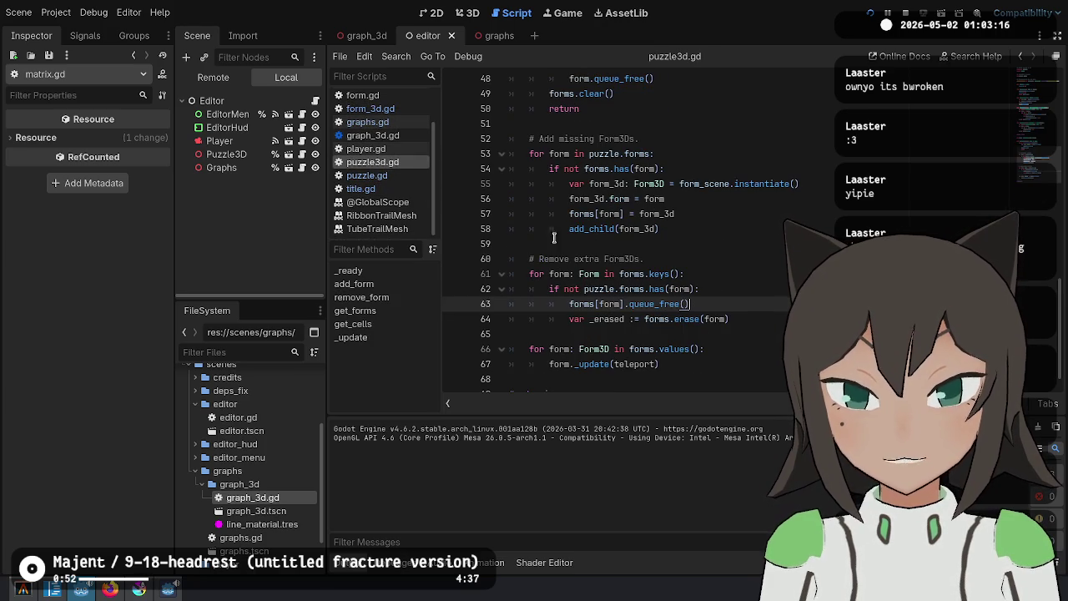
{"action": "left_click", "coordinate": [371, 175]}
{"action": "left_click", "coordinate": [680, 257]}
{"action": "left_click", "coordinate": [614, 184]}
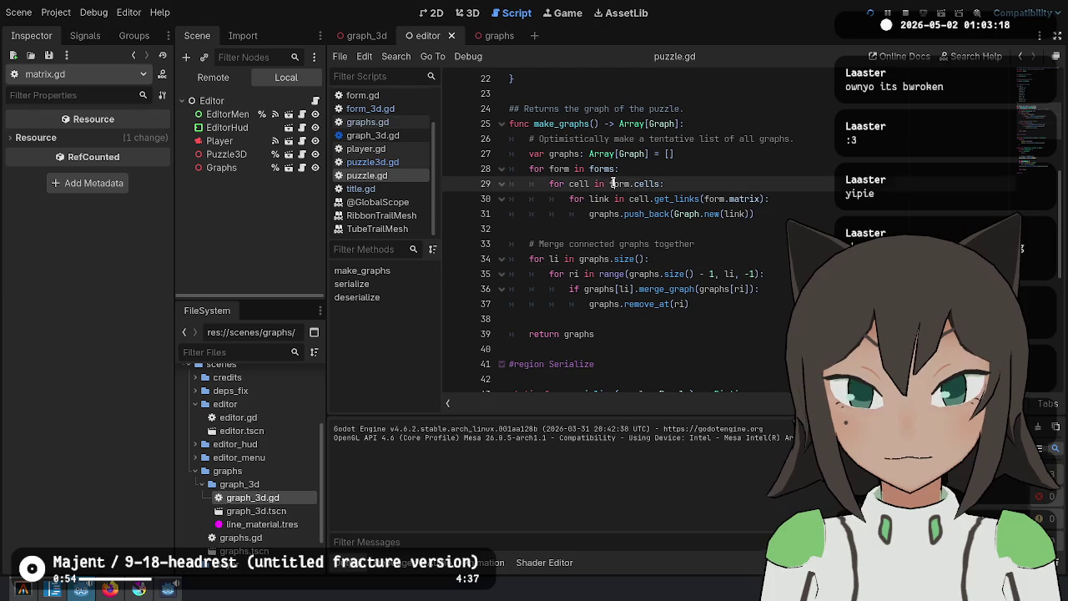
Jump to get_links in cell.gd and inspect where path1 is filled at line 131
{"action": "left_click", "coordinate": [697, 207], "text": "ctrl"}
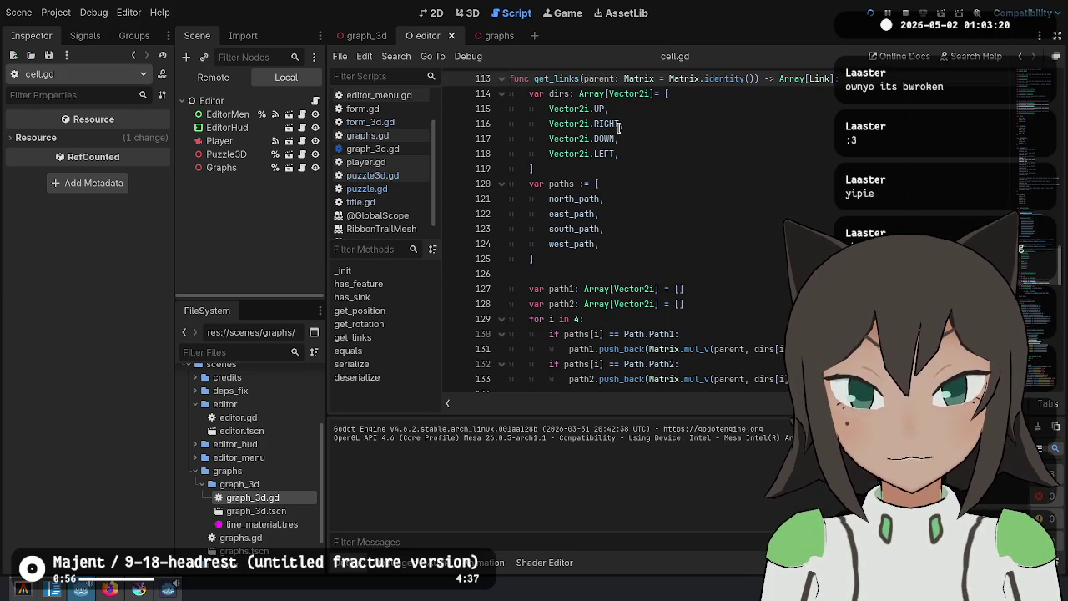
{"action": "scroll", "coordinate": [681, 108], "scroll_direction": "up", "scroll_amount": 1}
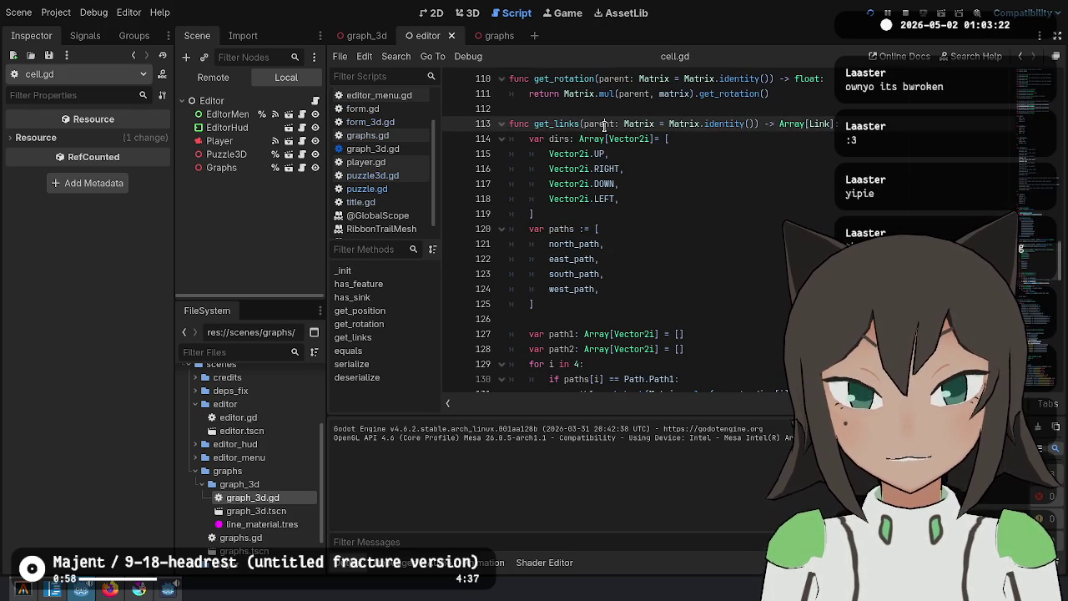
{"action": "scroll", "coordinate": [668, 250], "scroll_direction": "down", "scroll_amount": 3}
{"action": "left_click", "coordinate": [650, 259]}
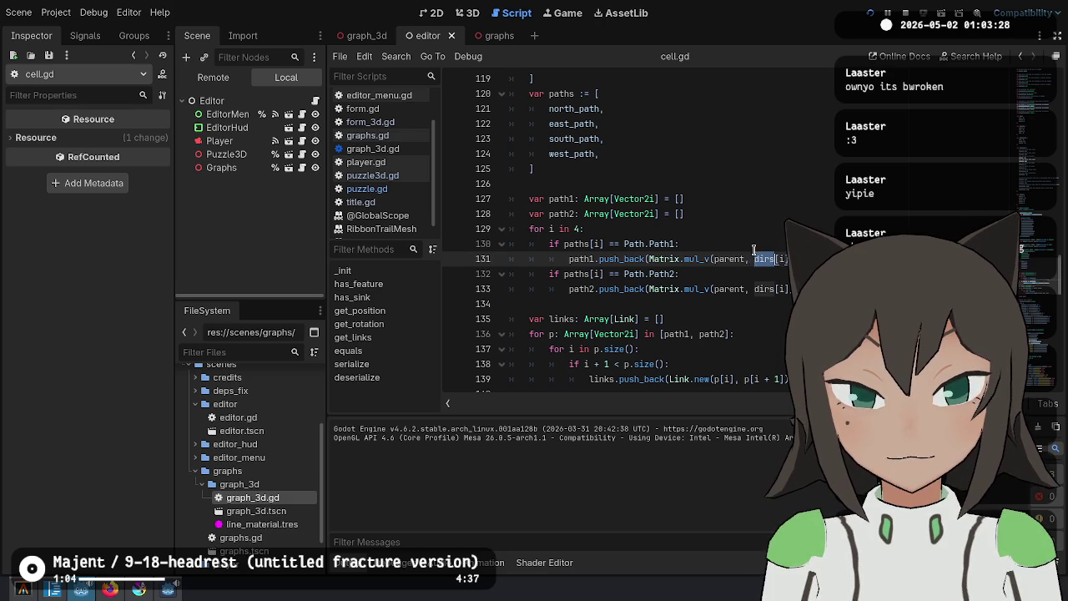
{"action": "scroll", "coordinate": [585, 132], "scroll_direction": "up", "scroll_amount": 2}
{"action": "scroll", "coordinate": [585, 122], "scroll_direction": "down", "scroll_amount": 2}
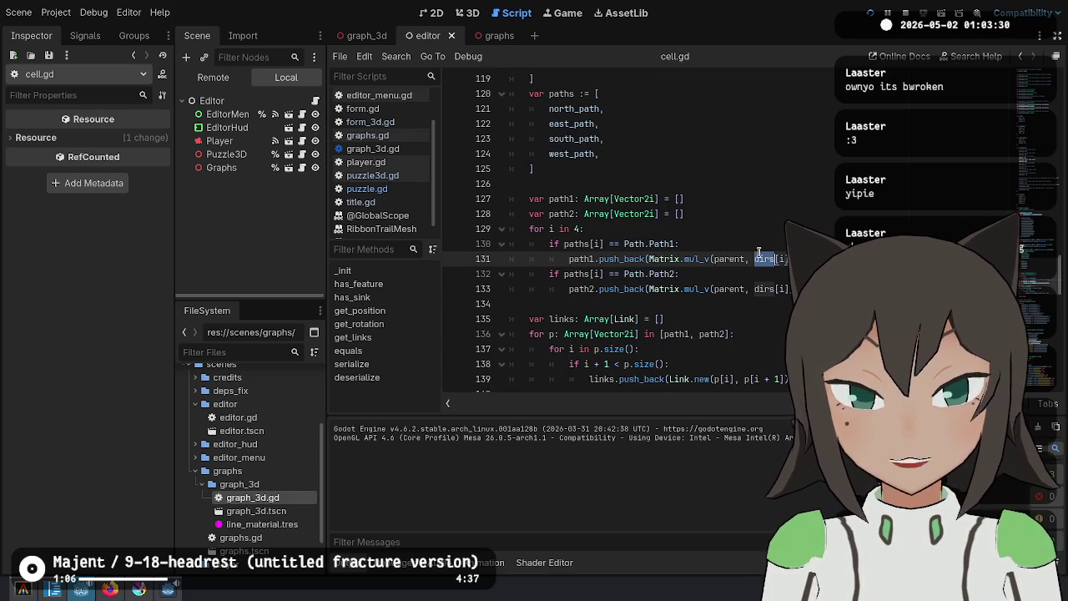
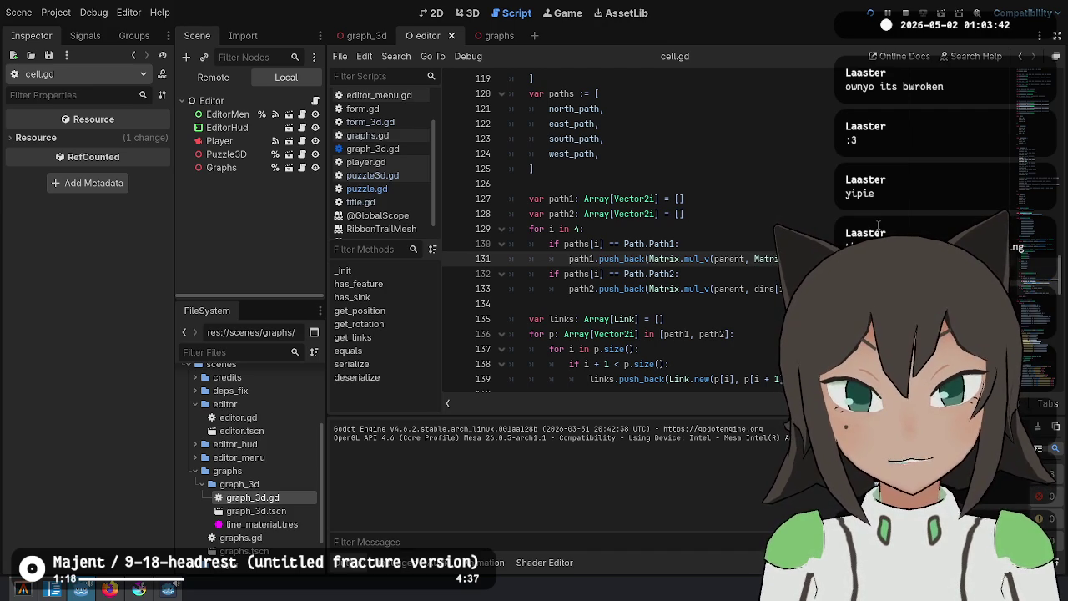
Correct the Matrix ternary expression on line 131 of cell.gd, then save and run the game with F5
{"action": "scroll", "coordinate": [660, 123], "scroll_direction": "up", "scroll_amount": 2}
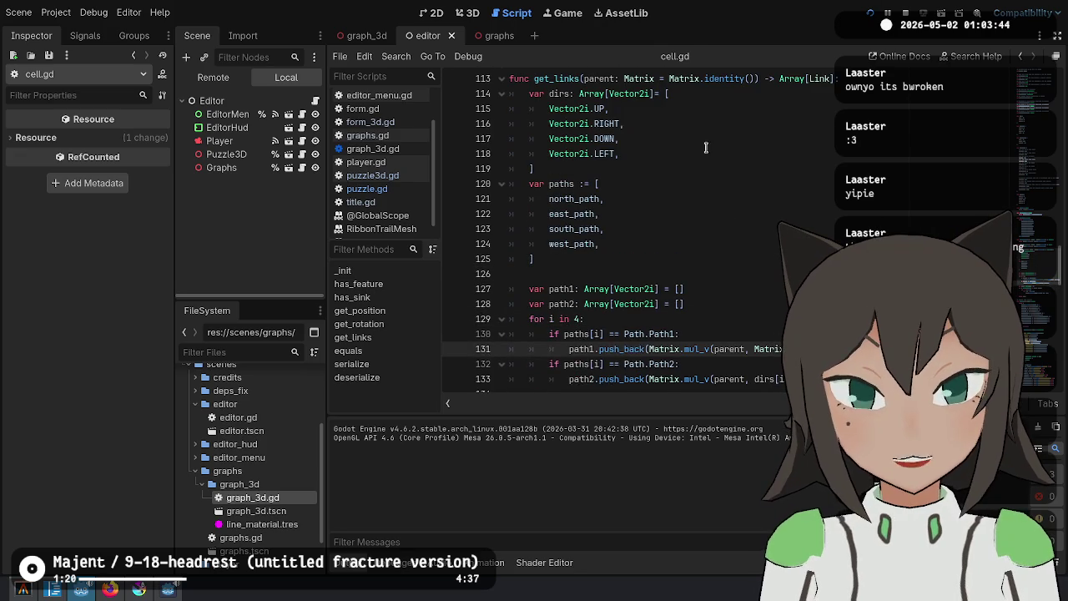
{"action": "scroll", "coordinate": [660, 123], "scroll_direction": "down", "scroll_amount": 1}
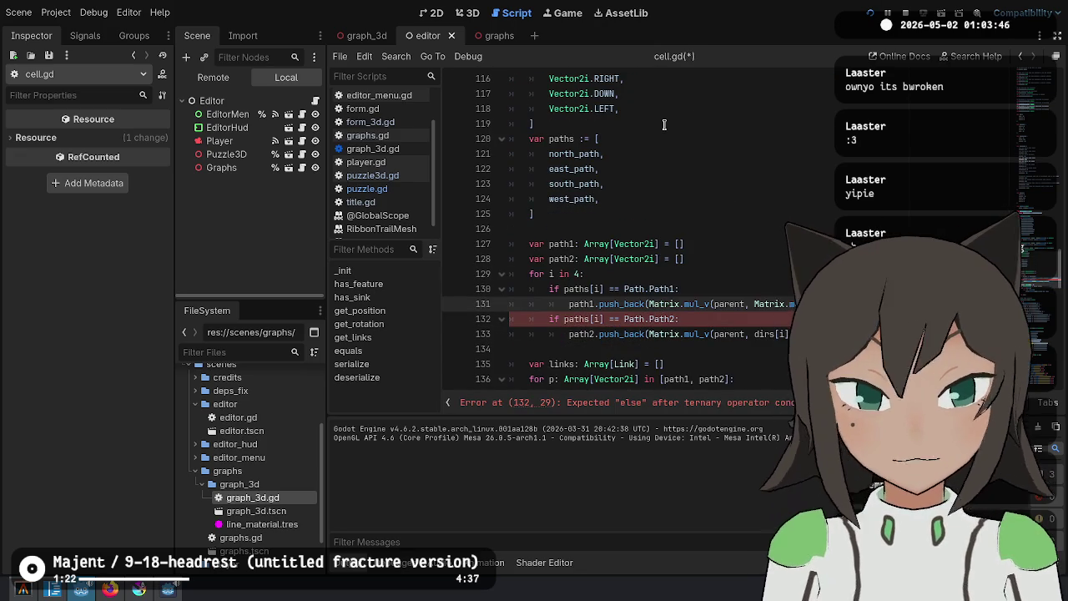
{"action": "type", "text": "M"}
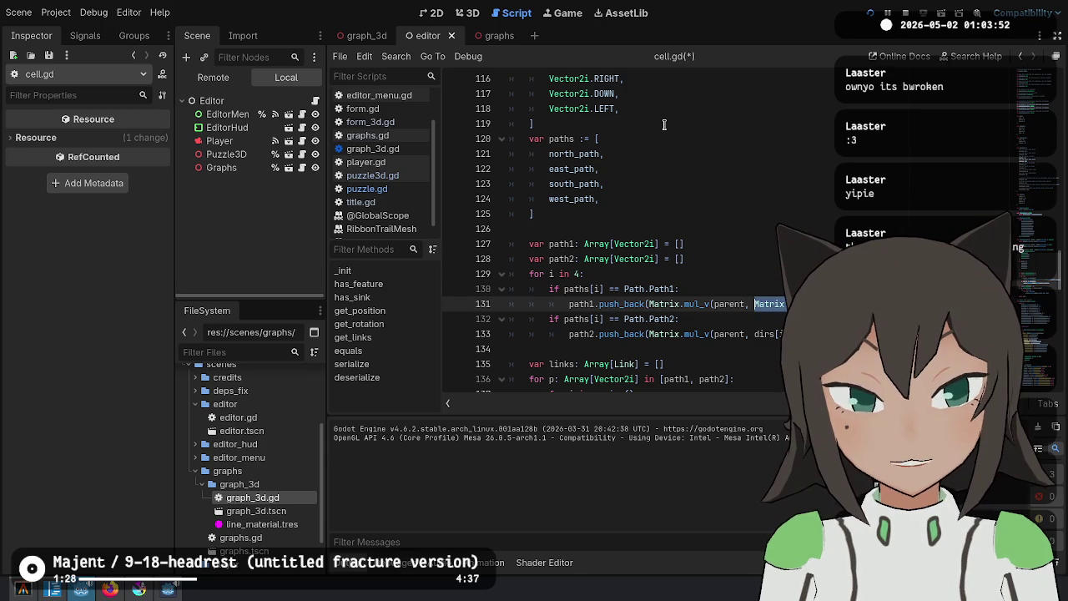
{"action": "key", "text": "Down"}
{"action": "key", "text": "Down"}
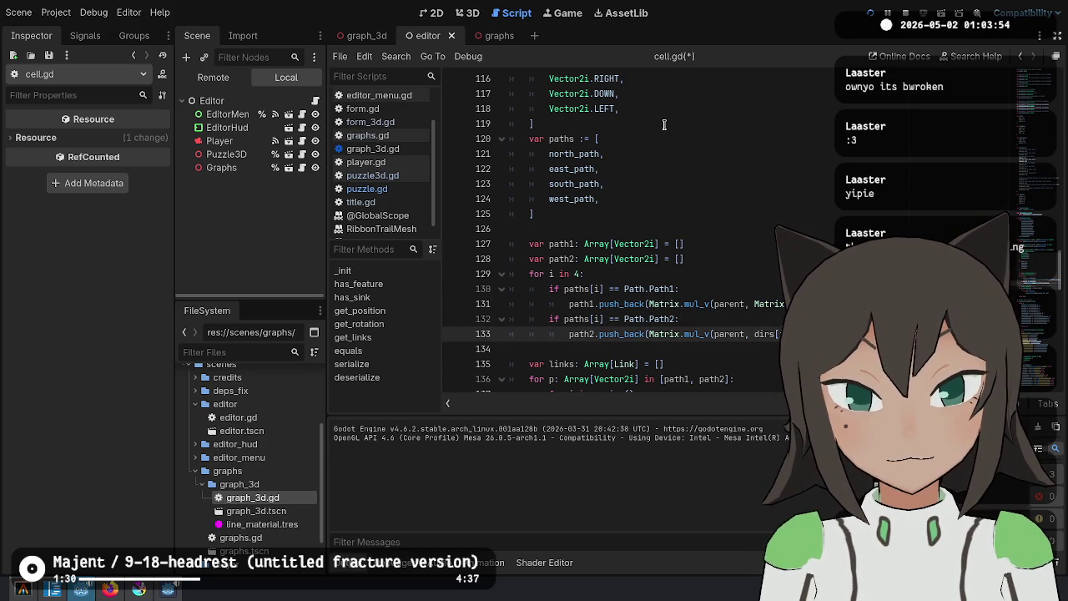
{"action": "key", "text": "F5"}
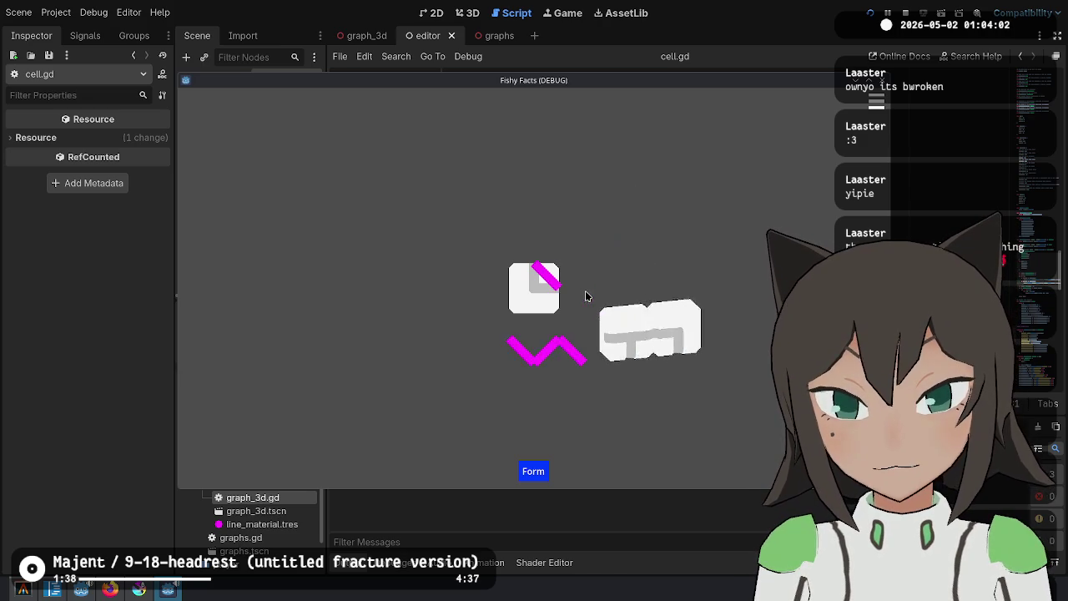
Drag the magenta-lined tile up, stand the flat tile upright, and move the big tile left of the small one
{"action": "mouse_move", "coordinate": [534, 341]}
{"action": "left_mouse_down"}
{"action": "mouse_move", "coordinate": [592, 312]}
{"action": "mouse_move", "coordinate": [624, 316]}
{"action": "mouse_move", "coordinate": [632, 276]}
{"action": "mouse_move", "coordinate": [622, 292]}
{"action": "mouse_move", "coordinate": [583, 229]}
{"action": "mouse_move", "coordinate": [563, 231]}
{"action": "left_mouse_up"}
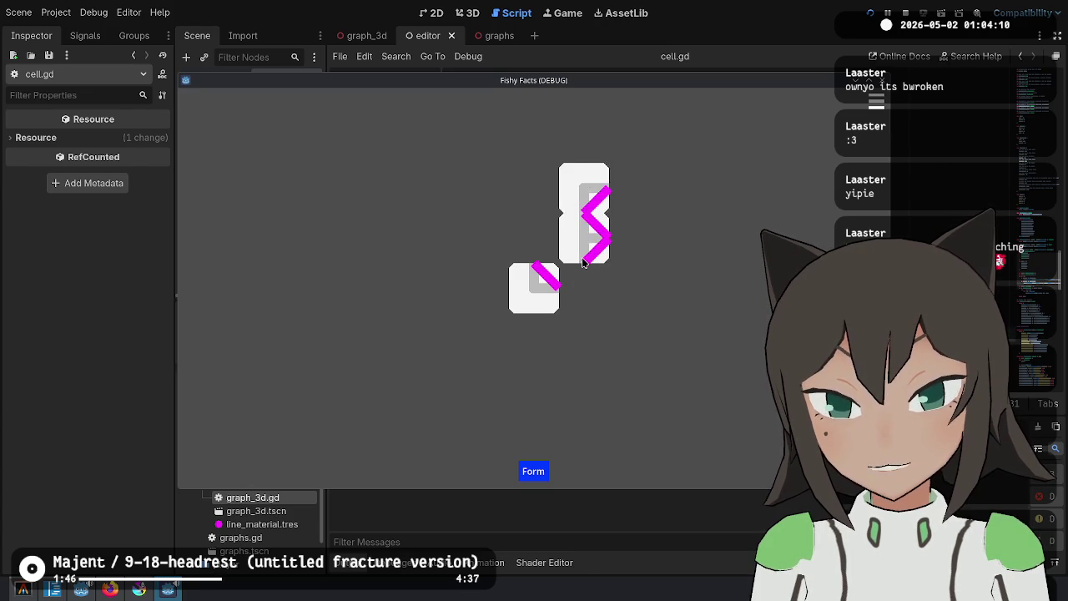
{"action": "left_click", "coordinate": [584, 262]}
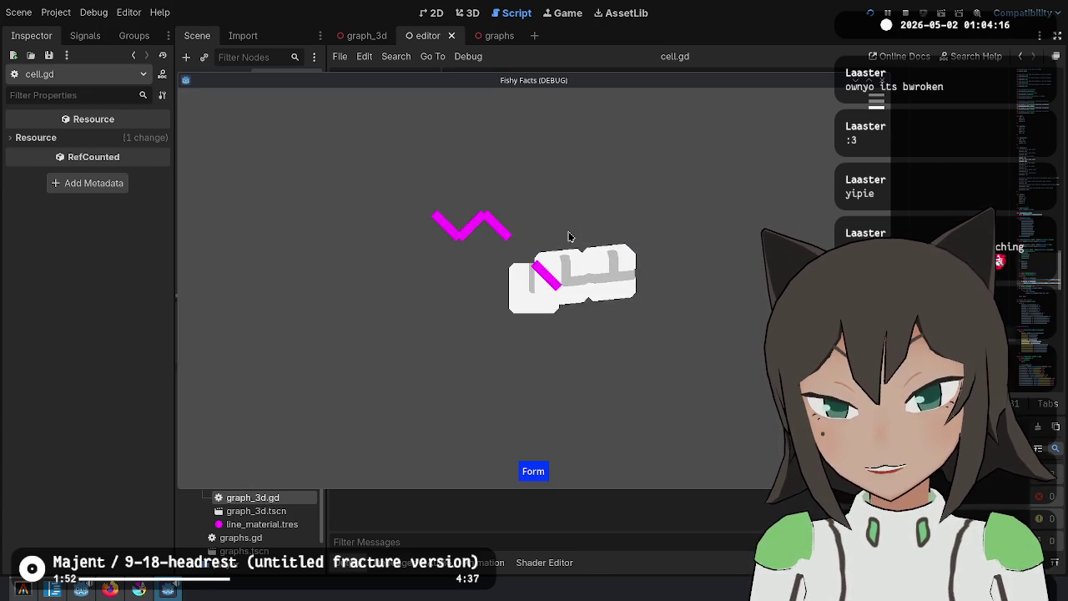
{"action": "mouse_move", "coordinate": [563, 239]}
{"action": "left_mouse_down"}
{"action": "mouse_move", "coordinate": [457, 247]}
{"action": "mouse_move", "coordinate": [584, 242]}
{"action": "mouse_move", "coordinate": [599, 359]}
{"action": "mouse_move", "coordinate": [584, 234]}
{"action": "mouse_move", "coordinate": [592, 260]}
{"action": "mouse_move", "coordinate": [601, 255]}
{"action": "mouse_move", "coordinate": [587, 264]}
{"action": "mouse_move", "coordinate": [589, 286]}
{"action": "left_mouse_up"}
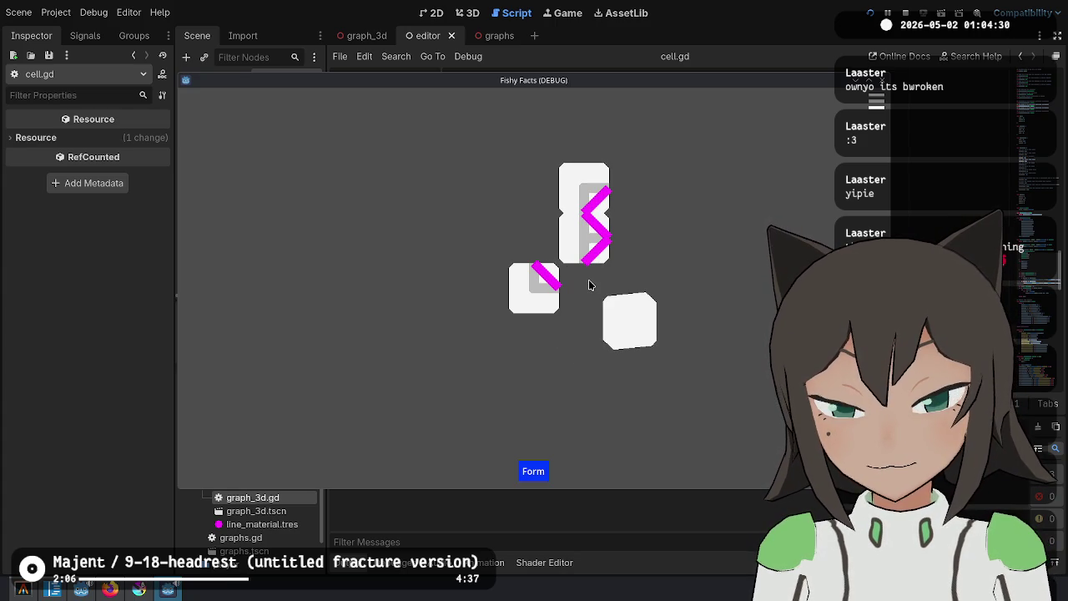
Snap the loose tiles into an L-shaped piece, then close the game and return to graph_3d.gd
{"action": "left_click", "coordinate": [589, 286]}
{"action": "left_click", "coordinate": [590, 285]}
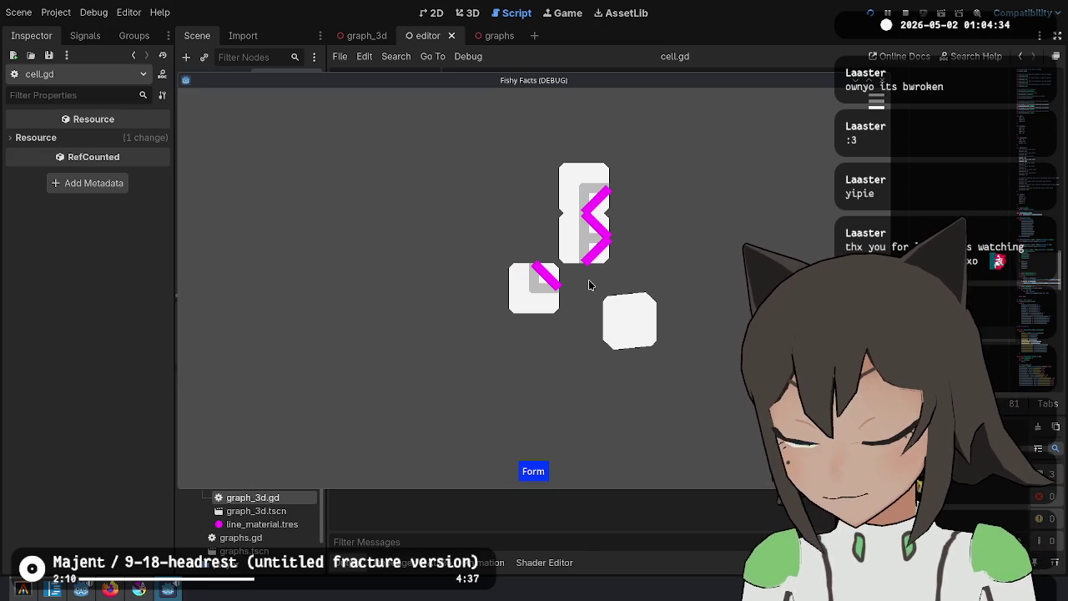
{"action": "left_click", "coordinate": [590, 287]}
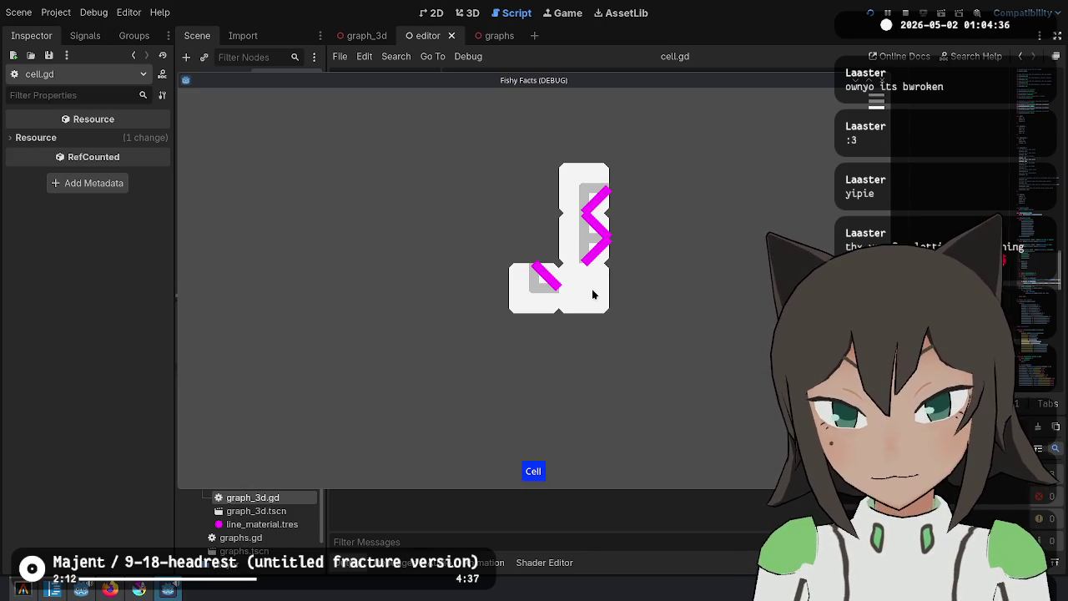
{"action": "left_click", "coordinate": [592, 293]}
{"action": "left_click", "coordinate": [593, 294]}
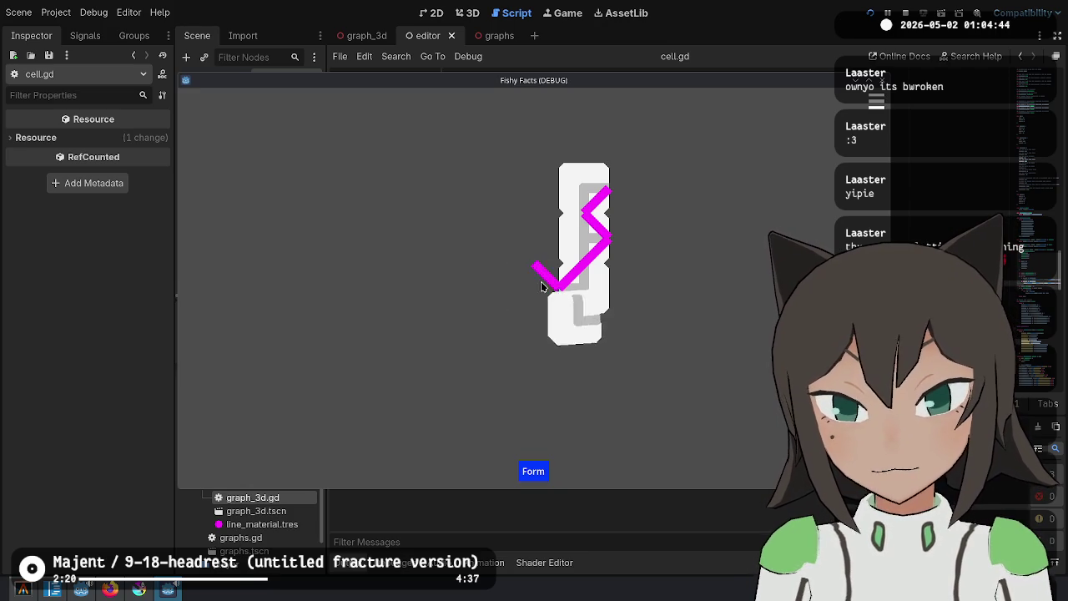
{"action": "left_click", "coordinate": [542, 286]}
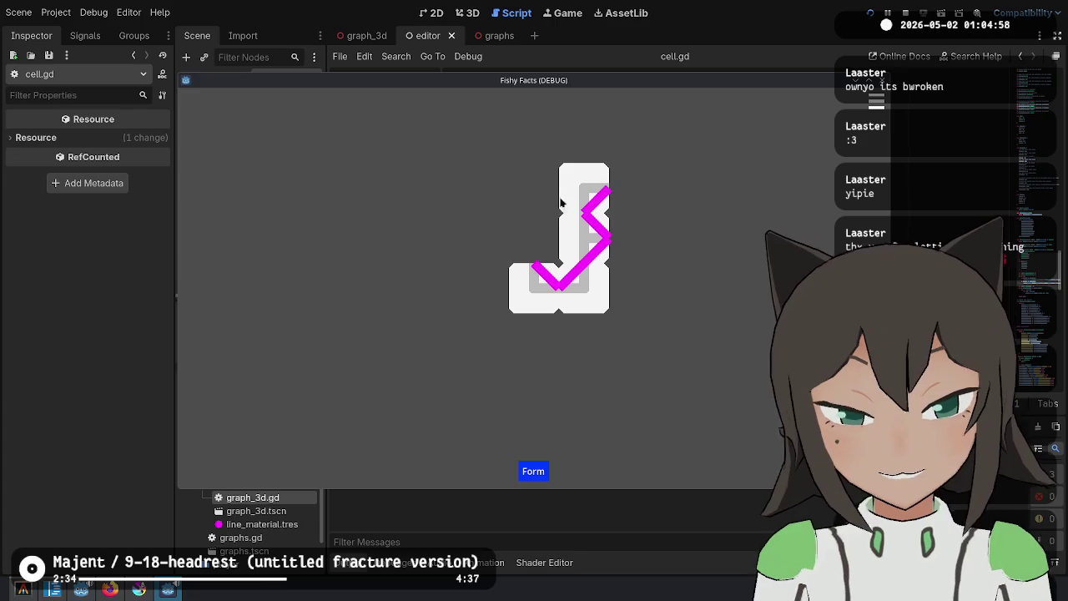
{"action": "left_click", "coordinate": [747, 6]}
{"action": "left_click", "coordinate": [366, 35]}
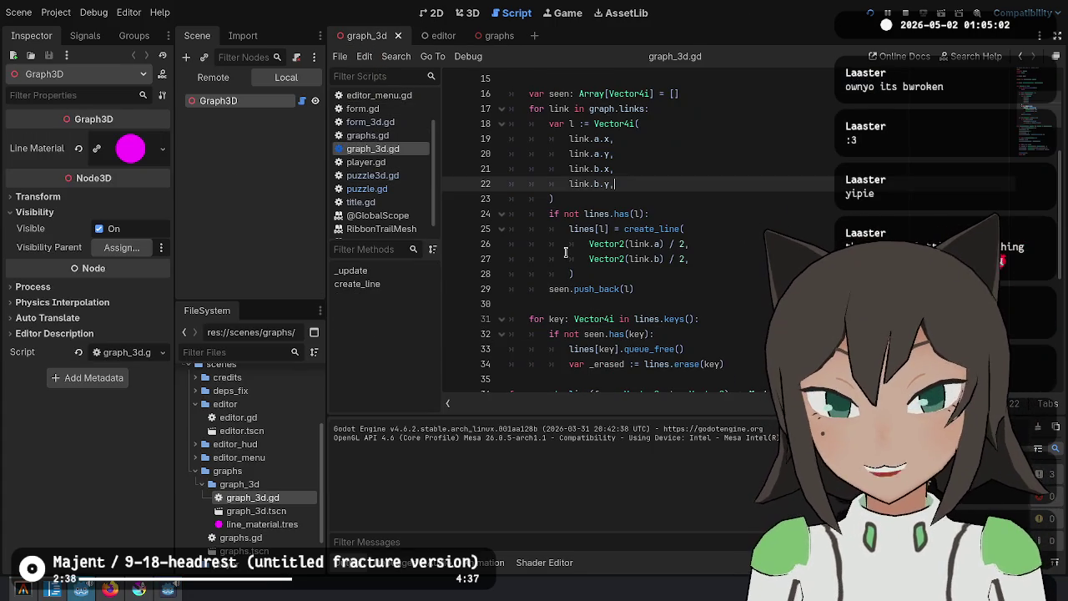
Switch to the 3D view and reload the saved graph_3d scene, dismissing the tree-root alert
{"action": "left_click", "coordinate": [585, 243]}
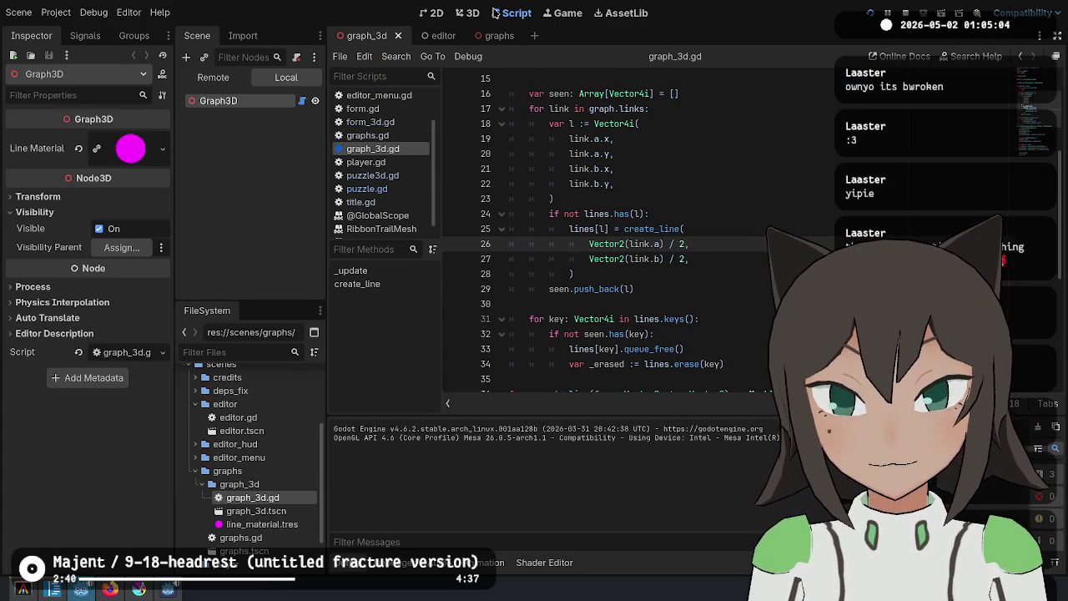
{"action": "left_click", "coordinate": [467, 12]}
{"action": "left_click", "coordinate": [434, 12]}
{"action": "left_click", "coordinate": [467, 13]}
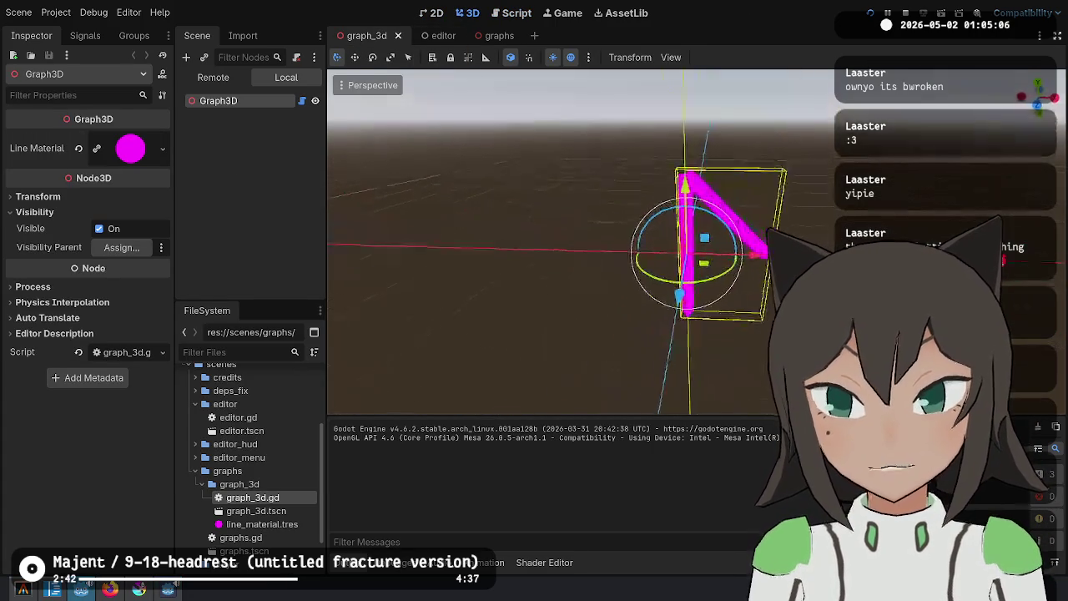
{"action": "left_click", "coordinate": [18, 12]}
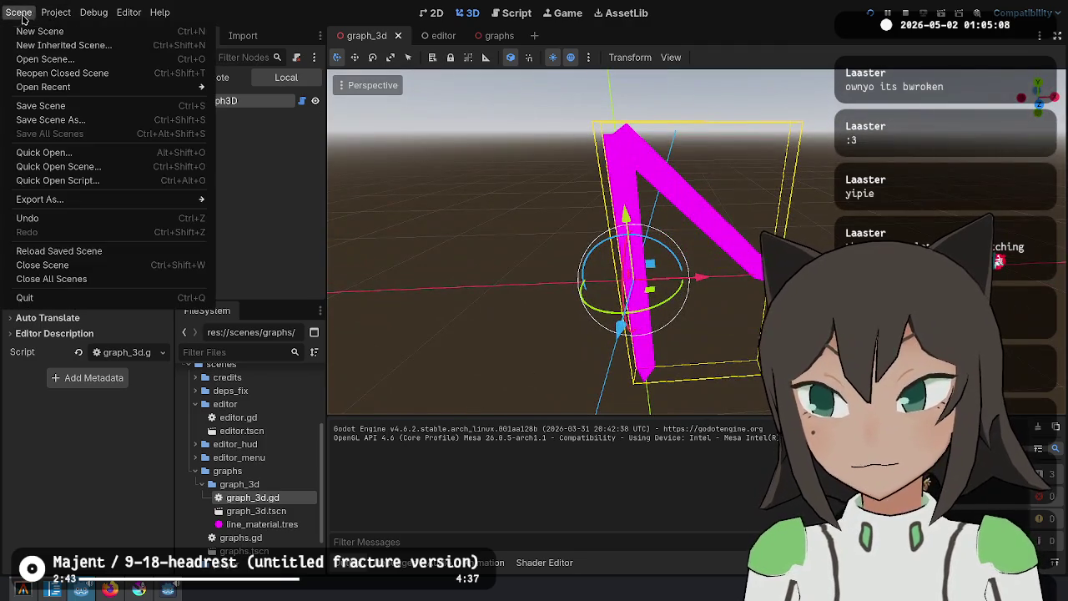
{"action": "left_click", "coordinate": [67, 251]}
{"action": "key", "text": "ctrl+d"}
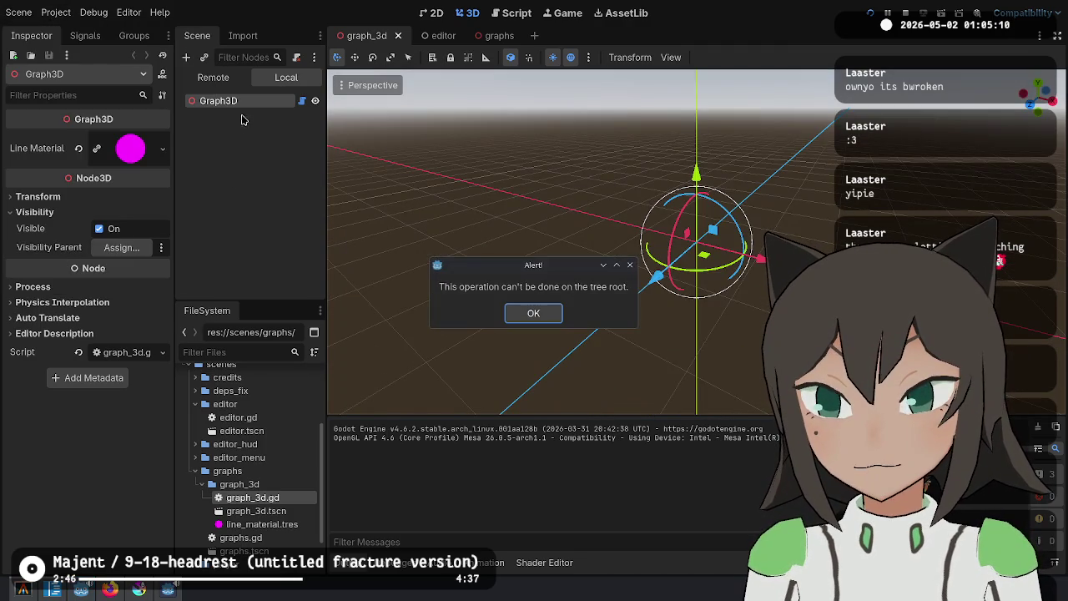
{"action": "left_click", "coordinate": [534, 313]}
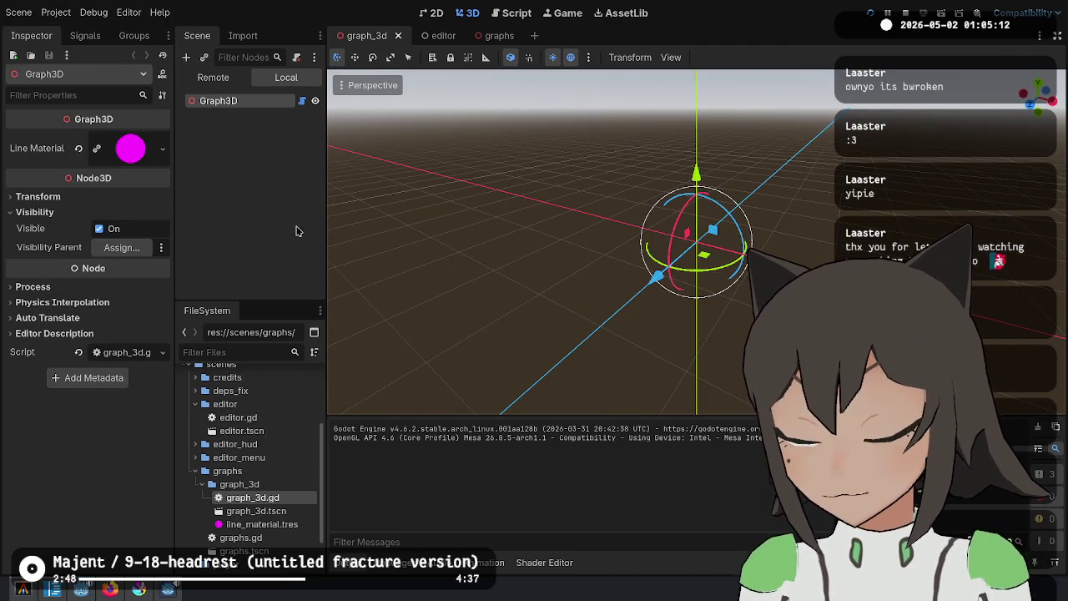
Add a MeshInstance3D child under Graph3D with a new CapsuleMesh, framed in the viewport
{"action": "right_click", "coordinate": [201, 107]}
{"action": "left_click", "coordinate": [259, 132]}
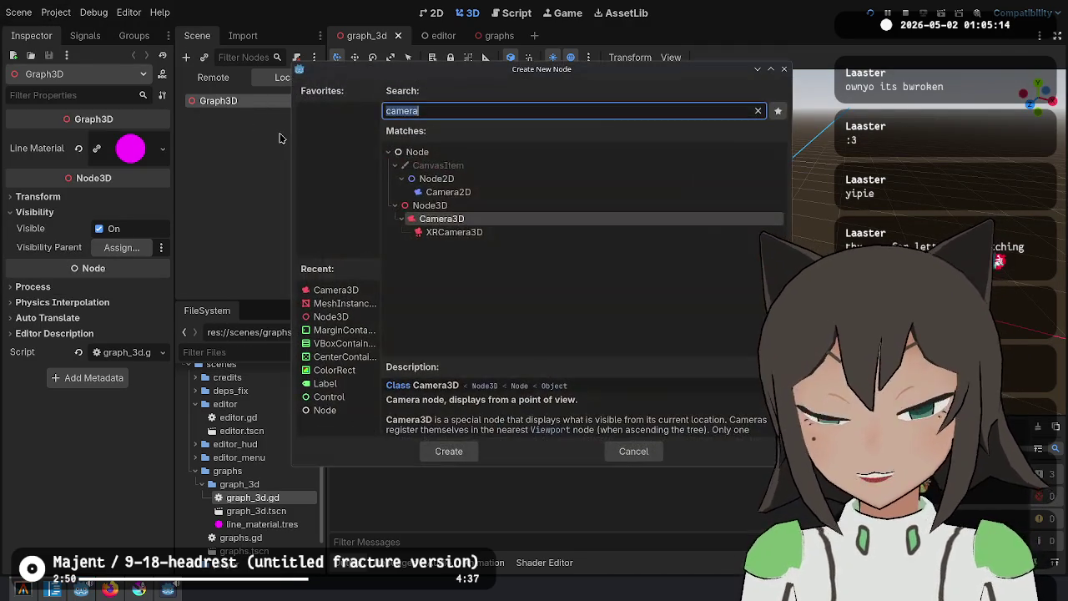
{"action": "type", "text": "meshin"}
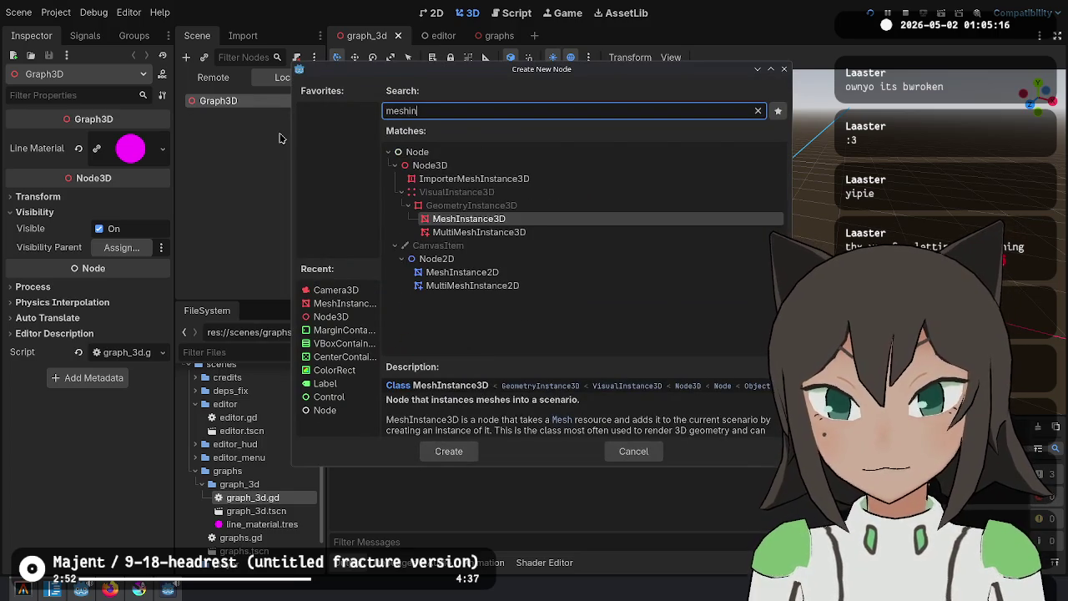
{"action": "key", "text": "Return"}
{"action": "left_click", "coordinate": [124, 139]}
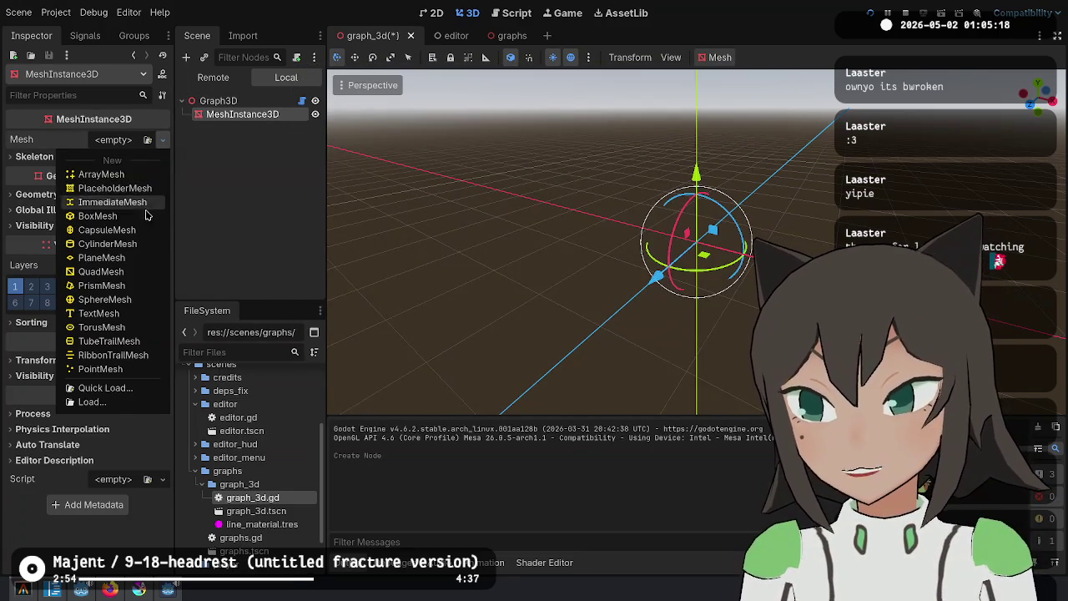
{"action": "left_click", "coordinate": [107, 230]}
{"action": "key", "text": "f"}
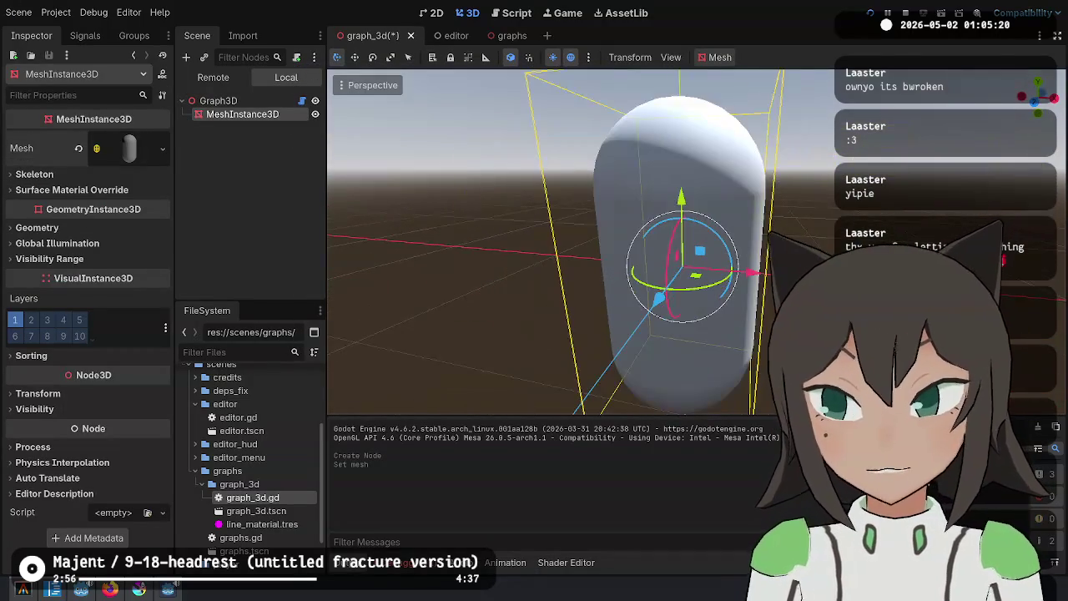
Give the capsule 4 radial segments, 1 ring and radius 0.1
{"action": "left_click", "coordinate": [122, 148]}
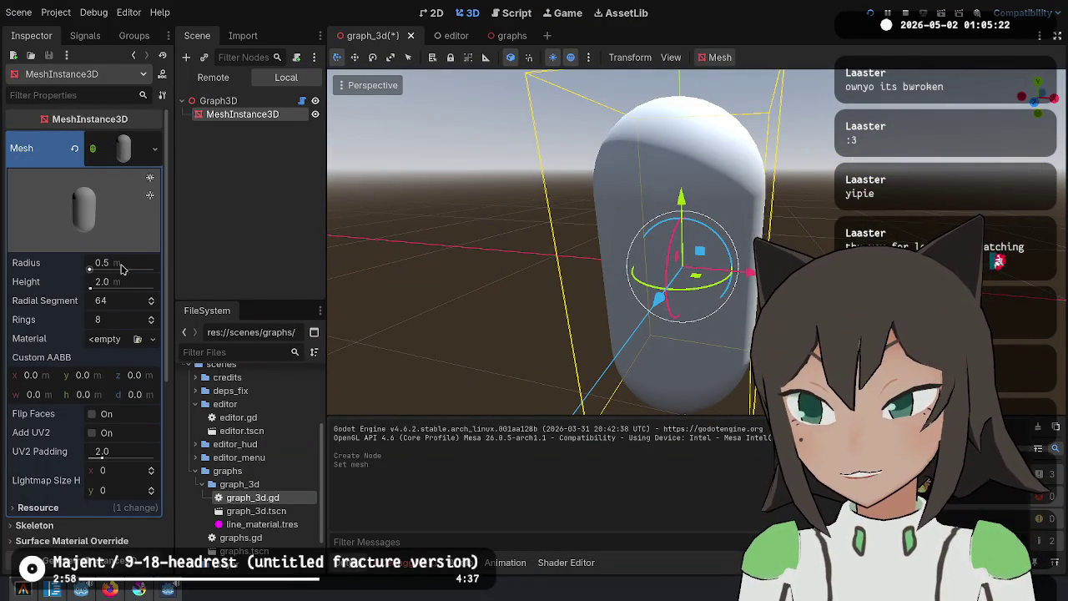
{"action": "left_click", "coordinate": [123, 303]}
{"action": "type", "text": "4"}
{"action": "key", "text": "Return"}
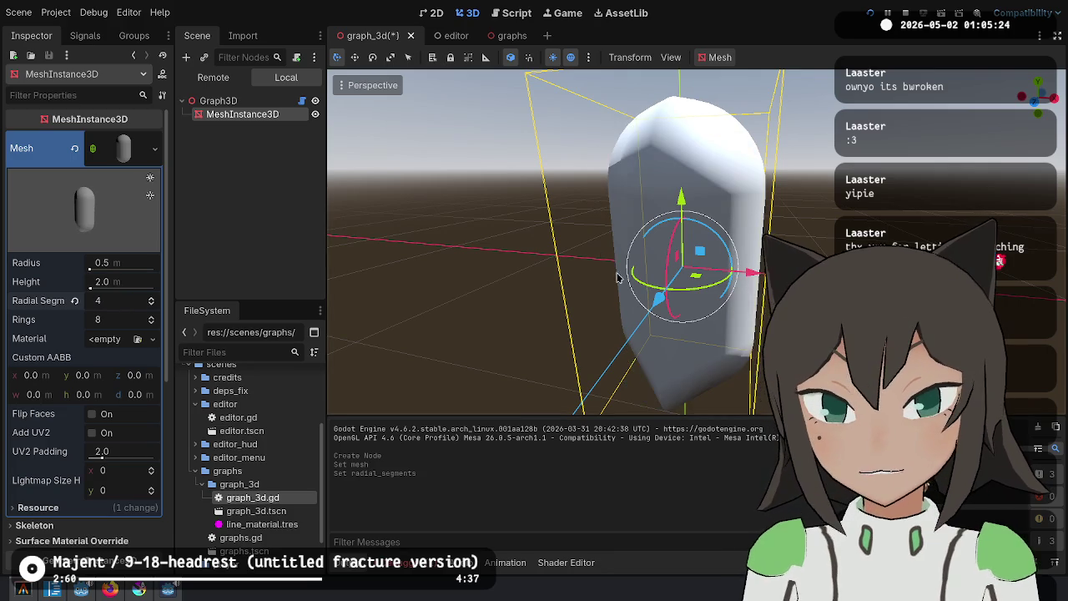
{"action": "scroll", "coordinate": [693, 240], "scroll_direction": "up", "scroll_amount": 3}
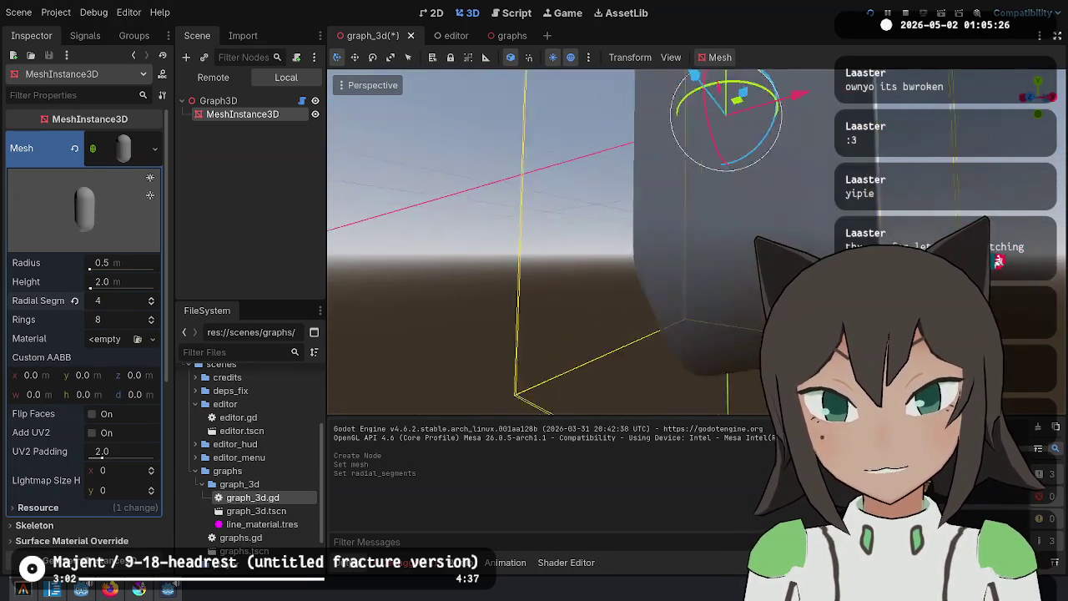
{"action": "scroll", "coordinate": [547, 242], "scroll_direction": "down", "scroll_amount": 4}
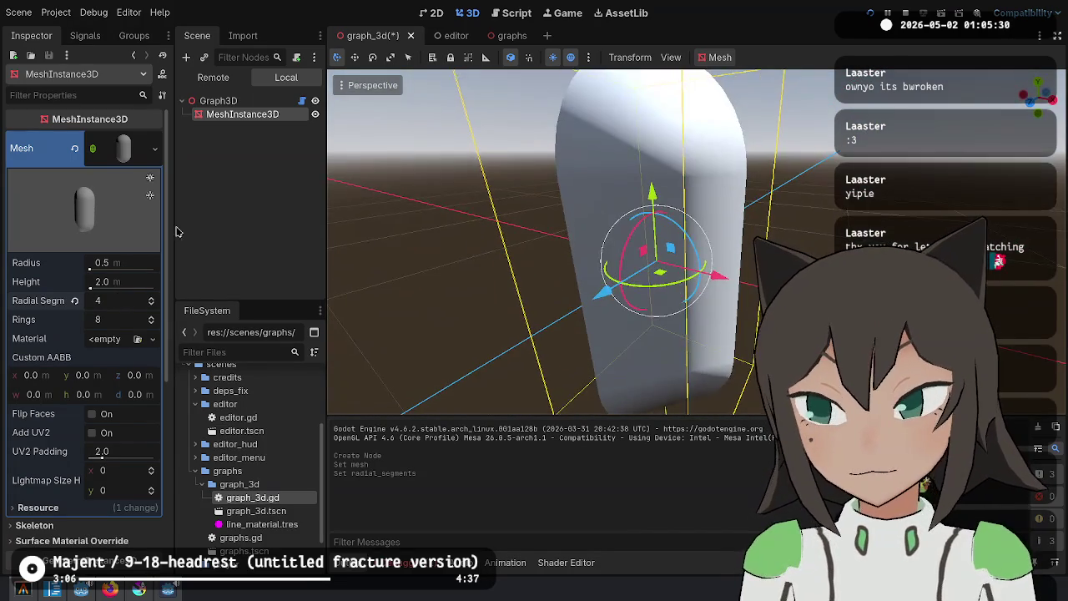
{"action": "left_click_drag", "start_coordinate": [127, 319], "coordinate": [117, 322]}
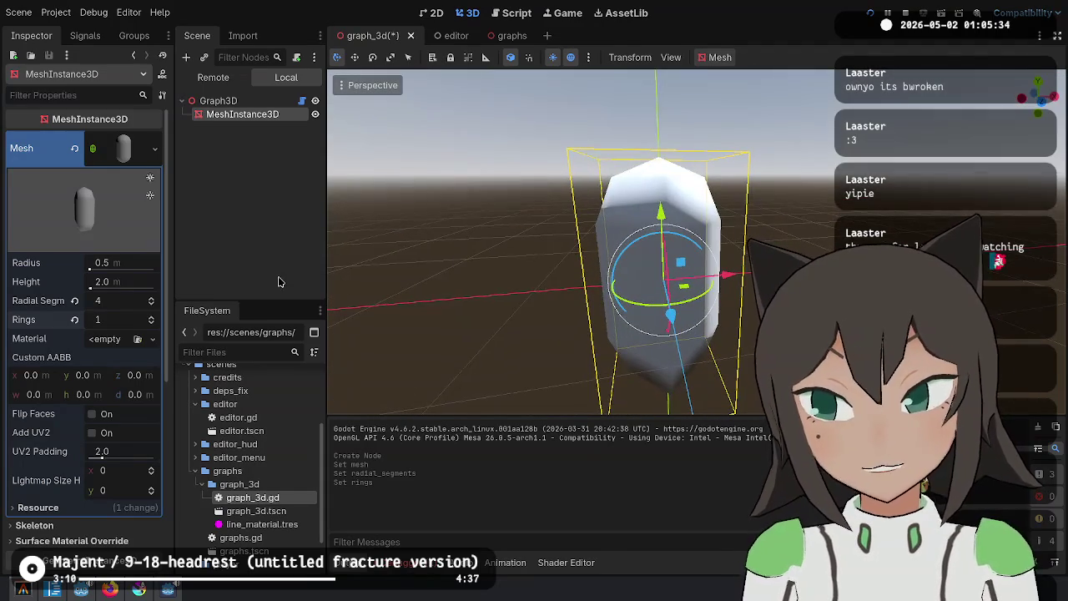
{"action": "left_click", "coordinate": [112, 303]}
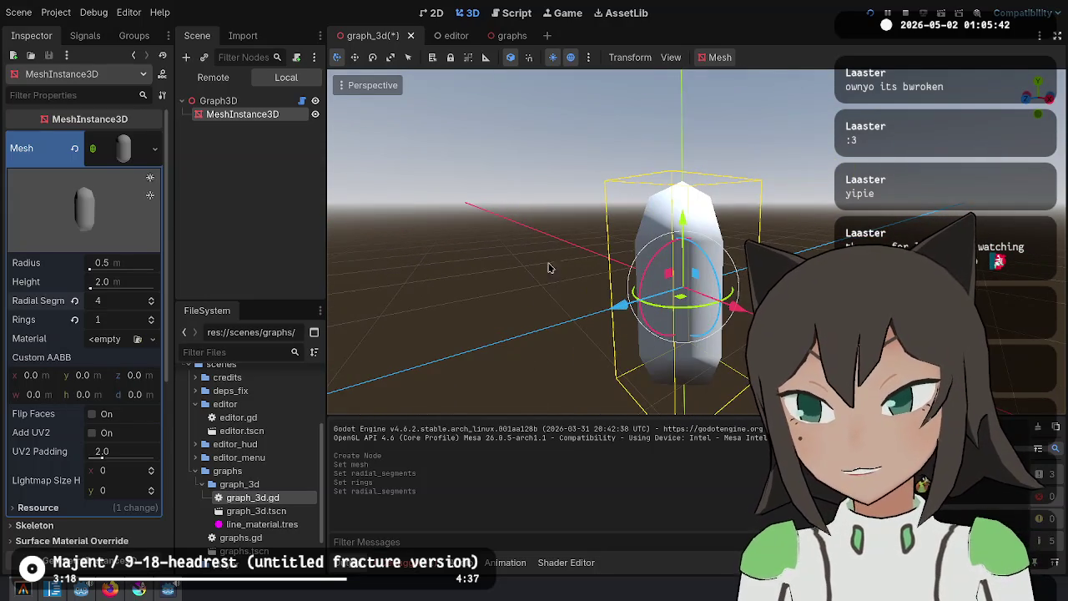
{"action": "left_click", "coordinate": [138, 263]}
{"action": "type", "text": "0.1"}
{"action": "key", "text": "Return"}
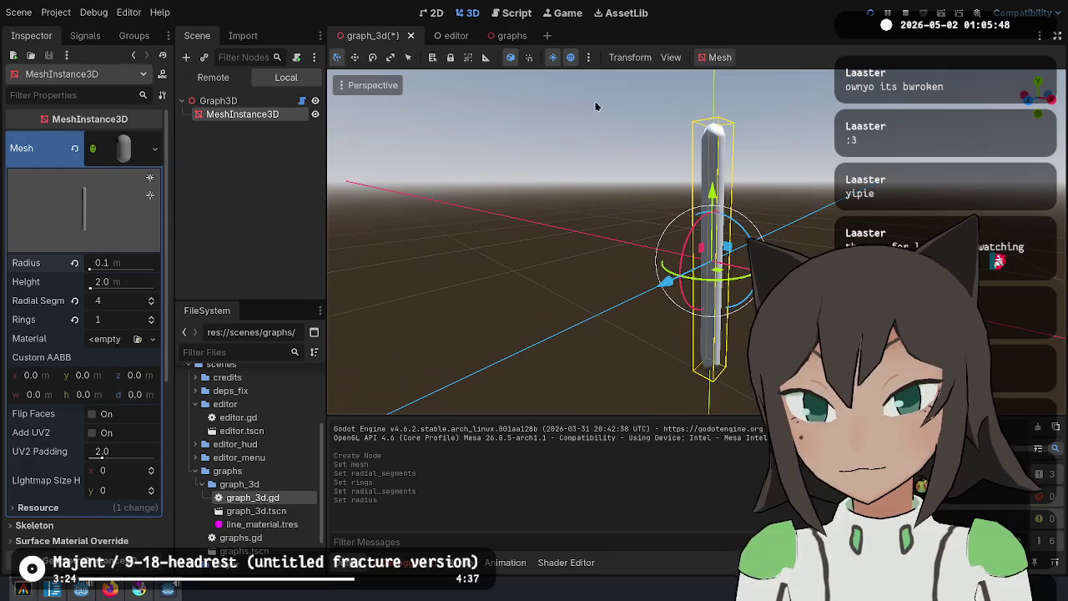
{"action": "left_click", "coordinate": [515, 13]}
Replace TubeTrailMesh with CapsuleMesh in create_line
{"action": "scroll", "coordinate": [576, 180], "scroll_direction": "down", "scroll_amount": 6}
{"action": "double_click", "coordinate": [624, 217]}
{"action": "double_click", "coordinate": [628, 127]}
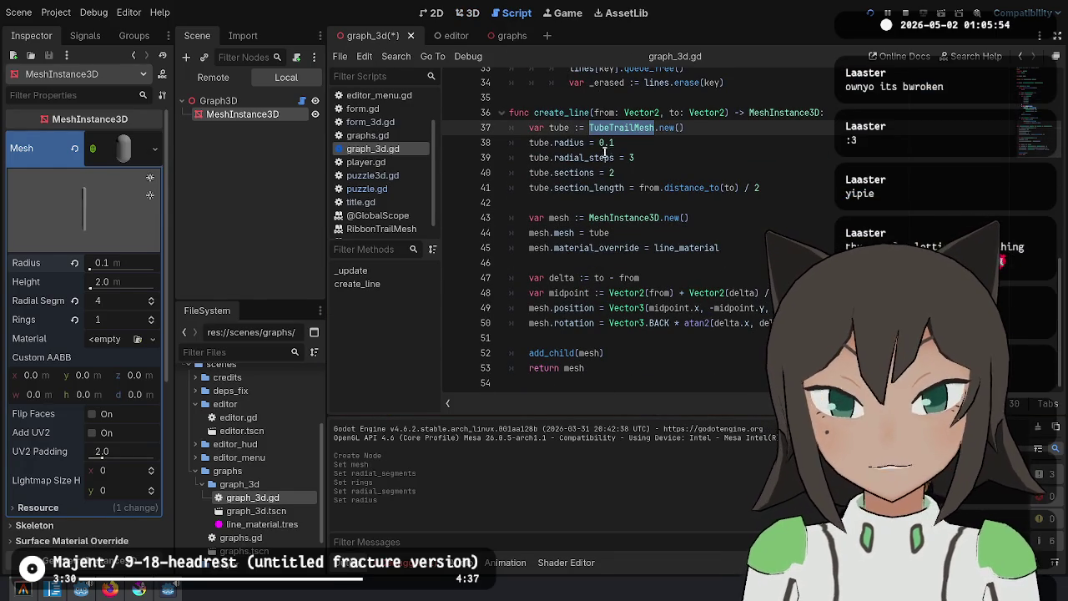
{"action": "left_click", "coordinate": [627, 137]}
{"action": "double_click", "coordinate": [633, 128]}
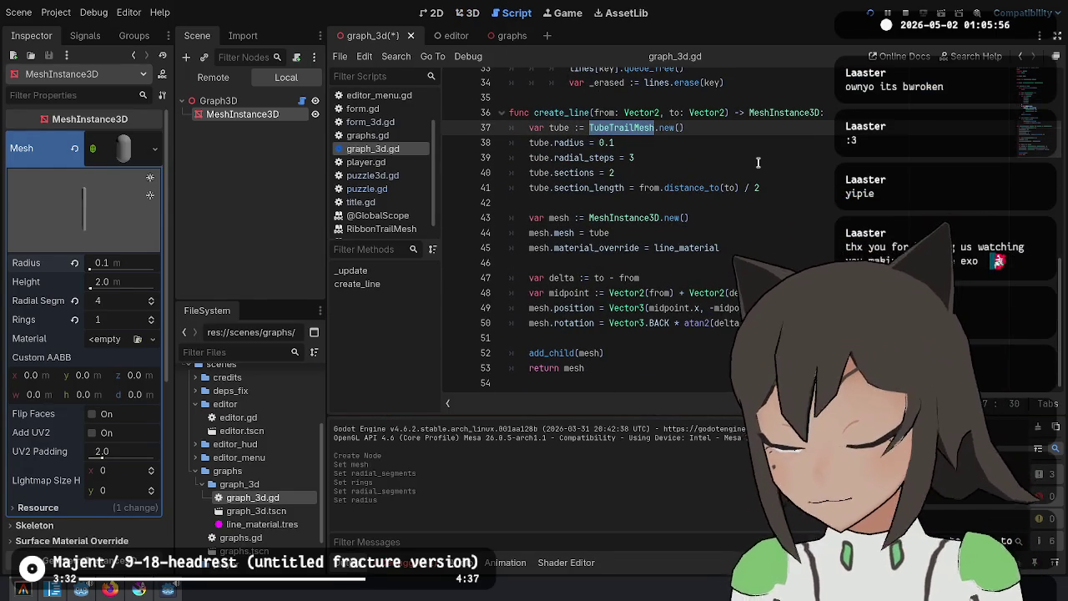
{"action": "type", "text": "Caps"}
{"action": "key", "text": "Return"}
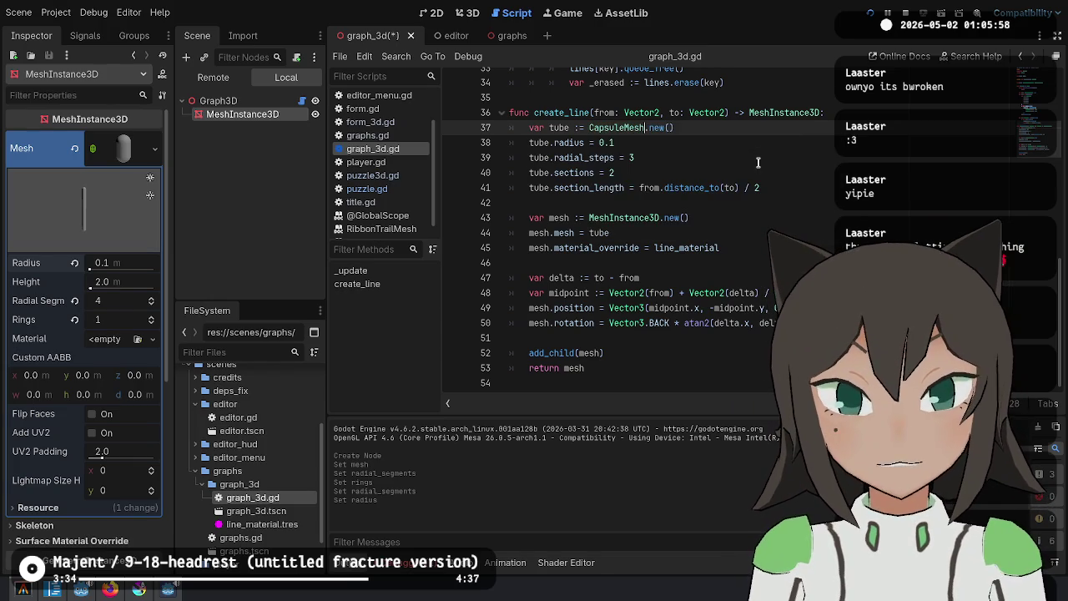
Rename the radial_steps and sections properties to radial_segments and rings
{"action": "key", "text": "Down"}
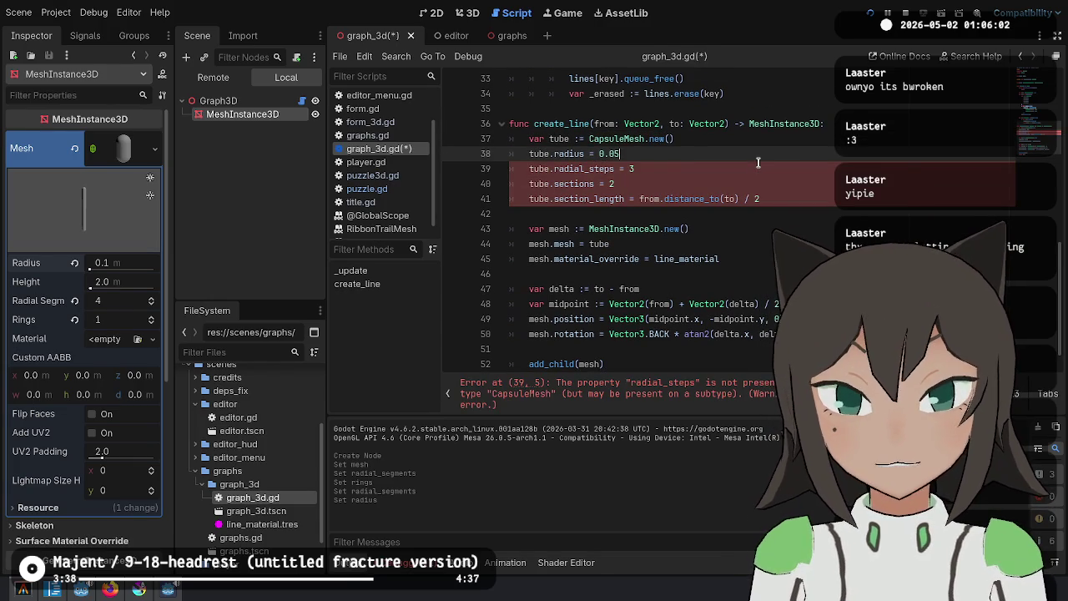
{"action": "key", "text": "Down"}
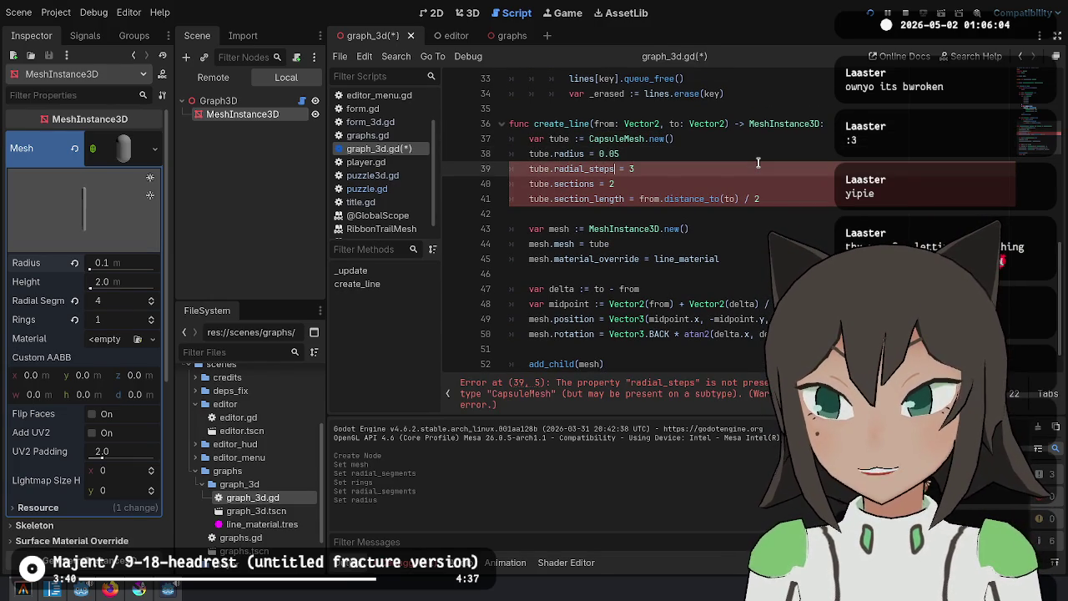
{"action": "key", "text": "ctrl+shift+Left"}
{"action": "type", "text": "r"}
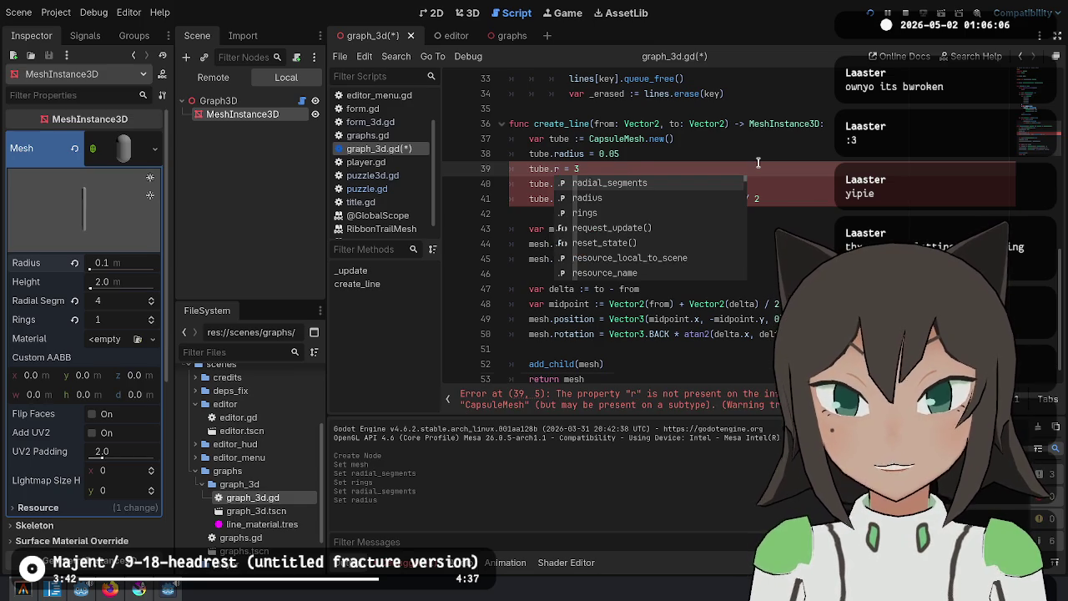
{"action": "key", "text": "Return"}
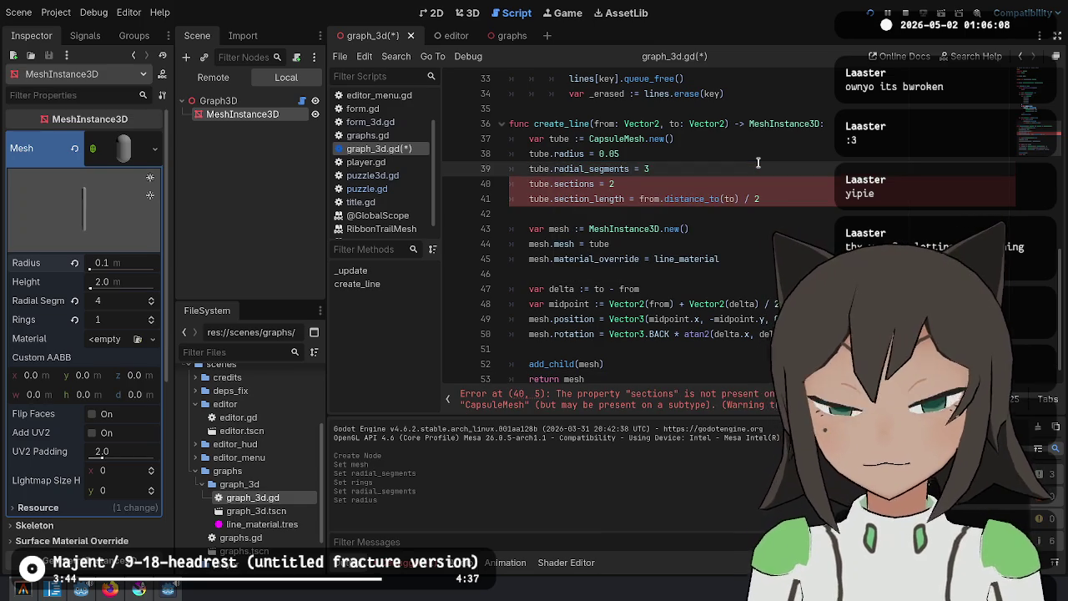
{"action": "key", "text": "Down"}
{"action": "key", "text": "ctrl+Left"}
{"action": "key", "text": "ctrl+Left"}
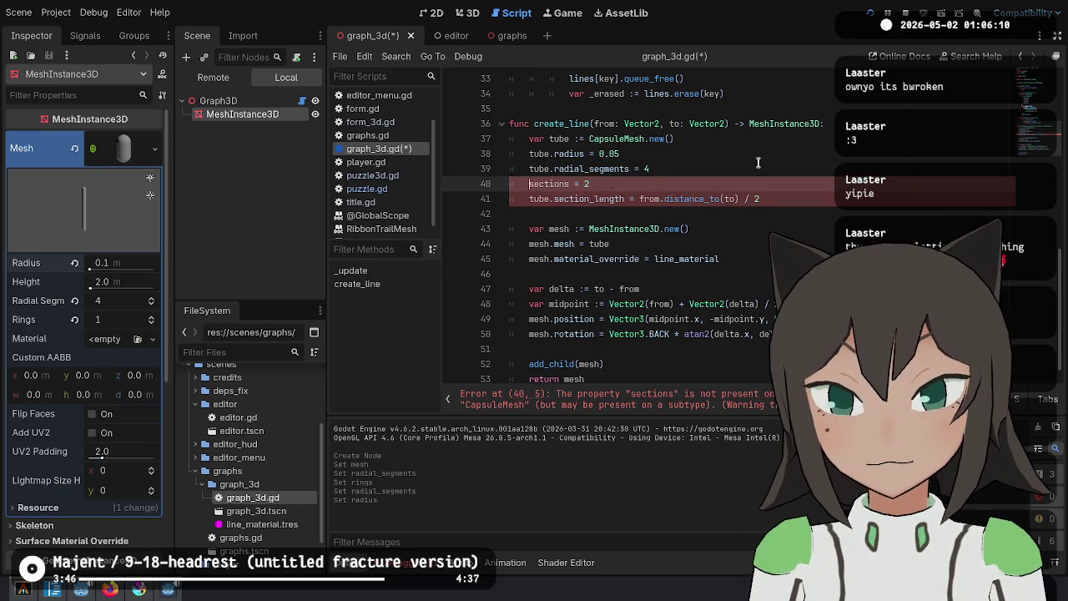
{"action": "key", "text": "ctrl+Right"}
{"action": "key", "text": "ctrl+BackSpace"}
{"action": "type", "text": "rings"}
{"action": "key", "text": "End"}
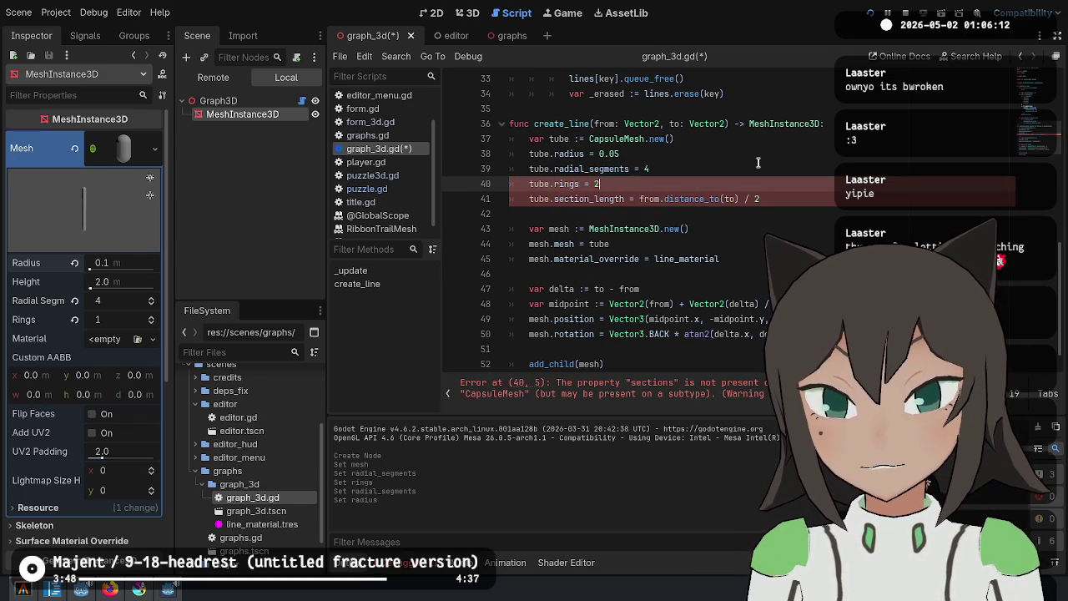
Replace section_length with height, move it under radius, rename tube to capsule, and save
{"action": "key", "text": "Down"}
{"action": "key", "text": "ctrl+Delete"}
{"action": "type", "text": "height"}
{"action": "key", "text": "End"}
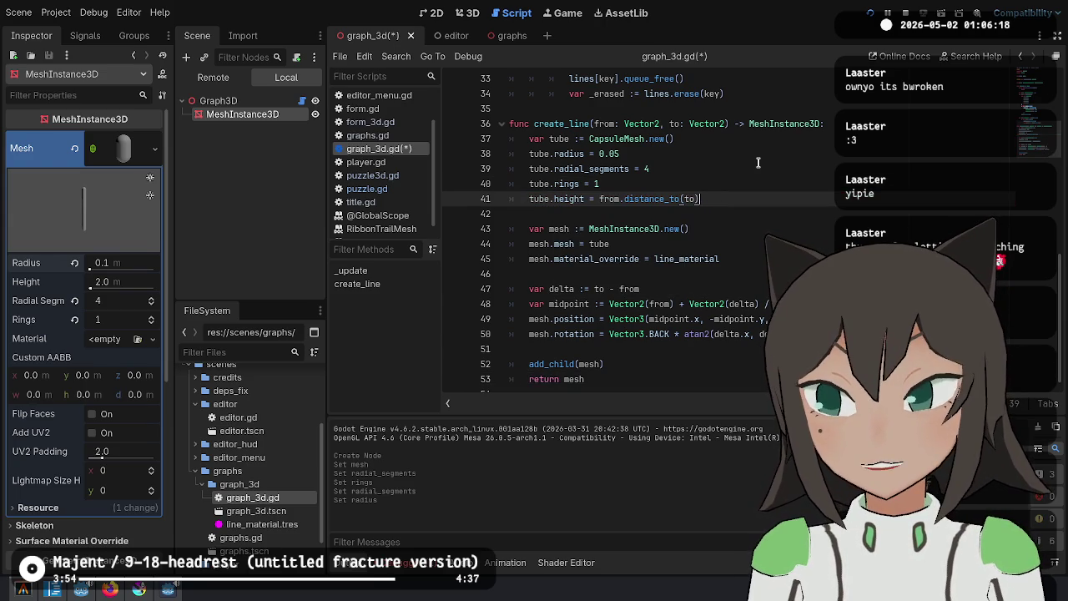
{"action": "key", "text": "alt+Up"}
{"action": "key", "text": "alt+Up"}
{"action": "key", "text": "Up"}
{"action": "key", "text": "Up"}
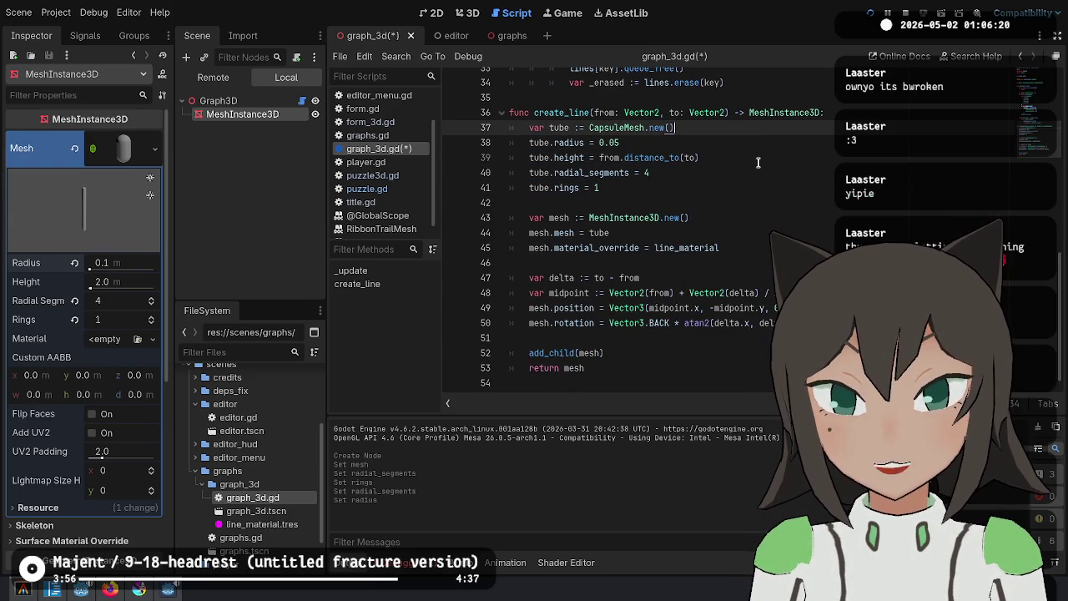
{"action": "key", "text": "ctrl+d"}
{"action": "key", "text": "ctrl+d"}
{"action": "key", "text": "ctrl+d"}
{"action": "type", "text": "capsule"}
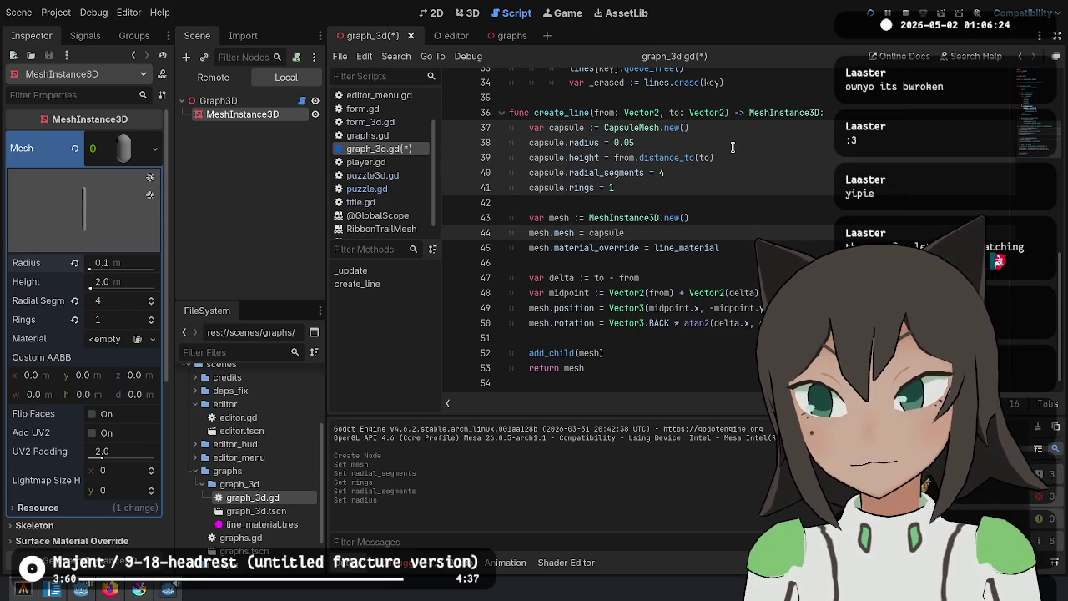
{"action": "key", "text": "ctrl+s"}
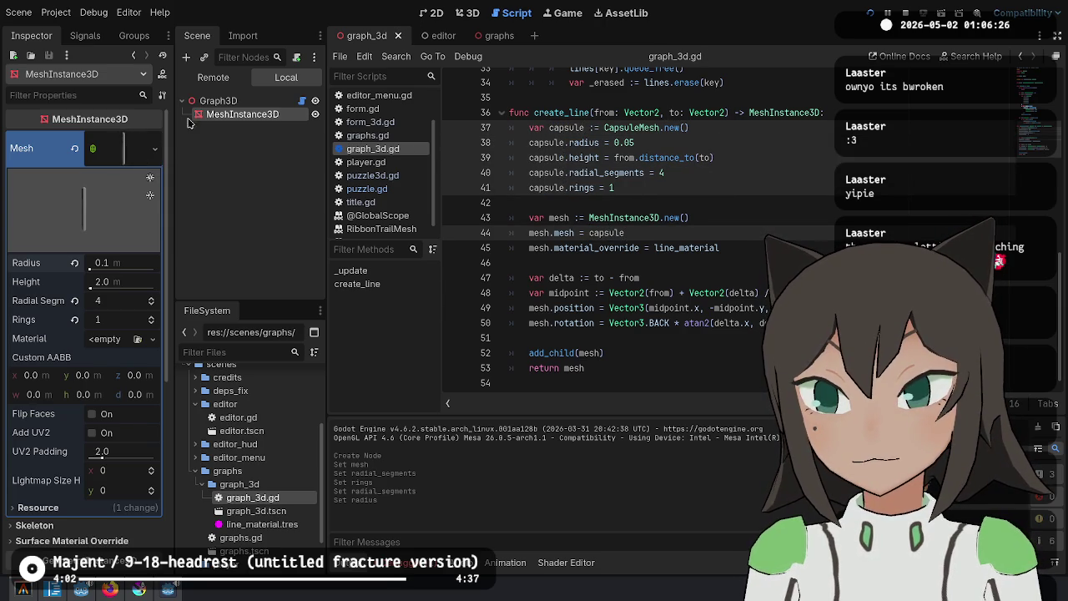
Delete the leftover MeshInstance3D test node and run the game
{"action": "left_click", "coordinate": [216, 101]}
{"action": "left_click", "coordinate": [230, 117]}
{"action": "key", "text": "Delete"}
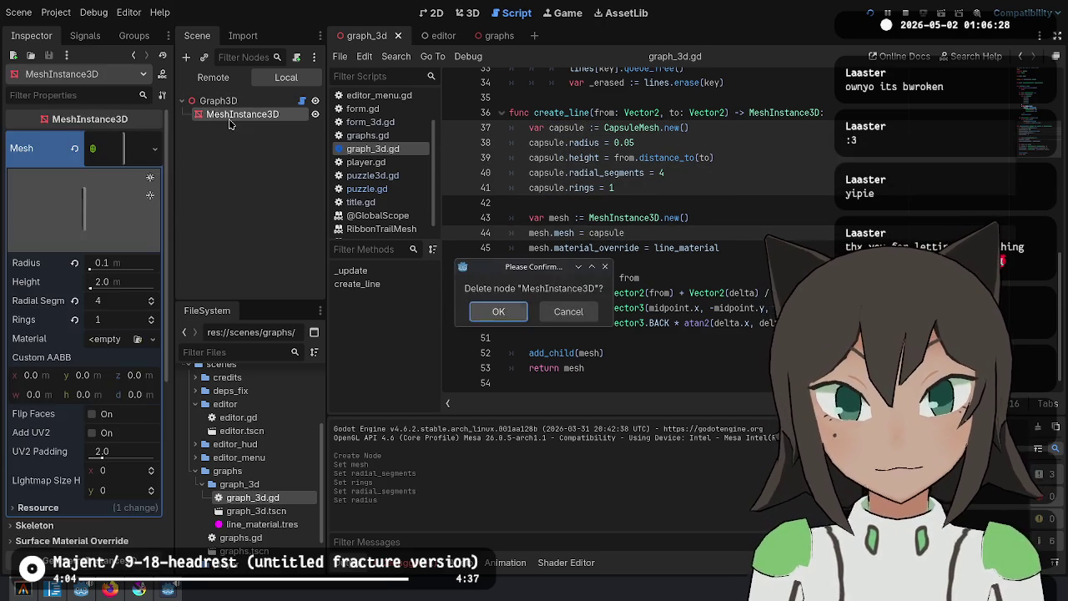
{"action": "key", "text": "Return"}
{"action": "left_click", "coordinate": [871, 14]}
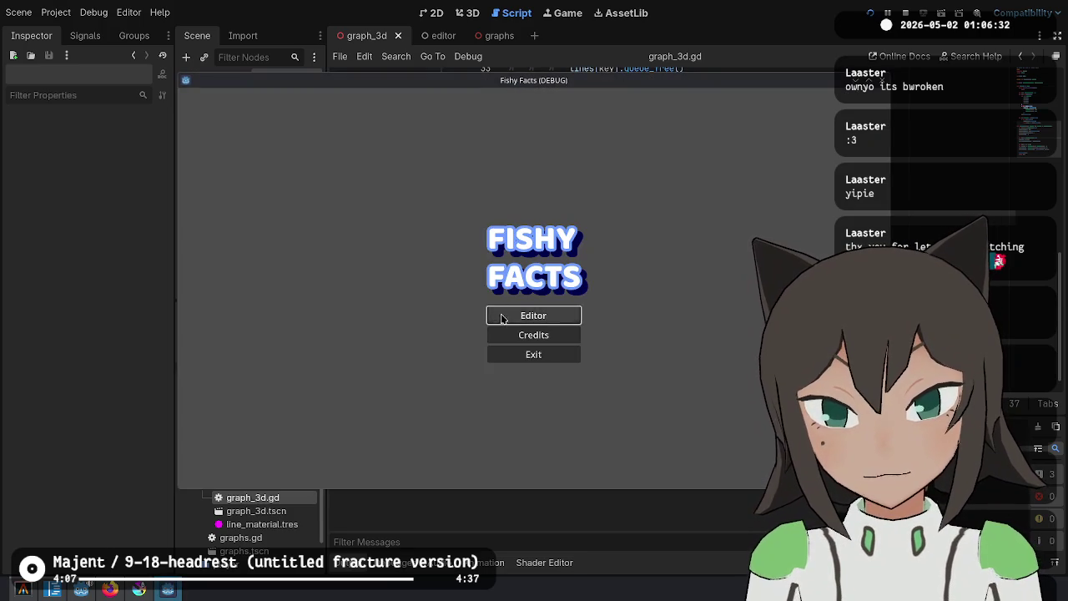
Open the puzzle editor, switch to Cell placement, add two linked cells, then close the game
{"action": "left_click", "coordinate": [502, 314]}
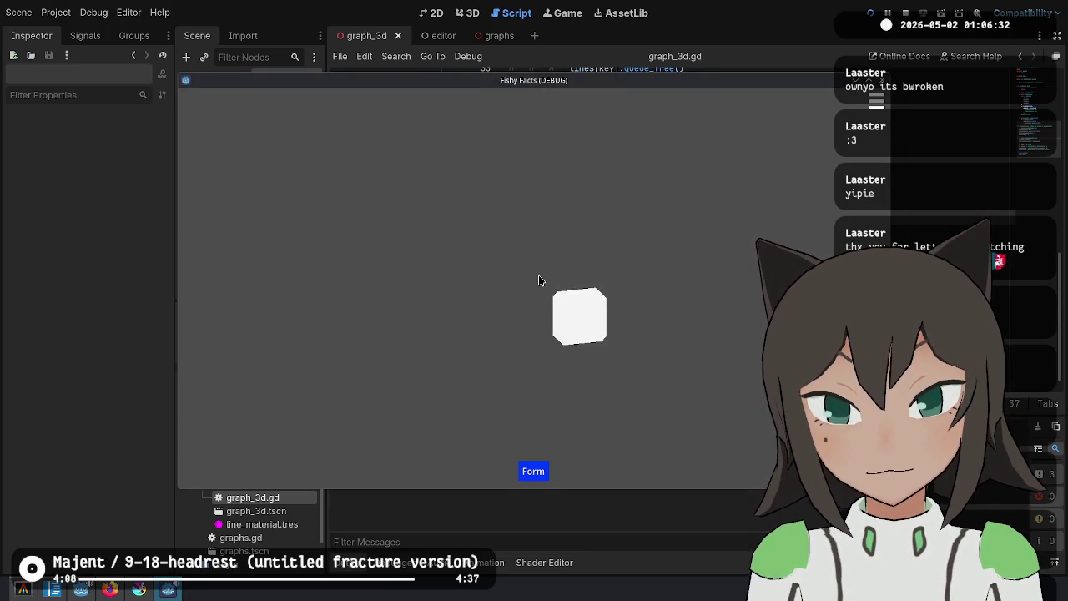
{"action": "left_click", "coordinate": [530, 281]}
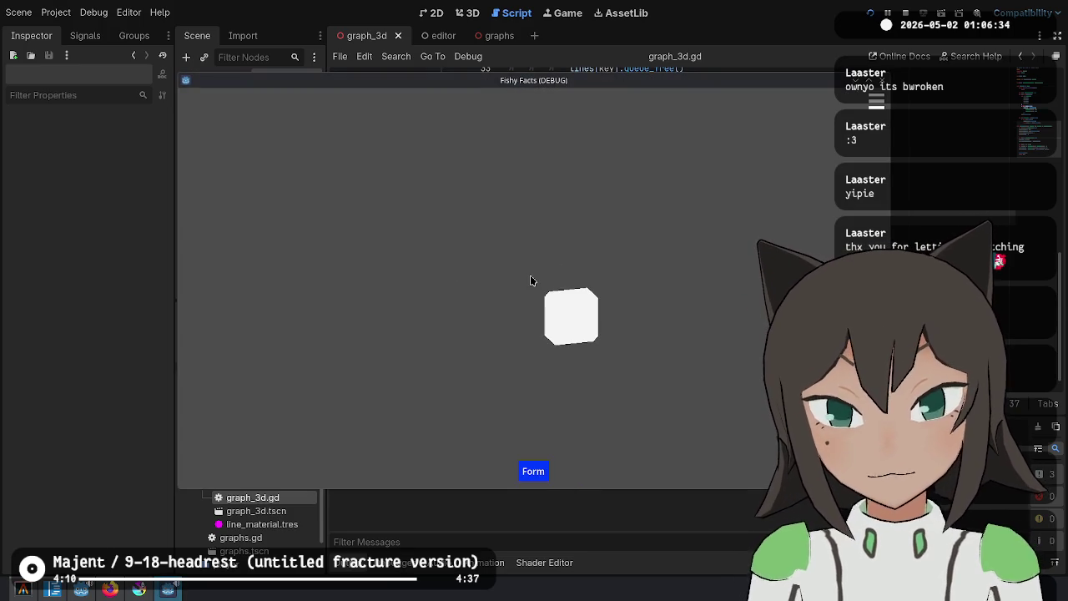
{"action": "left_click", "coordinate": [531, 282]}
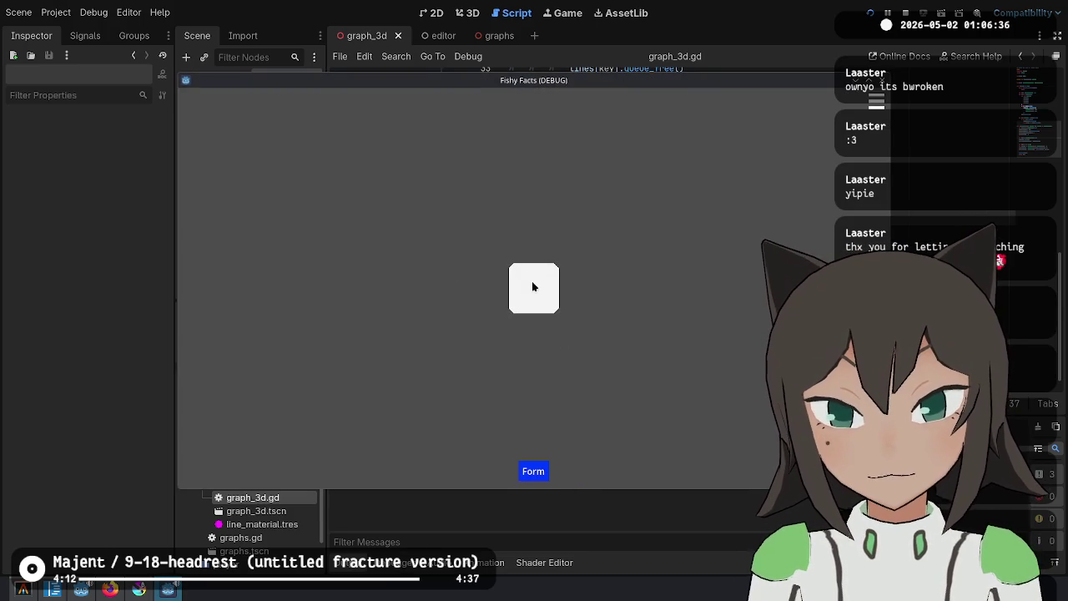
{"action": "left_click", "coordinate": [531, 282]}
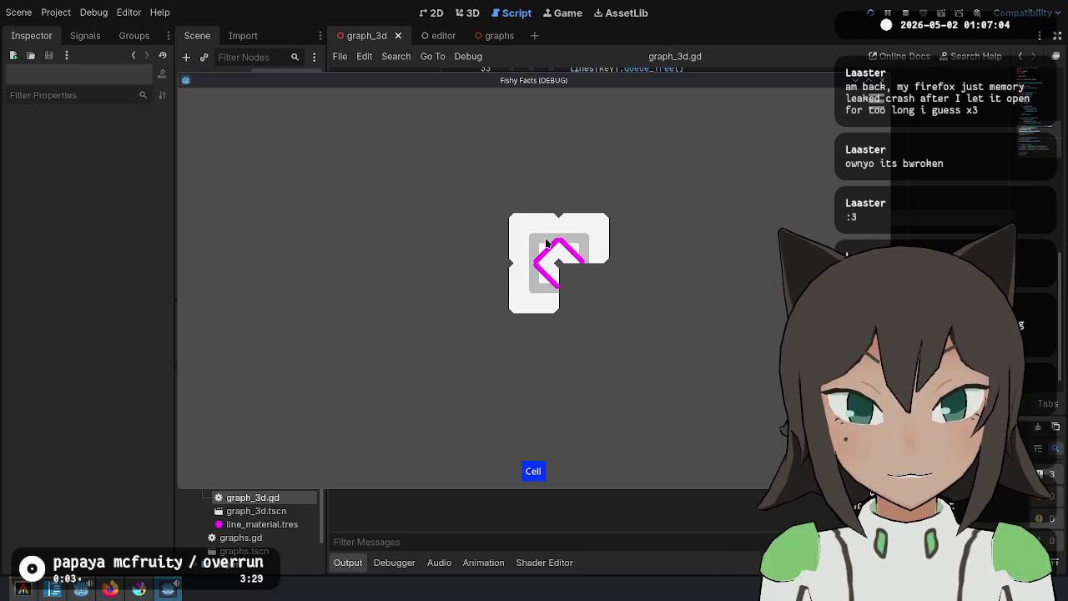
{"action": "key", "text": "F8"}
Append '* 2' to the capsule height expression, after a quick test run
{"action": "left_click", "coordinate": [686, 172]}
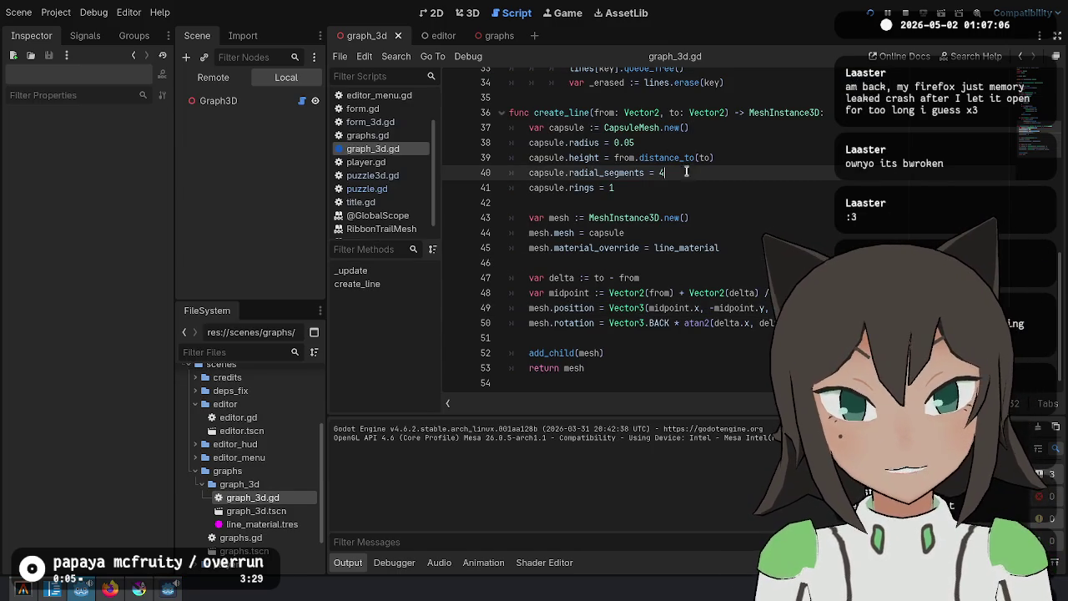
{"action": "key", "text": "Up"}
{"action": "key", "text": "End"}
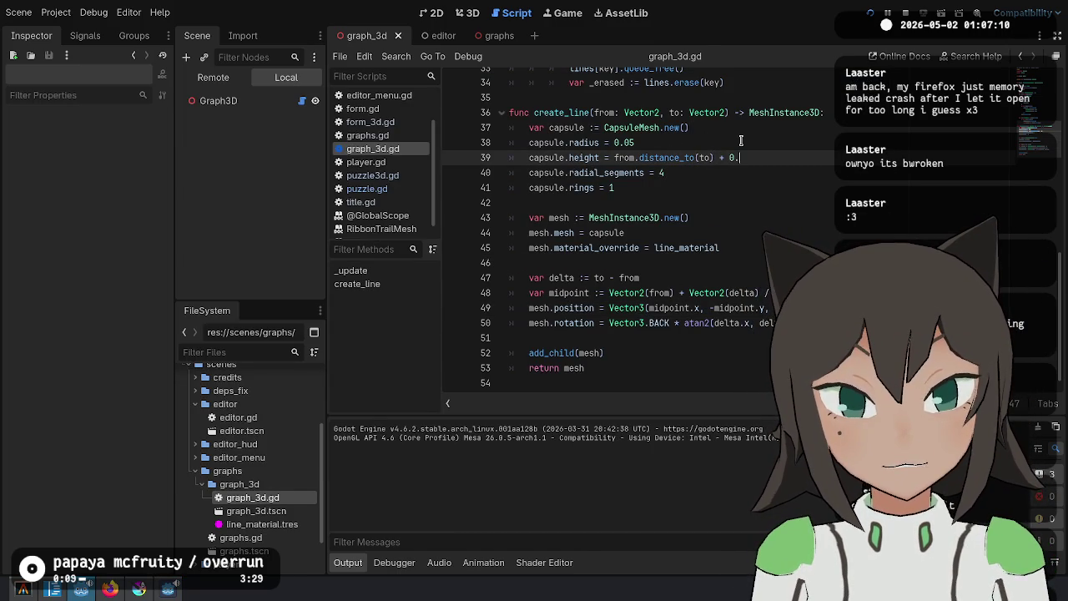
{"action": "key", "text": "F5"}
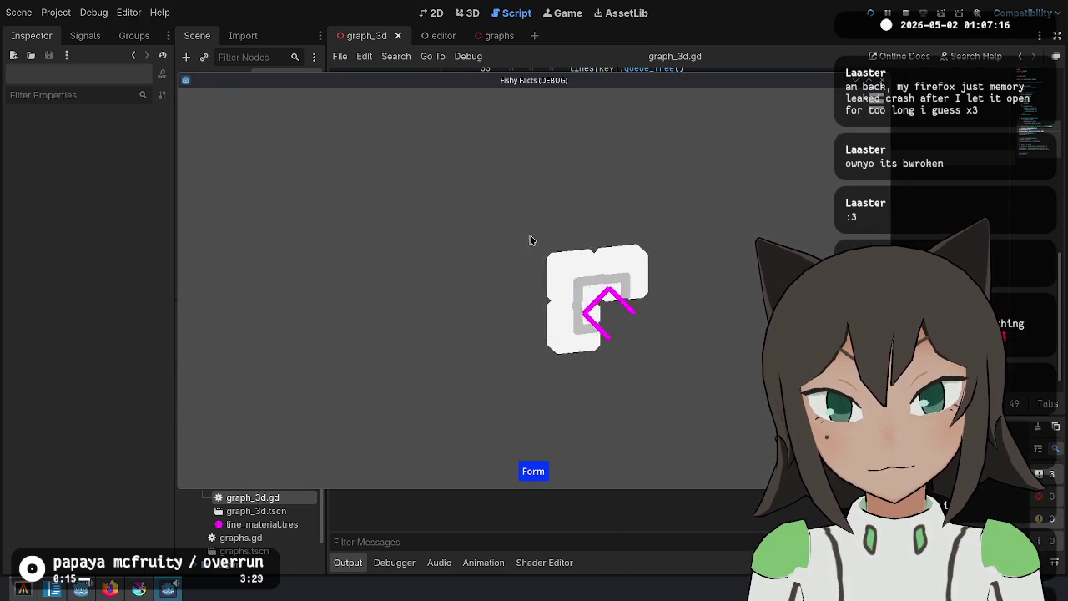
{"action": "key", "text": "F8"}
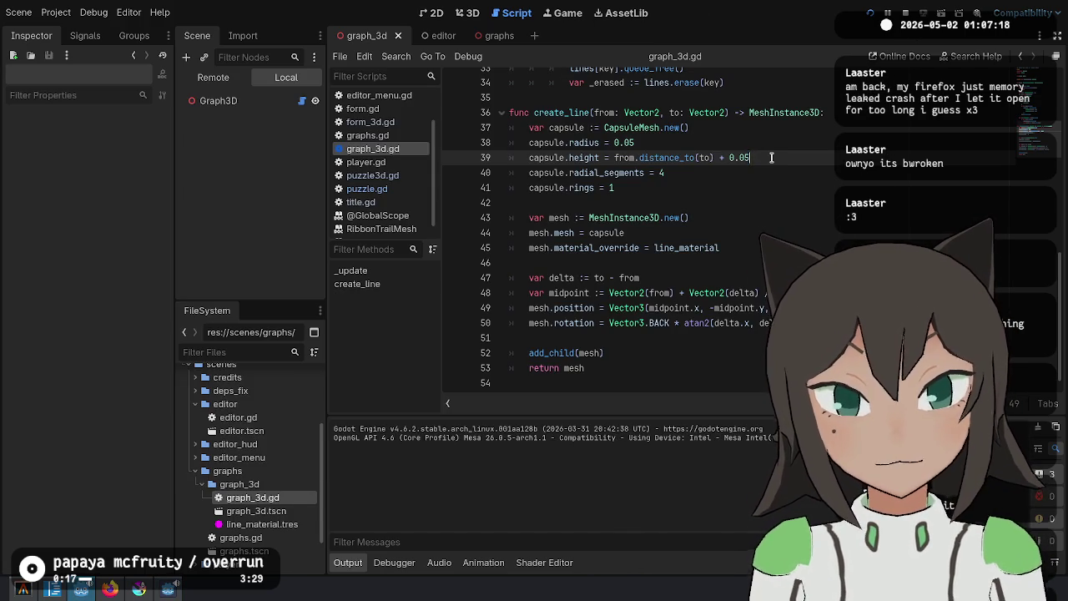
{"action": "type", "text": " * 2"}
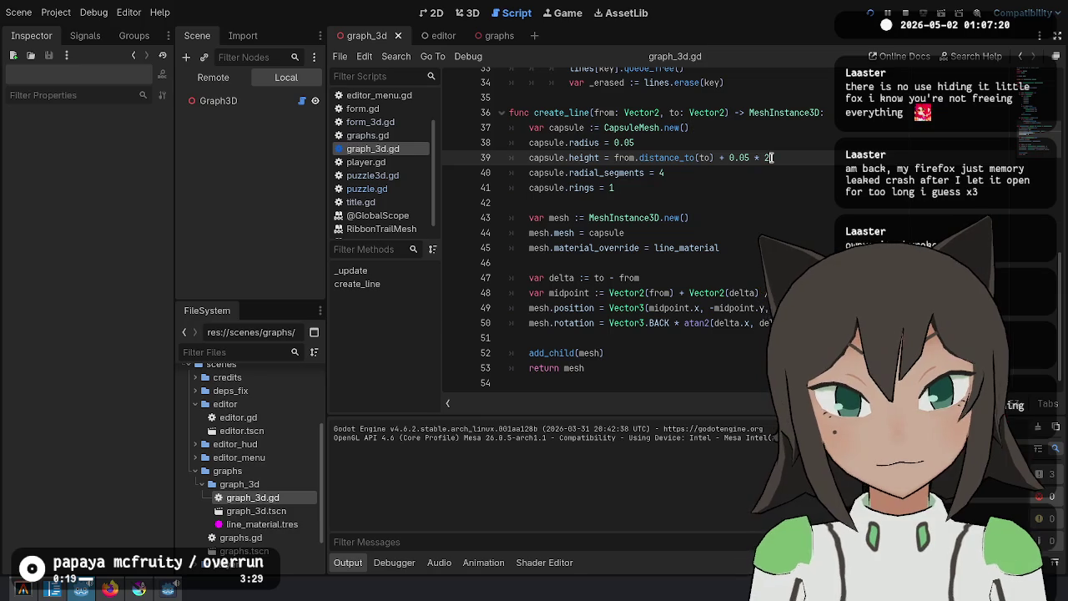
Add a radius variable and use it for capsule.radius and in the height expression
{"action": "left_click", "coordinate": [810, 127]}
{"action": "key", "text": "Return"}
{"action": "type", "text": "var radius = 0.05"}
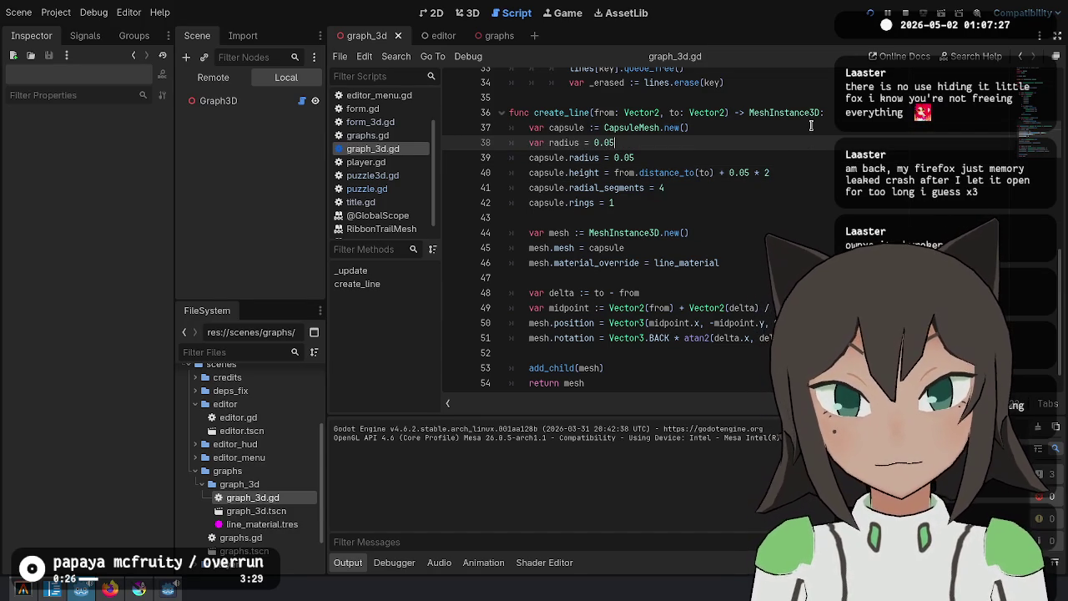
{"action": "key", "text": "Down"}
{"action": "key", "text": "shift+End"}
{"action": "type", "text": "radiu"}
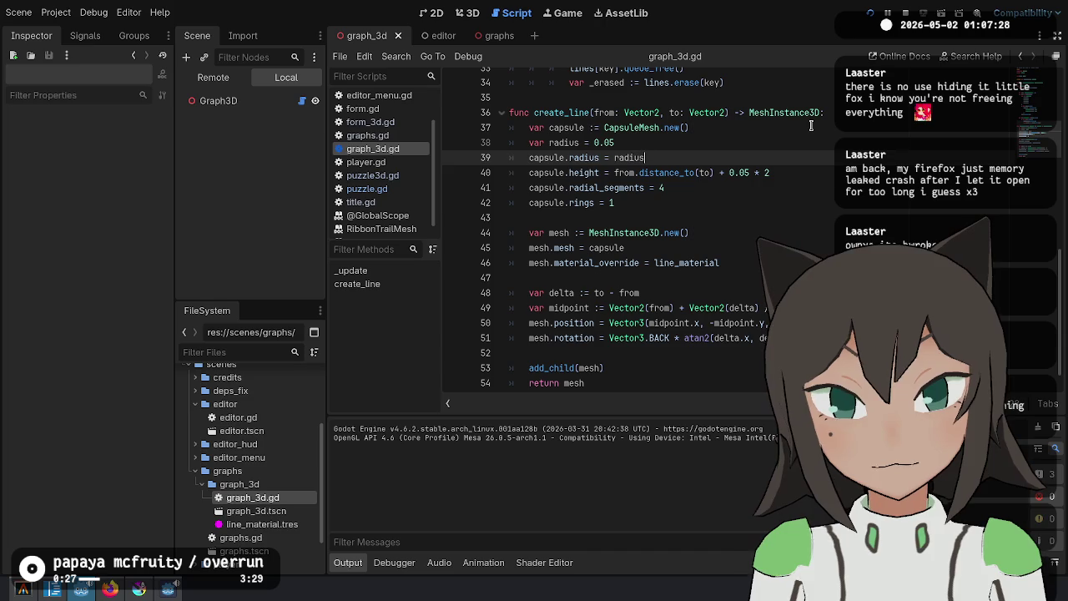
{"action": "type", "text": "s"}
{"action": "key", "text": "Down"}
{"action": "key", "text": "End"}
{"action": "key", "text": "BackSpace"}
{"action": "key", "text": "BackSpace"}
{"action": "key", "text": "BackSpace"}
{"action": "type", "text": "radi"}
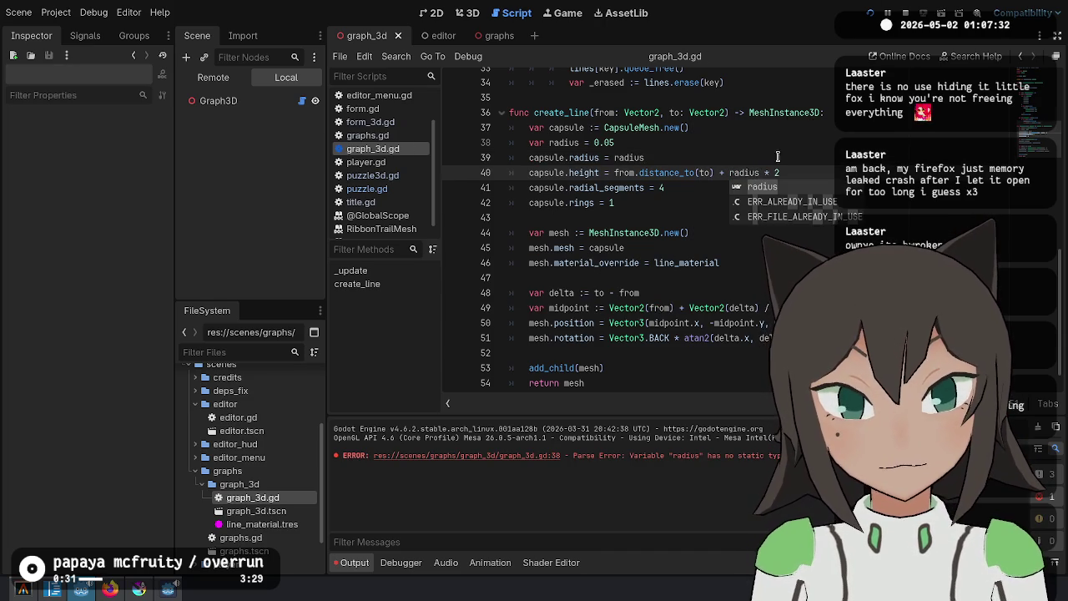
Type the radius variable as := 0.05, then rerun the game into its puzzle editor
{"action": "scroll", "coordinate": [777, 153], "scroll_direction": "up", "scroll_amount": 1}
{"action": "left_click", "coordinate": [781, 156]}
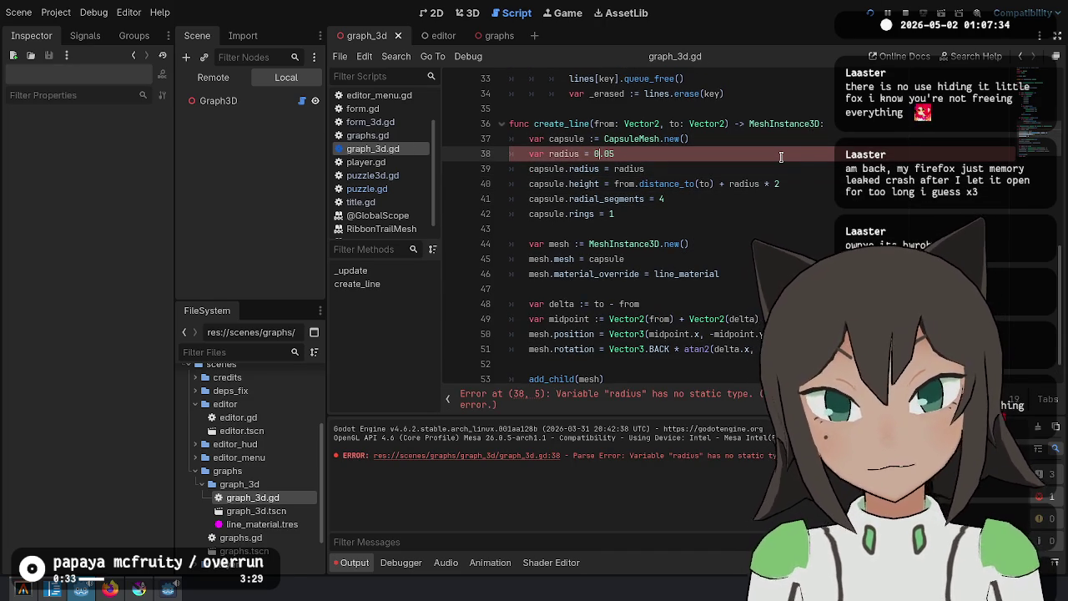
{"action": "type", "text": ":"}
{"action": "left_click", "coordinate": [871, 14]}
{"action": "key", "text": "Return"}
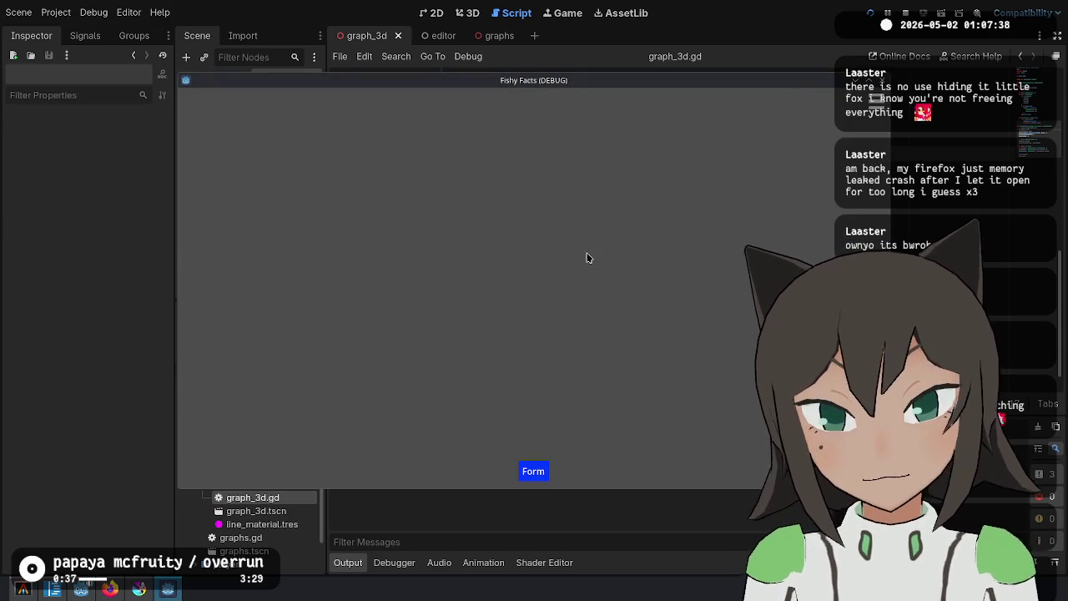
Place and stack linked cells into a J-shaped piece, switch to Form mode, and stop the game
{"action": "left_click", "coordinate": [536, 283]}
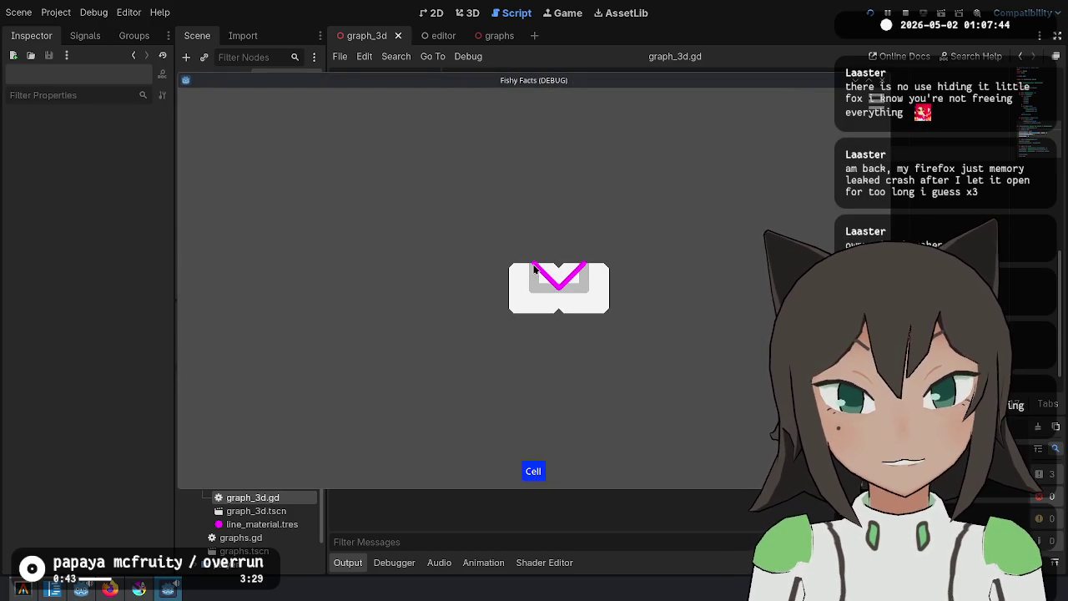
{"action": "left_click", "coordinate": [582, 303]}
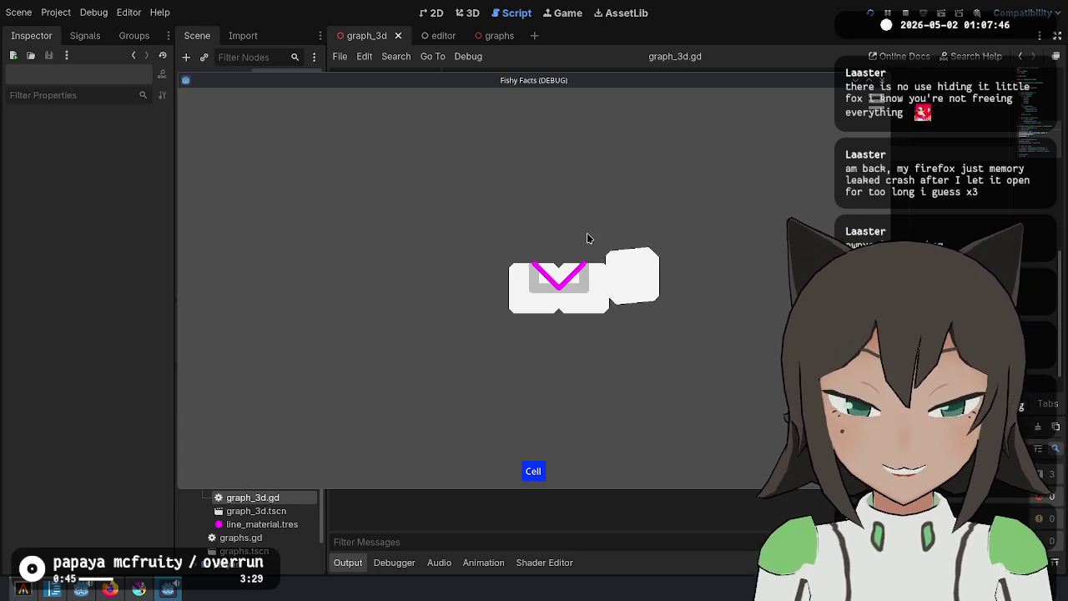
{"action": "left_click", "coordinate": [592, 243]}
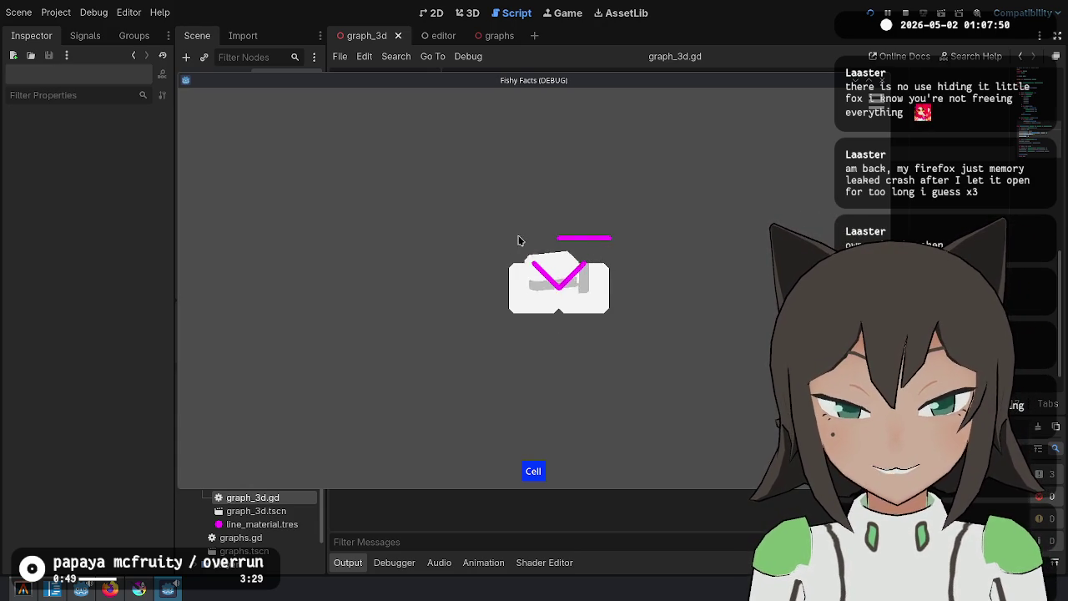
{"action": "left_click", "coordinate": [599, 238]}
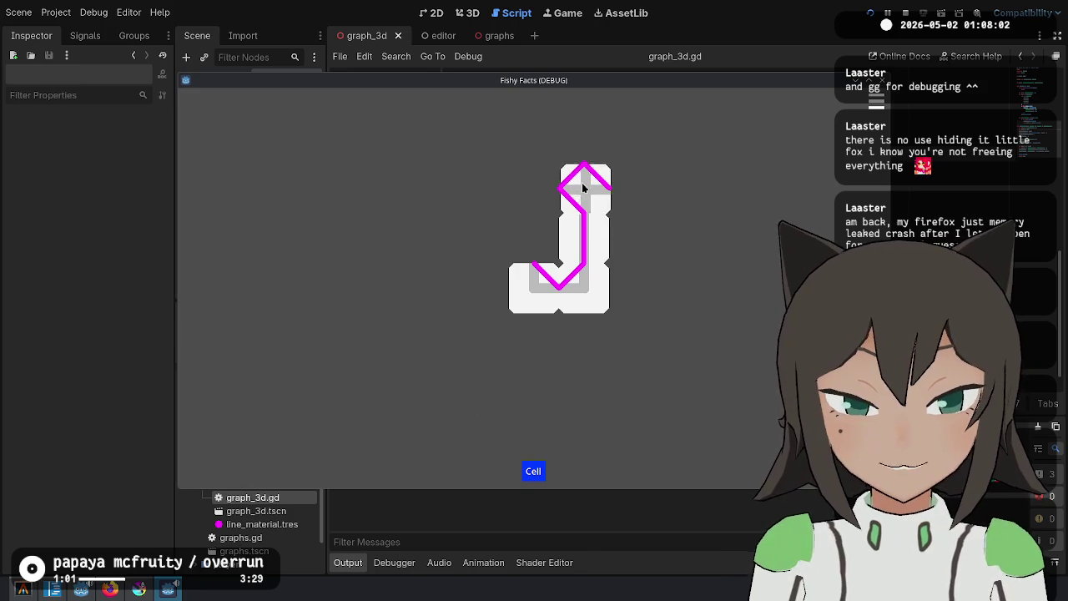
{"action": "left_click", "coordinate": [596, 200]}
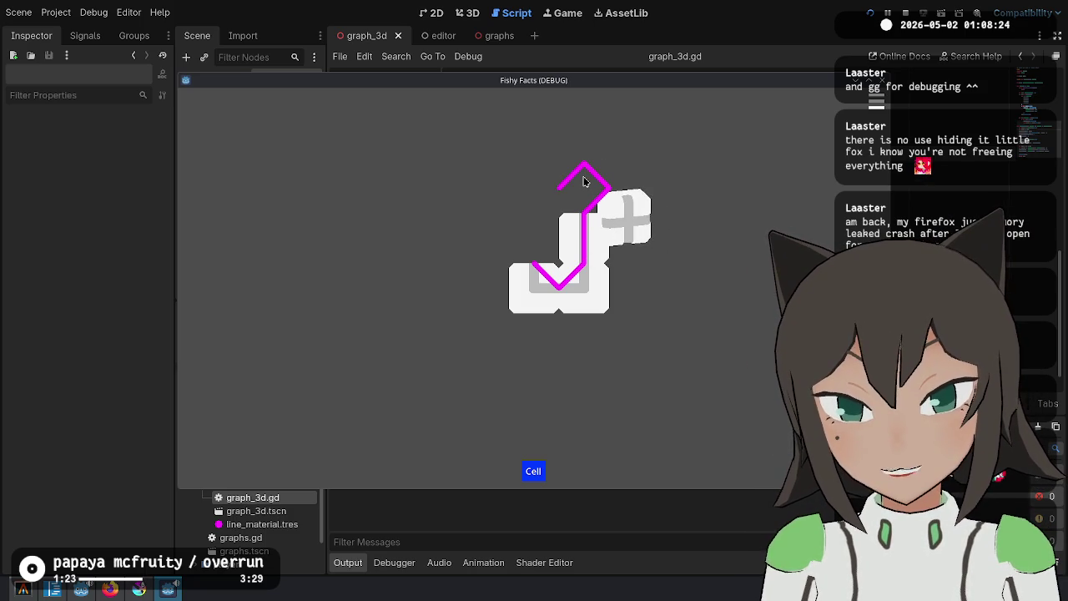
{"action": "left_click", "coordinate": [598, 198]}
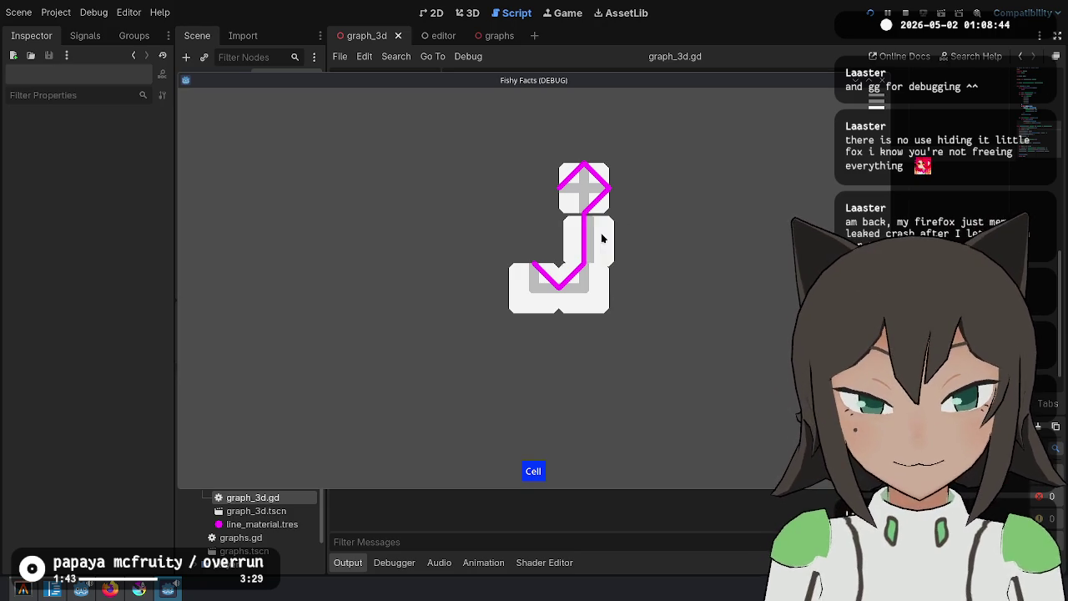
{"action": "left_click", "coordinate": [596, 199]}
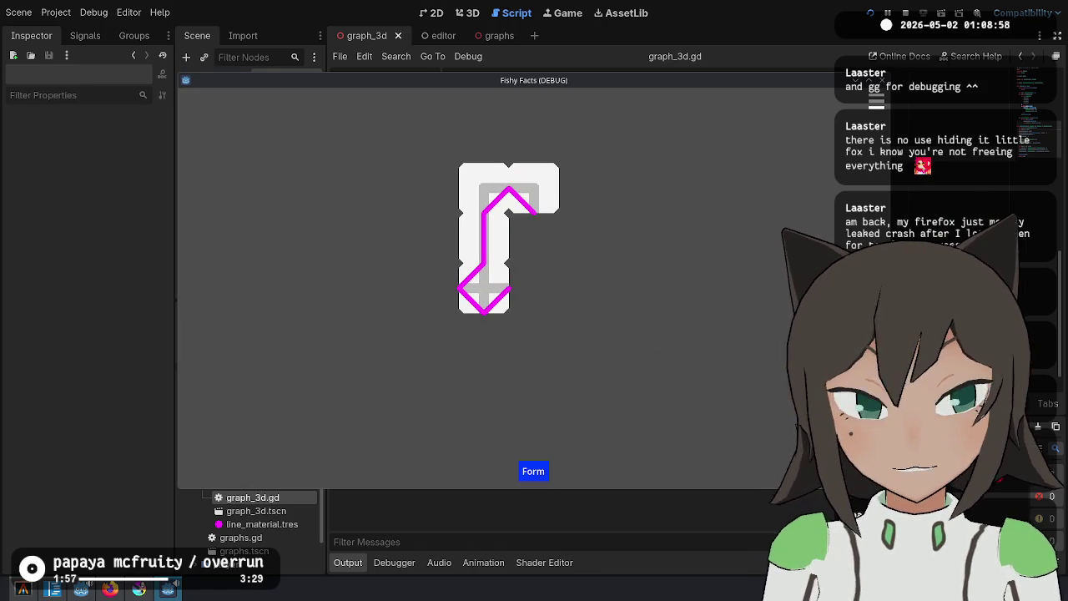
{"action": "left_click", "coordinate": [909, 9]}
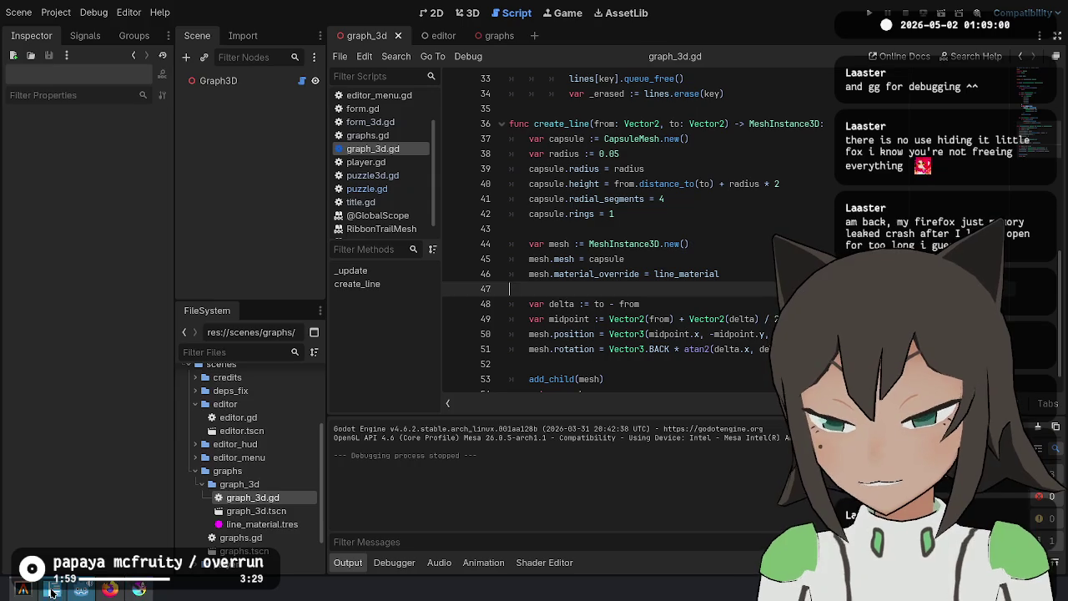
In the terminal, run git status and start an interactive git add -p
{"action": "left_click", "coordinate": [25, 590]}
{"action": "type", "text": "git status"}
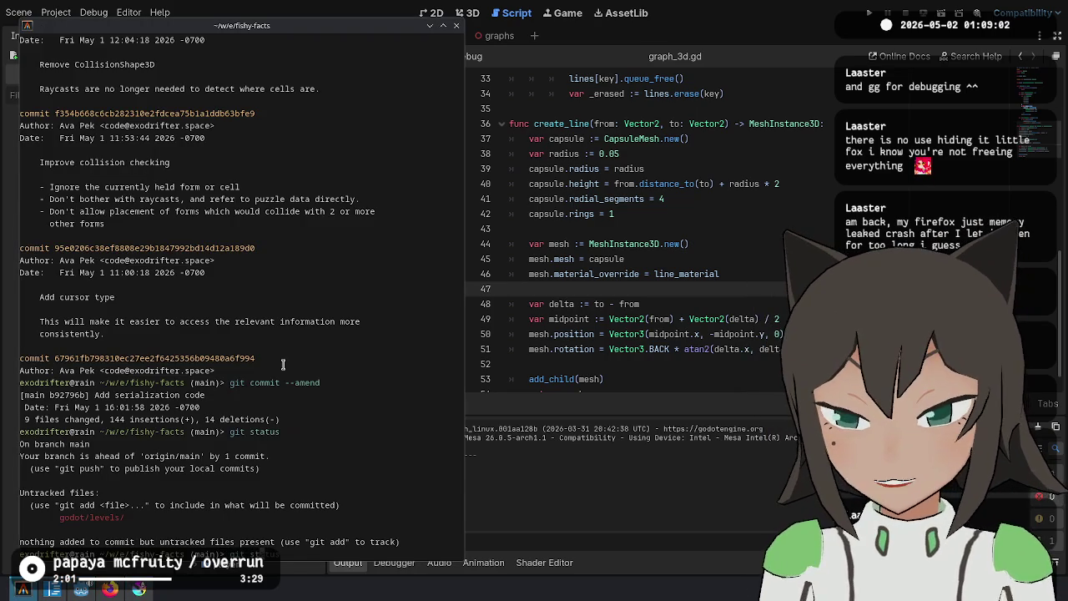
{"action": "key", "text": "Return"}
{"action": "type", "text": "git add"}
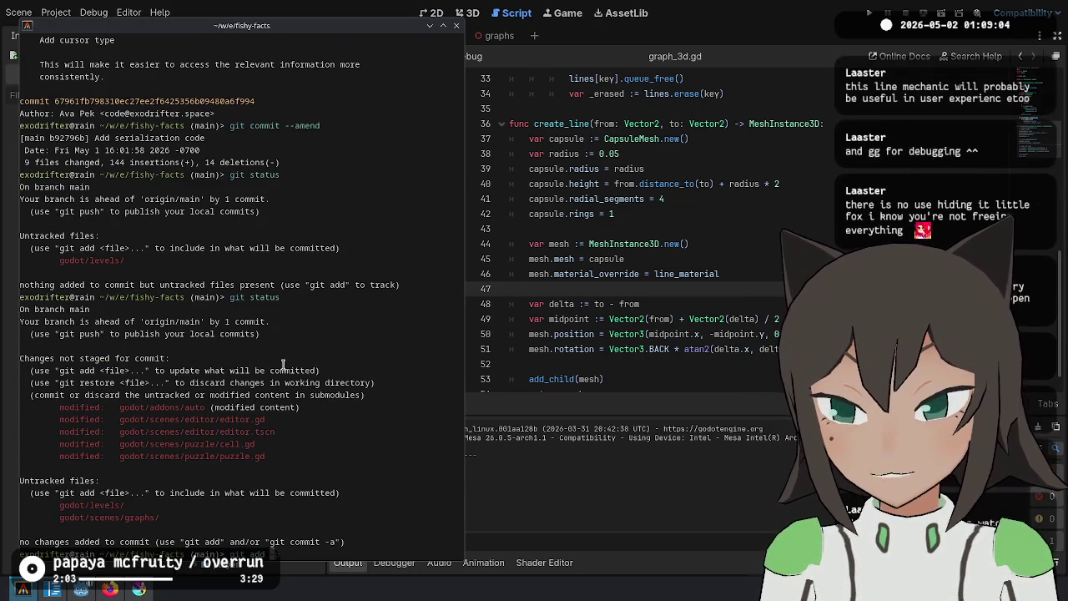
{"action": "type", "text": " -p"}
{"action": "key", "text": "Return"}
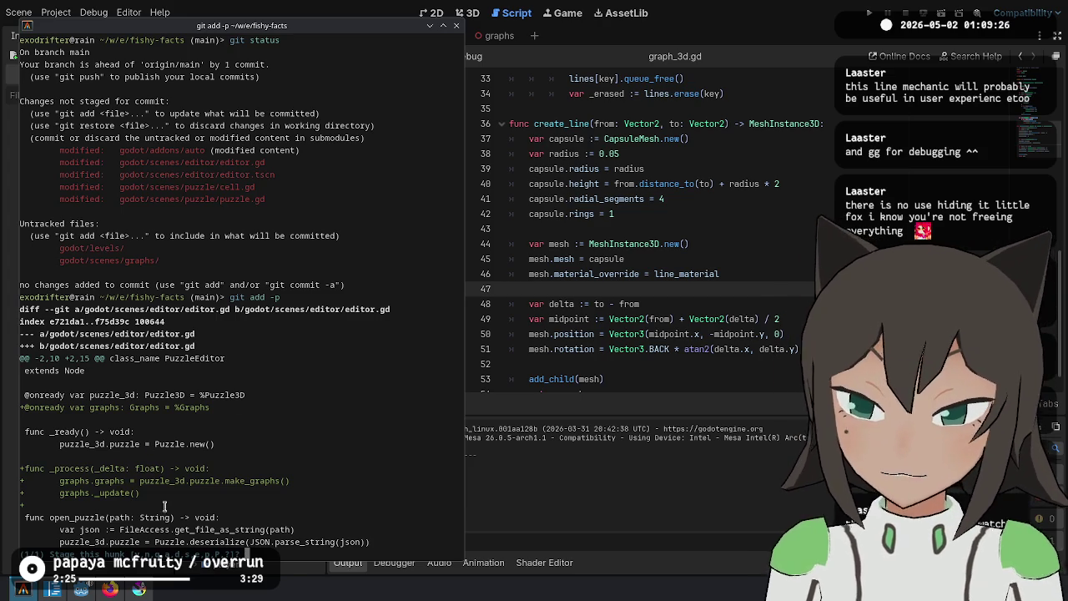
Skip the editor.gd _process hunk and stage the editor.tscn, cell.gd and puzzle.gd hunks
{"action": "left_click_drag", "start_coordinate": [159, 493], "coordinate": [21, 469]}
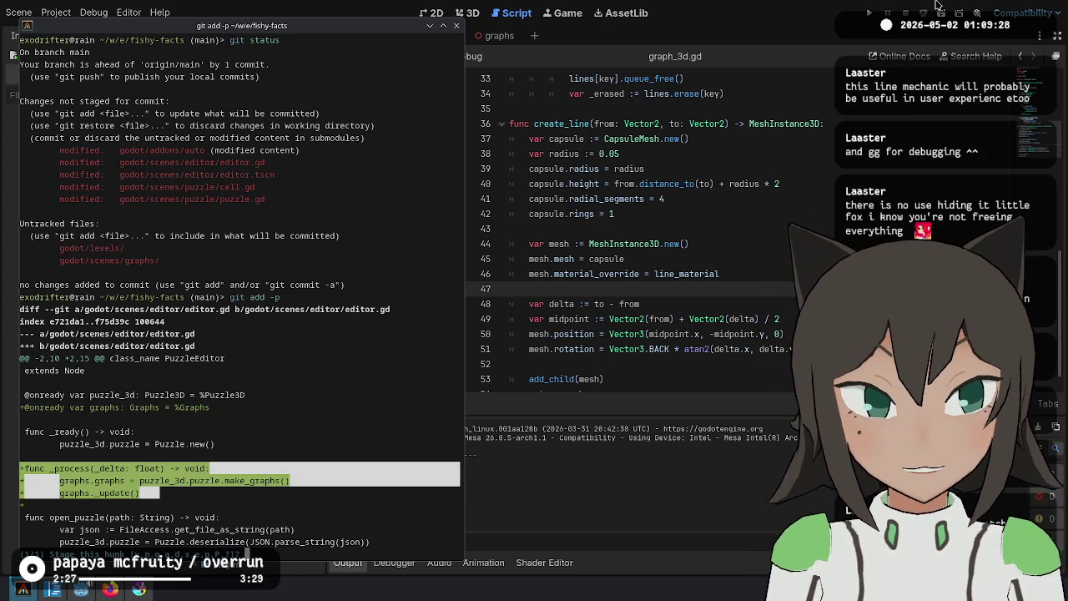
{"action": "left_click", "coordinate": [384, 344]}
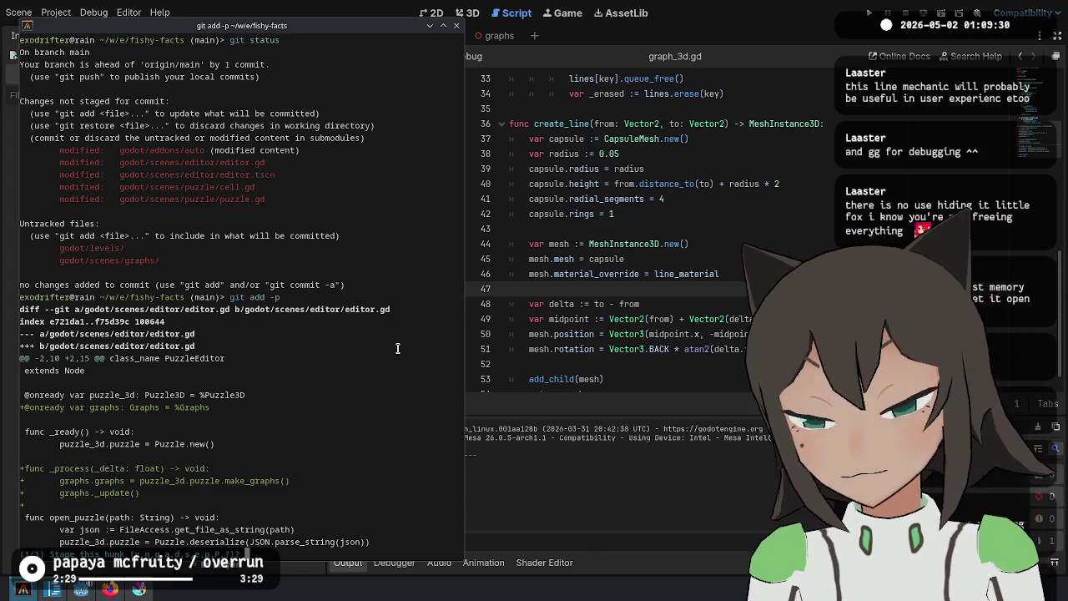
{"action": "type", "text": "n"}
{"action": "key", "text": "Return"}
{"action": "type", "text": "y"}
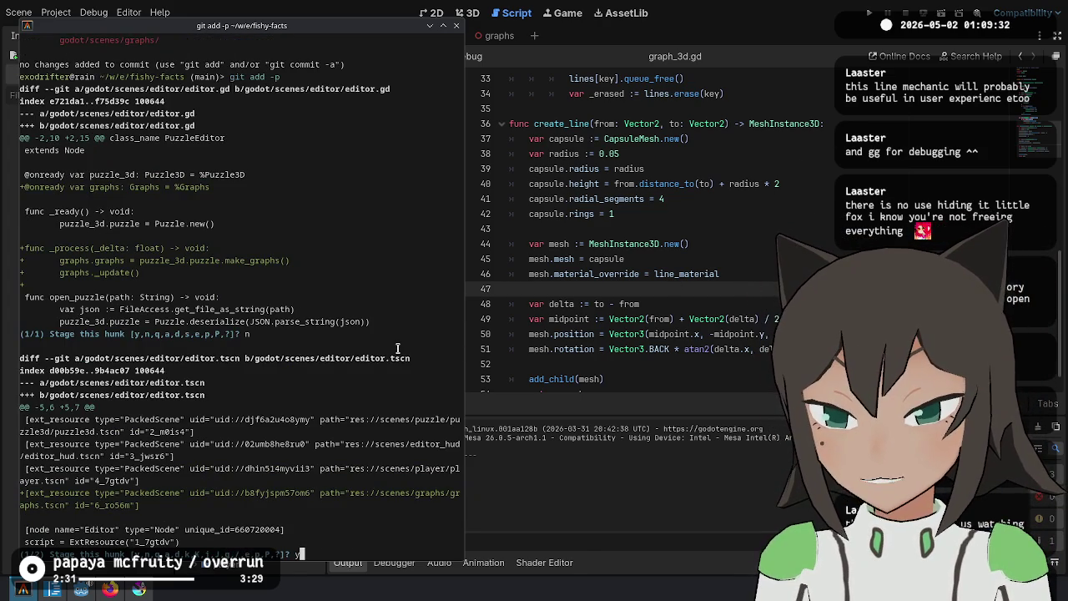
{"action": "key", "text": "Return"}
{"action": "type", "text": "y"}
{"action": "key", "text": "Return"}
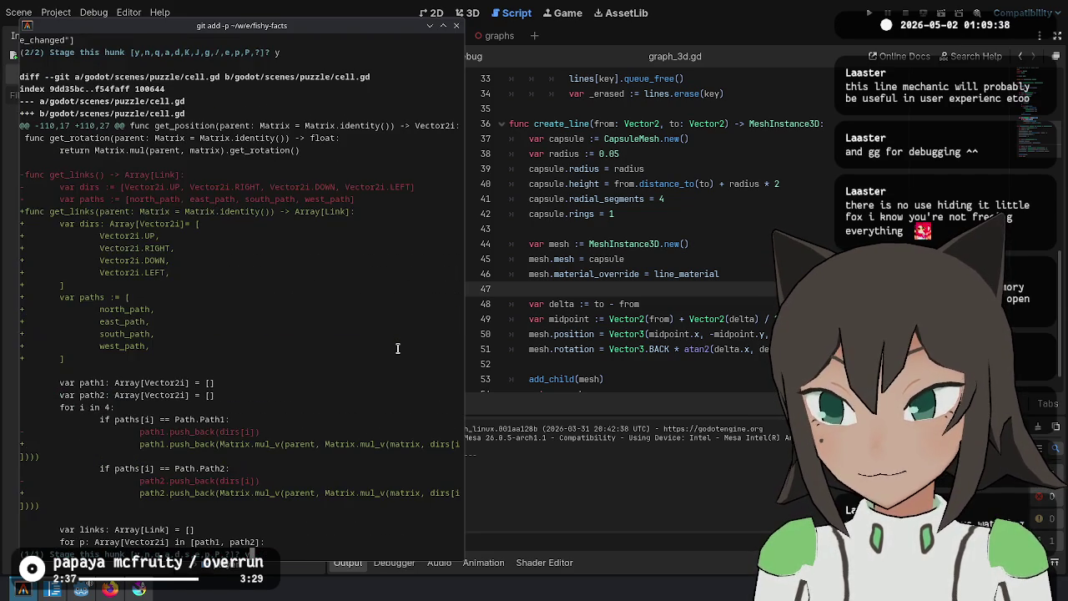
{"action": "type", "text": "y"}
{"action": "key", "text": "Return"}
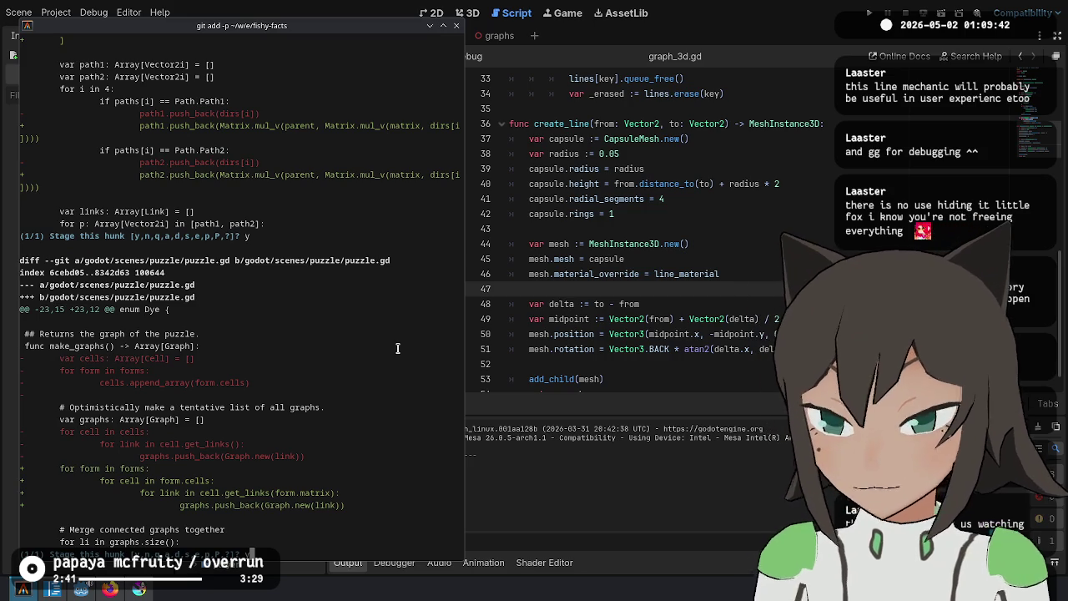
{"action": "key", "text": "Return"}
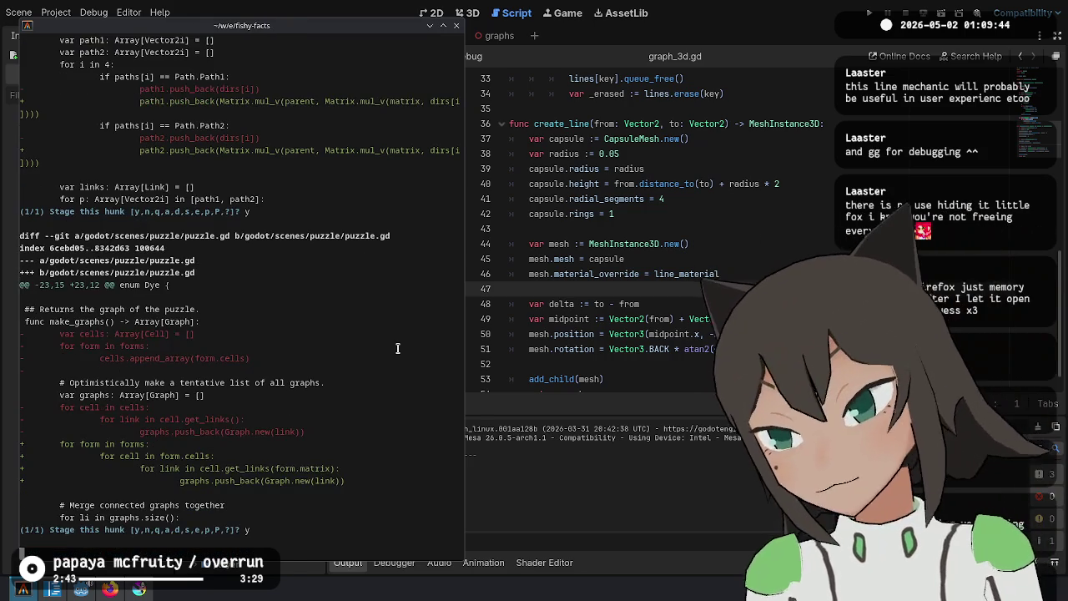
Type a further git command with the /scenes/graphs path, checking folders in Godot's file tree
{"action": "type", "text": "git status"}
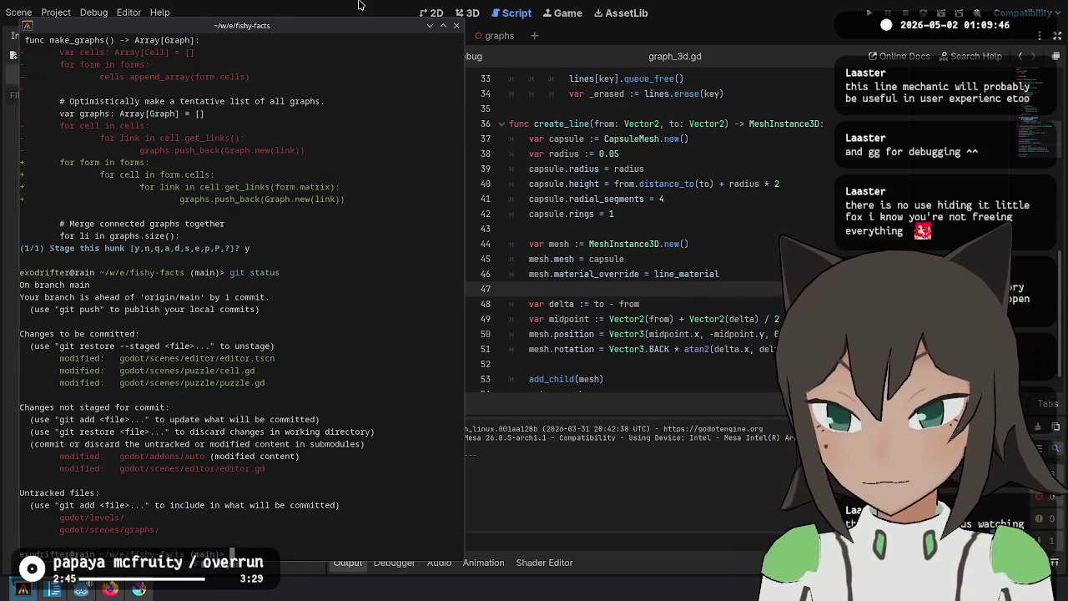
{"action": "type", "text": "t add"}
{"action": "type", "text": "do"}
{"action": "type", "text": "ot"}
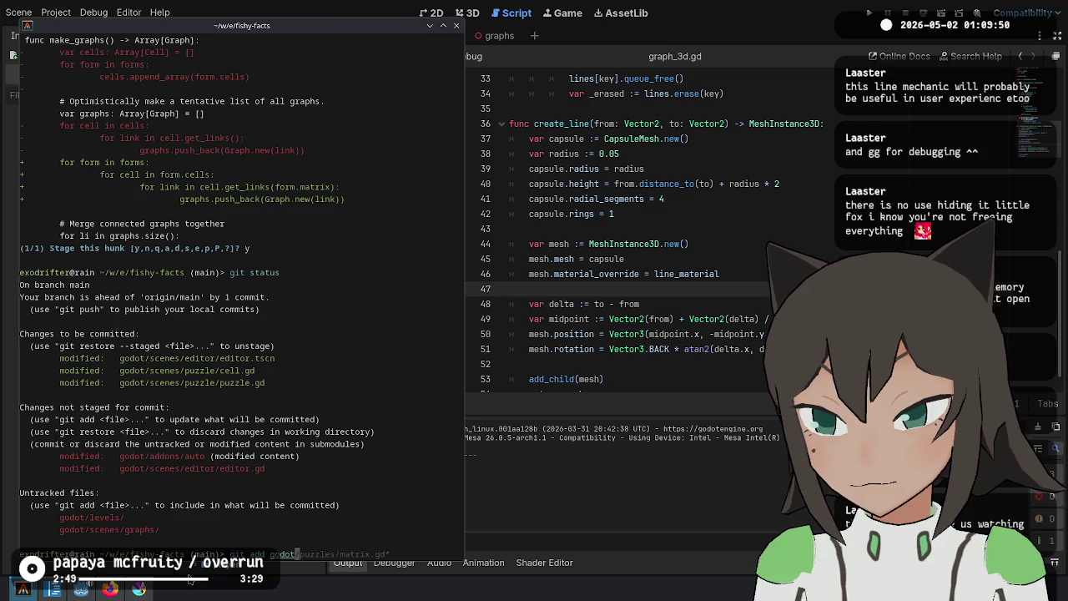
{"action": "left_click", "coordinate": [190, 578]}
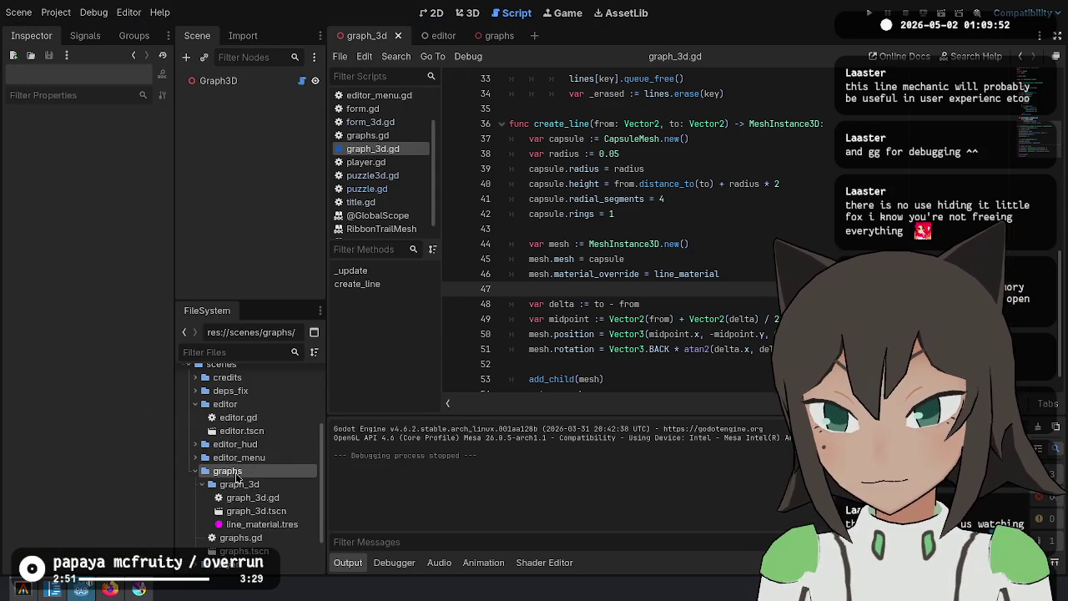
{"action": "left_click", "coordinate": [195, 472]}
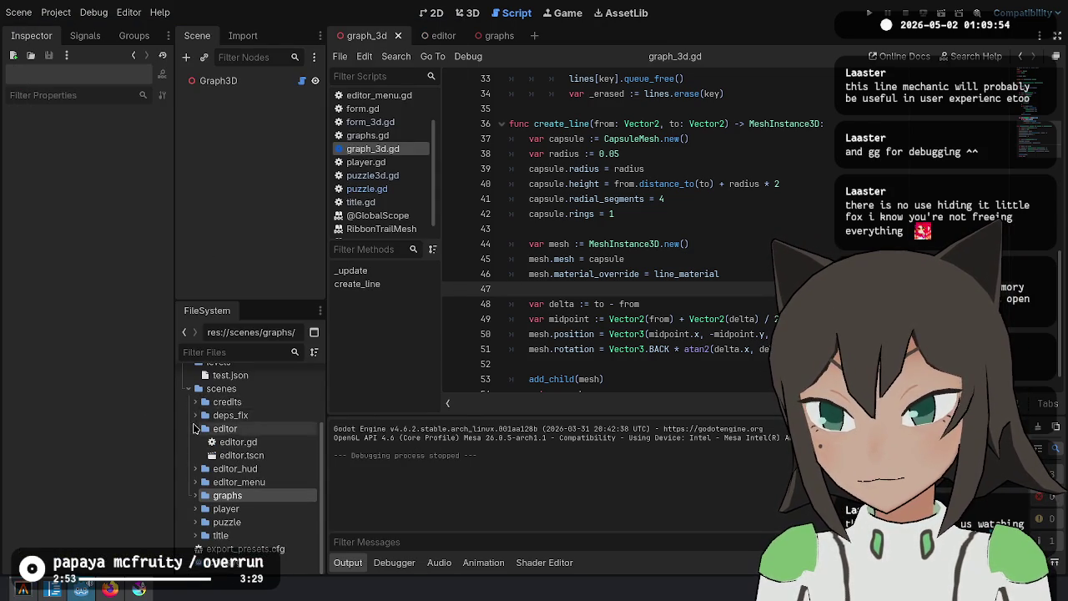
{"action": "left_click", "coordinate": [195, 428]}
{"action": "key", "text": "alt+Tab"}
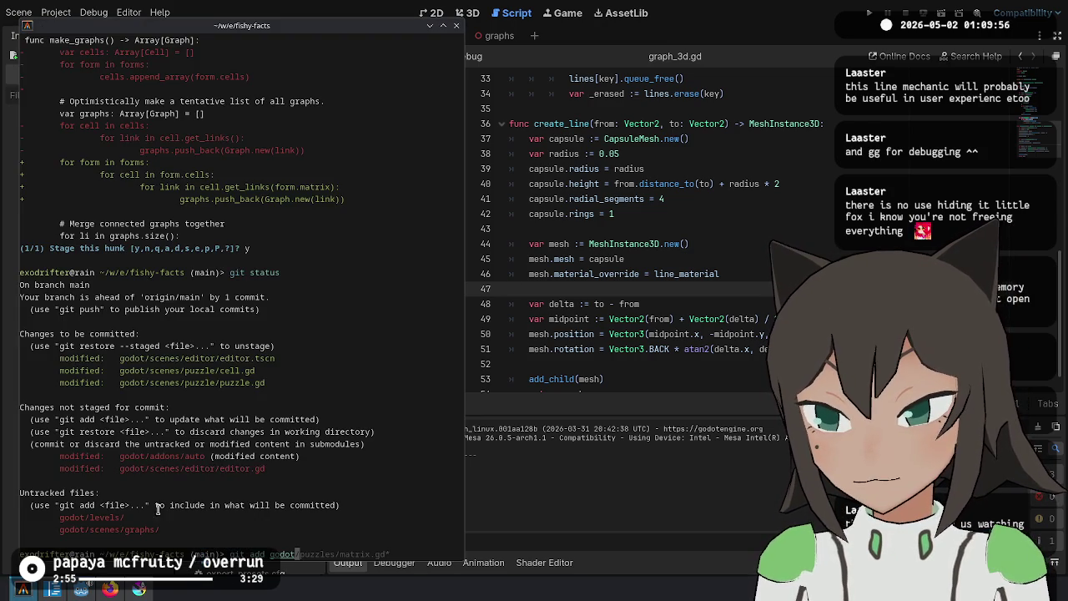
{"action": "type", "text": "/scenes/graphs"}
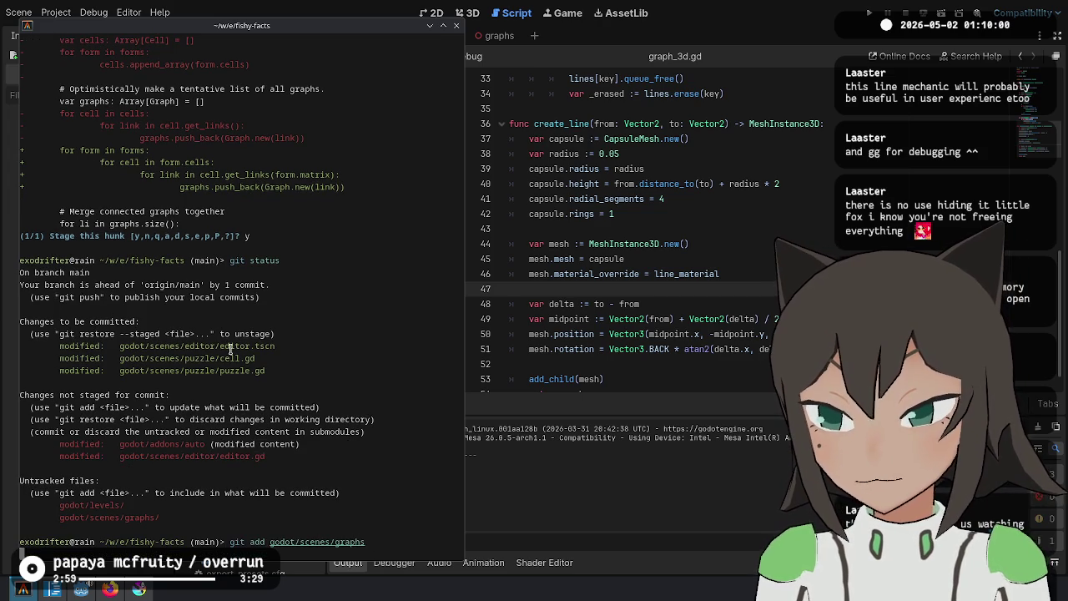
{"action": "key", "text": "alt+Tab"}
Open graphs.gd from the graphs folder in the script editor
{"action": "left_click", "coordinate": [195, 475]}
{"action": "left_click", "coordinate": [202, 495]}
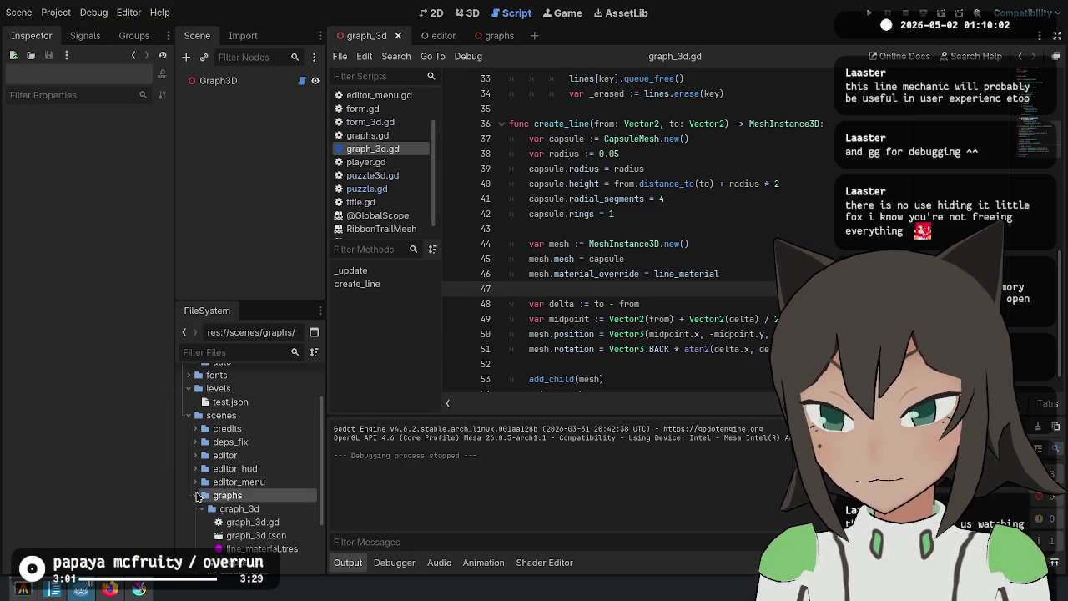
{"action": "scroll", "coordinate": [250, 517], "scroll_direction": "down", "scroll_amount": 1}
{"action": "double_click", "coordinate": [266, 539]}
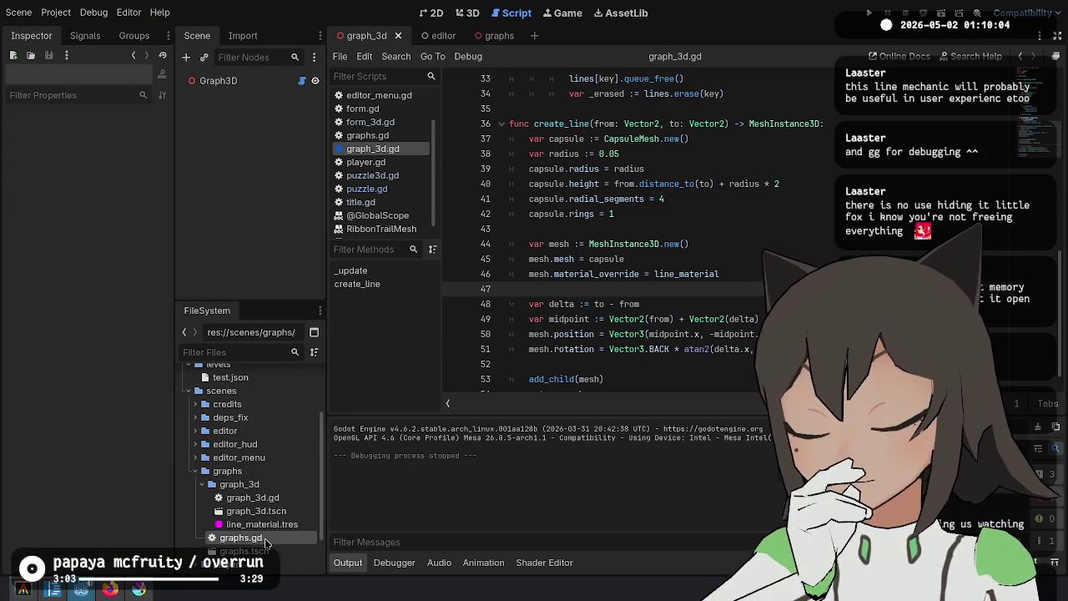
{"action": "left_click", "coordinate": [817, 122]}
Add a list-of-graphs doc comment at the top of graphs.gd and save it
{"action": "key", "text": "ctrl+Home"}
{"action": "key", "text": "Return"}
{"action": "key", "text": "Up"}
{"action": "type", "text": "##"}
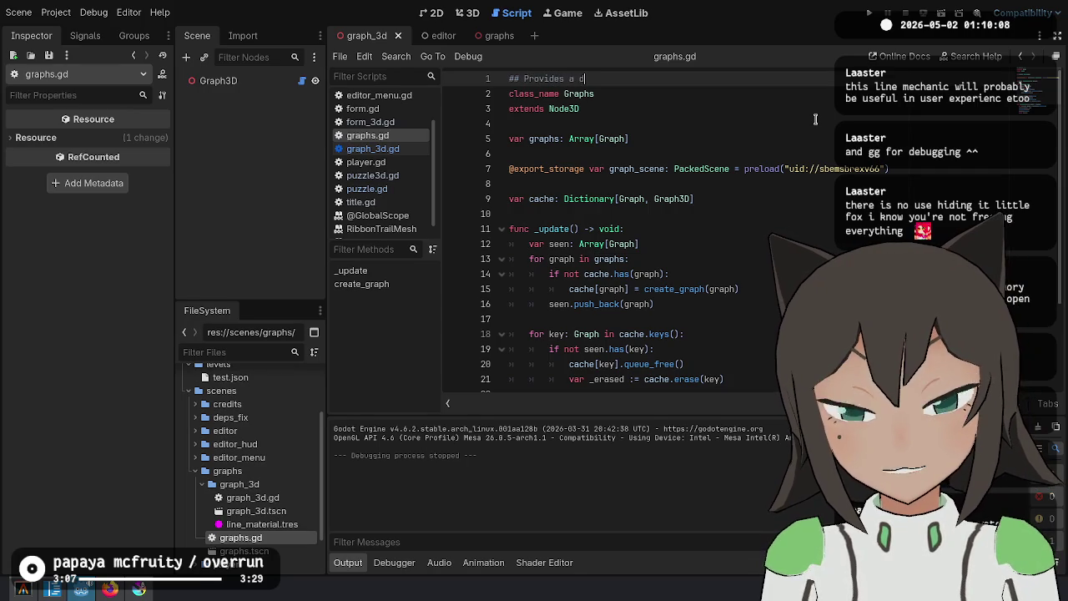
{"action": "type", "text": "li"}
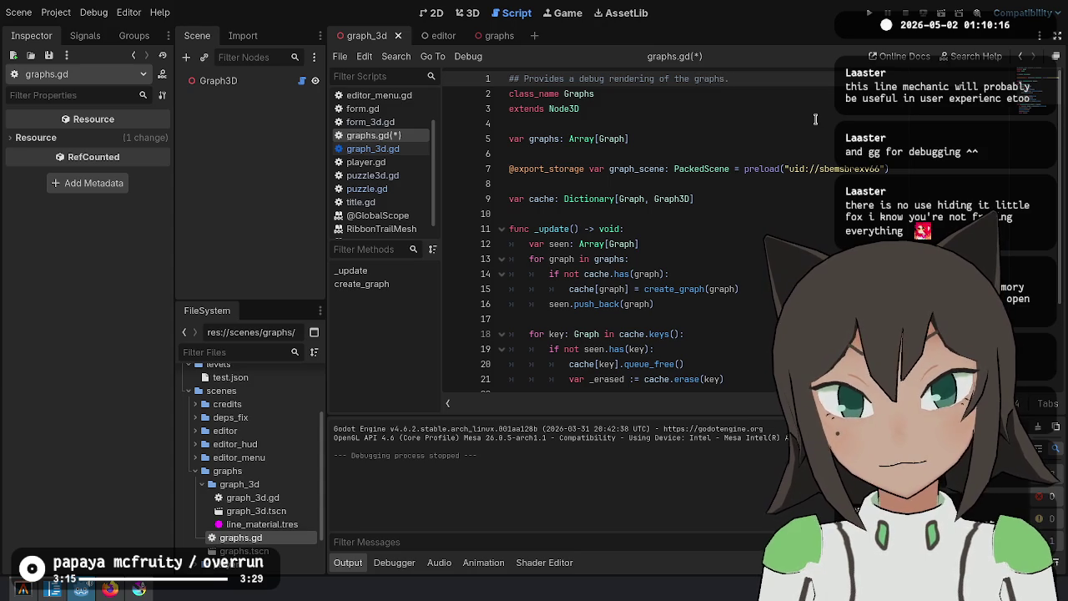
{"action": "key", "text": "shift+End"}
{"action": "key", "text": "Delete"}
{"action": "key", "text": "ctrl+BackSpace"}
{"action": "key", "text": "ctrl+BackSpace"}
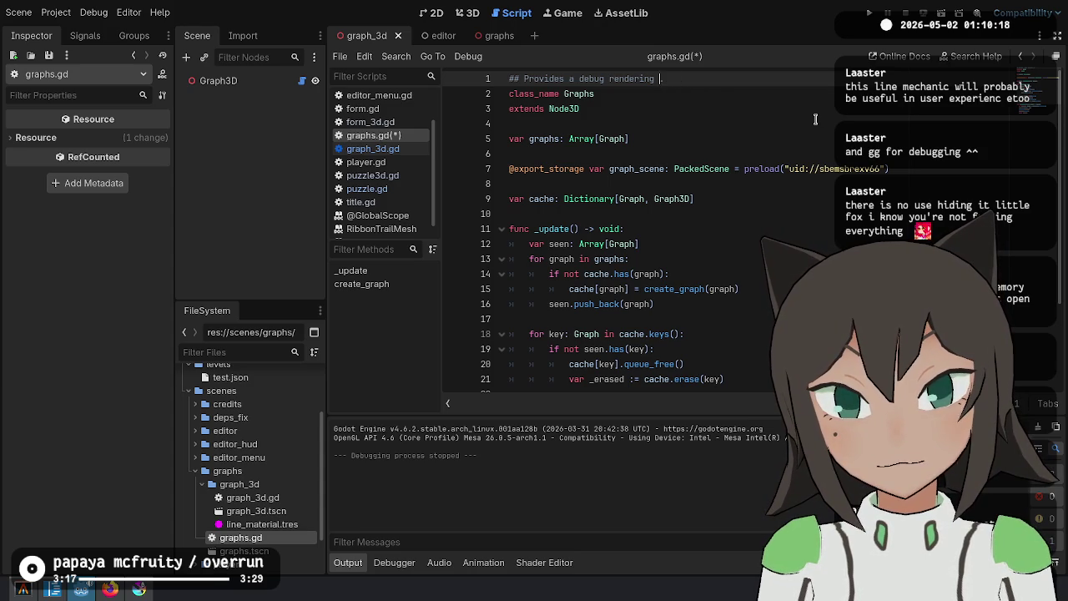
{"action": "type", "text": "for a list of g"}
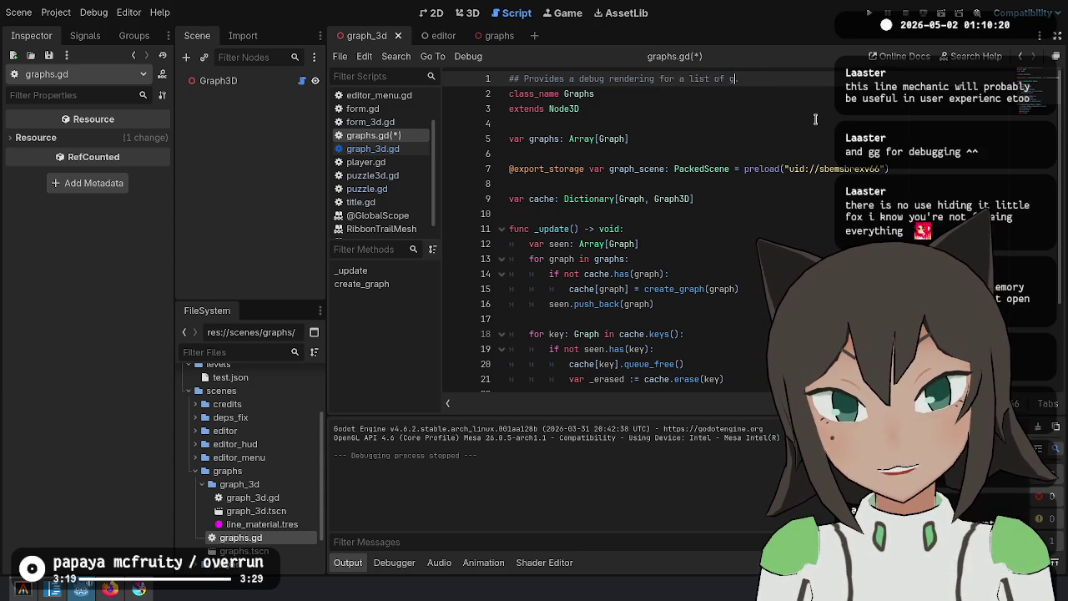
{"action": "type", "text": "raphs."}
{"action": "key", "text": "ctrl+s"}
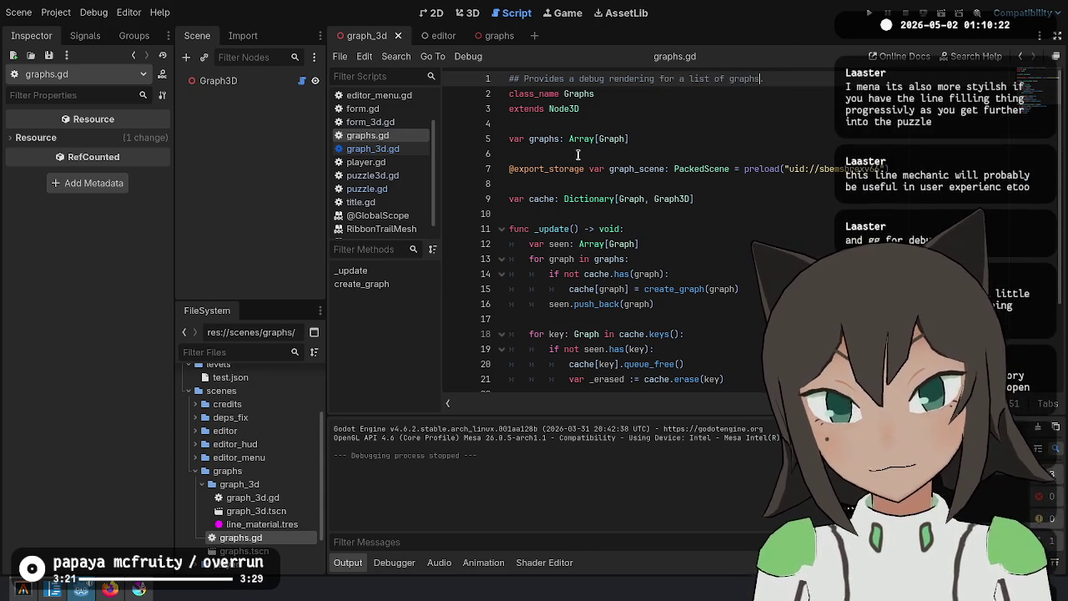
{"action": "left_click", "coordinate": [651, 183]}
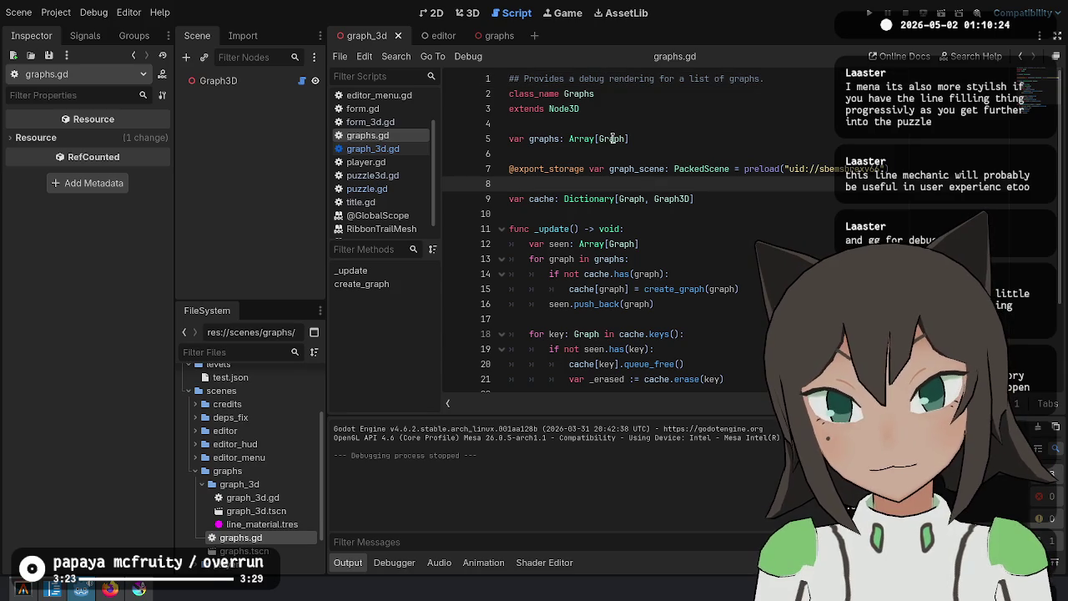
{"action": "left_click", "coordinate": [575, 78]}
{"action": "key", "text": "BackSpace"}
{"action": "key", "text": "BackSpace"}
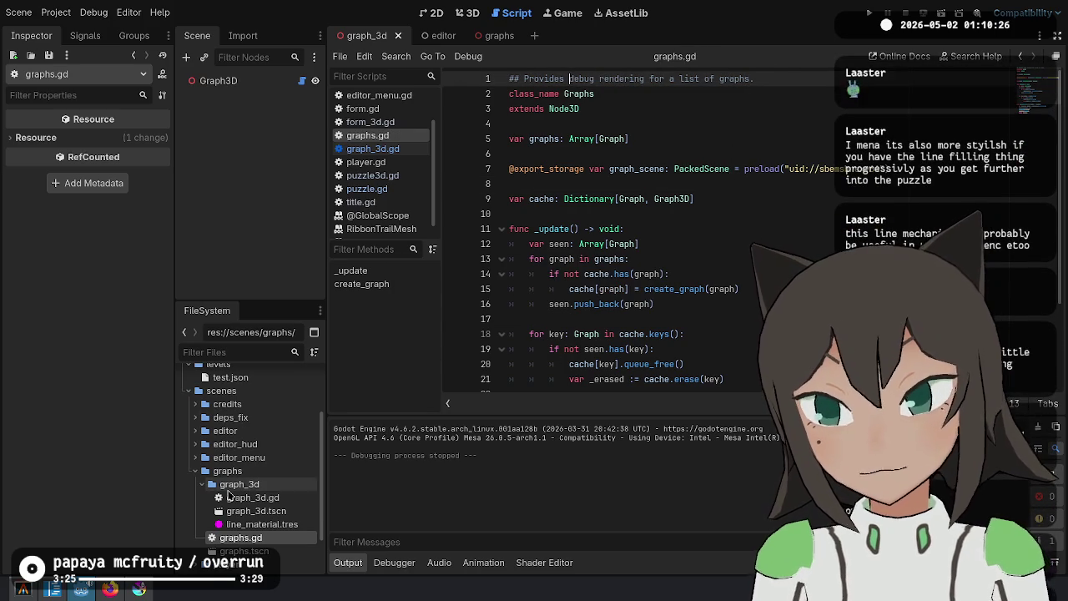
Give graph_3d.gd the doc comment 'Provides debug rendering for a single graphs.', drop the old line, save
{"action": "double_click", "coordinate": [252, 498]}
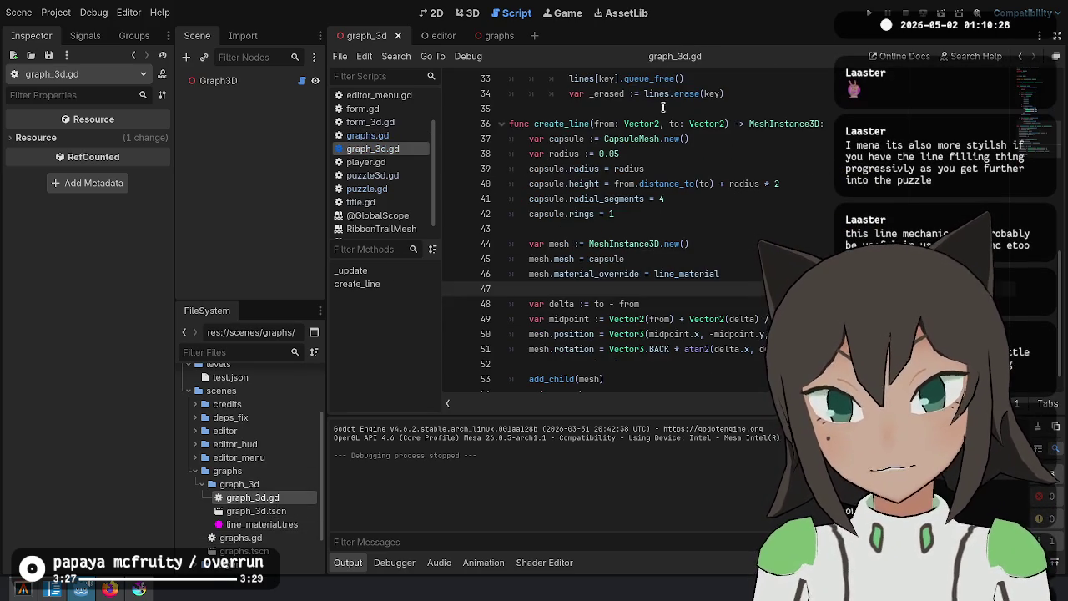
{"action": "type", "text": "## Provides debug rendering for a list of graphs."}
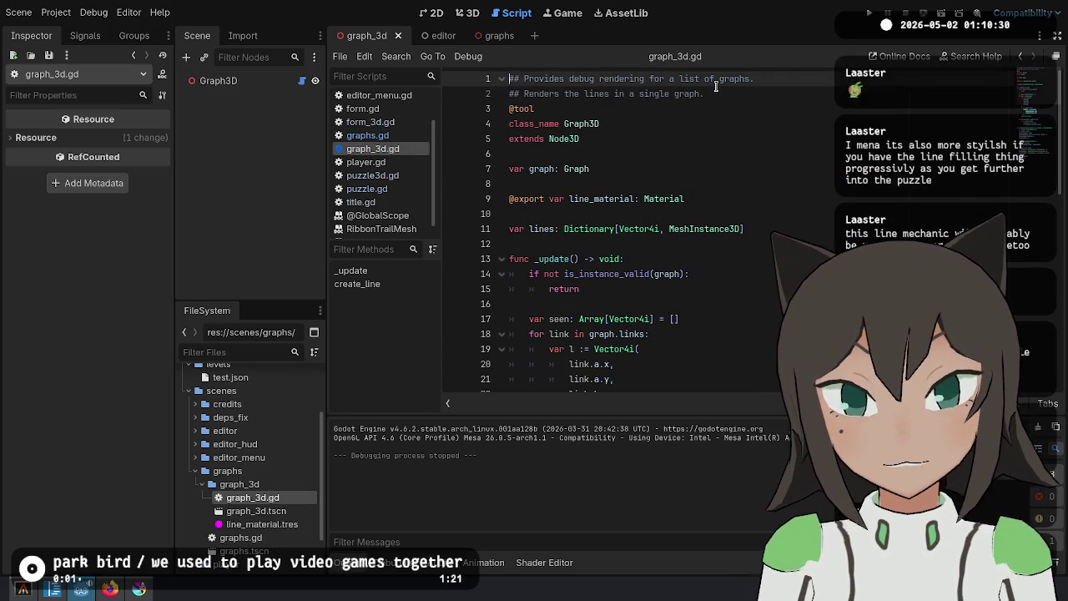
{"action": "key", "text": "ctrl+Right"}
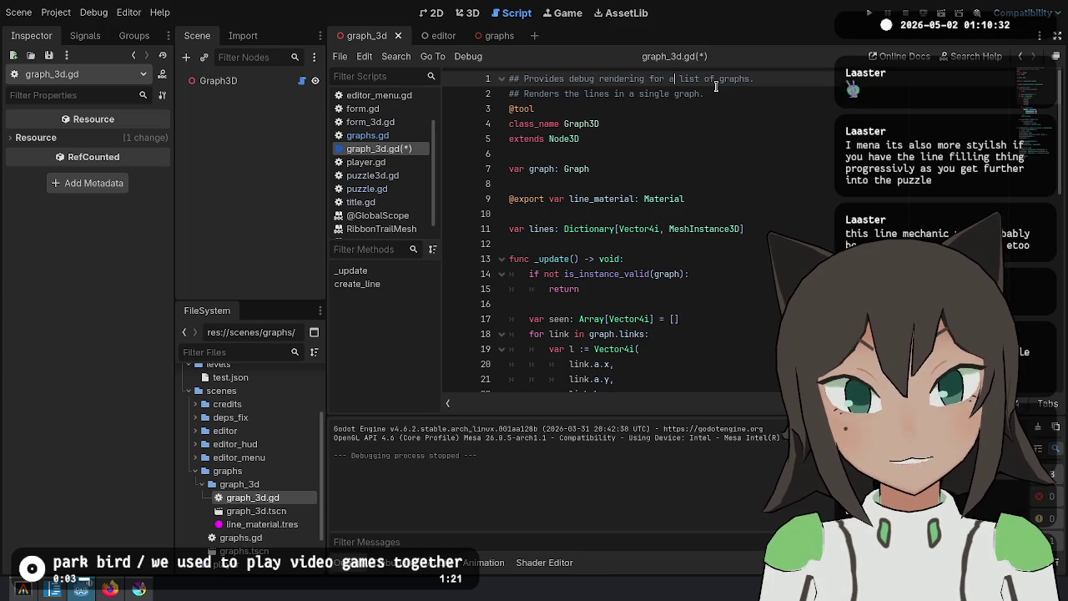
{"action": "key", "text": "ctrl+shift+Right"}
{"action": "type", "text": "single"}
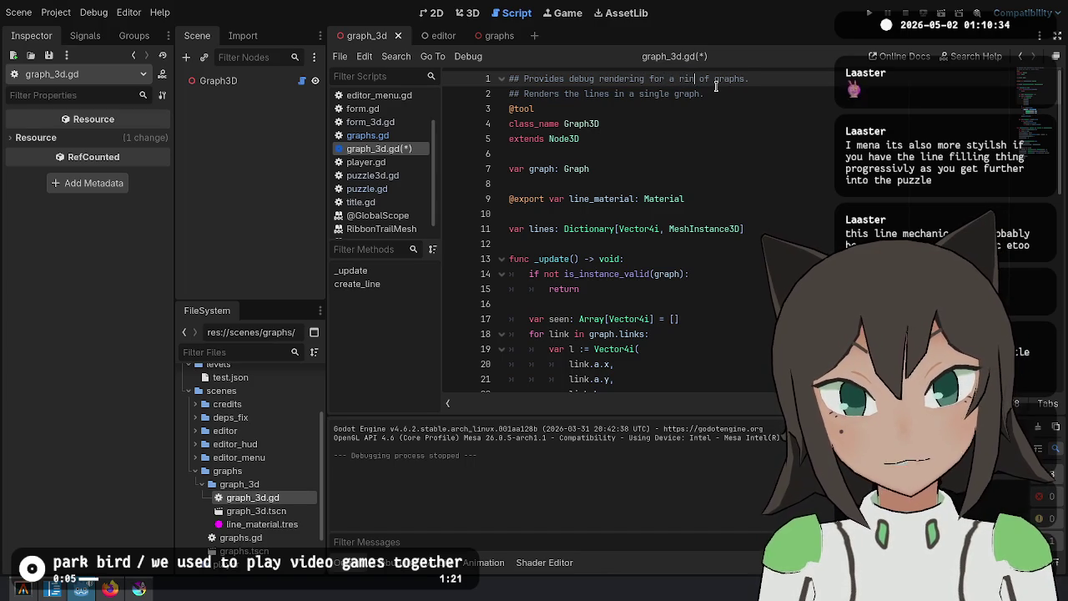
{"action": "key", "text": "ctrl+Delete"}
{"action": "key", "text": "Down"}
{"action": "key", "text": "ctrl+shift+k"}
{"action": "key", "text": "ctrl+s"}
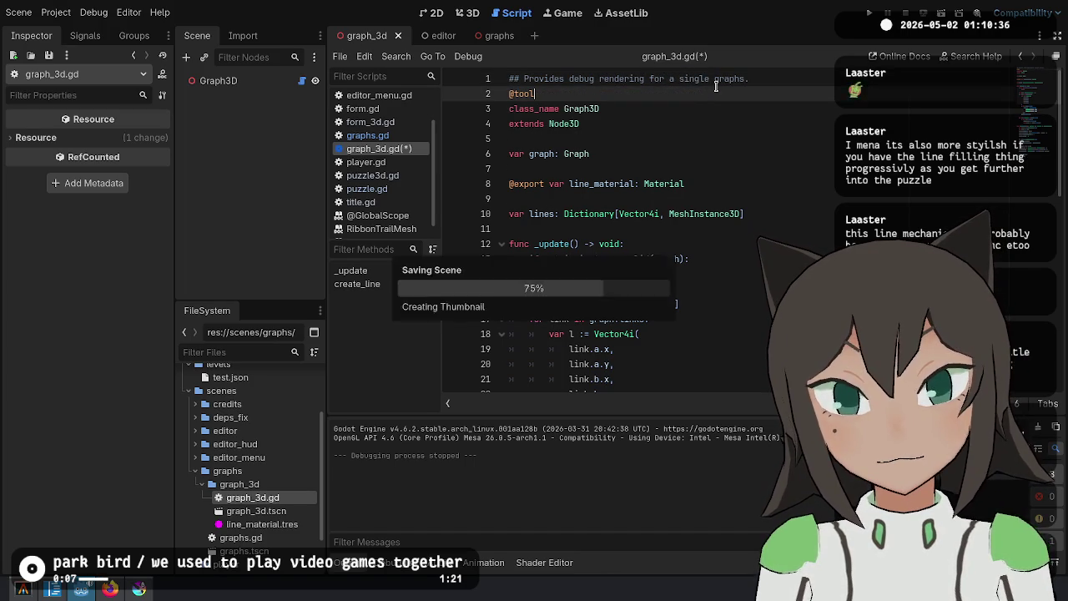
{"action": "left_click", "coordinate": [22, 592]}
Check git status, stage everything under godot/scenes with git add, and recheck the status
{"action": "type", "text": "git status"}
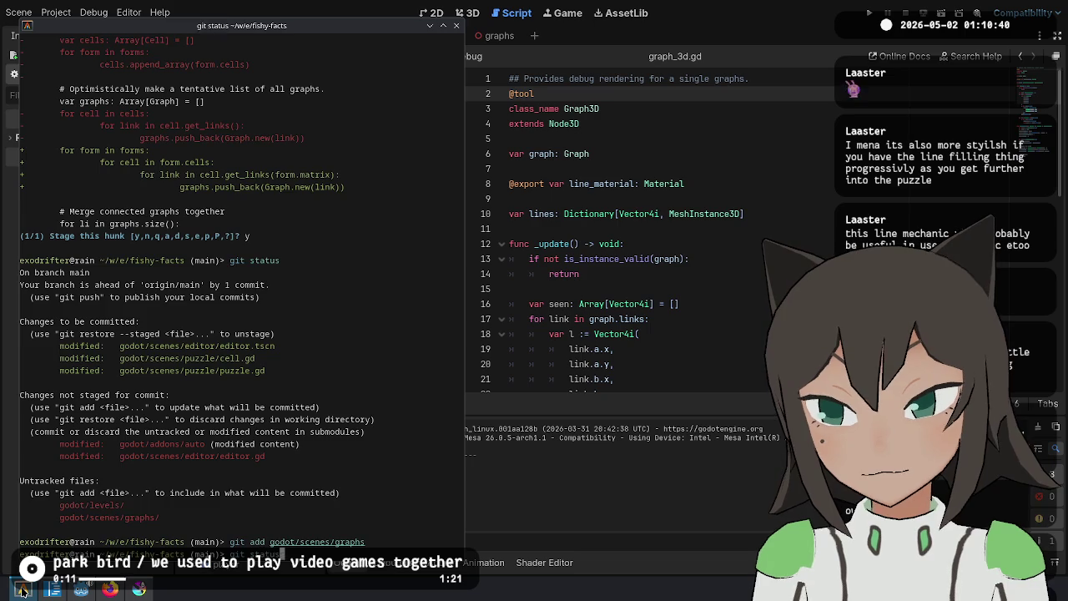
{"action": "key", "text": "Return"}
{"action": "type", "text": "git add godot/scenes"}
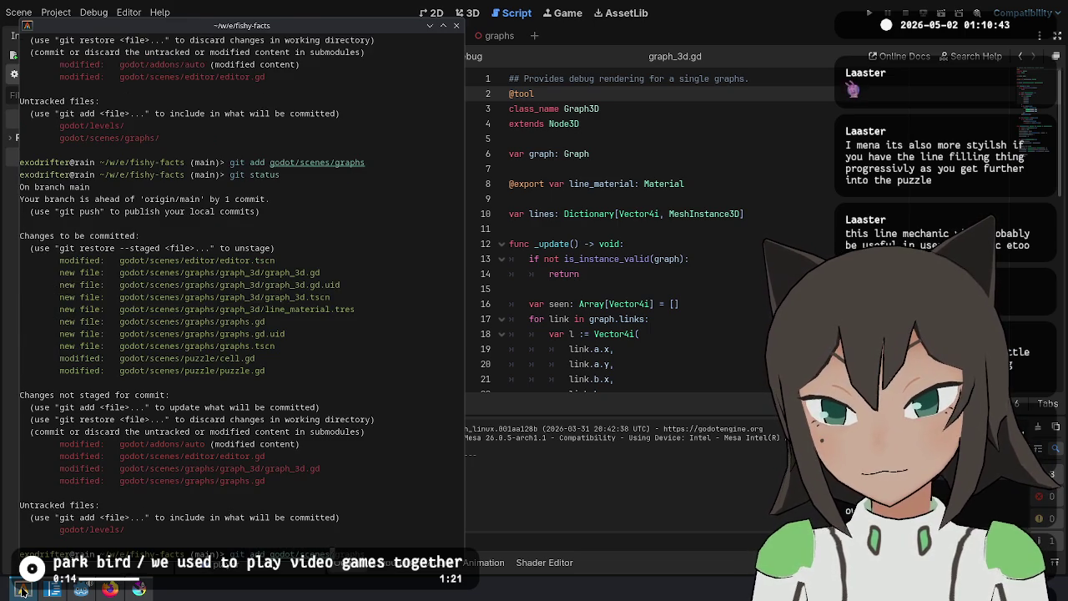
{"action": "key", "text": "Return"}
{"action": "type", "text": "git status"}
{"action": "key", "text": "Return"}
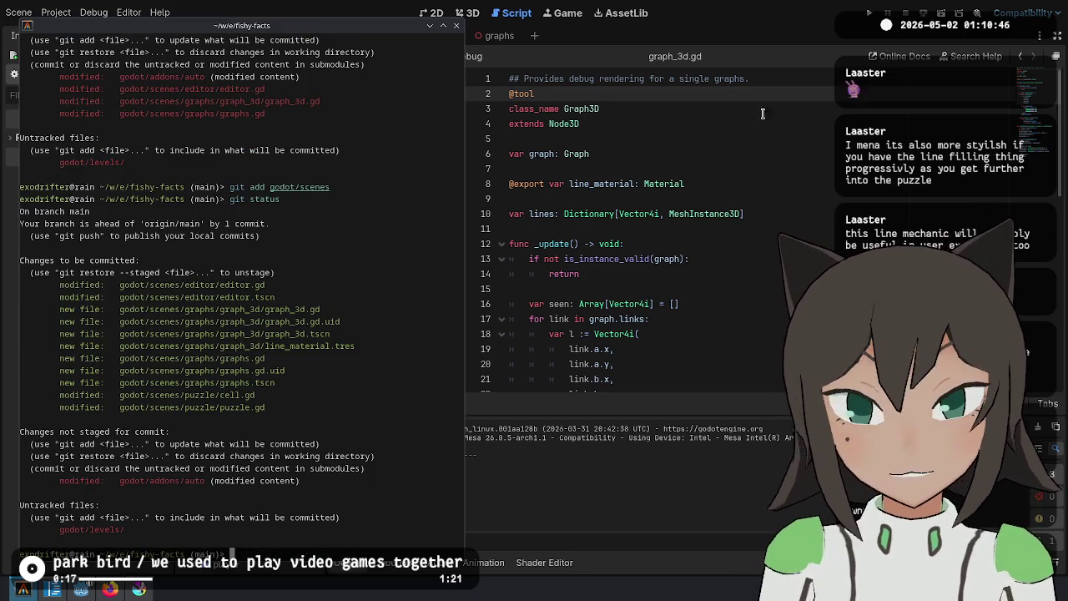
{"action": "left_click", "coordinate": [765, 180]}
{"action": "left_click", "coordinate": [659, 138]}
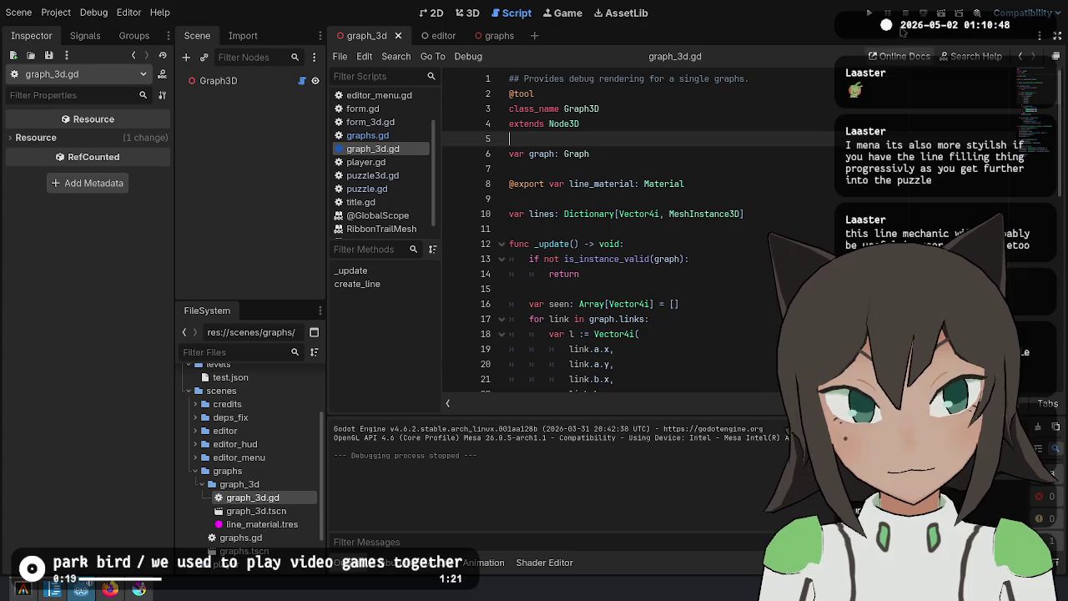
Review the class_name Graph3D and extends lines of graph_3d.gd, then bring up graphs.gd
{"action": "key", "text": "Down"}
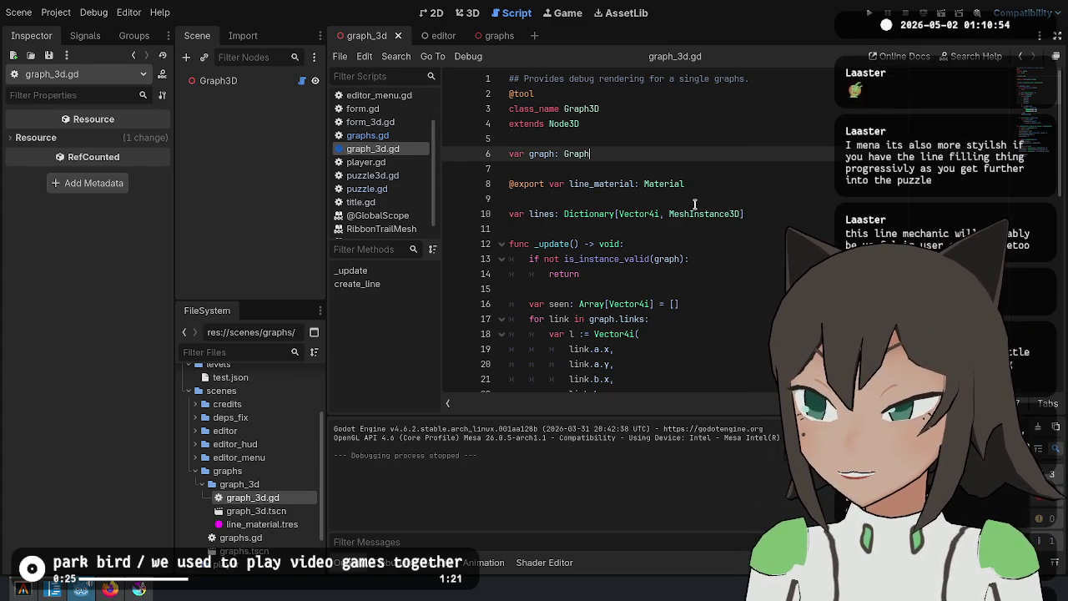
{"action": "left_click", "coordinate": [791, 108]}
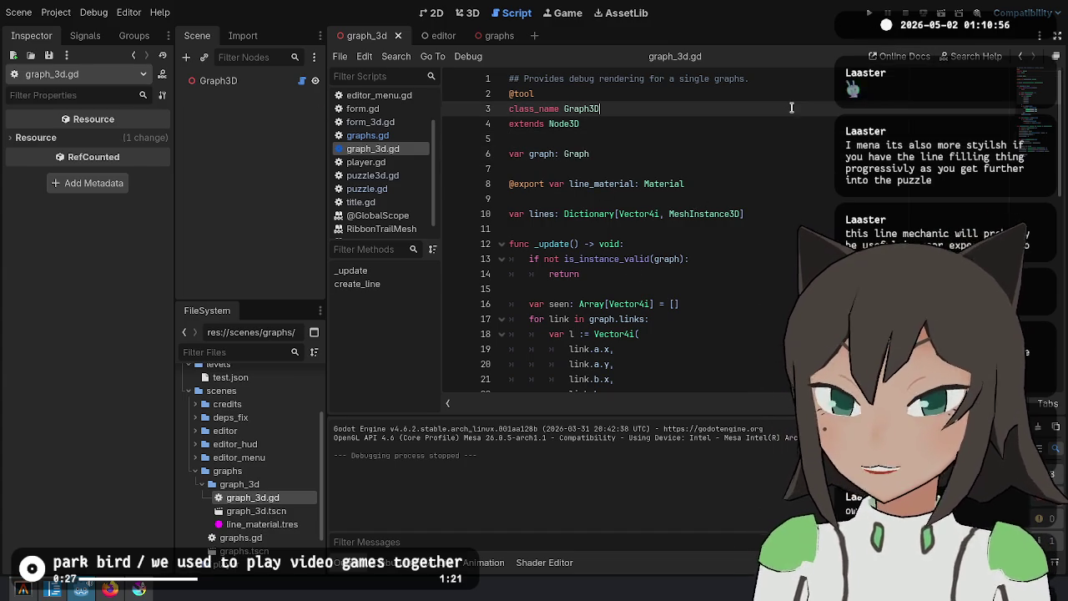
{"action": "key", "text": "Down"}
{"action": "key", "text": "Down"}
{"action": "key", "text": "Down"}
{"action": "key", "text": "Up"}
{"action": "key", "text": "Up"}
{"action": "key", "text": "Up"}
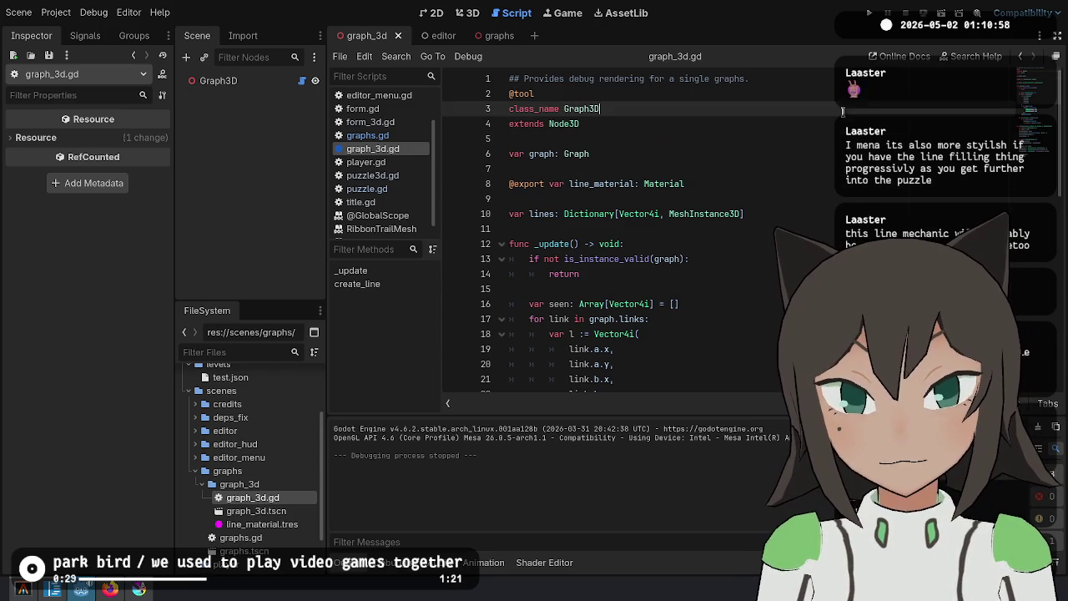
{"action": "key", "text": "Down"}
{"action": "key", "text": "Down"}
{"action": "key", "text": "Down"}
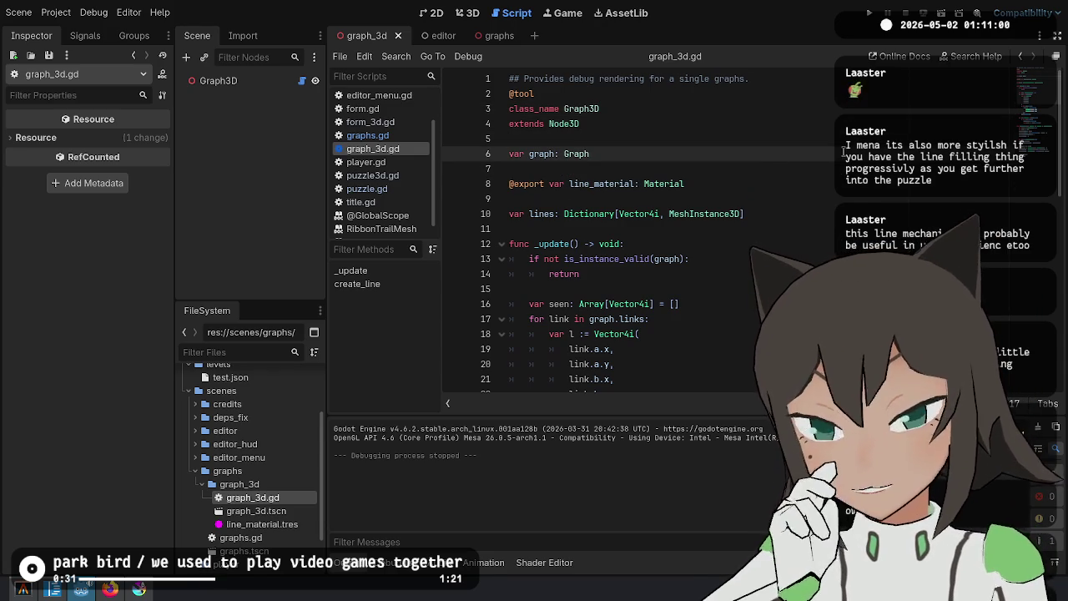
{"action": "key", "text": "Up"}
{"action": "key", "text": "Up"}
{"action": "key", "text": "Up"}
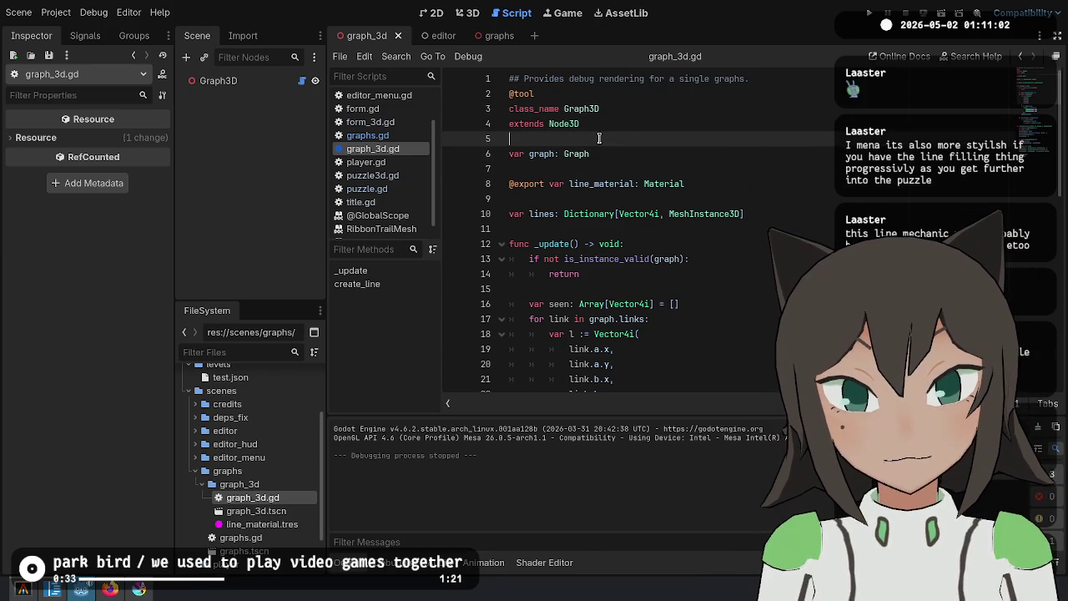
{"action": "key", "text": "Down"}
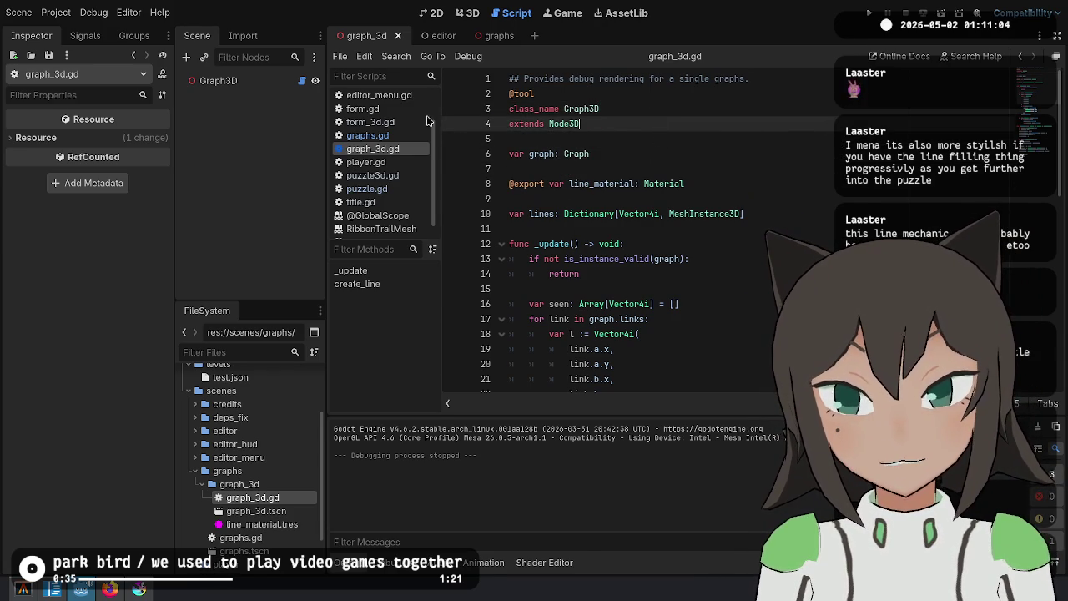
{"action": "left_click", "coordinate": [401, 135]}
{"action": "left_click", "coordinate": [401, 147]}
{"action": "left_click", "coordinate": [401, 135]}
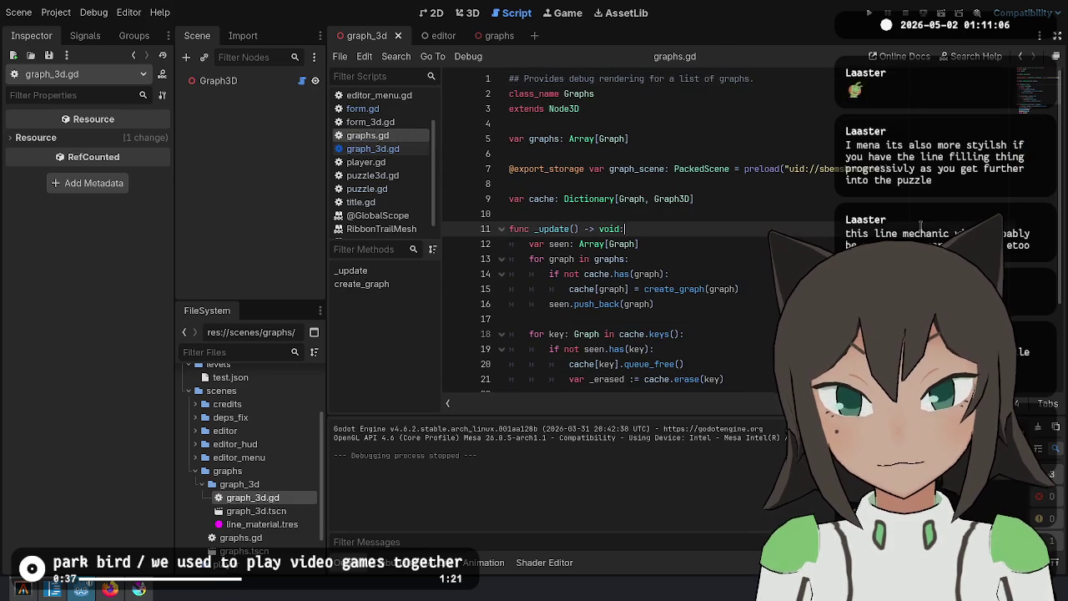
Inspect the graph_3d scene's Graph3D root node and save the scene
{"action": "left_click", "coordinate": [427, 36]}
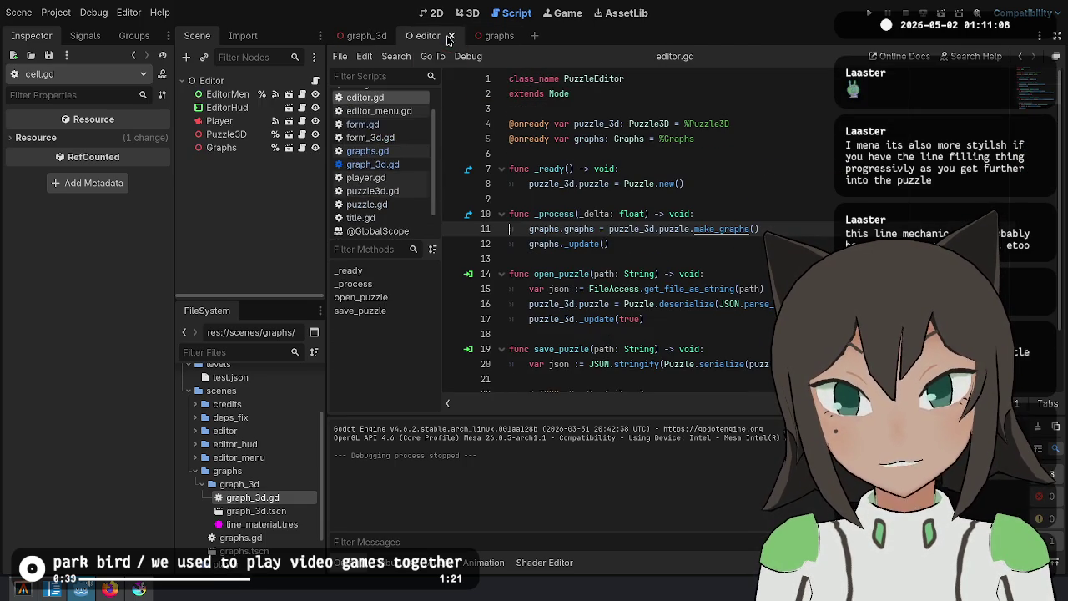
{"action": "left_click", "coordinate": [488, 36]}
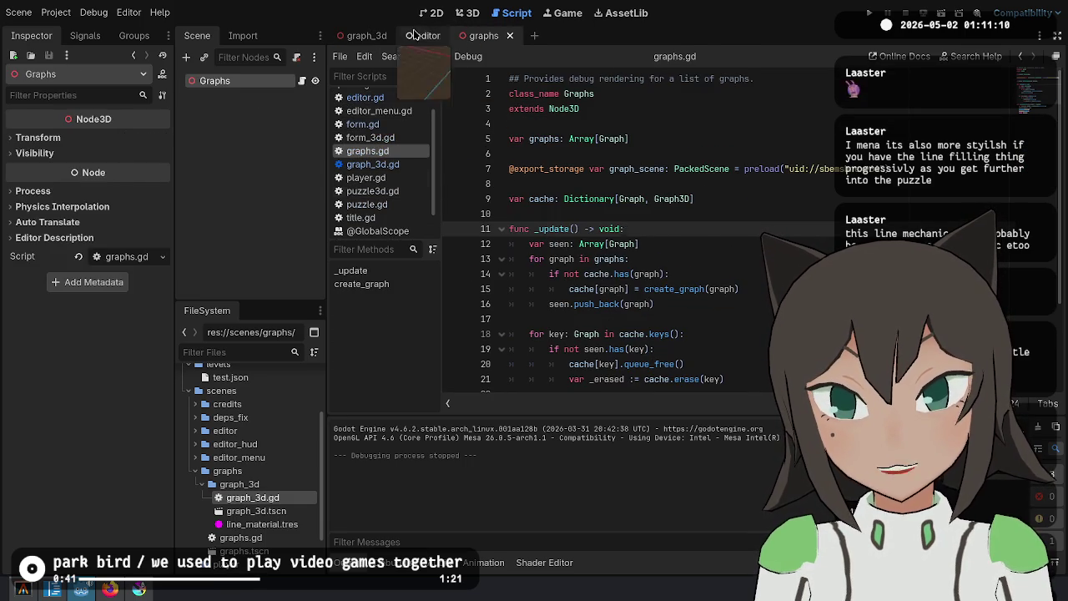
{"action": "left_click", "coordinate": [414, 35]}
{"action": "left_click", "coordinate": [367, 35]}
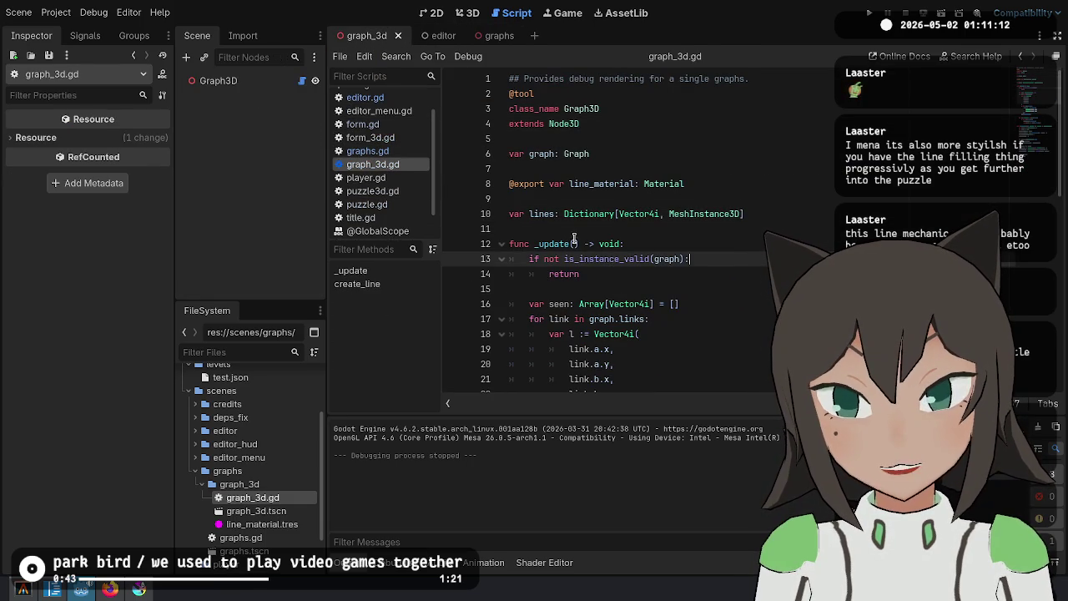
{"action": "left_click", "coordinate": [734, 185]}
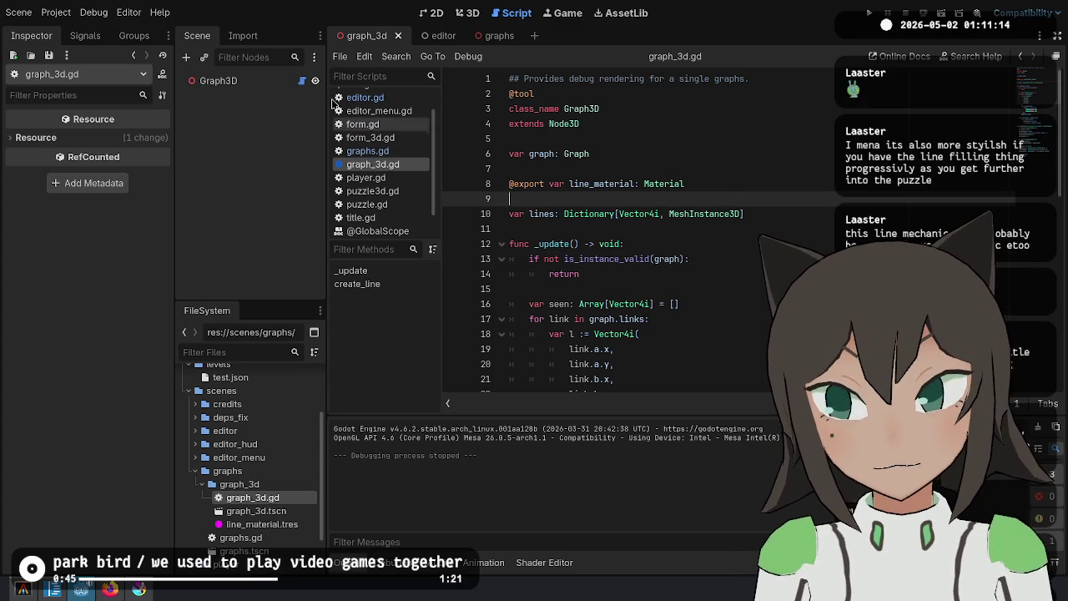
{"action": "left_click", "coordinate": [753, 153]}
{"action": "key", "text": "ctrl+s"}
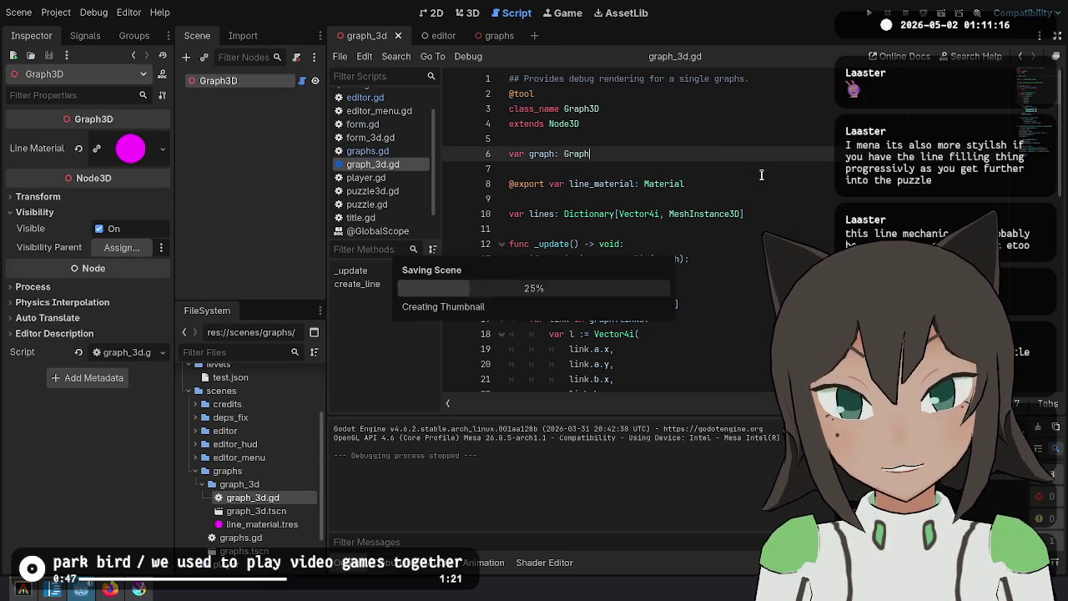
{"action": "key", "text": "Down"}
{"action": "key", "text": "Down"}
{"action": "key", "text": "Down"}
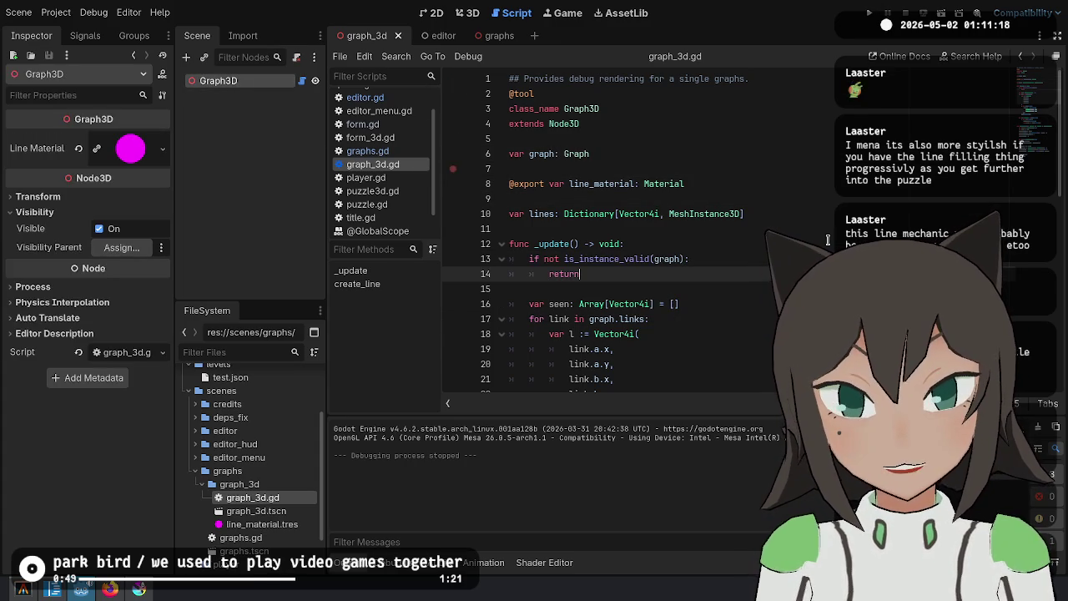
{"action": "key", "text": "Up"}
{"action": "key", "text": "Up"}
{"action": "left_click", "coordinate": [868, 13]}
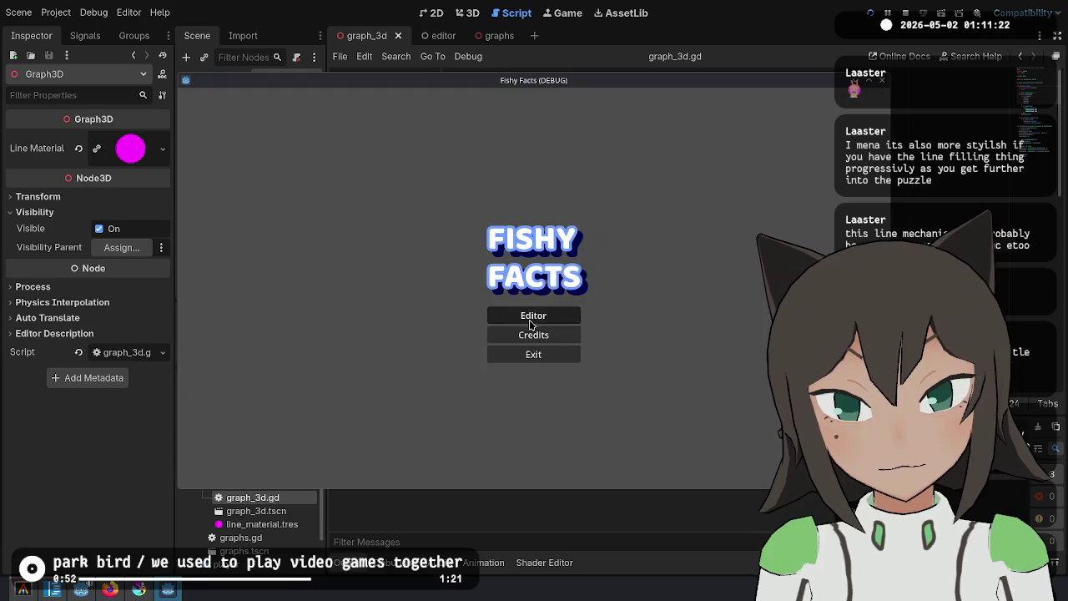
In the test game's puzzle editor, place linked cubes, watching the magenta line follow them
{"action": "left_click", "coordinate": [531, 324]}
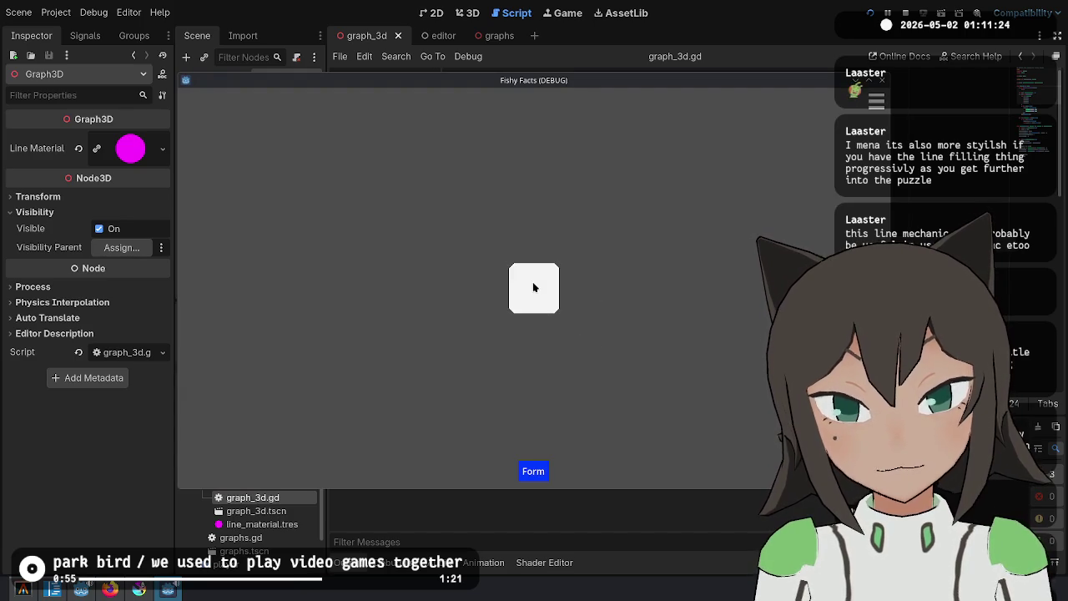
{"action": "left_click", "coordinate": [534, 288]}
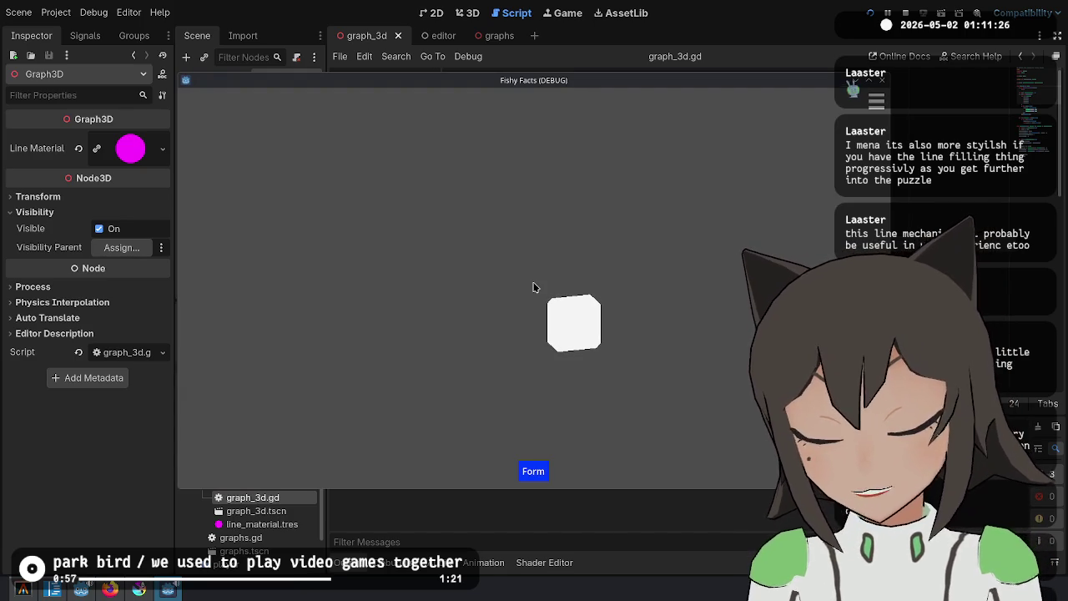
{"action": "left_click", "coordinate": [534, 288]}
{"action": "left_click", "coordinate": [534, 288]}
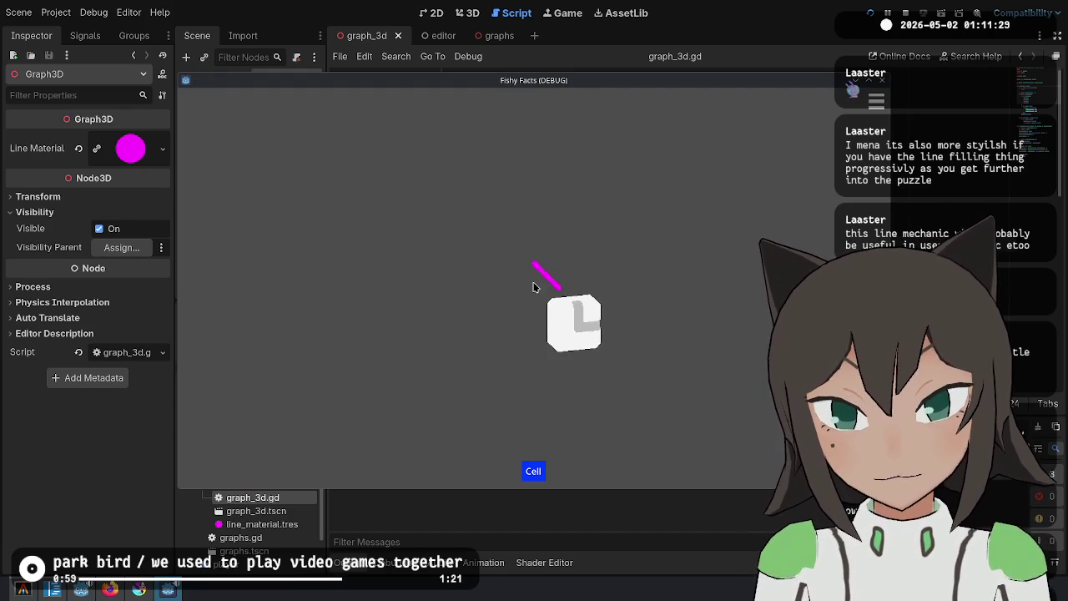
{"action": "left_click", "coordinate": [583, 290]}
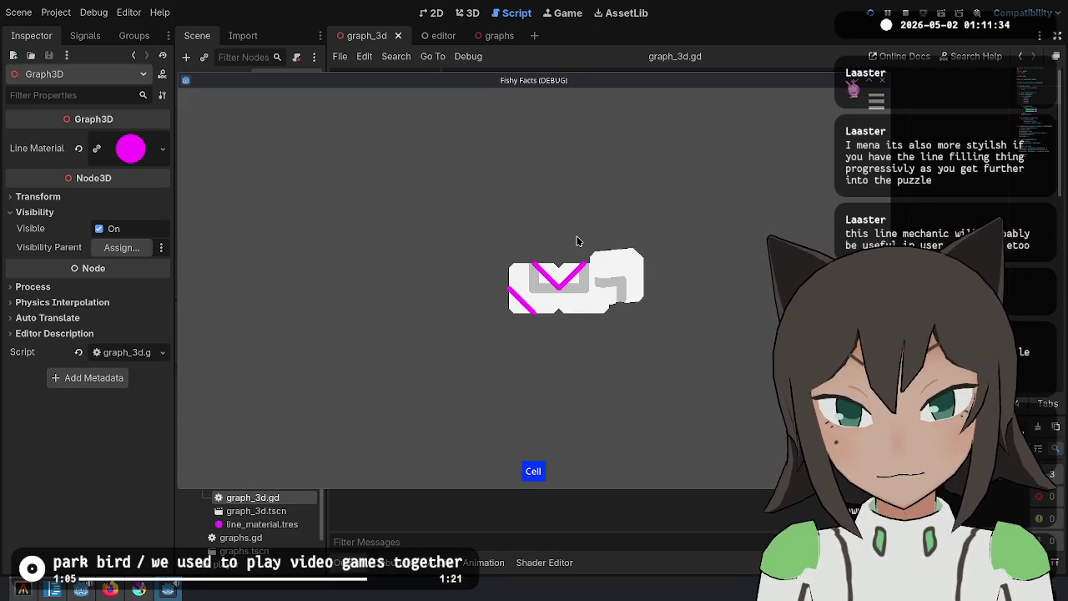
{"action": "left_click", "coordinate": [590, 257]}
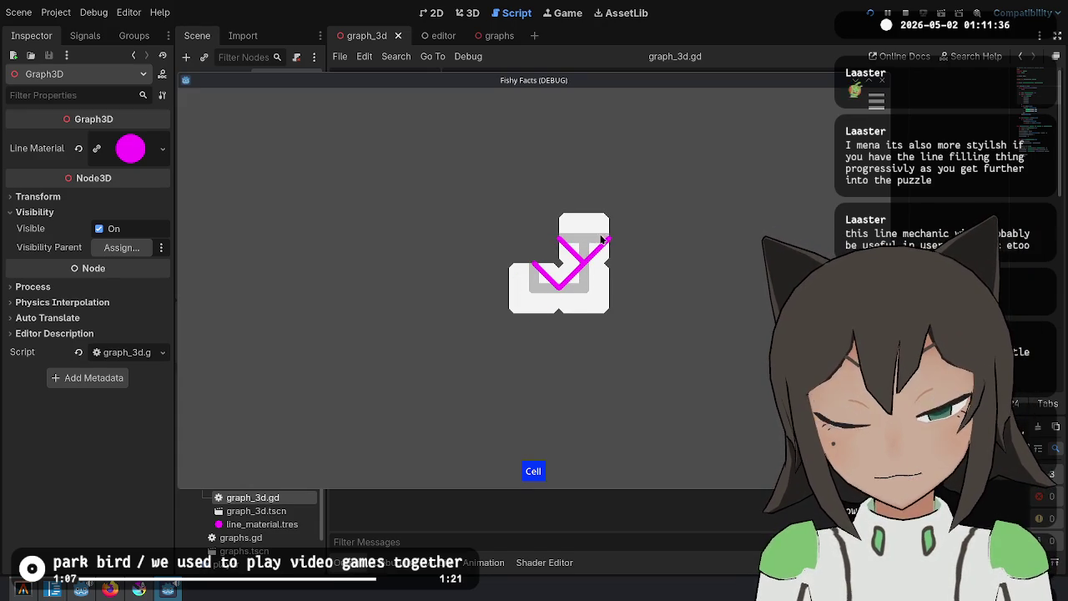
{"action": "left_click", "coordinate": [623, 240]}
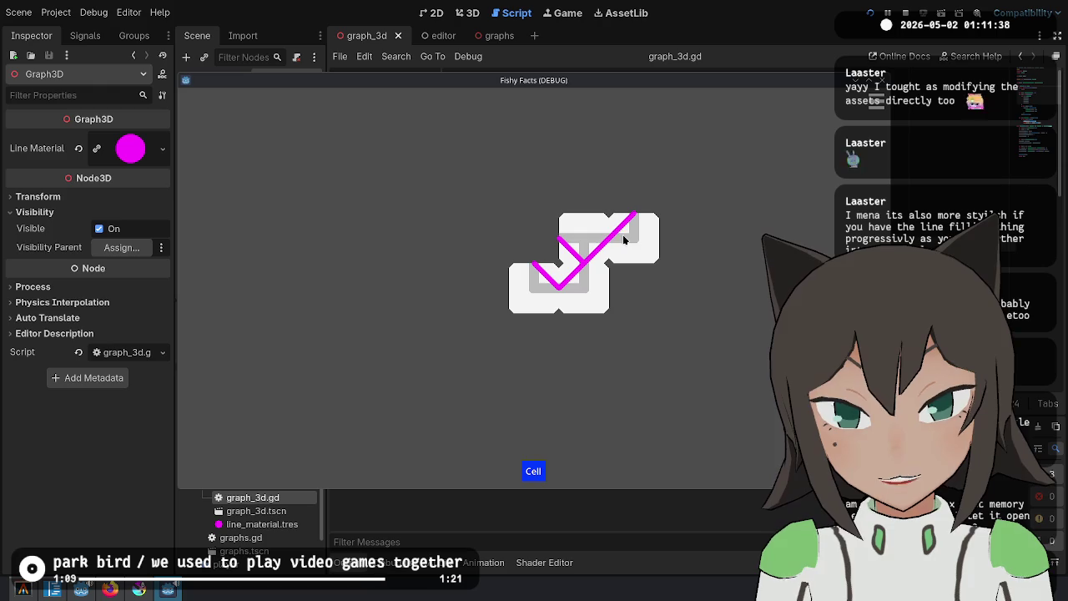
{"action": "left_click", "coordinate": [527, 226]}
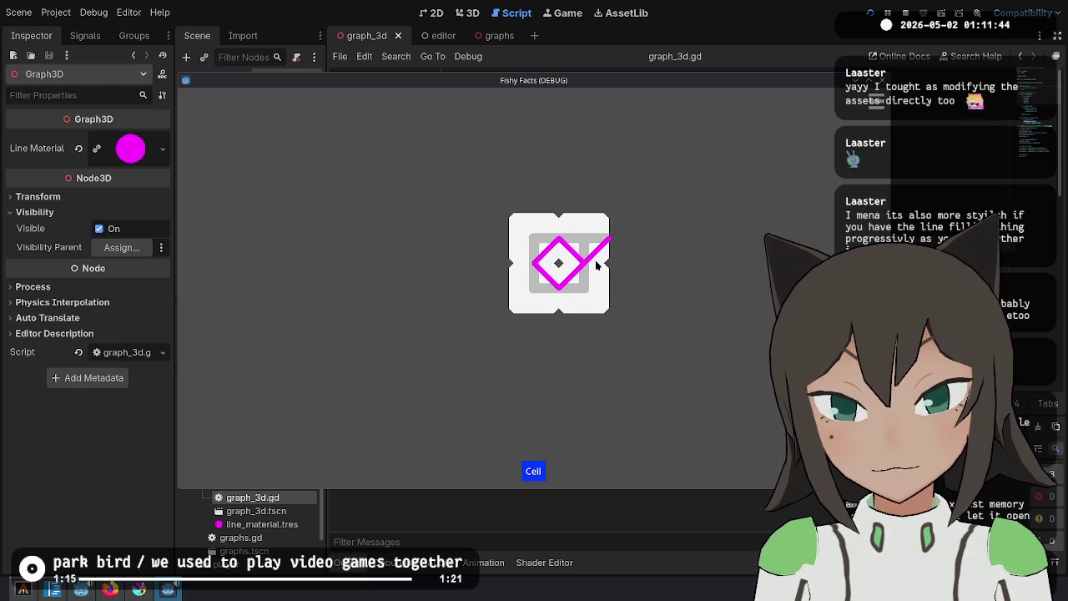
{"action": "left_click", "coordinate": [628, 247]}
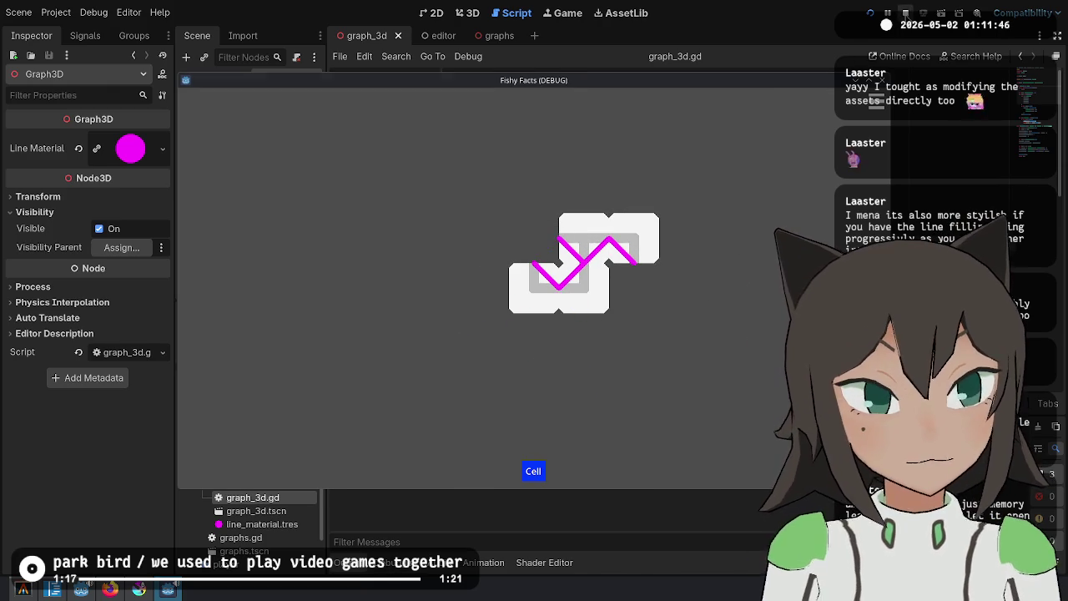
{"action": "key", "text": "F8"}
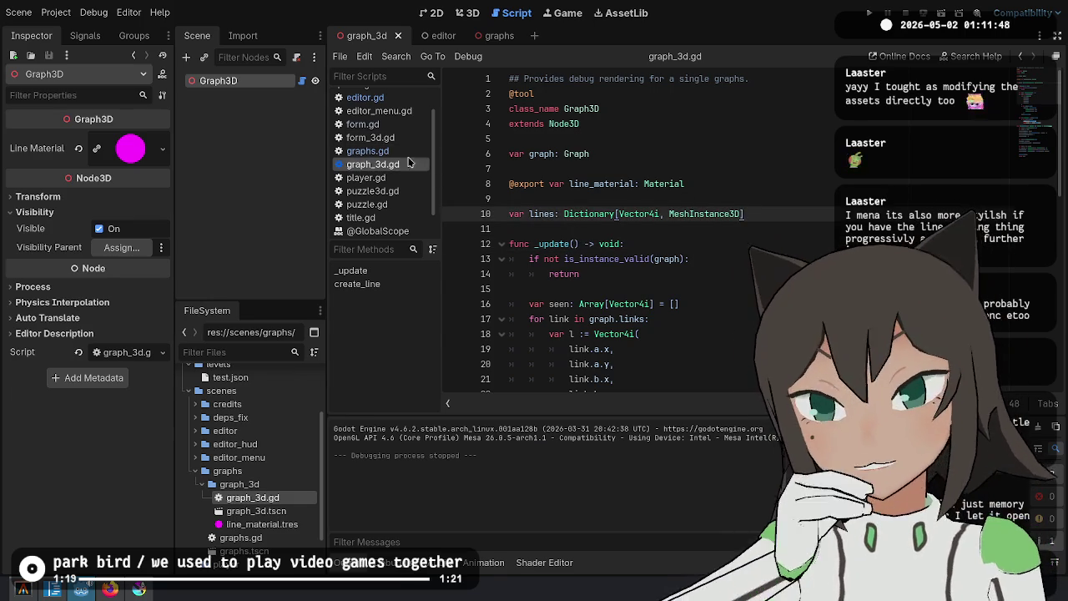
Open editor.gd and highlight lines 11–12, where _process rebuilds and updates the graphs
{"action": "scroll", "coordinate": [401, 151], "scroll_direction": "up", "scroll_amount": 2}
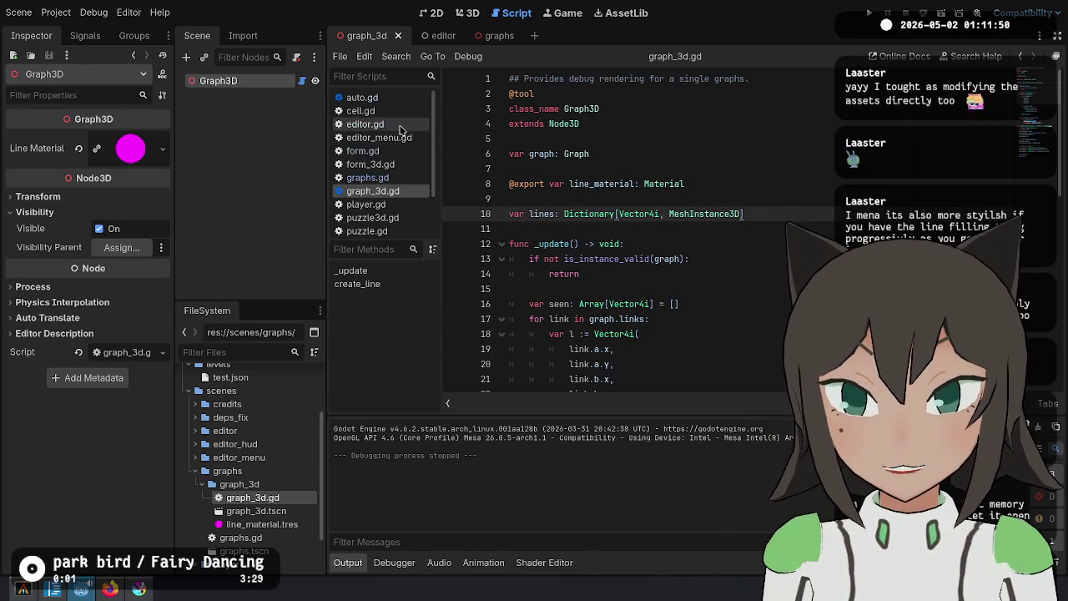
{"action": "left_click", "coordinate": [368, 124]}
{"action": "mouse_move", "coordinate": [687, 247]}
{"action": "left_mouse_down"}
{"action": "mouse_move", "coordinate": [489, 215]}
{"action": "mouse_move", "coordinate": [489, 226]}
{"action": "mouse_move", "coordinate": [526, 229]}
{"action": "left_mouse_up"}
{"action": "left_click", "coordinate": [715, 257]}
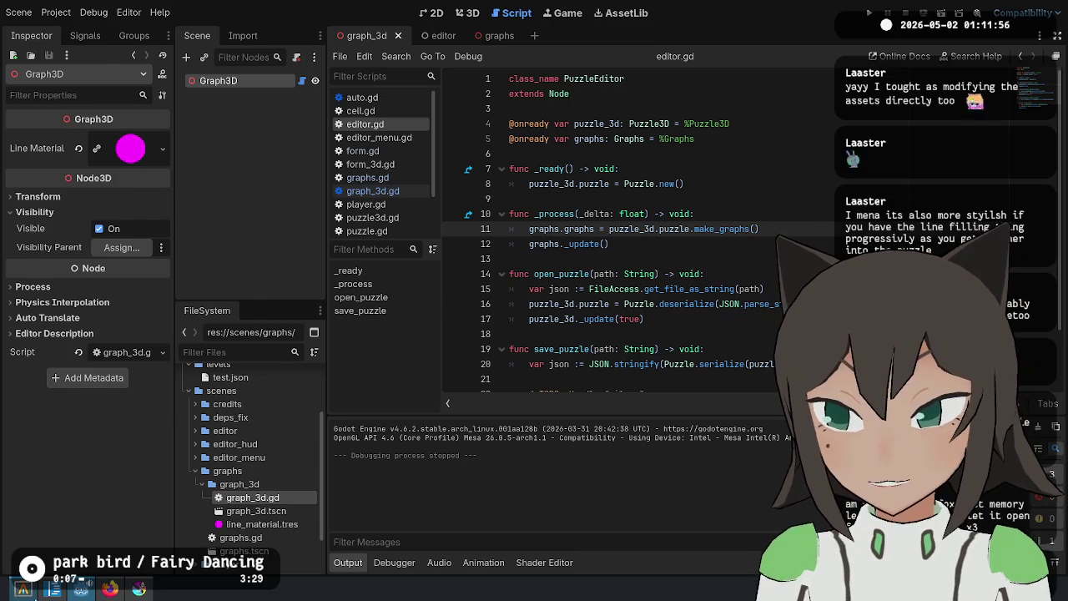
{"action": "left_click", "coordinate": [35, 592]}
Commit the staged work with message 'Add graph debug renderer', check status, and close the terminal
{"action": "mouse_move", "coordinate": [39, 598]}
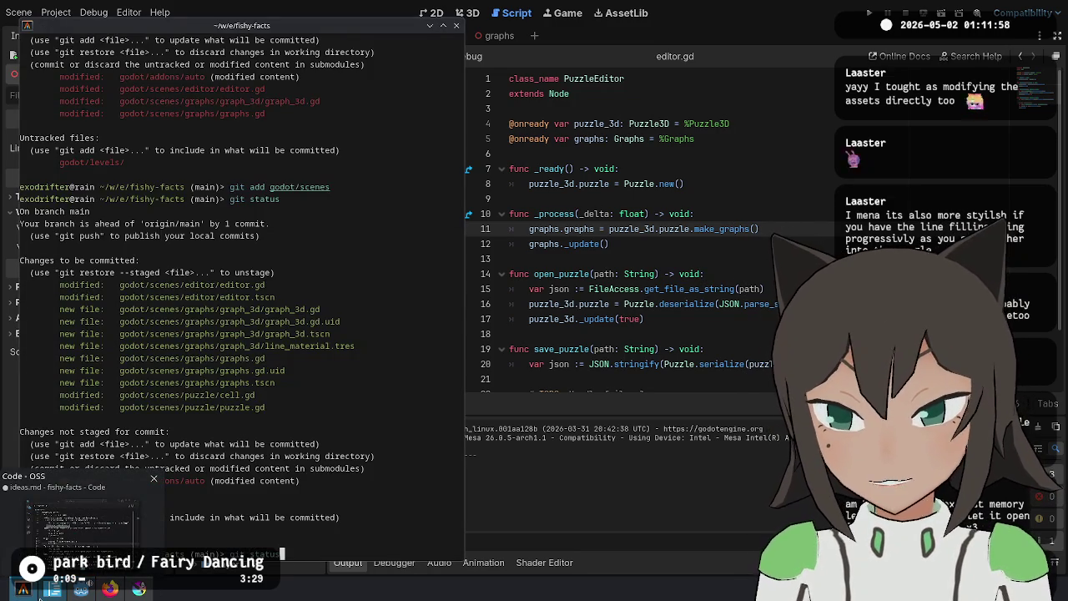
{"action": "key", "text": "Return"}
{"action": "type", "text": "git commit -m \"Add graph debug rendered"}
{"action": "key", "text": "BackSpace"}
{"action": "type", "text": "r"}
{"action": "key", "text": "Return"}
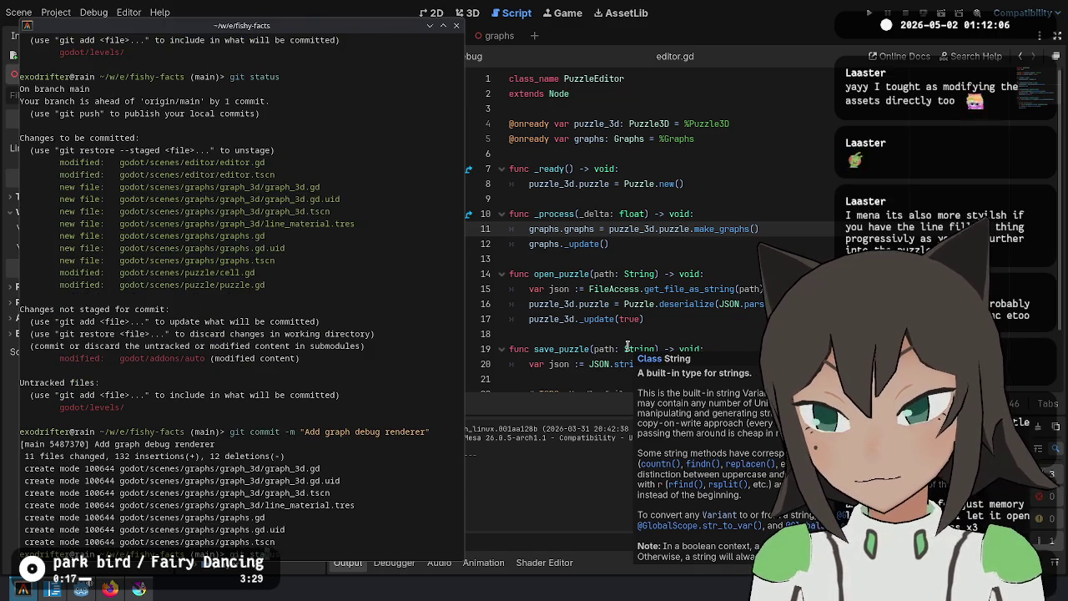
{"action": "key", "text": "Return"}
{"action": "key", "text": "ctrl+d"}
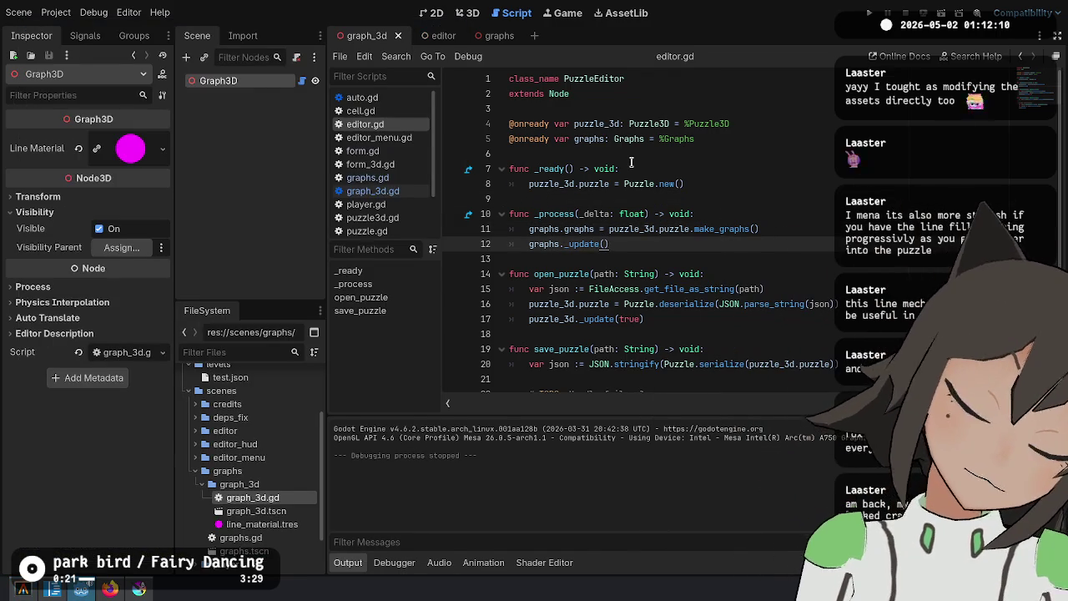
Open the Puzzle3D class and declare a puzzle_changed() signal below extends Node3D
{"action": "left_click", "coordinate": [612, 231]}
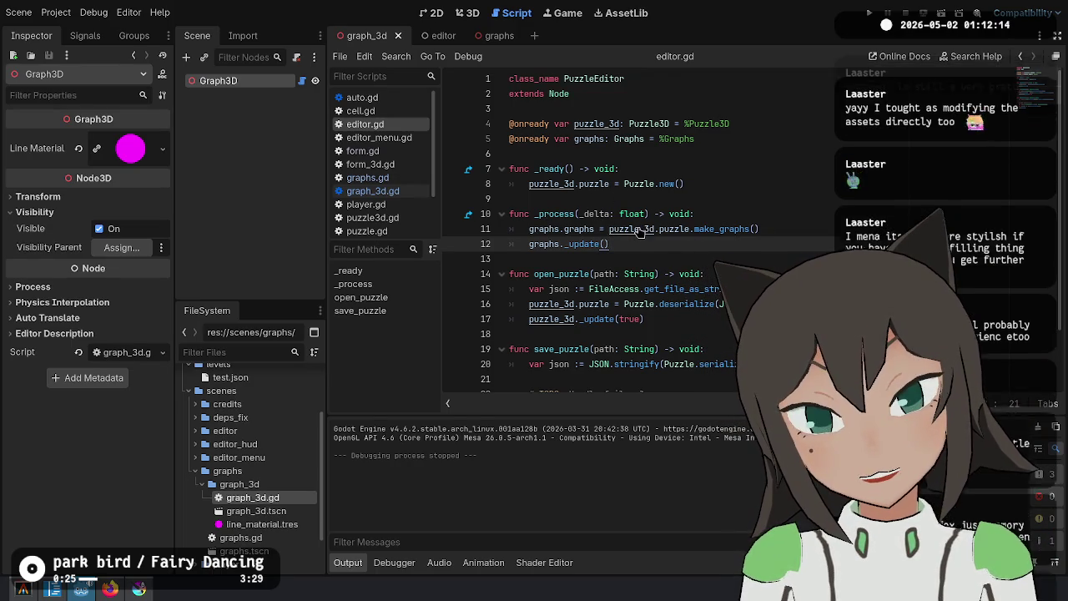
{"action": "left_click", "coordinate": [655, 125]}
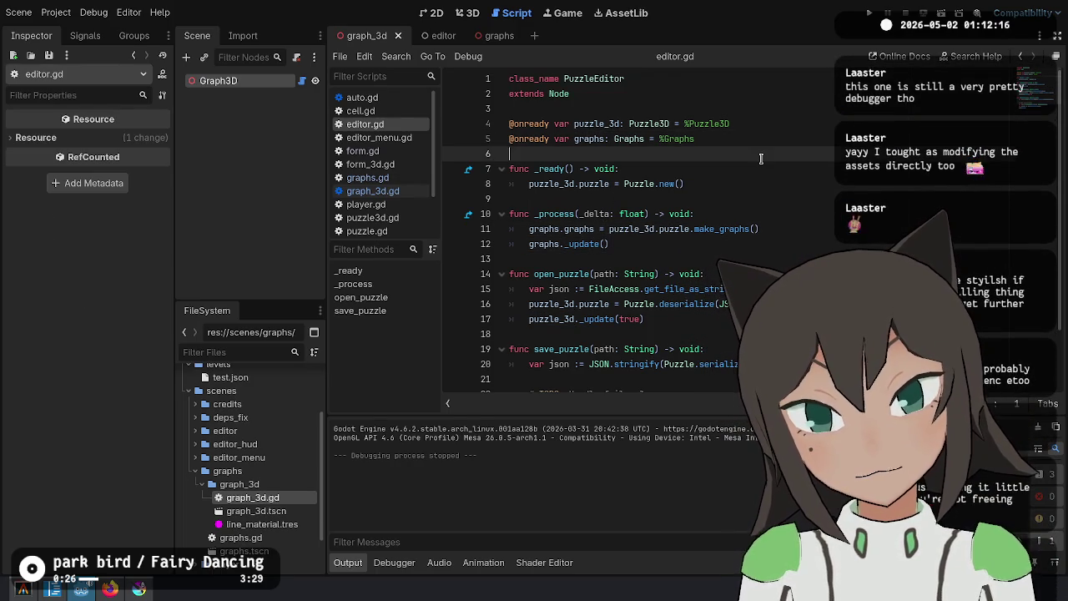
{"action": "left_click", "coordinate": [656, 125], "text": "ctrl"}
{"action": "left_click", "coordinate": [681, 148]}
{"action": "left_click", "coordinate": [697, 124]}
{"action": "key", "text": "Return"}
{"action": "key", "text": "Return"}
{"action": "key", "text": "Up"}
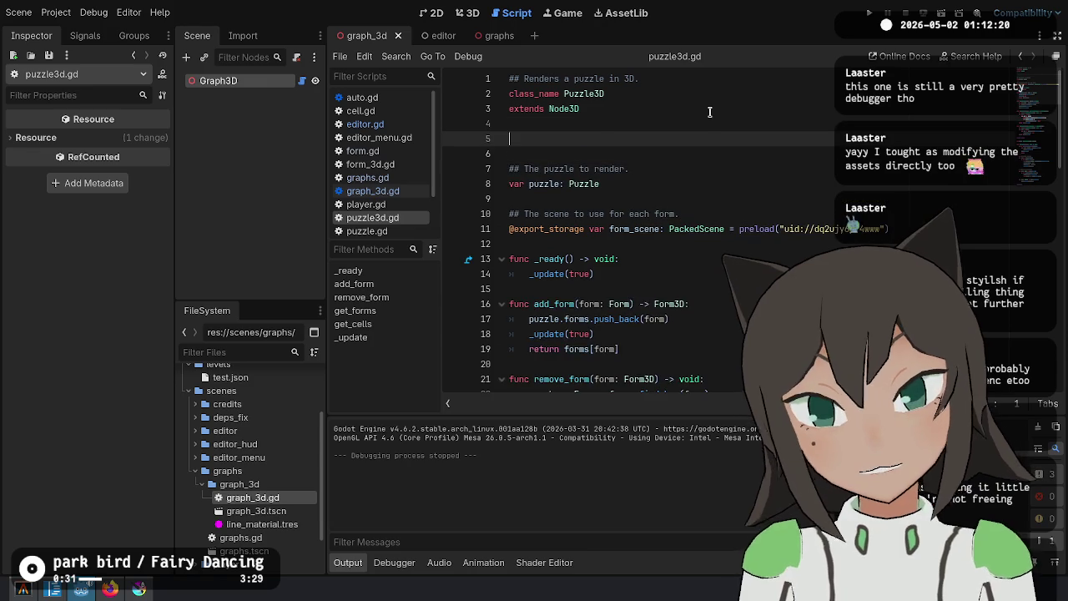
{"action": "type", "text": "signal puzzle_changed()"}
{"action": "key", "text": "Left"}
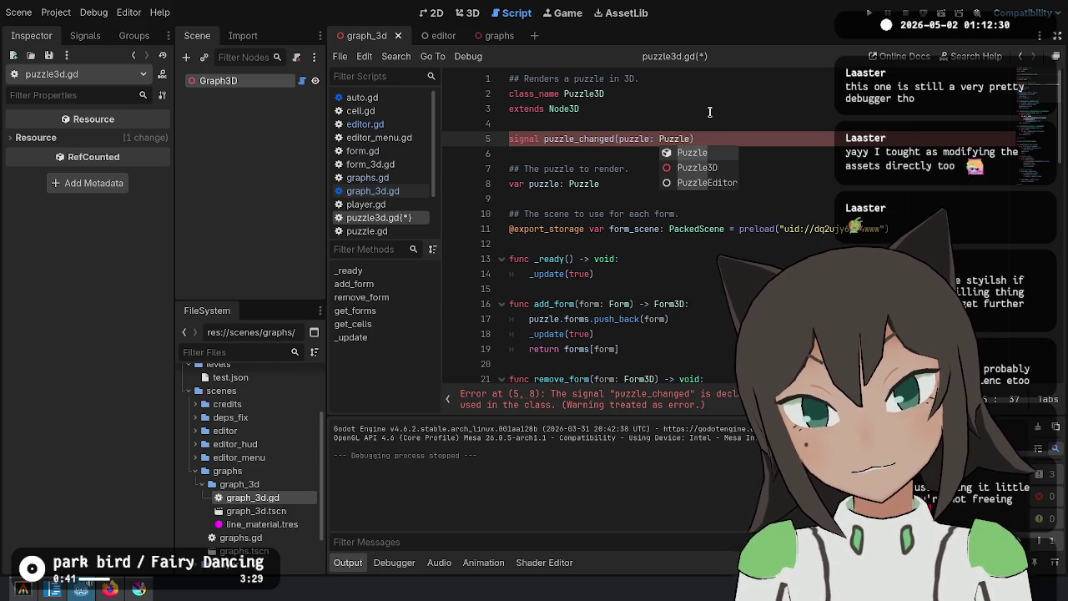
{"action": "left_click", "coordinate": [585, 399]}
{"action": "key", "text": "ctrl+s"}
Search puzzle3d.gd for _update to find the function definition and its end
{"action": "key", "text": "ctrl+End"}
{"action": "scroll", "coordinate": [712, 272], "scroll_direction": "up", "scroll_amount": 6}
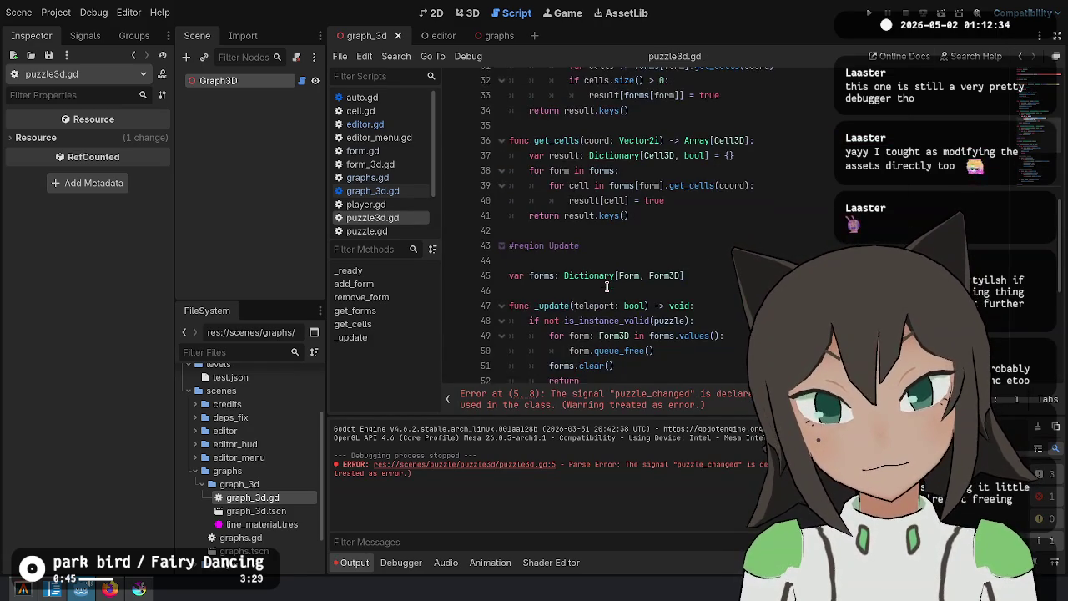
{"action": "scroll", "coordinate": [584, 209], "scroll_direction": "down", "scroll_amount": 3}
{"action": "double_click", "coordinate": [548, 179]}
{"action": "scroll", "coordinate": [577, 164], "scroll_direction": "up", "scroll_amount": 4}
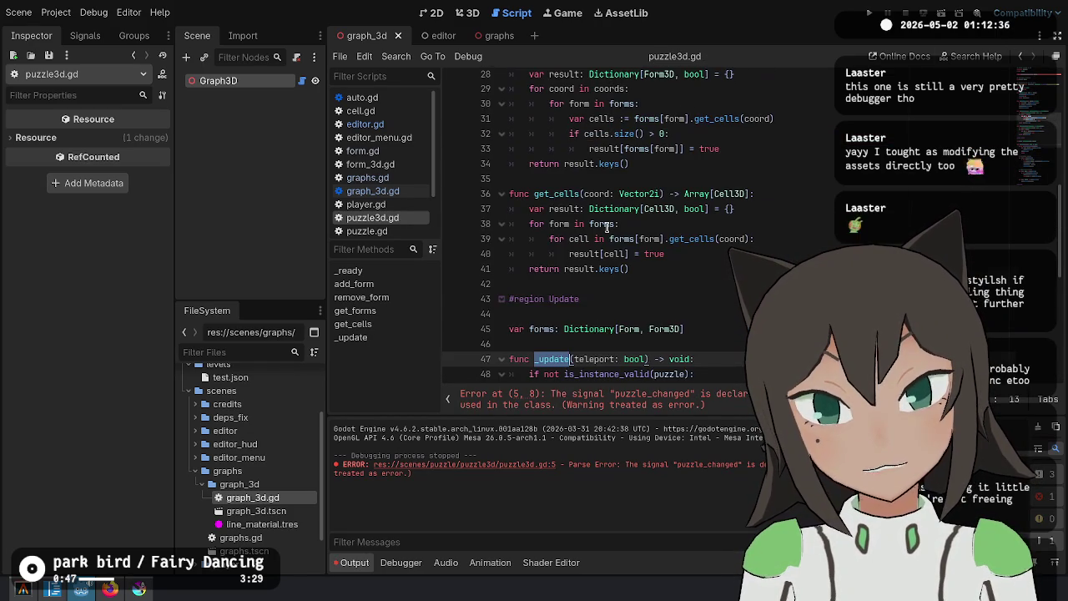
{"action": "scroll", "coordinate": [630, 215], "scroll_direction": "down", "scroll_amount": 1}
{"action": "key", "text": "ctrl+f"}
{"action": "key", "text": "Return"}
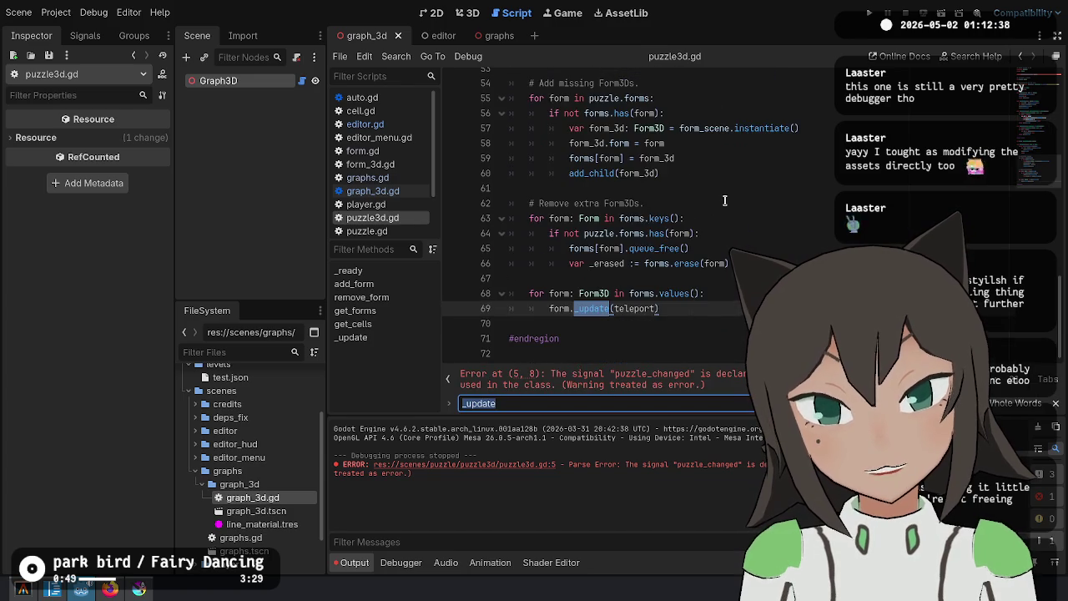
{"action": "key", "text": "Return"}
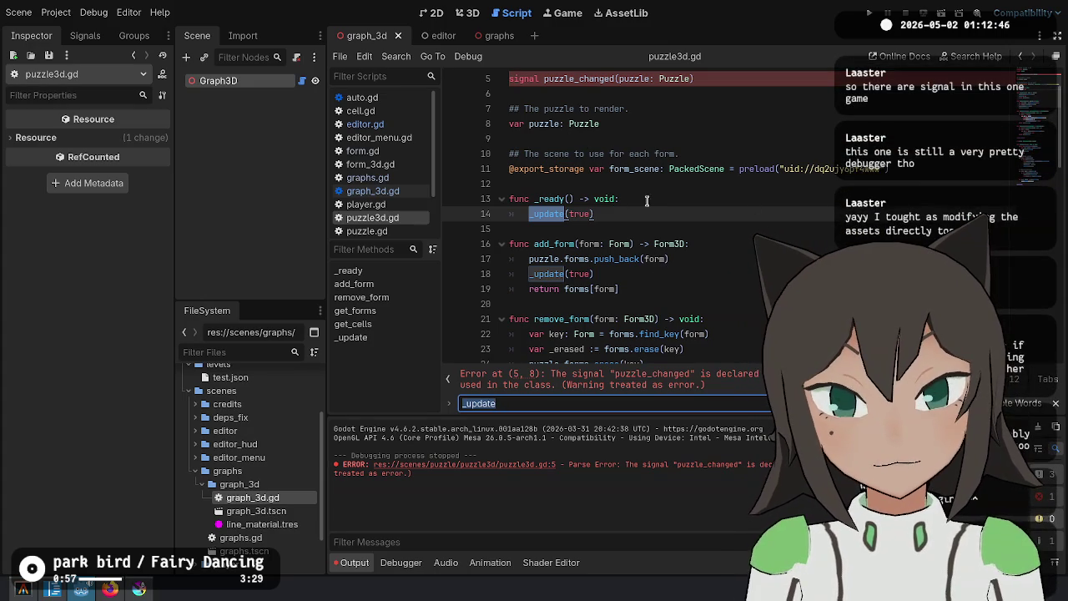
{"action": "scroll", "coordinate": [649, 200], "scroll_direction": "up", "scroll_amount": 2}
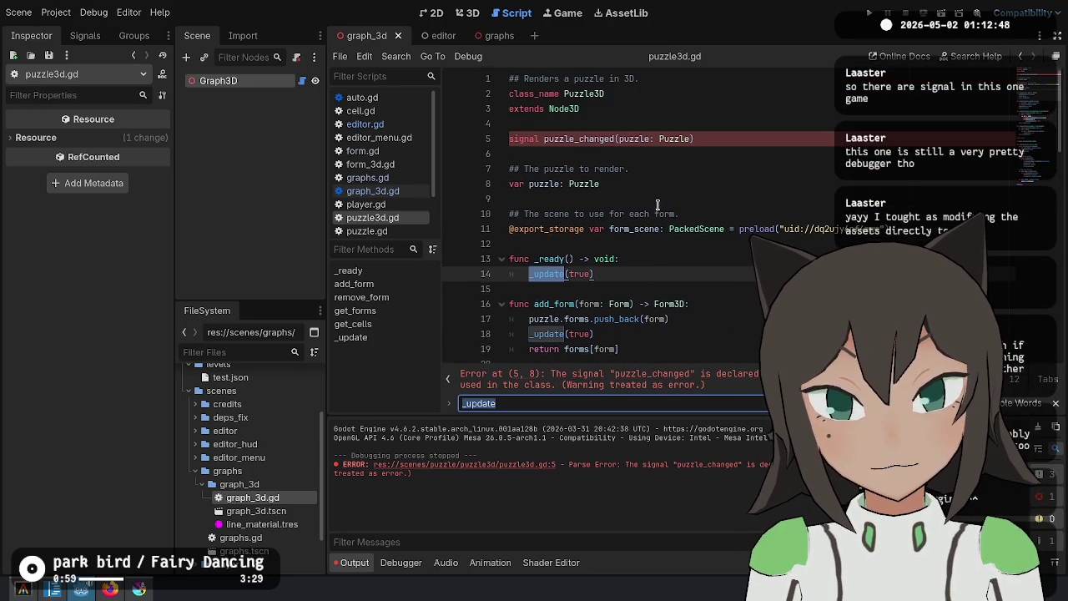
{"action": "scroll", "coordinate": [659, 206], "scroll_direction": "down", "scroll_amount": 3}
{"action": "key", "text": "Return"}
{"action": "key", "text": "Return"}
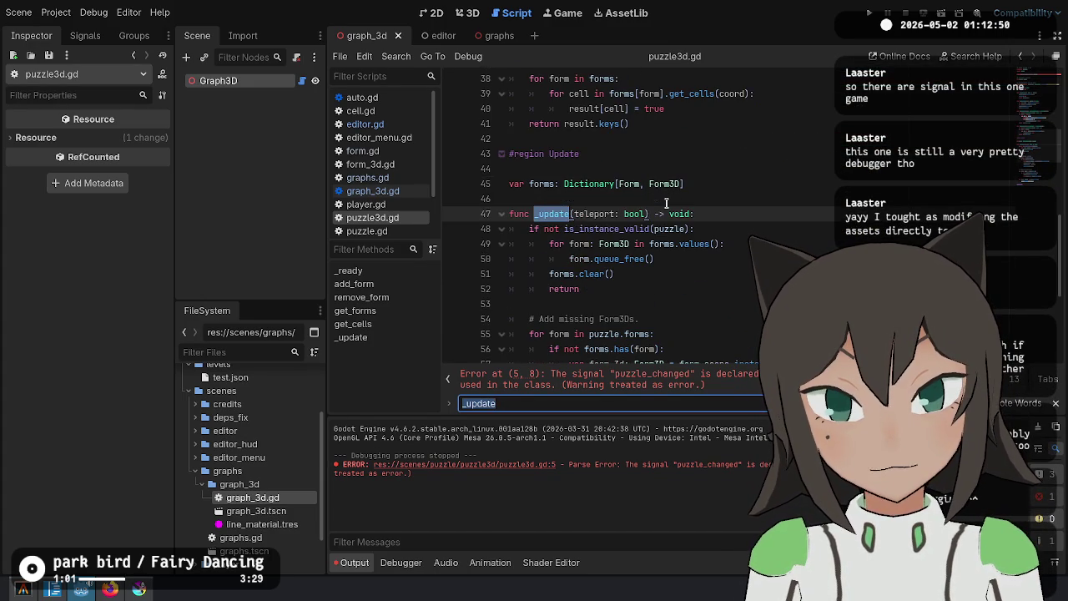
{"action": "key", "text": "Return"}
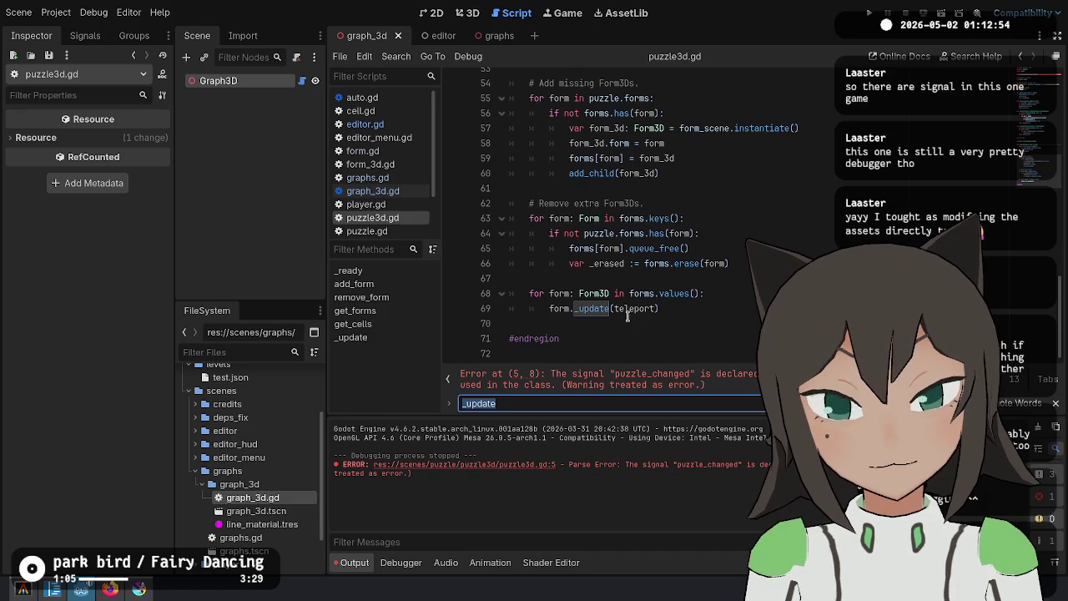
{"action": "scroll", "coordinate": [727, 253], "scroll_direction": "up", "scroll_amount": 9}
{"action": "scroll", "coordinate": [727, 252], "scroll_direction": "up", "scroll_amount": 9}
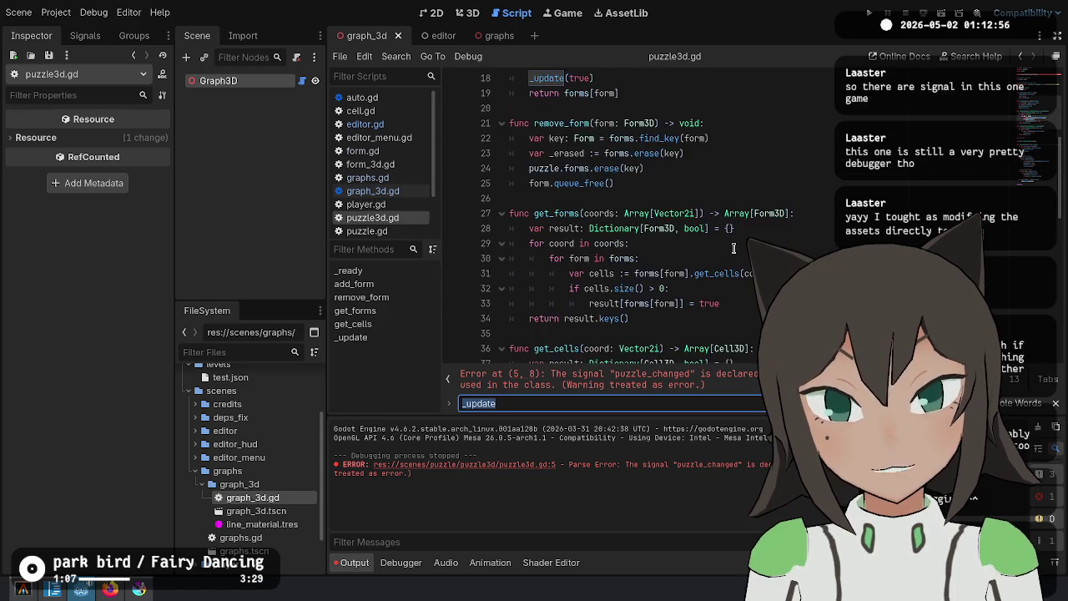
{"action": "key", "text": "Escape"}
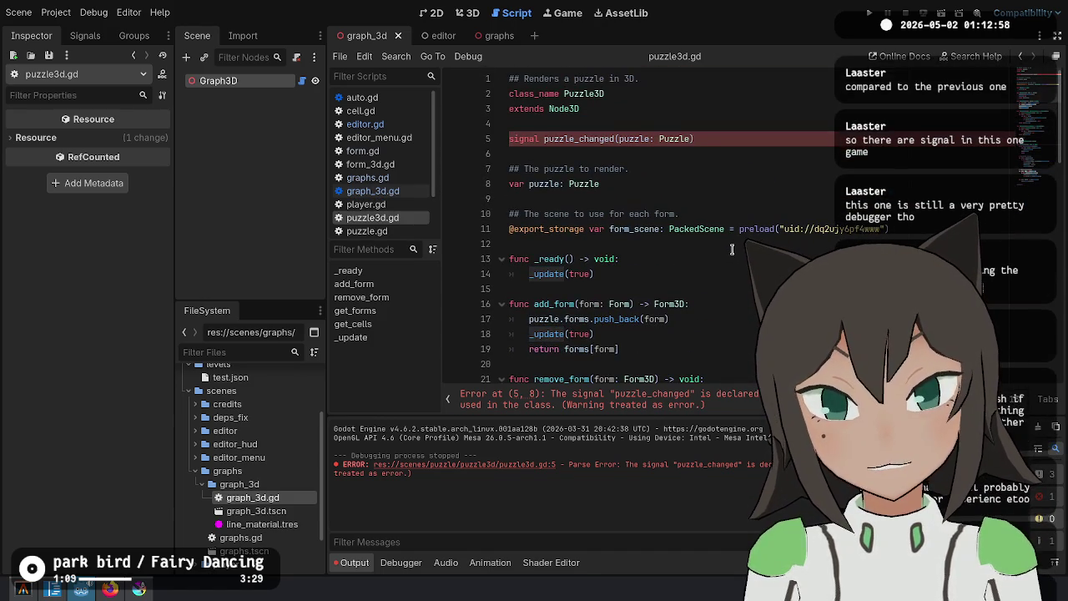
{"action": "scroll", "coordinate": [722, 314], "scroll_direction": "down", "scroll_amount": 5}
{"action": "scroll", "coordinate": [722, 313], "scroll_direction": "down", "scroll_amount": 9}
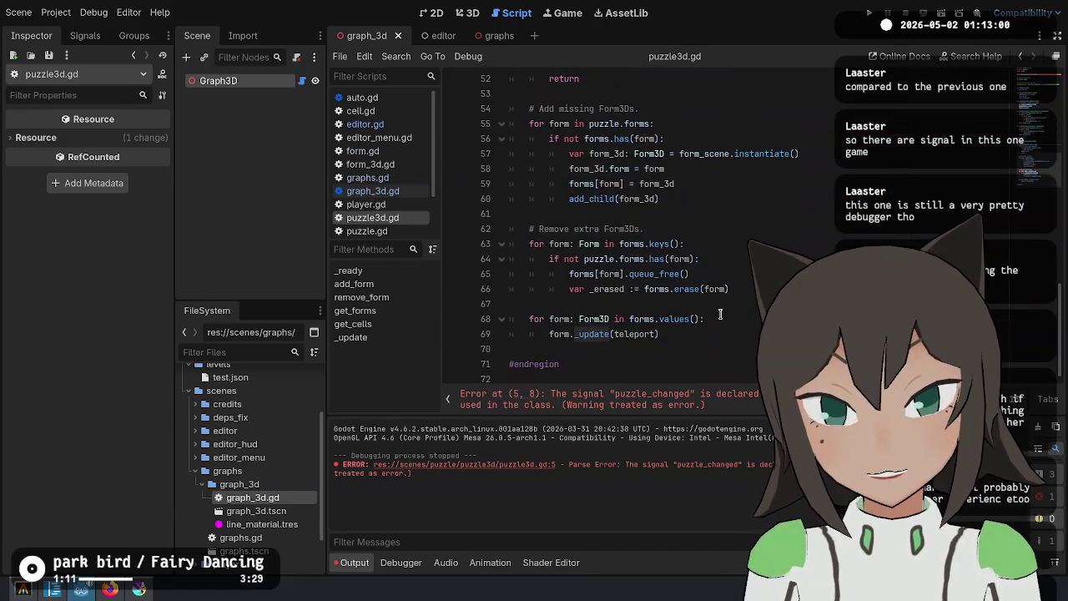
{"action": "left_click", "coordinate": [725, 139]}
{"action": "scroll", "coordinate": [672, 253], "scroll_direction": "down", "scroll_amount": 3}
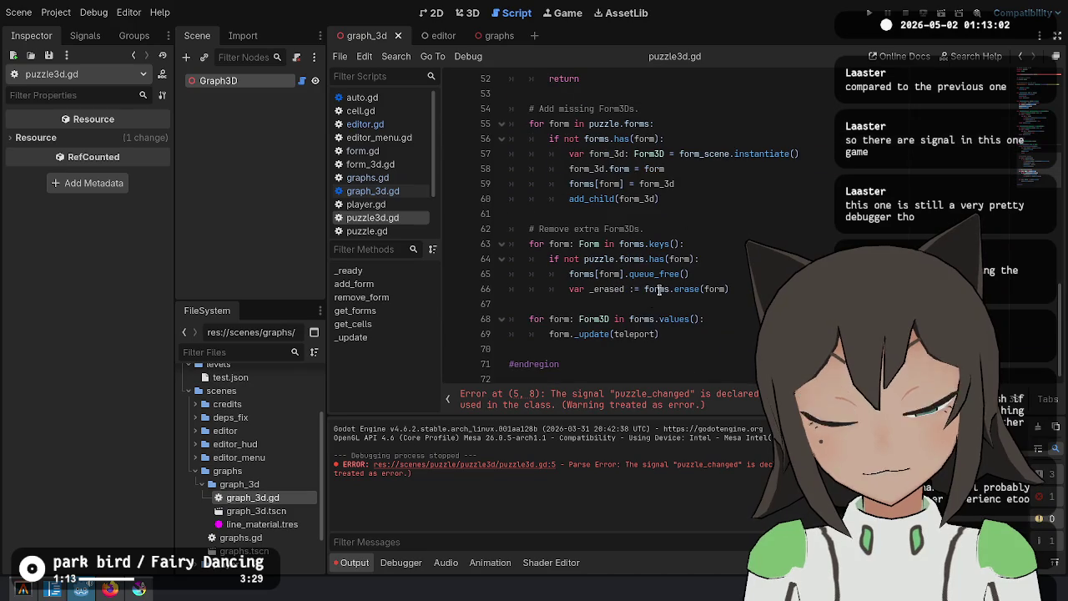
{"action": "left_click", "coordinate": [698, 341]}
{"action": "scroll", "coordinate": [685, 199], "scroll_direction": "up", "scroll_amount": 17}
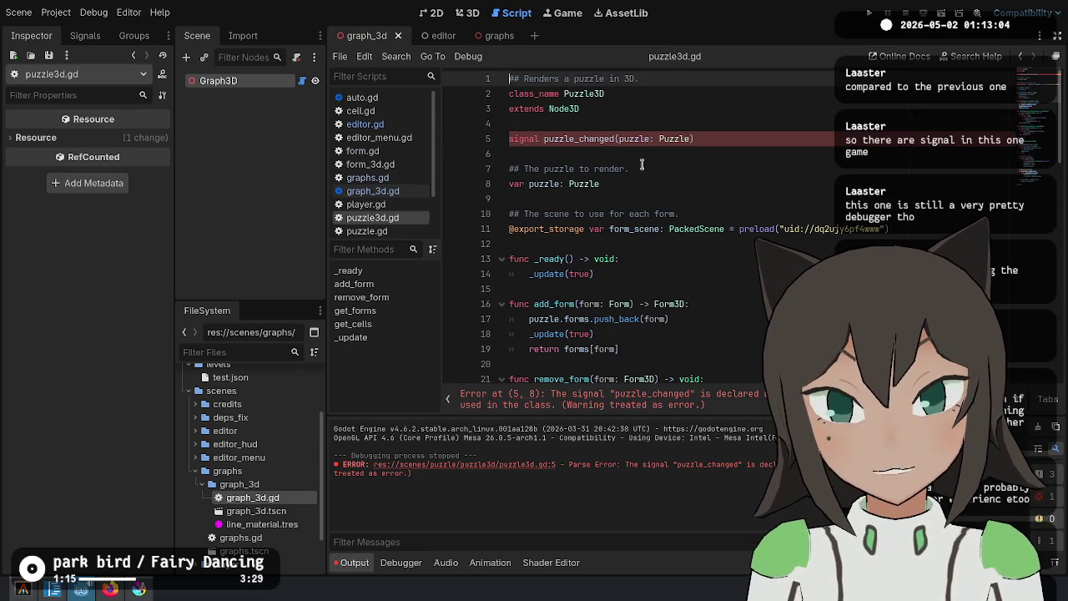
Rename the signal to puzzle_updated and emit it with puzzle at the end of the script
{"action": "left_click", "coordinate": [590, 139]}
{"action": "type", "text": "updated"}
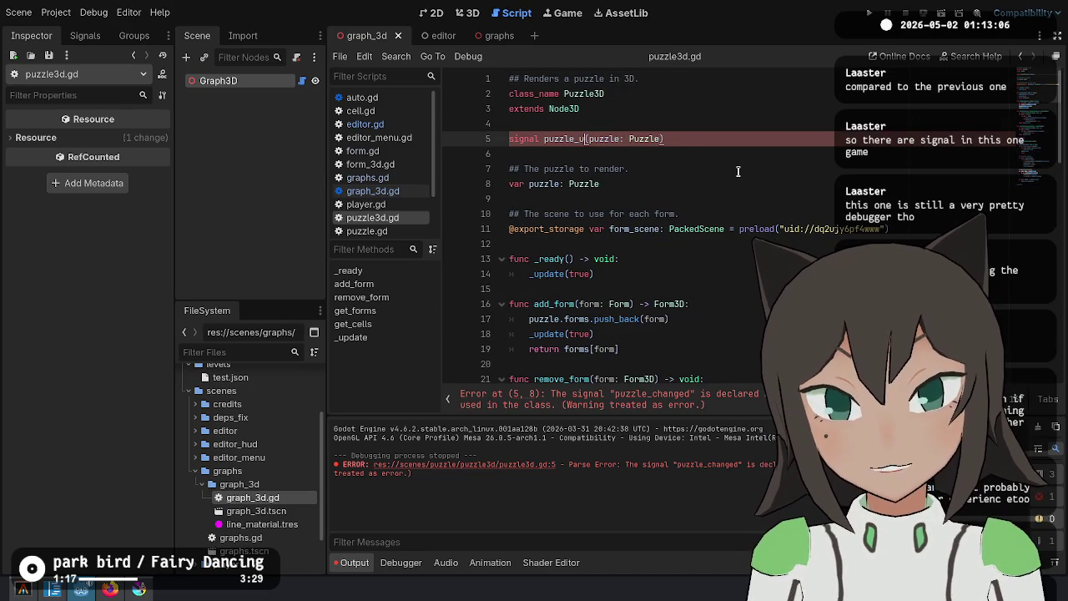
{"action": "key", "text": "ctrl+End"}
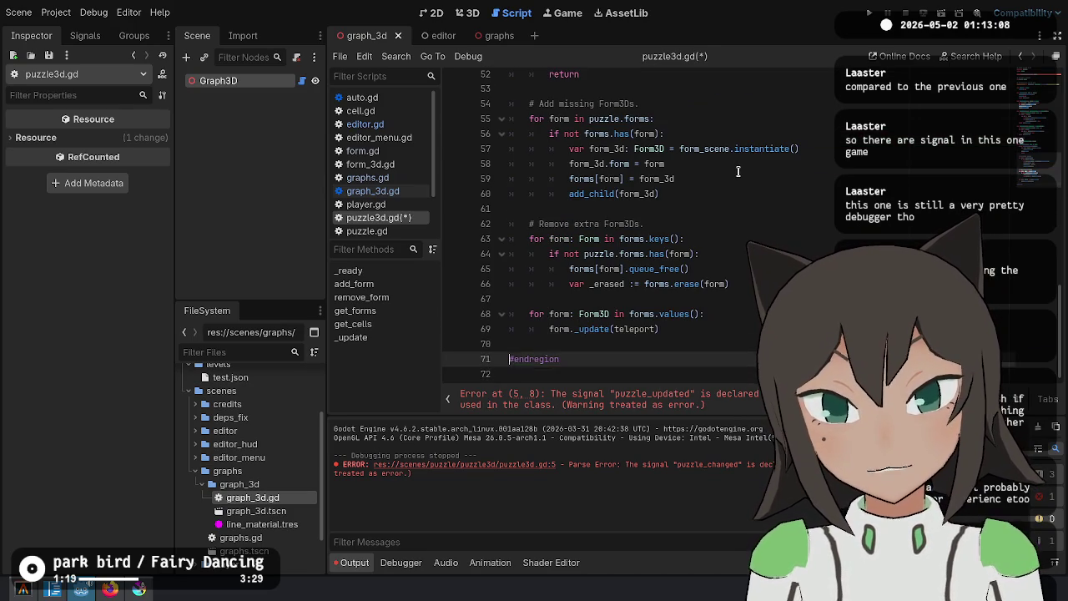
{"action": "type", "text": "puzzle_updated.emit("}
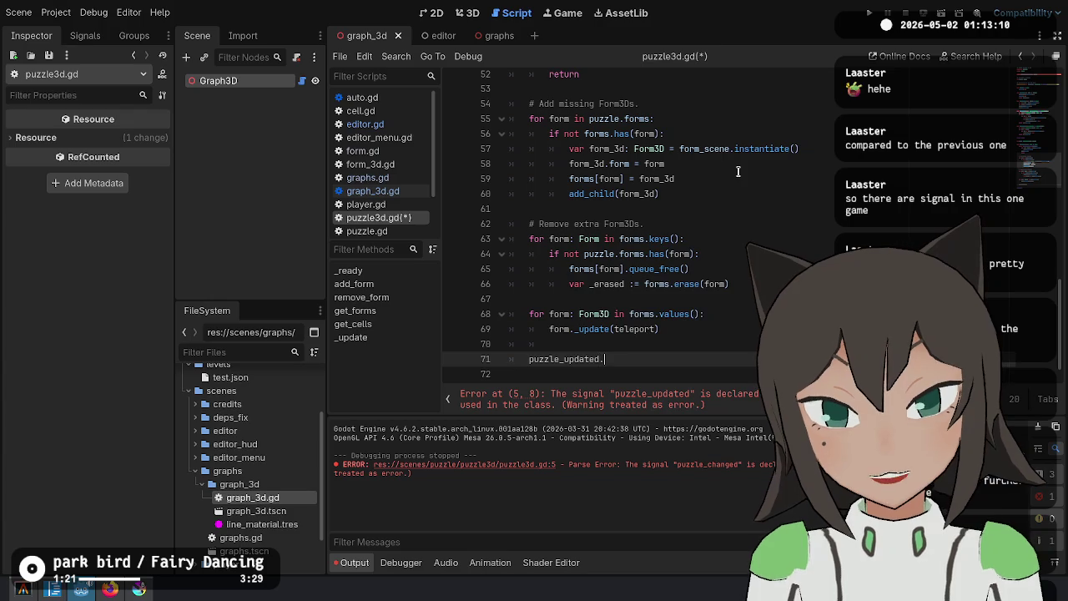
{"action": "key", "text": "ctrl+s"}
{"action": "type", "text": "puzzle"}
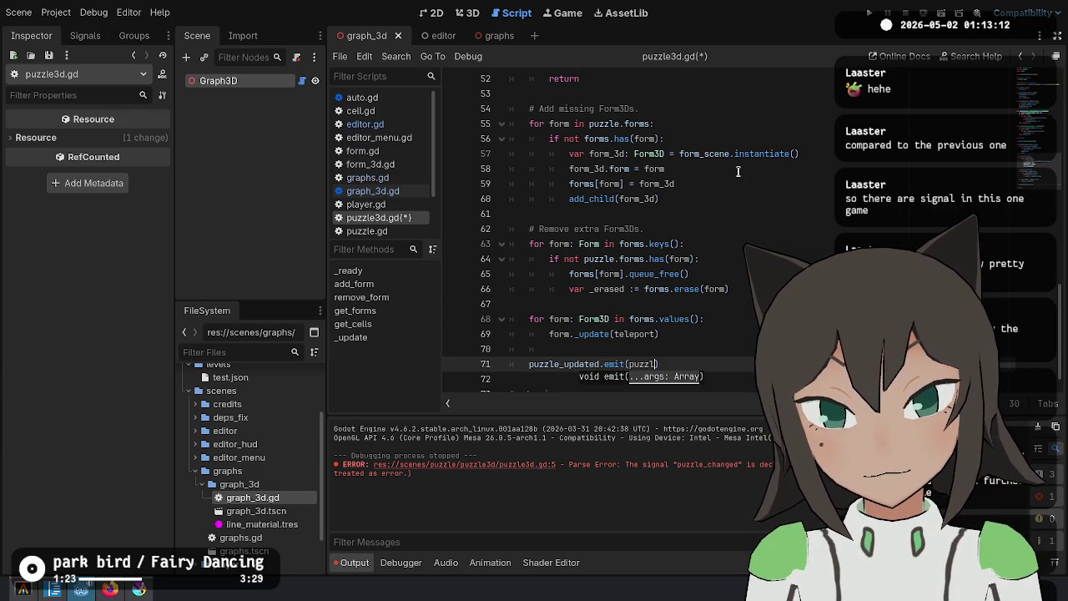
{"action": "left_click", "coordinate": [810, 144]}
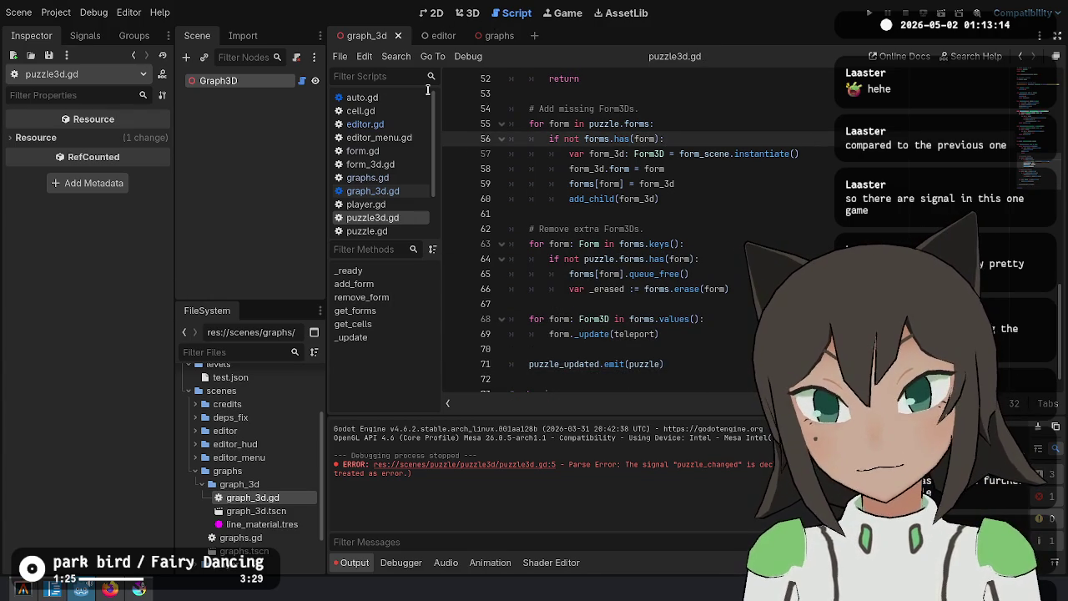
{"action": "left_click", "coordinate": [441, 37]}
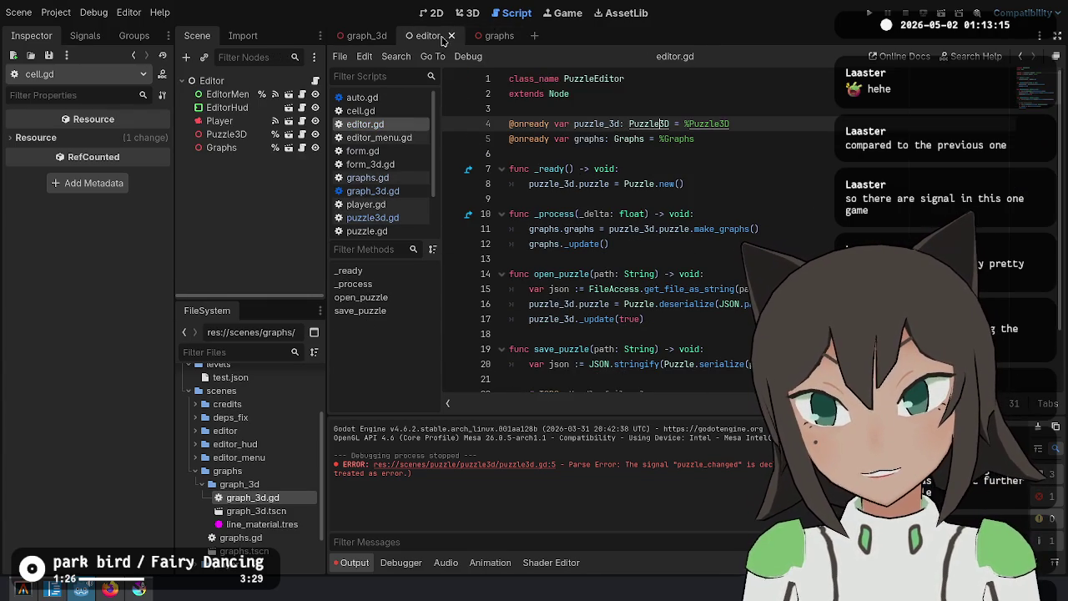
Connect Puzzle3D's puzzle_updated signal to a new editor.gd handler named _on_puzzle_updated
{"action": "left_click", "coordinate": [221, 148]}
{"action": "left_click", "coordinate": [238, 135]}
{"action": "left_click", "coordinate": [85, 35]}
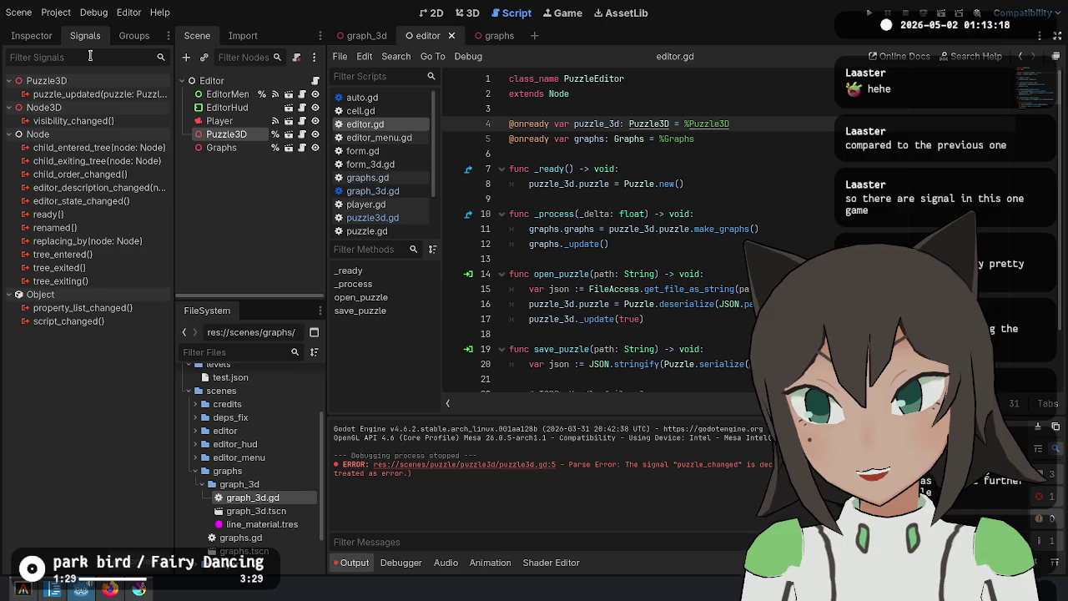
{"action": "double_click", "coordinate": [99, 93]}
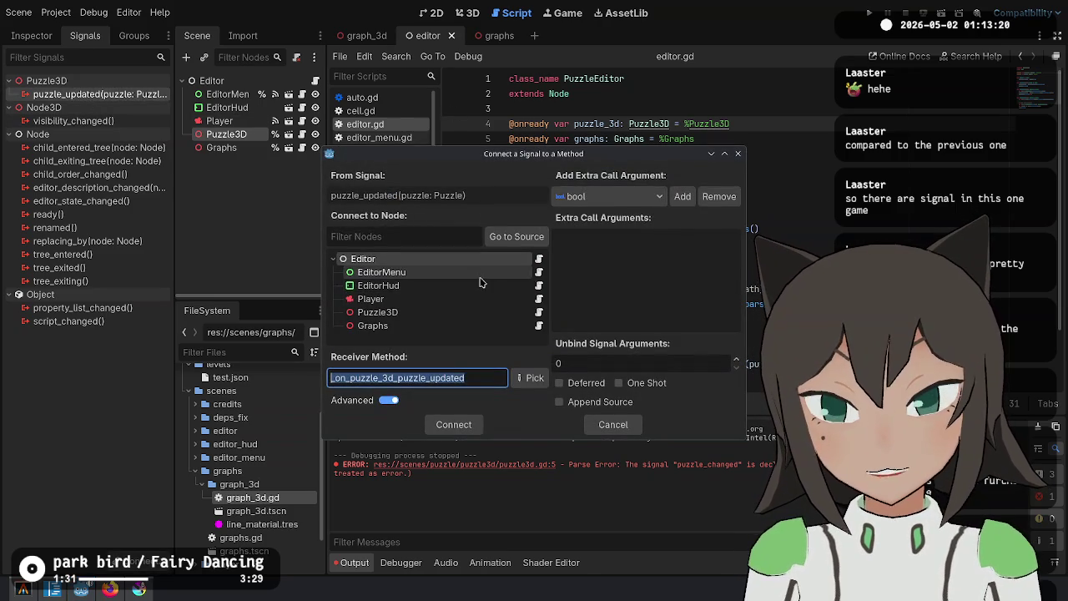
{"action": "key", "text": "Escape"}
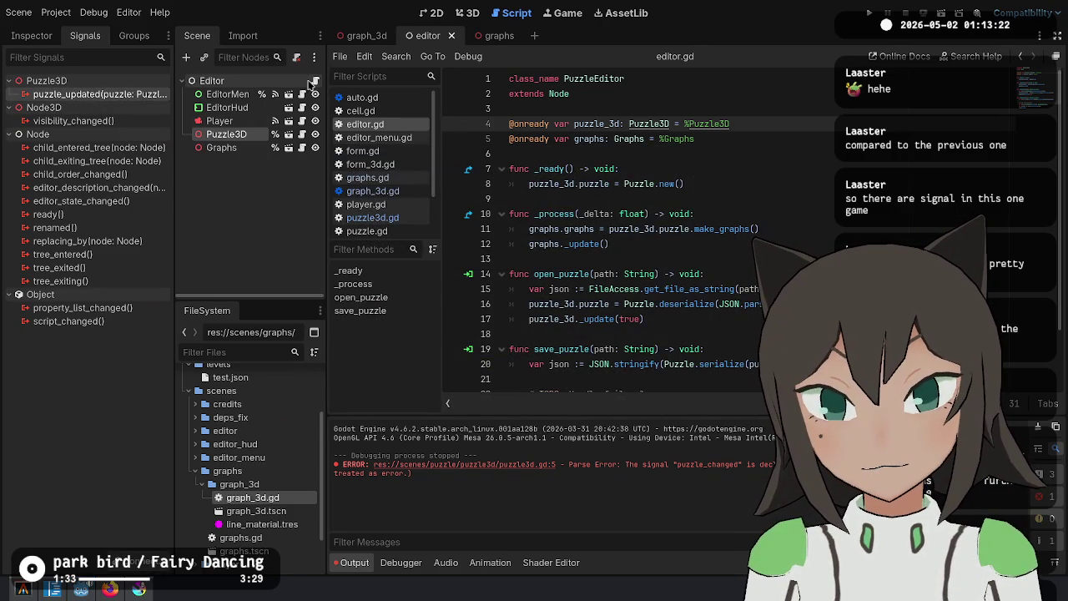
{"action": "double_click", "coordinate": [115, 93]}
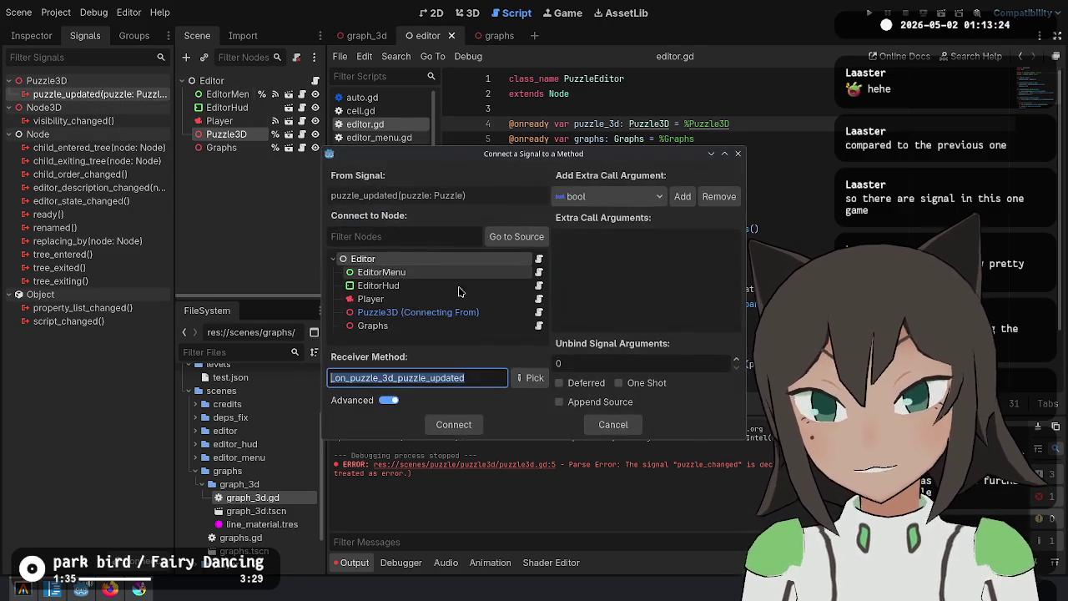
{"action": "left_click", "coordinate": [395, 380]}
{"action": "key", "text": "BackSpace"}
{"action": "key", "text": "BackSpace"}
{"action": "key", "text": "BackSpace"}
{"action": "key", "text": "BackSpace"}
{"action": "key", "text": "Return"}
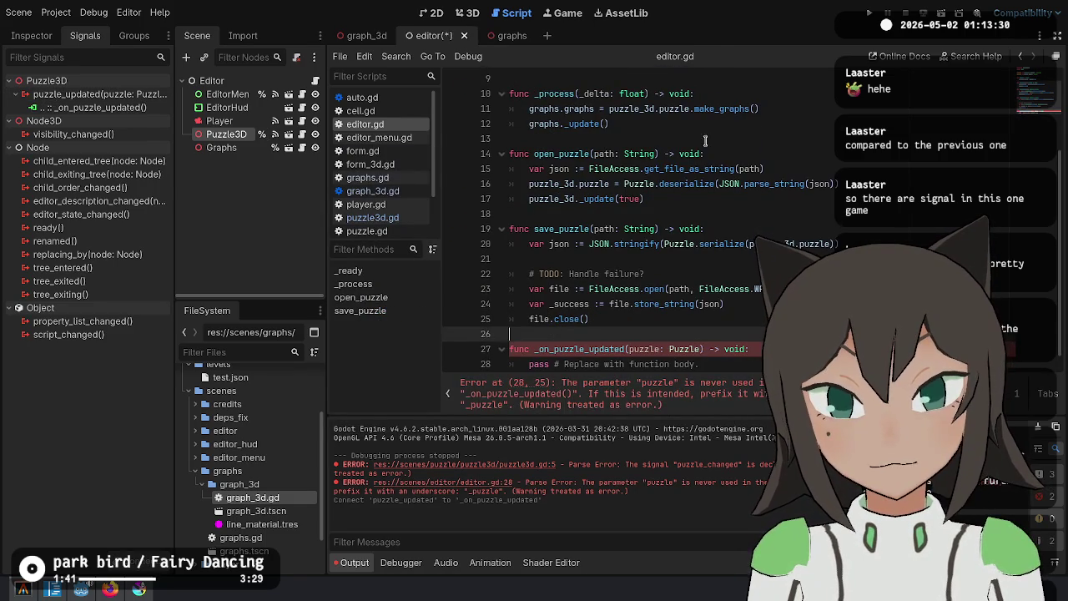
Move the graph rebuild lines from _process into _on_puzzle_updated, delete _process, and save
{"action": "left_click_drag", "start_coordinate": [705, 125], "coordinate": [701, 93]}
{"action": "key", "text": "ctrl+c"}
{"action": "key", "text": "BackSpace"}
{"action": "left_click_drag", "start_coordinate": [534, 79], "coordinate": [518, 75]}
{"action": "left_click", "coordinate": [686, 94]}
{"action": "key", "text": "Delete"}
{"action": "key", "text": "shift+Down"}
{"action": "key", "text": "Delete"}
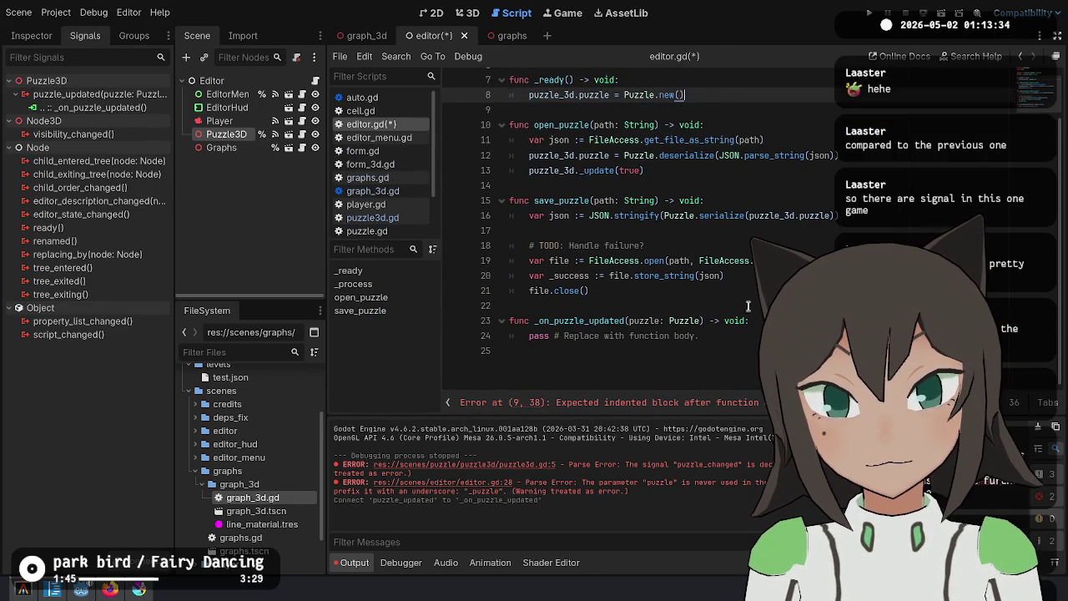
{"action": "left_click", "coordinate": [751, 334]}
{"action": "key", "text": "ctrl+v"}
{"action": "key", "text": "ctrl+s"}
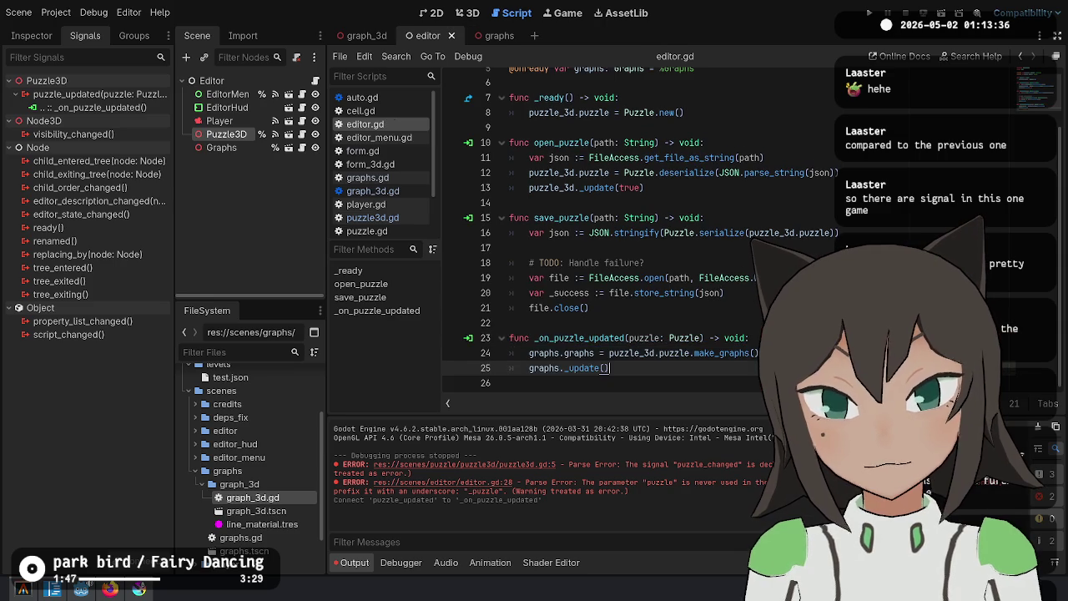
{"action": "left_click", "coordinate": [686, 380]}
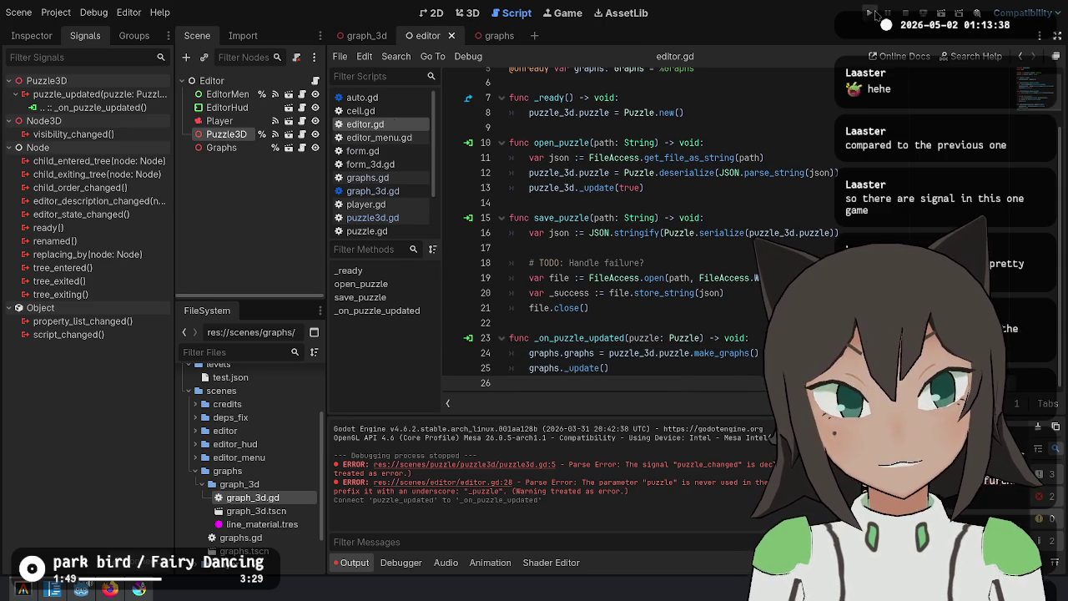
{"action": "left_click", "coordinate": [872, 13]}
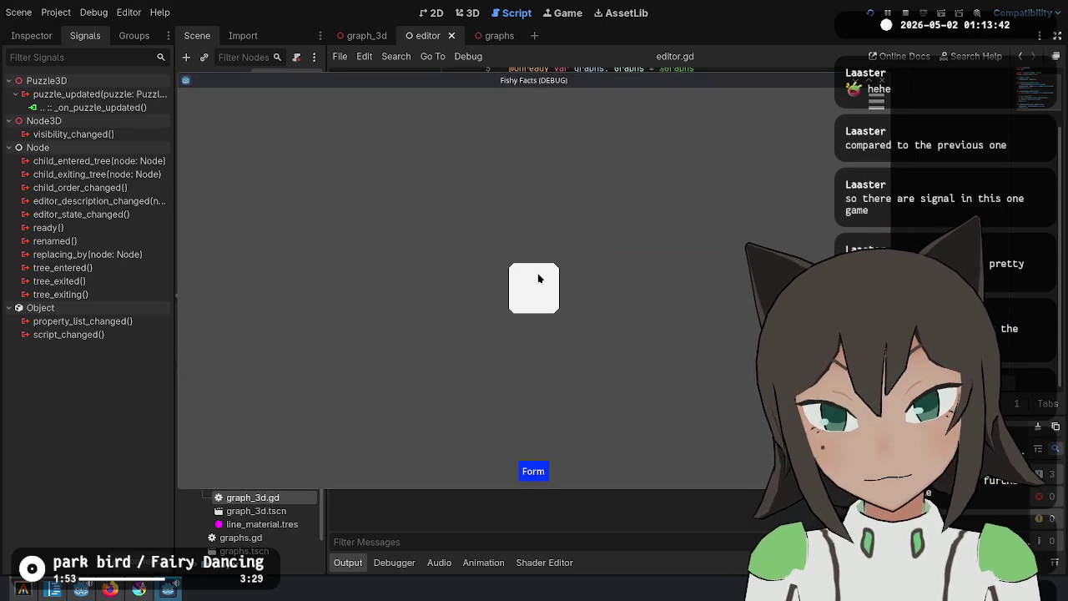
{"action": "left_click", "coordinate": [538, 278]}
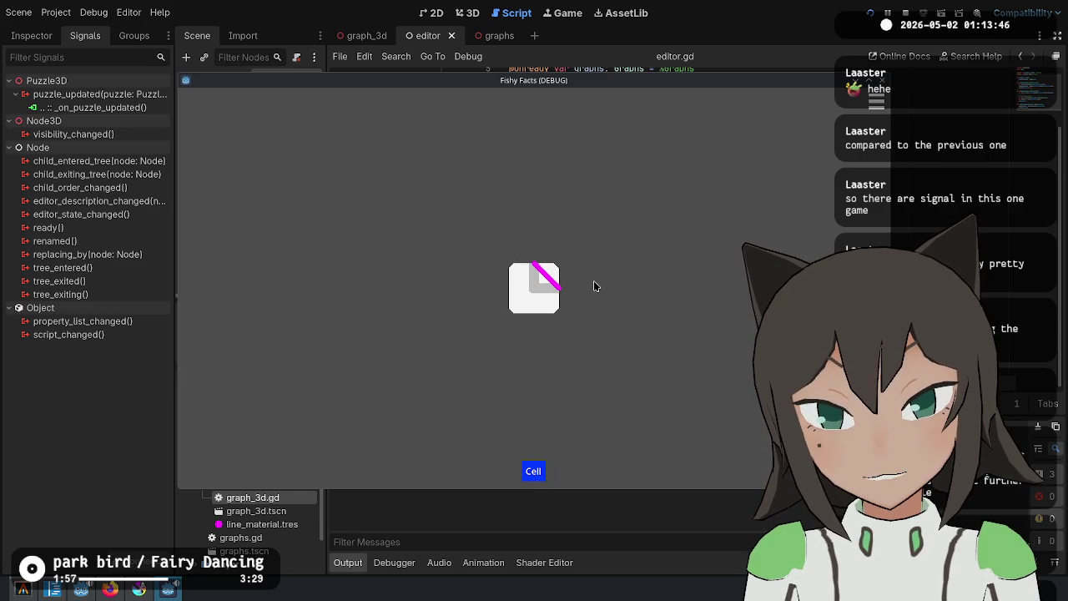
{"action": "left_click", "coordinate": [584, 289]}
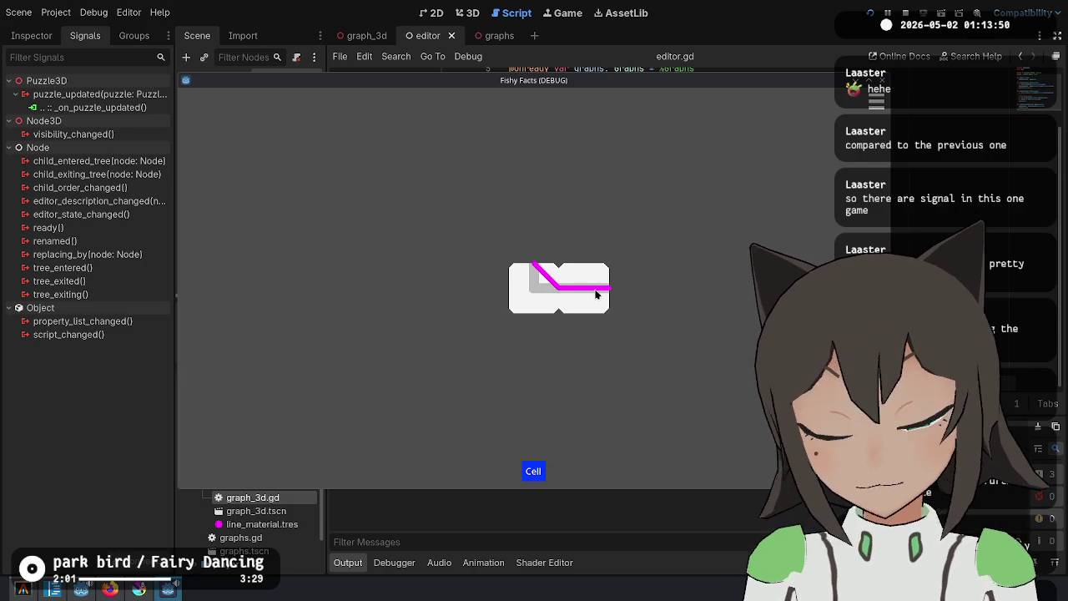
{"action": "left_click", "coordinate": [596, 294]}
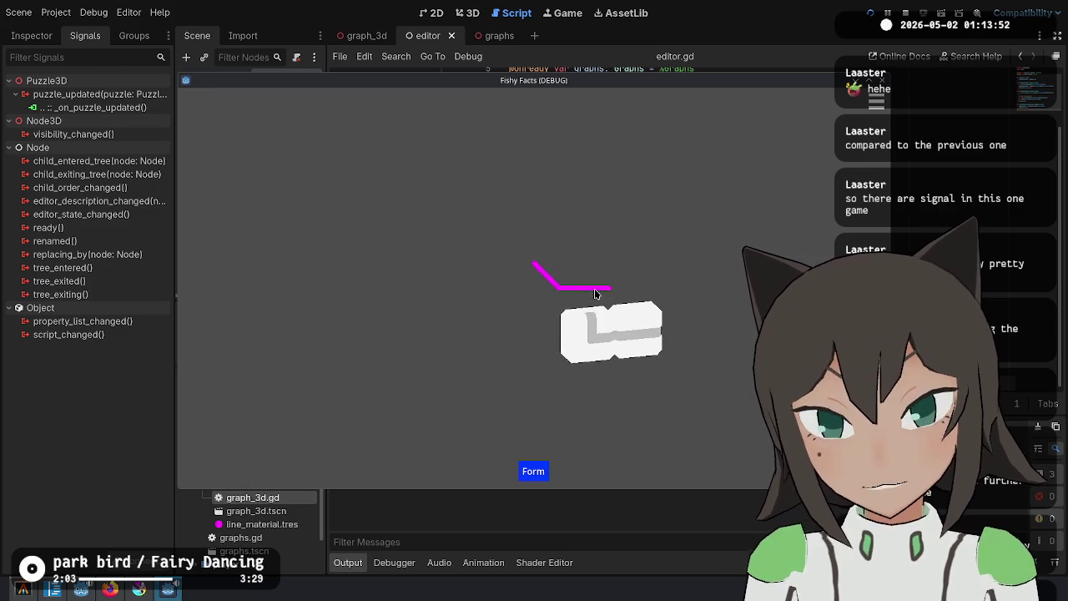
{"action": "left_click", "coordinate": [595, 294]}
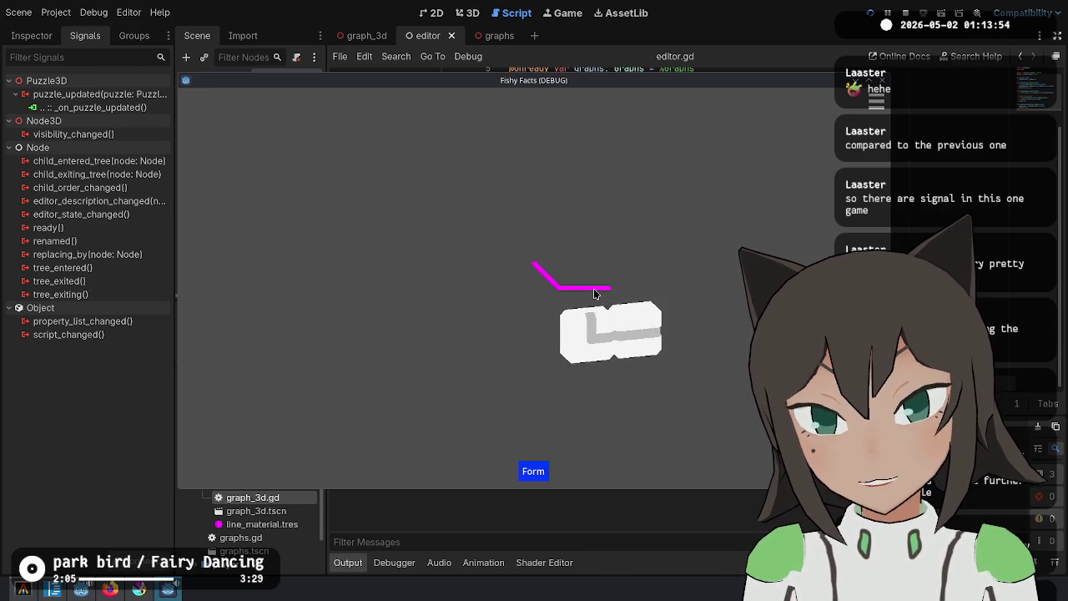
{"action": "left_click", "coordinate": [595, 294]}
{"action": "left_click", "coordinate": [593, 292]}
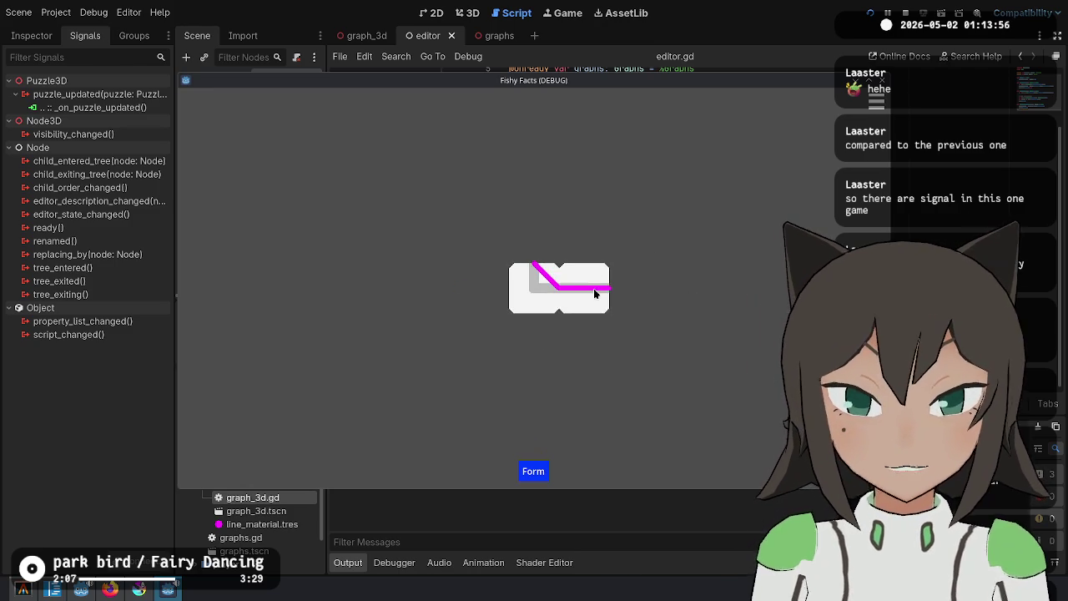
{"action": "left_click", "coordinate": [648, 292]}
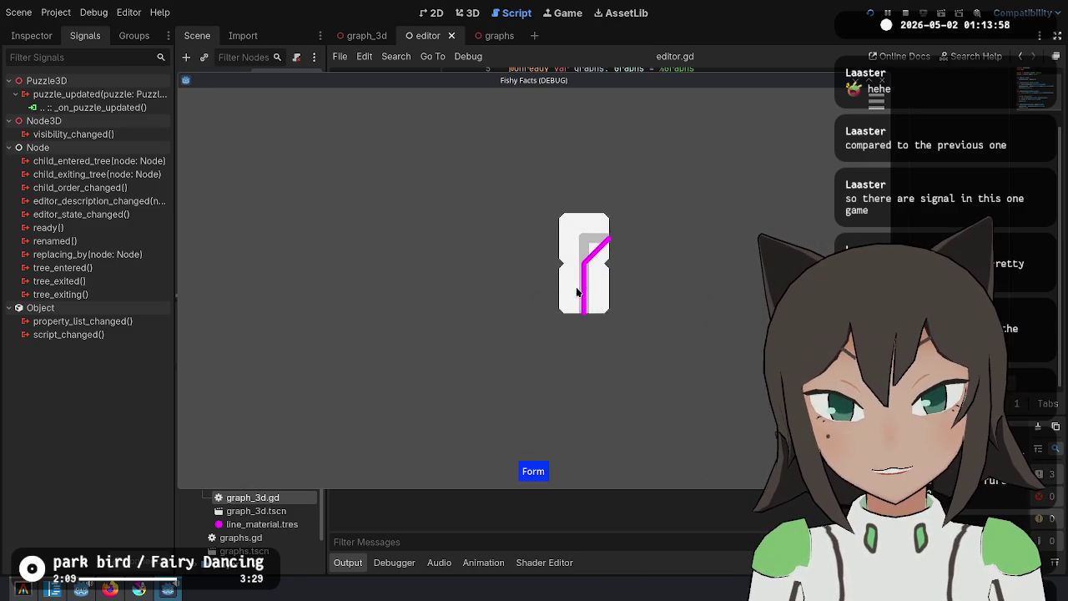
{"action": "left_click", "coordinate": [524, 301]}
{"action": "left_click", "coordinate": [904, 10]}
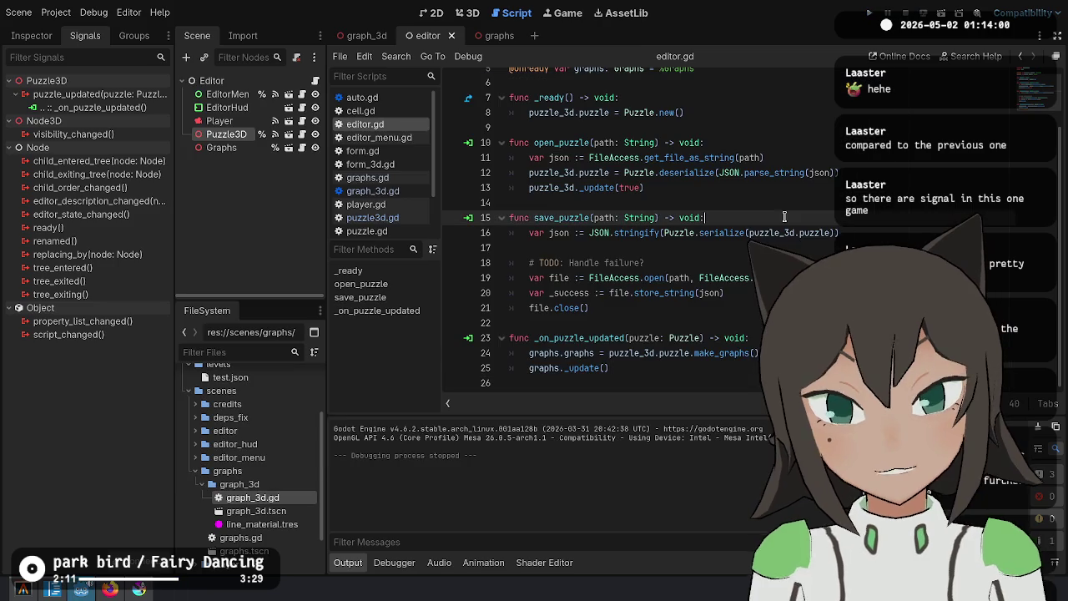
Stage every editor.gd, editor.tscn and puzzle3d.gd hunk with git add -p, answering y to each
{"action": "left_click", "coordinate": [109, 589]}
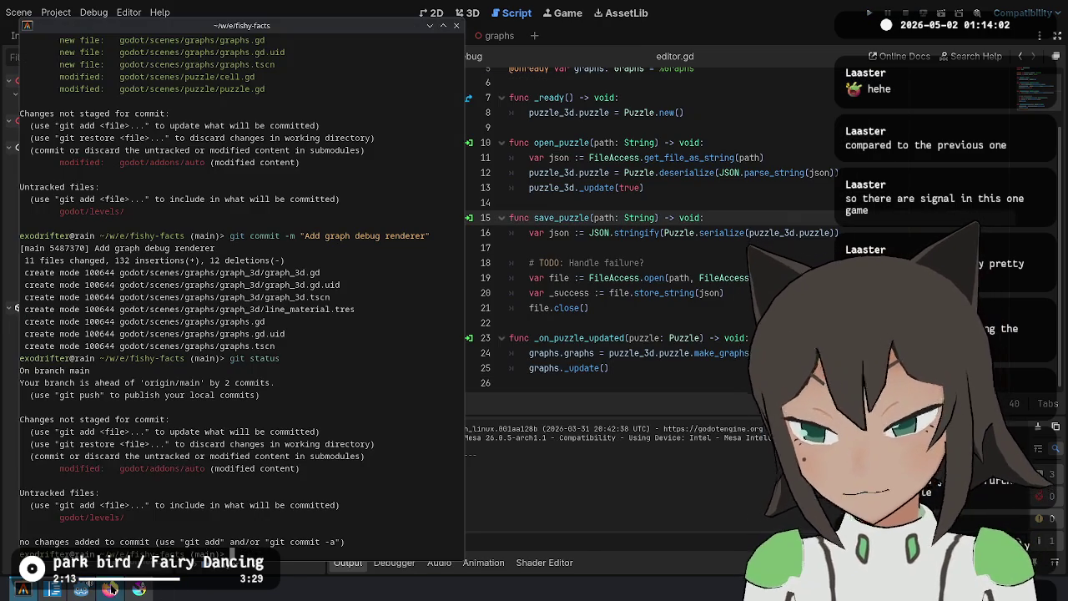
{"action": "mouse_move", "coordinate": [110, 589]}
{"action": "type", "text": "git add godot/scenes"}
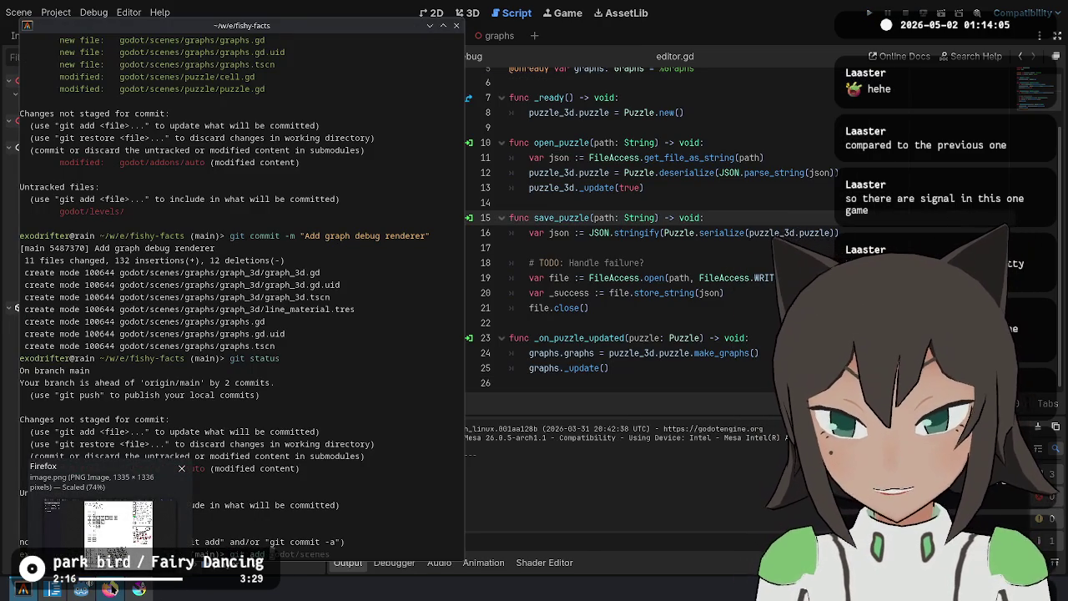
{"action": "type", "text": "-p"}
{"action": "key", "text": "Return"}
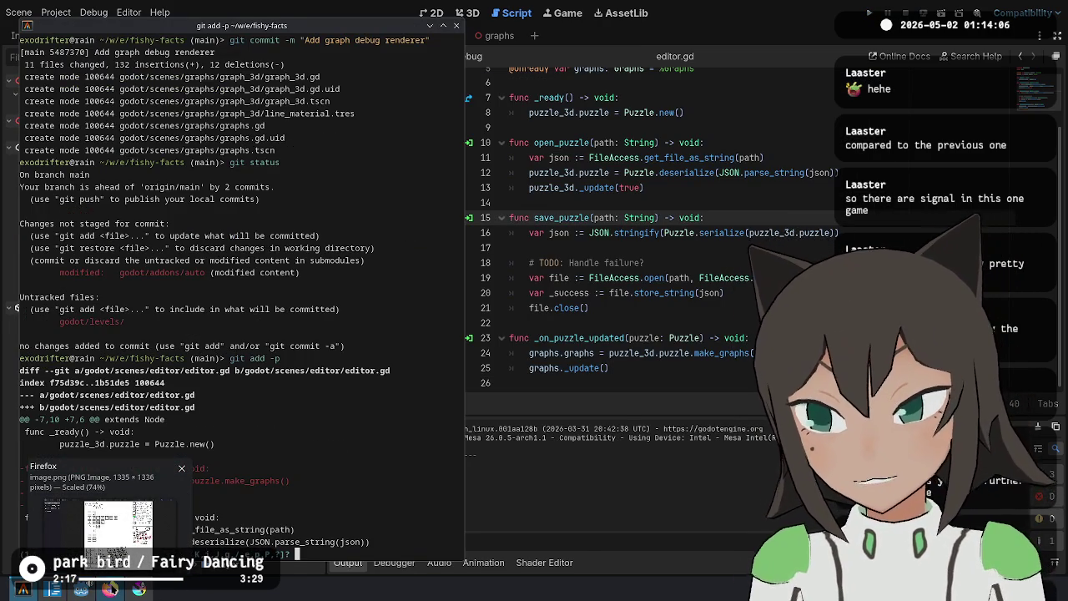
{"action": "type", "text": "y"}
{"action": "key", "text": "Return"}
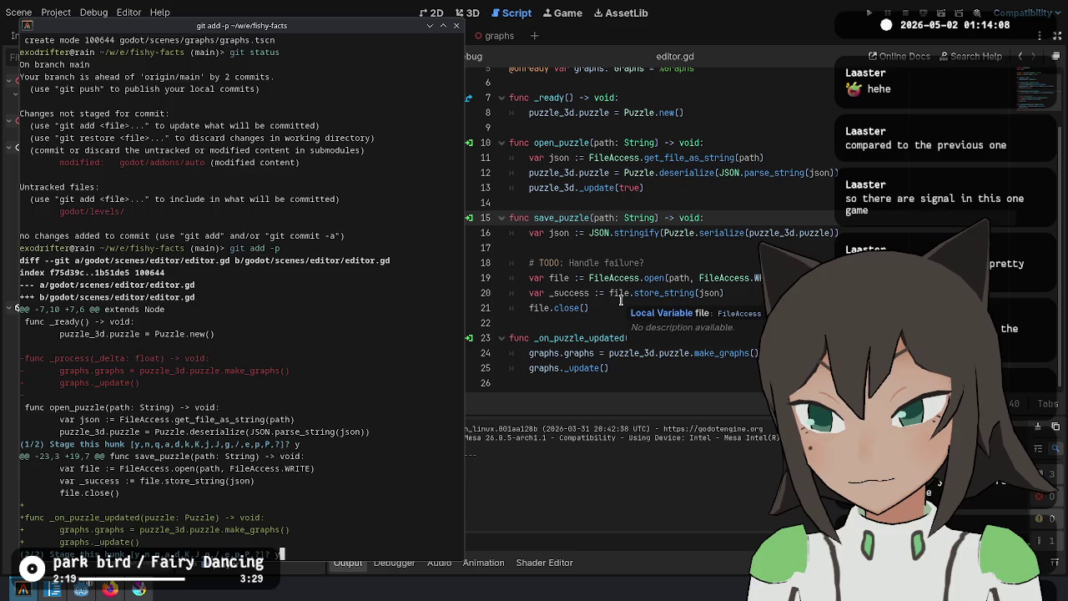
{"action": "key", "text": "Return"}
{"action": "type", "text": "y"}
{"action": "key", "text": "Return"}
{"action": "type", "text": "y"}
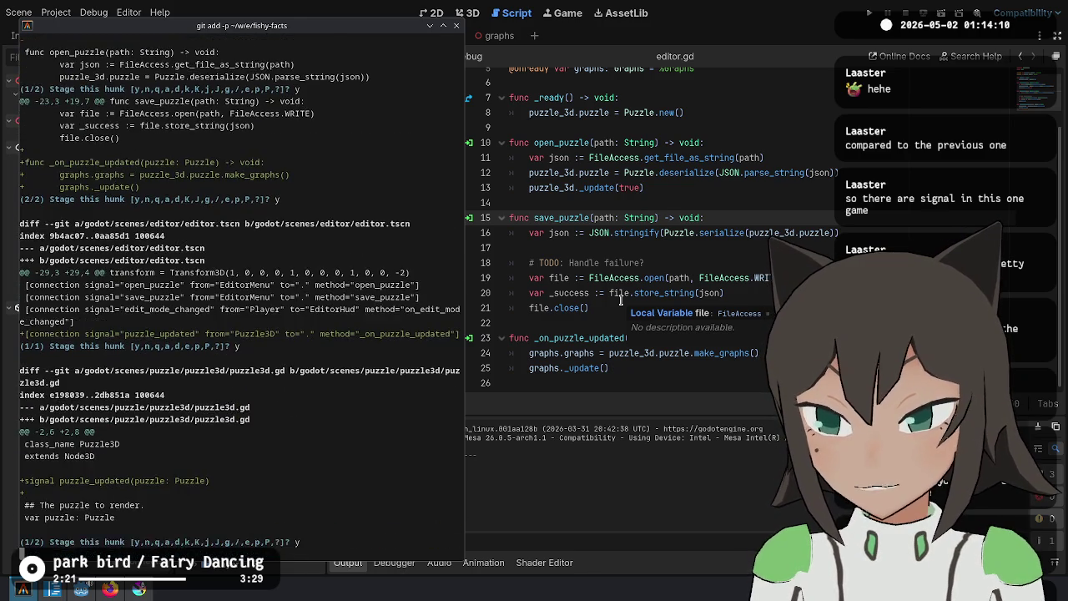
{"action": "key", "text": "Return"}
{"action": "type", "text": "y"}
Check git status and git log, then amend the Add graph debug renderer commit, keeping its message
{"action": "key", "text": "Return"}
{"action": "type", "text": "atus"}
{"action": "key", "text": "Return"}
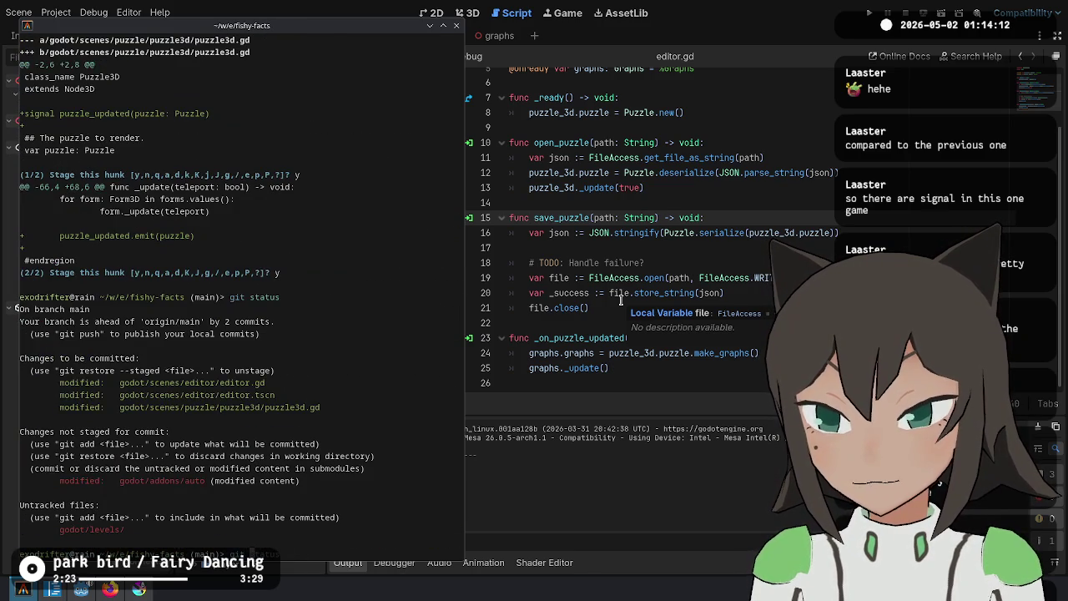
{"action": "type", "text": "git log"}
{"action": "key", "text": "Return"}
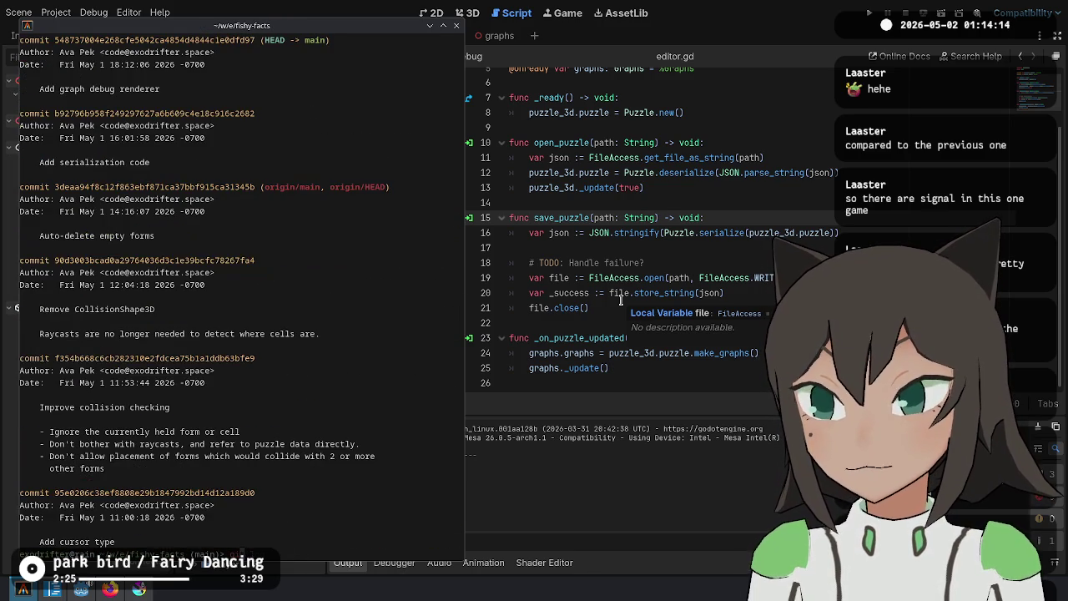
{"action": "type", "text": "commit --amend"}
{"action": "key", "text": "Return"}
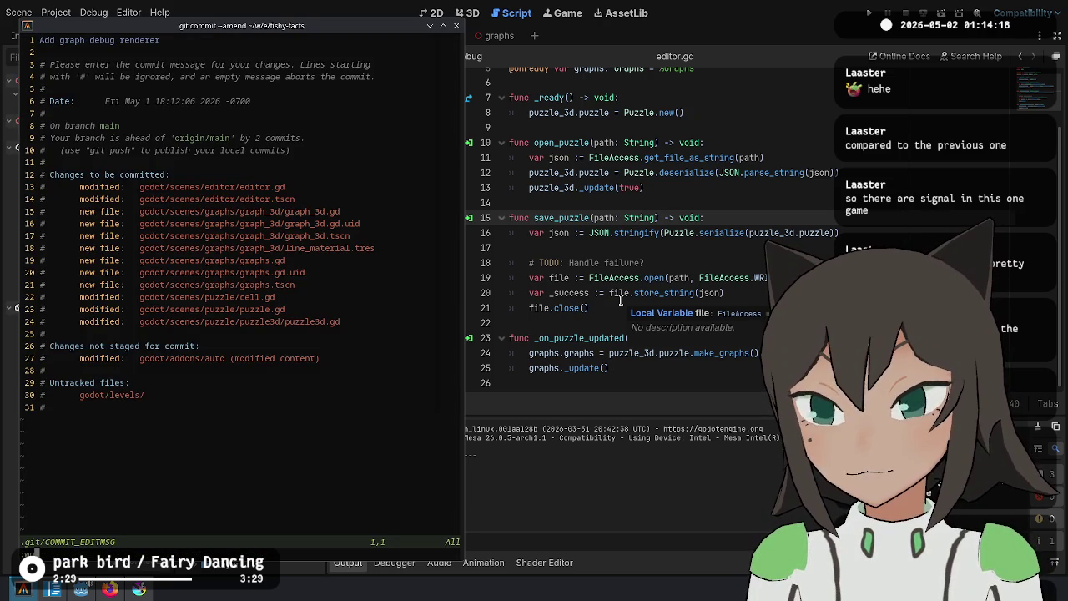
{"action": "type", "text": ":wq"}
{"action": "key", "text": "Return"}
{"action": "key", "text": "Return"}
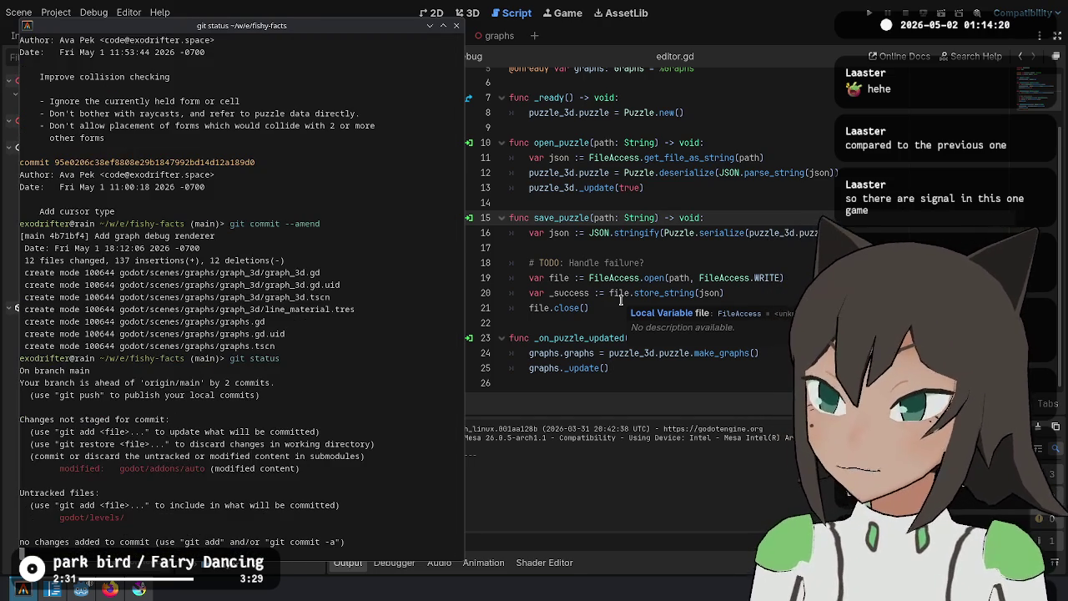